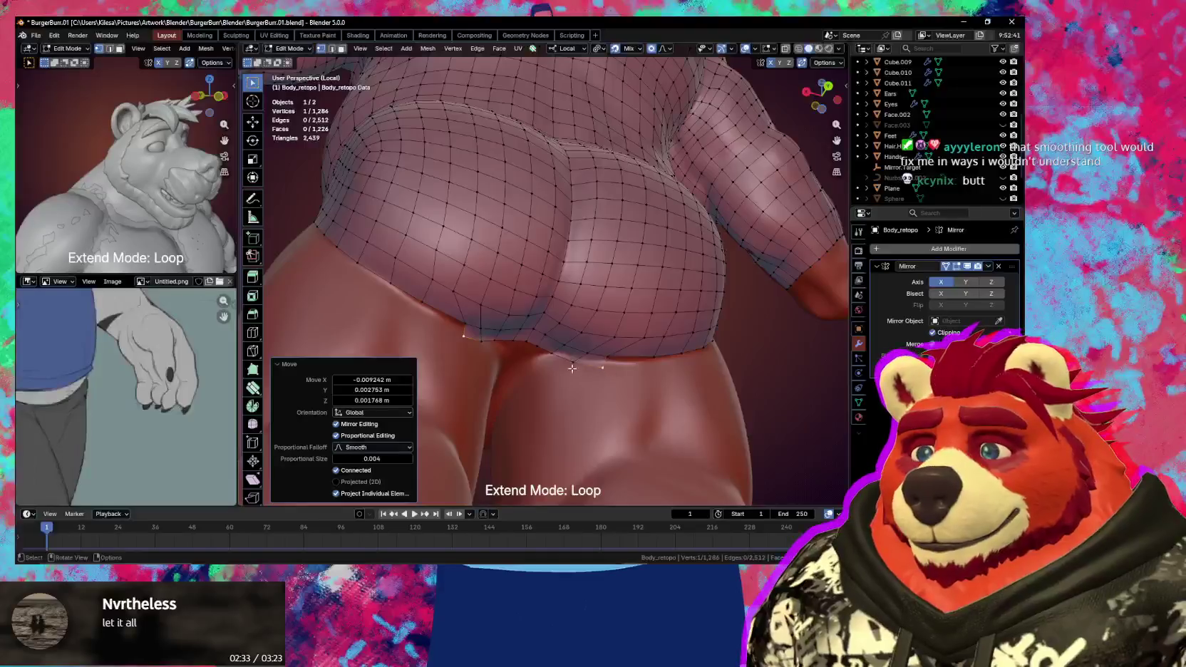
- Undo the last nudge, then extrude a path of bottom-edge vertices down one row
{"action": "key", "text": "ctrl+z"}
{"action": "left_click", "coordinate": [531, 342], "text": "ctrl"}
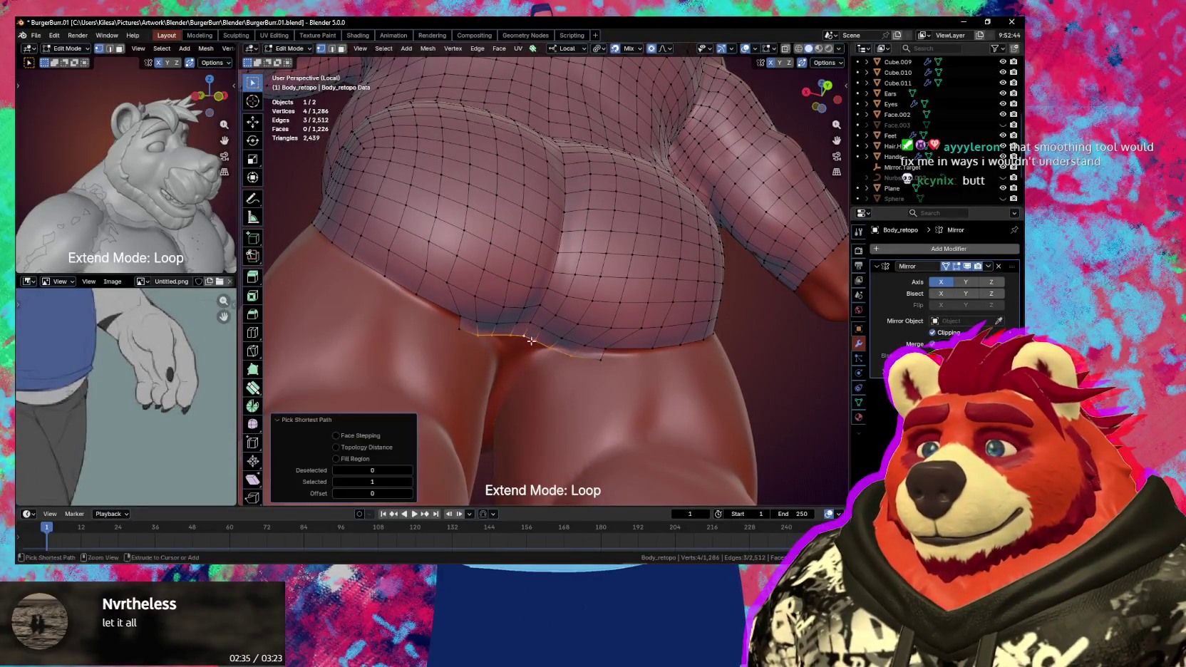
{"action": "middle_click_drag", "start_coordinate": [576, 371], "coordinate": [563, 357]}
{"action": "left_click", "coordinate": [553, 345]}
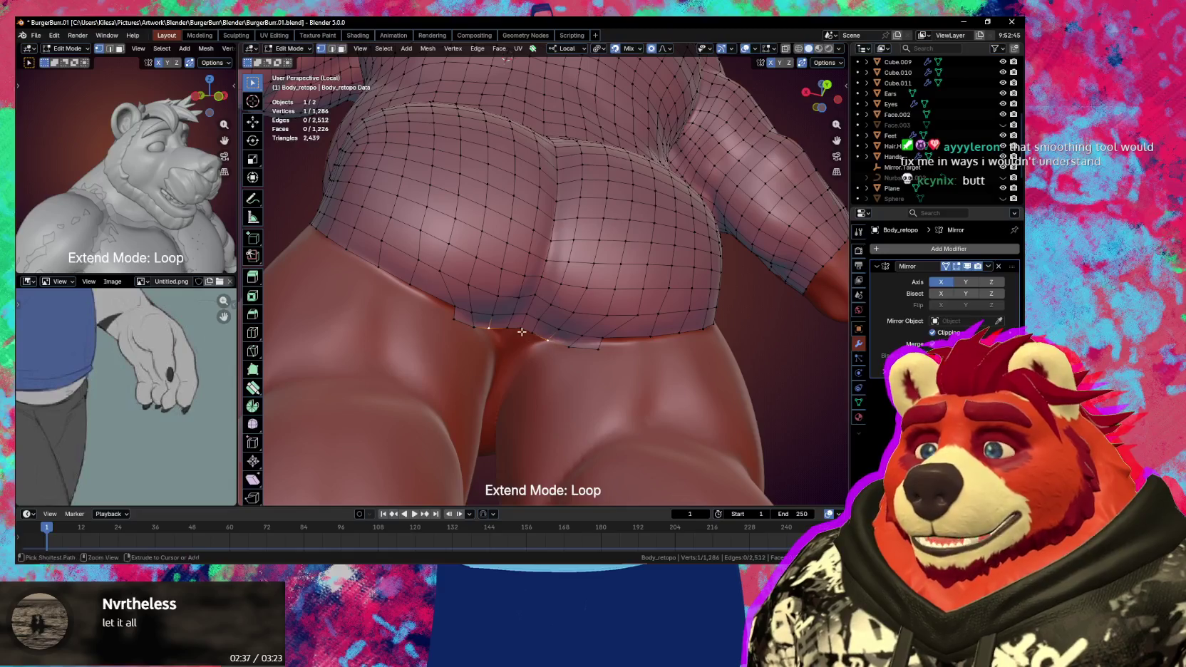
{"action": "left_click", "coordinate": [489, 328], "text": "ctrl"}
{"action": "key", "text": "e"}
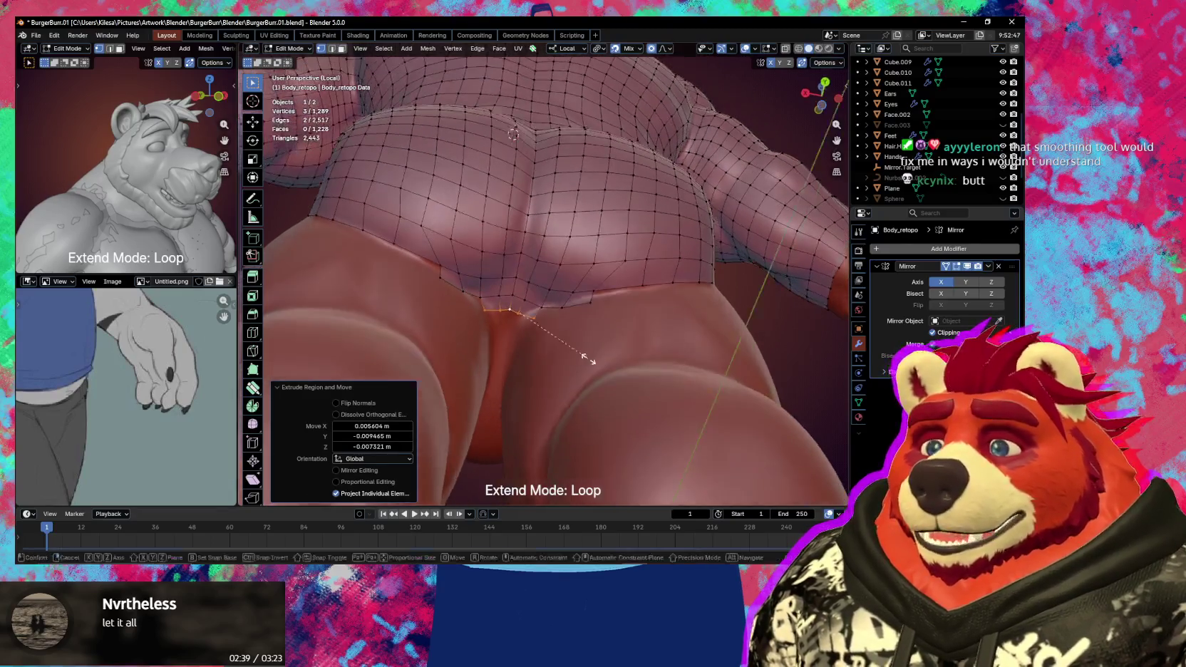
{"action": "left_click", "coordinate": [564, 358]}
- Reshape the new row with proportional editing, extrude another row, and settle its tip vertex onto the body
{"action": "key", "text": "g"}
{"action": "left_click", "coordinate": [563, 356]}
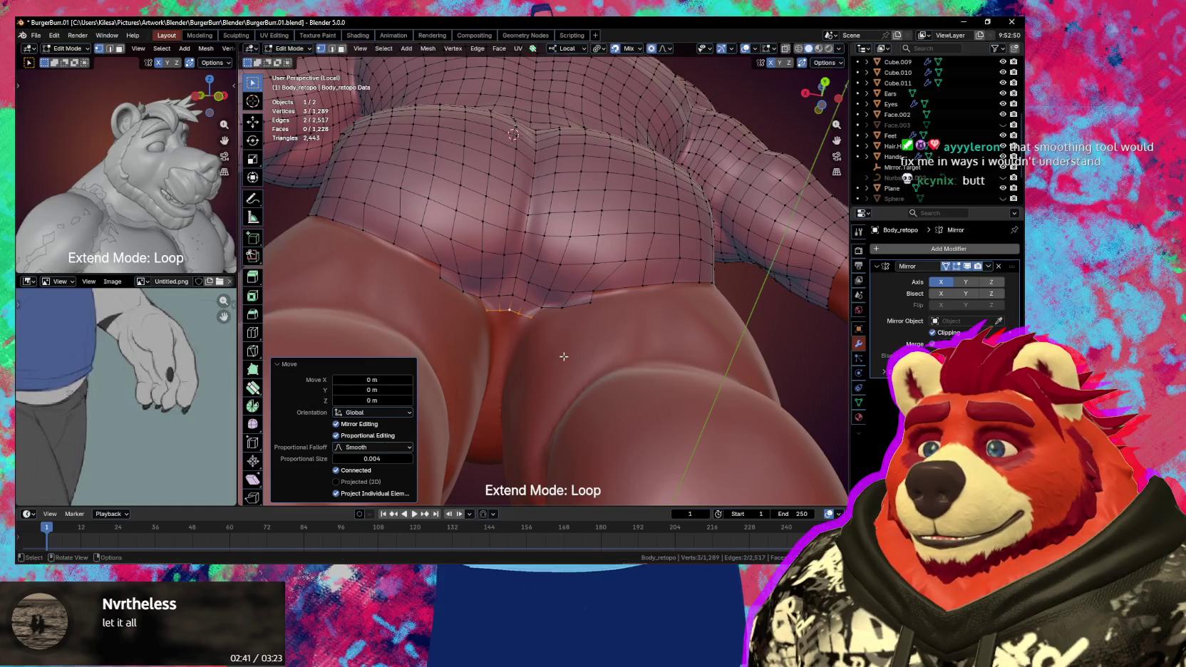
{"action": "key", "text": "e"}
{"action": "left_click", "coordinate": [558, 372]}
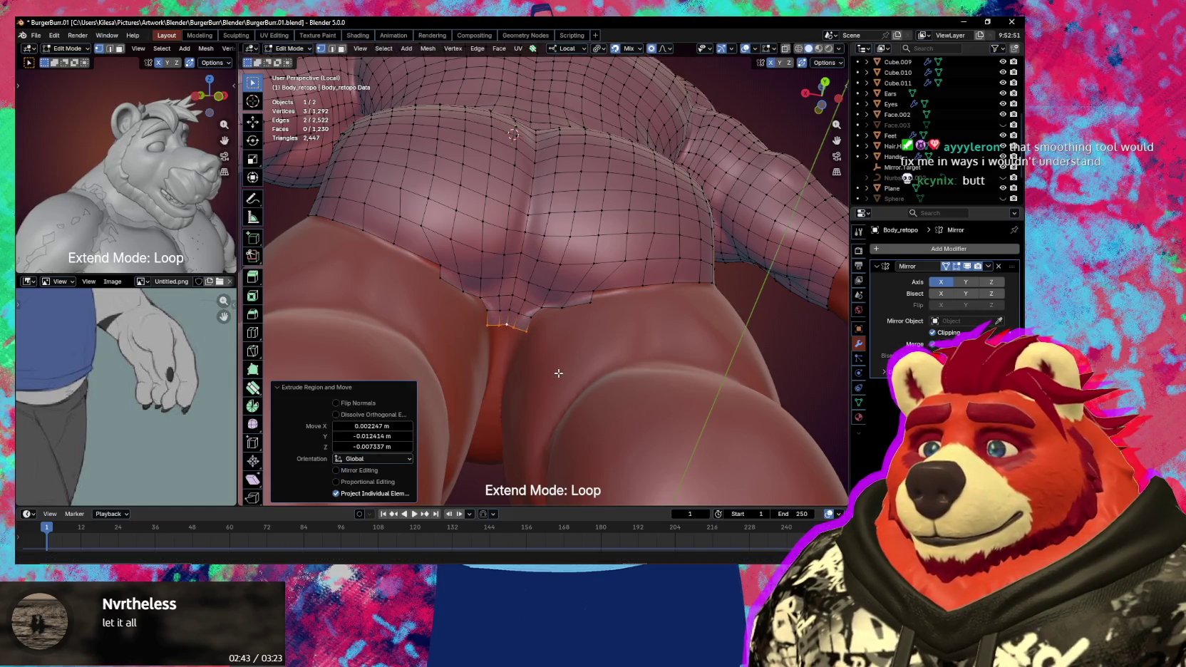
{"action": "left_click", "coordinate": [540, 336]}
{"action": "key", "text": "g"}
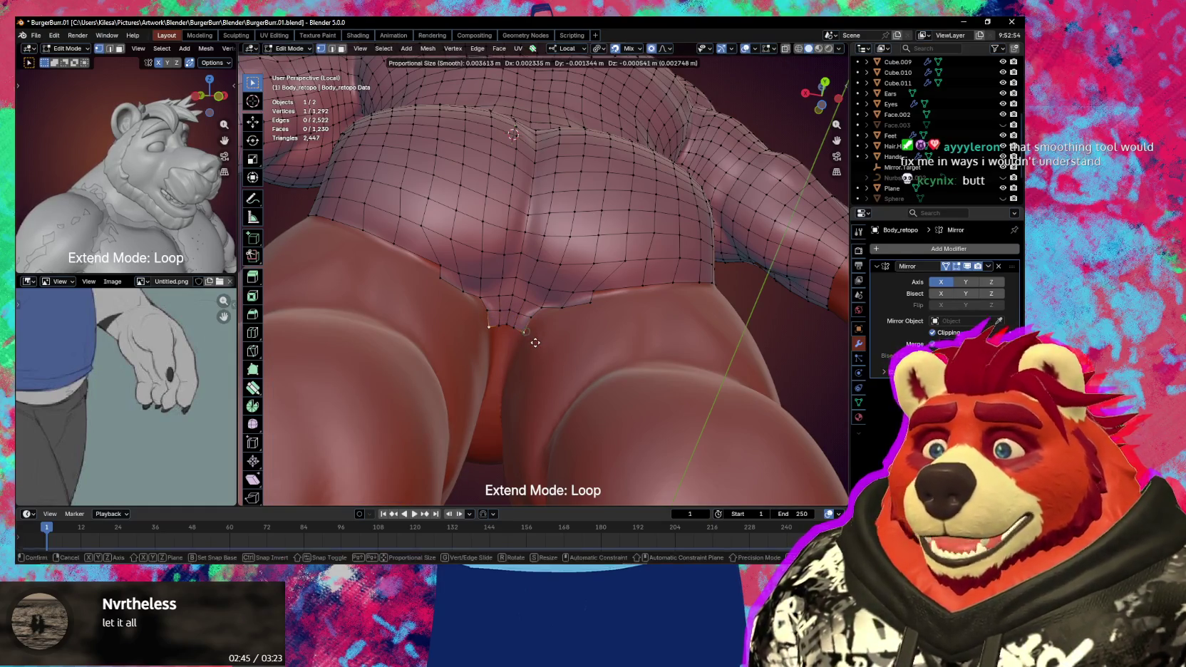
{"action": "left_click", "coordinate": [538, 345]}
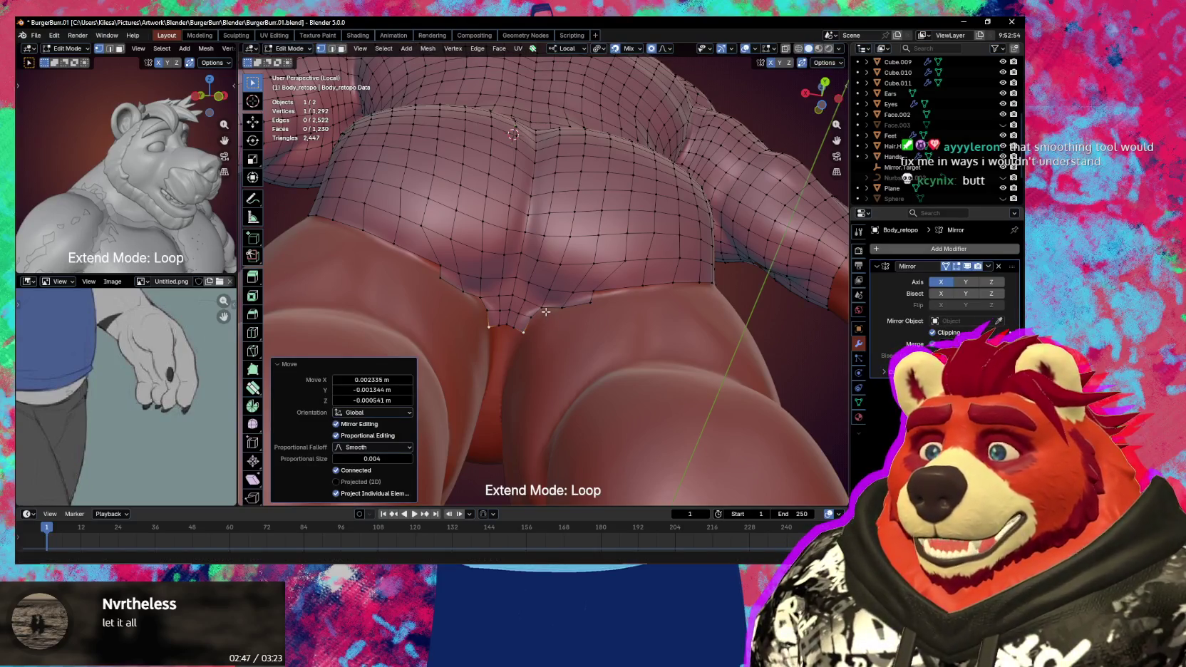
- From behind the crotch, extrude more faces from the selection and nudge a vertex slightly left
{"action": "middle_click_drag", "start_coordinate": [546, 311], "coordinate": [545, 364]}
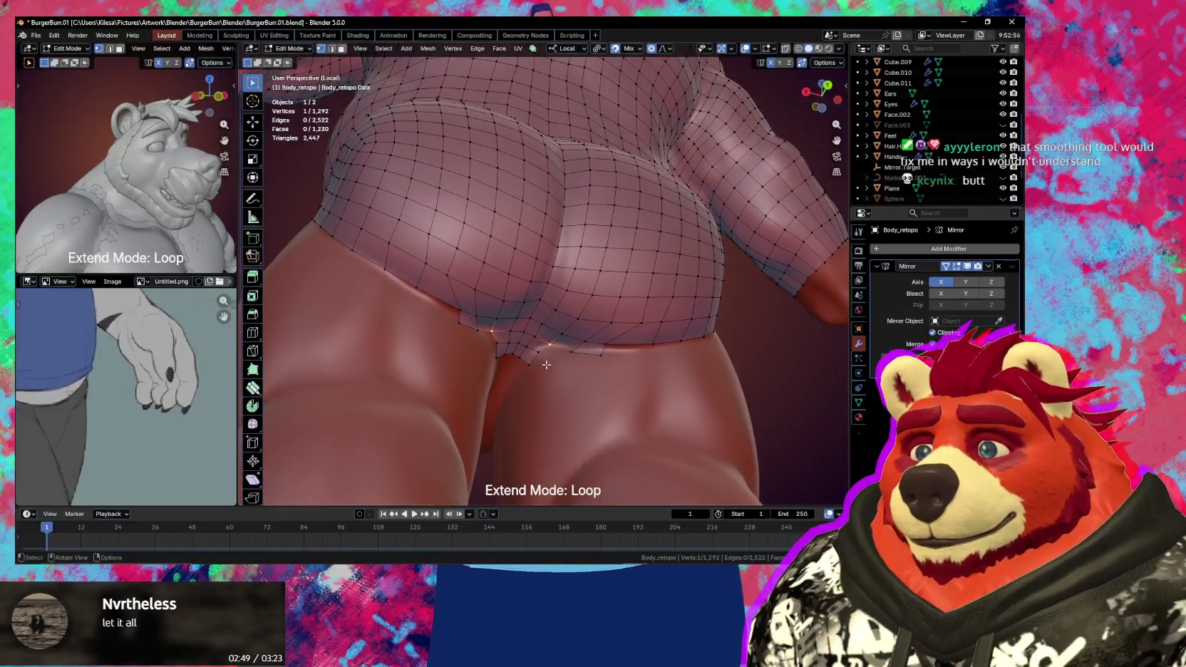
{"action": "key", "text": "e"}
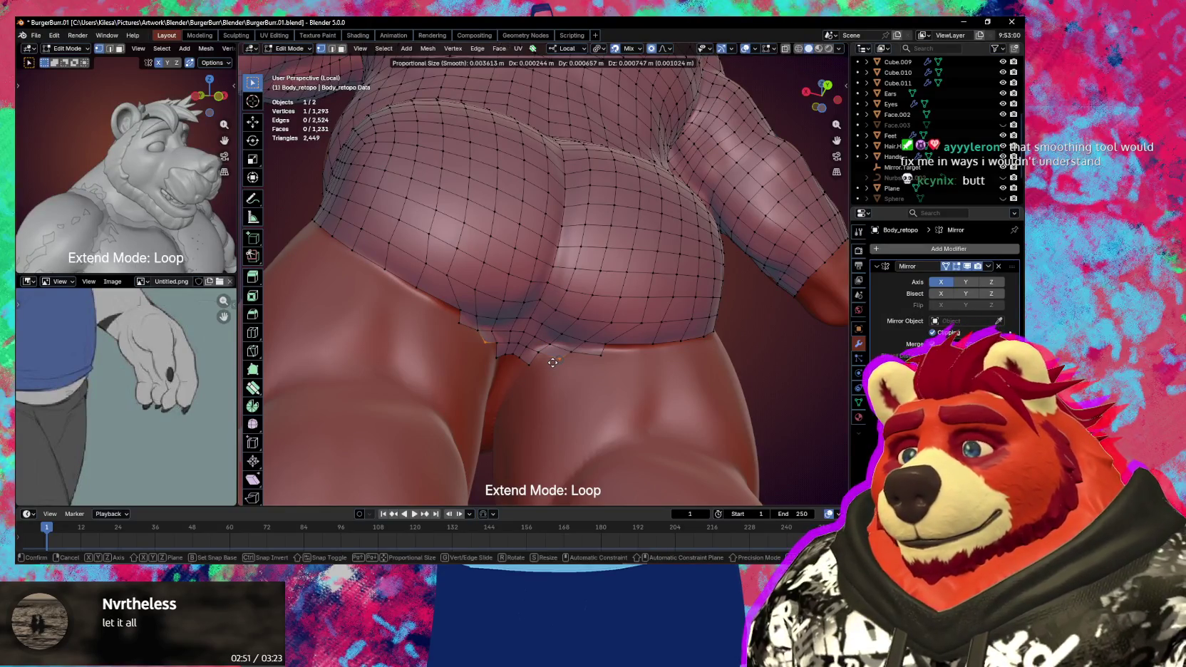
{"action": "left_click", "coordinate": [555, 365]}
{"action": "key", "text": "e"}
{"action": "left_click", "coordinate": [555, 366]}
{"action": "mouse_move", "coordinate": [554, 366]}
{"action": "middle_mouse_down"}
{"action": "mouse_move", "coordinate": [522, 370]}
{"action": "mouse_move", "coordinate": [542, 357]}
{"action": "middle_mouse_up"}
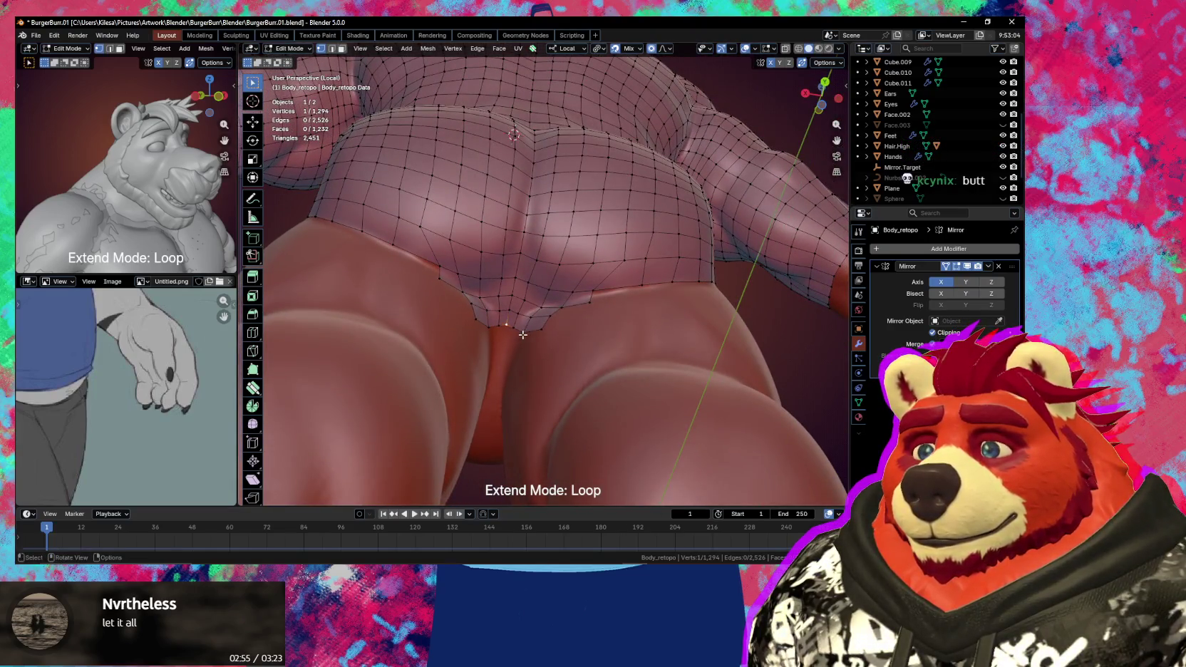
{"action": "key", "text": "g"}
{"action": "left_click", "coordinate": [531, 330]}
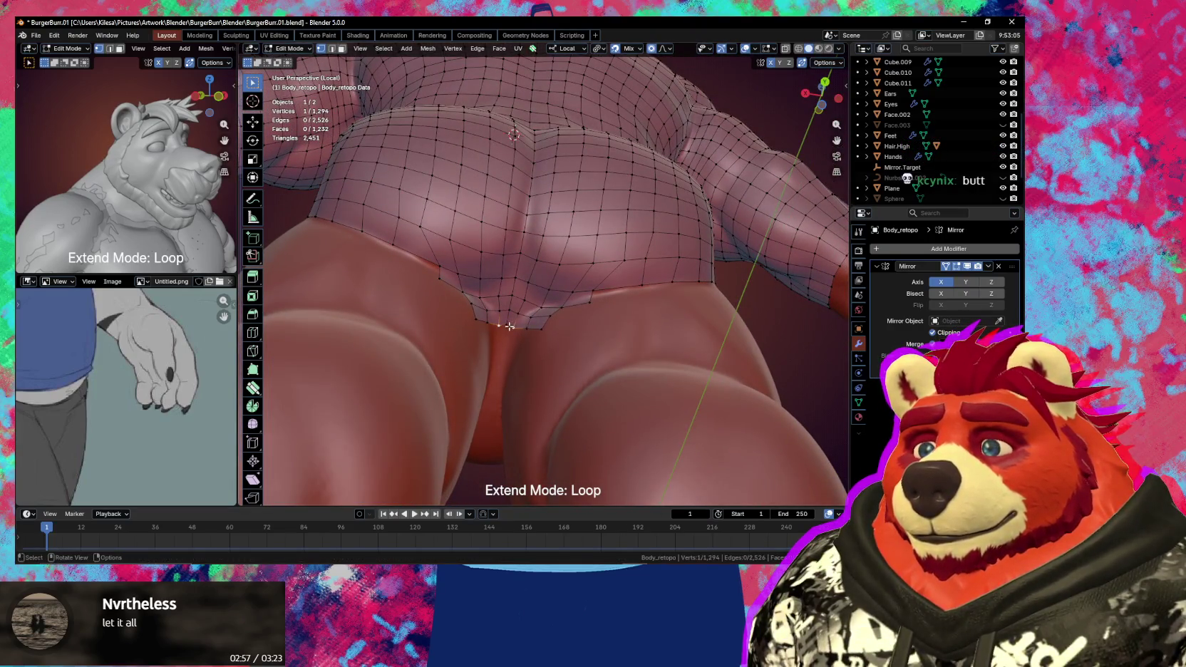
- Extrude a bottom-edge path down two more rows and shrink the new bottom loop
{"action": "left_click", "coordinate": [537, 333], "text": "ctrl"}
{"action": "key", "text": "e"}
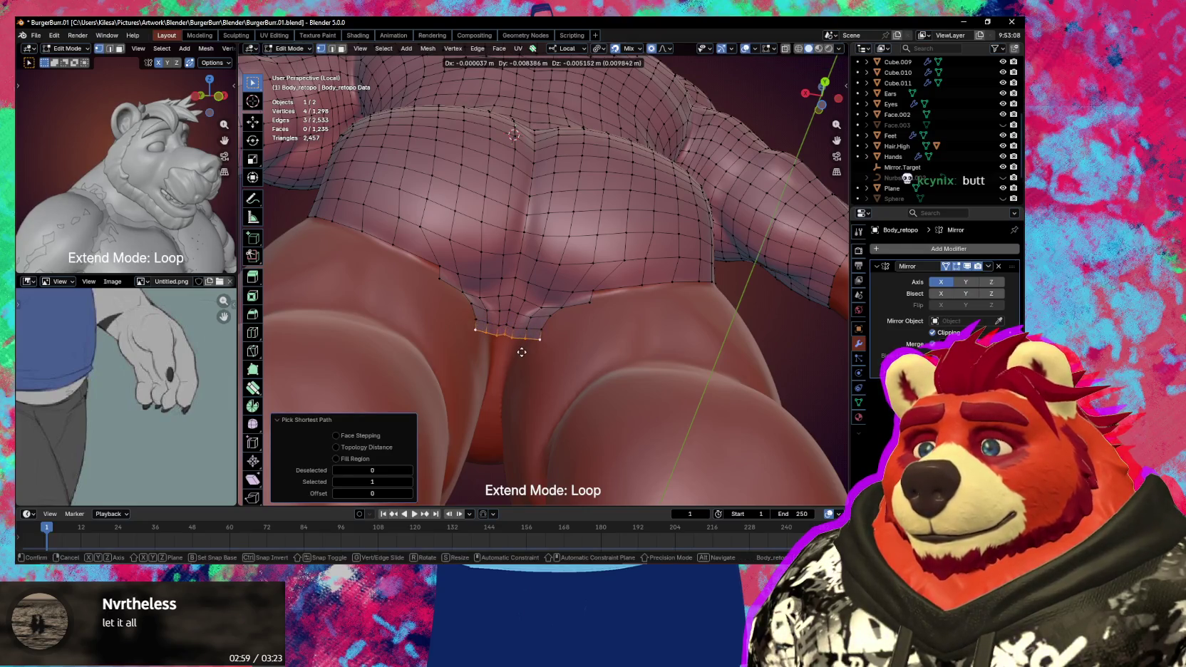
{"action": "left_click", "coordinate": [522, 352]}
{"action": "key", "text": "e"}
{"action": "left_click", "coordinate": [525, 353]}
{"action": "mouse_move", "coordinate": [524, 353]}
{"action": "middle_mouse_down"}
{"action": "mouse_move", "coordinate": [589, 365]}
{"action": "mouse_move", "coordinate": [608, 423]}
{"action": "mouse_move", "coordinate": [582, 382]}
{"action": "middle_mouse_up"}
{"action": "key", "text": "s"}
{"action": "left_click", "coordinate": [583, 411]}
{"action": "left_click", "coordinate": [567, 366]}
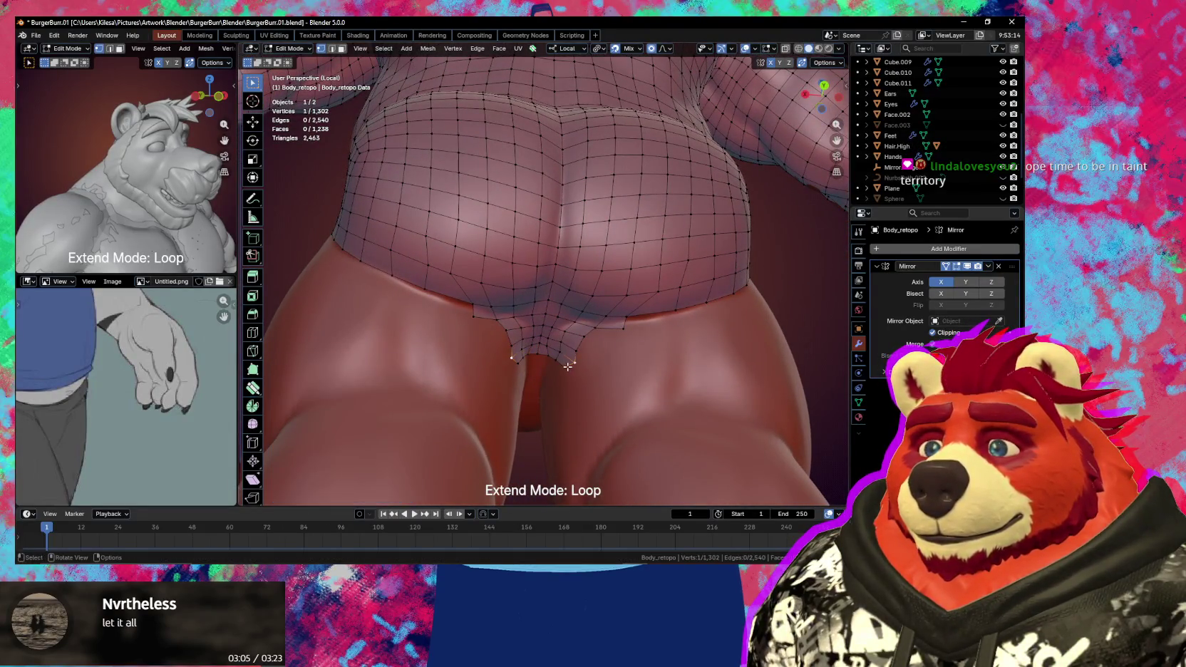
- Try scaling the bottom loop twice, then undo the scaling
{"action": "scroll", "coordinate": [567, 359], "scroll_direction": "up", "scroll_amount": 4}
{"action": "key", "text": "s"}
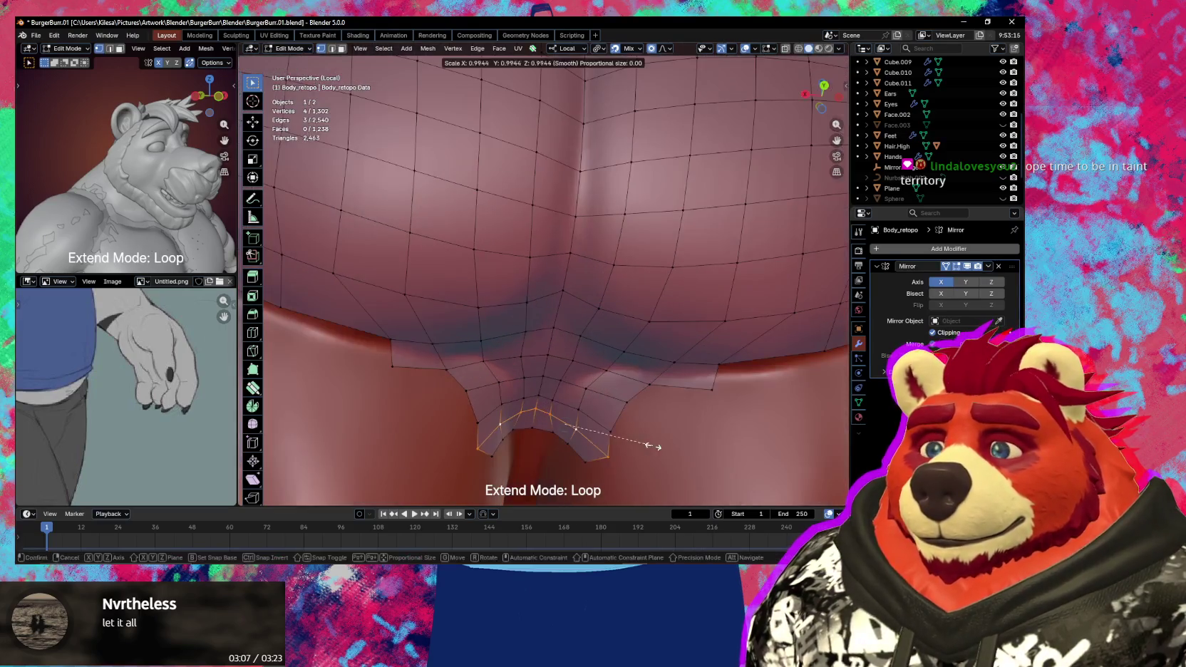
{"action": "left_click", "coordinate": [630, 434]}
{"action": "key", "text": "s"}
{"action": "left_click", "coordinate": [636, 423]}
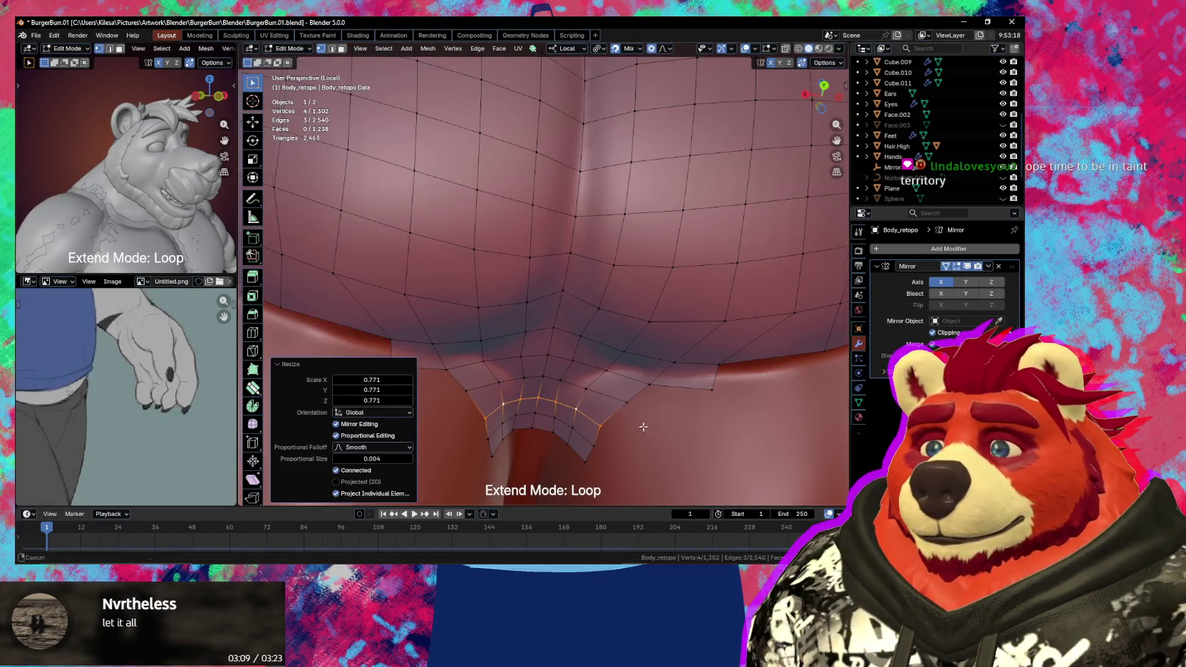
{"action": "mouse_move", "coordinate": [635, 424]}
{"action": "middle_mouse_down"}
{"action": "mouse_move", "coordinate": [645, 358]}
{"action": "mouse_move", "coordinate": [574, 347]}
{"action": "mouse_move", "coordinate": [596, 339]}
{"action": "mouse_move", "coordinate": [654, 390]}
{"action": "mouse_move", "coordinate": [659, 365]}
{"action": "middle_mouse_up"}
{"action": "key", "text": "ctrl+z"}
- Tilt the bottom loop -14.6° and the loop above -14.3° around their local X axes
{"action": "key", "text": "r"}
{"action": "key", "text": "x"}
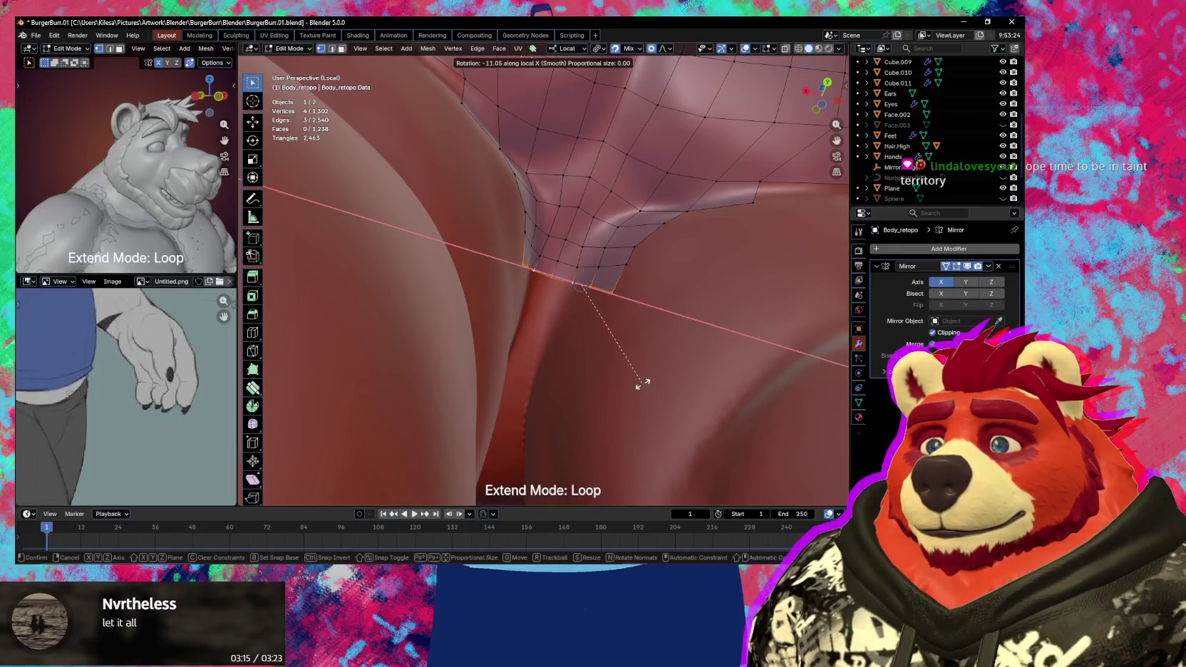
{"action": "left_click", "coordinate": [636, 386]}
{"action": "left_click", "coordinate": [604, 248], "text": "alt"}
{"action": "key", "text": "r"}
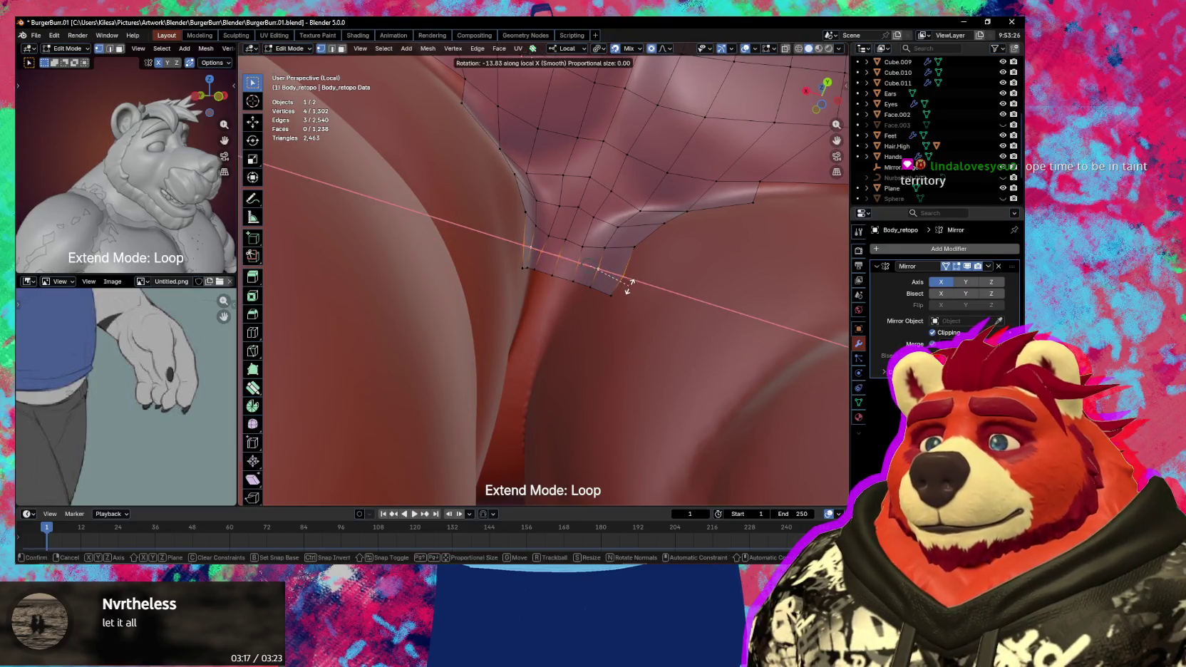
{"action": "left_click", "coordinate": [604, 248]}
{"action": "key", "text": "ctrl+z"}
{"action": "key", "text": "r"}
{"action": "key", "text": "x"}
{"action": "left_click", "coordinate": [627, 268]}
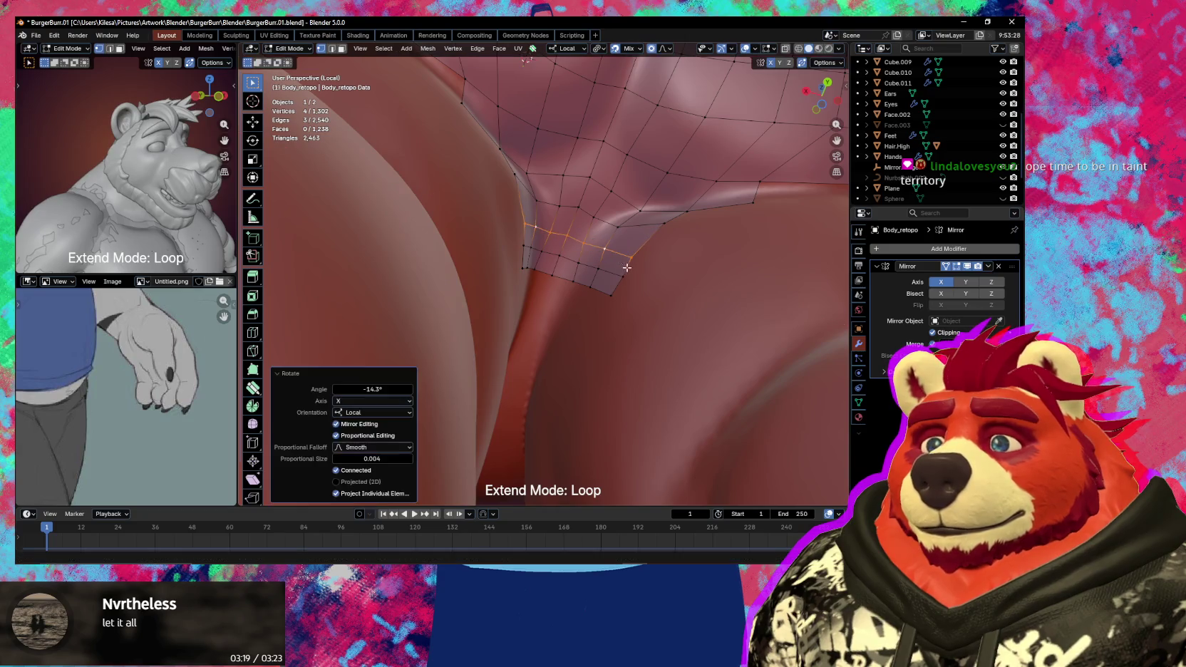
- Select the bottom boundary loop and extrude a new row downward between the legs
{"action": "left_click", "coordinate": [601, 288], "text": "alt"}
{"action": "middle_click_drag", "start_coordinate": [601, 288], "coordinate": [604, 309]}
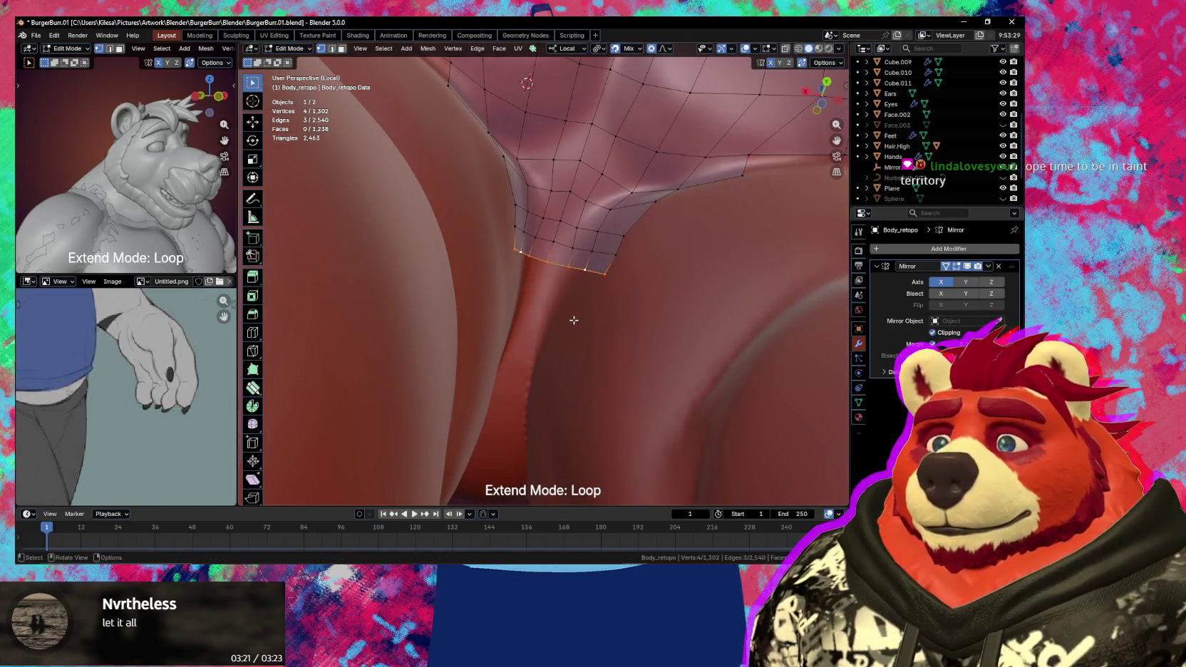
{"action": "key", "text": "e"}
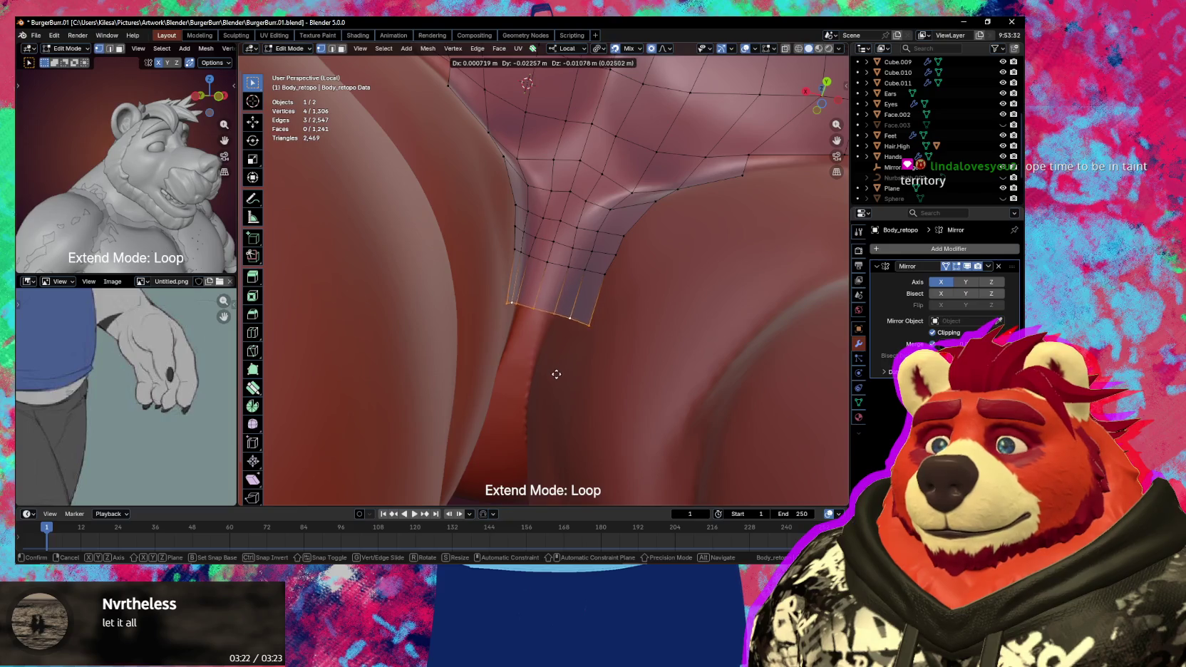
{"action": "left_click", "coordinate": [550, 394]}
{"action": "mouse_move", "coordinate": [556, 376]}
{"action": "middle_mouse_down"}
{"action": "mouse_move", "coordinate": [574, 320]}
{"action": "mouse_move", "coordinate": [551, 281]}
{"action": "middle_mouse_up"}
{"action": "key", "text": "e"}
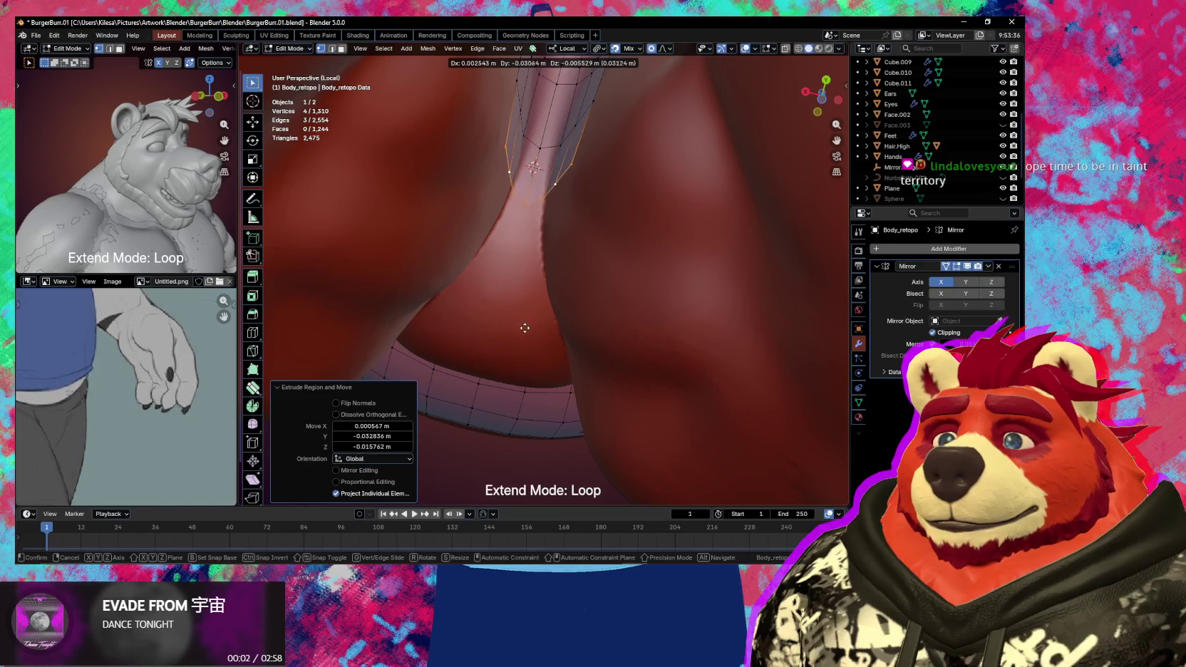
- Confirm the extrusion and add centred loop cuts, including a three-cut, across the groin strip
{"action": "left_click", "coordinate": [514, 368]}
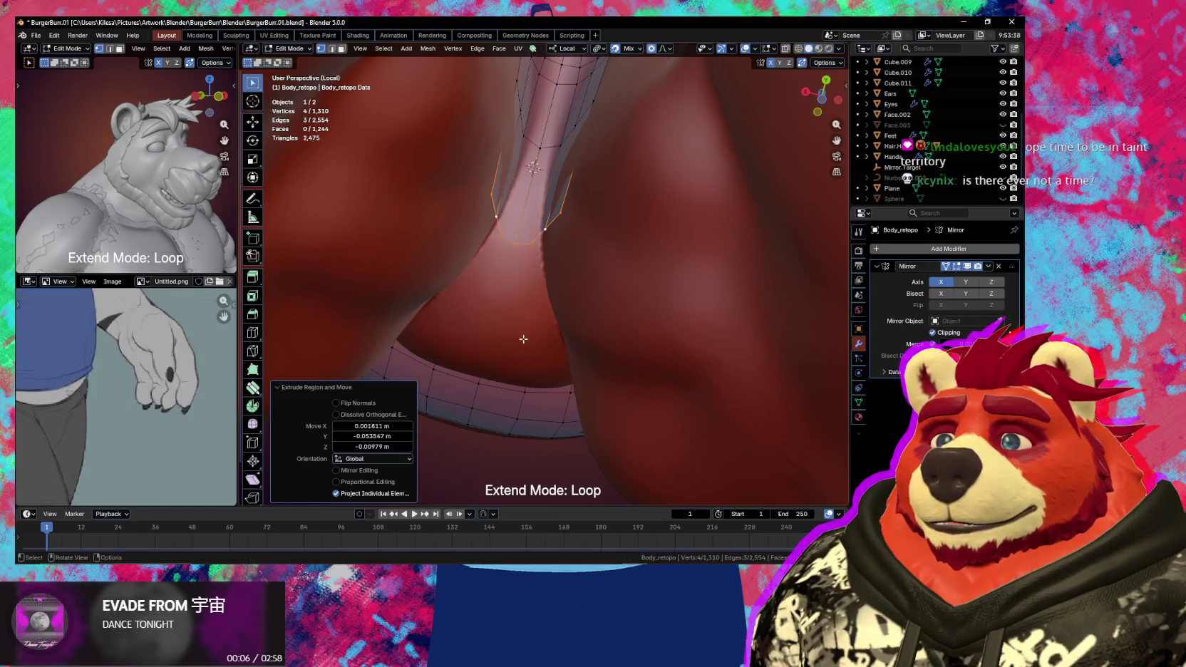
{"action": "middle_click_drag", "start_coordinate": [514, 368], "coordinate": [561, 212]}
{"action": "key", "text": "ctrl+r"}
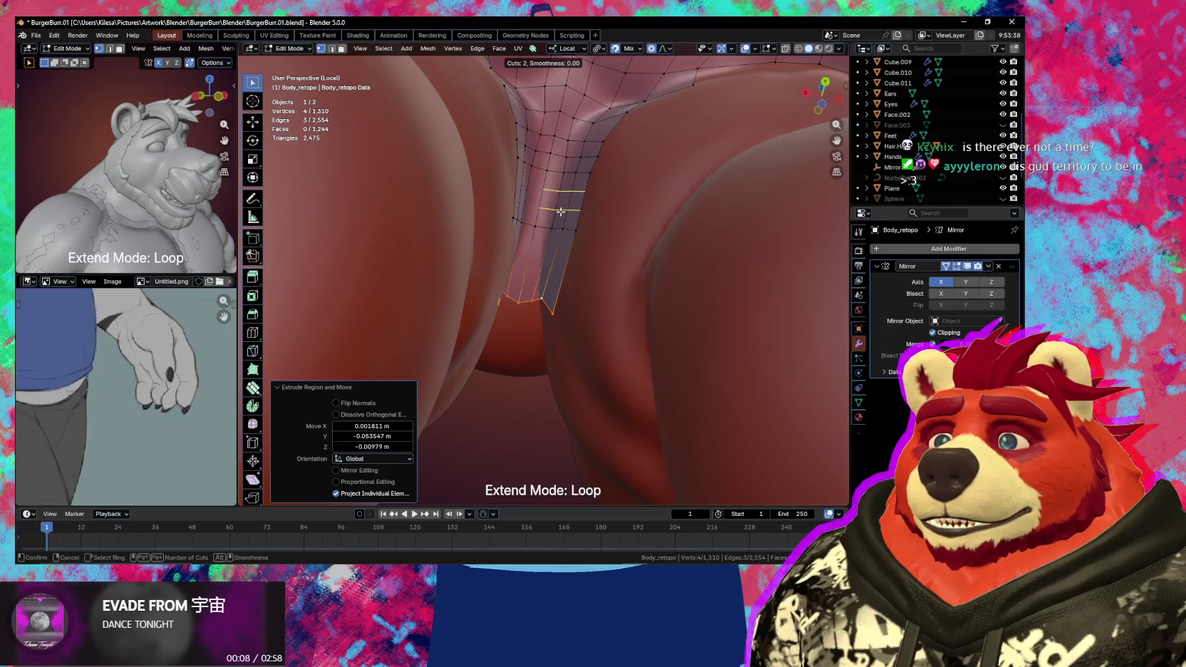
{"action": "left_click", "coordinate": [561, 212]}
{"action": "right_click", "coordinate": [561, 212]}
{"action": "key", "text": "ctrl+r"}
{"action": "left_click", "coordinate": [545, 265]}
{"action": "right_click", "coordinate": [546, 265]}
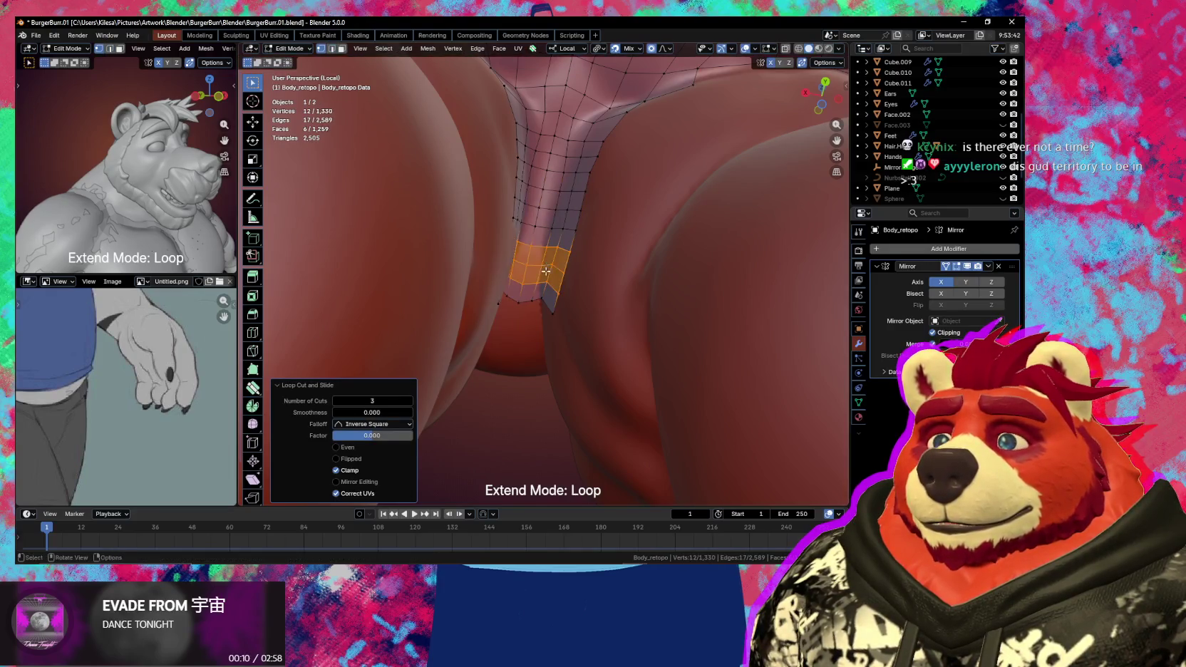
- Select the strip's edge loops and scale them to 0.781 along local Z
{"action": "mouse_move", "coordinate": [545, 265]}
{"action": "middle_mouse_down"}
{"action": "mouse_move", "coordinate": [556, 244]}
{"action": "mouse_move", "coordinate": [602, 219]}
{"action": "mouse_move", "coordinate": [530, 246]}
{"action": "mouse_move", "coordinate": [530, 312]}
{"action": "mouse_move", "coordinate": [548, 312]}
{"action": "mouse_move", "coordinate": [565, 339]}
{"action": "middle_mouse_up"}
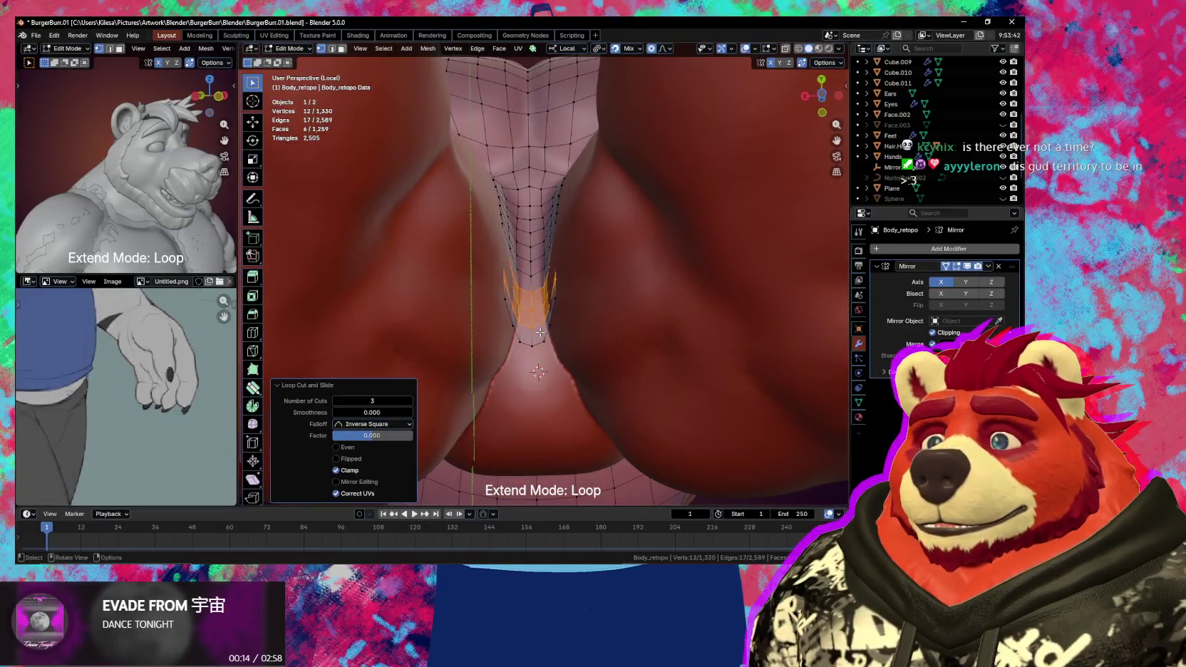
{"action": "key", "text": "alt"}
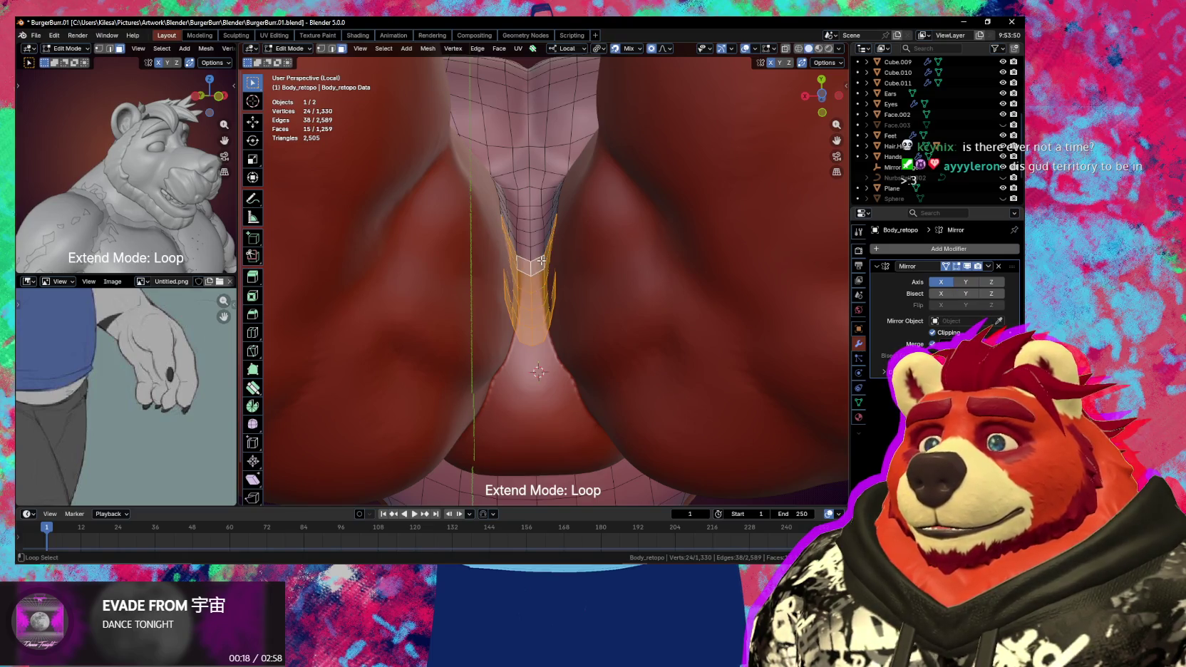
{"action": "middle_click", "coordinate": [542, 261], "text": "alt"}
{"action": "left_click", "coordinate": [542, 261], "text": "alt+shift"}
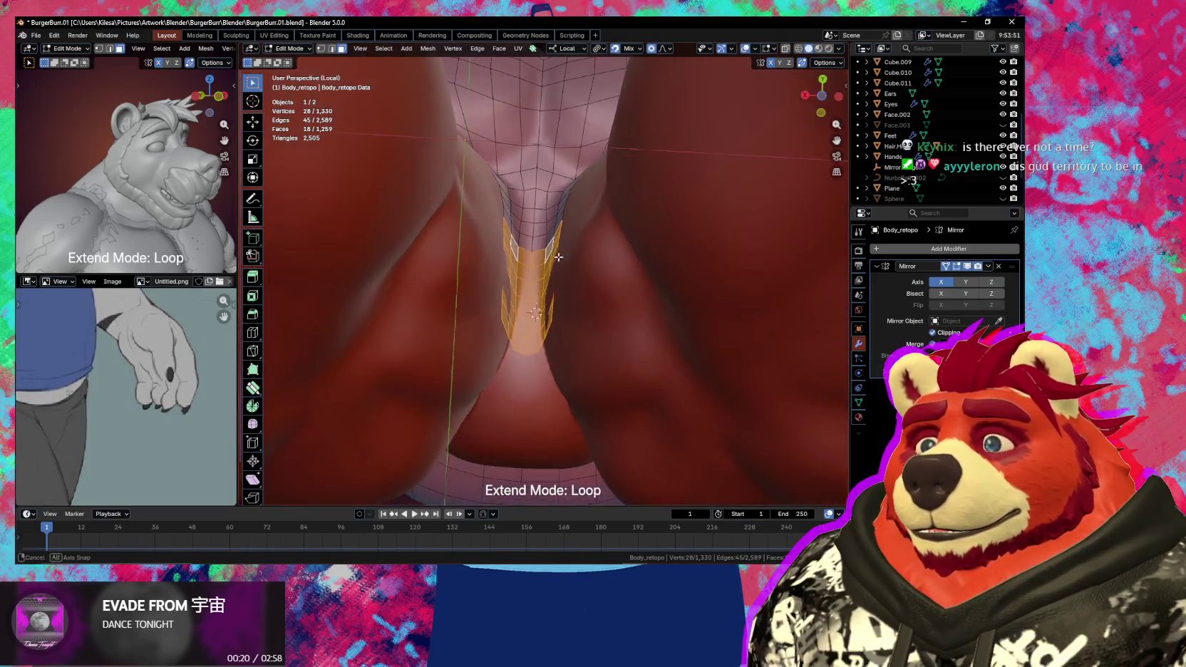
{"action": "key", "text": "s"}
{"action": "key", "text": "z"}
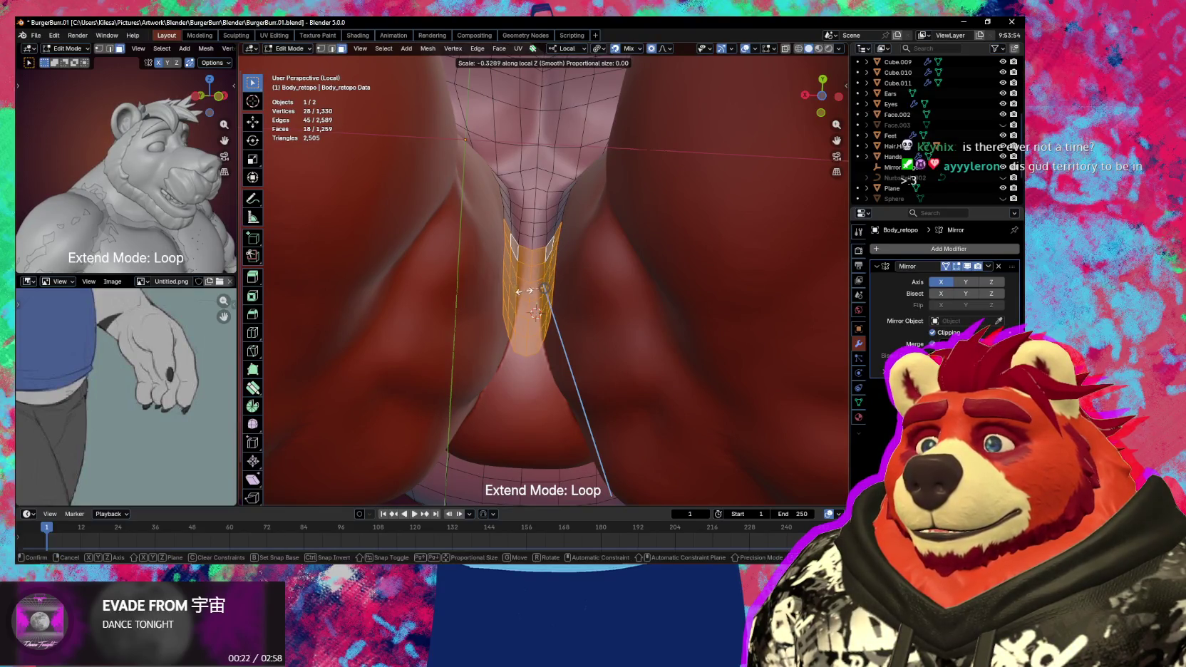
{"action": "mouse_move", "coordinate": [524, 291]}
{"action": "middle_mouse_down"}
{"action": "mouse_move", "coordinate": [611, 260]}
{"action": "mouse_move", "coordinate": [597, 303]}
{"action": "mouse_move", "coordinate": [631, 251]}
{"action": "middle_mouse_up"}
{"action": "left_click", "coordinate": [592, 274]}
- Squash the strip further along local Z down to 0.301, then select a face at its end
{"action": "key", "text": "s"}
{"action": "key", "text": "z"}
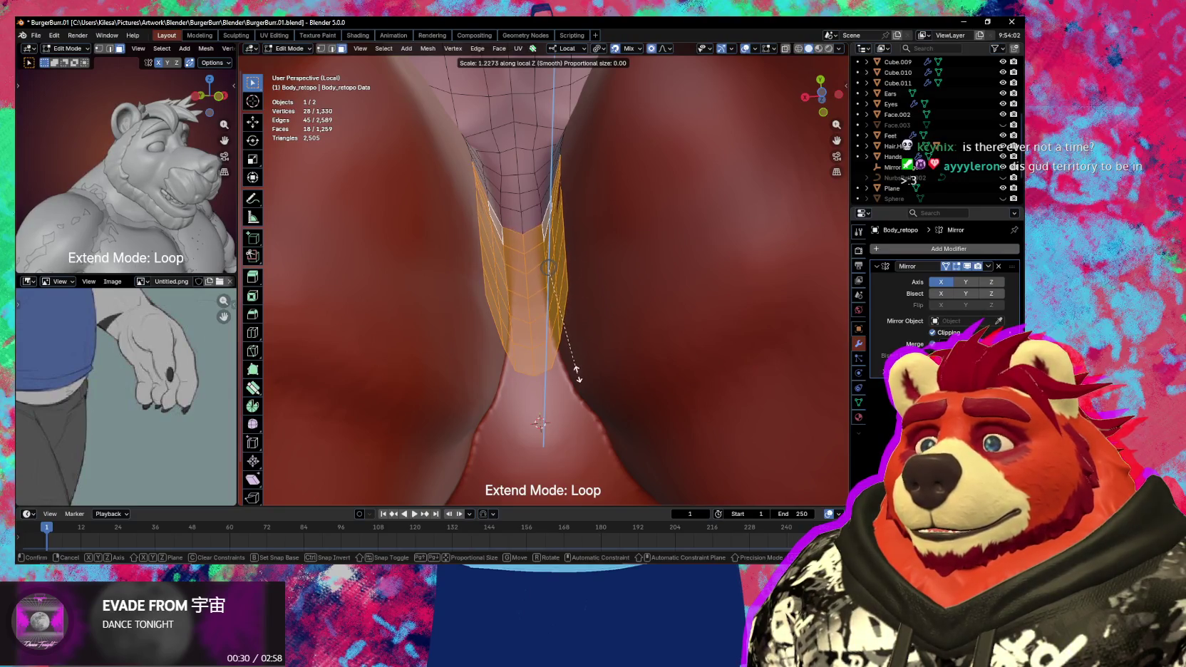
{"action": "left_click", "coordinate": [549, 268]}
{"action": "mouse_move", "coordinate": [549, 268]}
{"action": "middle_mouse_down"}
{"action": "mouse_move", "coordinate": [563, 329]}
{"action": "mouse_move", "coordinate": [615, 336]}
{"action": "middle_mouse_up"}
{"action": "key", "text": "s"}
{"action": "key", "text": "z"}
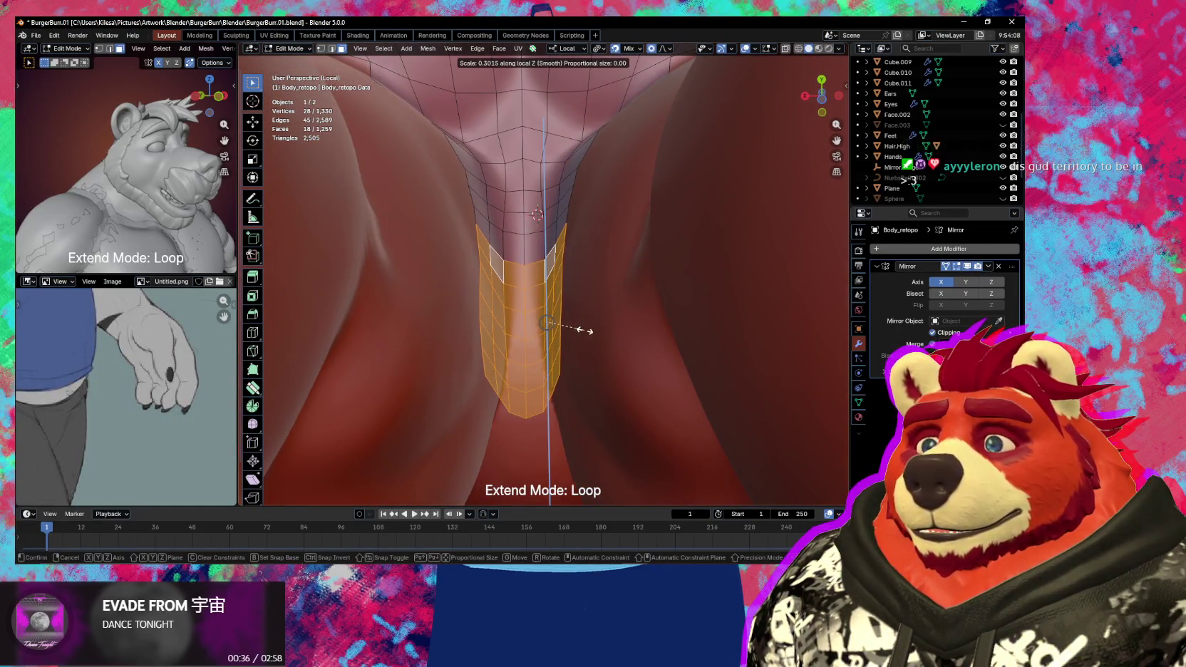
{"action": "left_click", "coordinate": [586, 330]}
{"action": "mouse_move", "coordinate": [585, 353]}
{"action": "middle_mouse_down"}
{"action": "mouse_move", "coordinate": [602, 399]}
{"action": "mouse_move", "coordinate": [646, 352]}
{"action": "mouse_move", "coordinate": [581, 336]}
{"action": "mouse_move", "coordinate": [572, 318]}
{"action": "middle_mouse_up"}
{"action": "left_click", "coordinate": [598, 427]}
- With Poly Build, drag the strip's border edges onto the body surface
{"action": "key", "text": "shift+space"}
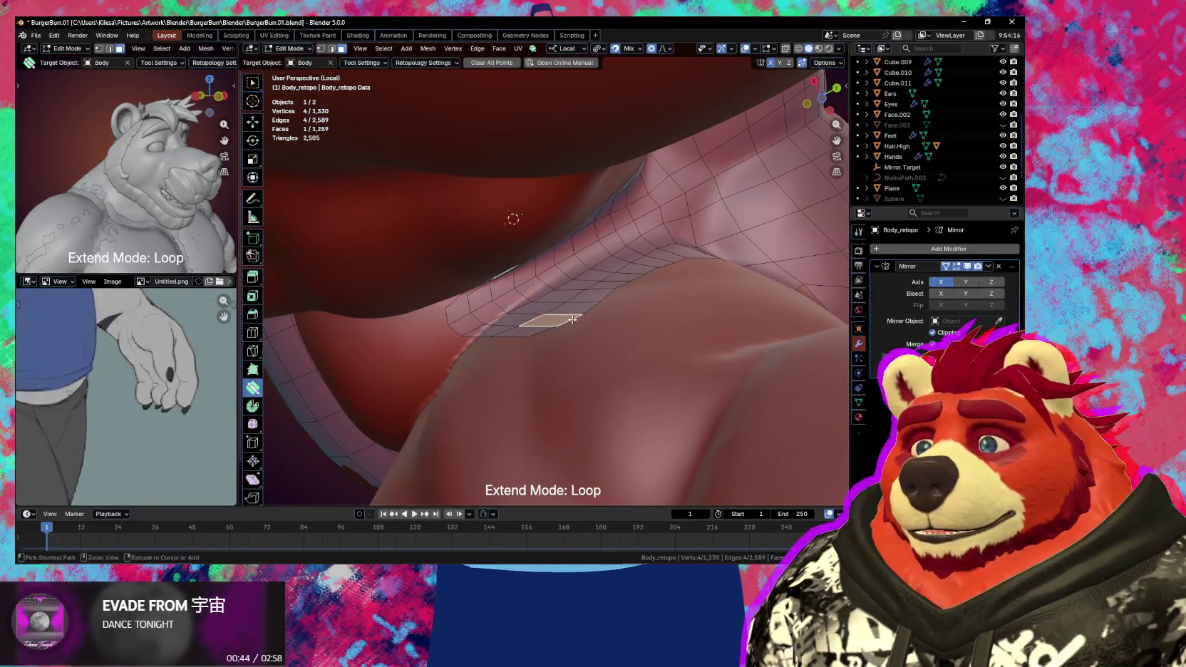
{"action": "left_click", "coordinate": [573, 320]}
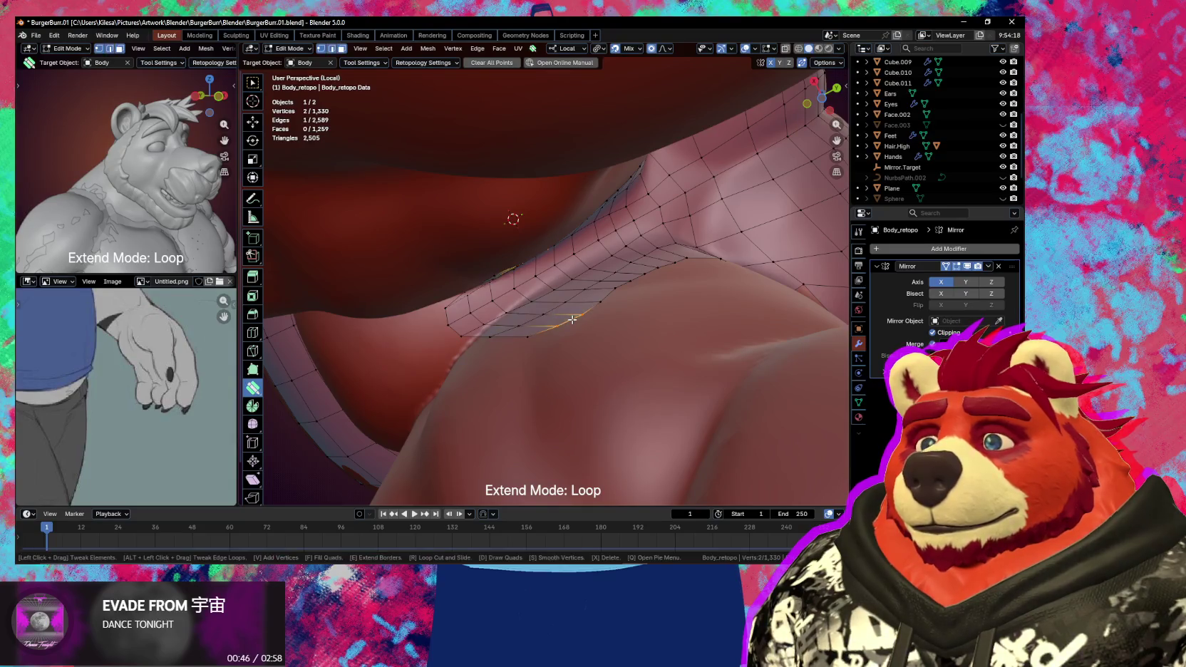
{"action": "mouse_move", "coordinate": [558, 320]}
{"action": "left_mouse_down"}
{"action": "mouse_move", "coordinate": [554, 308]}
{"action": "mouse_move", "coordinate": [574, 304]}
{"action": "mouse_move", "coordinate": [513, 335]}
{"action": "left_mouse_up"}
{"action": "left_click", "coordinate": [484, 327]}
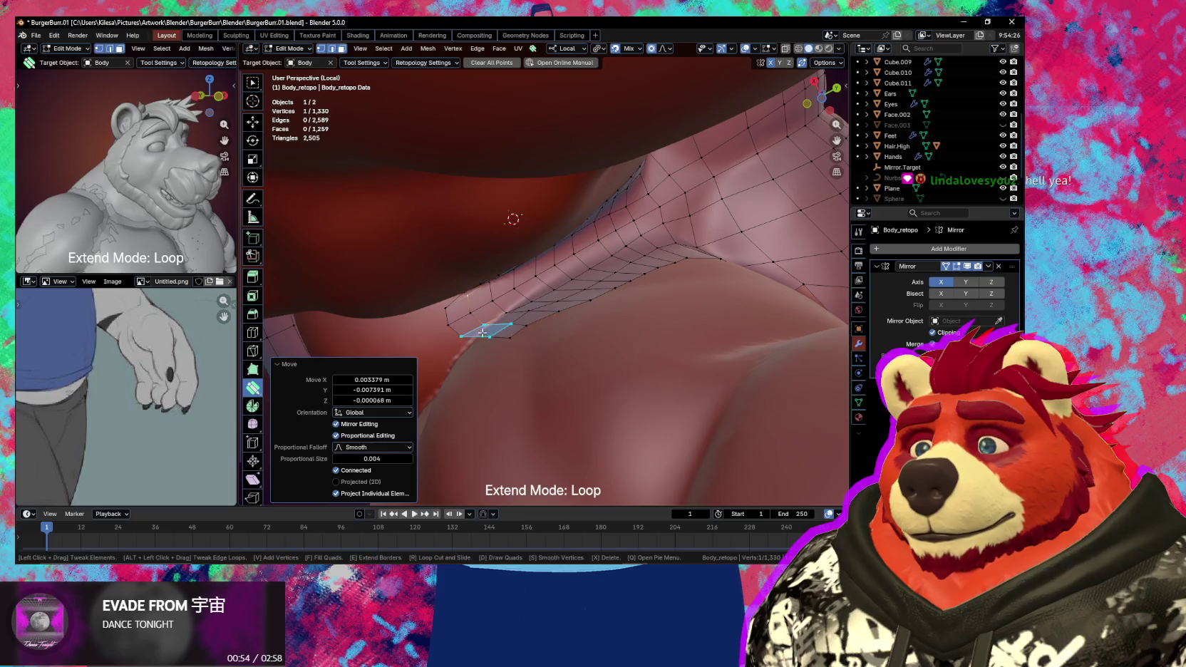
{"action": "left_click_drag", "start_coordinate": [484, 334], "coordinate": [495, 331]}
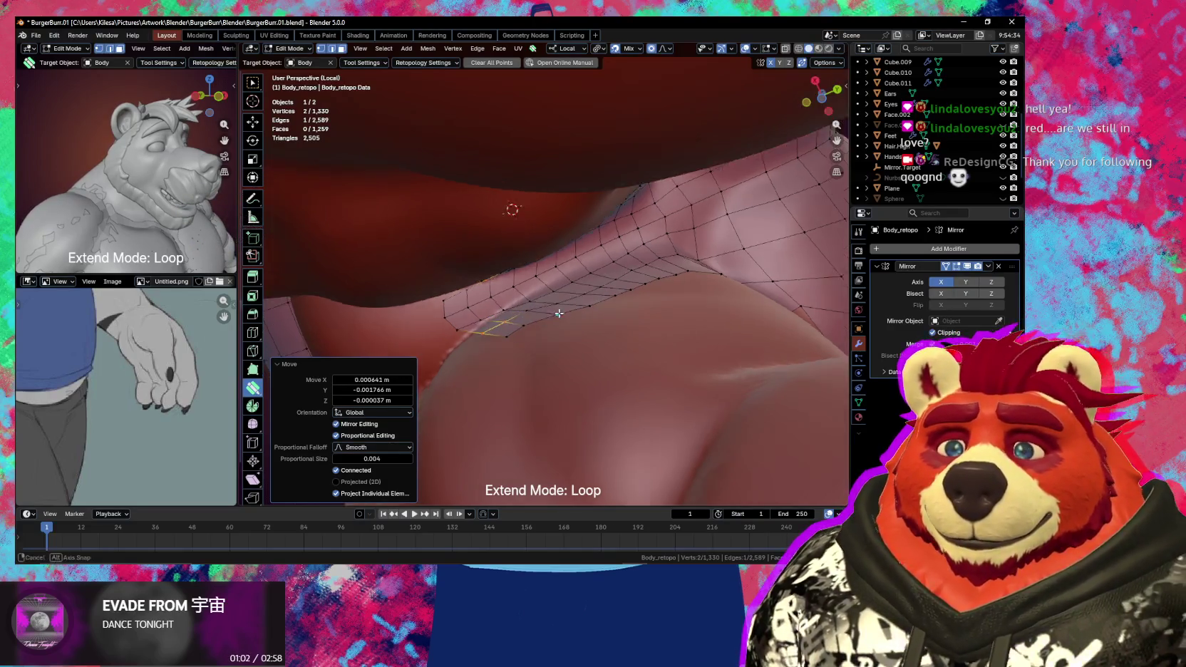
- Orbit up the inner thigh and drag two vertices onto the sculpt surface
{"action": "middle_click_drag", "start_coordinate": [530, 314], "coordinate": [683, 304]}
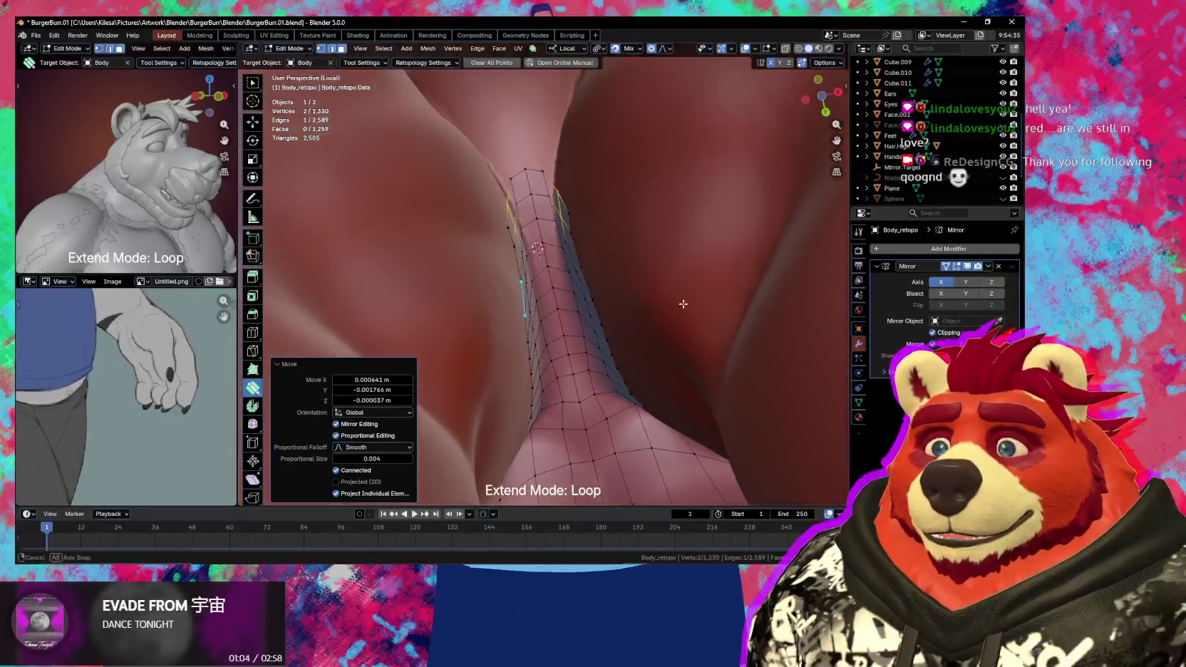
{"action": "middle_click_drag", "start_coordinate": [616, 213], "coordinate": [569, 328]}
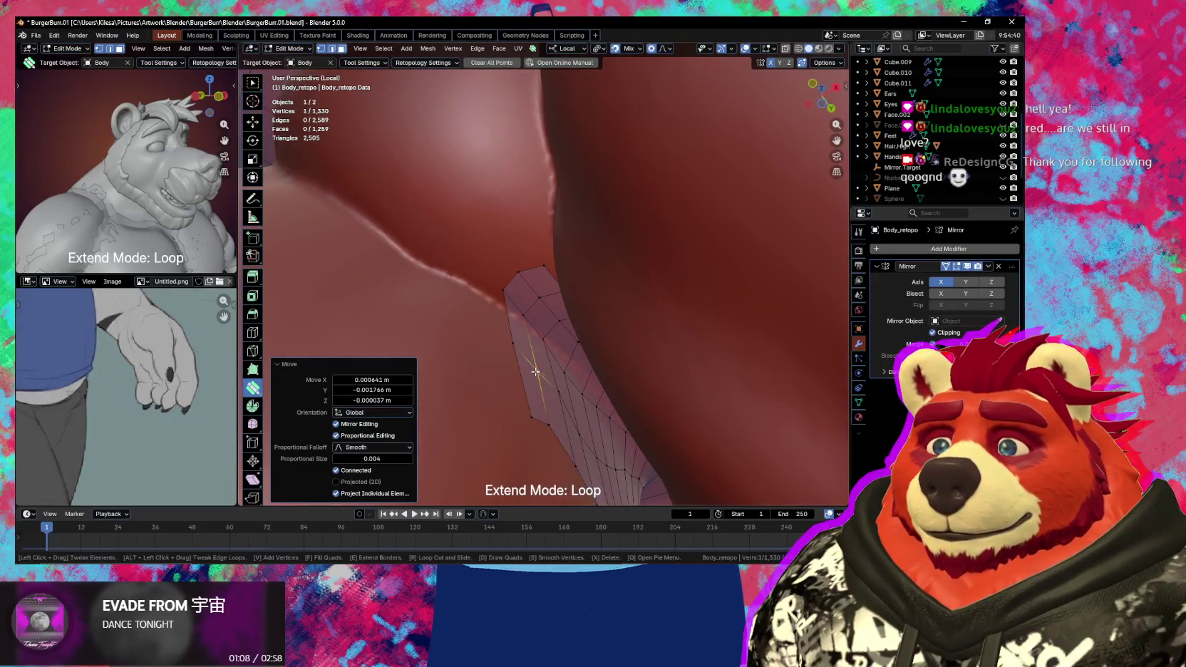
{"action": "mouse_move", "coordinate": [537, 371]}
{"action": "left_mouse_down"}
{"action": "mouse_move", "coordinate": [531, 346]}
{"action": "mouse_move", "coordinate": [498, 323]}
{"action": "left_mouse_up"}
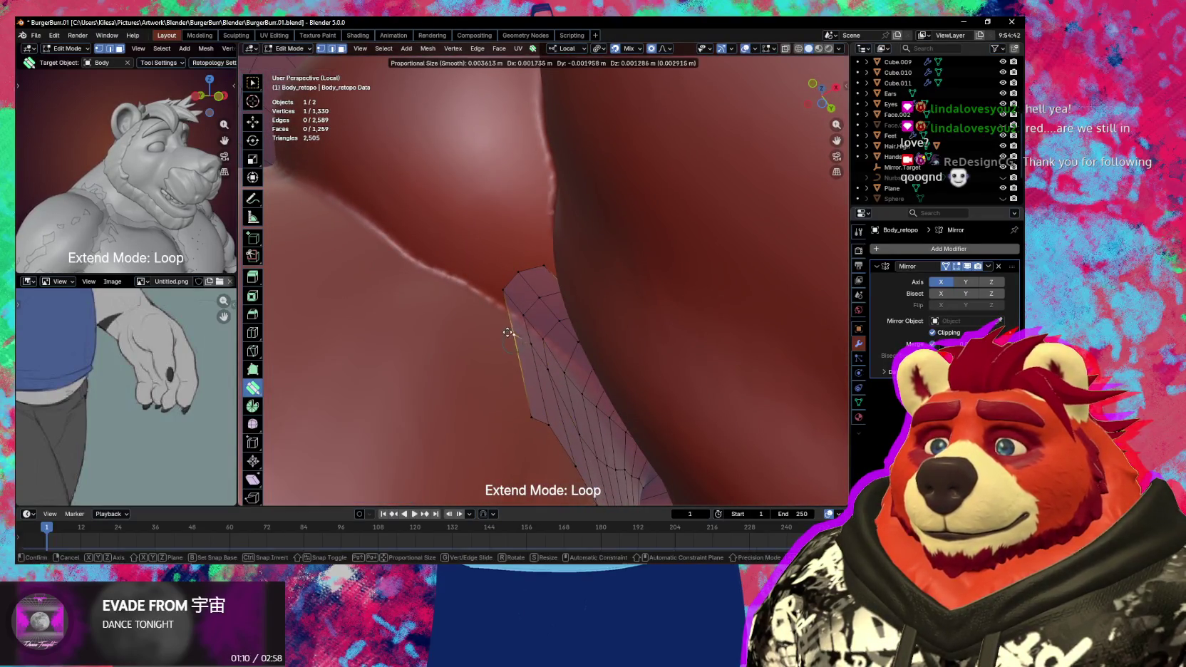
{"action": "mouse_move", "coordinate": [511, 319]}
{"action": "middle_mouse_down"}
{"action": "mouse_move", "coordinate": [541, 341]}
{"action": "mouse_move", "coordinate": [443, 273]}
{"action": "mouse_move", "coordinate": [522, 290]}
{"action": "mouse_move", "coordinate": [541, 183]}
{"action": "mouse_move", "coordinate": [604, 269]}
{"action": "mouse_move", "coordinate": [603, 233]}
{"action": "middle_mouse_up"}
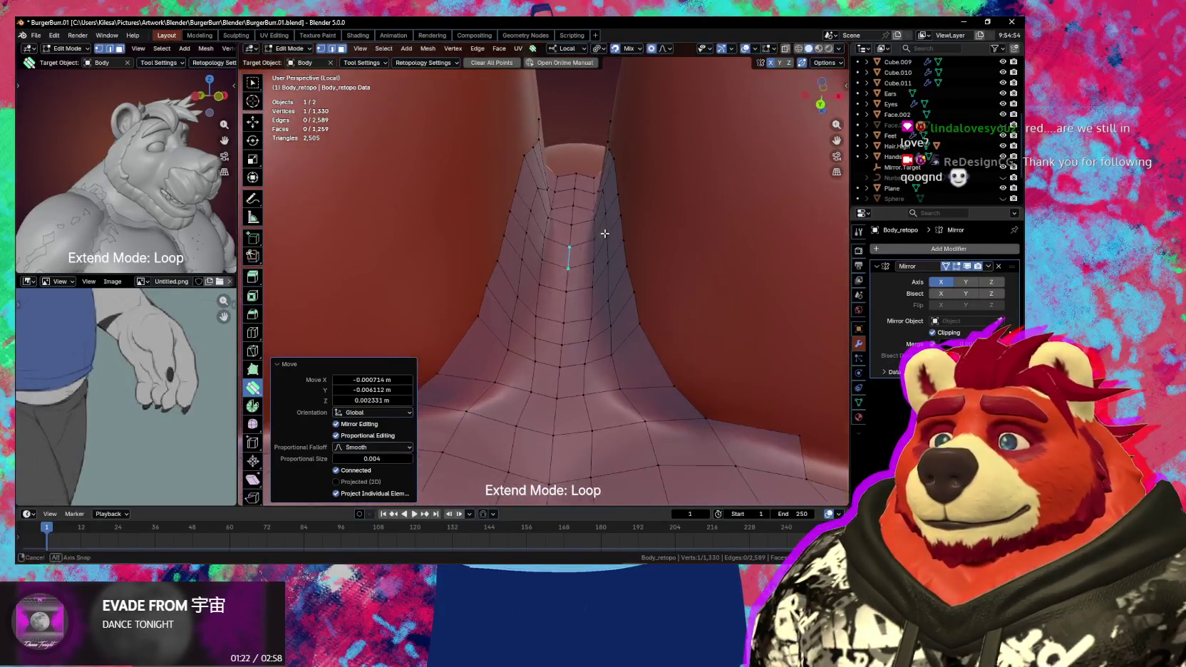
- Move the selected edge and nearby vertices of the inner hip strip onto the hip surface
{"action": "middle_click_drag", "start_coordinate": [542, 200], "coordinate": [554, 204]}
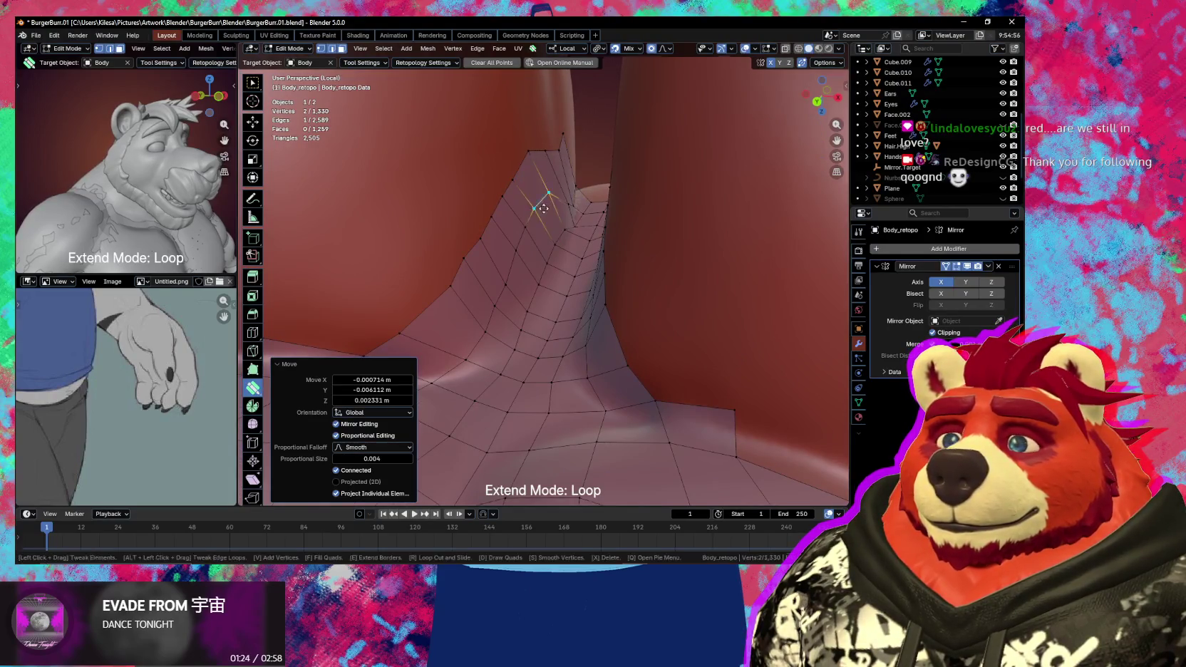
{"action": "key", "text": "g"}
{"action": "left_click", "coordinate": [527, 235]}
{"action": "key", "text": "g"}
{"action": "left_click", "coordinate": [535, 266]}
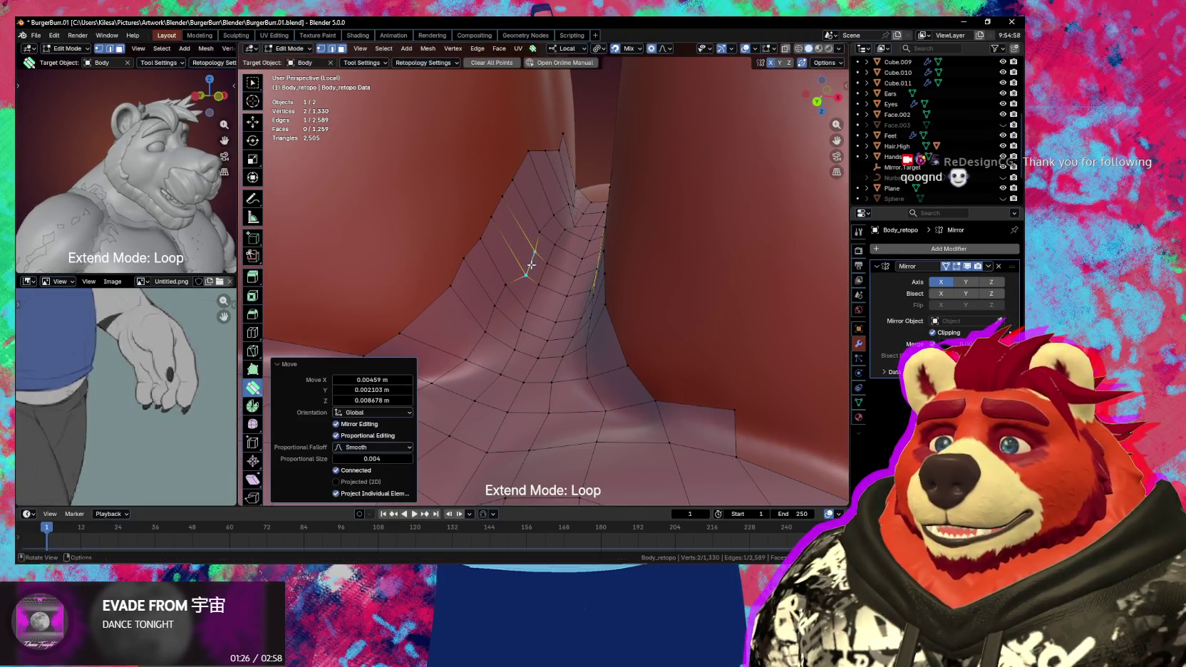
{"action": "left_click_drag", "start_coordinate": [502, 286], "coordinate": [500, 312]}
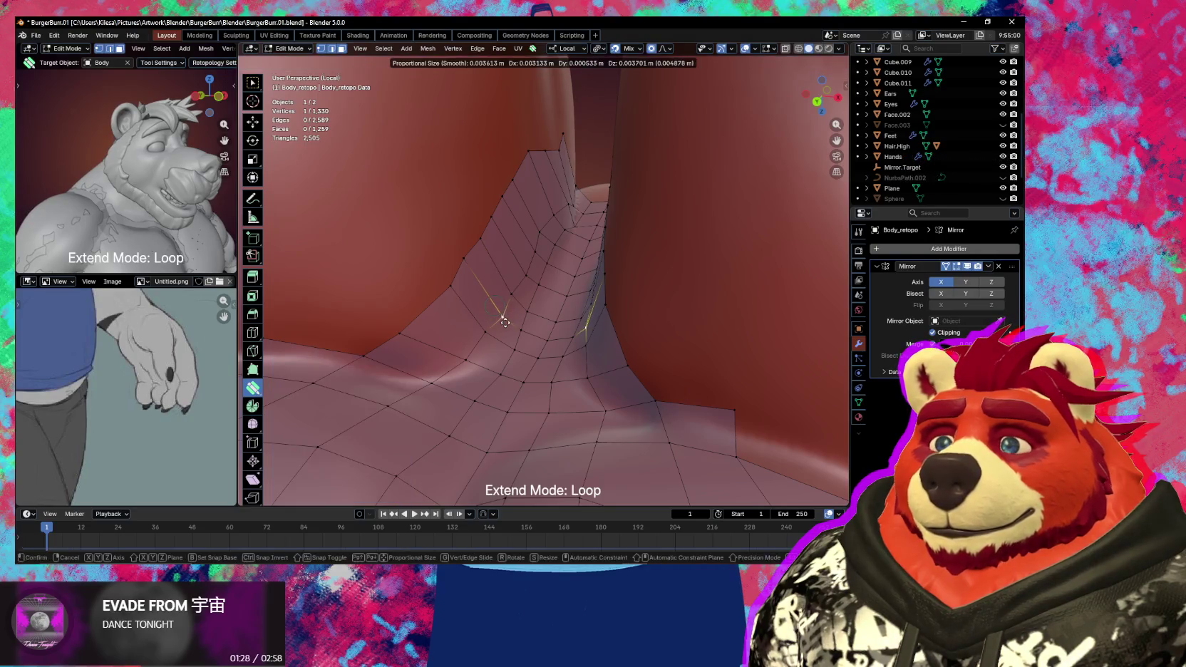
{"action": "middle_click_drag", "start_coordinate": [561, 204], "coordinate": [562, 162]}
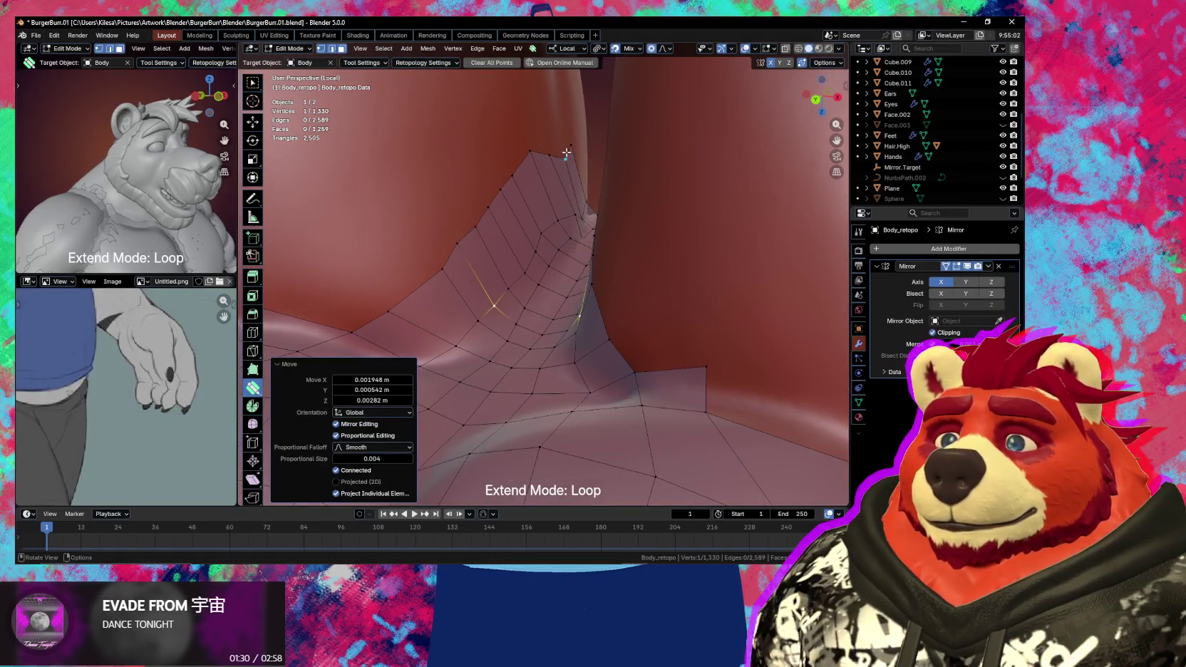
- Select the edge path along the strip's top border and move it down onto the hip
{"action": "left_click", "coordinate": [568, 150]}
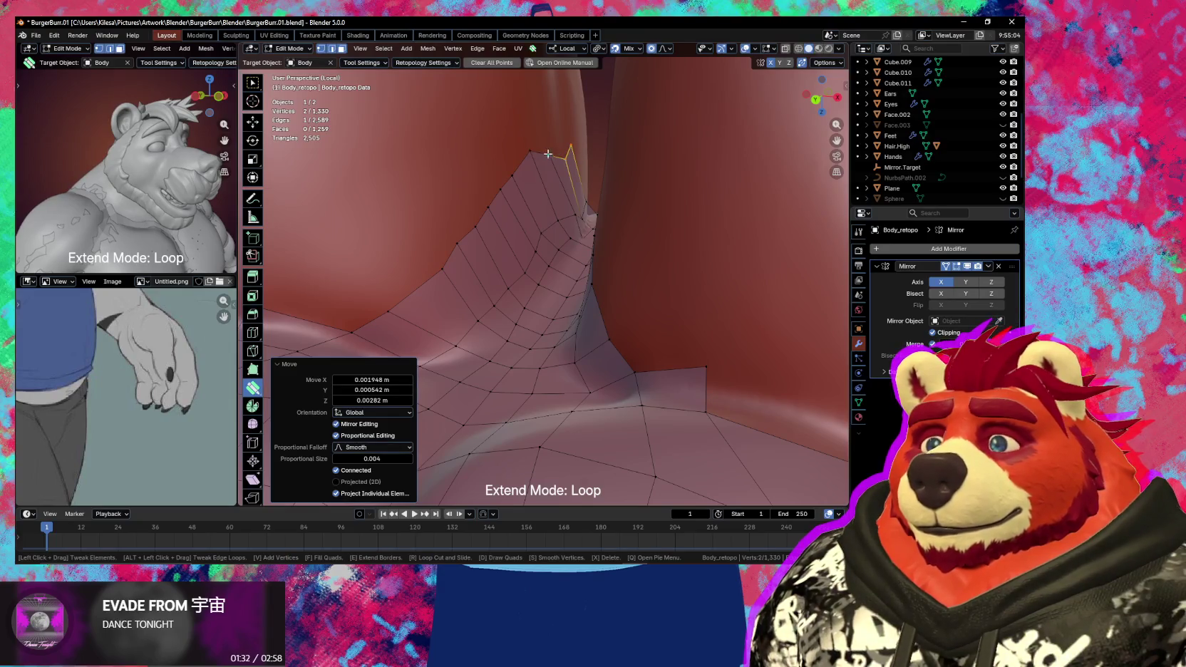
{"action": "key", "text": "w"}
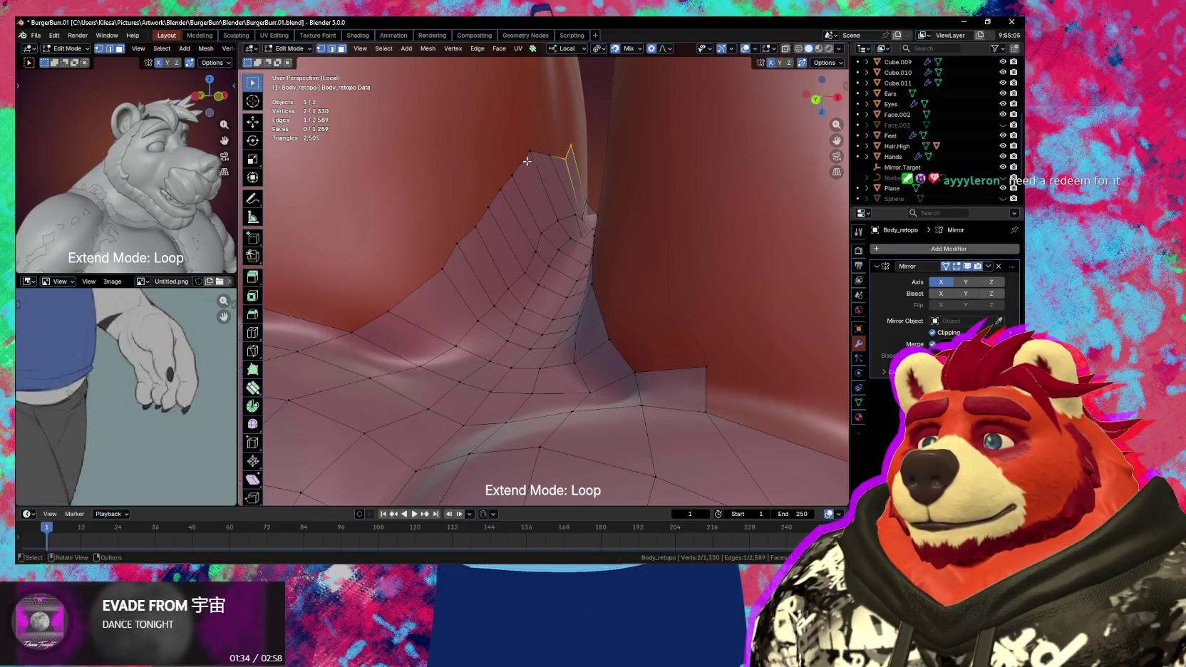
{"action": "left_click", "coordinate": [482, 215], "text": "ctrl"}
{"action": "key", "text": "g"}
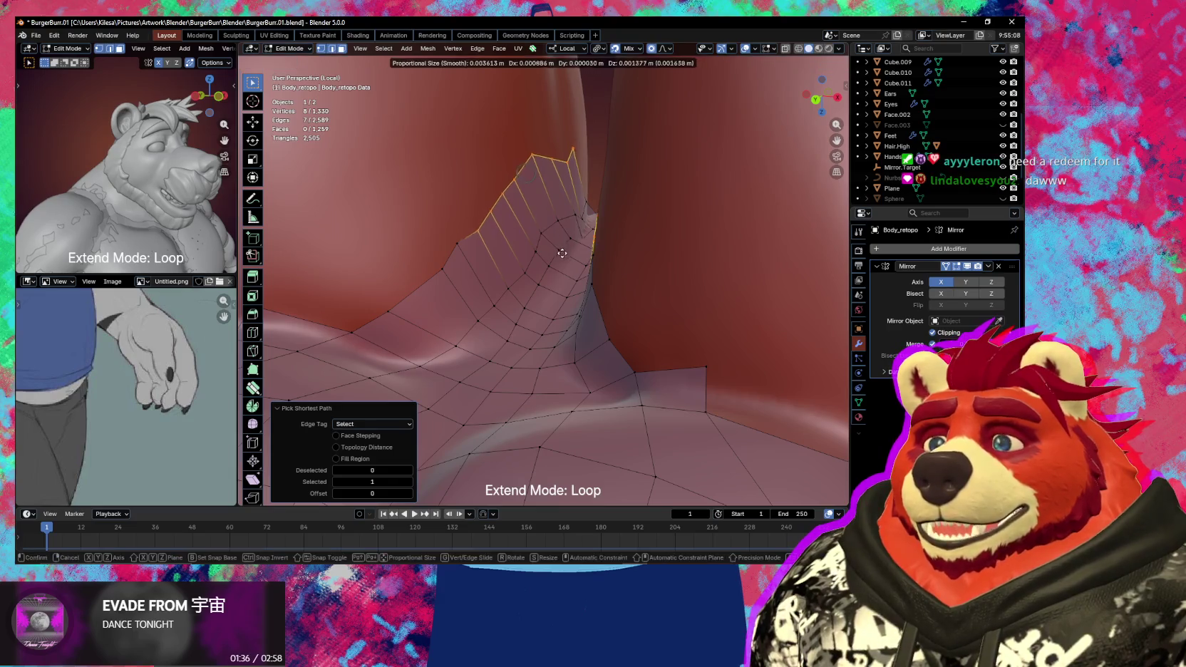
{"action": "left_click", "coordinate": [566, 271]}
{"action": "key", "text": "g"}
{"action": "left_click", "coordinate": [551, 277]}
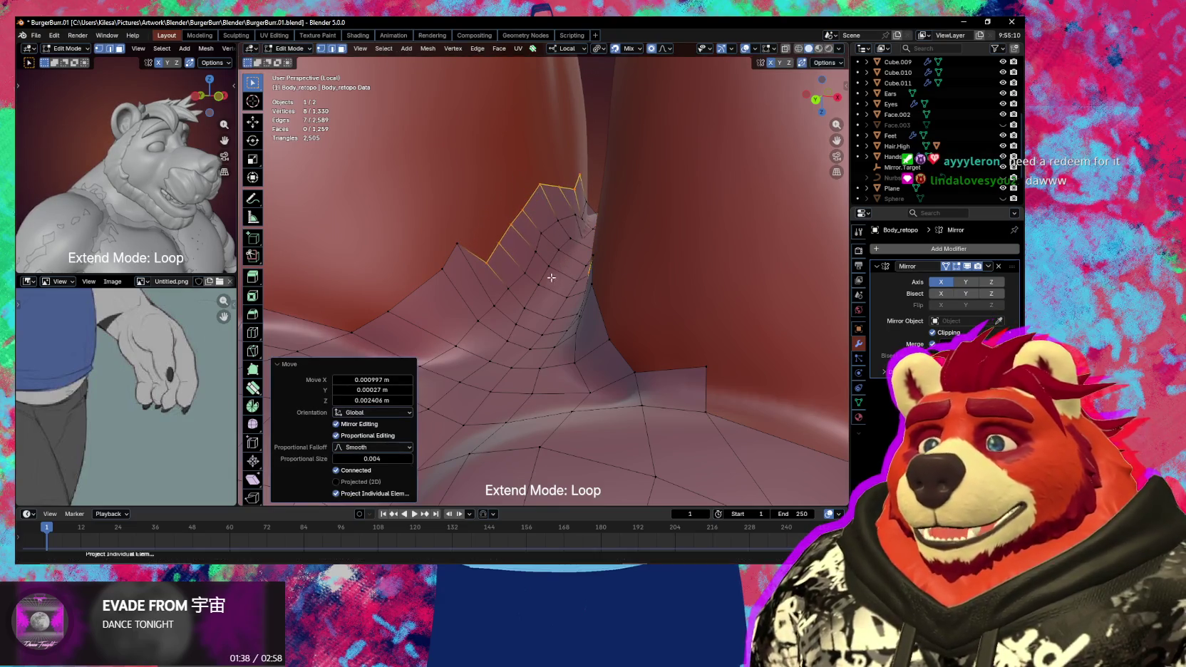
{"action": "key", "text": "g"}
{"action": "key", "text": "Escape"}
- Lower the top-left corner vertex of the strip onto the hip
{"action": "left_click", "coordinate": [444, 269]}
{"action": "key", "text": "g"}
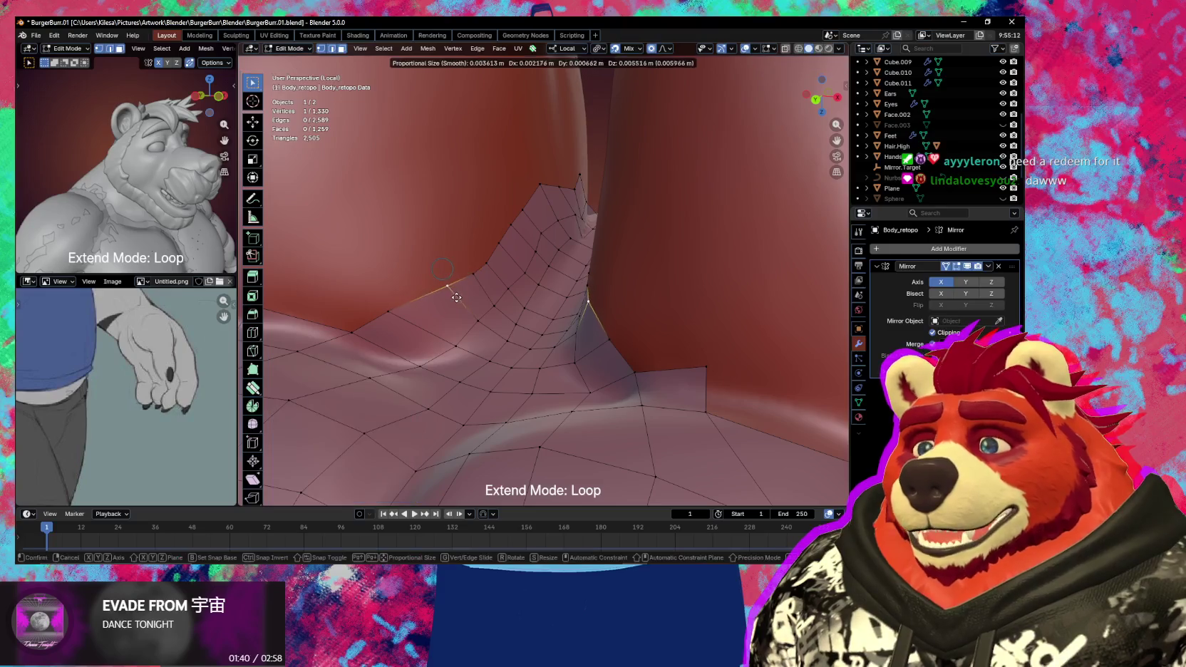
{"action": "left_click", "coordinate": [392, 309]}
{"action": "key", "text": "g"}
{"action": "left_click", "coordinate": [396, 305]}
- Reposition the vertices near the top of the strip, lowering the vertex pair against the inner thigh
{"action": "mouse_move", "coordinate": [397, 305]}
{"action": "middle_mouse_down"}
{"action": "mouse_move", "coordinate": [561, 282]}
{"action": "mouse_move", "coordinate": [560, 249]}
{"action": "mouse_move", "coordinate": [557, 275]}
{"action": "middle_mouse_up"}
{"action": "left_click", "coordinate": [562, 245]}
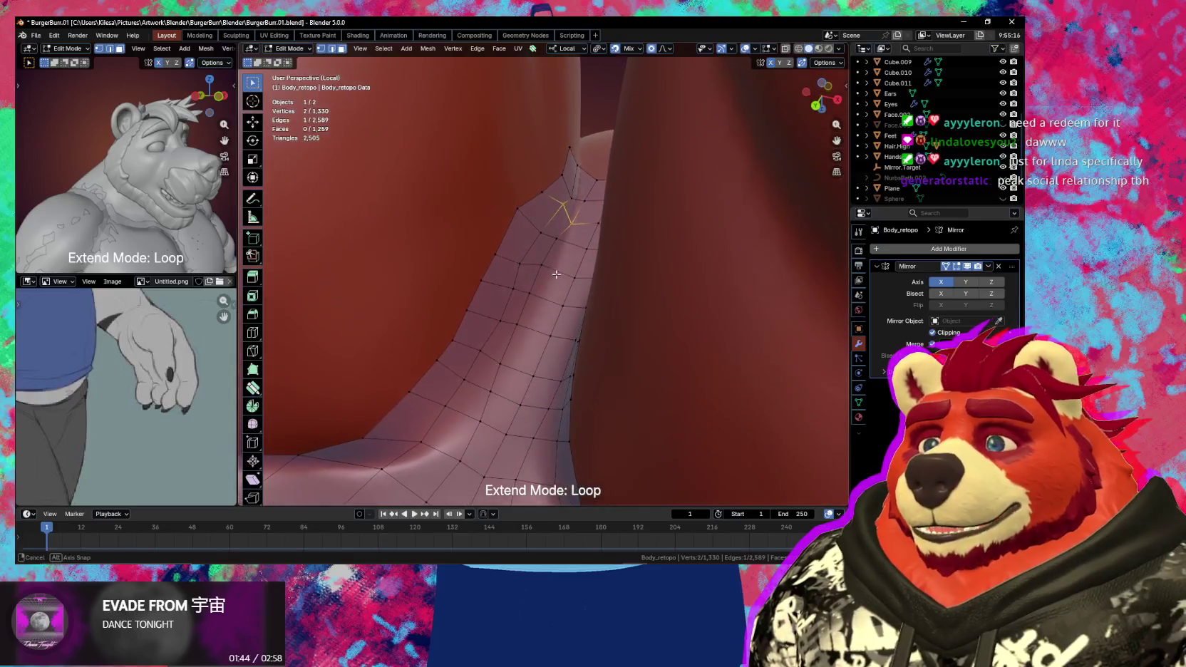
{"action": "key", "text": "g"}
{"action": "left_click", "coordinate": [552, 215]}
{"action": "middle_click_drag", "start_coordinate": [552, 213], "coordinate": [574, 221]}
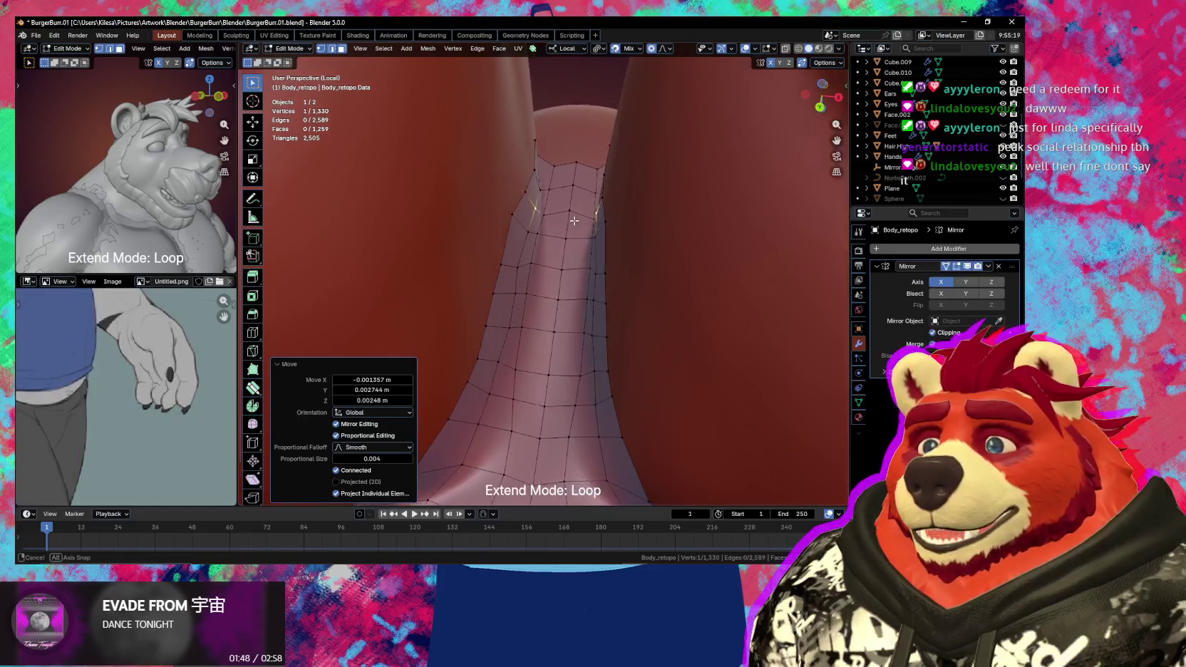
{"action": "key", "text": "g"}
{"action": "left_click", "coordinate": [553, 232]}
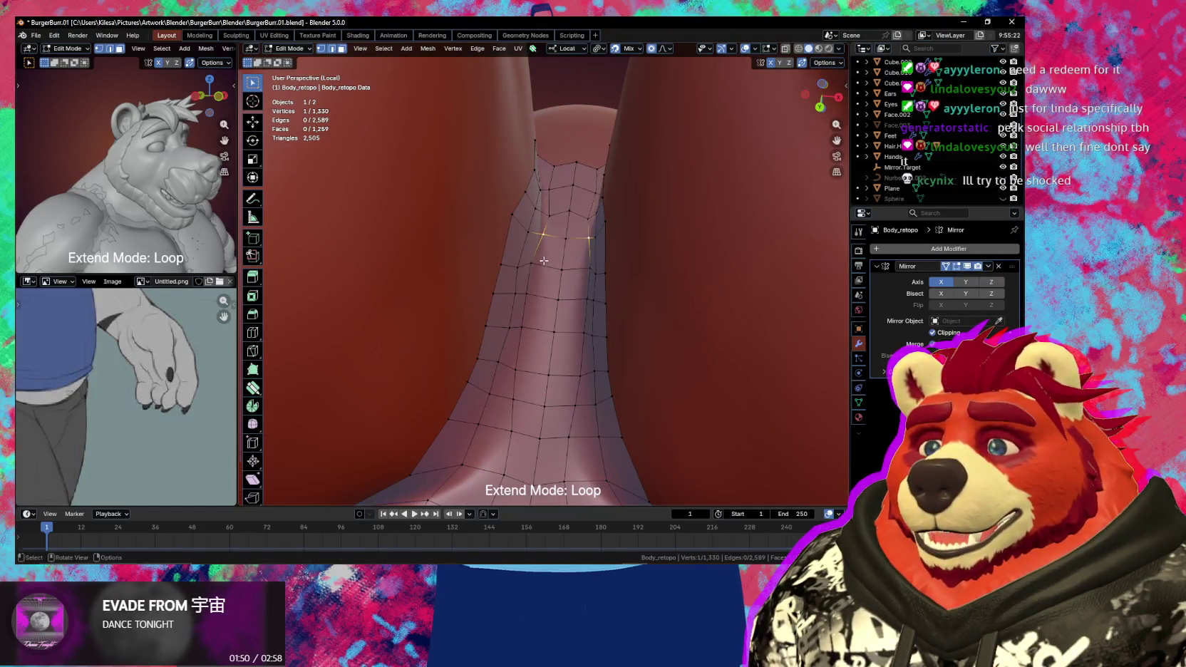
- Move the pair of vertices in the middle of the strip lower onto the body
{"action": "key", "text": "g"}
{"action": "left_click", "coordinate": [536, 296]}
{"action": "left_click", "coordinate": [558, 299], "text": "shift"}
{"action": "key", "text": "g"}
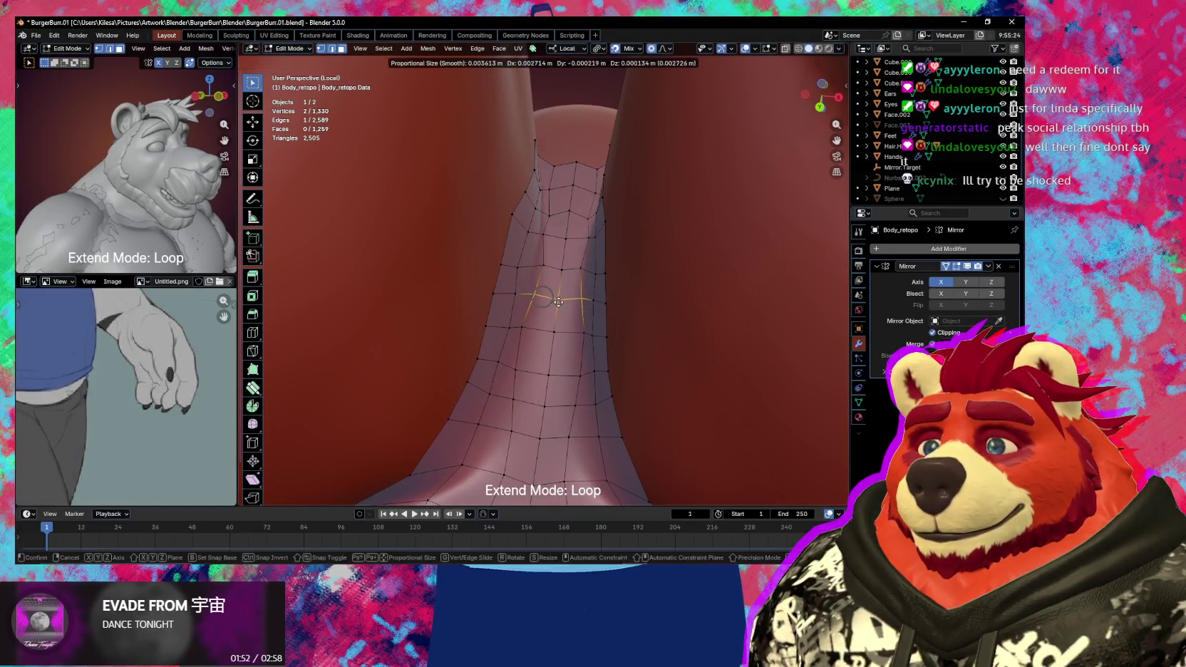
{"action": "left_click", "coordinate": [534, 301]}
{"action": "left_click", "coordinate": [533, 301]}
- Snug two more strip vertices against the hip side
{"action": "mouse_move", "coordinate": [531, 296]}
{"action": "middle_mouse_down"}
{"action": "mouse_move", "coordinate": [511, 259]}
{"action": "mouse_move", "coordinate": [522, 260]}
{"action": "middle_mouse_up"}
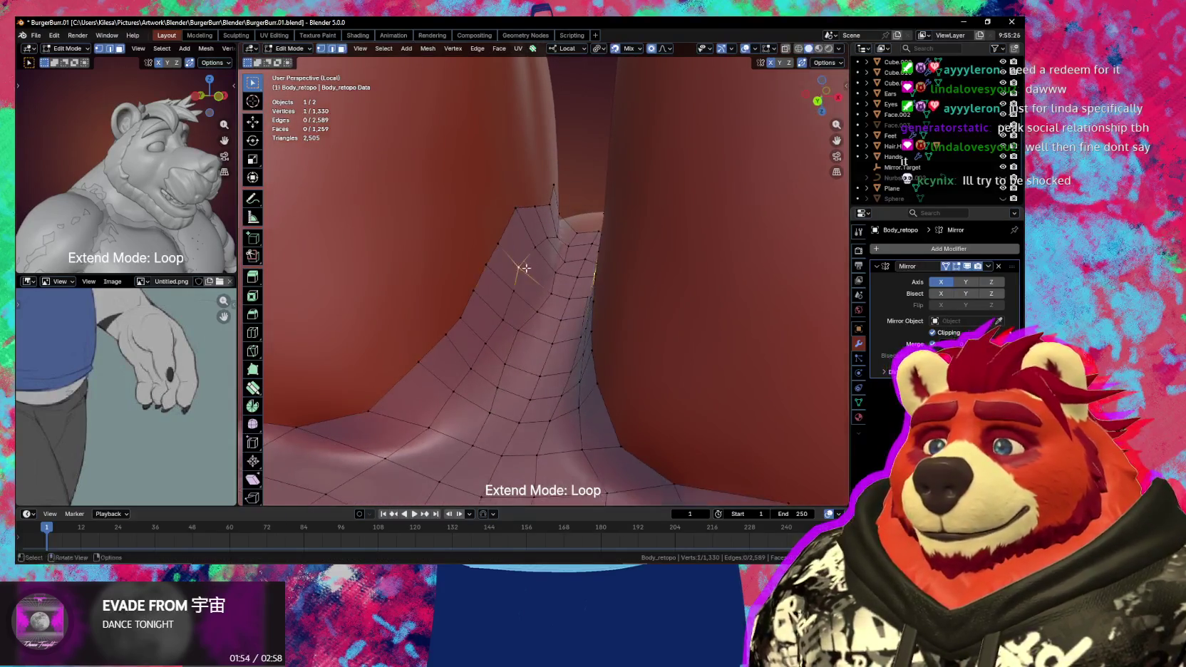
{"action": "key", "text": "g"}
{"action": "left_click", "coordinate": [545, 288]}
{"action": "left_click", "coordinate": [537, 253]}
{"action": "key", "text": "g"}
{"action": "left_click", "coordinate": [537, 247]}
{"action": "left_click", "coordinate": [544, 251], "text": "shift"}
- Place another strip vertex directly on the hip
{"action": "key", "text": "g"}
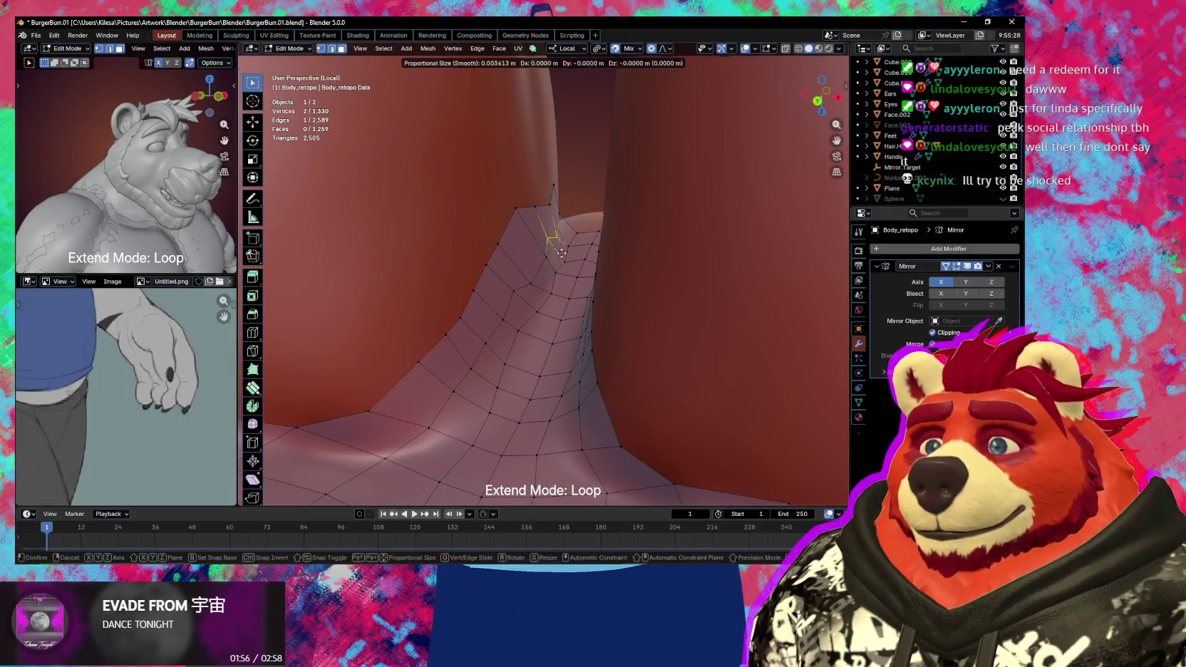
{"action": "left_click", "coordinate": [568, 259]}
{"action": "mouse_move", "coordinate": [568, 259]}
{"action": "middle_mouse_down"}
{"action": "mouse_move", "coordinate": [578, 236]}
{"action": "mouse_move", "coordinate": [469, 339]}
{"action": "mouse_move", "coordinate": [552, 347]}
{"action": "middle_mouse_up"}
{"action": "key", "text": "g"}
{"action": "left_click", "coordinate": [576, 236]}
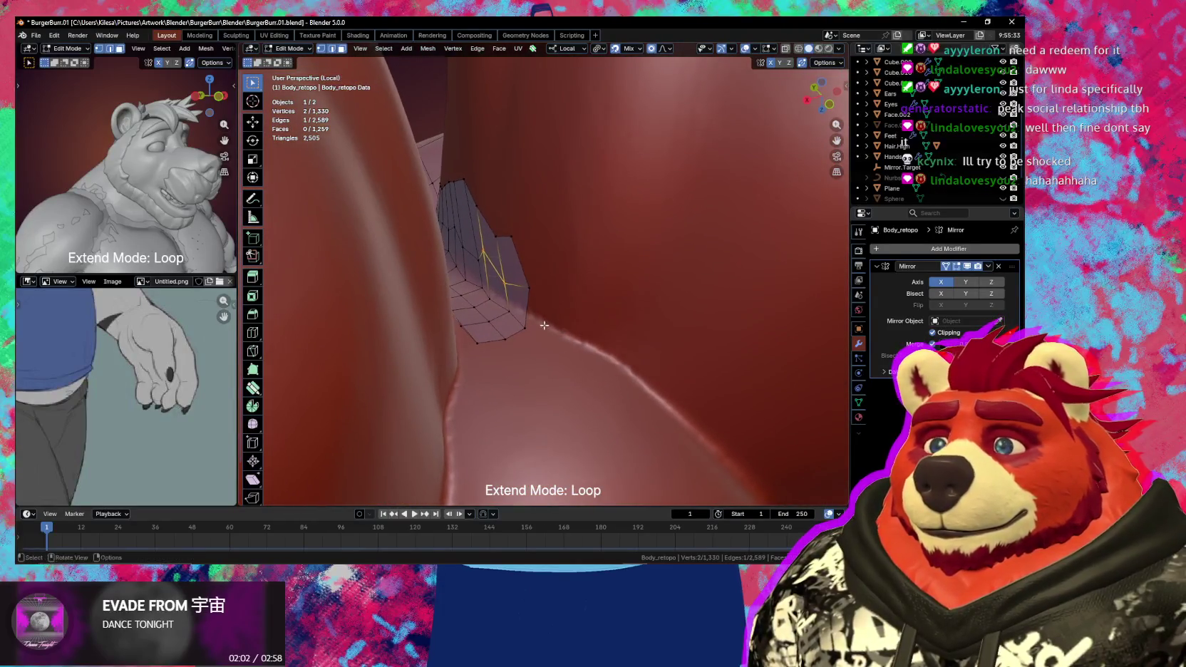
- Extrude a new vertex from the border and select a border vertex to adjust
{"action": "key", "text": "e"}
{"action": "left_click", "coordinate": [554, 333]}
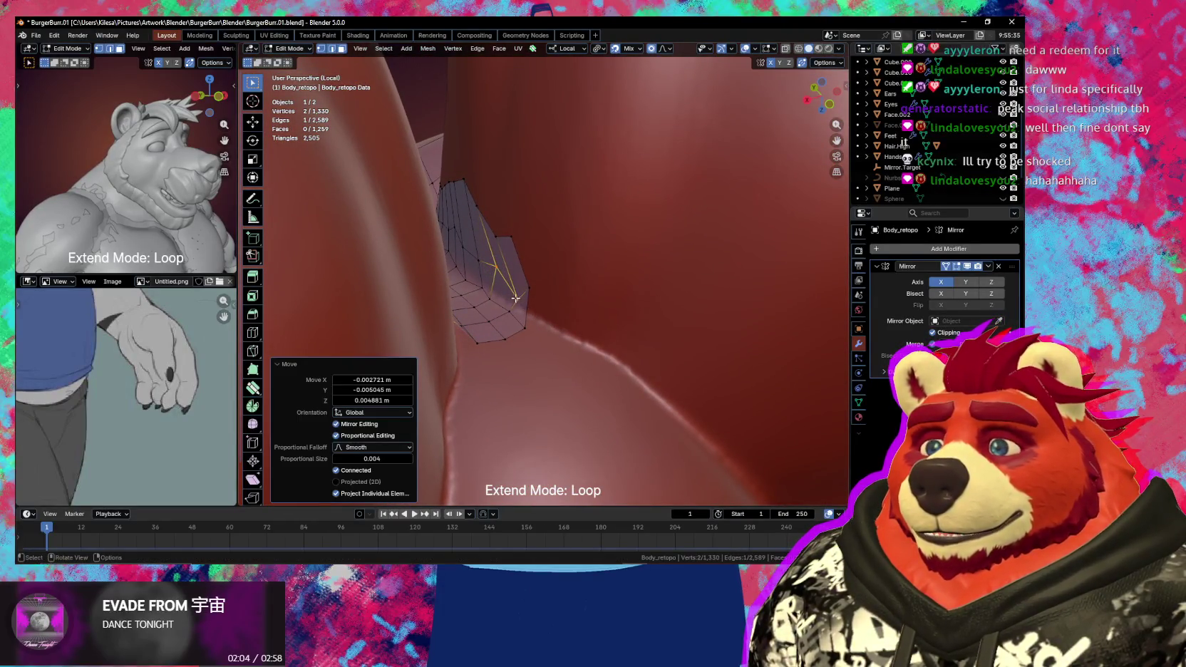
{"action": "left_click", "coordinate": [494, 266]}
{"action": "key", "text": "g"}
{"action": "left_click", "coordinate": [492, 265]}
- Move the border vertex down along the hip edge onto the hip line
{"action": "key", "text": "g"}
{"action": "left_click", "coordinate": [519, 246]}
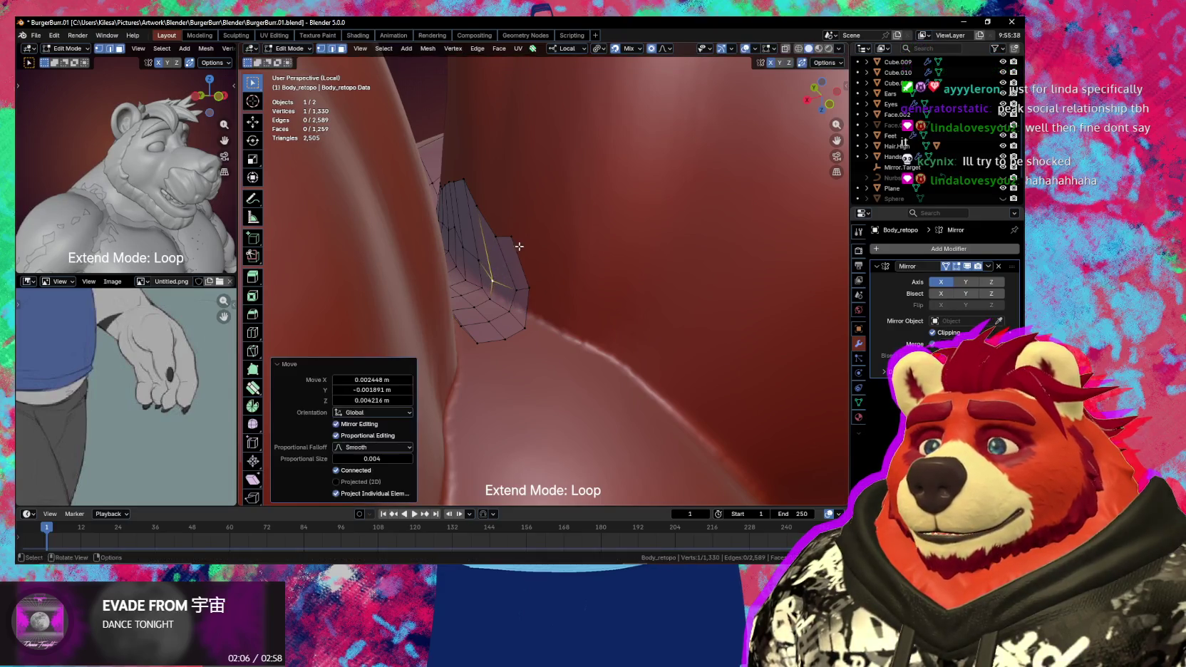
{"action": "key", "text": "g"}
{"action": "left_click", "coordinate": [529, 275]}
{"action": "key", "text": "g"}
{"action": "left_click", "coordinate": [546, 321]}
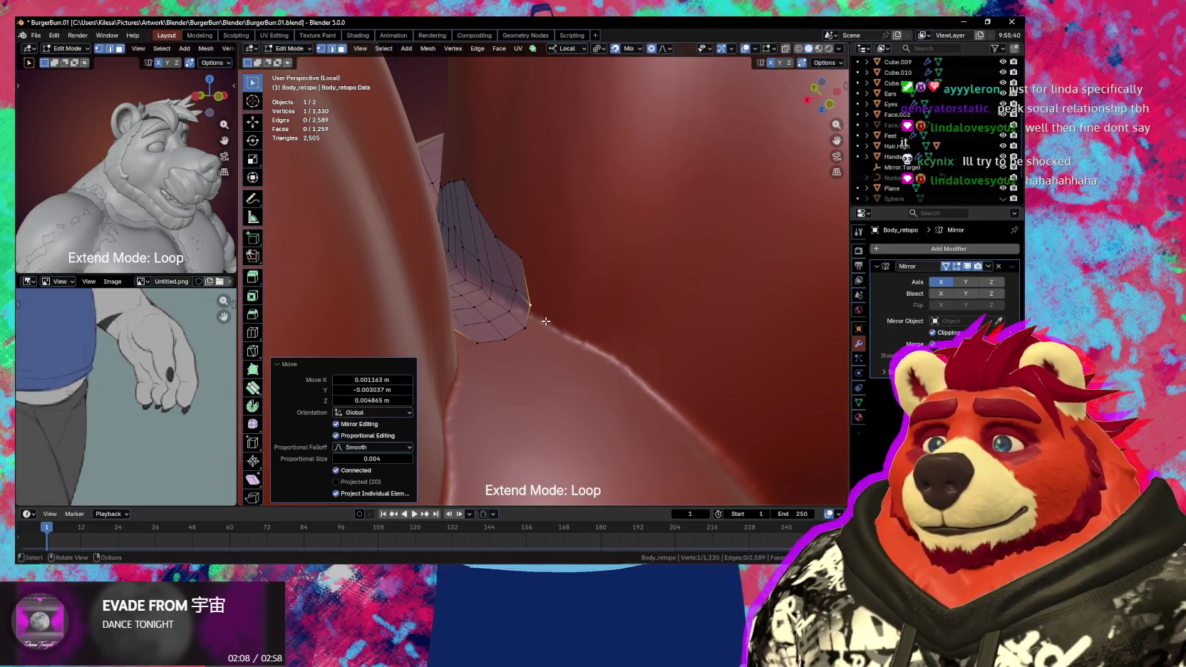
{"action": "mouse_move", "coordinate": [546, 321]}
{"action": "middle_mouse_down"}
{"action": "mouse_move", "coordinate": [539, 312]}
{"action": "mouse_move", "coordinate": [588, 303]}
{"action": "mouse_move", "coordinate": [534, 268]}
{"action": "mouse_move", "coordinate": [570, 217]}
{"action": "middle_mouse_up"}
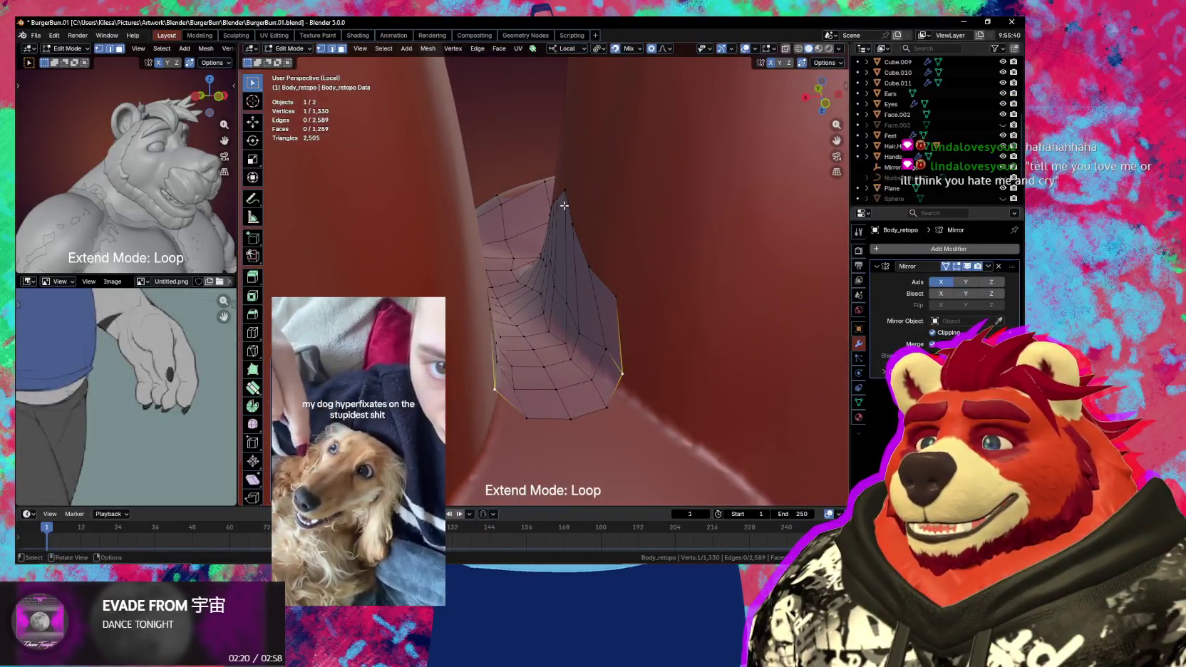
- Switch the retopo mesh from Sculpt Mode into Edit Mode
{"action": "key", "text": "ctrl+Tab"}
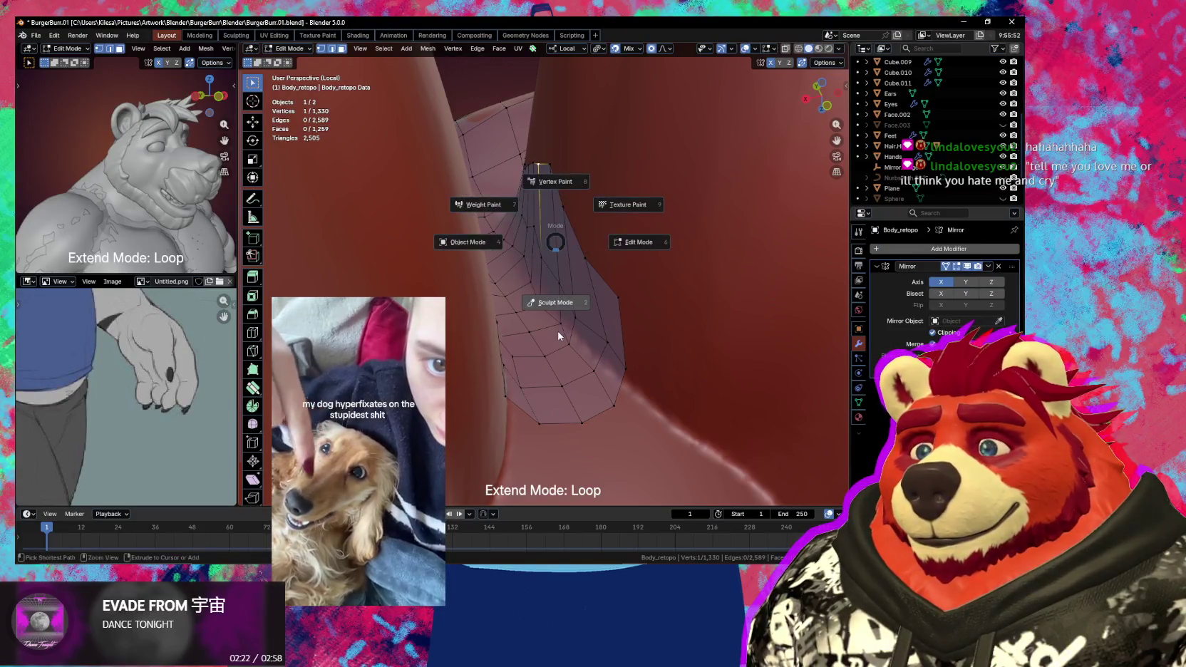
{"action": "left_click", "coordinate": [560, 332]}
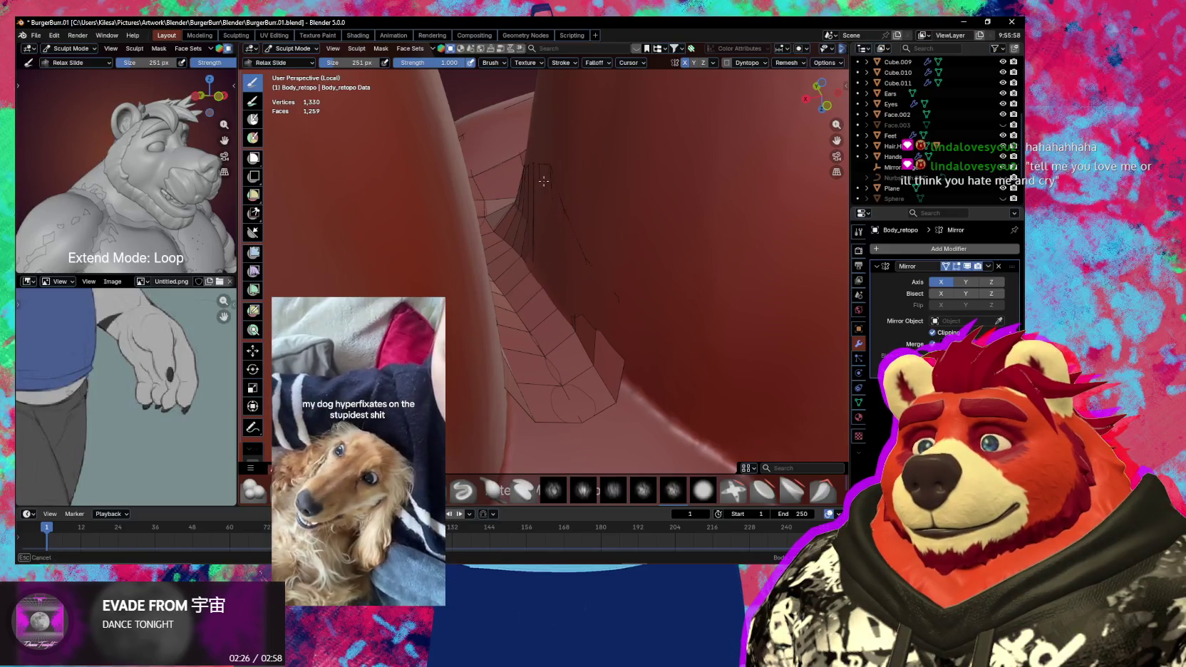
{"action": "key", "text": "Tab"}
- Smooth the groin tube's vertices with the Poly Build tool from two angles
{"action": "middle_click_drag", "start_coordinate": [564, 223], "coordinate": [544, 174]}
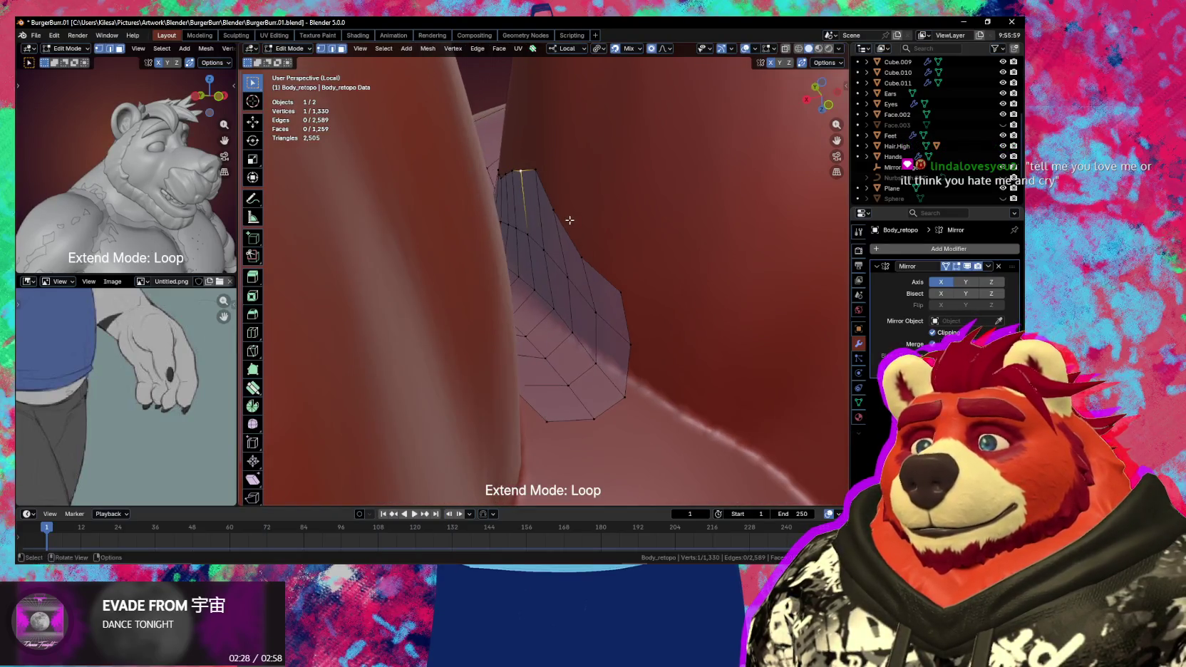
{"action": "key", "text": "shift+space"}
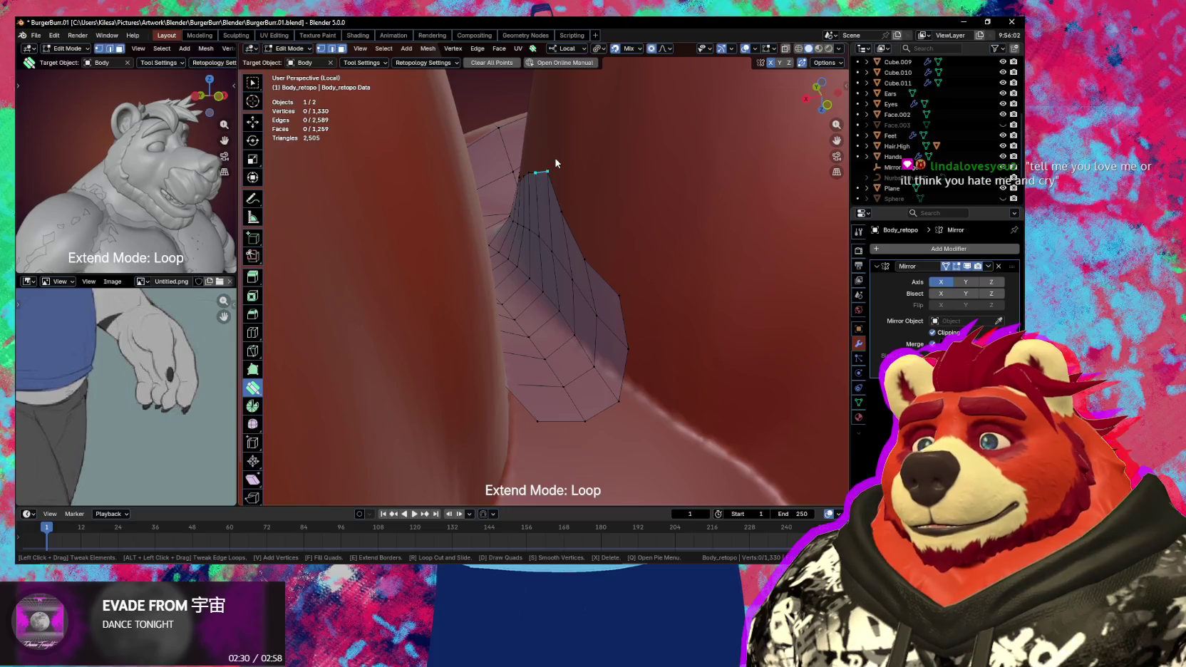
{"action": "key", "text": "s"}
{"action": "left_click_drag", "start_coordinate": [556, 155], "coordinate": [614, 251]}
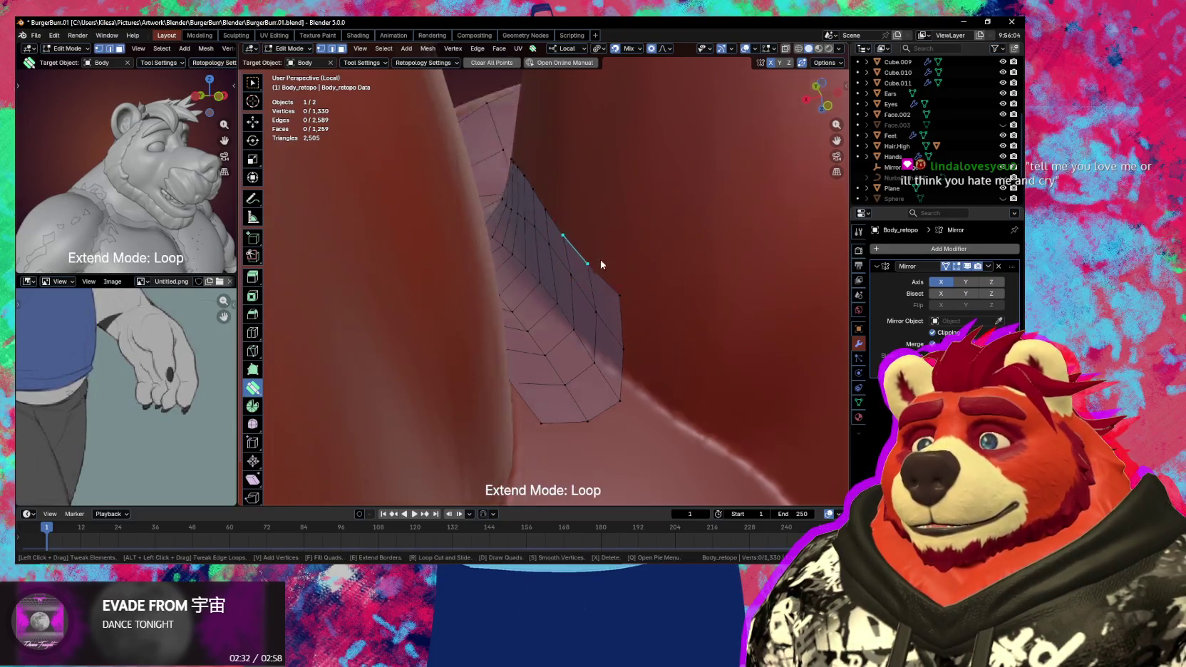
{"action": "mouse_move", "coordinate": [599, 264]}
{"action": "middle_mouse_down"}
{"action": "mouse_move", "coordinate": [593, 283]}
{"action": "mouse_move", "coordinate": [667, 334]}
{"action": "mouse_move", "coordinate": [757, 283]}
{"action": "mouse_move", "coordinate": [556, 300]}
{"action": "middle_mouse_up"}
{"action": "key", "text": "s"}
{"action": "mouse_move", "coordinate": [451, 417]}
{"action": "middle_mouse_down"}
{"action": "mouse_move", "coordinate": [529, 410]}
{"action": "mouse_move", "coordinate": [608, 293]}
{"action": "middle_mouse_up"}
- Pull one groin border vertex onto the thigh surface
{"action": "key", "text": "s"}
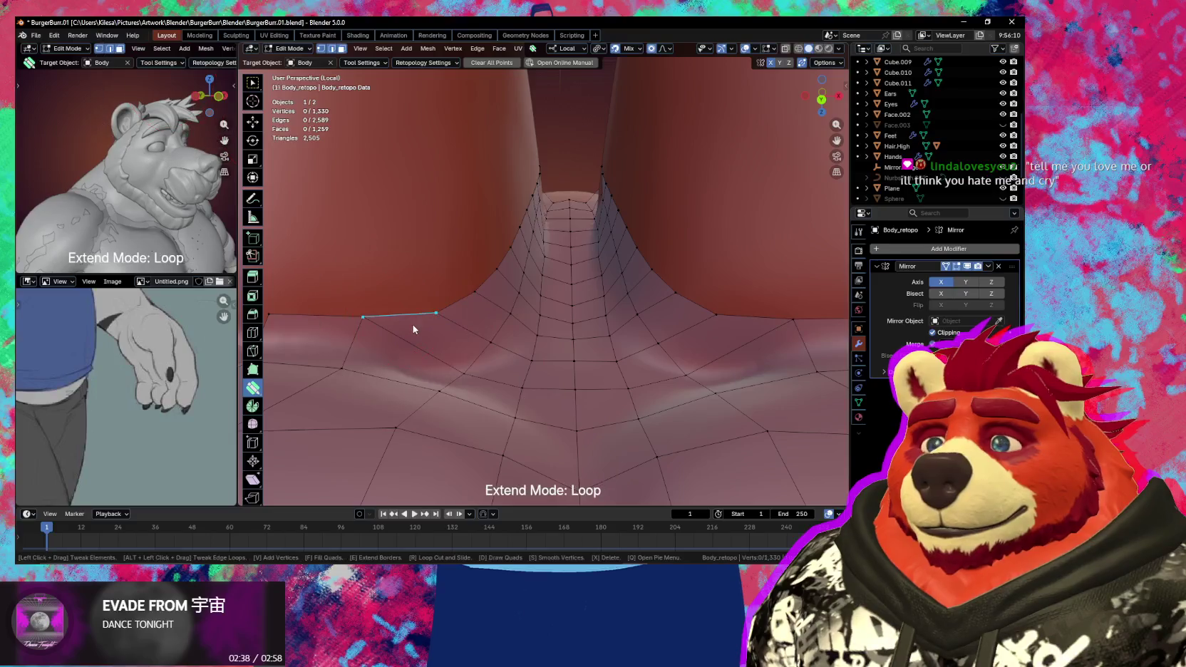
{"action": "middle_click_drag", "start_coordinate": [411, 318], "coordinate": [379, 350]}
{"action": "left_click", "coordinate": [364, 365]}
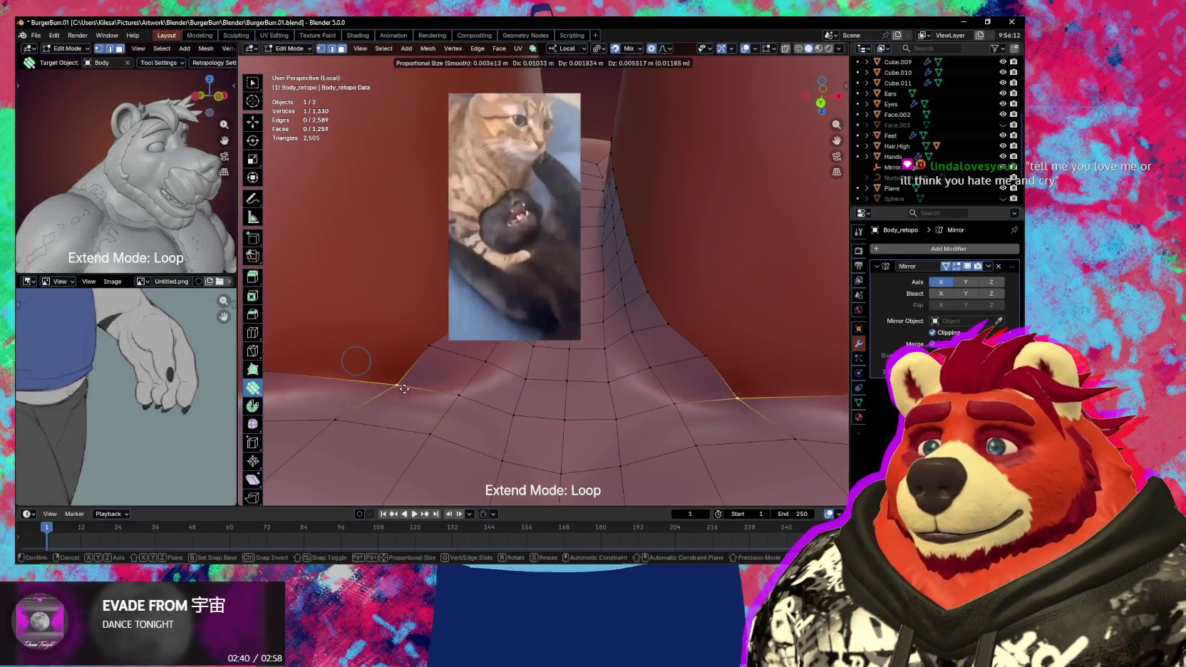
{"action": "left_click_drag", "start_coordinate": [365, 366], "coordinate": [453, 363]}
{"action": "mouse_move", "coordinate": [453, 362]}
{"action": "middle_mouse_down"}
{"action": "mouse_move", "coordinate": [349, 428]}
{"action": "mouse_move", "coordinate": [638, 412]}
{"action": "middle_mouse_up"}
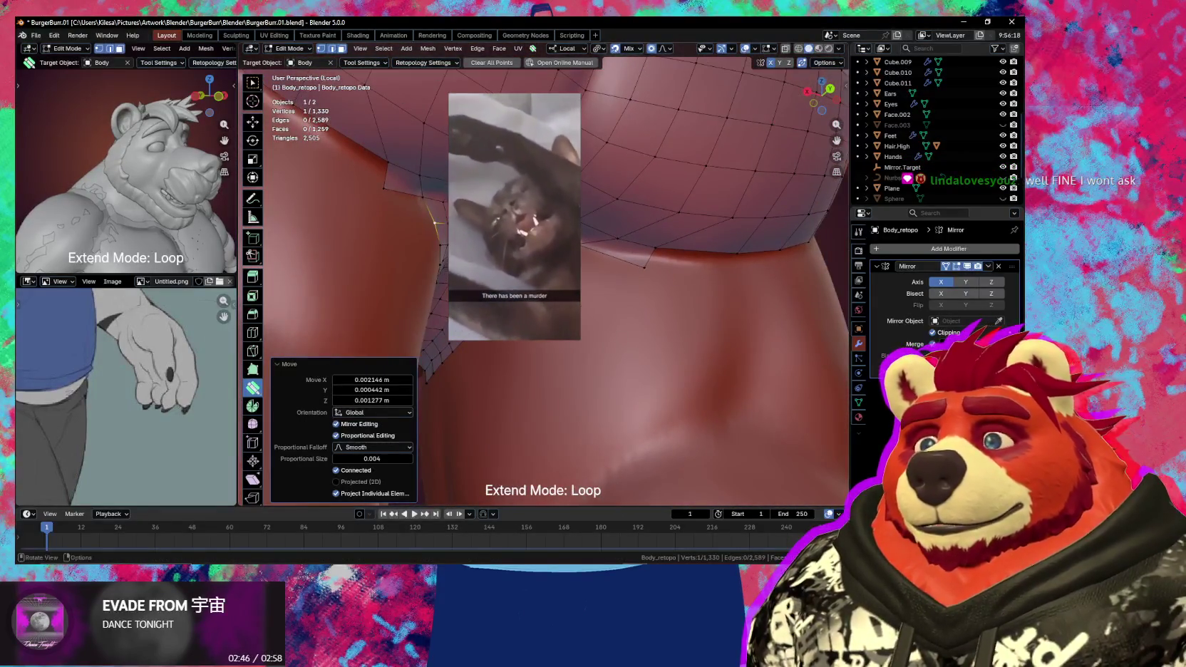
- Slide the remaining border vertices down and along the thigh crease, moving the last two together
{"action": "left_click_drag", "start_coordinate": [436, 224], "coordinate": [443, 250]}
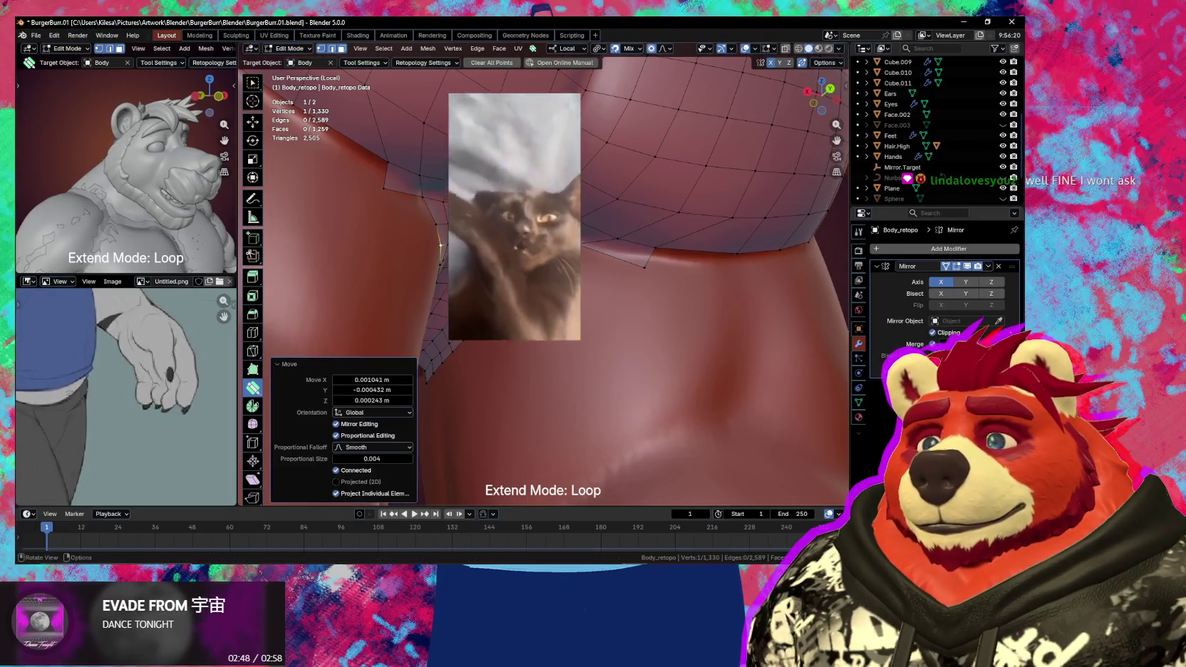
{"action": "mouse_move", "coordinate": [443, 249]}
{"action": "middle_mouse_down"}
{"action": "mouse_move", "coordinate": [604, 283]}
{"action": "mouse_move", "coordinate": [632, 268]}
{"action": "middle_mouse_up"}
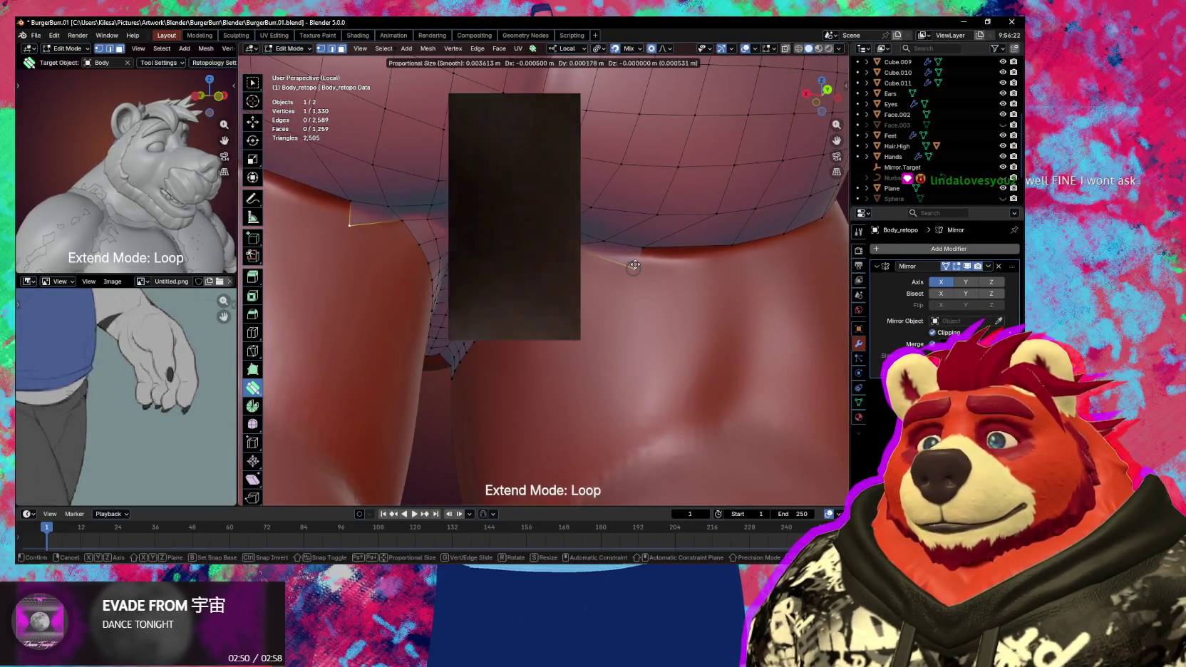
{"action": "left_click_drag", "start_coordinate": [633, 268], "coordinate": [624, 263]}
{"action": "middle_click_drag", "start_coordinate": [624, 263], "coordinate": [650, 249]}
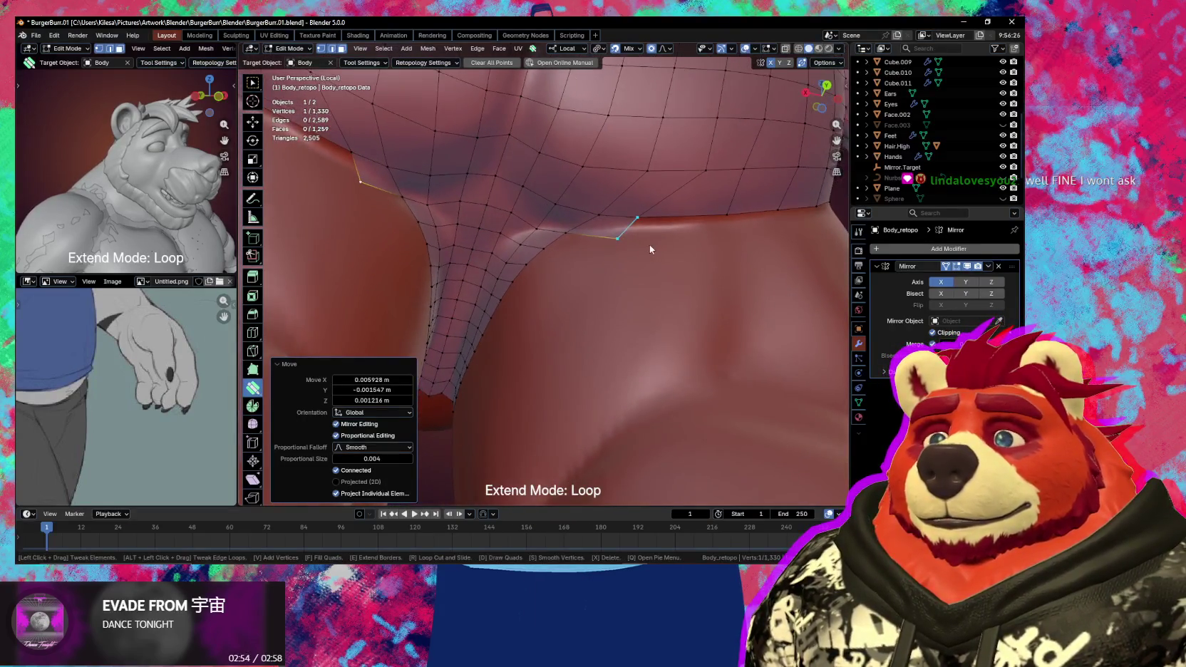
{"action": "left_click_drag", "start_coordinate": [620, 243], "coordinate": [606, 239]}
{"action": "mouse_move", "coordinate": [606, 239]}
{"action": "middle_mouse_down"}
{"action": "mouse_move", "coordinate": [640, 241]}
{"action": "mouse_move", "coordinate": [637, 271]}
{"action": "middle_mouse_up"}
{"action": "mouse_move", "coordinate": [663, 242]}
{"action": "left_mouse_down"}
{"action": "mouse_move", "coordinate": [674, 245]}
{"action": "mouse_move", "coordinate": [629, 236]}
{"action": "mouse_move", "coordinate": [641, 235]}
{"action": "mouse_move", "coordinate": [643, 262]}
{"action": "mouse_move", "coordinate": [554, 268]}
{"action": "left_mouse_up"}
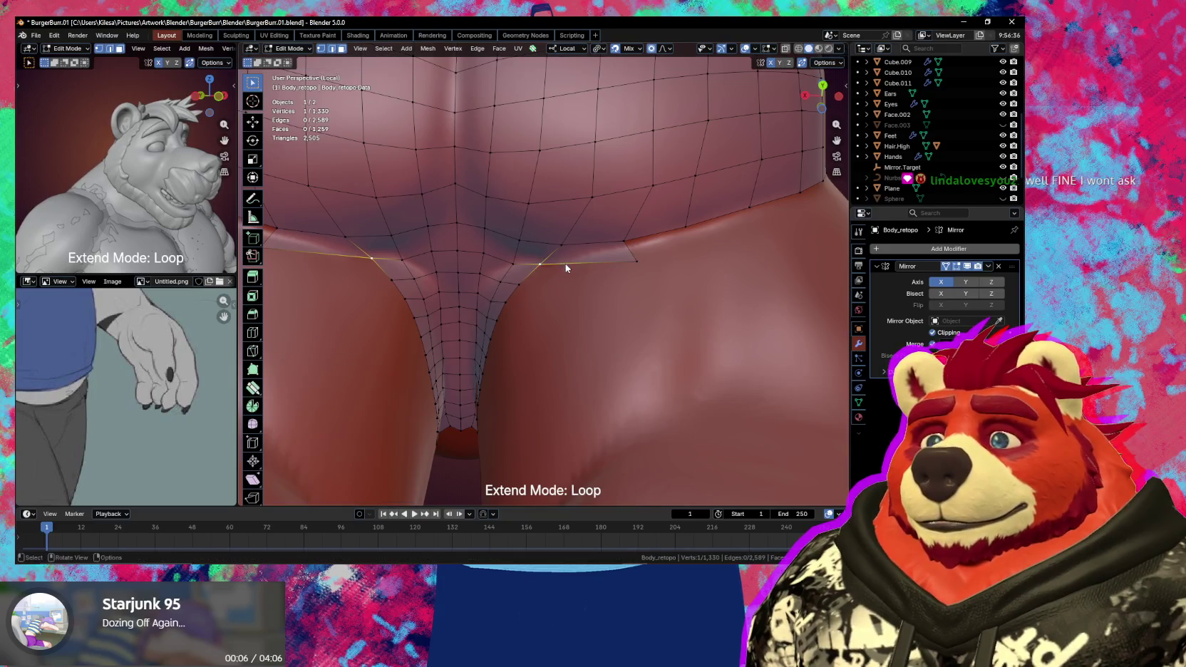
- Extrude a new border vertex and set it at the hip crease
{"action": "key", "text": "e"}
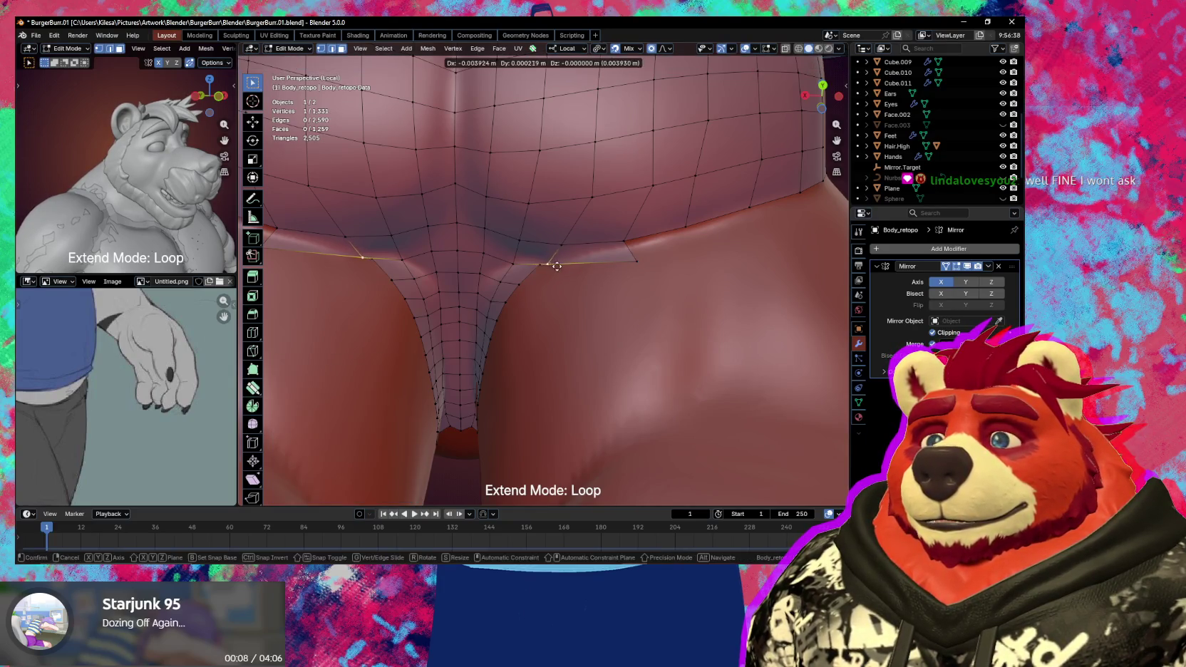
{"action": "left_click", "coordinate": [558, 263]}
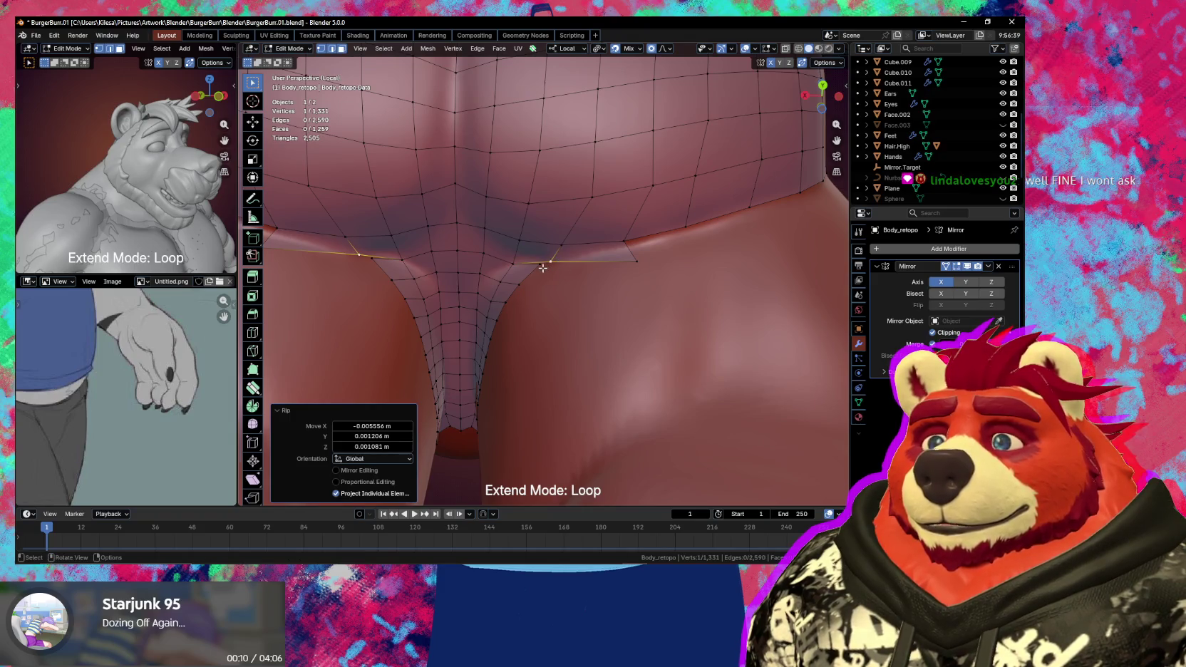
{"action": "key", "text": "g"}
{"action": "left_click", "coordinate": [523, 285]}
{"action": "key", "text": "g"}
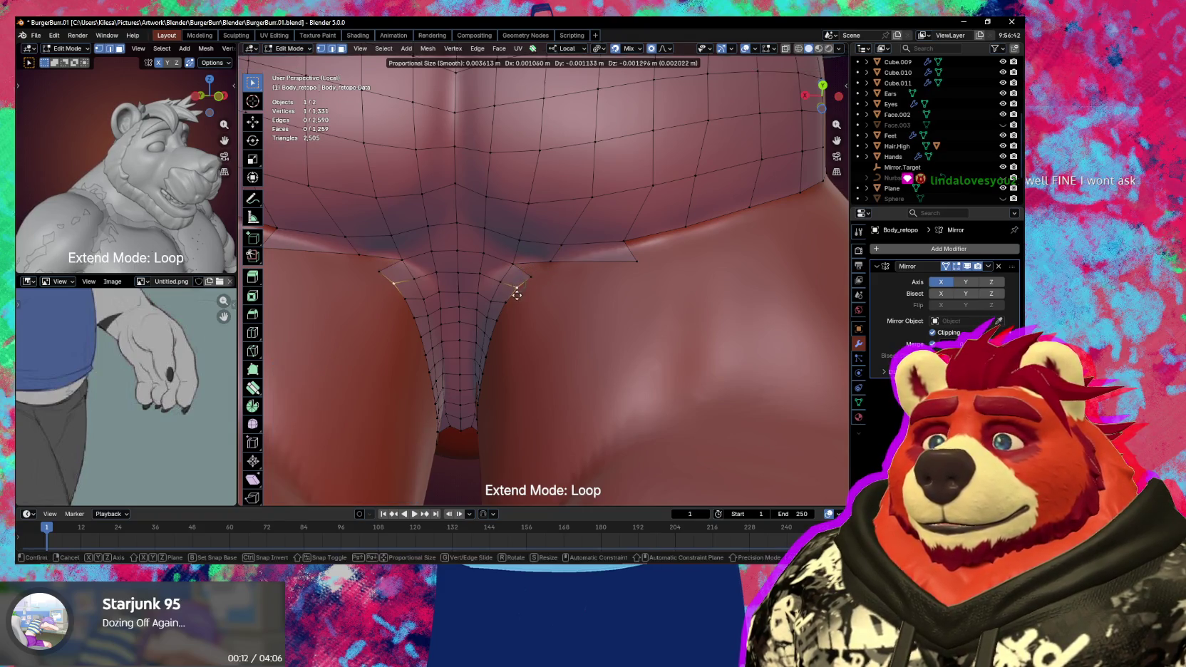
{"action": "left_click", "coordinate": [515, 289]}
{"action": "key", "text": "g"}
{"action": "left_click", "coordinate": [526, 273]}
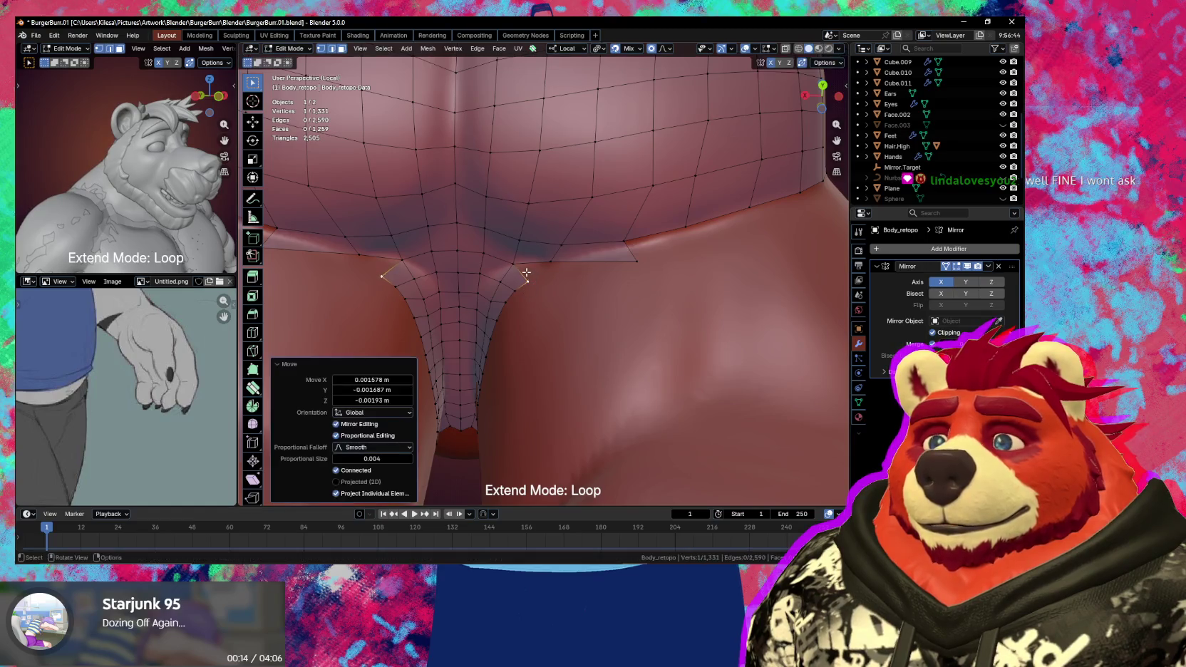
- Add new faces at both hip creases from the selected border vertices
{"action": "left_click", "coordinate": [526, 272], "text": "shift"}
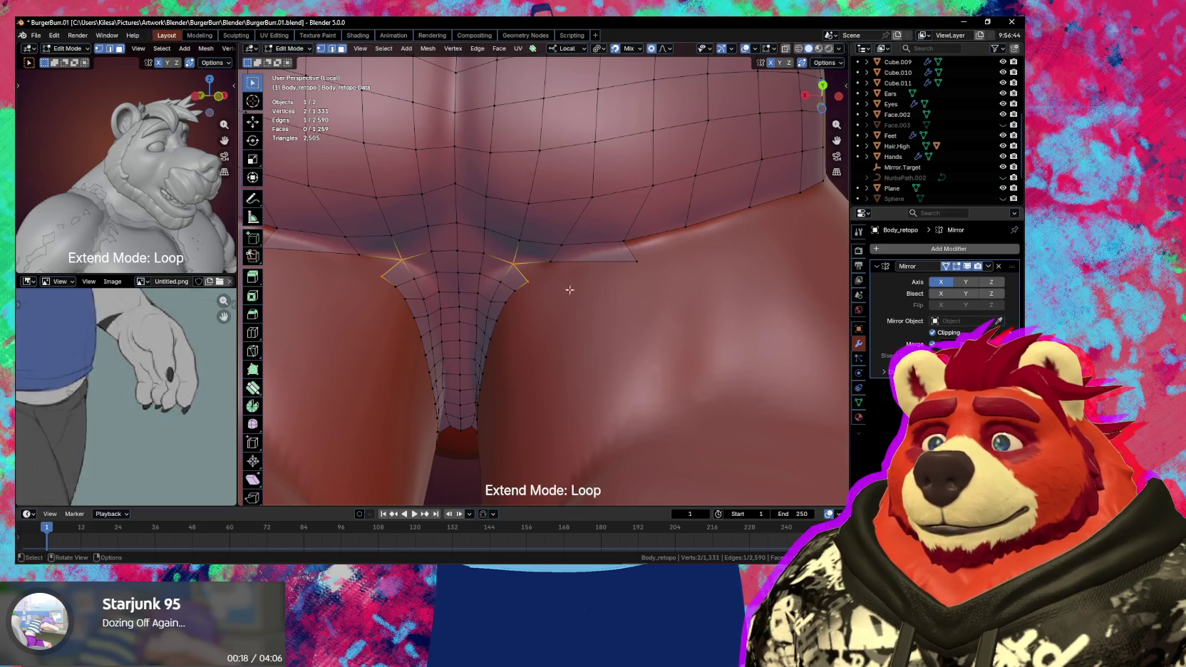
{"action": "mouse_move", "coordinate": [578, 292]}
{"action": "middle_mouse_down"}
{"action": "mouse_move", "coordinate": [562, 292]}
{"action": "mouse_move", "coordinate": [591, 289]}
{"action": "middle_mouse_up"}
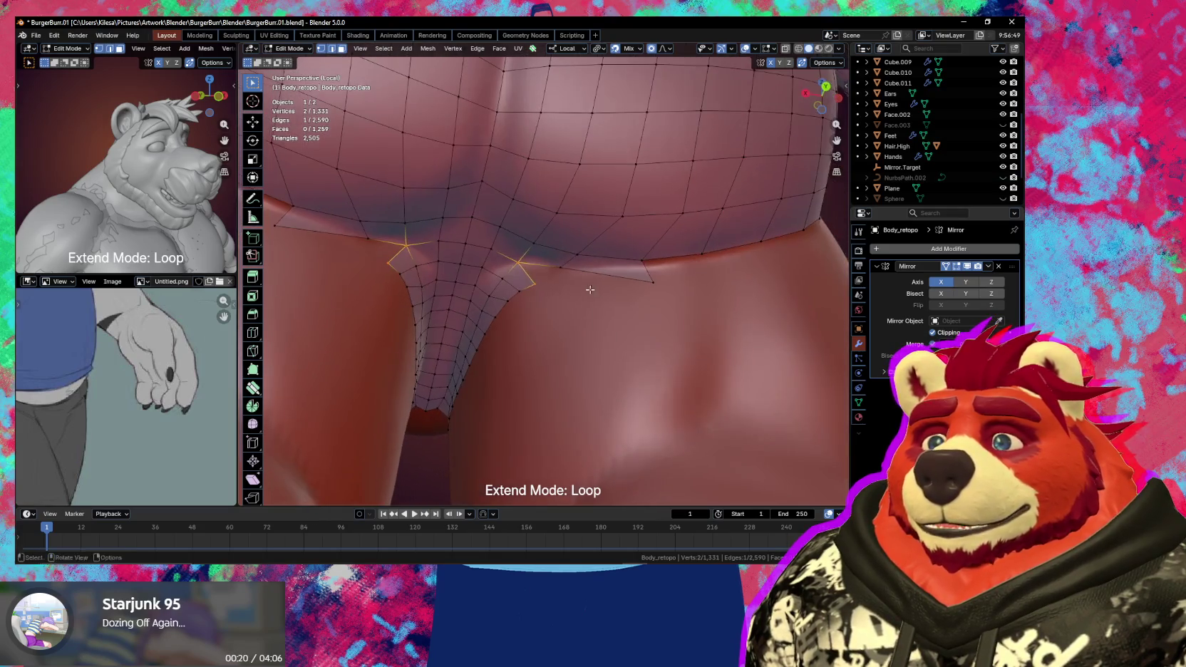
{"action": "key", "text": "f"}
{"action": "left_click", "coordinate": [557, 271]}
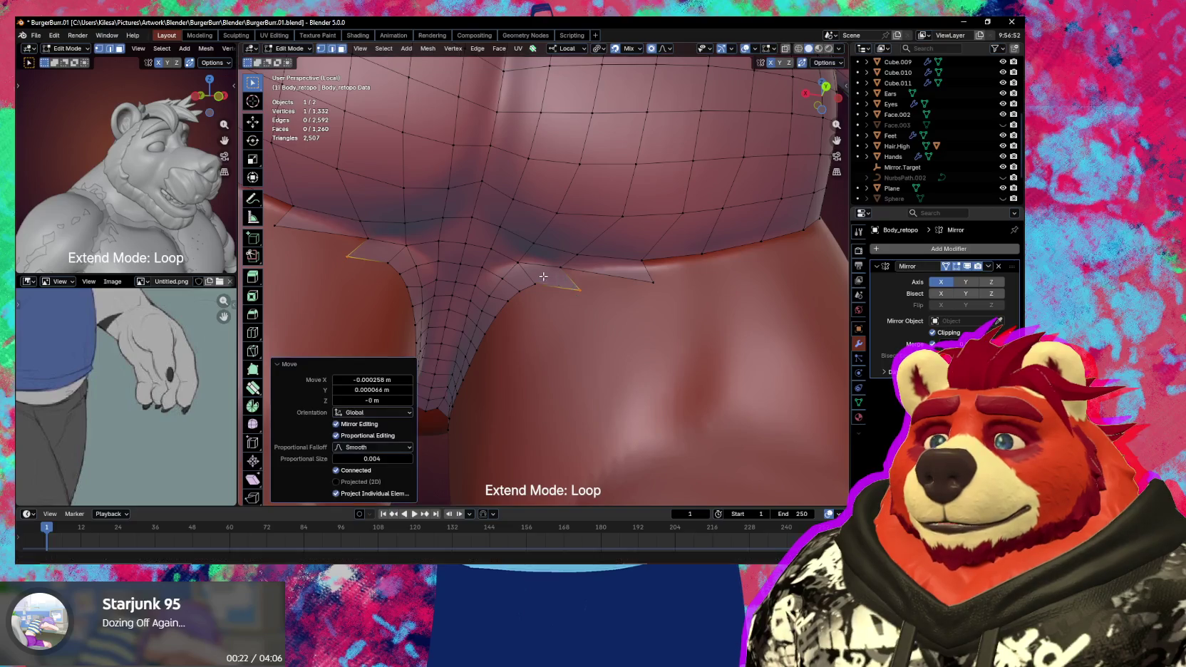
{"action": "key", "text": "f"}
{"action": "left_click", "coordinate": [641, 282]}
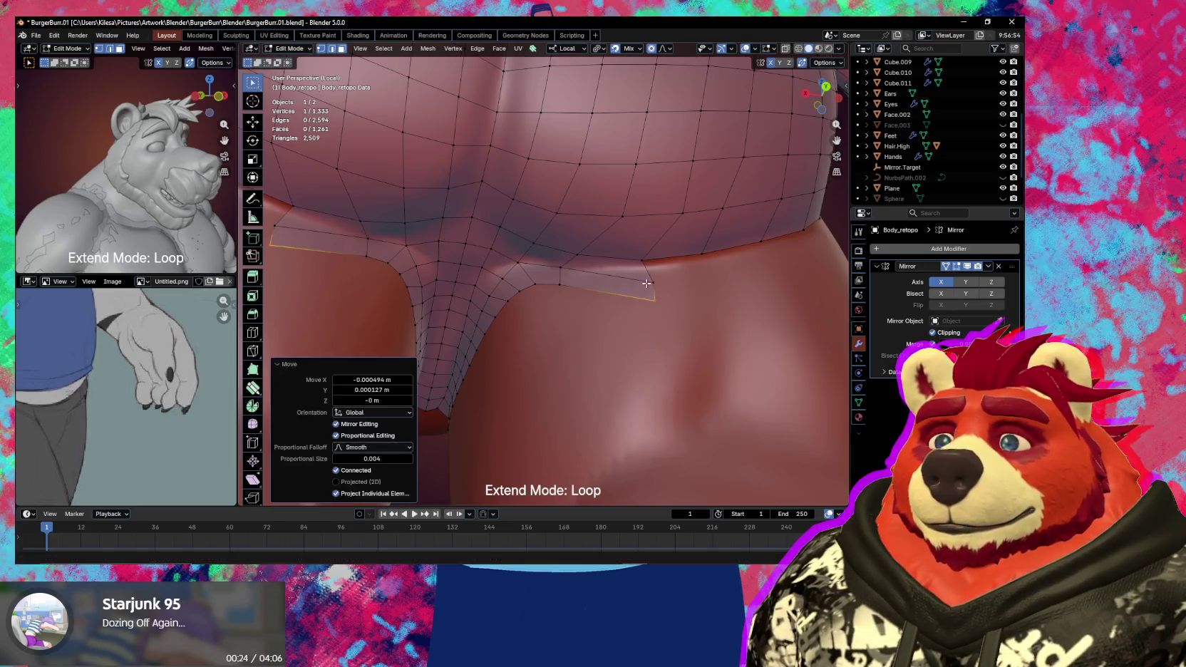
{"action": "scroll", "coordinate": [642, 281], "scroll_direction": "down", "scroll_amount": 3}
{"action": "scroll", "coordinate": [641, 281], "scroll_direction": "up", "scroll_amount": 3}
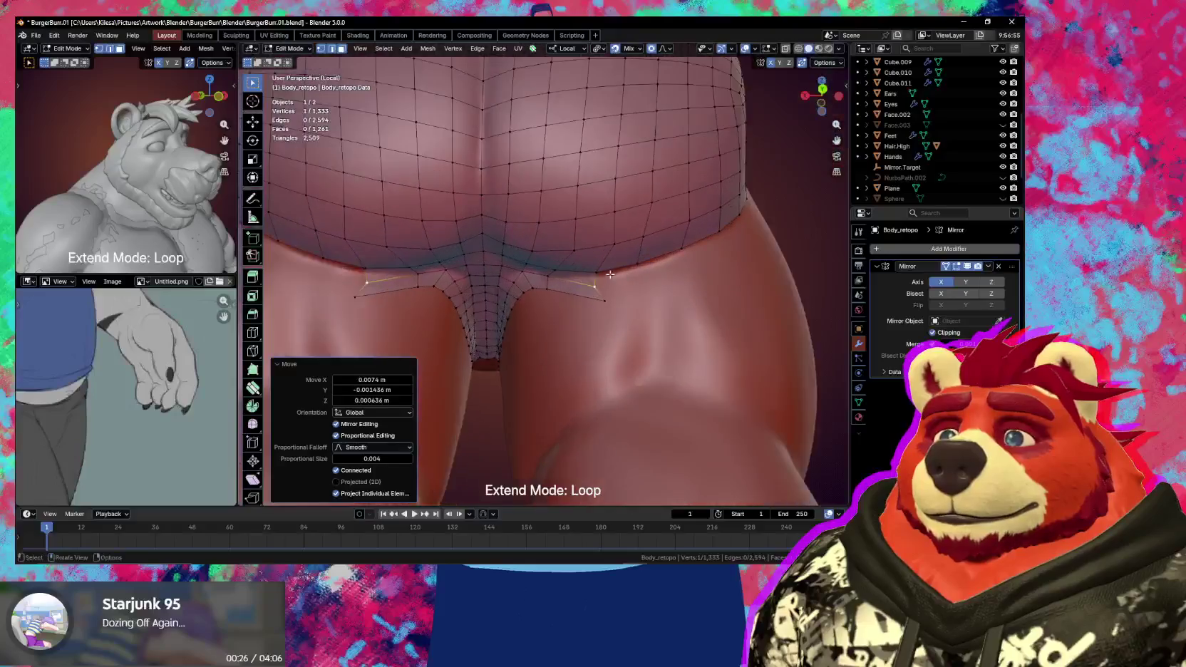
- Adjust the hip-edge quad and move its vertex out to the outer hip
{"action": "left_click", "coordinate": [619, 244]}
{"action": "key", "text": "g"}
{"action": "left_click", "coordinate": [615, 244]}
{"action": "left_click", "coordinate": [612, 241]}
{"action": "key", "text": "g"}
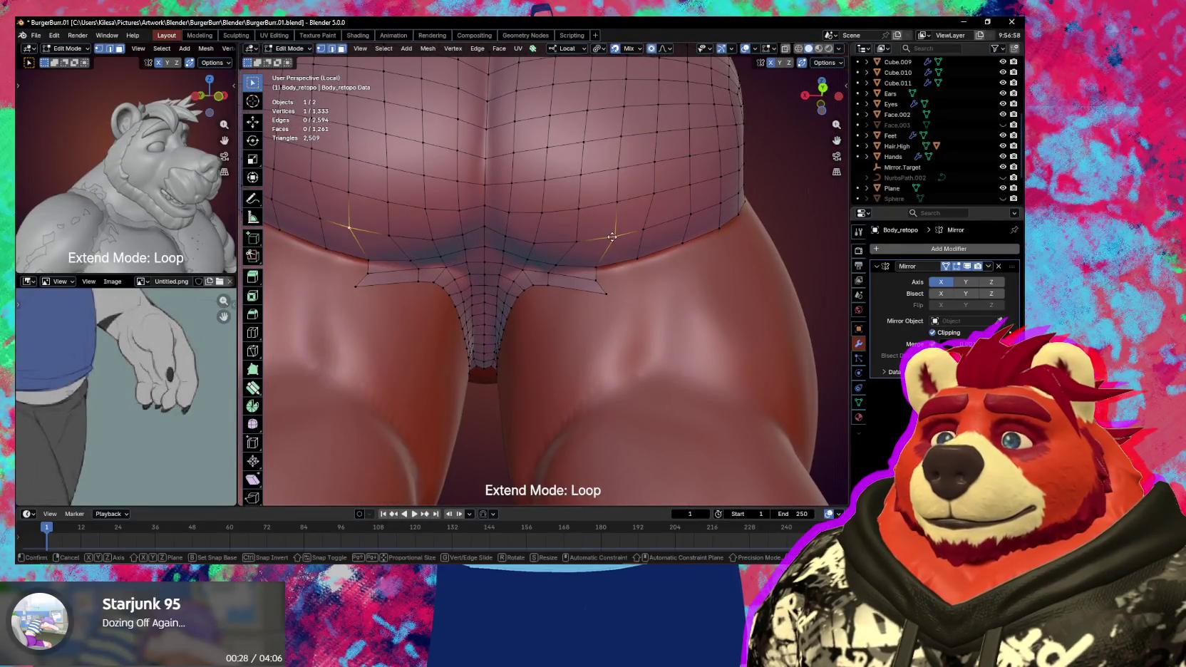
{"action": "left_click", "coordinate": [596, 243]}
{"action": "key", "text": "g"}
{"action": "left_click", "coordinate": [579, 259]}
{"action": "key", "text": "g"}
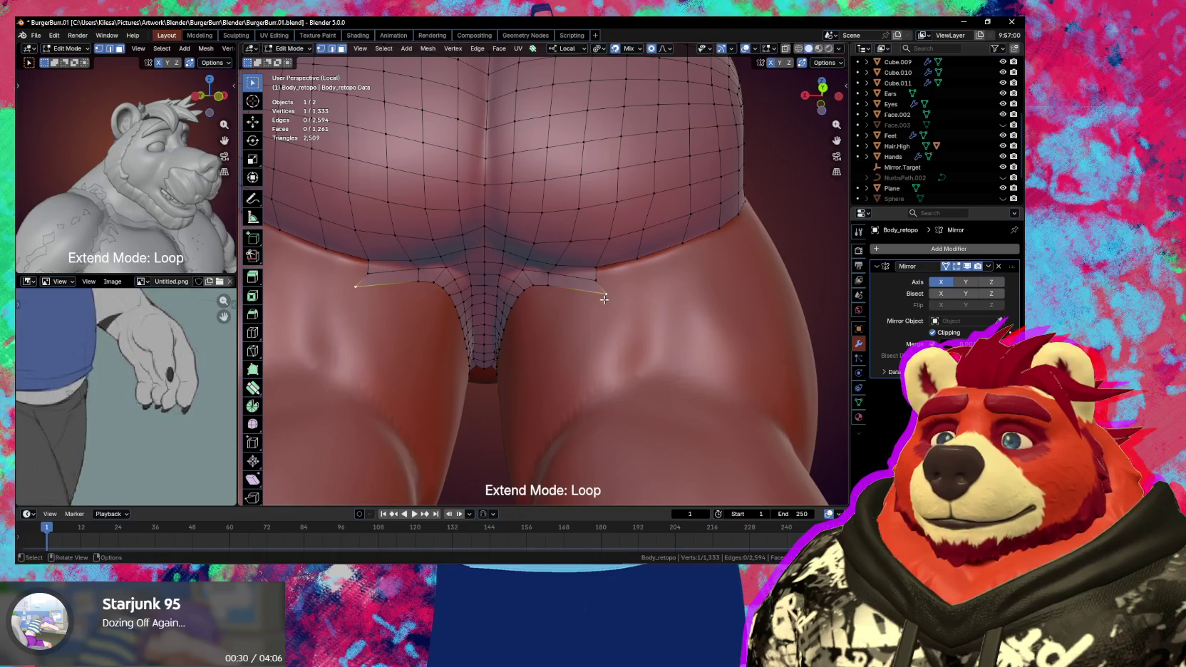
{"action": "left_click", "coordinate": [596, 286]}
{"action": "middle_click_drag", "start_coordinate": [596, 285], "coordinate": [621, 298]}
{"action": "scroll", "coordinate": [622, 300], "scroll_direction": "up", "scroll_amount": 2}
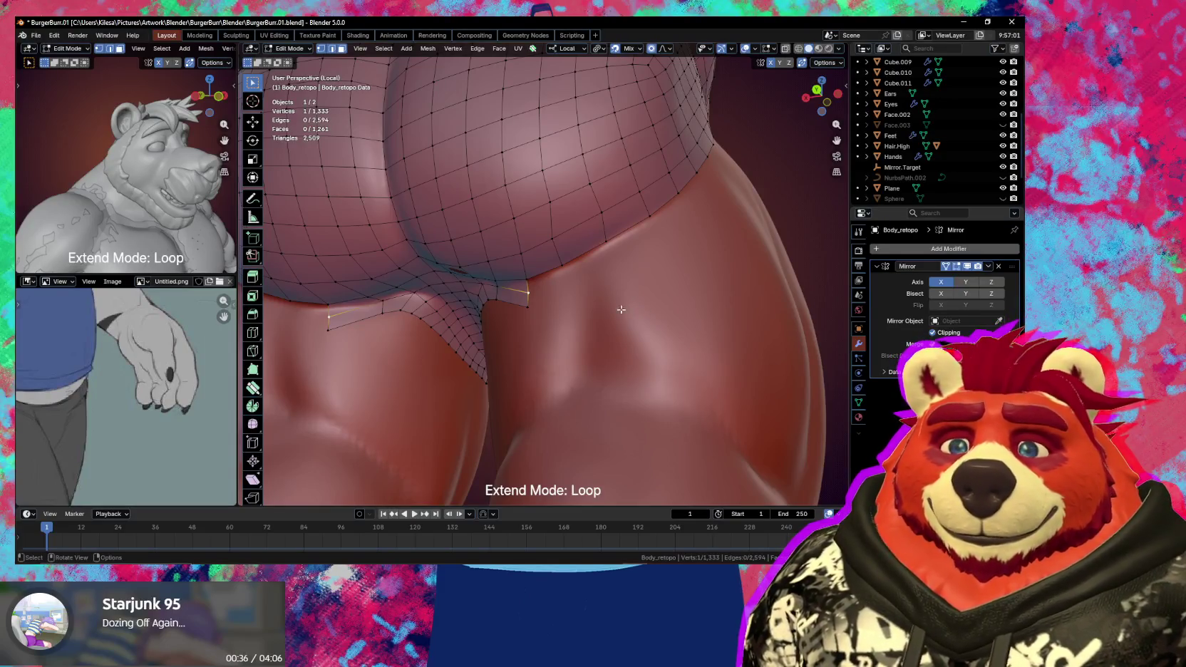
- Nudge a hip-crease vertex onto the body surface
{"action": "middle_click_drag", "start_coordinate": [621, 310], "coordinate": [580, 321]}
{"action": "left_click", "coordinate": [539, 222]}
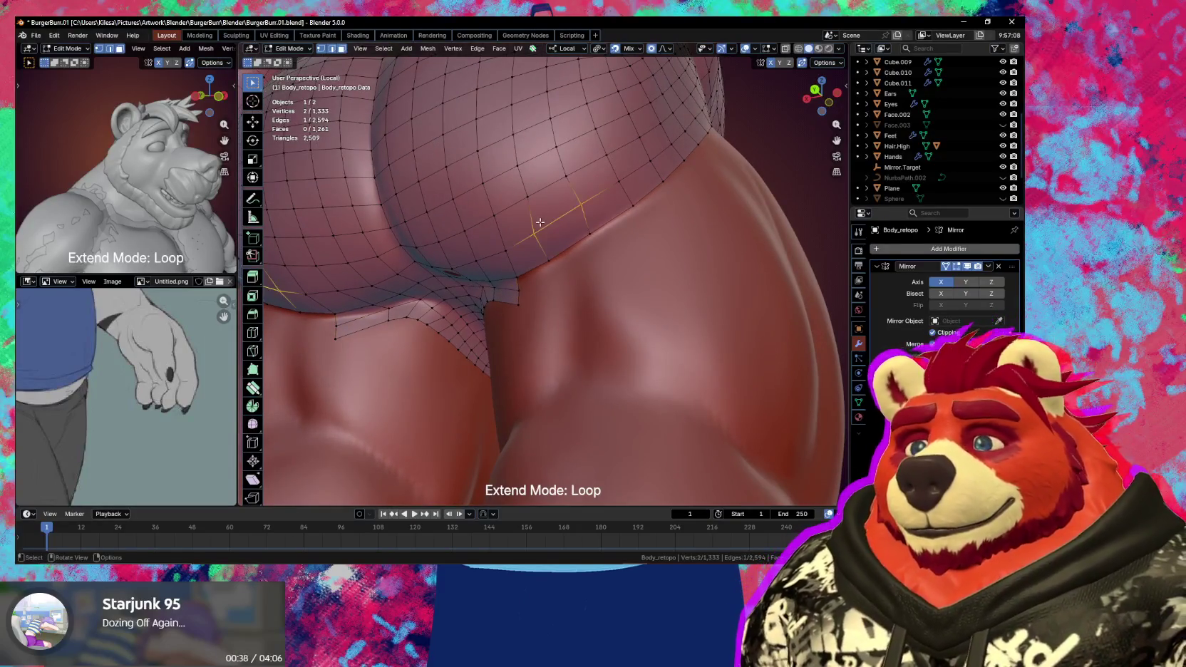
{"action": "left_click_drag", "start_coordinate": [540, 223], "coordinate": [535, 238]}
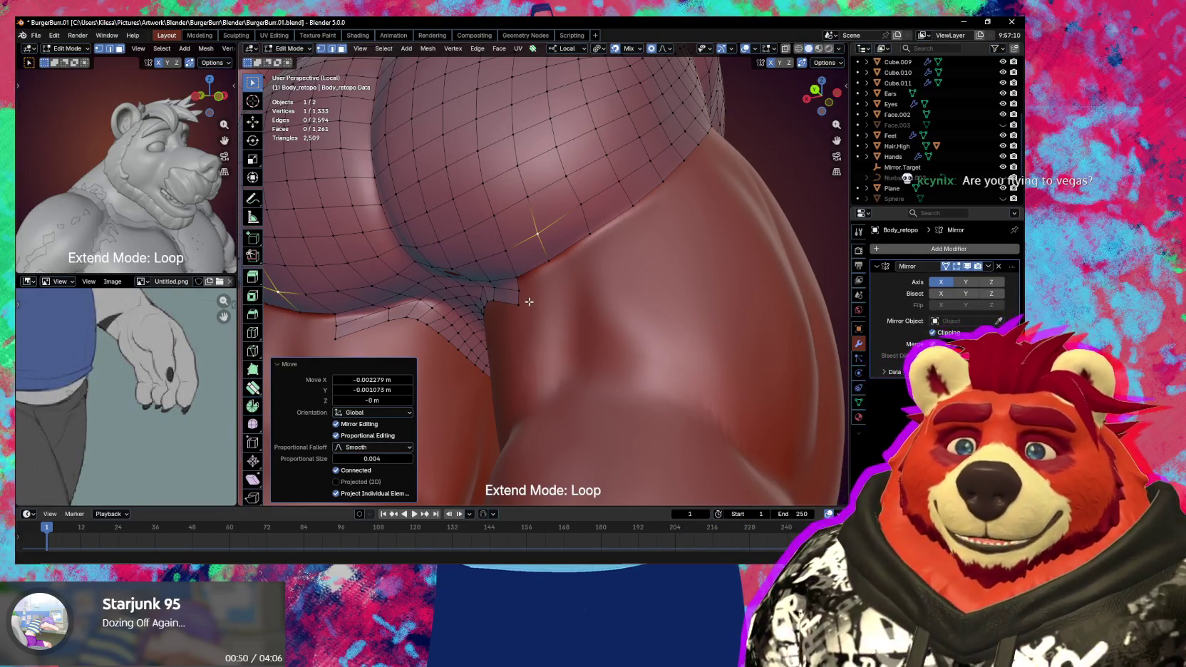
- Select the open border loop around the buttock and switch to Poly Build
{"action": "mouse_move", "coordinate": [529, 298]}
{"action": "middle_mouse_down"}
{"action": "mouse_move", "coordinate": [609, 307]}
{"action": "mouse_move", "coordinate": [578, 322]}
{"action": "mouse_move", "coordinate": [610, 292]}
{"action": "mouse_move", "coordinate": [543, 330]}
{"action": "mouse_move", "coordinate": [543, 284]}
{"action": "middle_mouse_up"}
{"action": "left_click", "coordinate": [511, 294]}
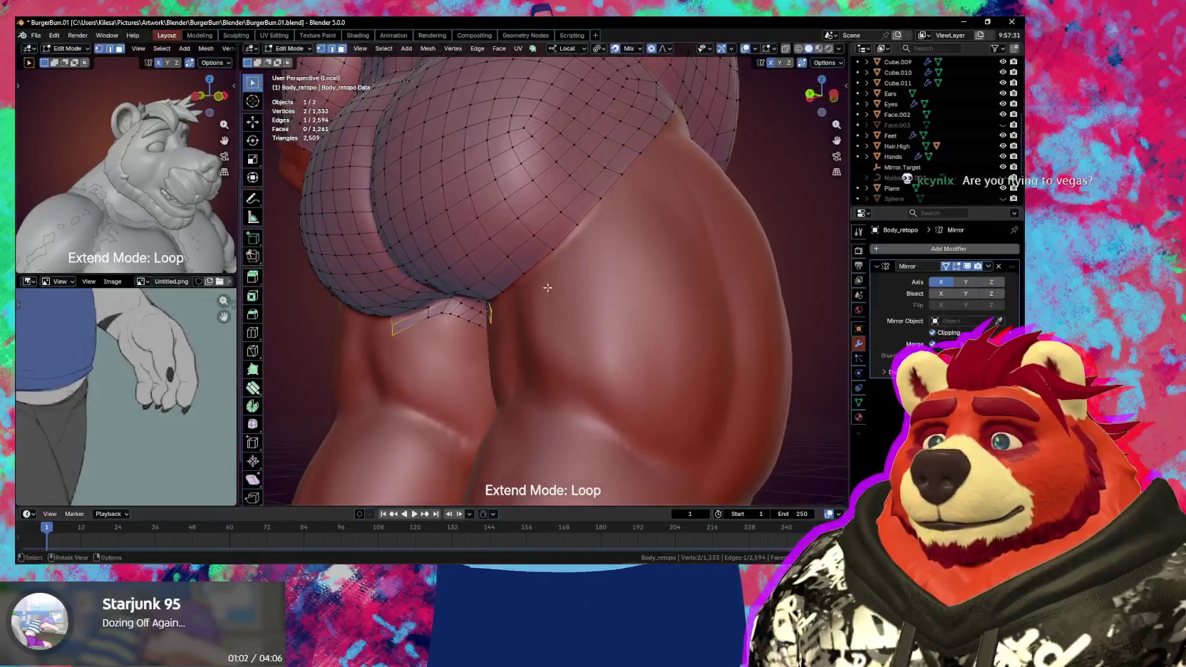
{"action": "key", "text": "shift+space"}
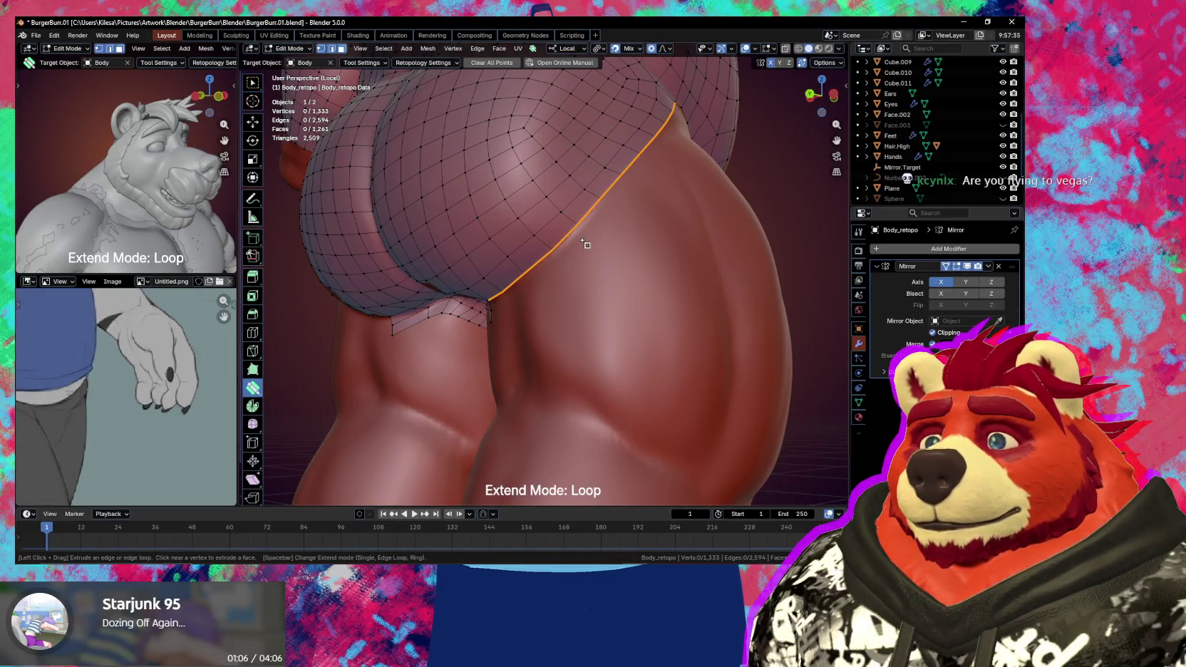
- Extrude the buttock border loop into a new strip and fit its vertices to the hip
{"action": "left_click_drag", "start_coordinate": [583, 240], "coordinate": [588, 257]}
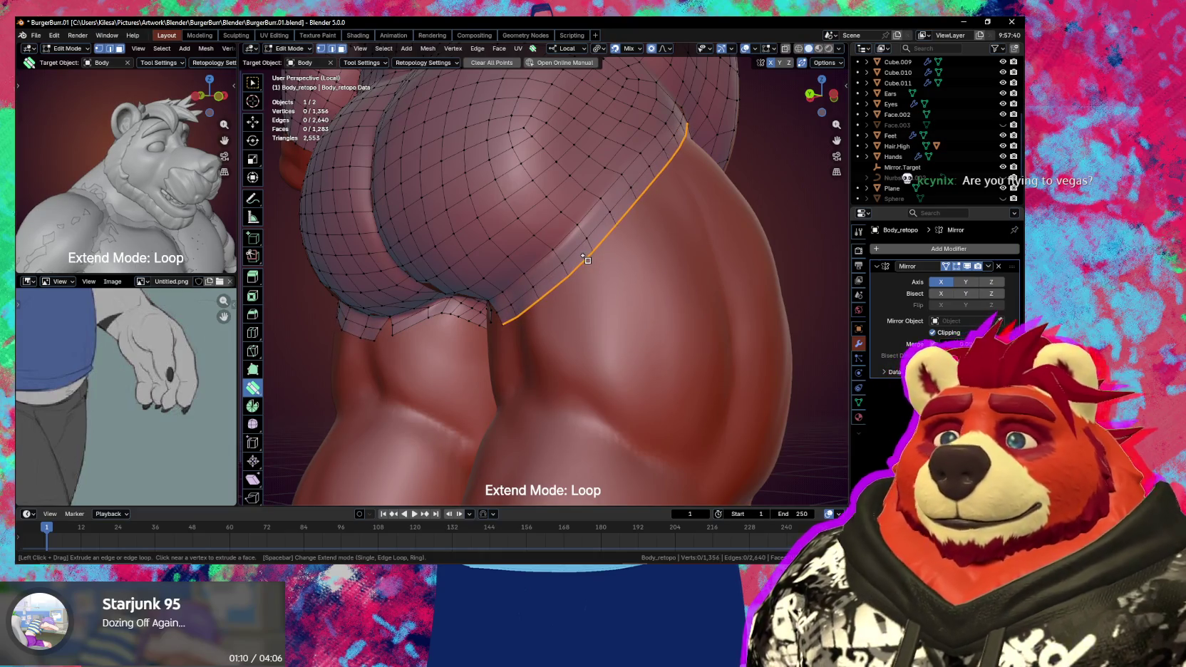
{"action": "mouse_move", "coordinate": [588, 259]}
{"action": "middle_mouse_down"}
{"action": "mouse_move", "coordinate": [631, 299]}
{"action": "mouse_move", "coordinate": [600, 232]}
{"action": "middle_mouse_up"}
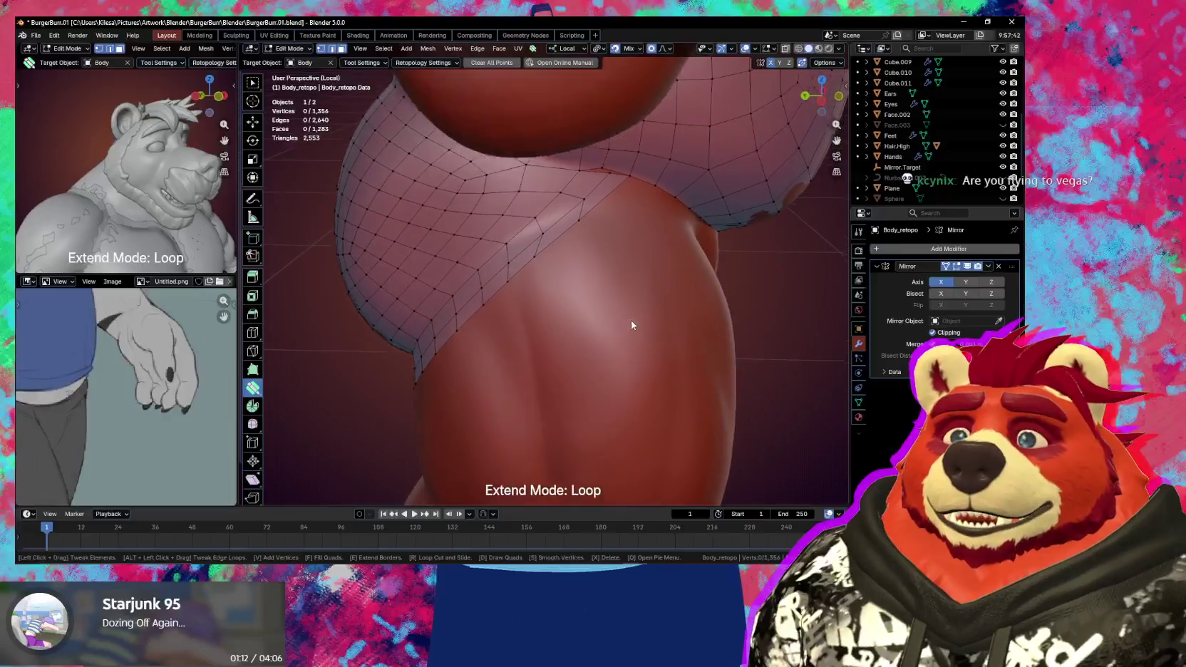
{"action": "mouse_move", "coordinate": [585, 185]}
{"action": "left_mouse_down"}
{"action": "mouse_move", "coordinate": [567, 205]}
{"action": "mouse_move", "coordinate": [597, 208]}
{"action": "left_mouse_up"}
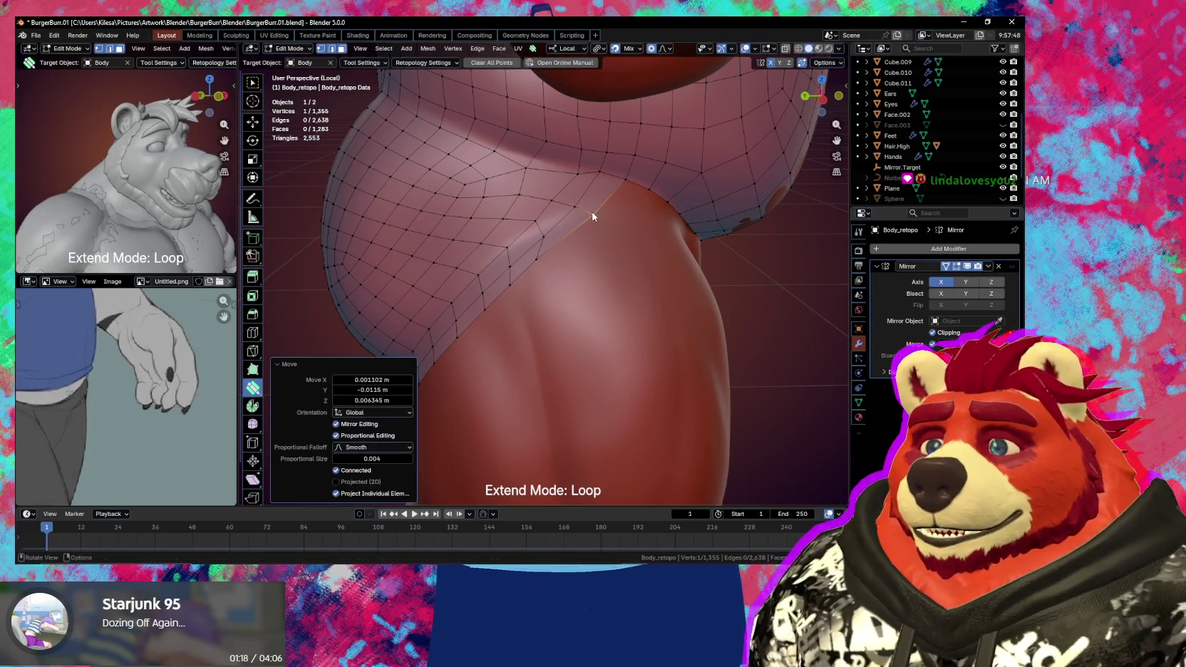
{"action": "middle_click_drag", "start_coordinate": [598, 209], "coordinate": [601, 207]}
{"action": "mouse_move", "coordinate": [558, 246]}
{"action": "left_mouse_down"}
{"action": "mouse_move", "coordinate": [607, 215]}
{"action": "mouse_move", "coordinate": [579, 212]}
{"action": "left_mouse_up"}
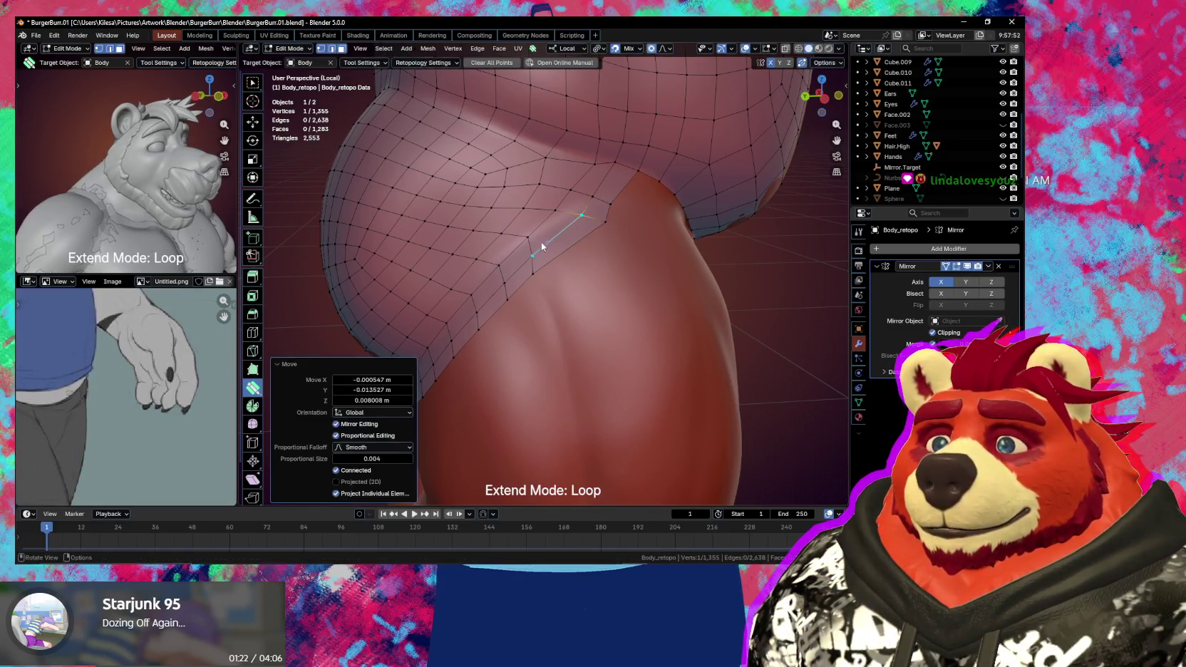
{"action": "left_click_drag", "start_coordinate": [525, 237], "coordinate": [518, 249]}
{"action": "mouse_move", "coordinate": [563, 254]}
{"action": "middle_mouse_down"}
{"action": "mouse_move", "coordinate": [627, 251]}
{"action": "mouse_move", "coordinate": [604, 232]}
{"action": "middle_mouse_up"}
- Add a centred loop cut across the hip with Ctrl+R
{"action": "key", "text": "ctrl+r"}
{"action": "left_click", "coordinate": [611, 229]}
{"action": "right_click", "coordinate": [611, 231]}
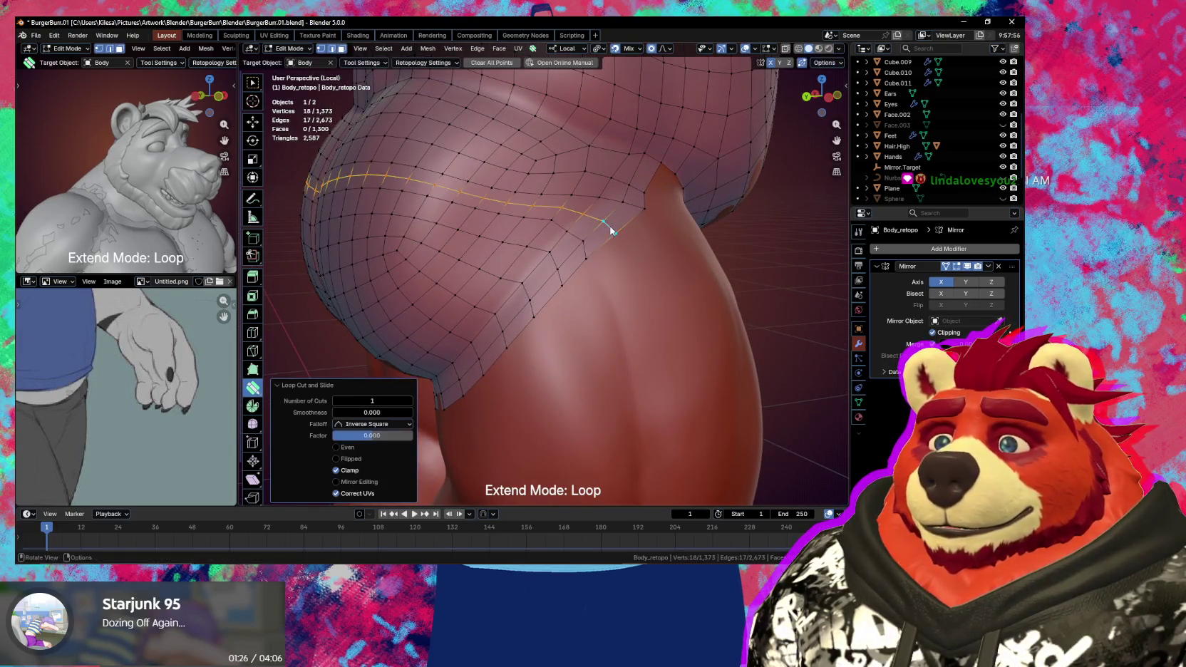
- Smooth the vertices around the new hip loop
{"action": "middle_click_drag", "start_coordinate": [496, 216], "coordinate": [503, 212]}
{"action": "key", "text": "shift"}
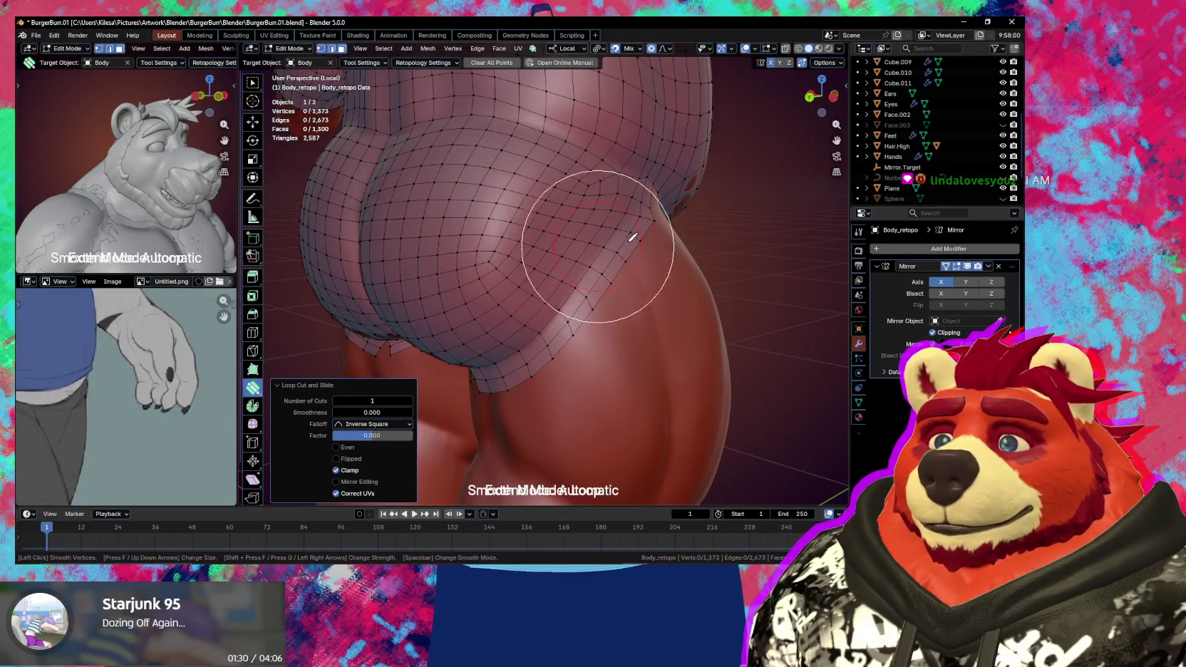
{"action": "left_click_drag", "start_coordinate": [616, 196], "coordinate": [647, 261]}
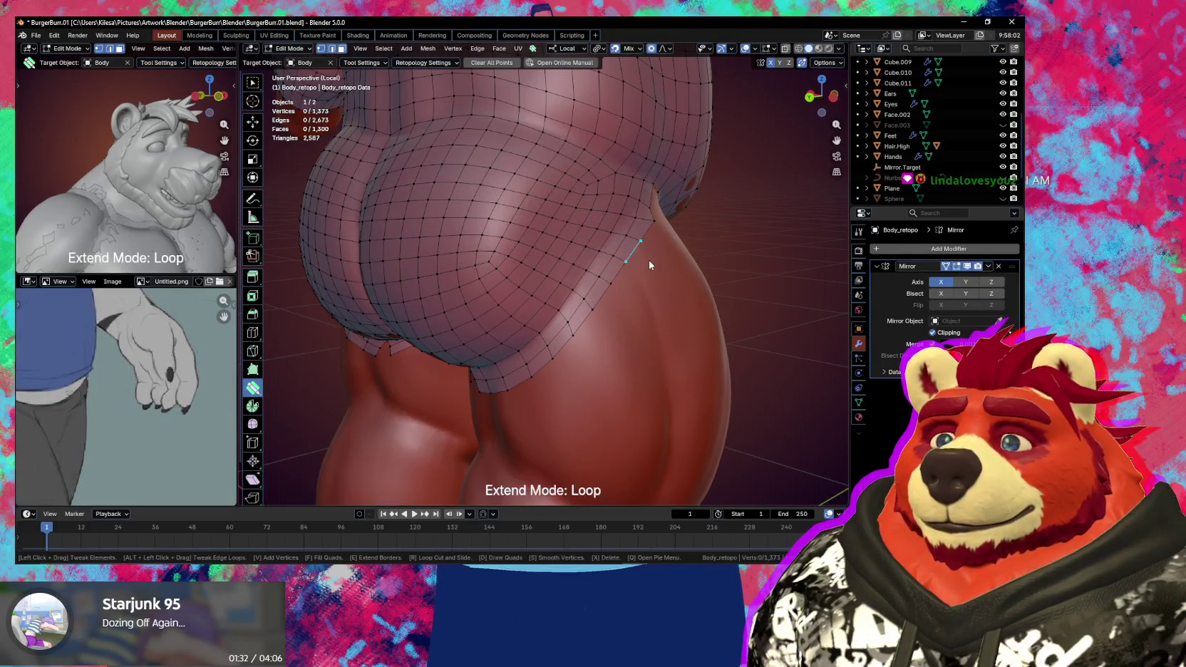
{"action": "mouse_move", "coordinate": [648, 260]}
{"action": "middle_mouse_down"}
{"action": "mouse_move", "coordinate": [615, 197]}
{"action": "mouse_move", "coordinate": [635, 193]}
{"action": "mouse_move", "coordinate": [653, 218]}
{"action": "middle_mouse_up"}
- Extrude the edge bordering the groin gap into a new quad that closes it
{"action": "left_click", "coordinate": [616, 197]}
{"action": "key", "text": "e"}
{"action": "left_click", "coordinate": [640, 182]}
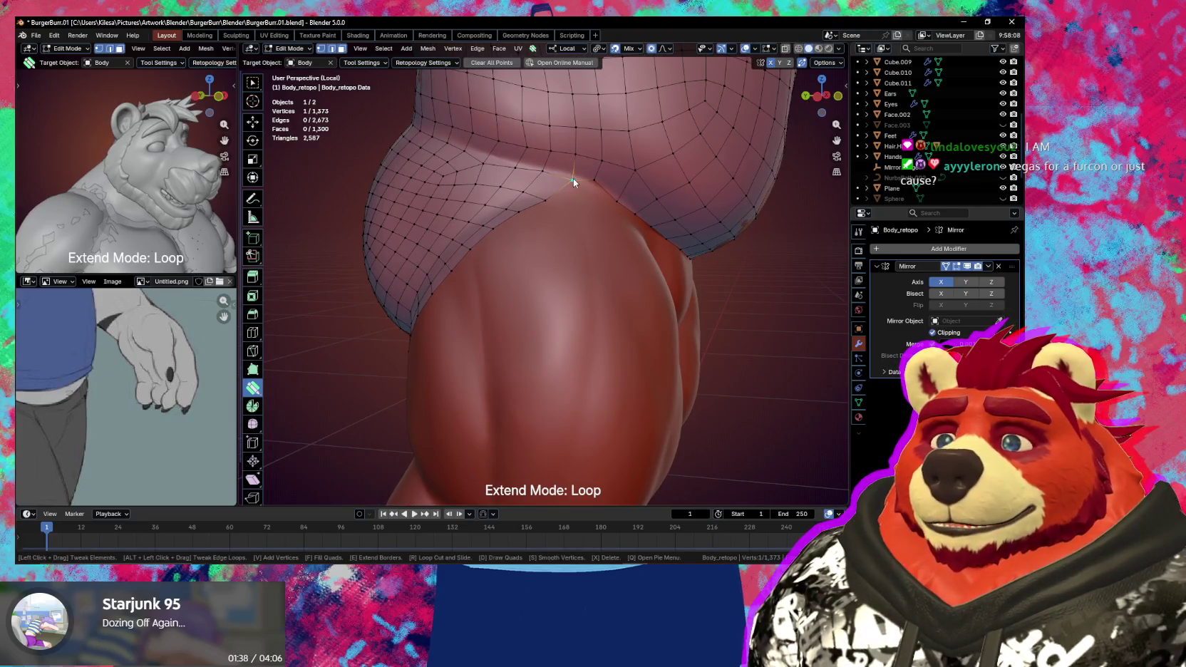
- Pull the groin vertices onto the body surface to even out the grid
{"action": "mouse_move", "coordinate": [574, 183]}
{"action": "left_mouse_down"}
{"action": "mouse_move", "coordinate": [573, 172]}
{"action": "mouse_move", "coordinate": [564, 190]}
{"action": "mouse_move", "coordinate": [527, 191]}
{"action": "mouse_move", "coordinate": [521, 216]}
{"action": "left_mouse_up"}
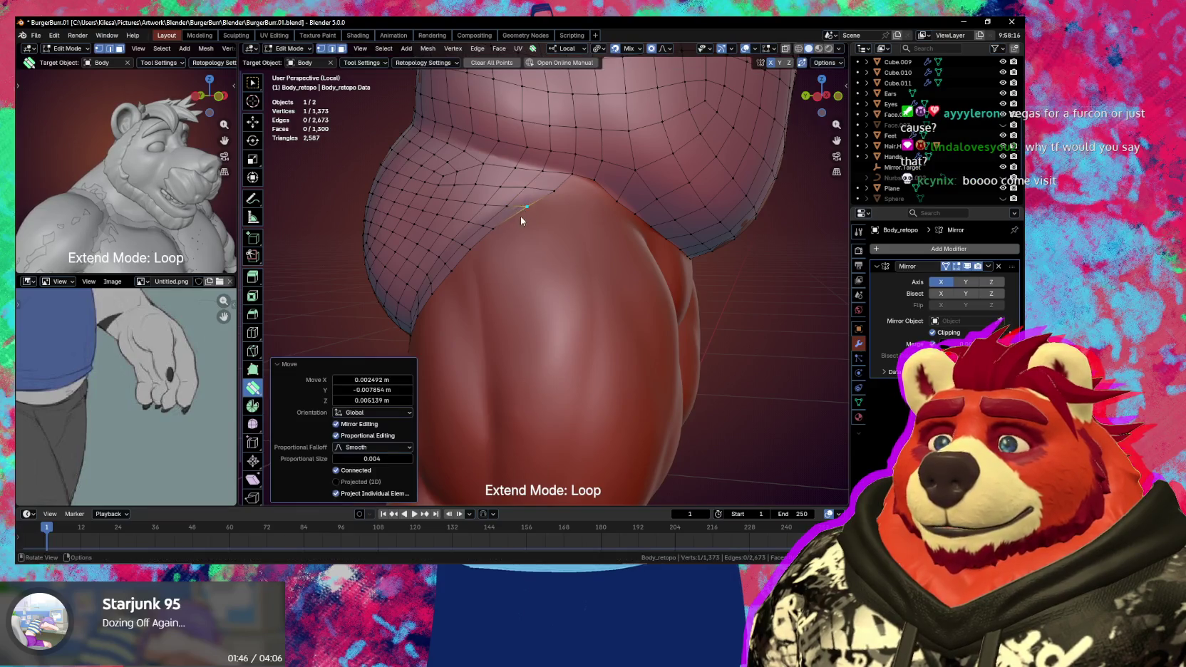
{"action": "mouse_move", "coordinate": [522, 216]}
{"action": "middle_mouse_down"}
{"action": "mouse_move", "coordinate": [612, 301]}
{"action": "mouse_move", "coordinate": [596, 320]}
{"action": "mouse_move", "coordinate": [582, 278]}
{"action": "middle_mouse_up"}
{"action": "mouse_move", "coordinate": [583, 278]}
{"action": "left_mouse_down"}
{"action": "mouse_move", "coordinate": [560, 288]}
{"action": "mouse_move", "coordinate": [531, 278]}
{"action": "left_mouse_up"}
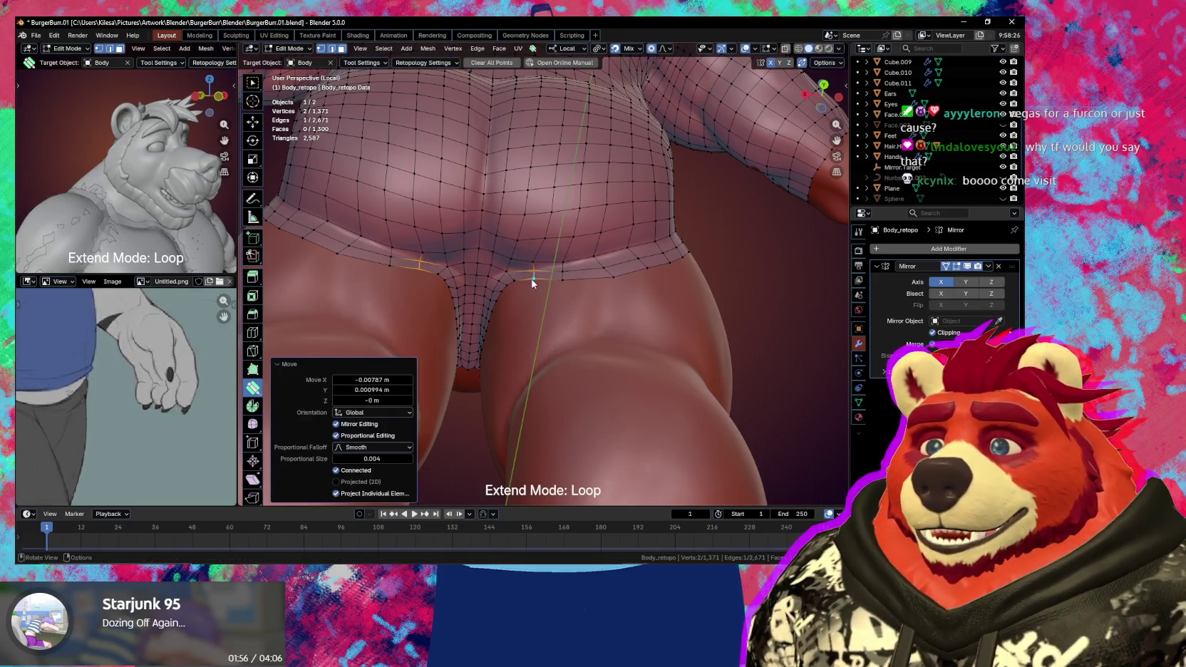
{"action": "scroll", "coordinate": [530, 279], "scroll_direction": "up", "scroll_amount": 1}
{"action": "scroll", "coordinate": [535, 289], "scroll_direction": "up", "scroll_amount": 2}
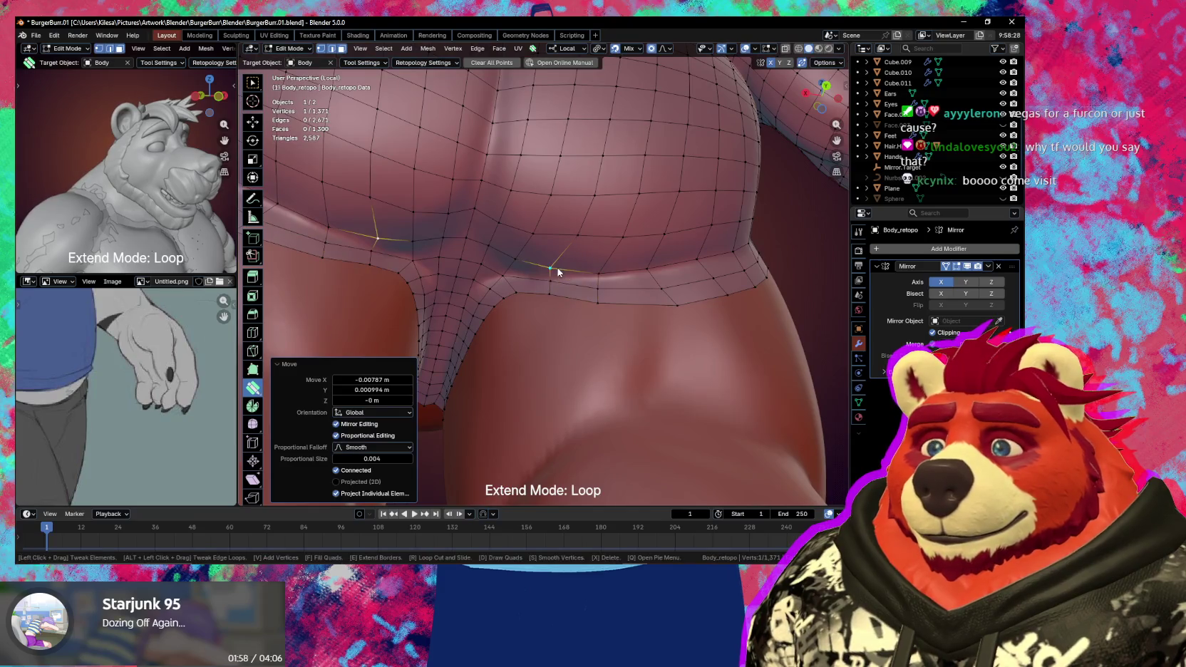
{"action": "middle_click_drag", "start_coordinate": [558, 272], "coordinate": [549, 257], "text": "shift"}
{"action": "mouse_move", "coordinate": [509, 246]}
{"action": "left_mouse_down"}
{"action": "mouse_move", "coordinate": [545, 293]}
{"action": "mouse_move", "coordinate": [518, 286]}
{"action": "left_mouse_up"}
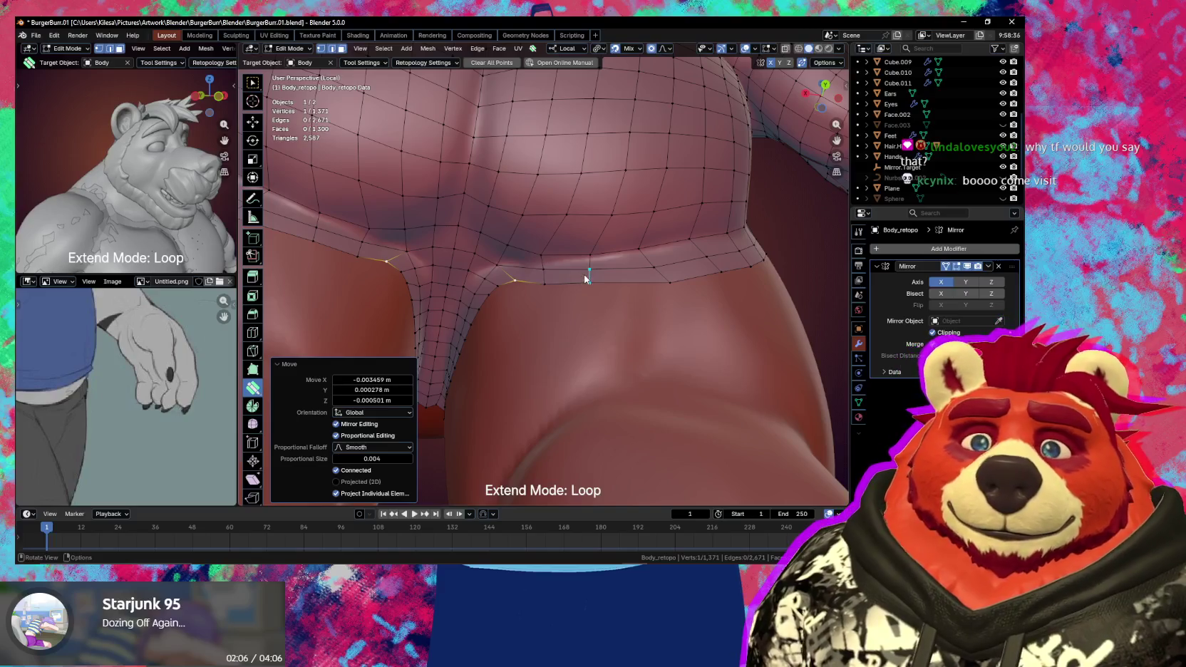
{"action": "mouse_move", "coordinate": [569, 279]}
{"action": "middle_mouse_down"}
{"action": "mouse_move", "coordinate": [593, 277]}
{"action": "mouse_move", "coordinate": [561, 255]}
{"action": "middle_mouse_up"}
{"action": "left_click", "coordinate": [556, 254], "text": "shift"}
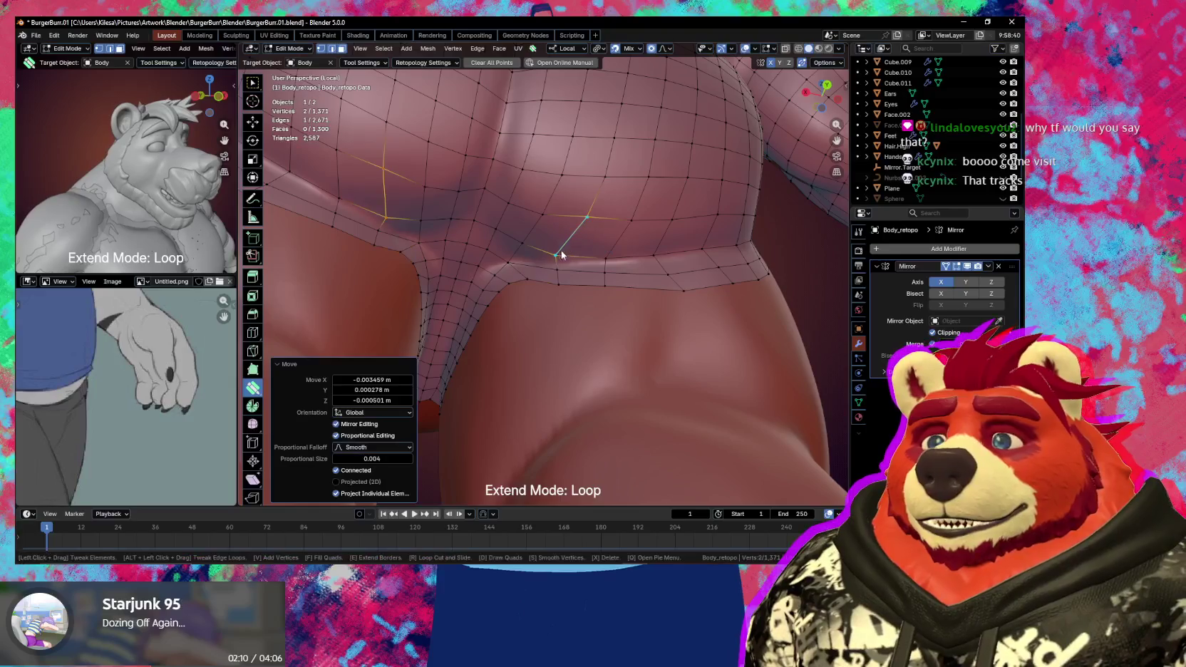
{"action": "left_click_drag", "start_coordinate": [558, 256], "coordinate": [573, 224]}
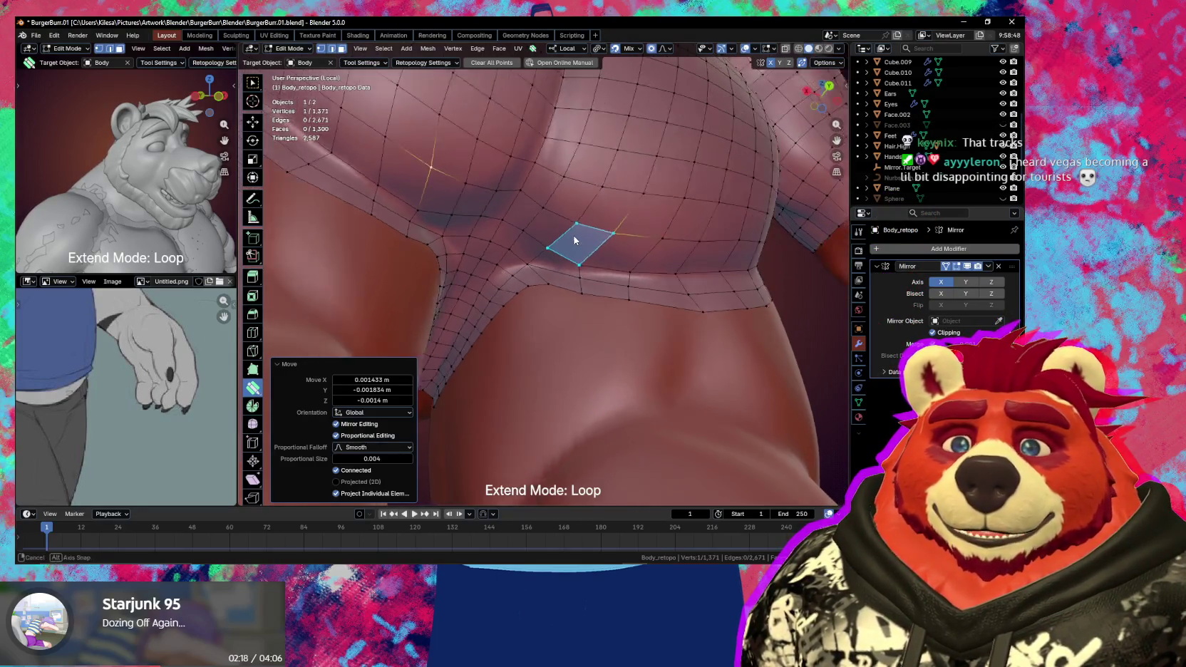
- Fit vertices along the lower loop and buttock crease onto the sculpt surface
{"action": "mouse_move", "coordinate": [560, 239]}
{"action": "middle_mouse_down"}
{"action": "mouse_move", "coordinate": [582, 238]}
{"action": "mouse_move", "coordinate": [535, 249]}
{"action": "middle_mouse_up"}
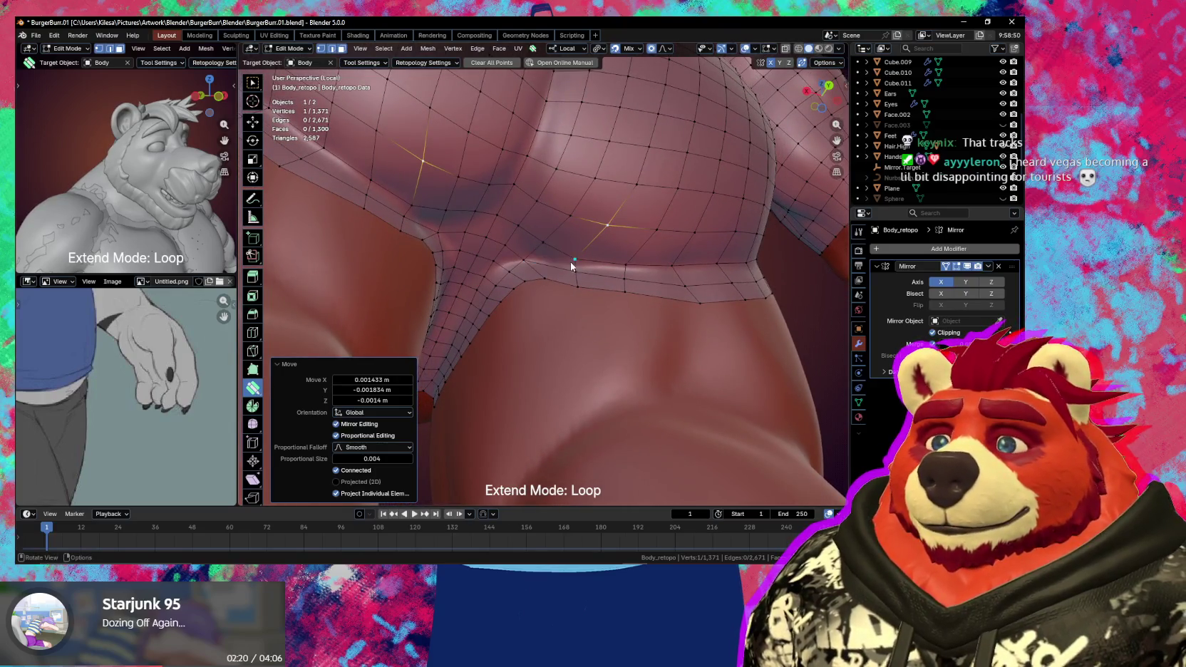
{"action": "mouse_move", "coordinate": [571, 266]}
{"action": "left_mouse_down"}
{"action": "mouse_move", "coordinate": [534, 262]}
{"action": "mouse_move", "coordinate": [571, 251]}
{"action": "left_mouse_up"}
{"action": "middle_click_drag", "start_coordinate": [570, 252], "coordinate": [559, 281]}
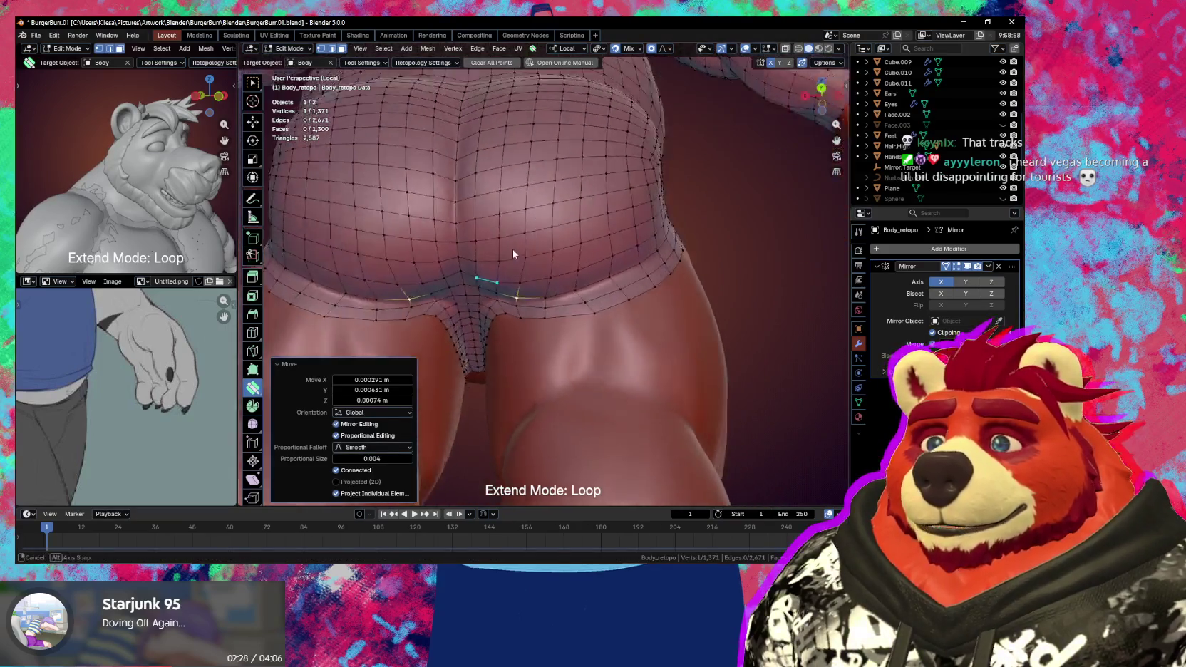
{"action": "scroll", "coordinate": [570, 293], "scroll_direction": "up", "scroll_amount": 3}
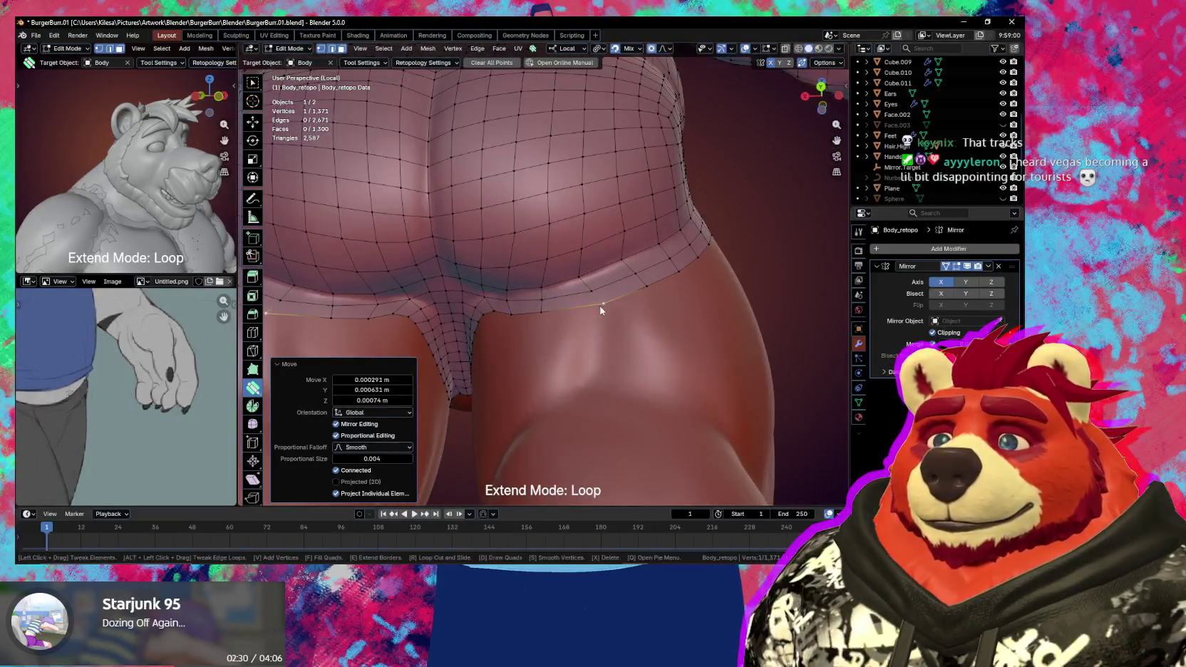
{"action": "mouse_move", "coordinate": [602, 304]}
{"action": "left_mouse_down"}
{"action": "mouse_move", "coordinate": [586, 299]}
{"action": "mouse_move", "coordinate": [638, 281]}
{"action": "mouse_move", "coordinate": [628, 287]}
{"action": "left_mouse_up"}
{"action": "left_click", "coordinate": [643, 283]}
{"action": "middle_click_drag", "start_coordinate": [627, 287], "coordinate": [559, 289]}
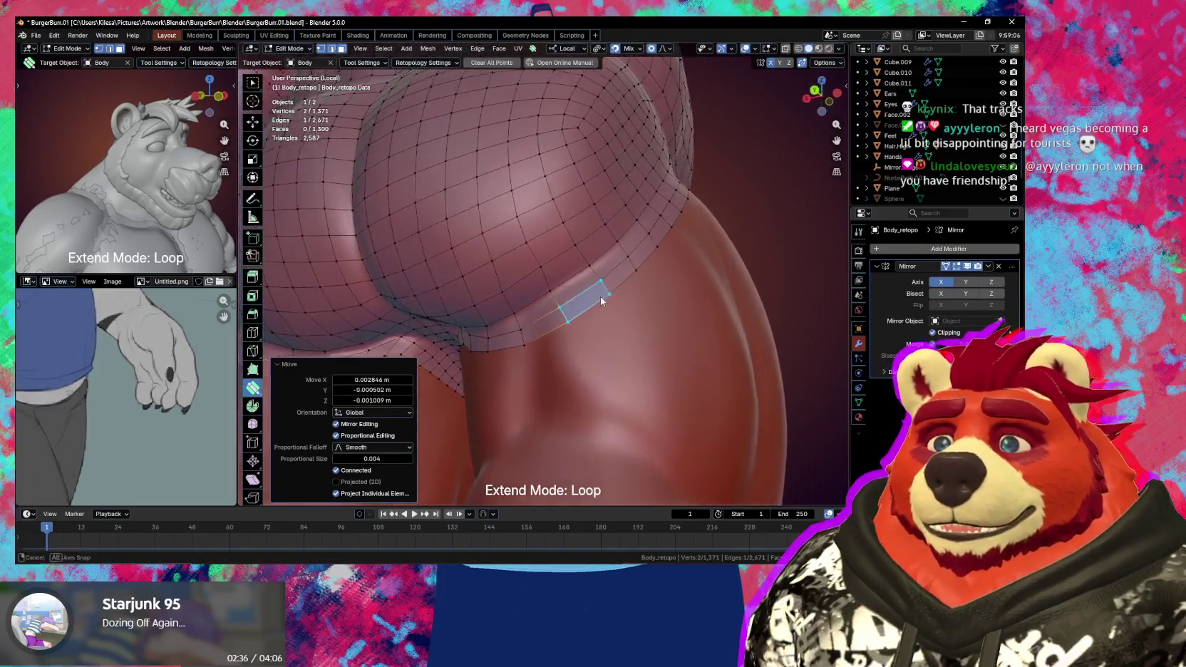
{"action": "mouse_move", "coordinate": [559, 288]}
{"action": "left_mouse_down"}
{"action": "mouse_move", "coordinate": [540, 268]}
{"action": "mouse_move", "coordinate": [563, 283]}
{"action": "left_mouse_up"}
{"action": "mouse_move", "coordinate": [564, 283]}
{"action": "middle_mouse_down"}
{"action": "mouse_move", "coordinate": [557, 318]}
{"action": "mouse_move", "coordinate": [519, 333]}
{"action": "mouse_move", "coordinate": [606, 310]}
{"action": "mouse_move", "coordinate": [635, 283]}
{"action": "mouse_move", "coordinate": [596, 320]}
{"action": "mouse_move", "coordinate": [538, 308]}
{"action": "middle_mouse_up"}
{"action": "left_click_drag", "start_coordinate": [539, 308], "coordinate": [531, 310]}
{"action": "mouse_move", "coordinate": [532, 306]}
{"action": "middle_mouse_down"}
{"action": "mouse_move", "coordinate": [516, 336]}
{"action": "mouse_move", "coordinate": [522, 311]}
{"action": "mouse_move", "coordinate": [530, 316]}
{"action": "middle_mouse_up"}
{"action": "key", "text": "w"}
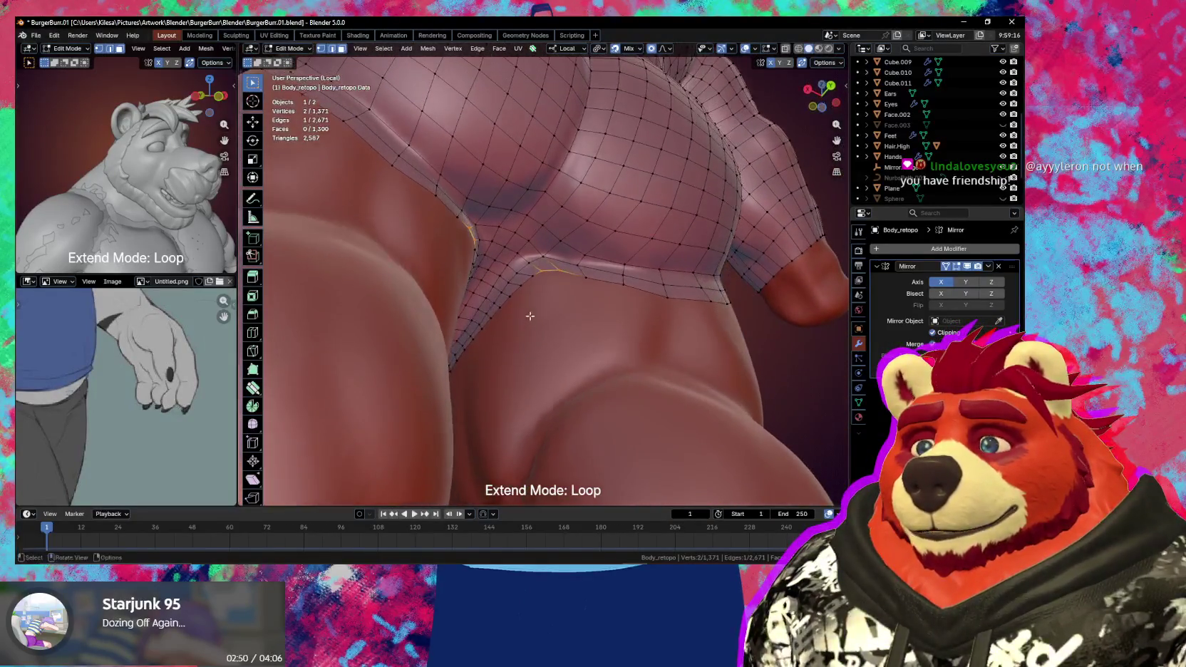
{"action": "mouse_move", "coordinate": [487, 322]}
{"action": "middle_mouse_down"}
{"action": "mouse_move", "coordinate": [456, 382]}
{"action": "mouse_move", "coordinate": [540, 374]}
{"action": "mouse_move", "coordinate": [552, 426]}
{"action": "mouse_move", "coordinate": [557, 383]}
{"action": "middle_mouse_up"}
- Select the lower boundary loop of the body mesh
{"action": "left_click", "coordinate": [454, 383], "text": "ctrl"}
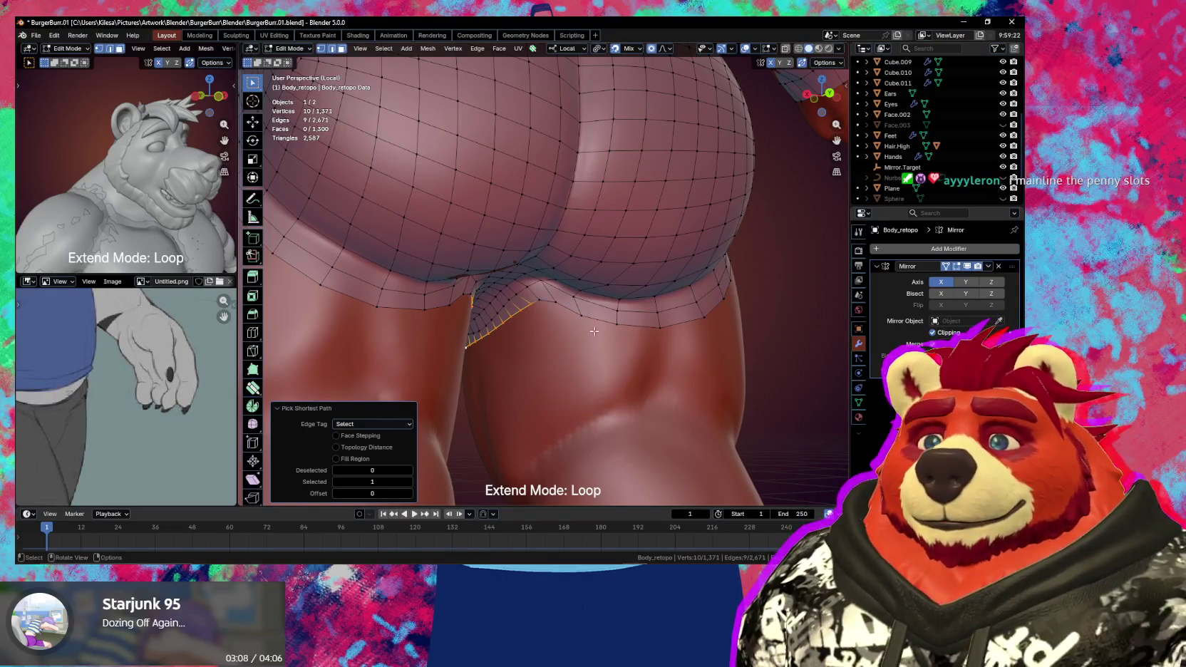
{"action": "mouse_move", "coordinate": [602, 332]}
{"action": "middle_mouse_down"}
{"action": "mouse_move", "coordinate": [591, 288]}
{"action": "mouse_move", "coordinate": [665, 323]}
{"action": "middle_mouse_up"}
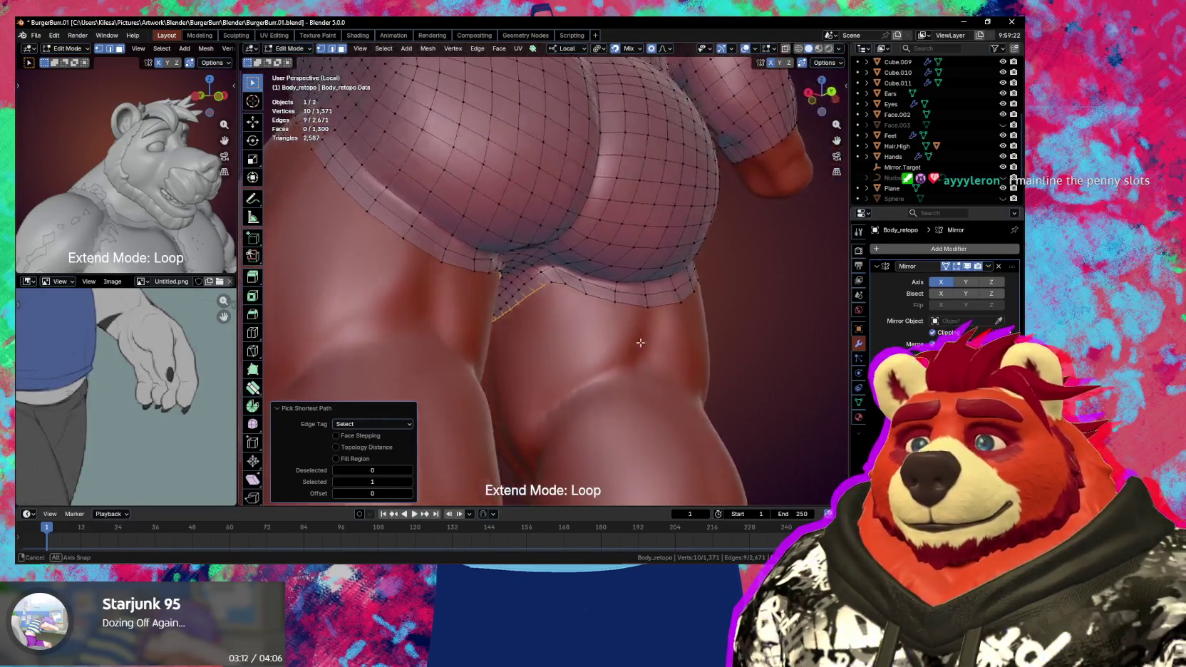
{"action": "left_click", "coordinate": [676, 301], "text": "ctrl"}
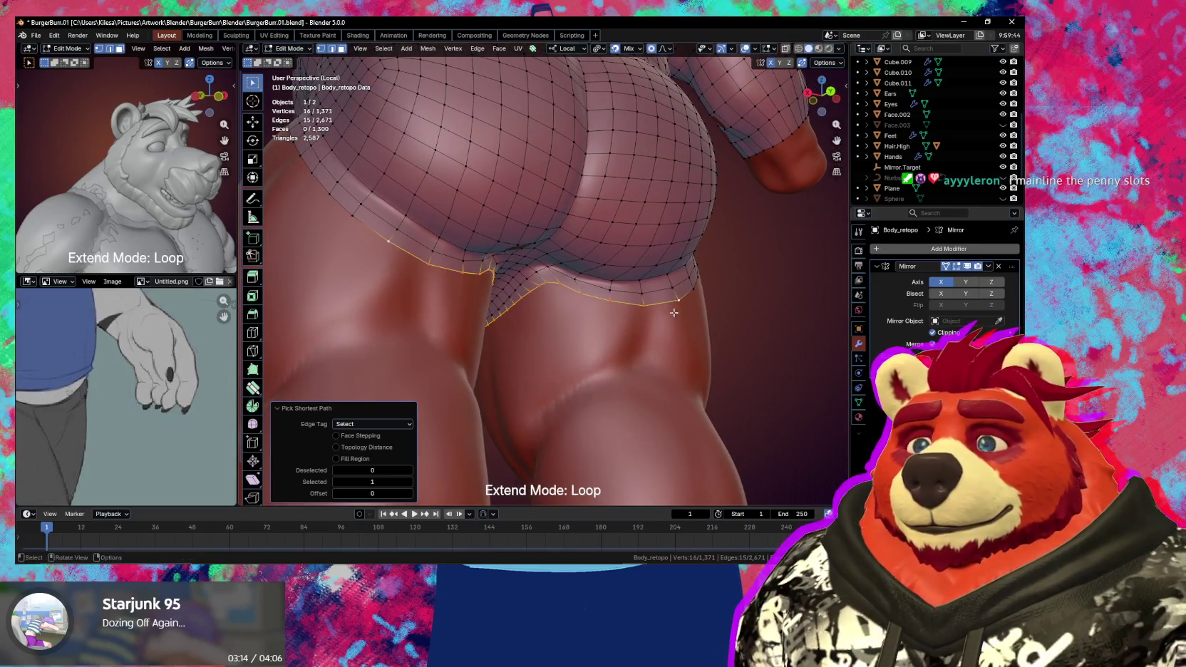
- Extrude the border loop down over the thighs and scale it to 0.974
{"action": "key", "text": "e"}
{"action": "left_click", "coordinate": [663, 339]}
{"action": "middle_click_drag", "start_coordinate": [663, 338], "coordinate": [662, 341]}
{"action": "key", "text": "ctrl+z"}
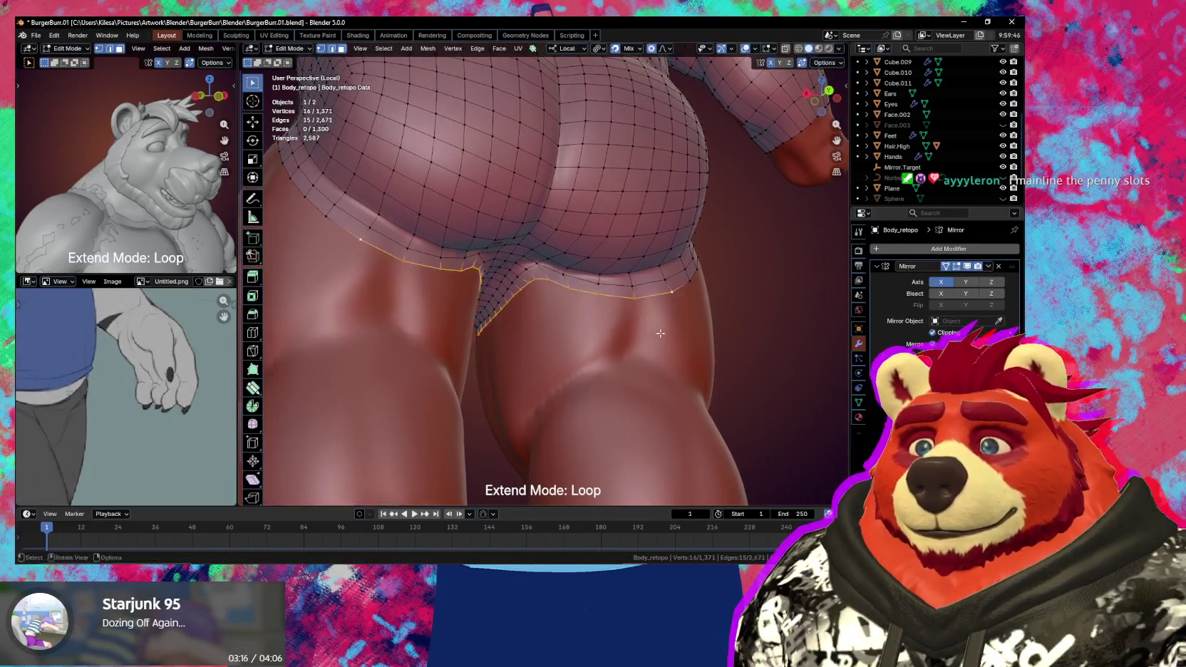
{"action": "key", "text": "e"}
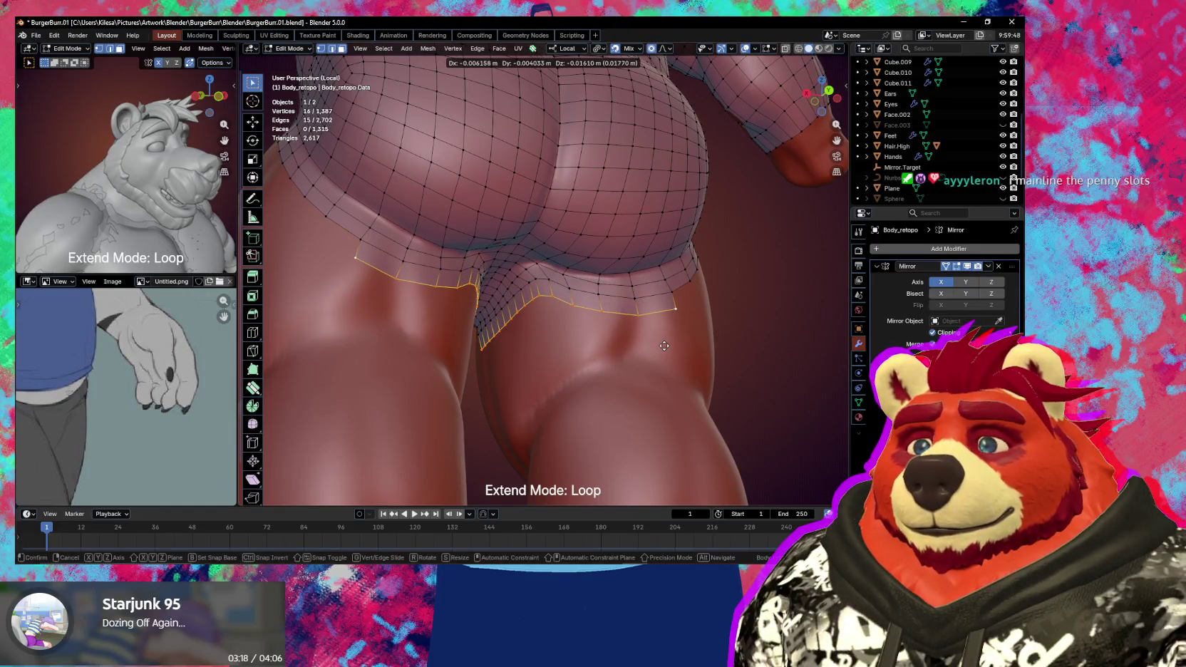
{"action": "left_click", "coordinate": [670, 348]}
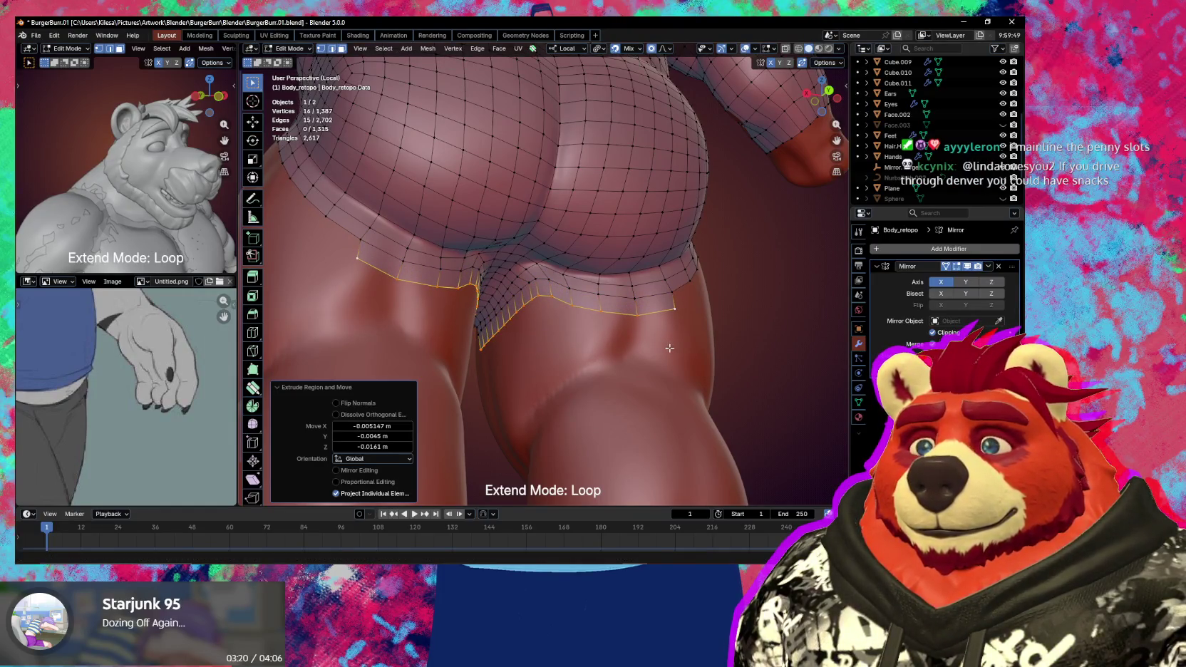
{"action": "key", "text": "s"}
{"action": "left_click", "coordinate": [668, 348]}
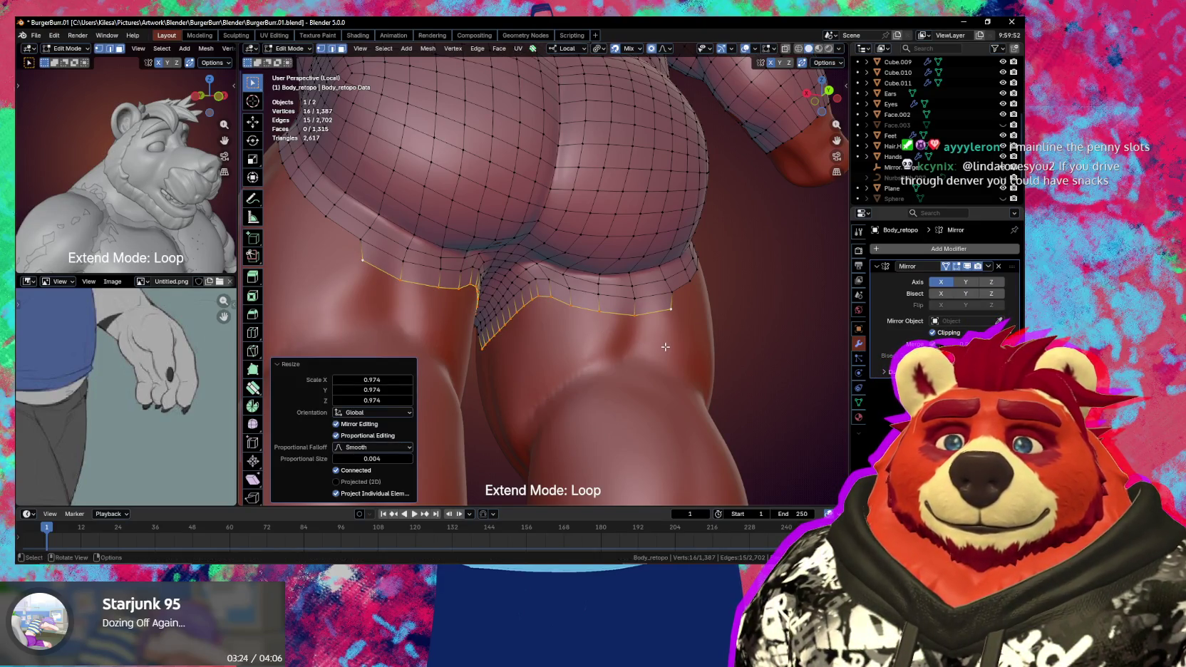
{"action": "mouse_move", "coordinate": [668, 342]}
{"action": "middle_mouse_down"}
{"action": "mouse_move", "coordinate": [588, 347]}
{"action": "mouse_move", "coordinate": [657, 362]}
{"action": "mouse_move", "coordinate": [554, 352]}
{"action": "mouse_move", "coordinate": [566, 355]}
{"action": "middle_mouse_up"}
{"action": "scroll", "coordinate": [657, 362], "scroll_direction": "down", "scroll_amount": 3}
- Extrude the side border path into a strip and fit it onto the hip
{"action": "scroll", "coordinate": [554, 352], "scroll_direction": "up", "scroll_amount": 3}
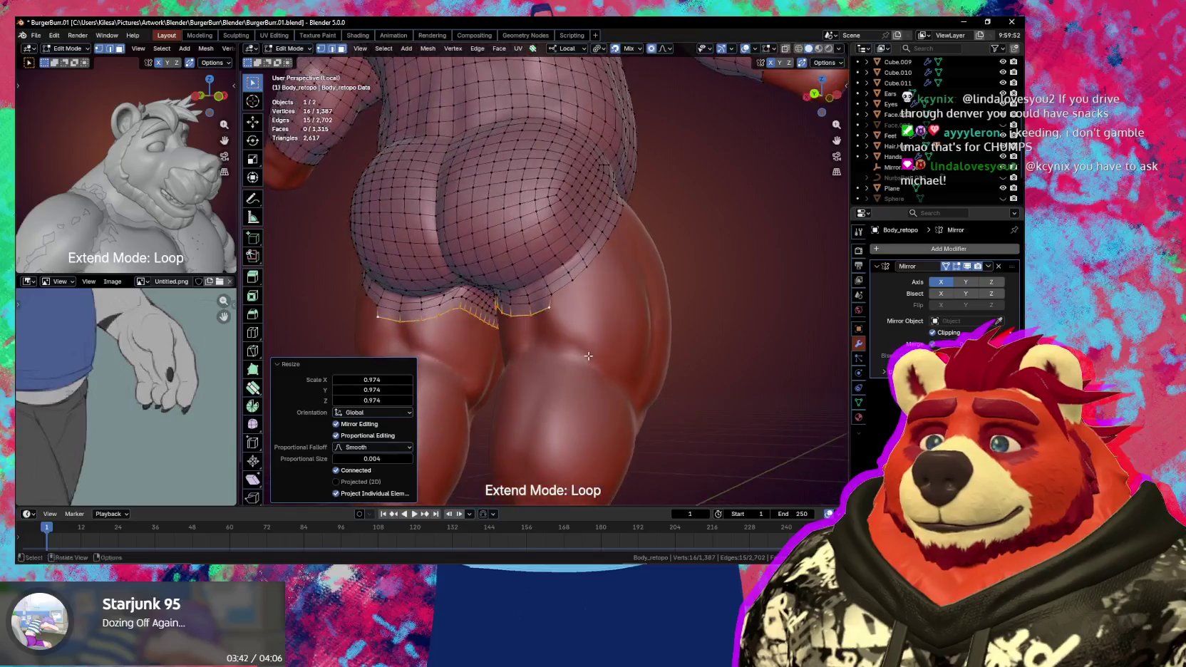
{"action": "left_click", "coordinate": [544, 310]}
{"action": "middle_click_drag", "start_coordinate": [544, 310], "coordinate": [586, 256]}
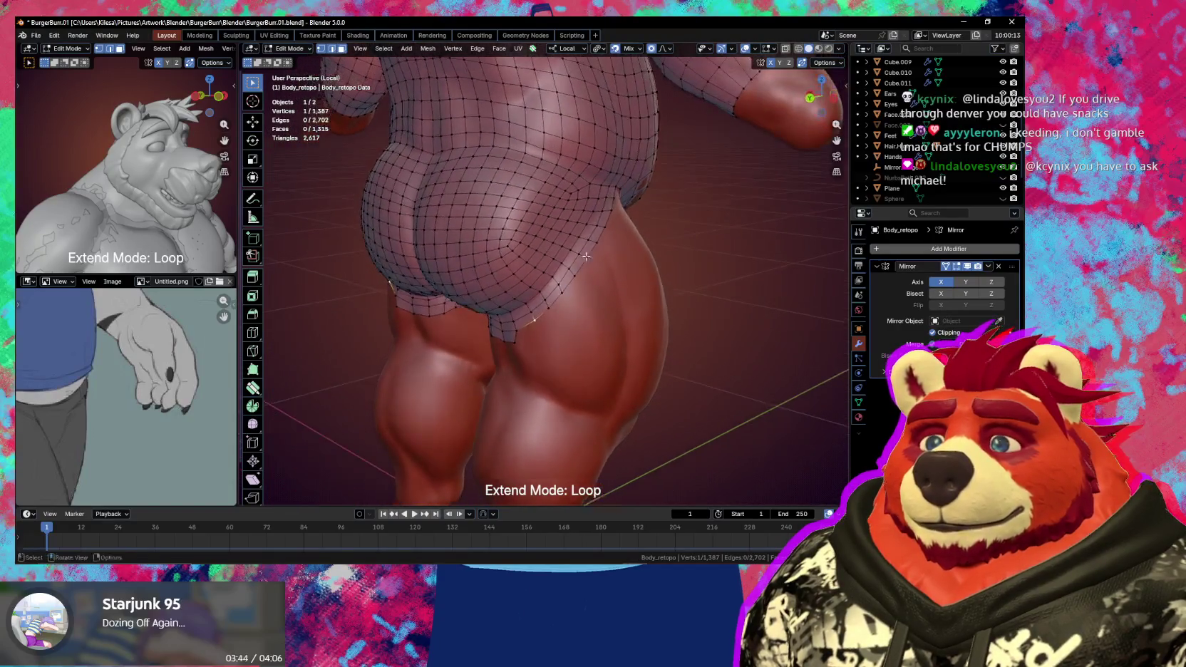
{"action": "left_click", "coordinate": [607, 225], "text": "ctrl"}
{"action": "key", "text": "e"}
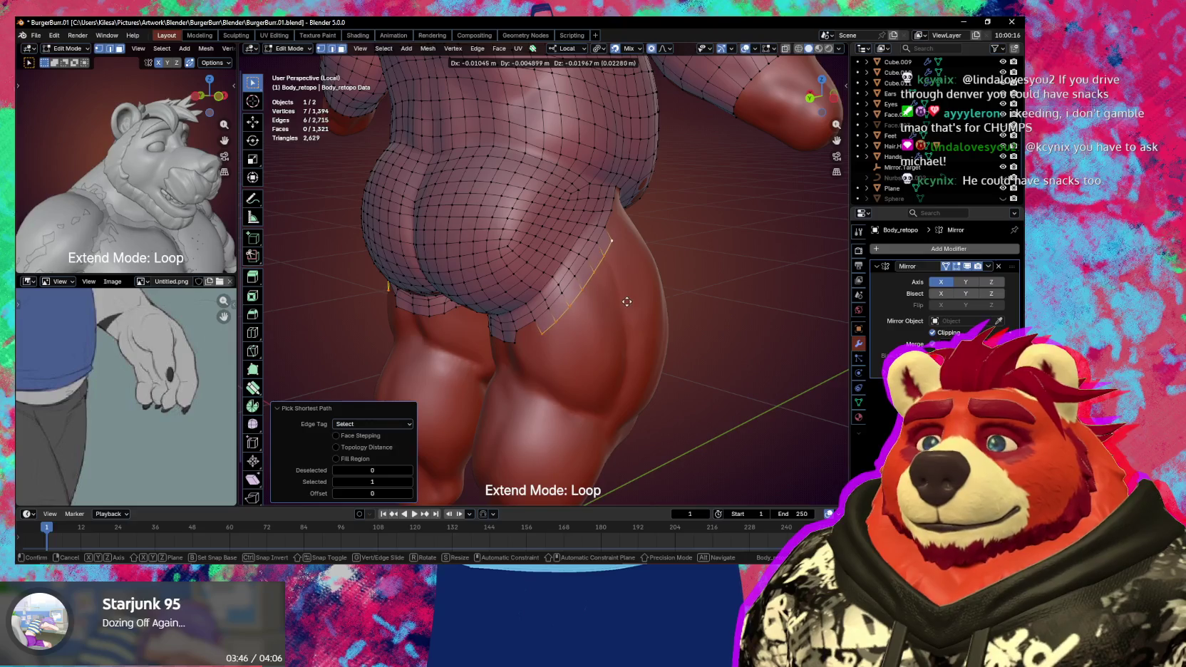
{"action": "left_click", "coordinate": [628, 302]}
{"action": "key", "text": "s"}
{"action": "key", "text": "g"}
{"action": "left_click", "coordinate": [638, 303]}
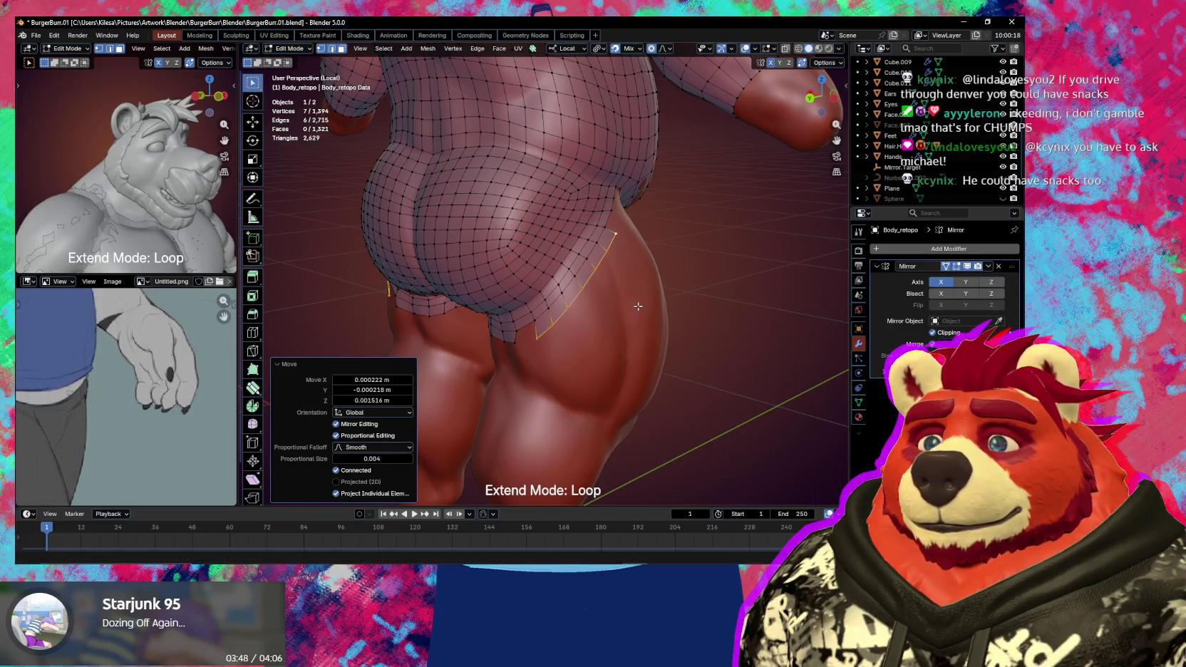
- Fill new faces at the hip corner and groin edge, then switch to Poly Build
{"action": "left_click", "coordinate": [534, 325]}
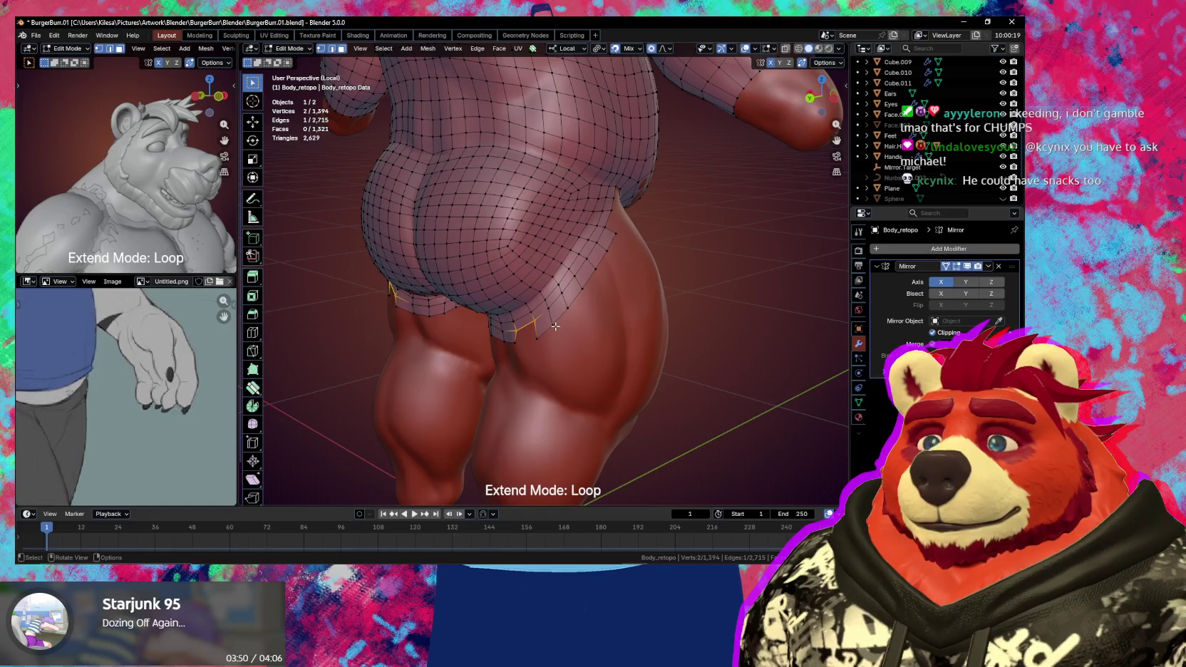
{"action": "key", "text": "f"}
{"action": "middle_click_drag", "start_coordinate": [556, 327], "coordinate": [568, 222]}
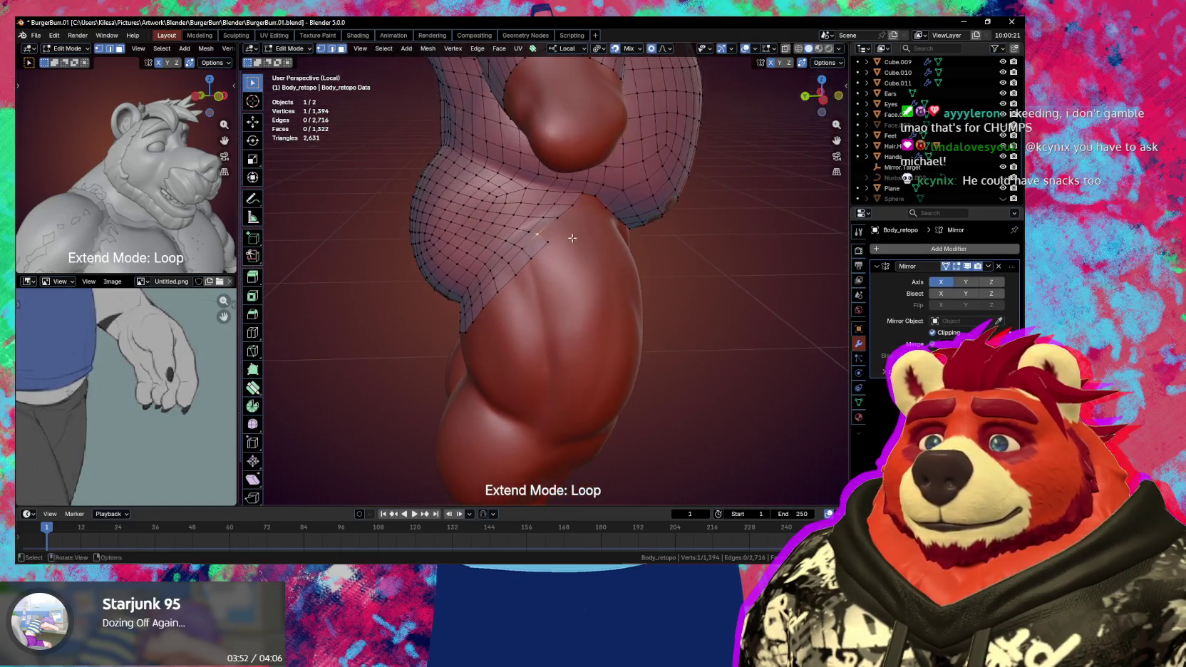
{"action": "key", "text": "f"}
{"action": "left_click", "coordinate": [563, 219], "text": "shift"}
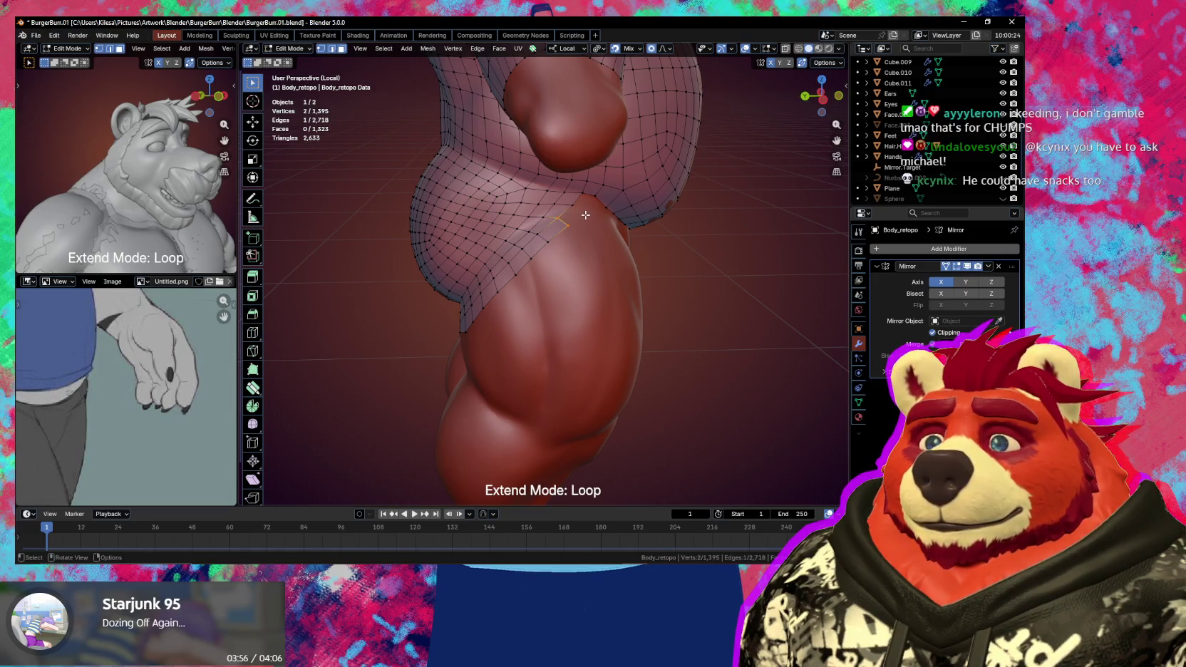
{"action": "middle_click_drag", "start_coordinate": [584, 215], "coordinate": [564, 216]}
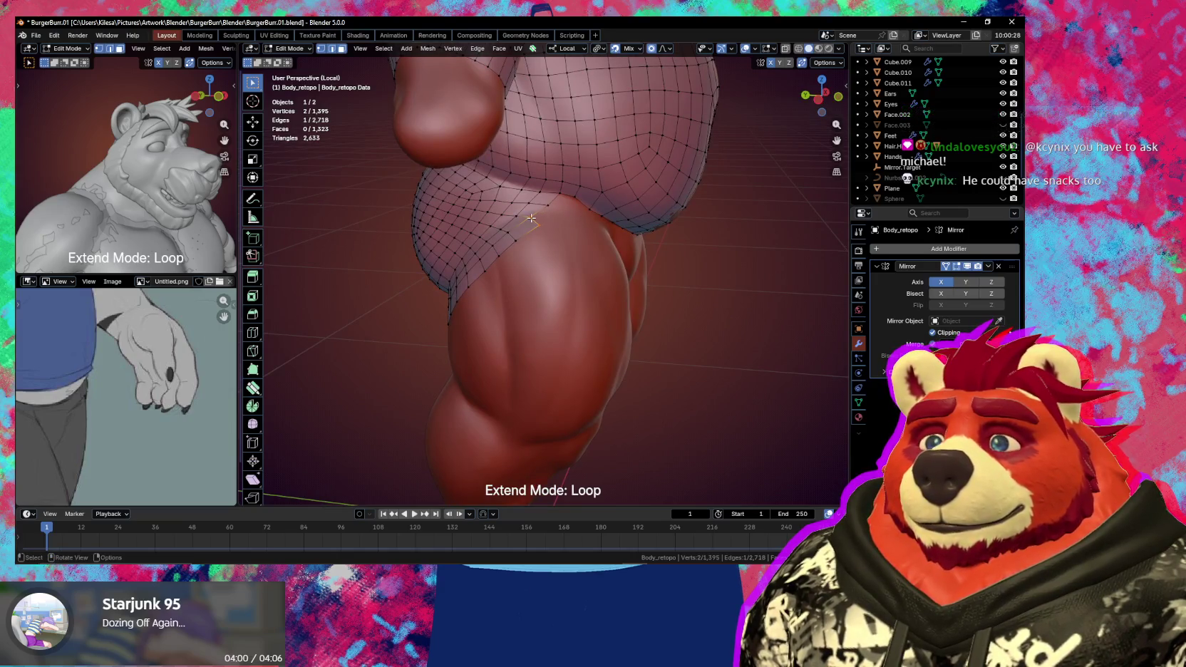
{"action": "key", "text": "f"}
{"action": "left_click", "coordinate": [570, 215]}
{"action": "key", "text": "f"}
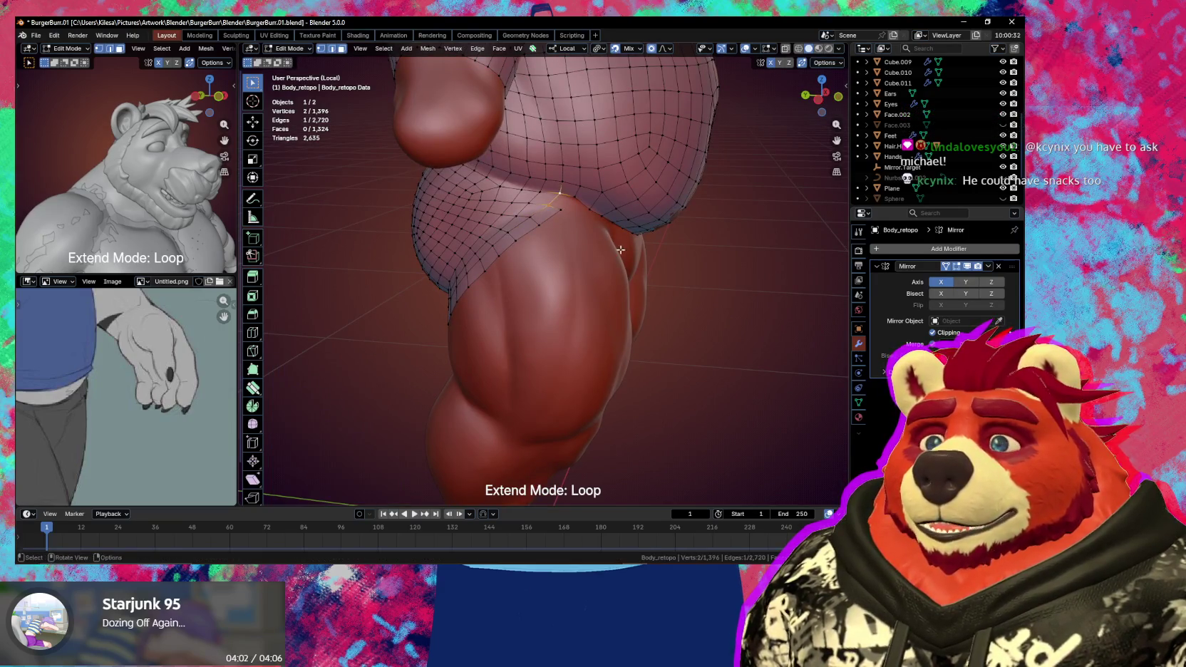
{"action": "mouse_move", "coordinate": [566, 217]}
{"action": "middle_mouse_down"}
{"action": "mouse_move", "coordinate": [547, 243]}
{"action": "mouse_move", "coordinate": [507, 228]}
{"action": "middle_mouse_up"}
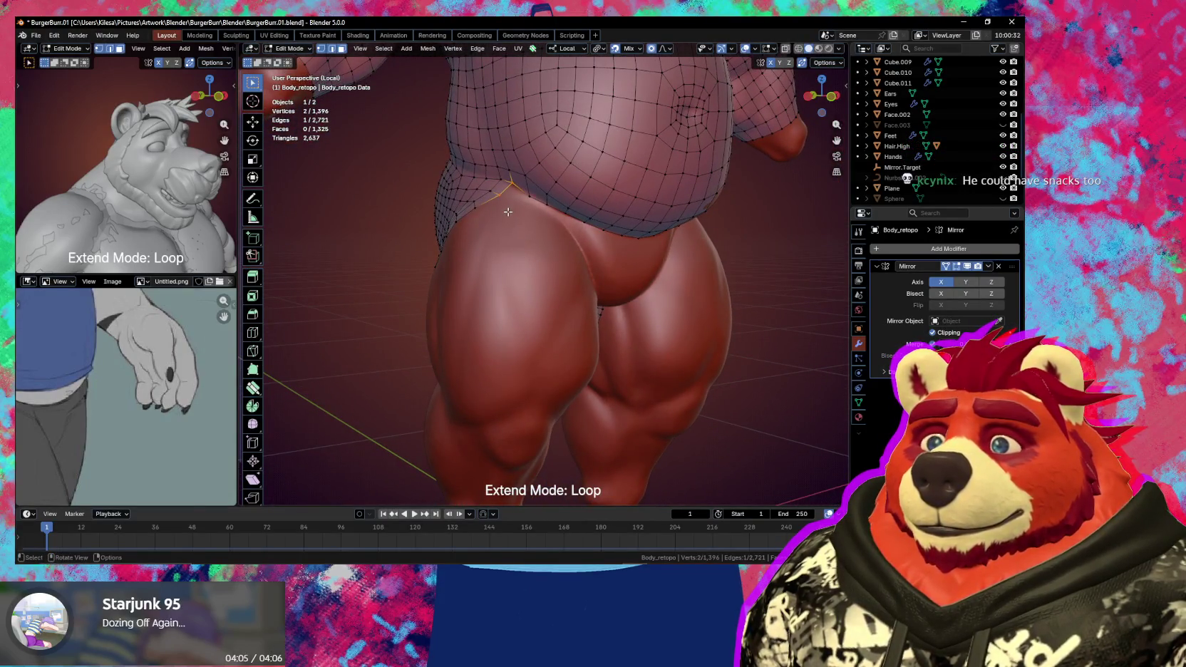
{"action": "key", "text": "shift+space"}
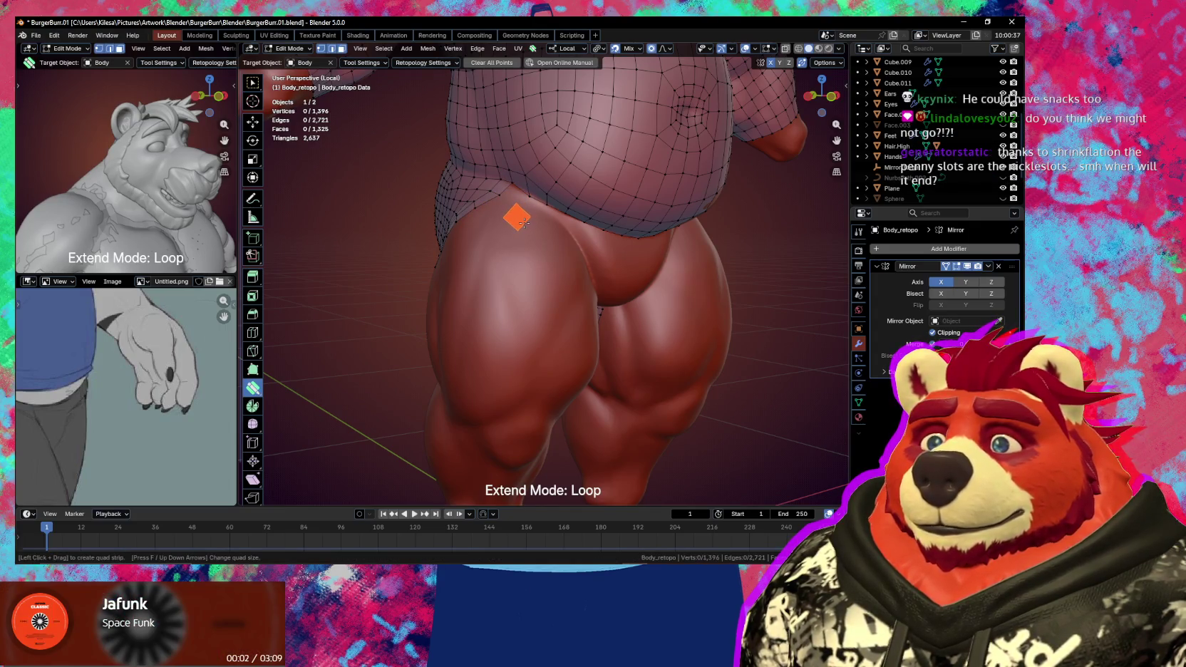
- Fit the strip's vertices and edges into the inner-thigh groin crease
{"action": "middle_click_drag", "start_coordinate": [532, 225], "coordinate": [485, 218]}
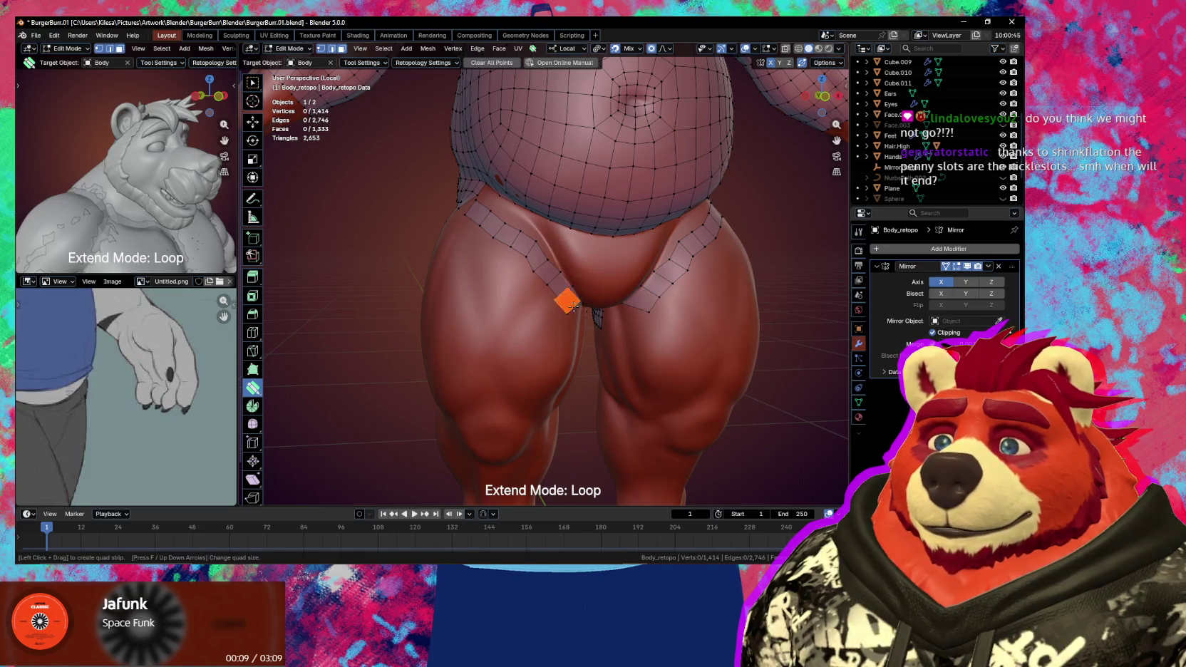
{"action": "middle_click_drag", "start_coordinate": [574, 305], "coordinate": [530, 279]}
{"action": "scroll", "coordinate": [540, 301], "scroll_direction": "up", "scroll_amount": 3}
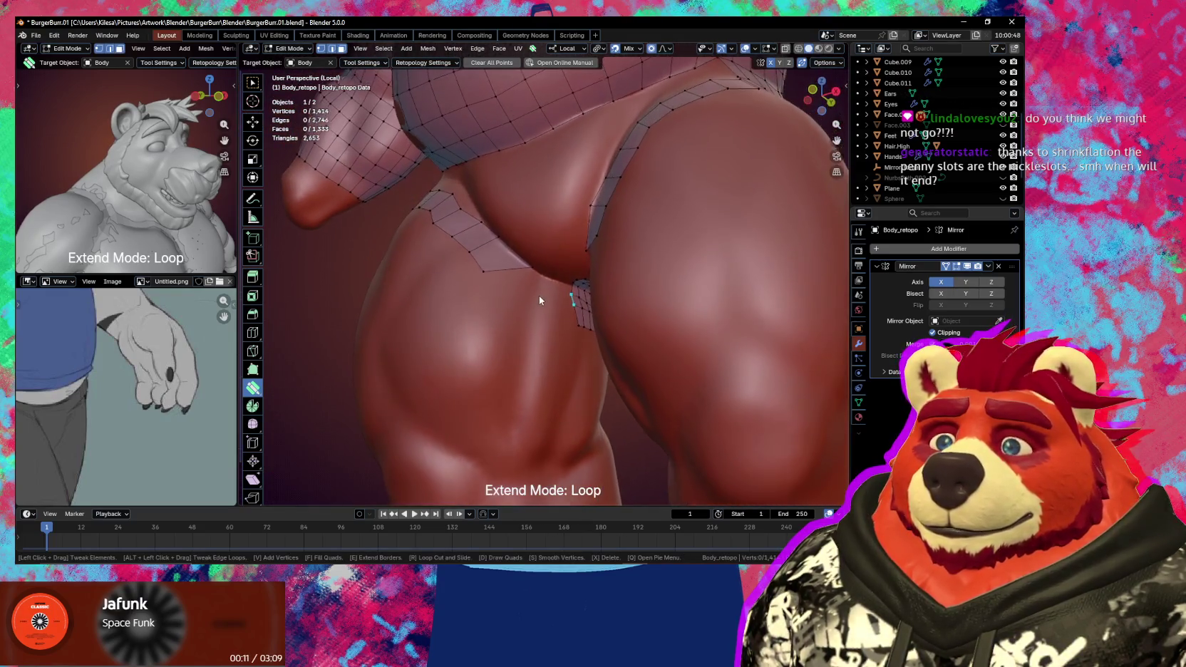
{"action": "left_click_drag", "start_coordinate": [484, 272], "coordinate": [518, 292]}
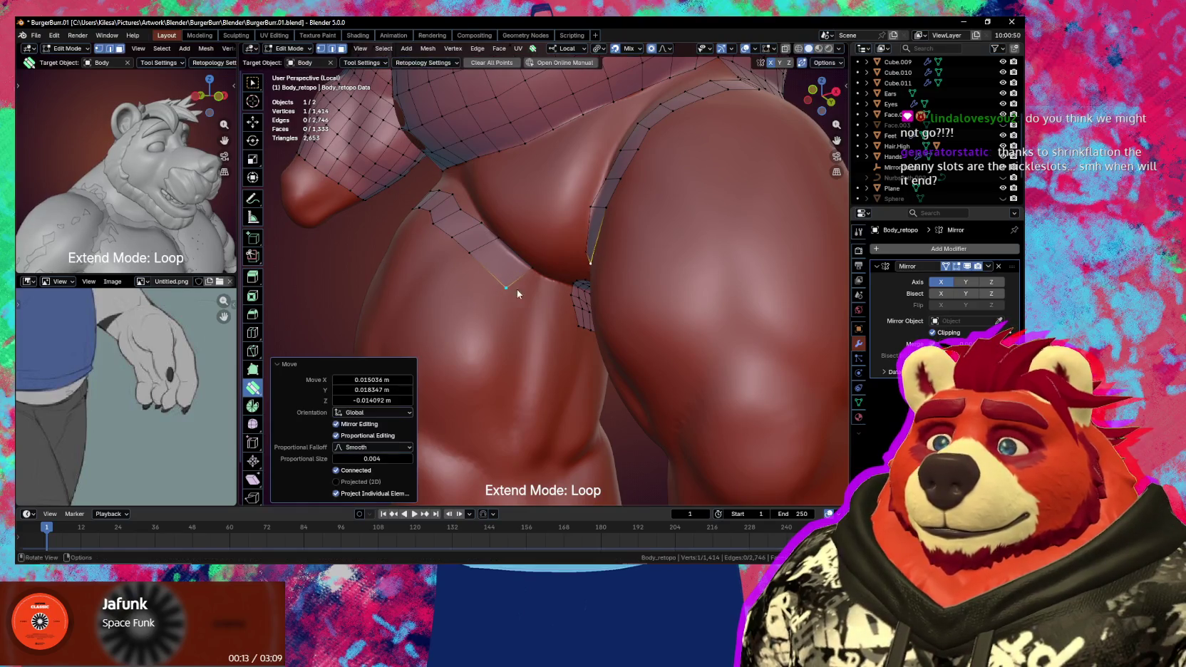
{"action": "mouse_move", "coordinate": [517, 290]}
{"action": "middle_mouse_down"}
{"action": "mouse_move", "coordinate": [545, 255]}
{"action": "mouse_move", "coordinate": [569, 271]}
{"action": "middle_mouse_up"}
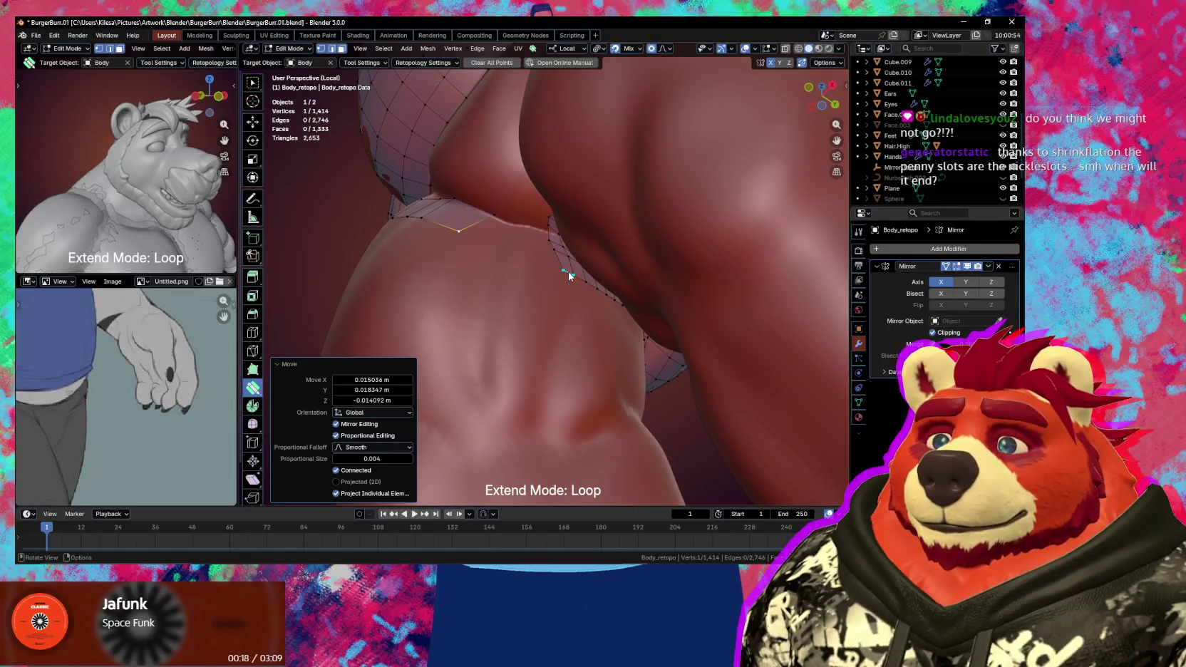
{"action": "left_click_drag", "start_coordinate": [568, 271], "coordinate": [569, 278]}
{"action": "middle_click_drag", "start_coordinate": [569, 278], "coordinate": [586, 306]}
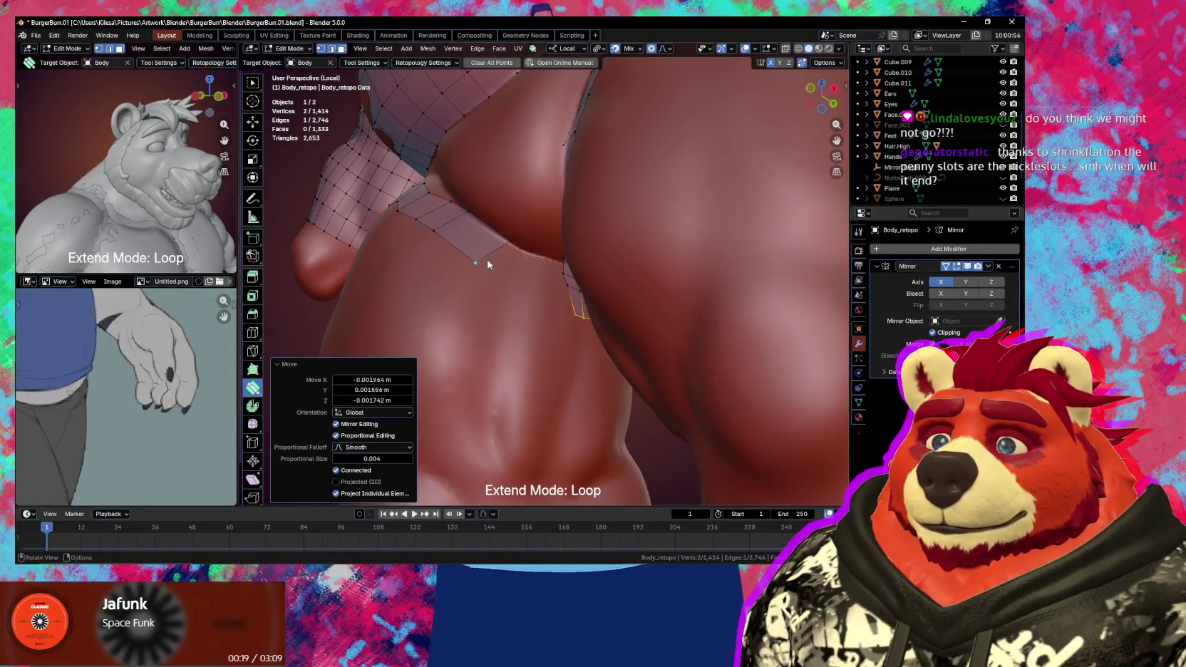
{"action": "left_click_drag", "start_coordinate": [479, 262], "coordinate": [485, 266]}
{"action": "mouse_move", "coordinate": [484, 266]}
{"action": "middle_mouse_down"}
{"action": "mouse_move", "coordinate": [546, 278]}
{"action": "mouse_move", "coordinate": [533, 268]}
{"action": "middle_mouse_up"}
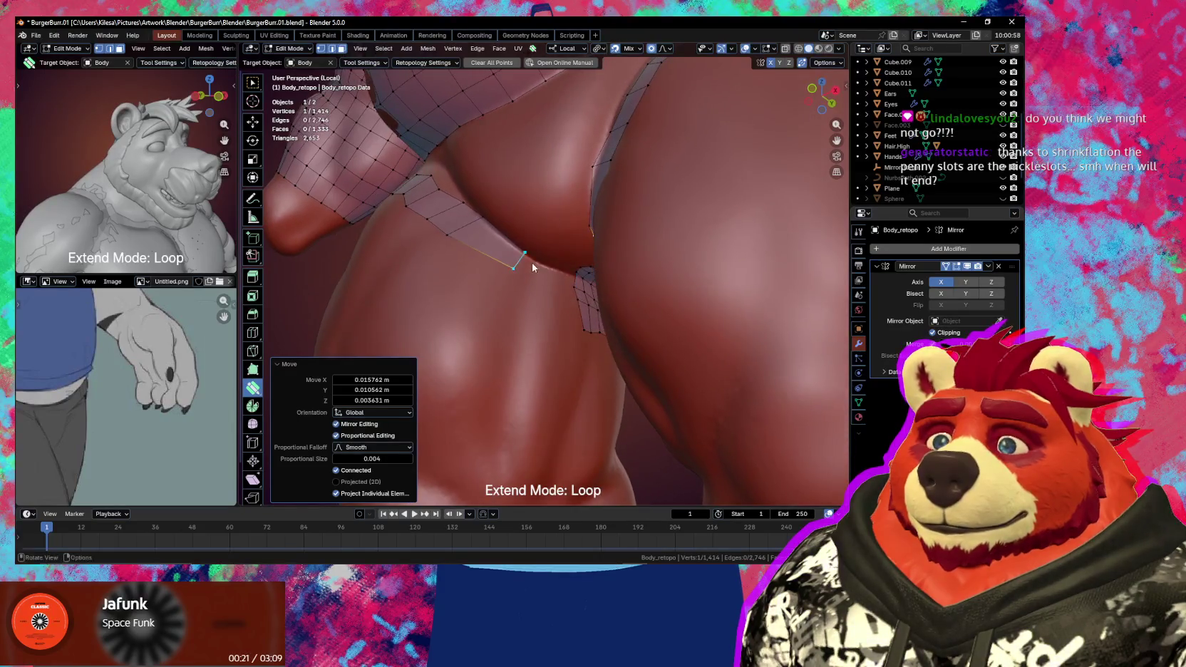
{"action": "left_click", "coordinate": [524, 265]}
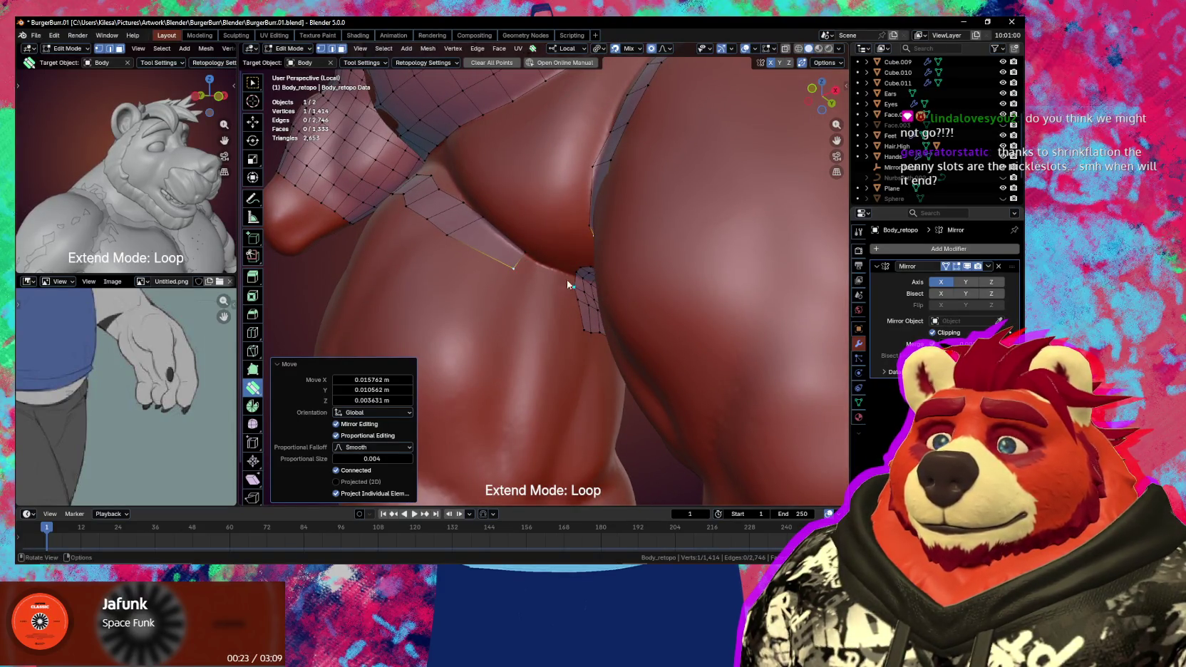
- Extend the strip with a new quad and three loop cuts along the crease
{"action": "left_click", "coordinate": [540, 271]}
{"action": "mouse_move", "coordinate": [542, 265]}
{"action": "middle_mouse_down"}
{"action": "mouse_move", "coordinate": [565, 312]}
{"action": "mouse_move", "coordinate": [494, 241]}
{"action": "mouse_move", "coordinate": [505, 261]}
{"action": "mouse_move", "coordinate": [649, 298]}
{"action": "mouse_move", "coordinate": [625, 307]}
{"action": "mouse_move", "coordinate": [596, 264]}
{"action": "mouse_move", "coordinate": [579, 265]}
{"action": "mouse_move", "coordinate": [537, 314]}
{"action": "mouse_move", "coordinate": [584, 271]}
{"action": "mouse_move", "coordinate": [559, 315]}
{"action": "mouse_move", "coordinate": [585, 296]}
{"action": "mouse_move", "coordinate": [560, 318]}
{"action": "middle_mouse_up"}
{"action": "left_click", "coordinate": [518, 264]}
{"action": "left_click", "coordinate": [494, 240]}
{"action": "left_click", "coordinate": [482, 235]}
{"action": "left_click", "coordinate": [559, 288]}
{"action": "right_click", "coordinate": [528, 302]}
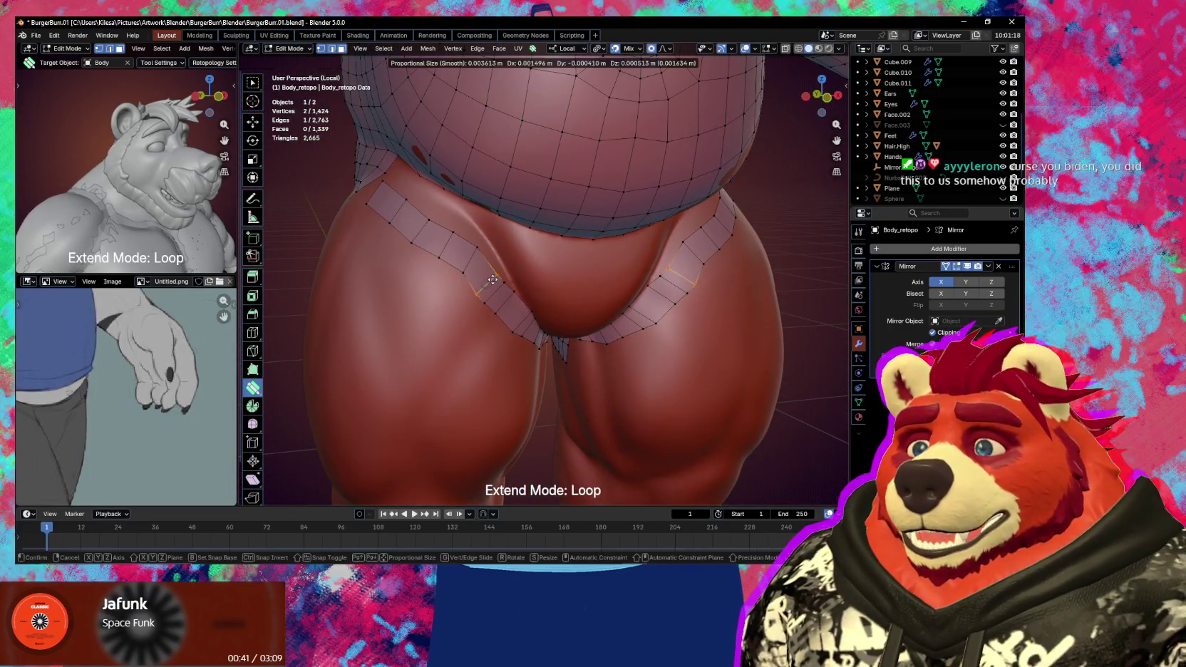
- Settle the hip strip vertices with proportional falloff to smooth the strip
{"action": "mouse_move", "coordinate": [490, 279]}
{"action": "left_mouse_down"}
{"action": "mouse_move", "coordinate": [516, 293]}
{"action": "mouse_move", "coordinate": [495, 310]}
{"action": "mouse_move", "coordinate": [510, 330]}
{"action": "mouse_move", "coordinate": [527, 330]}
{"action": "left_mouse_up"}
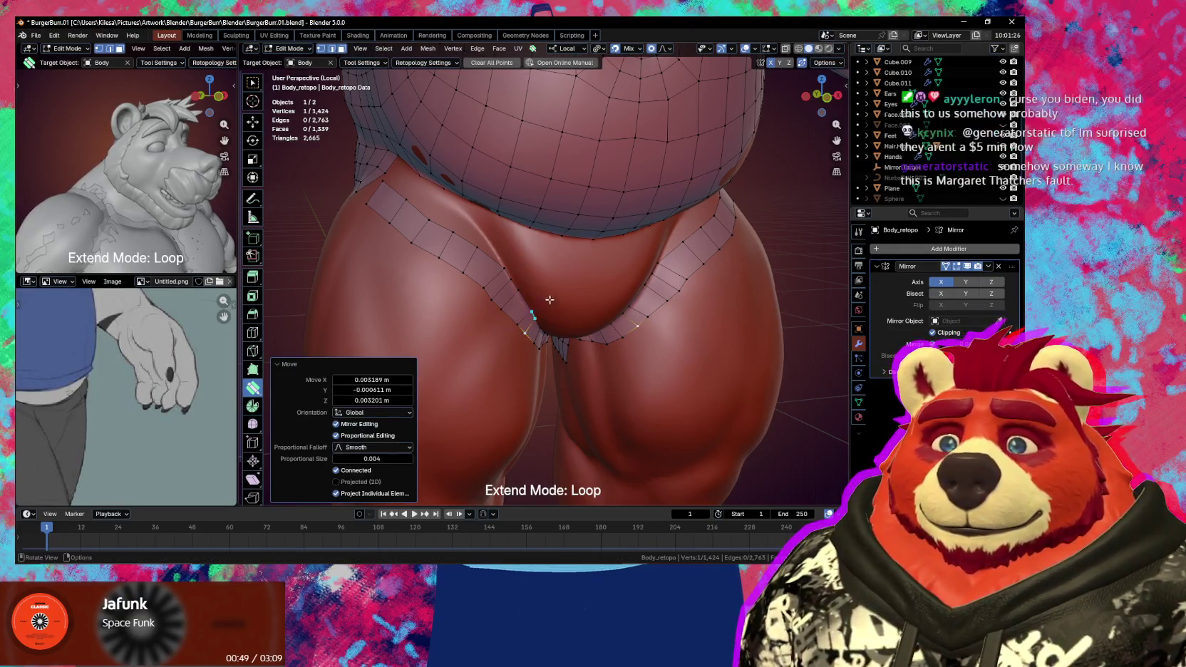
{"action": "mouse_move", "coordinate": [527, 330]}
{"action": "middle_mouse_down"}
{"action": "mouse_move", "coordinate": [621, 306]}
{"action": "mouse_move", "coordinate": [436, 225]}
{"action": "middle_mouse_up"}
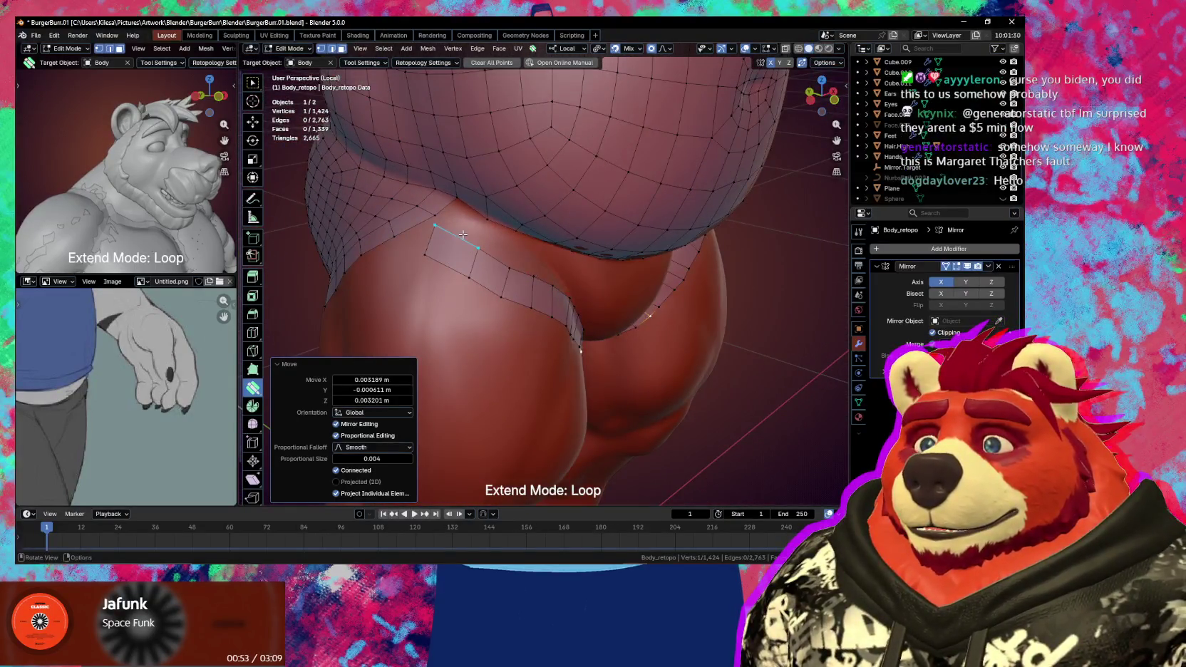
{"action": "mouse_move", "coordinate": [437, 225]}
{"action": "left_mouse_down"}
{"action": "mouse_move", "coordinate": [467, 200]}
{"action": "mouse_move", "coordinate": [453, 234]}
{"action": "mouse_move", "coordinate": [510, 252]}
{"action": "mouse_move", "coordinate": [514, 233]}
{"action": "left_mouse_up"}
{"action": "middle_click_drag", "start_coordinate": [513, 232], "coordinate": [478, 210]}
{"action": "left_click_drag", "start_coordinate": [478, 209], "coordinate": [492, 187]}
{"action": "left_click_drag", "start_coordinate": [499, 233], "coordinate": [508, 204]}
- Add vertices where the strip meets the belly to close the edge gap
{"action": "key", "text": "w"}
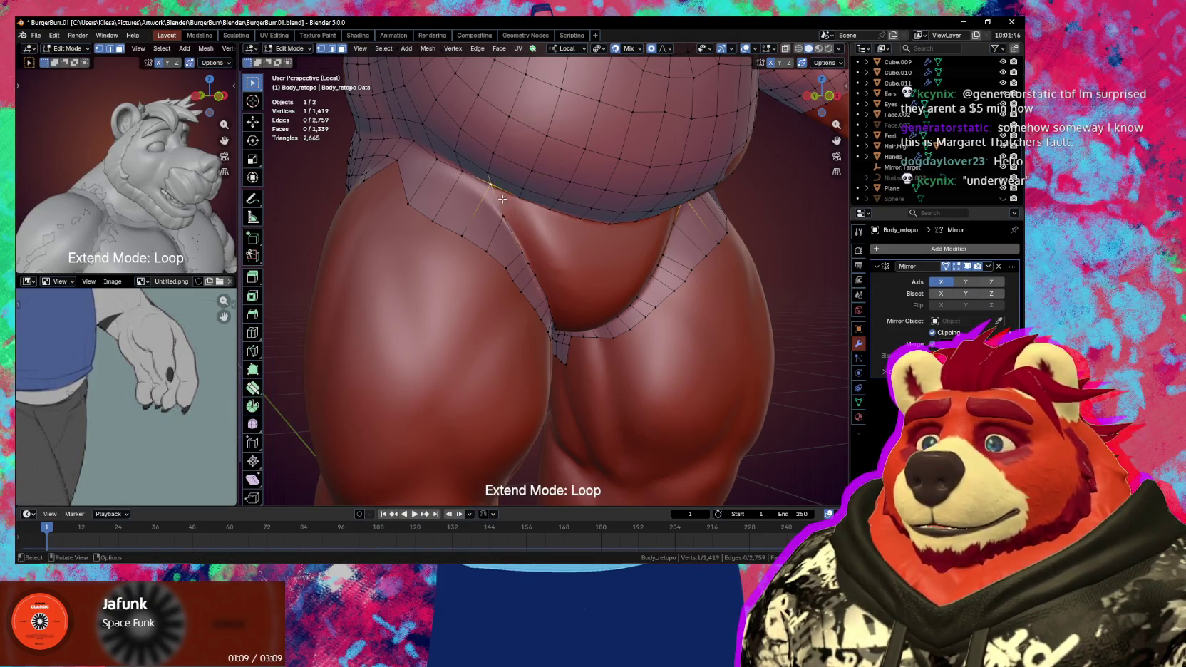
{"action": "mouse_move", "coordinate": [522, 207]}
{"action": "left_mouse_down", "text": "ctrl"}
{"action": "mouse_move", "coordinate": [508, 197]}
{"action": "mouse_move", "coordinate": [563, 226]}
{"action": "left_mouse_up", "text": "ctrl"}
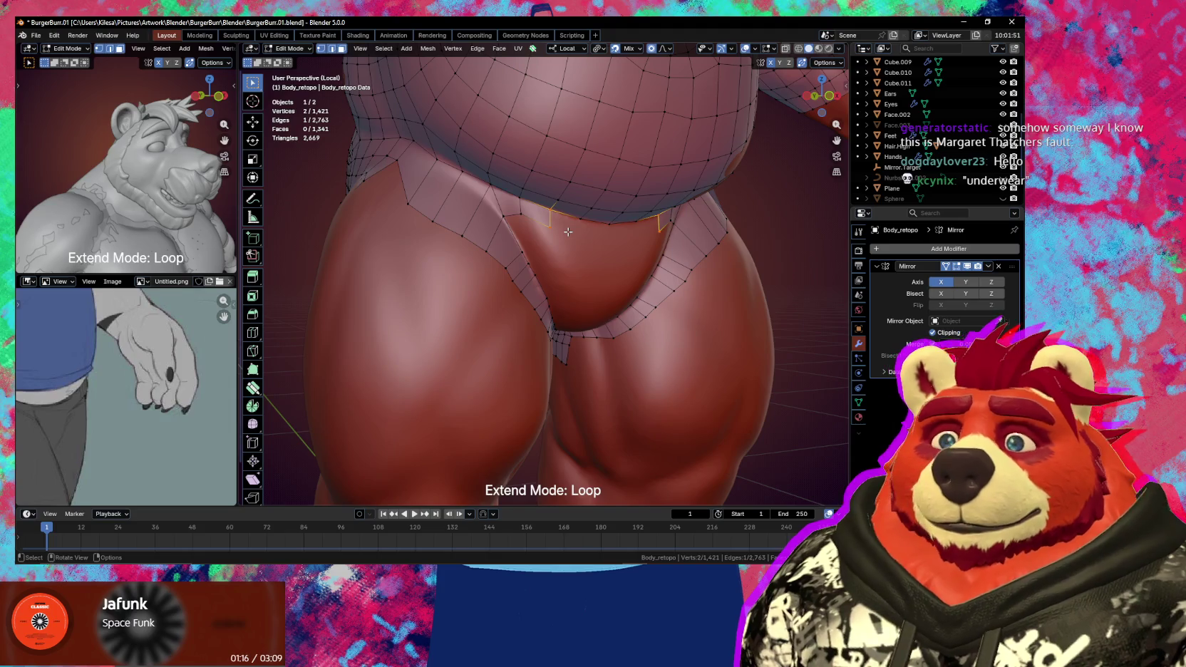
{"action": "middle_click_drag", "start_coordinate": [569, 232], "coordinate": [544, 221]}
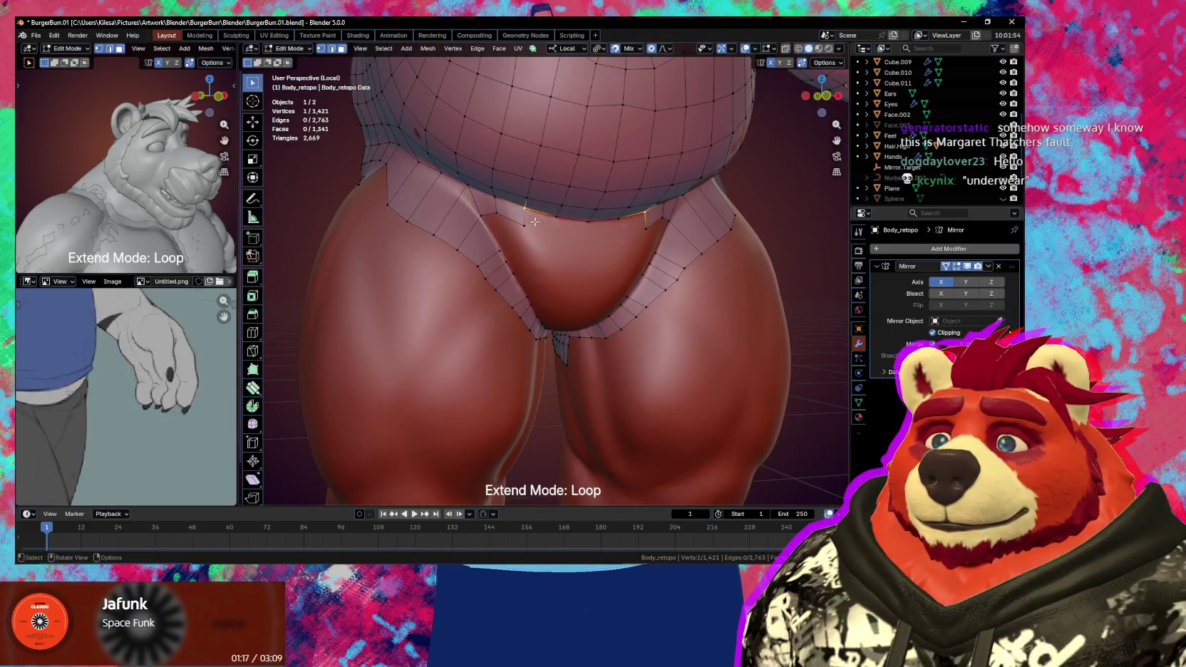
{"action": "right_click", "coordinate": [555, 234], "text": "ctrl"}
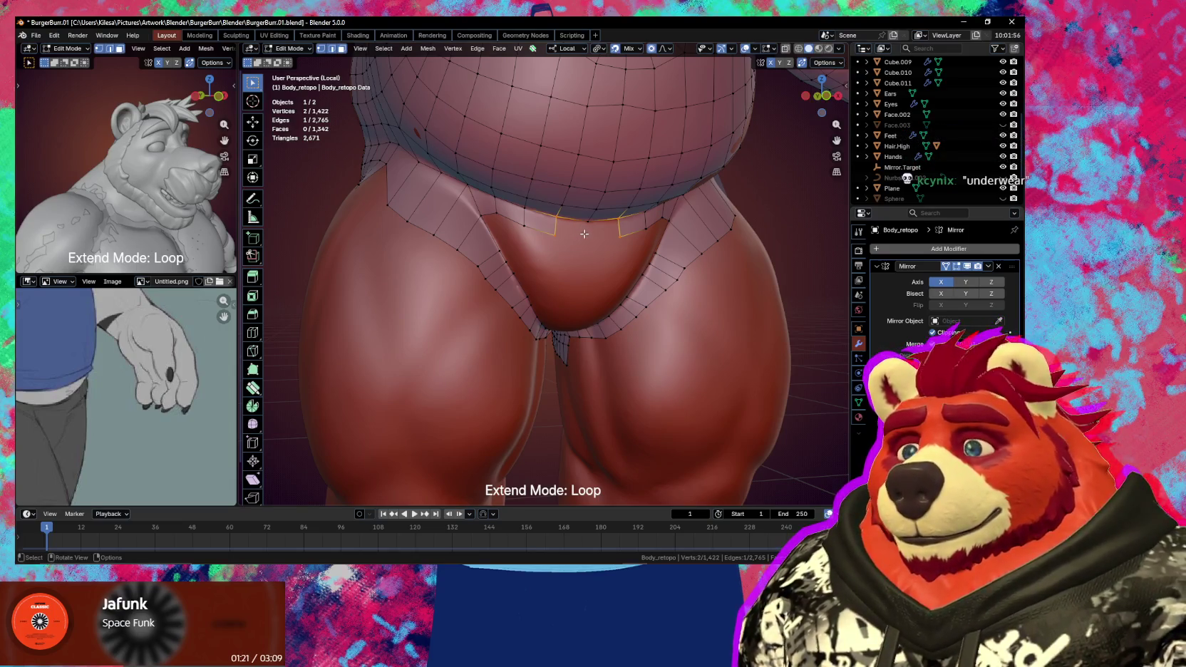
{"action": "middle_click_drag", "start_coordinate": [585, 244], "coordinate": [569, 239]}
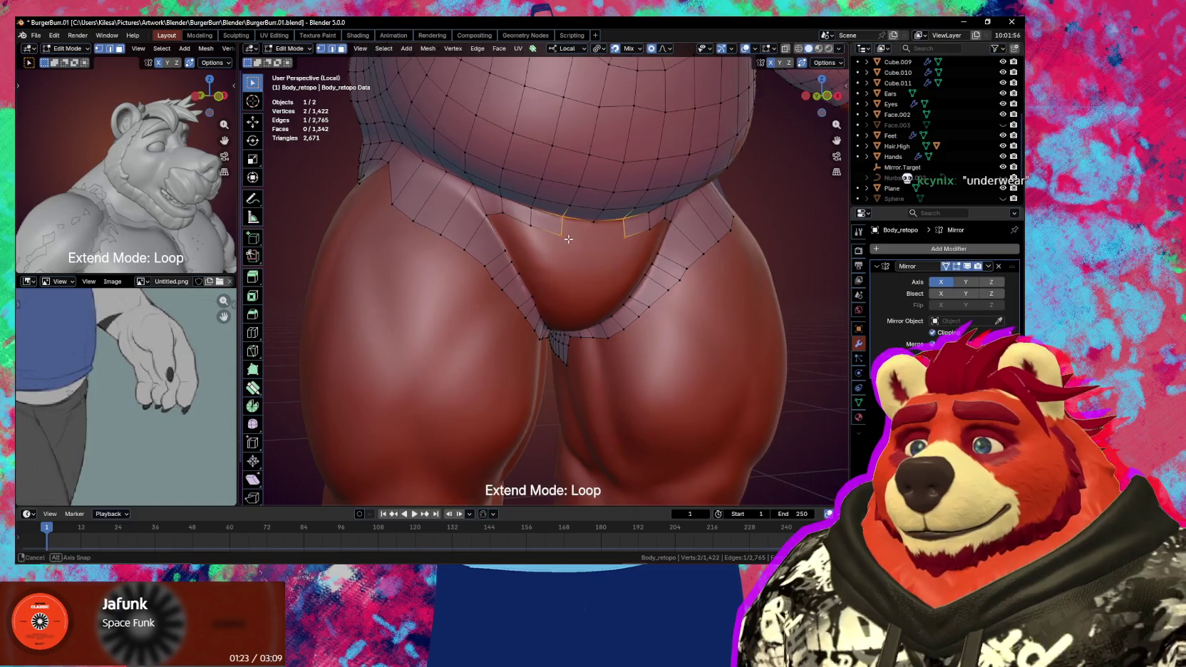
{"action": "right_click", "coordinate": [577, 231], "text": "ctrl"}
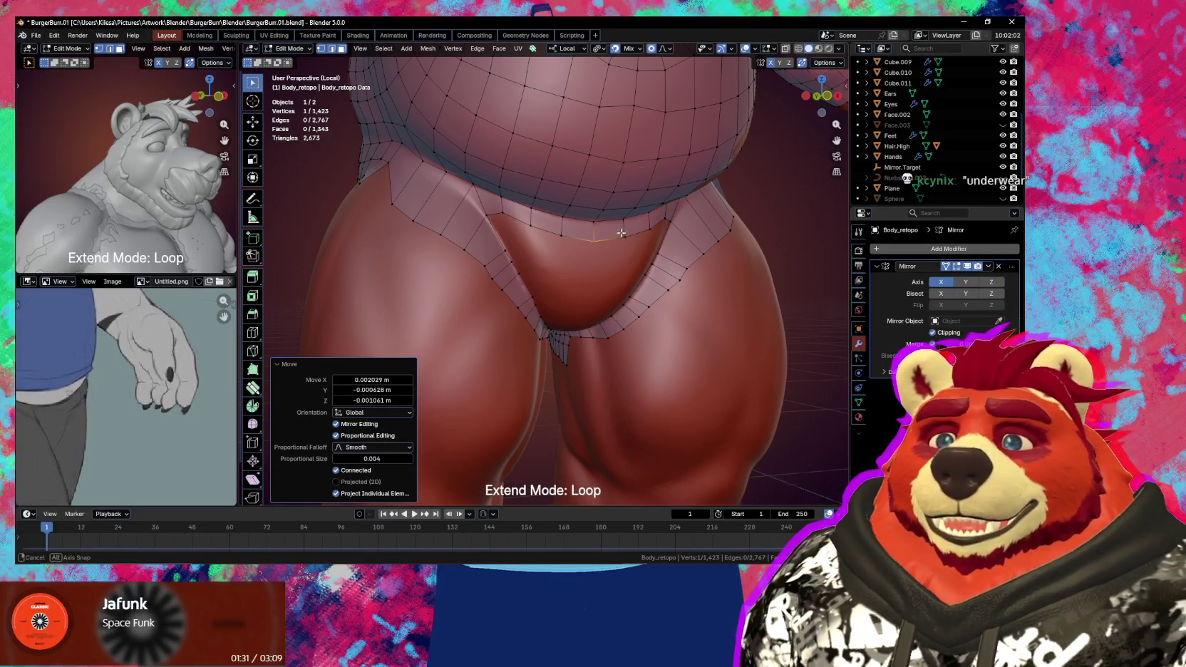
- Move the hip loop vertices under the belly onto the sculpt surface
{"action": "middle_click_drag", "start_coordinate": [621, 233], "coordinate": [499, 221]}
{"action": "left_click", "coordinate": [470, 214]}
{"action": "key", "text": "g"}
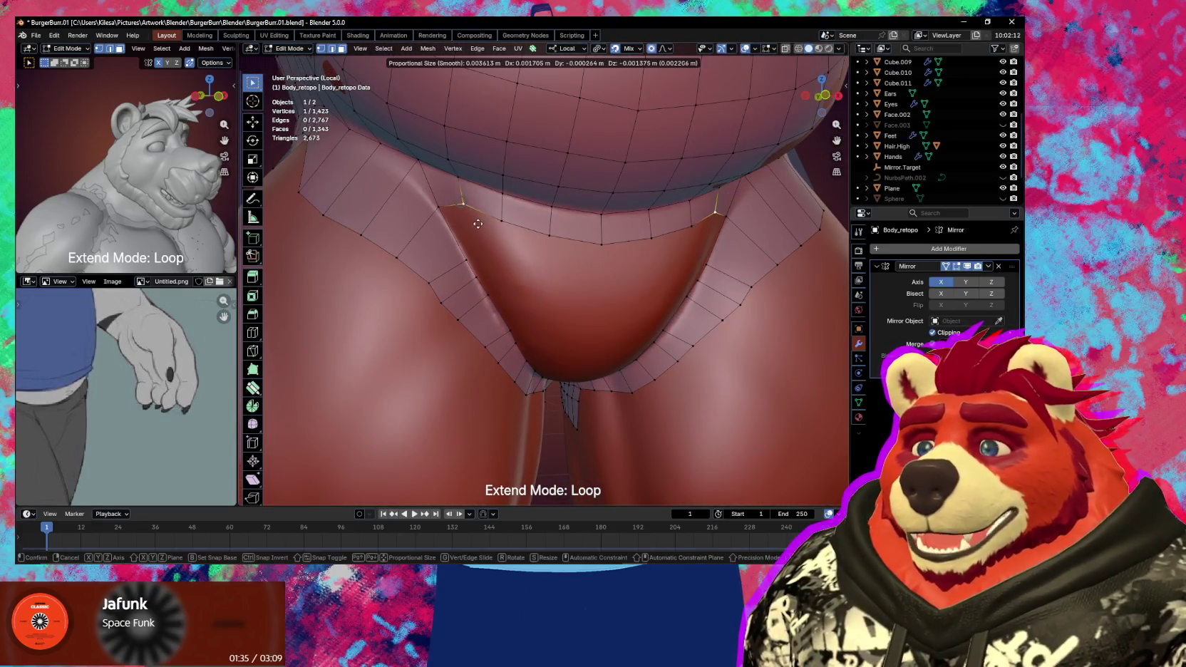
{"action": "left_click", "coordinate": [478, 224]}
{"action": "left_click", "coordinate": [422, 239], "text": "shift"}
{"action": "key", "text": "g"}
{"action": "left_click", "coordinate": [401, 258]}
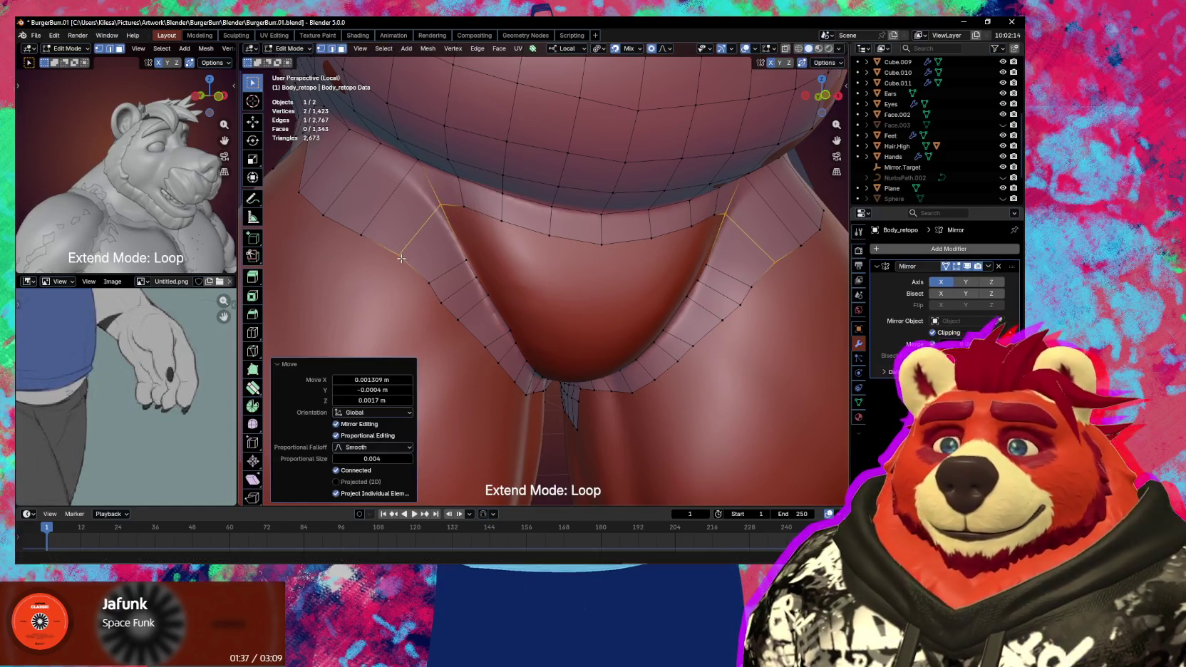
{"action": "left_click", "coordinate": [400, 246]}
{"action": "key", "text": "g"}
{"action": "left_click", "coordinate": [399, 214]}
{"action": "key", "text": "g"}
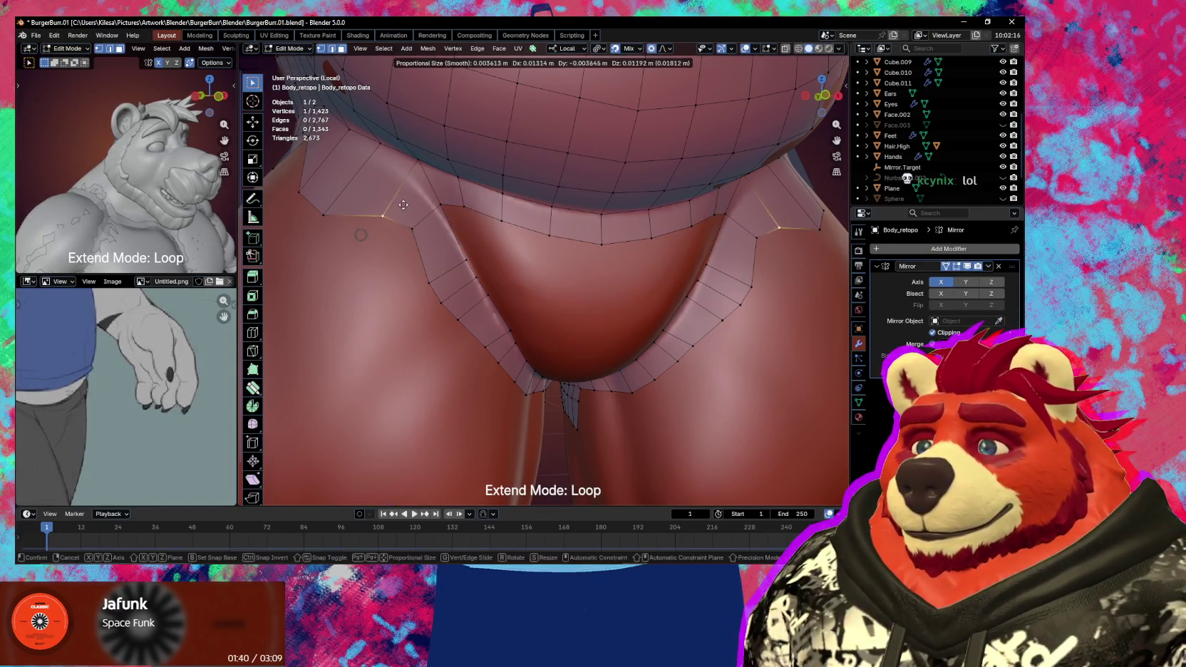
{"action": "left_click", "coordinate": [408, 192]}
{"action": "left_click", "coordinate": [426, 185], "text": "shift"}
{"action": "key", "text": "g"}
{"action": "left_click", "coordinate": [432, 214]}
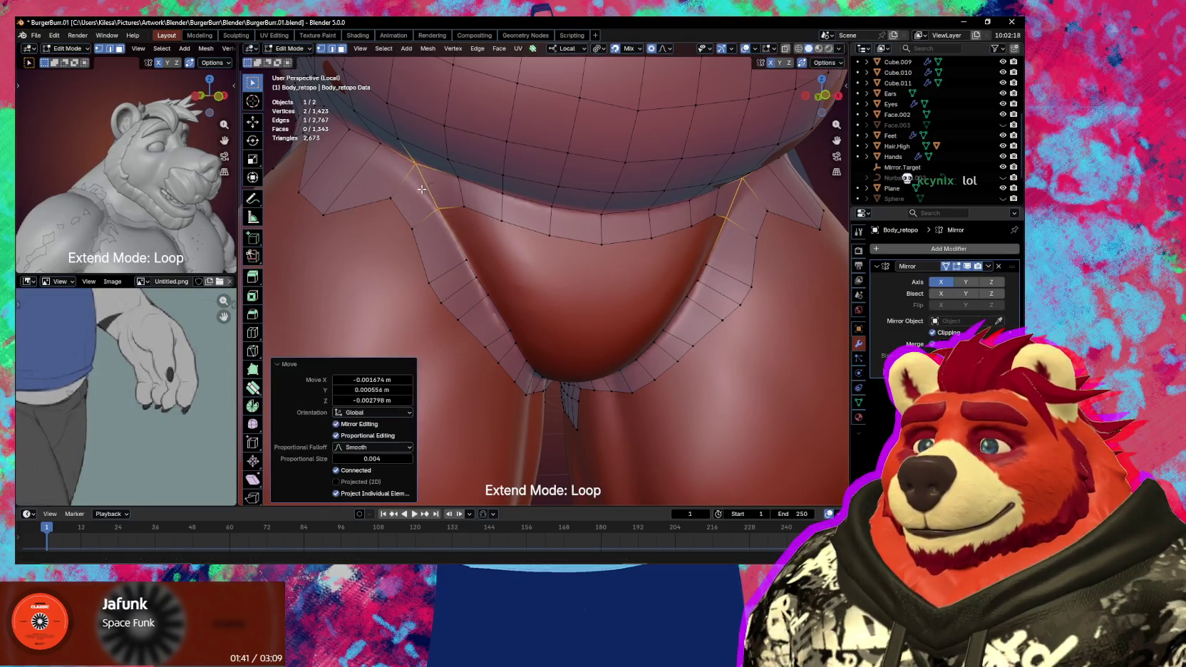
- Reposition a hip loop vertex up and left in several nudges
{"action": "middle_click_drag", "start_coordinate": [432, 214], "coordinate": [452, 211]}
{"action": "left_click", "coordinate": [474, 198]}
{"action": "key", "text": "g"}
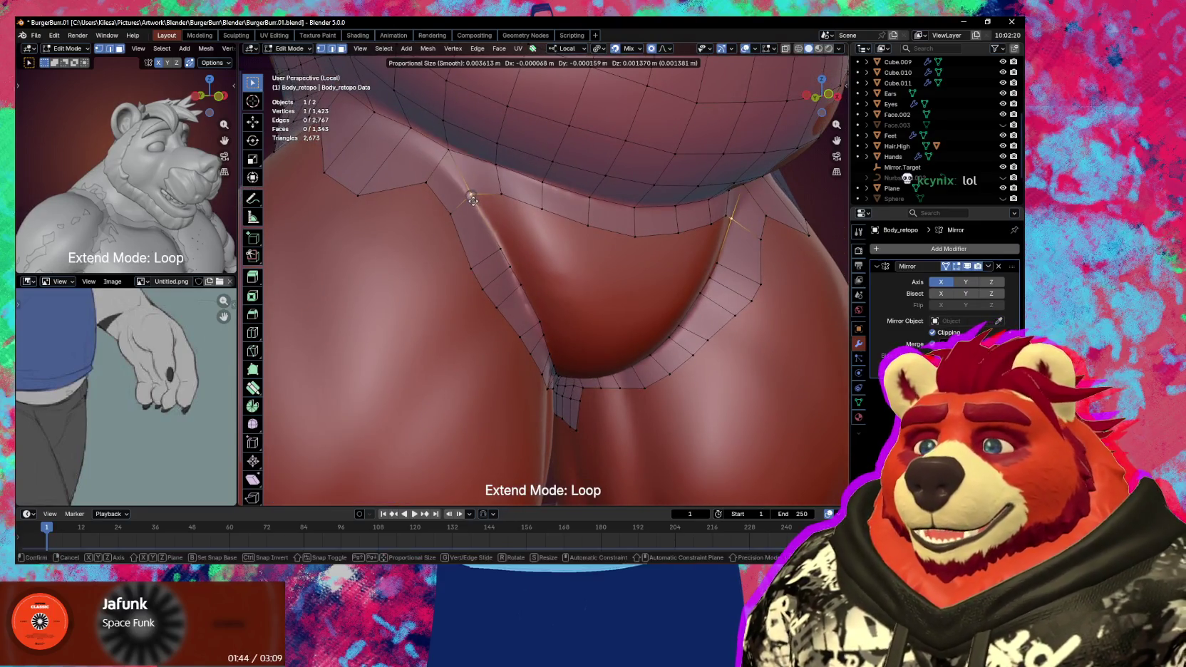
{"action": "left_click", "coordinate": [466, 190]}
{"action": "key", "text": "g"}
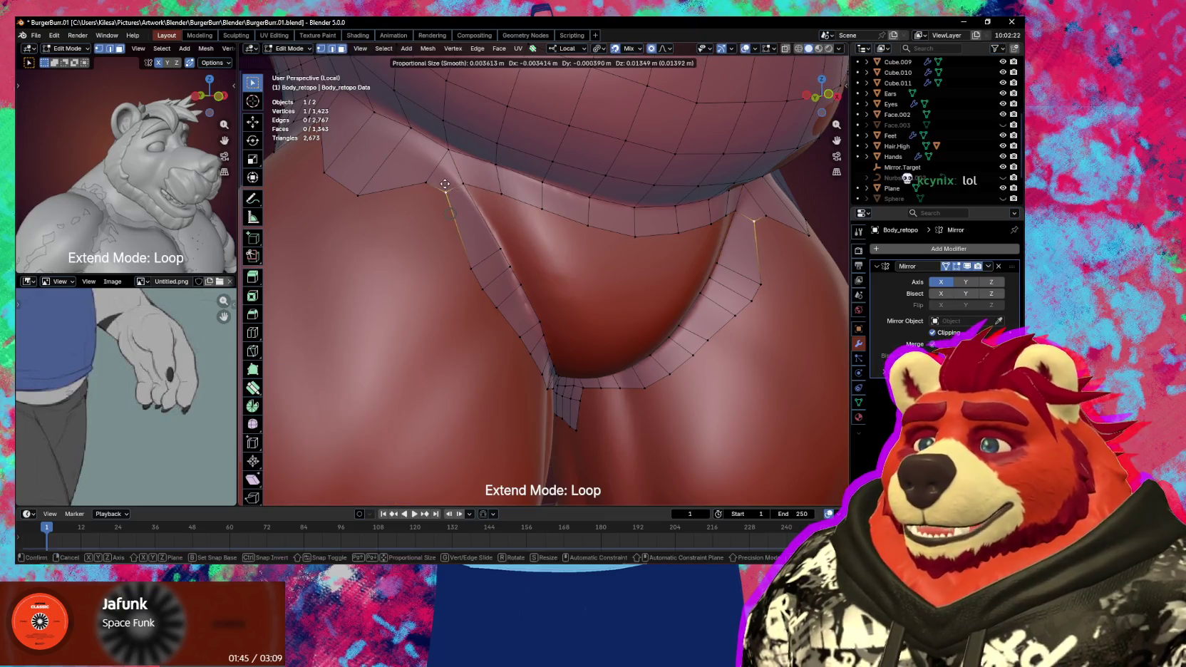
{"action": "left_click", "coordinate": [415, 182]}
{"action": "key", "text": "g"}
{"action": "left_click", "coordinate": [412, 164]}
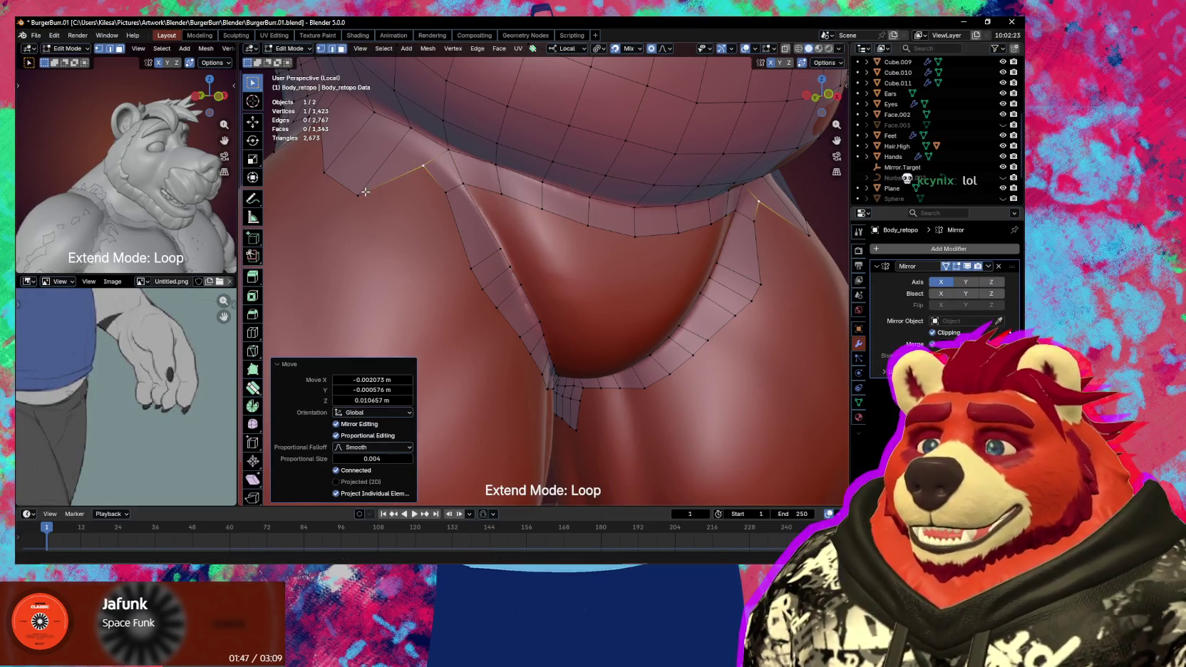
{"action": "key", "text": "g"}
{"action": "left_click", "coordinate": [385, 179]}
- Reshape the loop along the belly and hip, then select the upper groin edge
{"action": "middle_click_drag", "start_coordinate": [385, 179], "coordinate": [437, 246]}
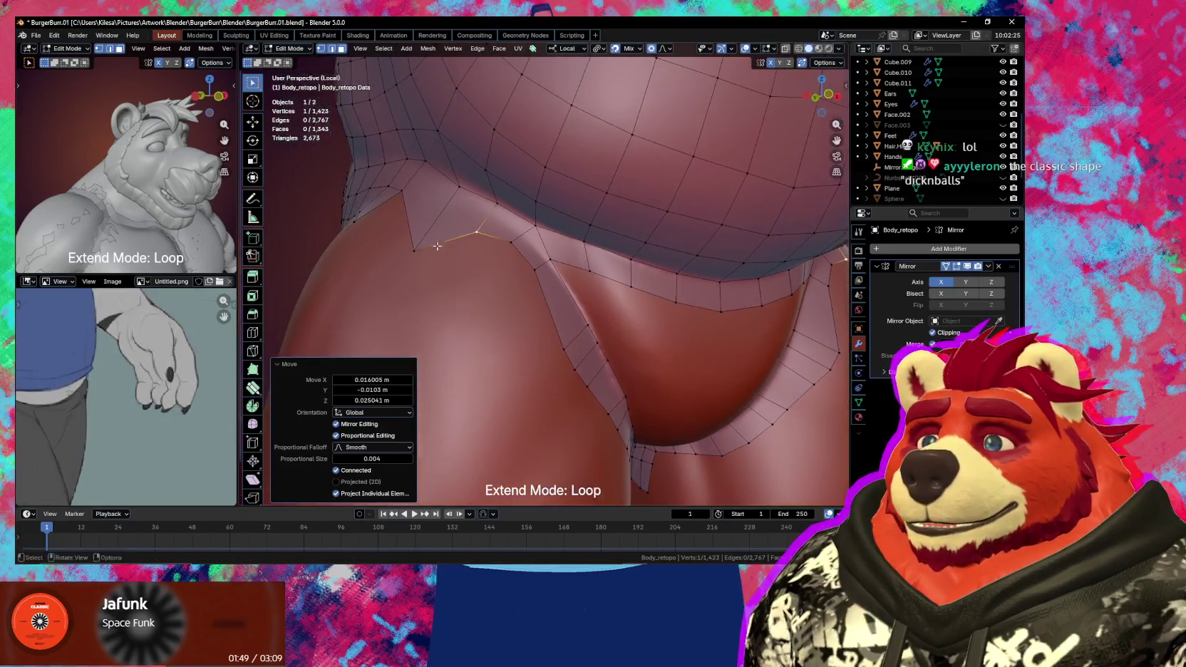
{"action": "key", "text": "g"}
{"action": "left_click", "coordinate": [459, 200]}
{"action": "key", "text": "g"}
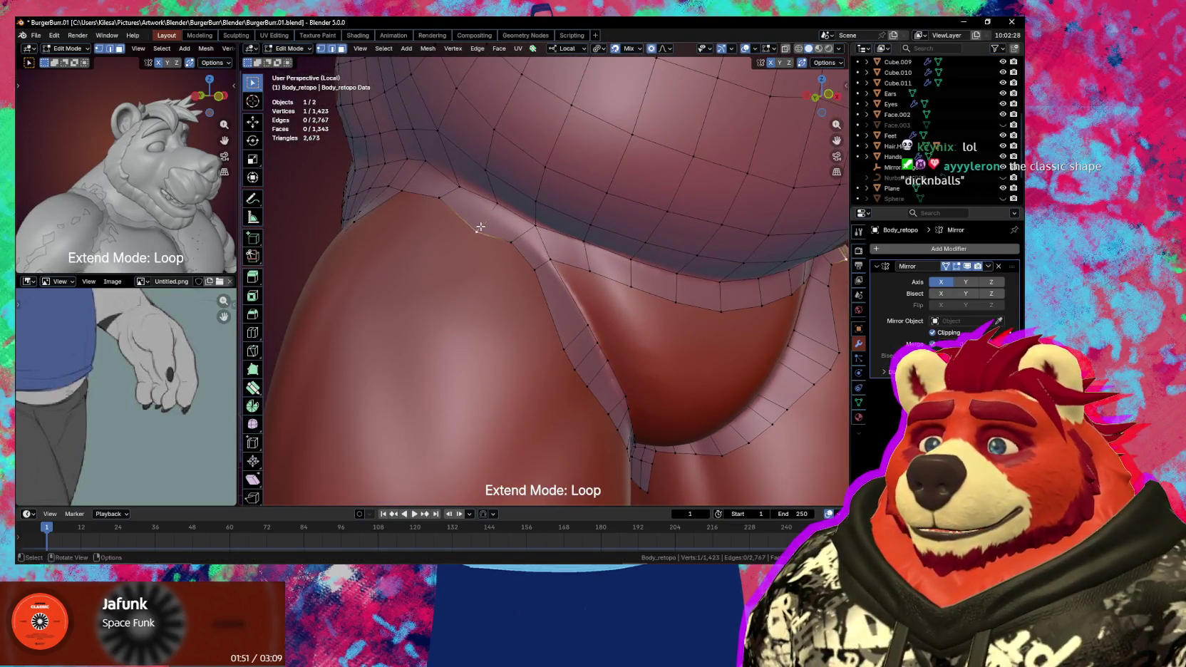
{"action": "left_click", "coordinate": [485, 217]}
{"action": "middle_click_drag", "start_coordinate": [485, 218], "coordinate": [526, 220]}
{"action": "key", "text": "g"}
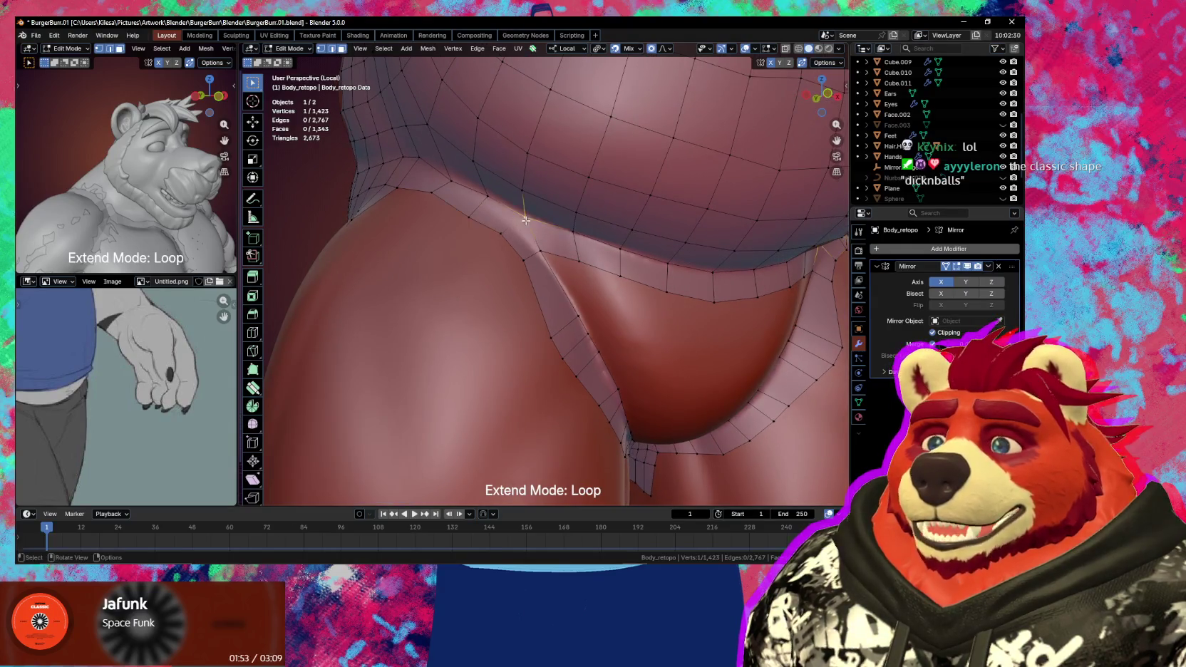
{"action": "left_click", "coordinate": [524, 222]}
{"action": "key", "text": "g"}
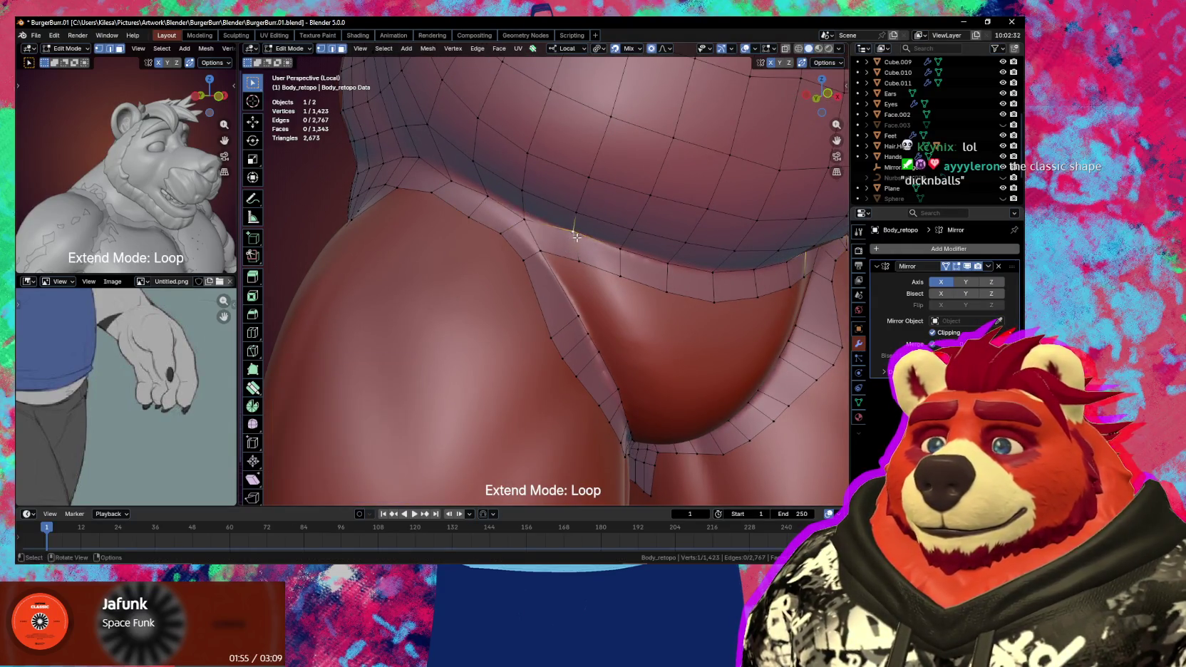
{"action": "middle_click_drag", "start_coordinate": [575, 238], "coordinate": [593, 238]}
{"action": "left_click", "coordinate": [593, 238]}
{"action": "key", "text": "g"}
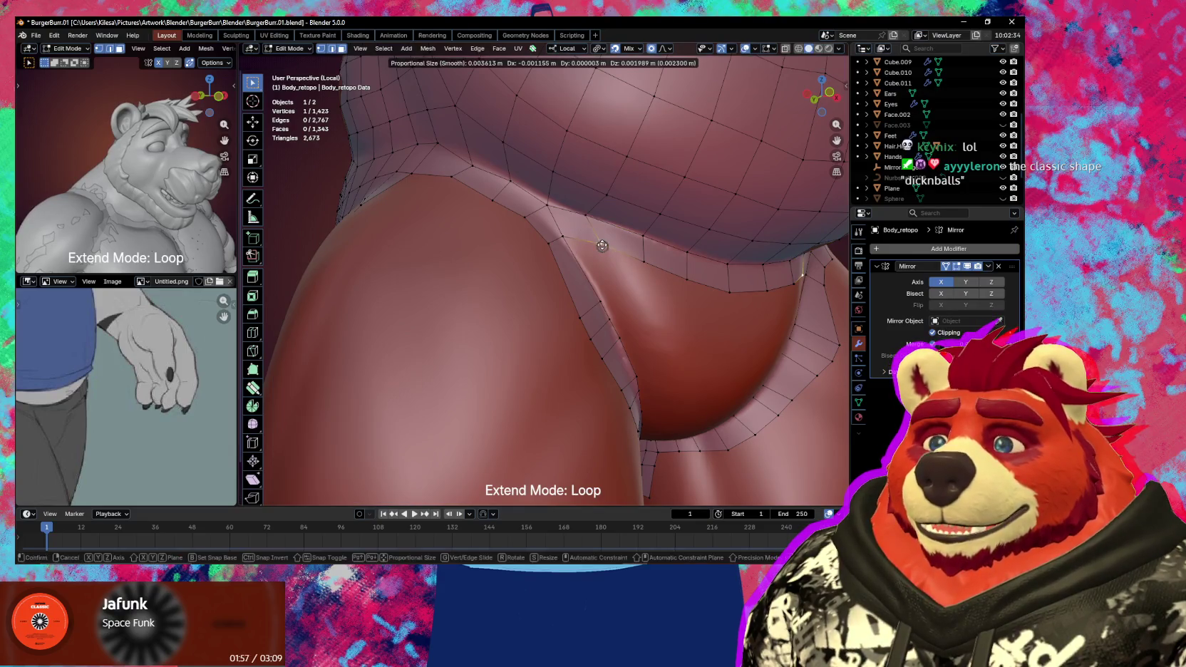
{"action": "left_click", "coordinate": [599, 246]}
{"action": "mouse_move", "coordinate": [599, 246]}
{"action": "middle_mouse_down"}
{"action": "mouse_move", "coordinate": [541, 284]}
{"action": "mouse_move", "coordinate": [555, 266]}
{"action": "middle_mouse_up"}
{"action": "scroll", "coordinate": [549, 269], "scroll_direction": "down", "scroll_amount": 2}
{"action": "left_click", "coordinate": [555, 266], "text": "shift"}
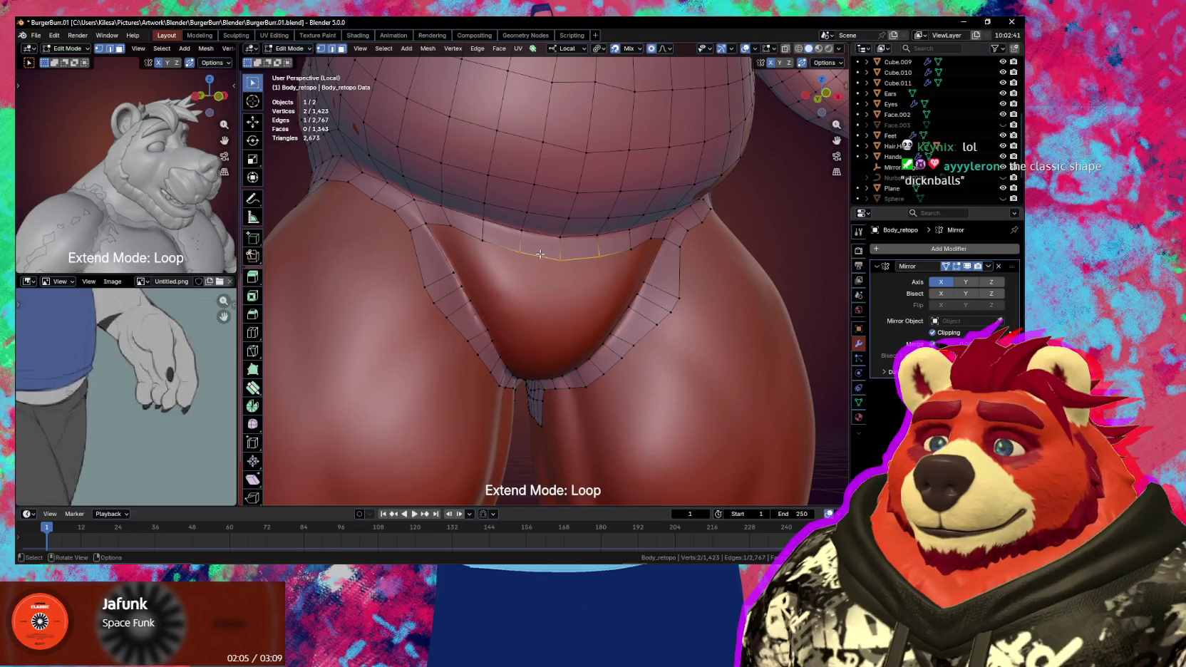
- Slide the selected groin-strip edge into place over the hip
{"action": "key", "text": "g"}
{"action": "left_click", "coordinate": [520, 255]}
{"action": "key", "text": "g"}
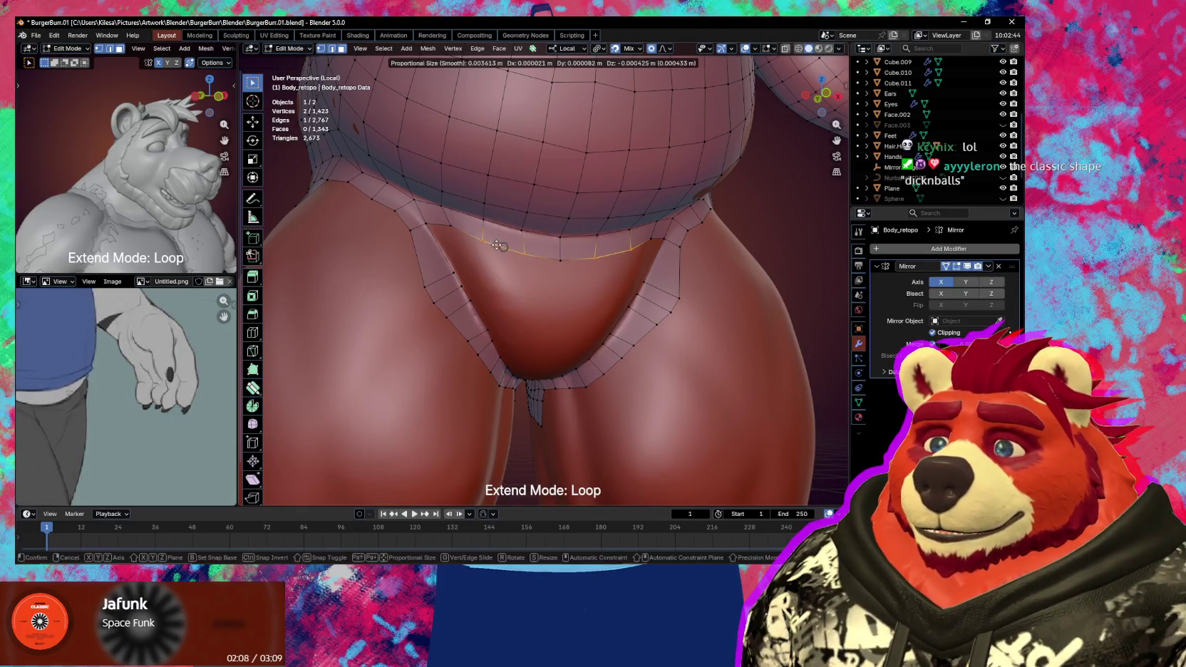
{"action": "left_click", "coordinate": [498, 244]}
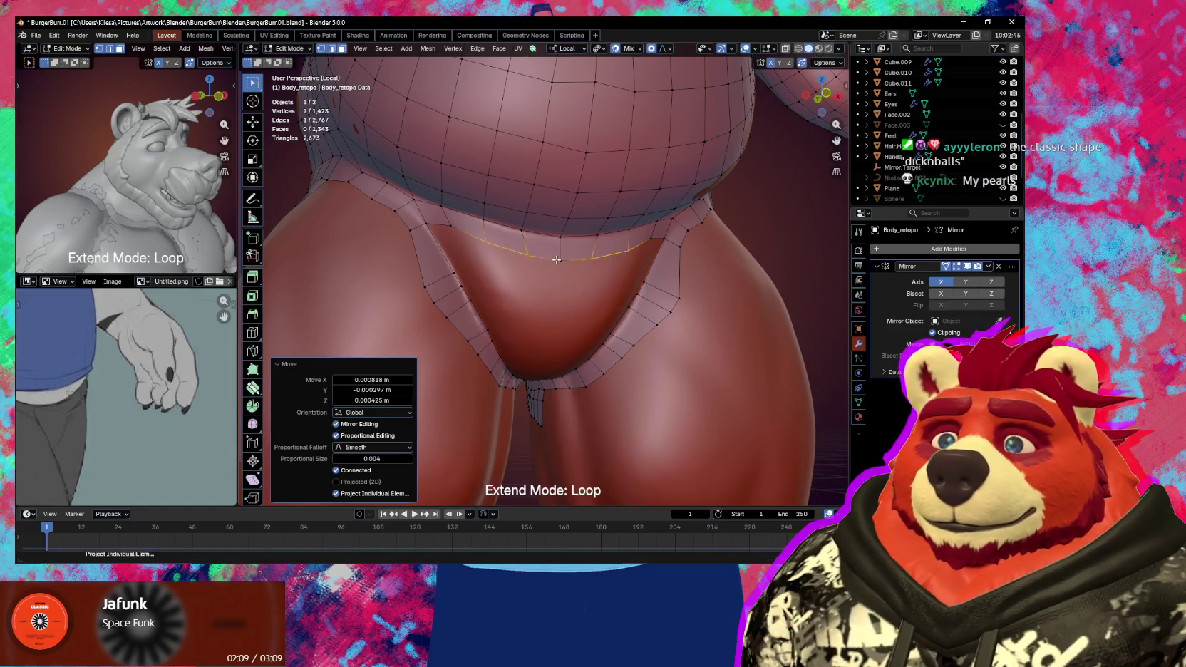
{"action": "left_click", "coordinate": [560, 257]}
- Reposition single vertices on the left side of the groin strip to follow the hip
{"action": "key", "text": "g"}
{"action": "left_click", "coordinate": [547, 260]}
{"action": "middle_click_drag", "start_coordinate": [546, 259], "coordinate": [458, 234]}
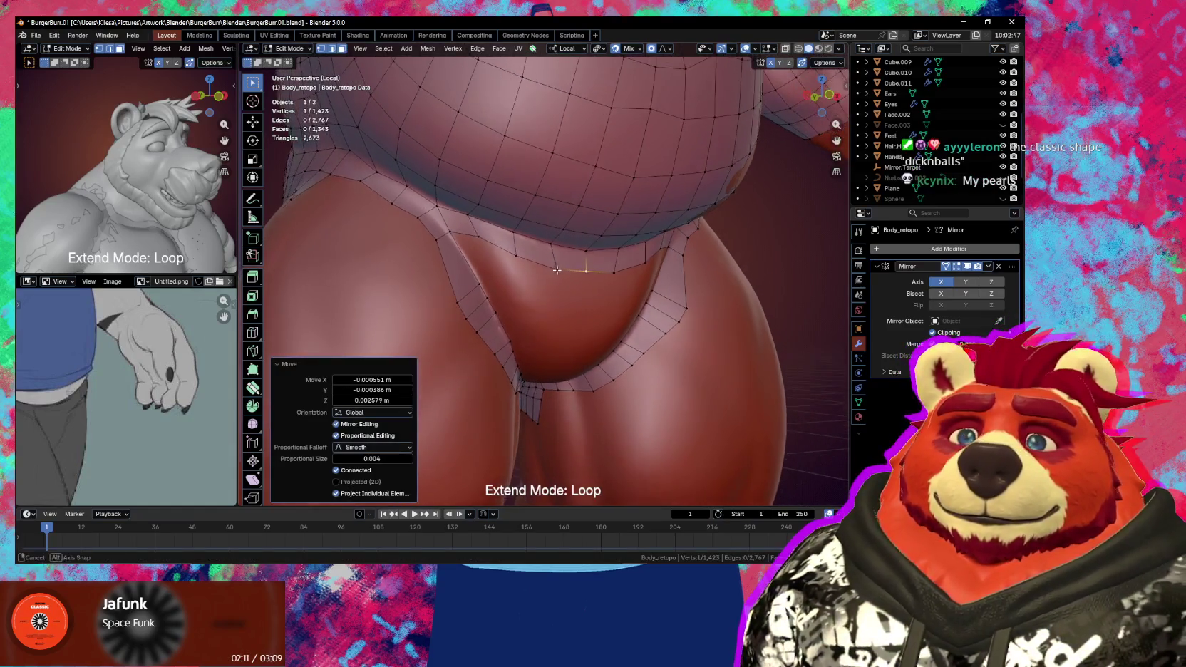
{"action": "left_click", "coordinate": [457, 234]}
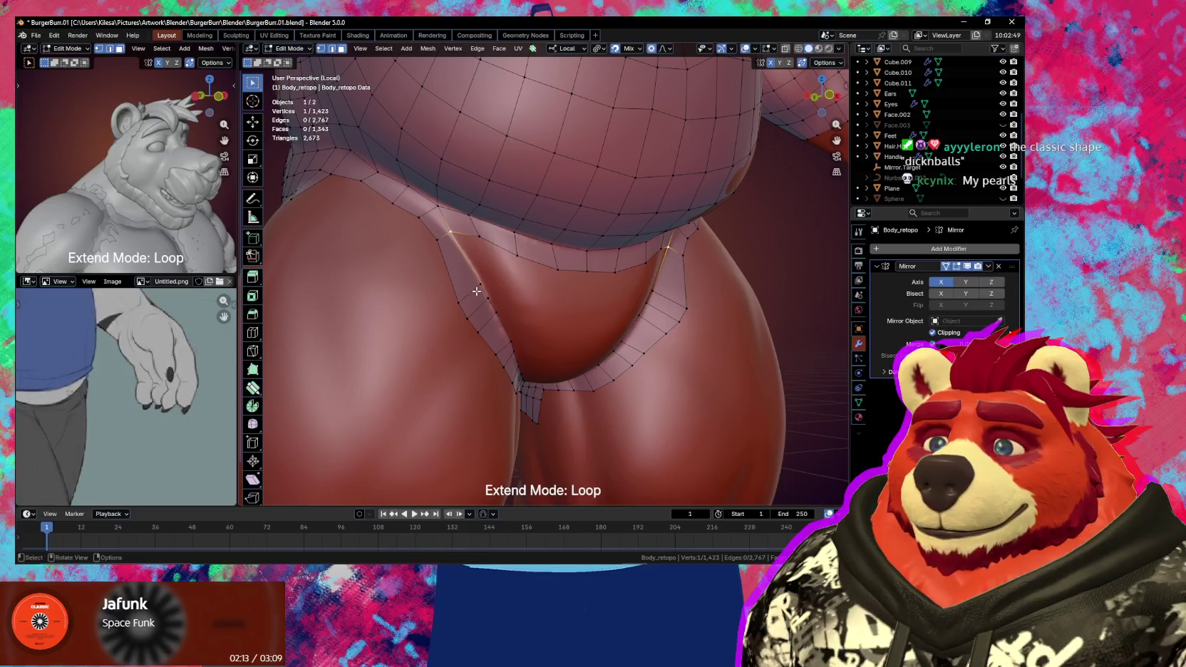
{"action": "key", "text": "g"}
{"action": "left_click", "coordinate": [482, 302]}
{"action": "left_click", "coordinate": [486, 300]}
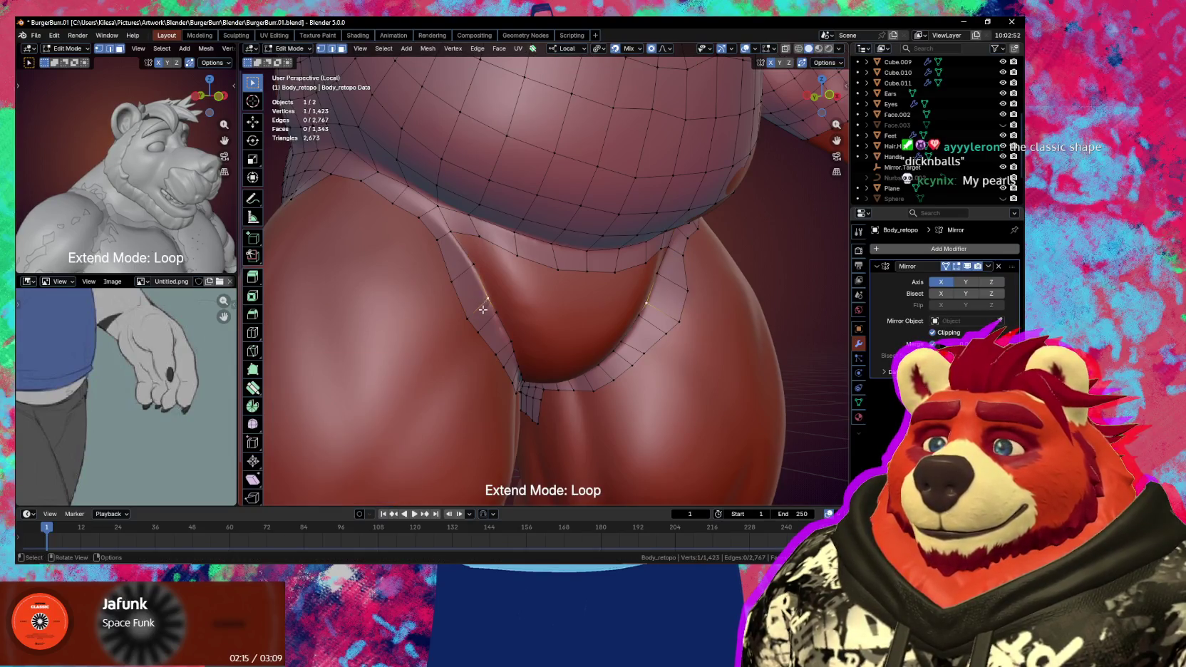
{"action": "key", "text": "g"}
{"action": "left_click", "coordinate": [462, 285]}
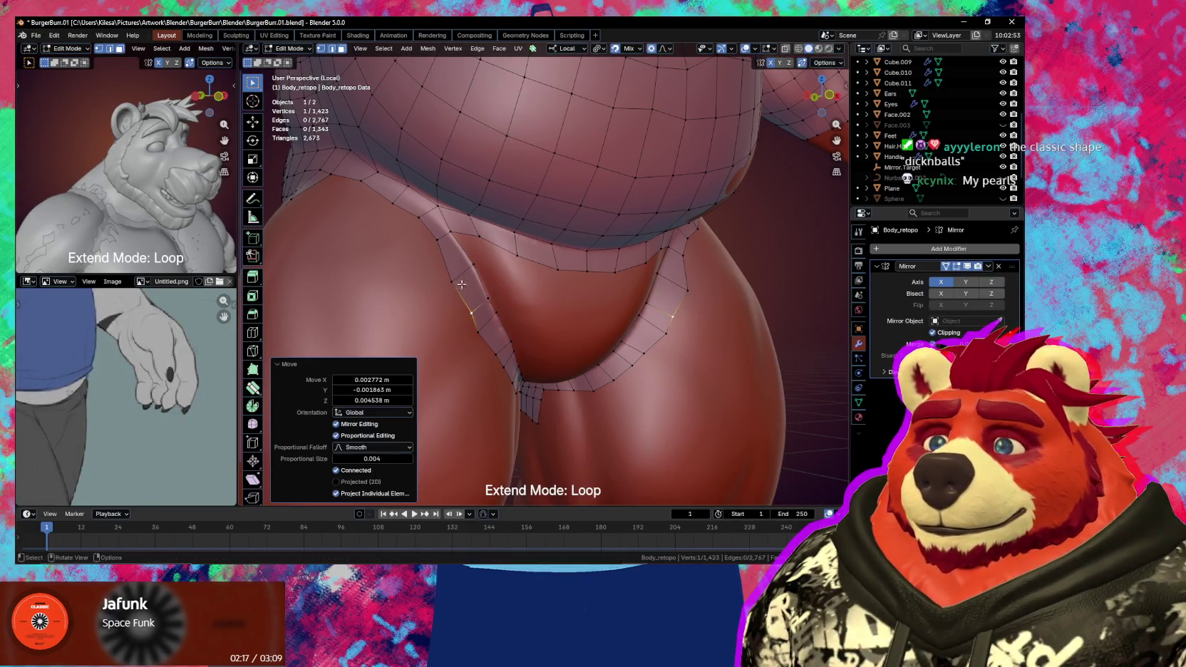
- Fit the edge on the strip's inner side onto the sculpted surface
{"action": "left_click", "coordinate": [453, 270]}
{"action": "key", "text": "g"}
{"action": "left_click", "coordinate": [458, 273]}
{"action": "left_click", "coordinate": [463, 254], "text": "shift"}
{"action": "key", "text": "g"}
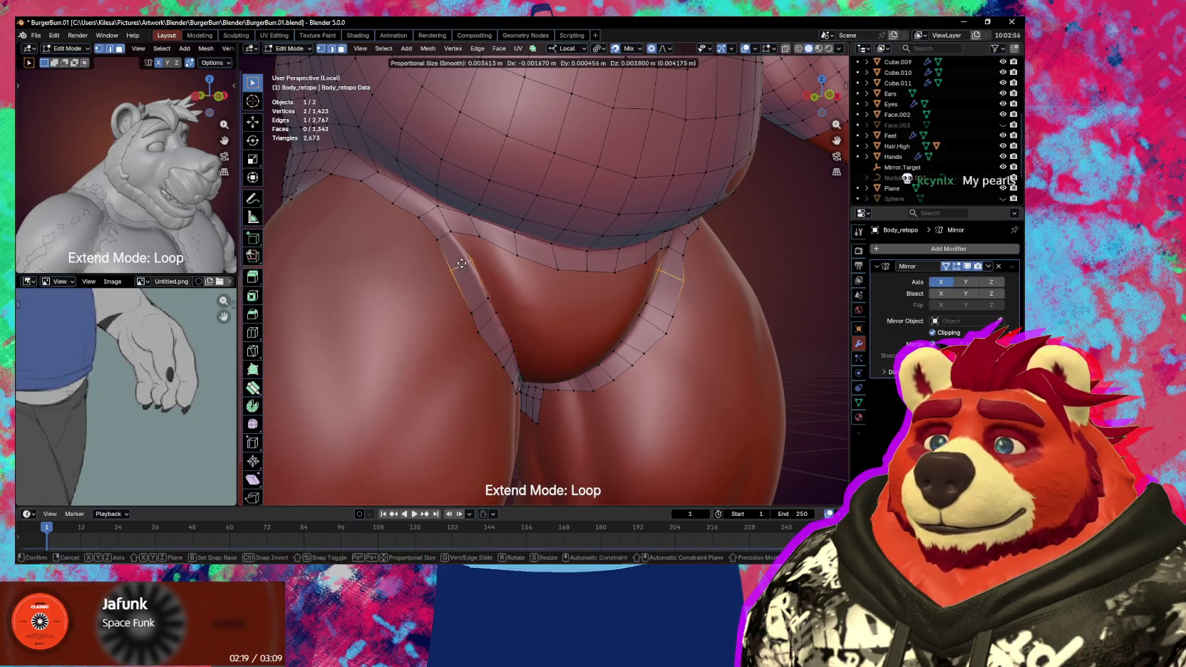
{"action": "left_click", "coordinate": [460, 260]}
{"action": "key", "text": "g"}
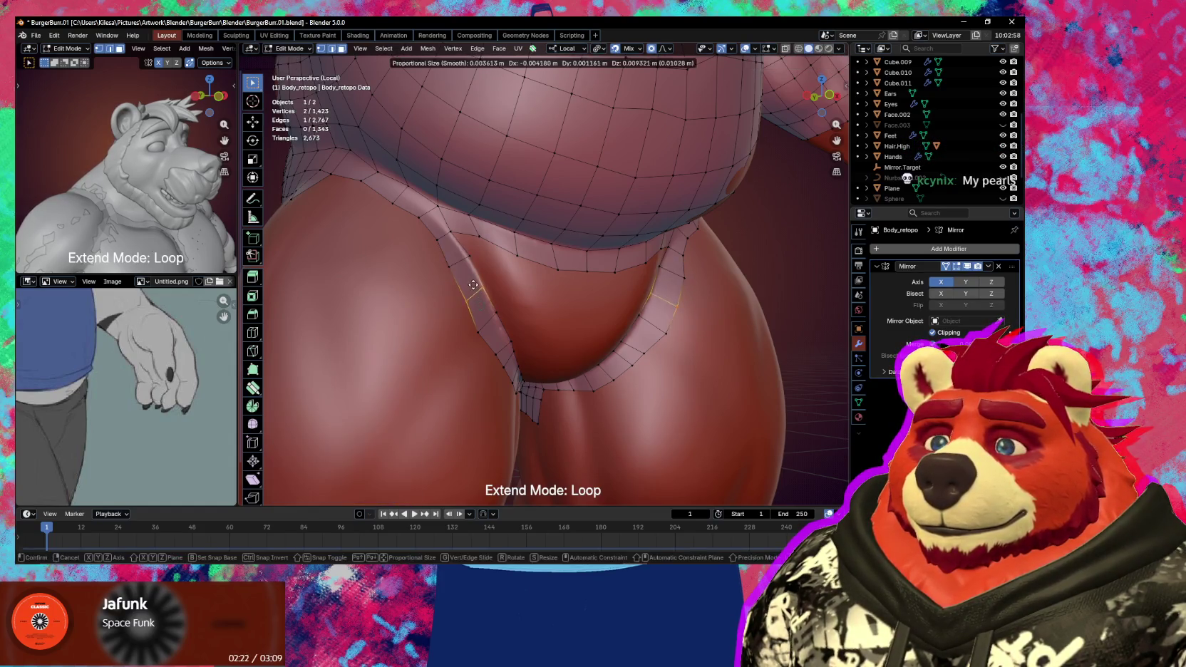
{"action": "left_click", "coordinate": [481, 301]}
{"action": "middle_click_drag", "start_coordinate": [480, 301], "coordinate": [476, 276]}
{"action": "key", "text": "g"}
{"action": "left_click", "coordinate": [471, 296]}
- Adjust a lower strip vertex and its neighbouring edge to sit on the body
{"action": "left_click", "coordinate": [457, 297]}
{"action": "key", "text": "g"}
{"action": "left_click", "coordinate": [462, 299]}
{"action": "left_click", "coordinate": [476, 305], "text": "shift"}
{"action": "key", "text": "g"}
{"action": "left_click", "coordinate": [476, 307]}
- Extrude new vertices from the strip's top corner and fill quads along the inner thigh
{"action": "left_click", "coordinate": [434, 233]}
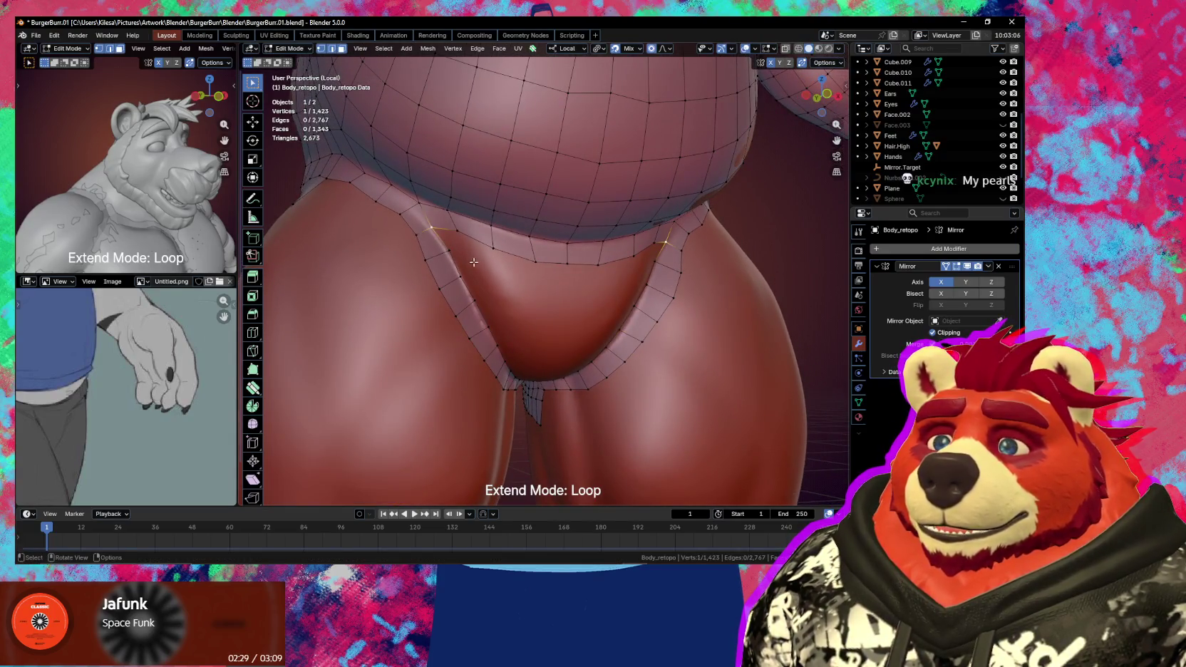
{"action": "key", "text": "e"}
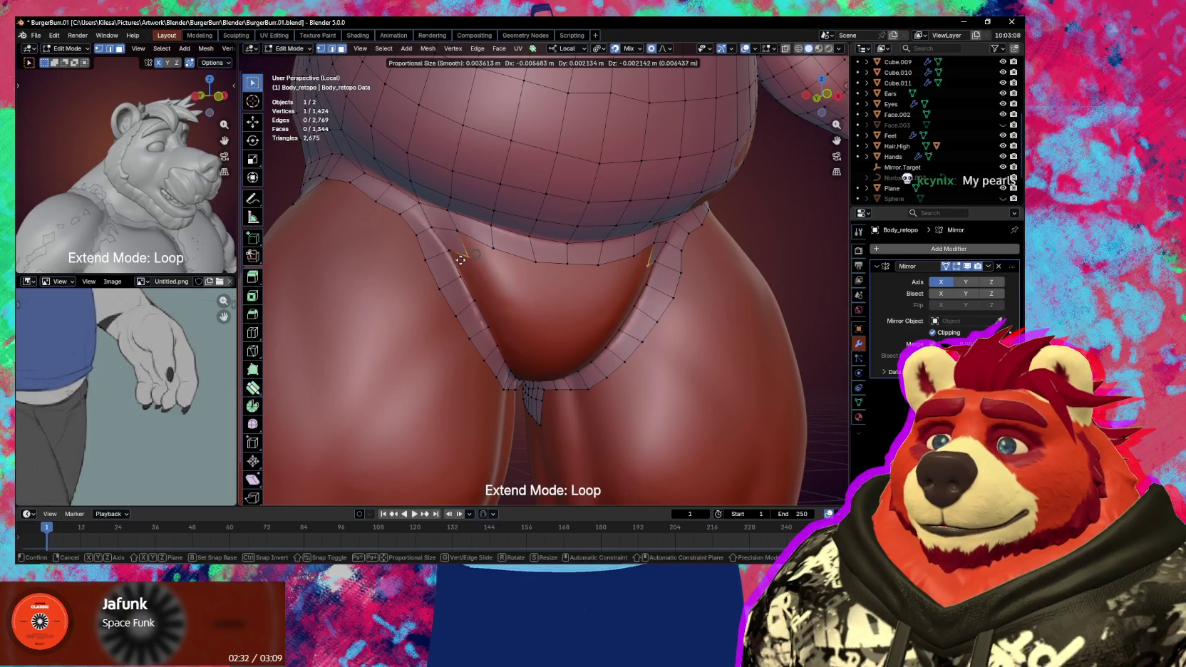
{"action": "left_click", "coordinate": [458, 261]}
{"action": "middle_click_drag", "start_coordinate": [459, 261], "coordinate": [511, 234]}
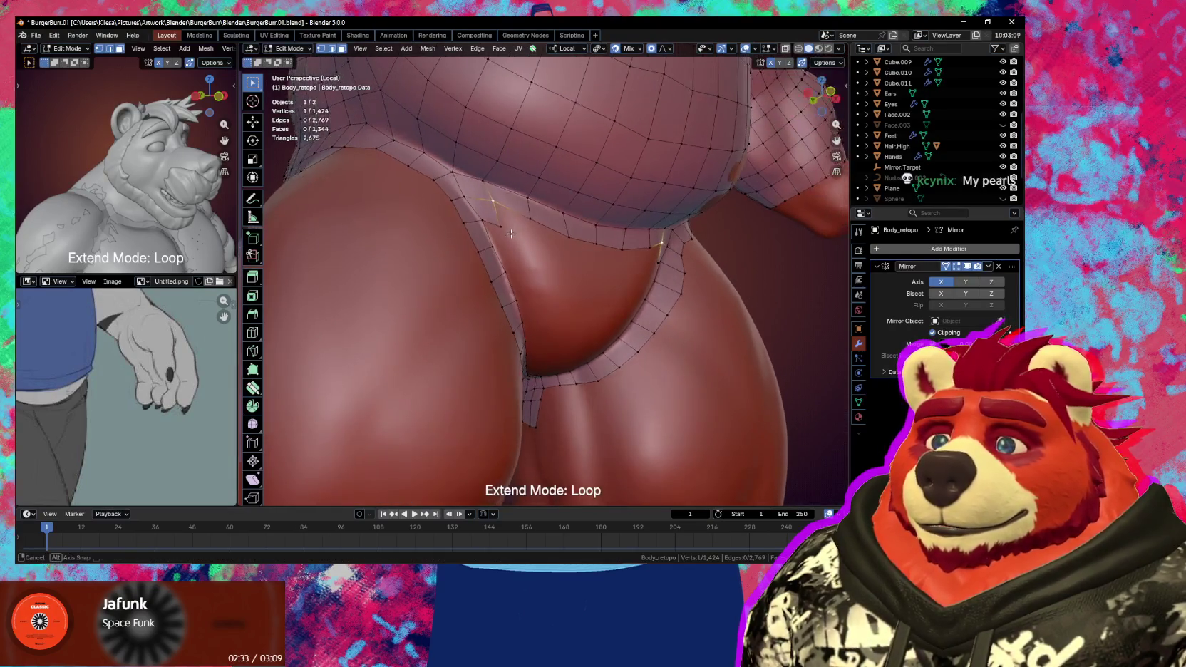
{"action": "key", "text": "e"}
{"action": "left_click", "coordinate": [489, 225]}
{"action": "key", "text": "g"}
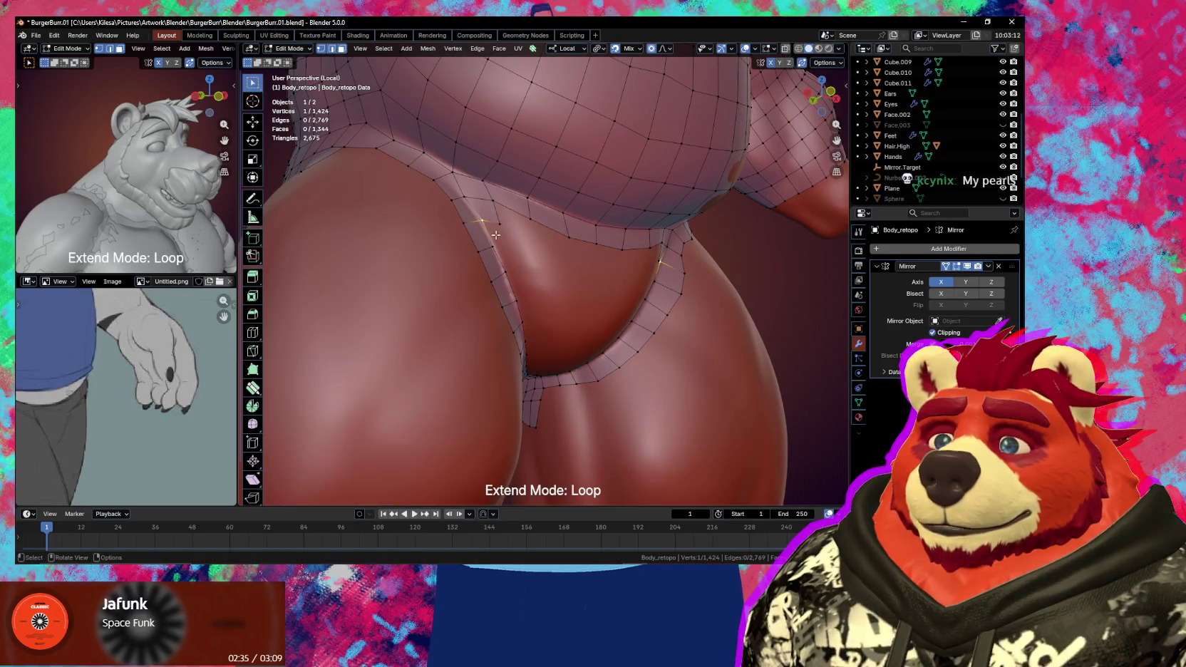
{"action": "left_click", "coordinate": [499, 236]}
{"action": "key", "text": "e"}
{"action": "left_click", "coordinate": [508, 265]}
{"action": "key", "text": "f"}
{"action": "key", "text": "e"}
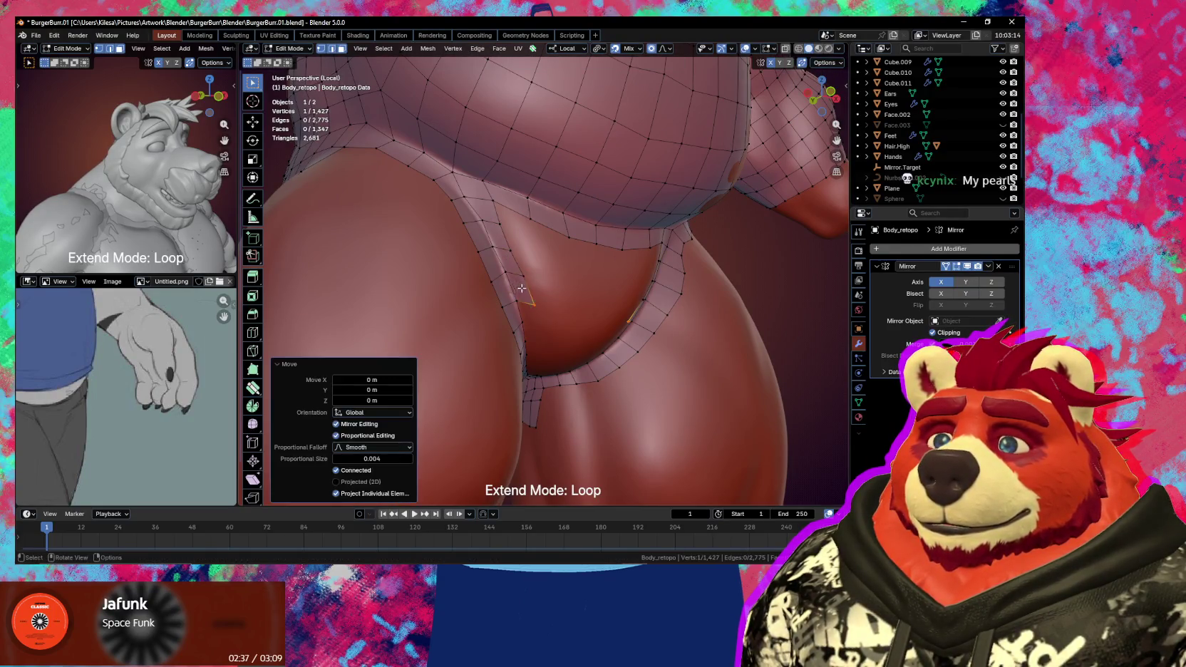
{"action": "left_click", "coordinate": [525, 308]}
{"action": "key", "text": "f"}
- Keep extruding vertices and filling faces down the strip toward the crotch
{"action": "middle_click_drag", "start_coordinate": [525, 308], "coordinate": [498, 284]}
{"action": "key", "text": "e"}
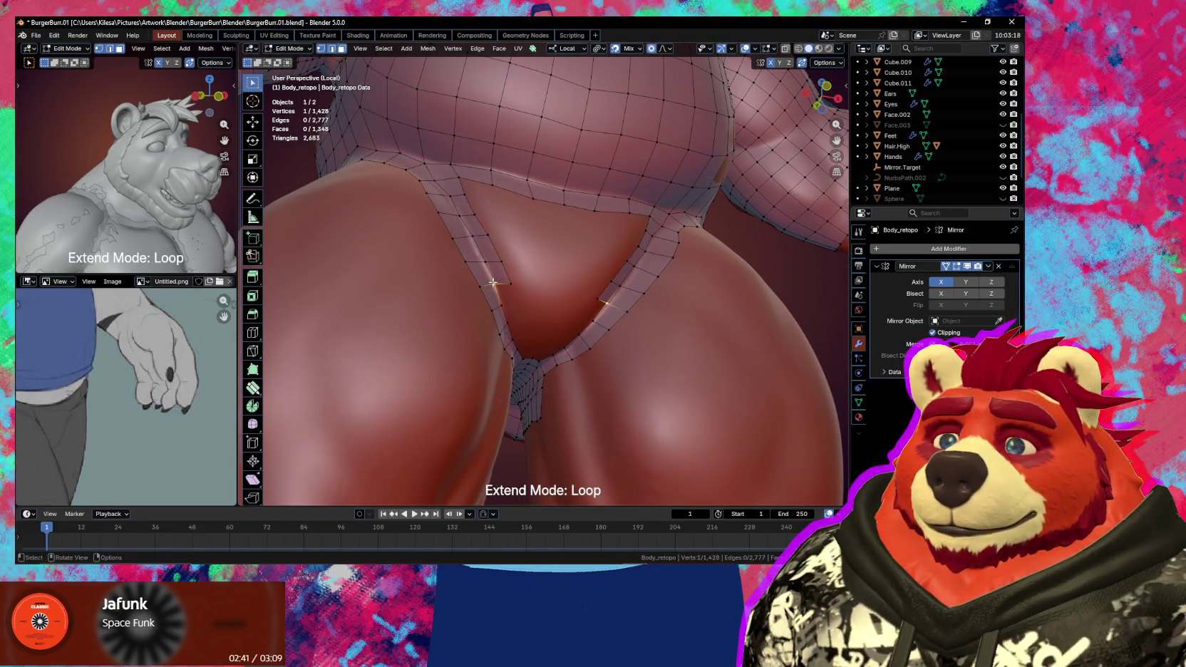
{"action": "left_click", "coordinate": [493, 283]}
{"action": "key", "text": "f"}
{"action": "key", "text": "e"}
{"action": "left_click", "coordinate": [506, 305]}
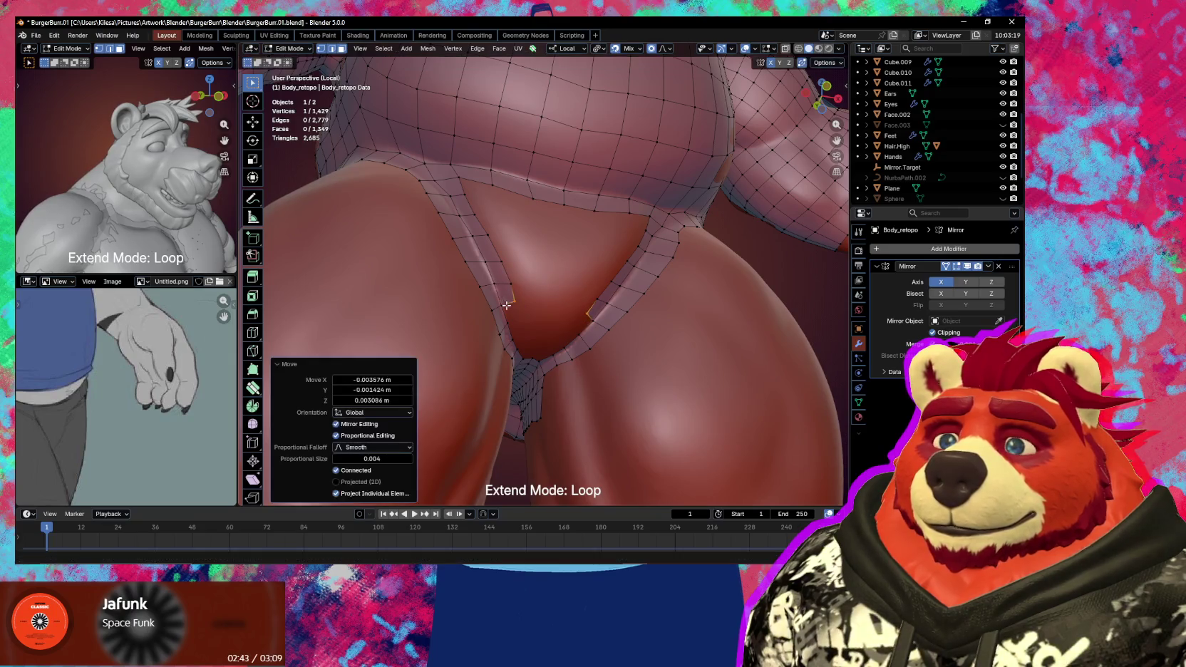
{"action": "key", "text": "f"}
{"action": "key", "text": "e"}
{"action": "left_click", "coordinate": [507, 321]}
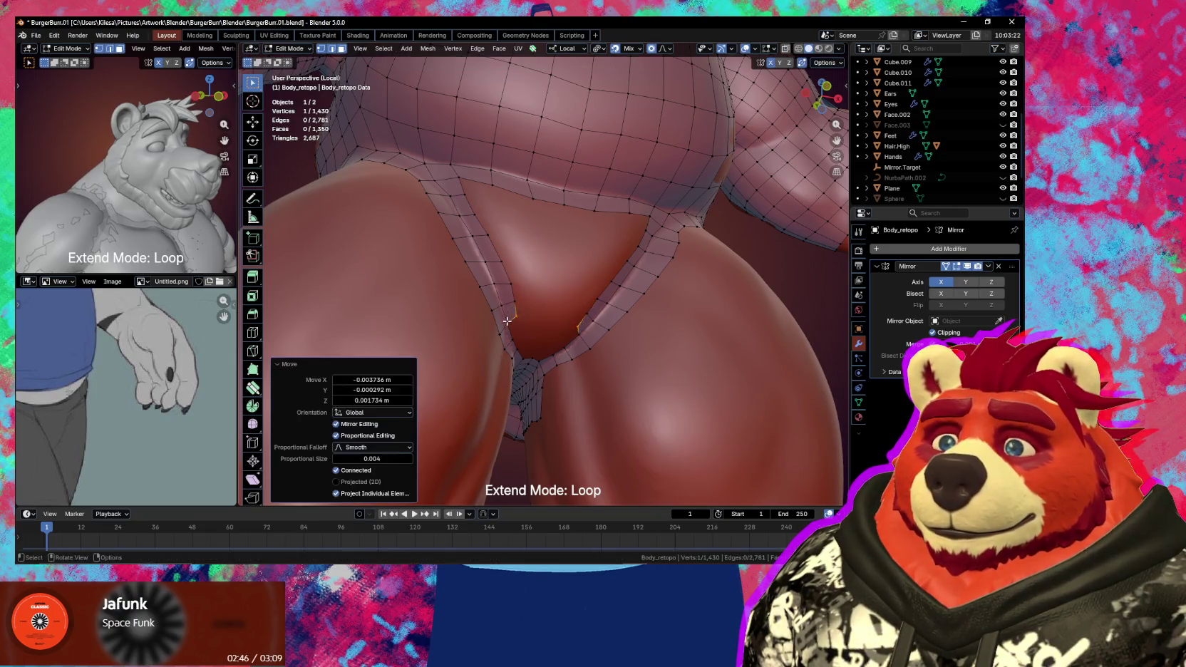
{"action": "key", "text": "f"}
{"action": "key", "text": "e"}
{"action": "left_click", "coordinate": [515, 335]}
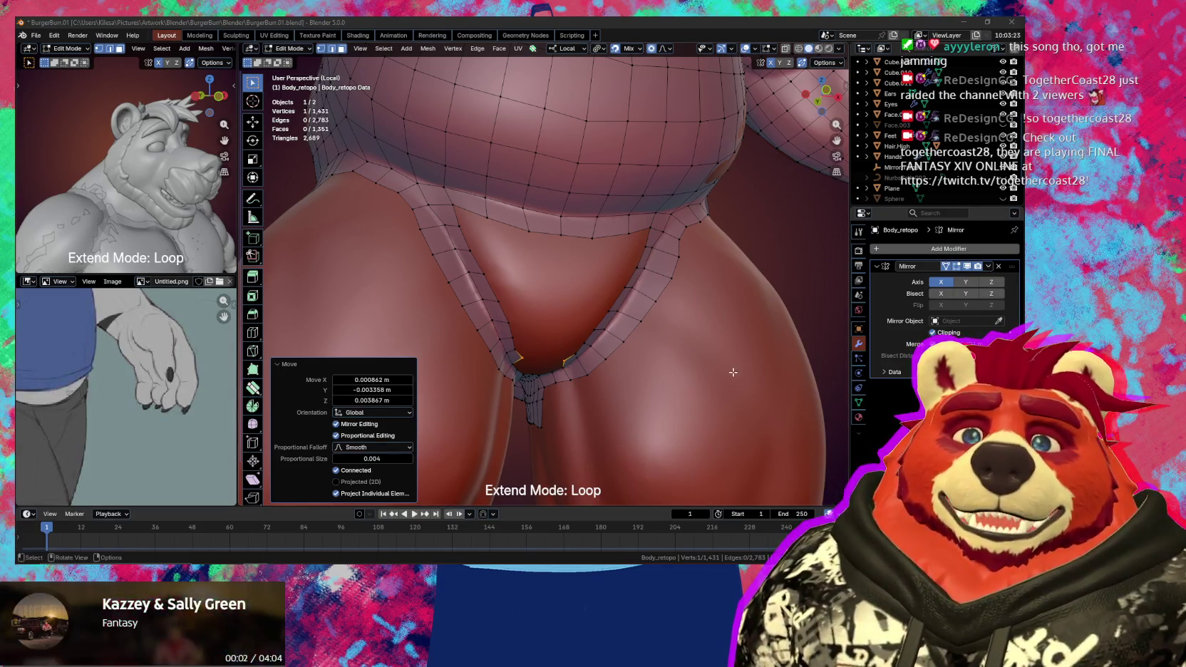
- From below, add three vertices with faces to bridge the crotch gap between the thighs
{"action": "middle_click_drag", "start_coordinate": [661, 344], "coordinate": [522, 327]}
{"action": "key", "text": "f"}
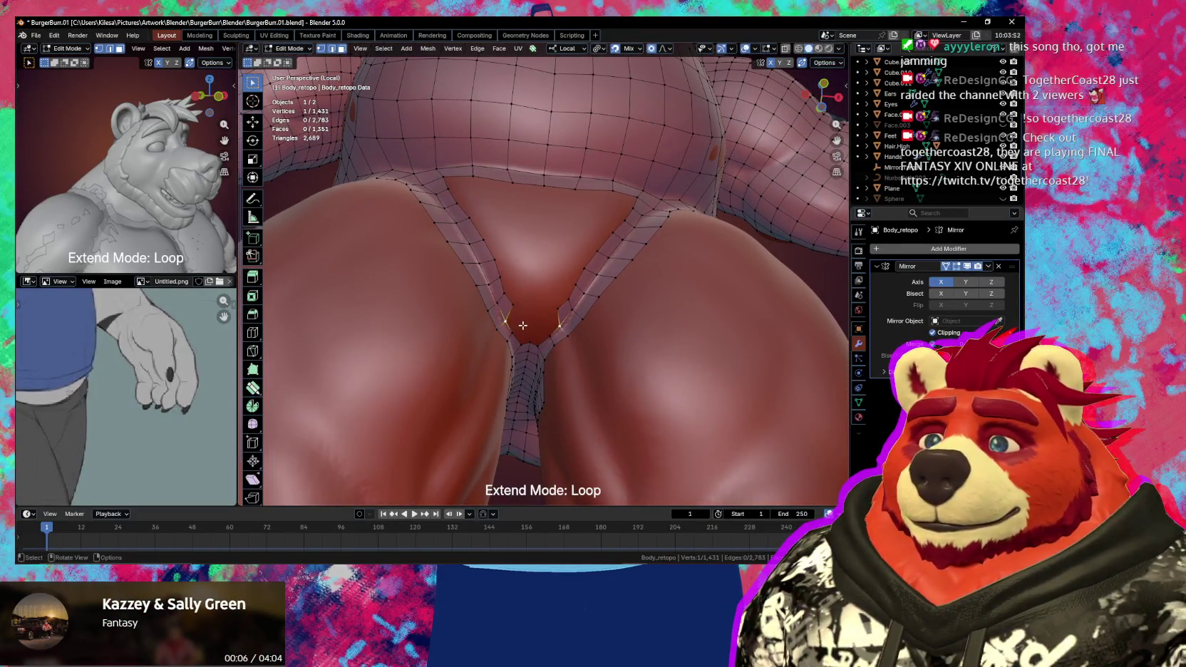
{"action": "left_click", "coordinate": [528, 323]}
{"action": "key", "text": "g"}
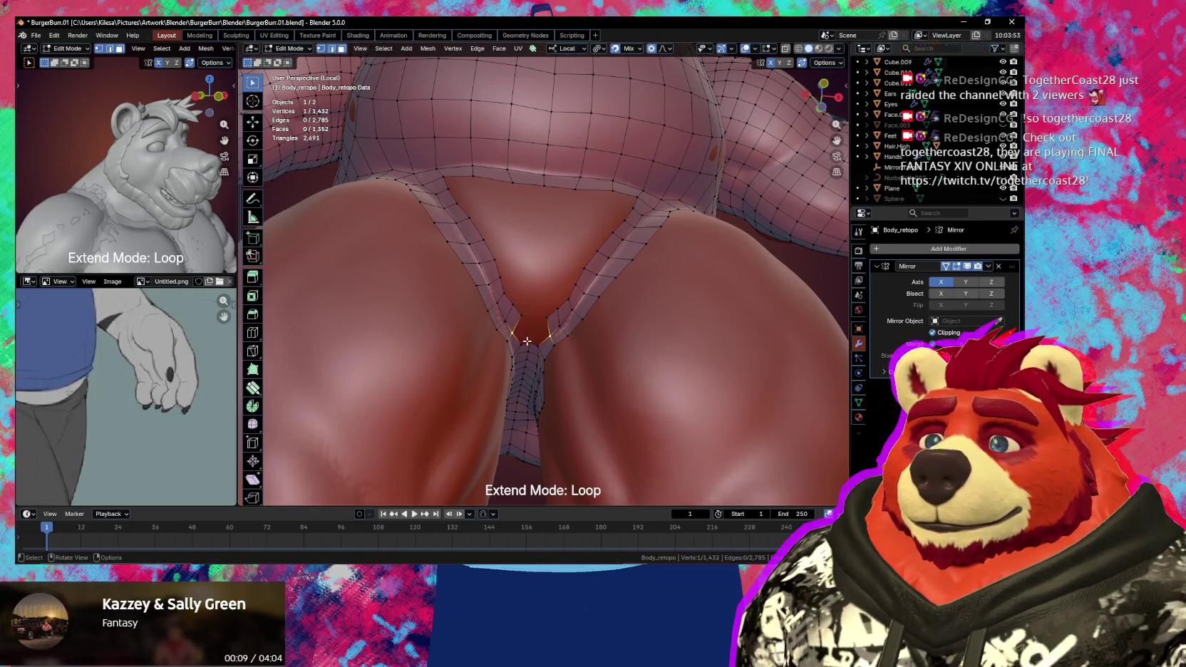
{"action": "key", "text": "f"}
{"action": "left_click", "coordinate": [526, 333]}
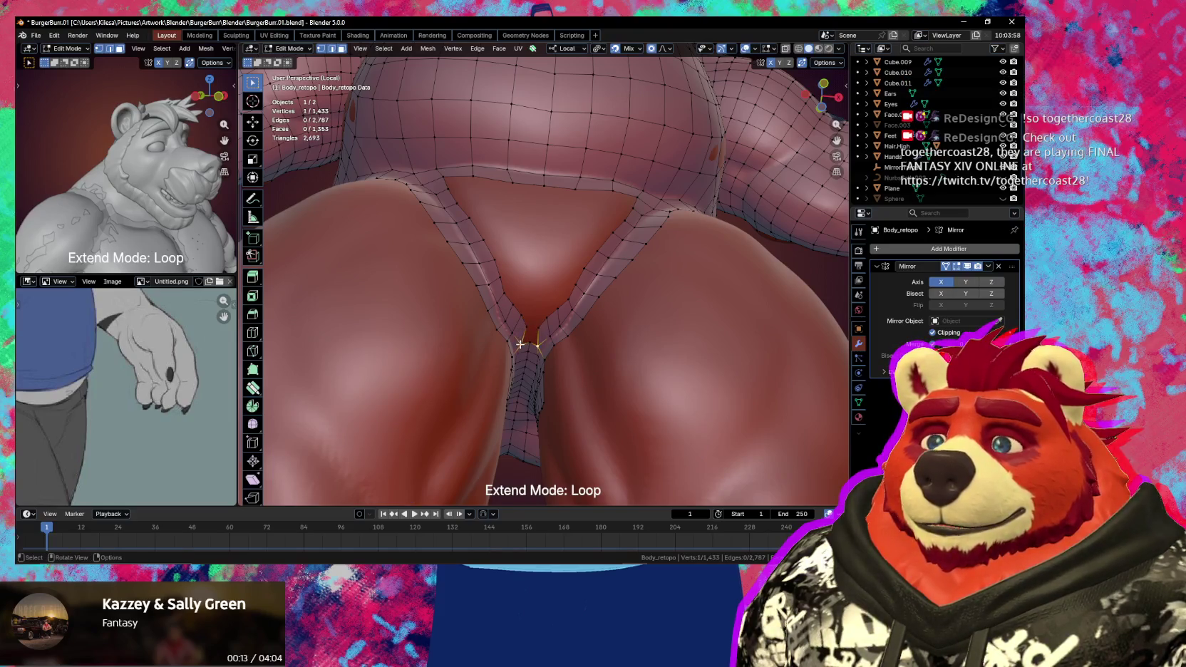
{"action": "key", "text": "f"}
{"action": "left_click", "coordinate": [513, 347]}
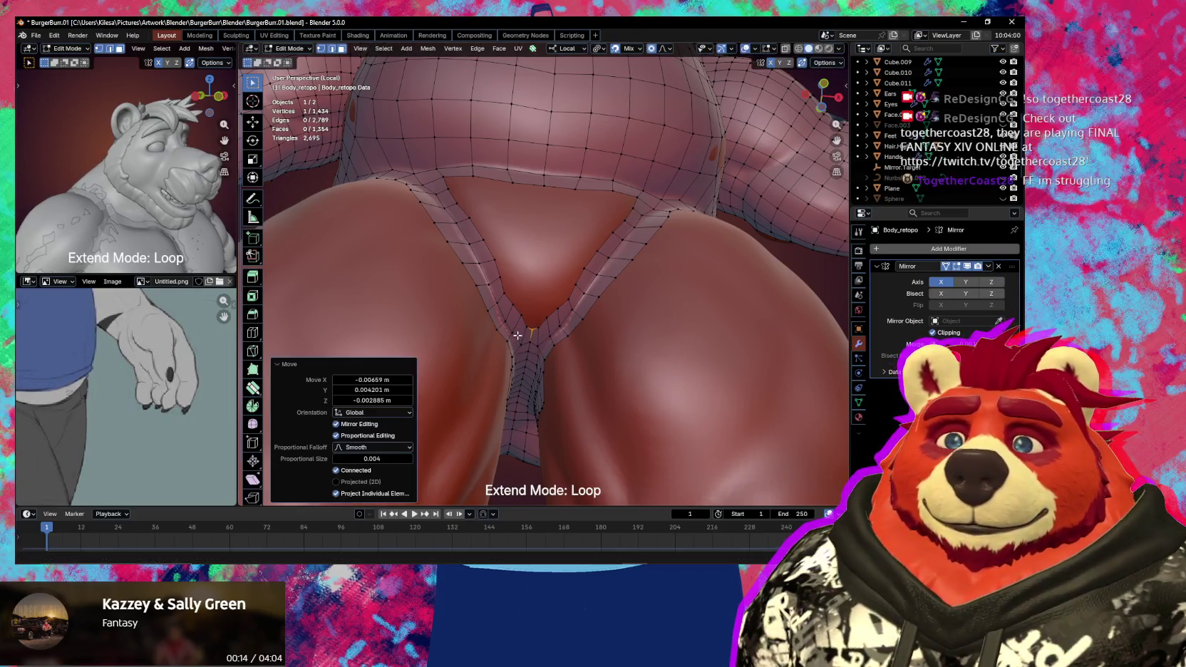
- Refit vertices on the groin's upper loop onto the body surface
{"action": "middle_click_drag", "start_coordinate": [514, 347], "coordinate": [540, 378]}
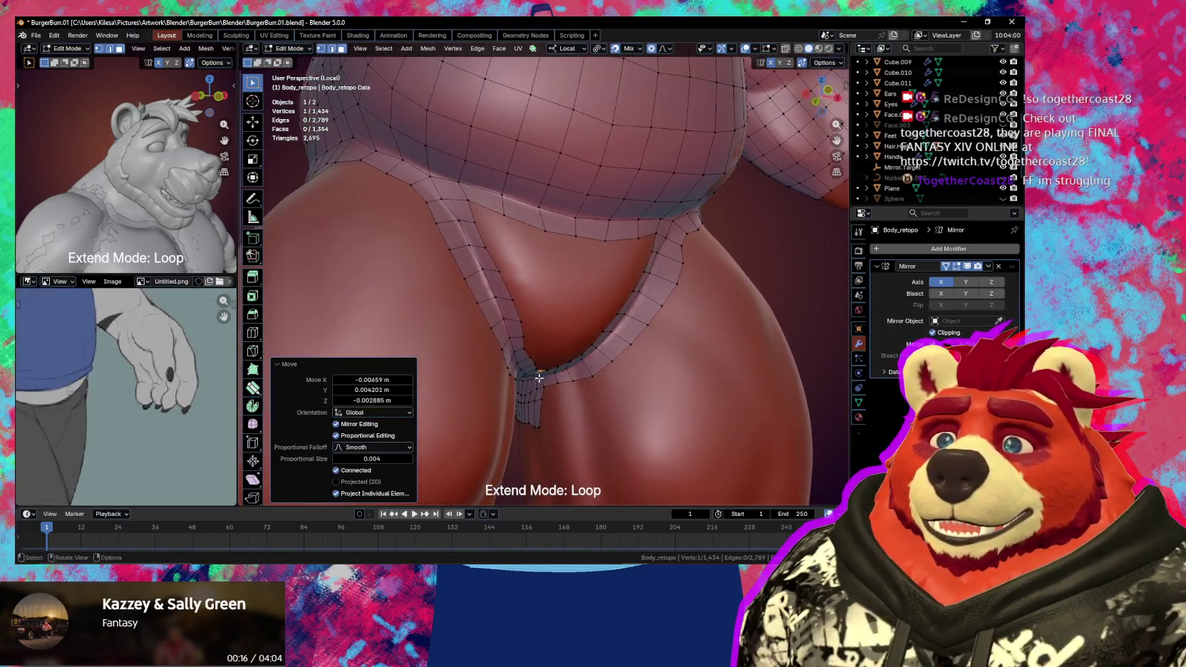
{"action": "middle_click_drag", "start_coordinate": [518, 320], "coordinate": [481, 280]}
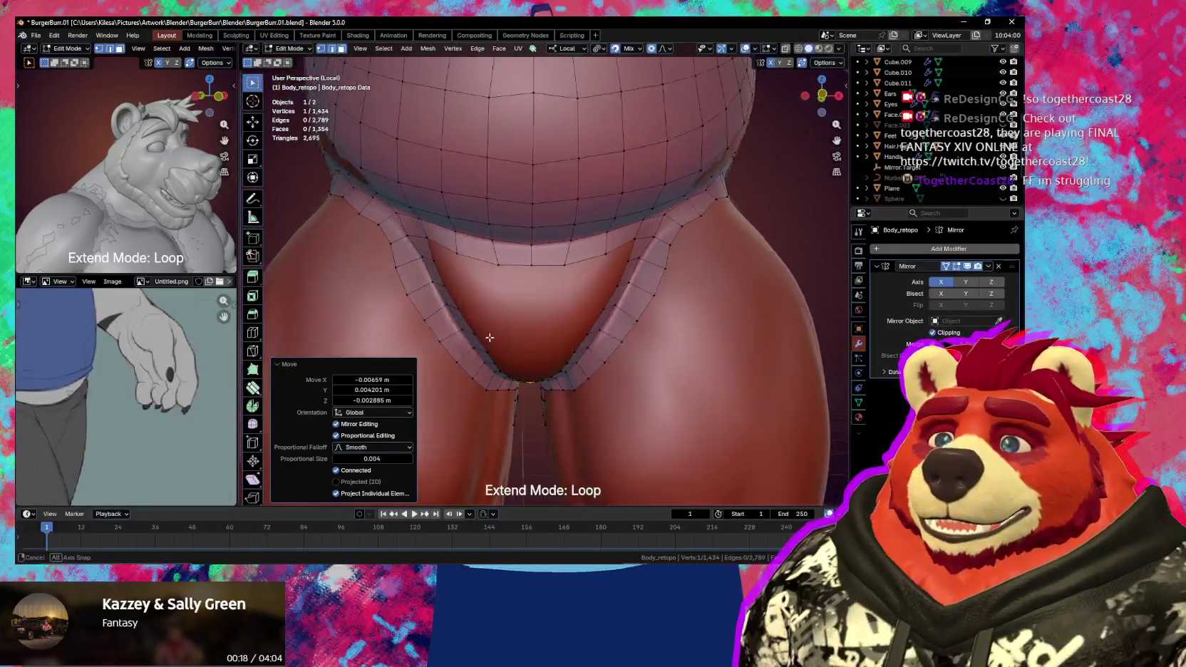
{"action": "key", "text": "g"}
{"action": "key", "text": "Escape"}
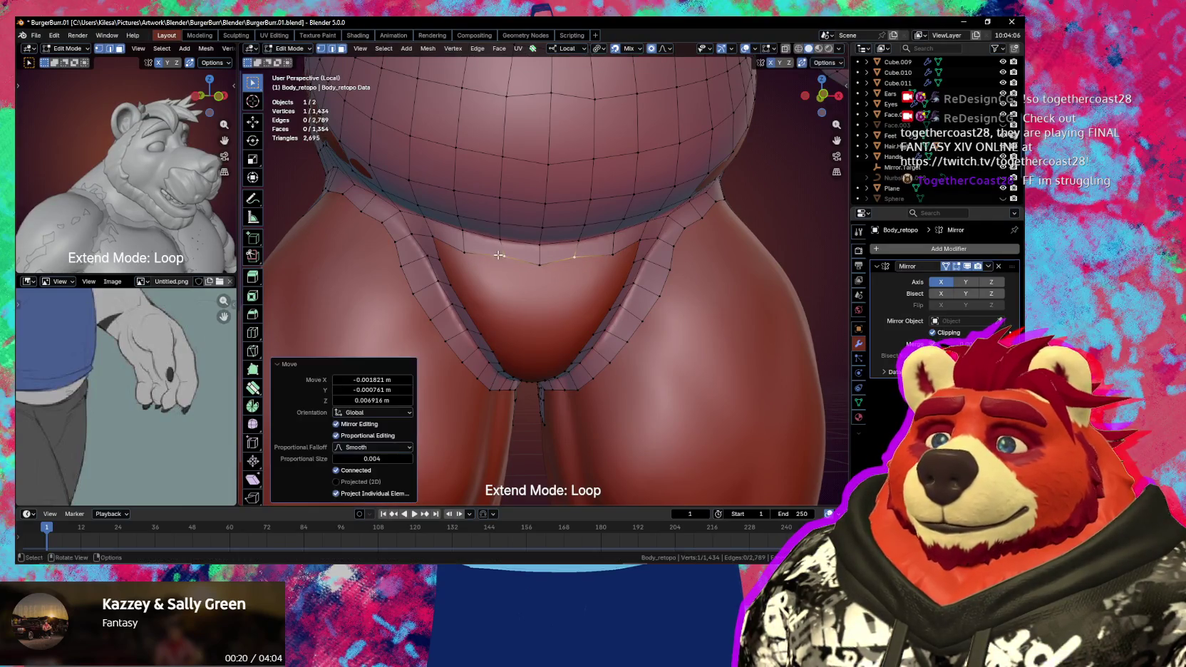
{"action": "key", "text": "g"}
{"action": "left_click", "coordinate": [545, 264]}
{"action": "key", "text": "g"}
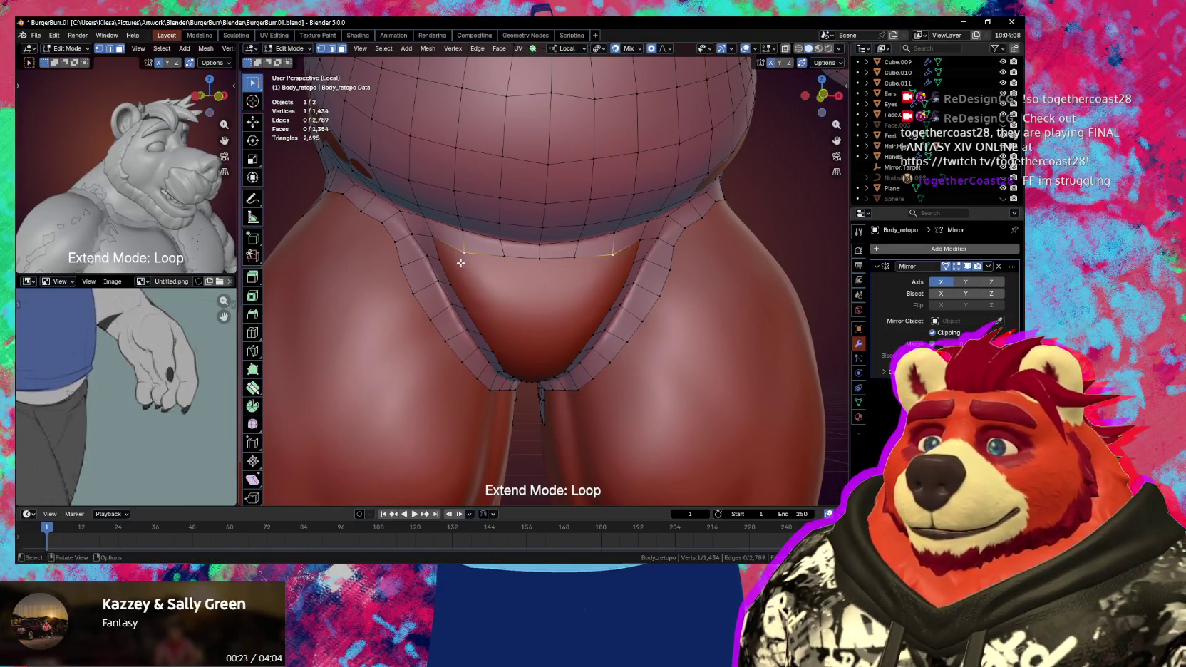
{"action": "middle_click_drag", "start_coordinate": [542, 264], "coordinate": [503, 267]}
{"action": "left_click", "coordinate": [503, 268]}
{"action": "left_click", "coordinate": [550, 264], "text": "shift"}
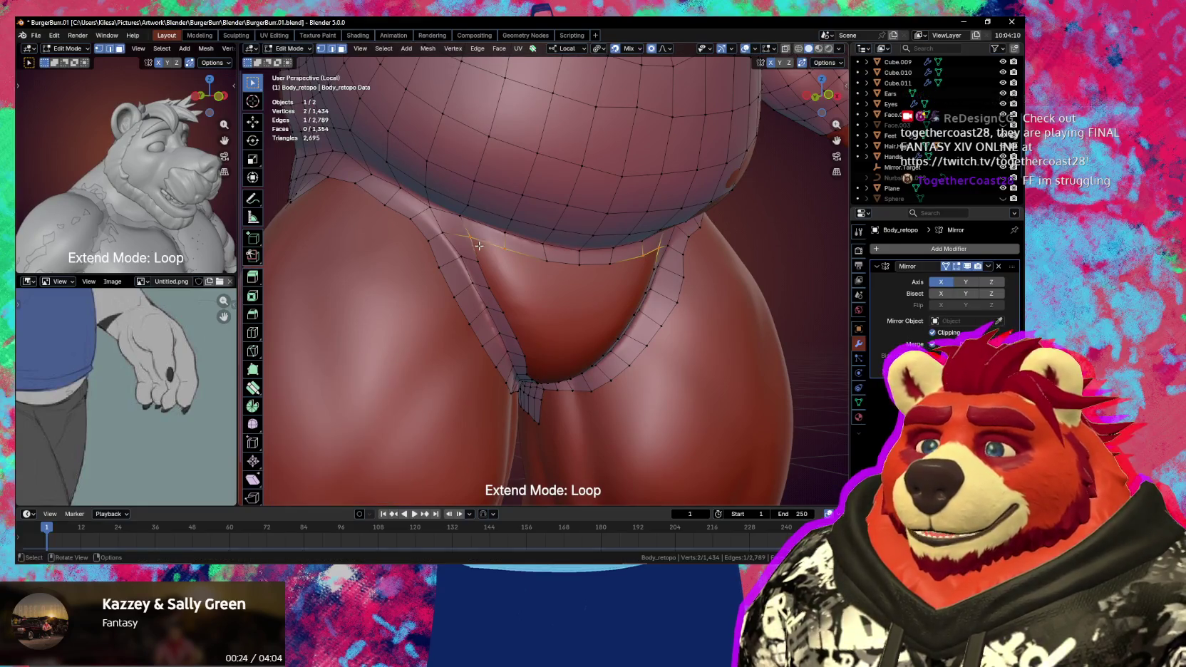
{"action": "left_click", "coordinate": [550, 264], "text": "shift"}
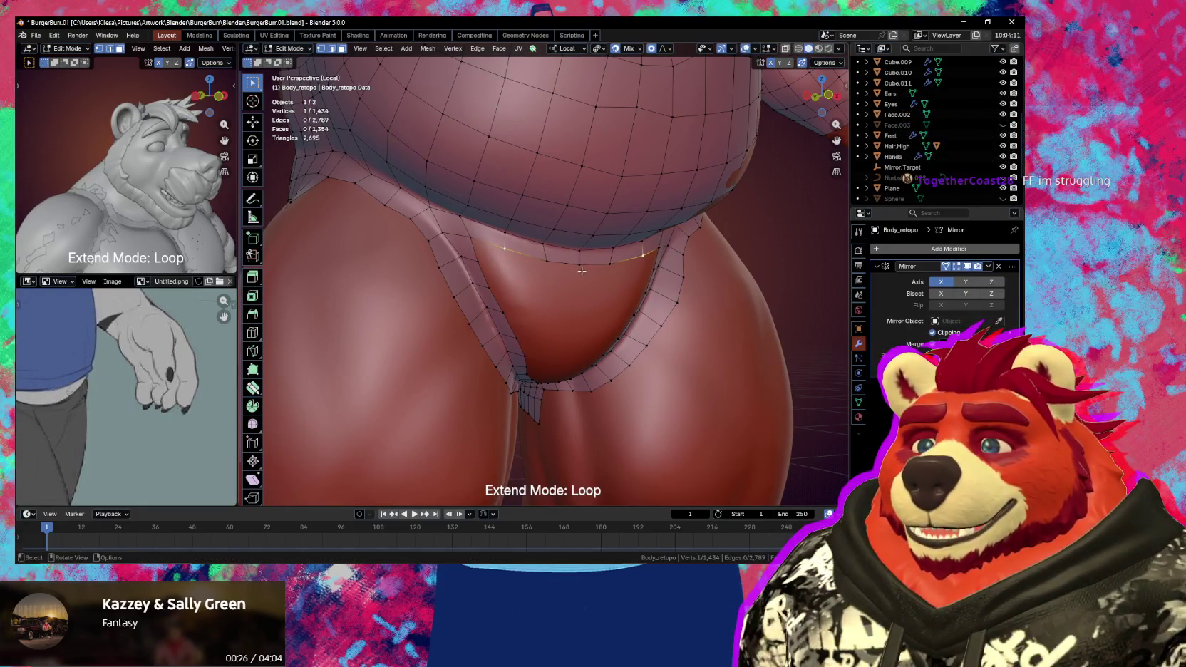
- Extrude the hole's edge loop inward, shrink it, and add a second inner ring
{"action": "key", "text": "e"}
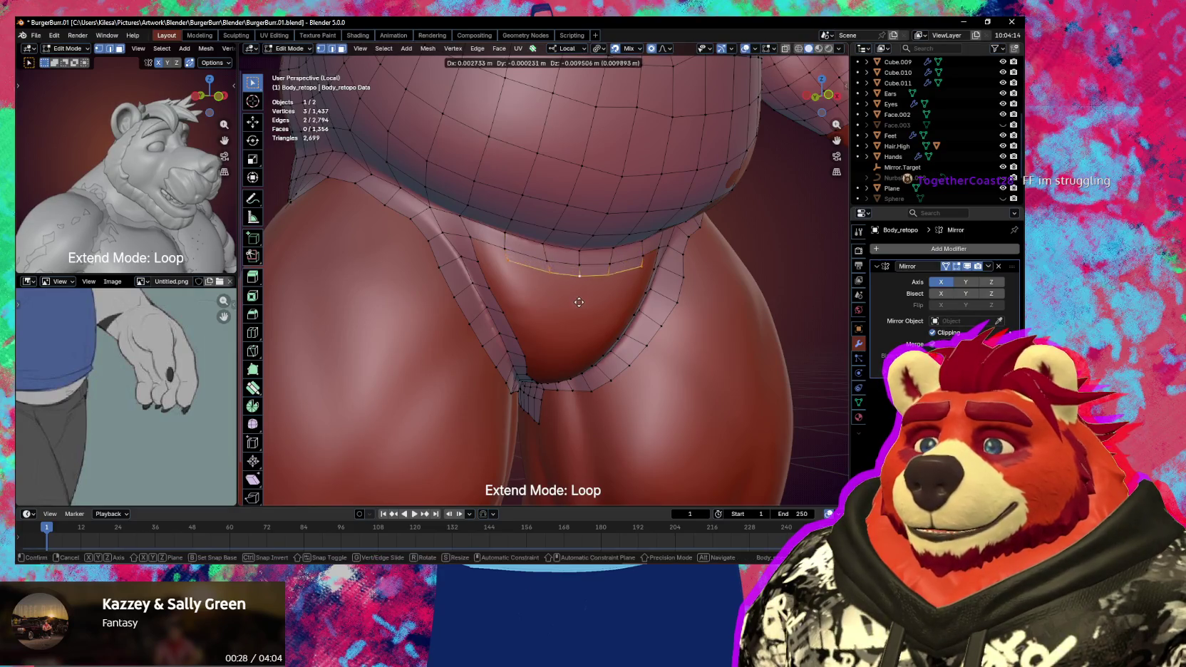
{"action": "left_click", "coordinate": [577, 291]}
{"action": "key", "text": "s"}
{"action": "left_click", "coordinate": [583, 307]}
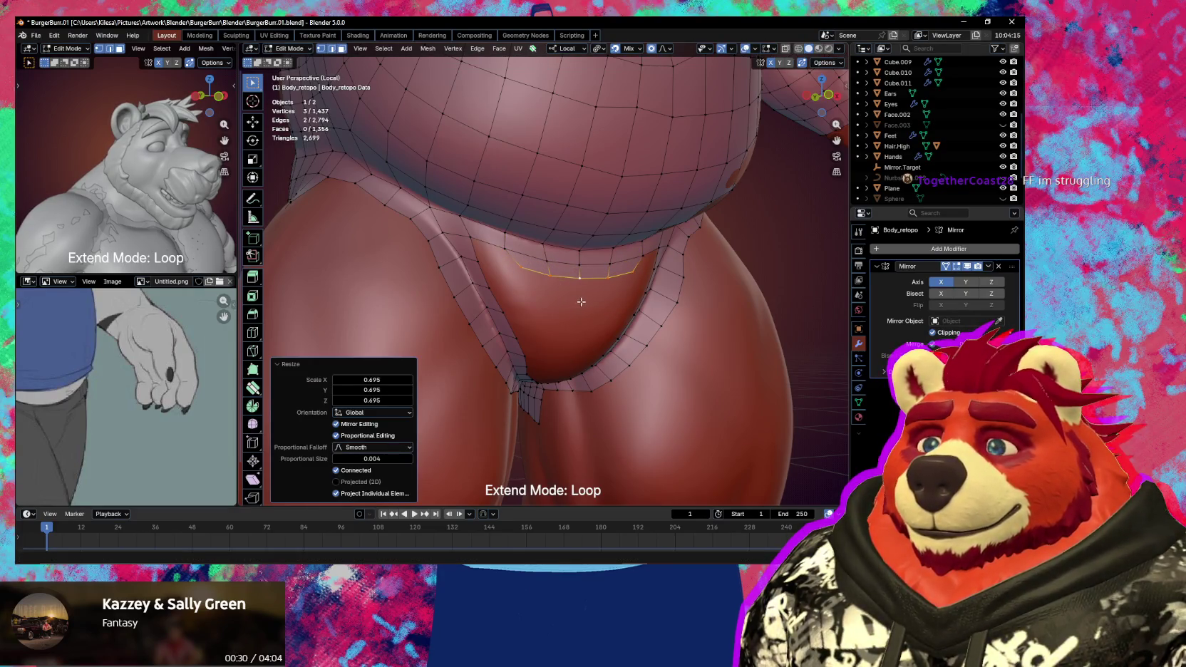
{"action": "key", "text": "e"}
{"action": "left_click", "coordinate": [583, 326]}
- Nudge the hole's rim vertices to fit the body surface
{"action": "left_click", "coordinate": [528, 270]}
{"action": "key", "text": "g"}
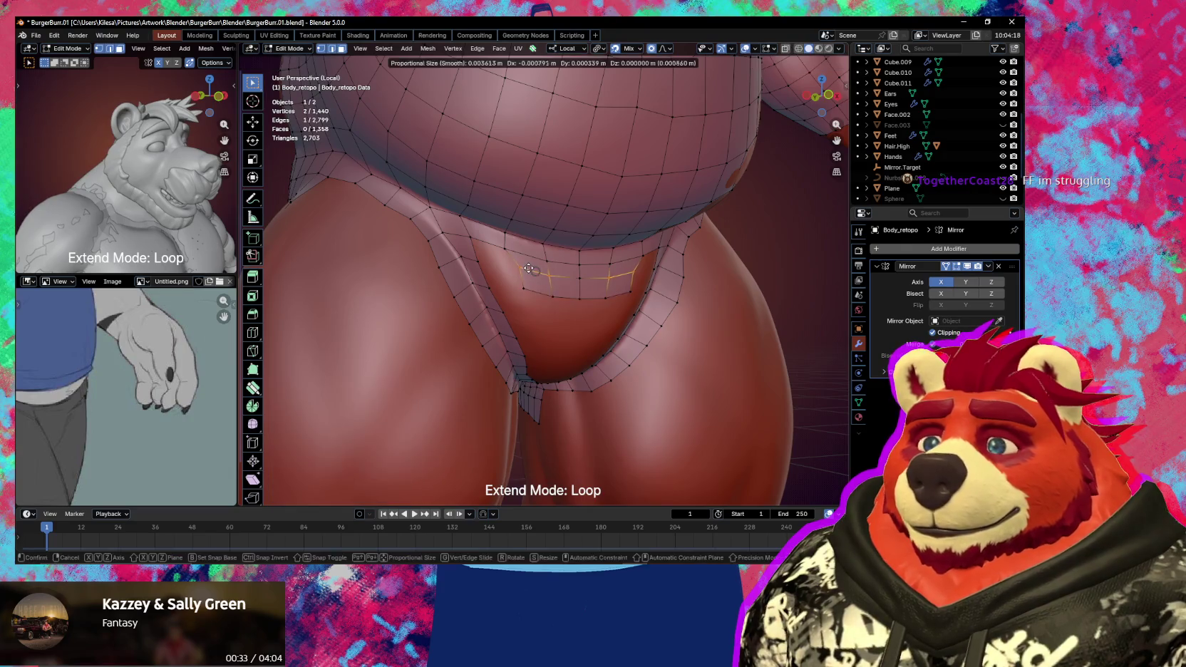
{"action": "left_click", "coordinate": [528, 271]}
{"action": "left_click", "coordinate": [554, 276]}
{"action": "key", "text": "g"}
{"action": "left_click", "coordinate": [557, 277]}
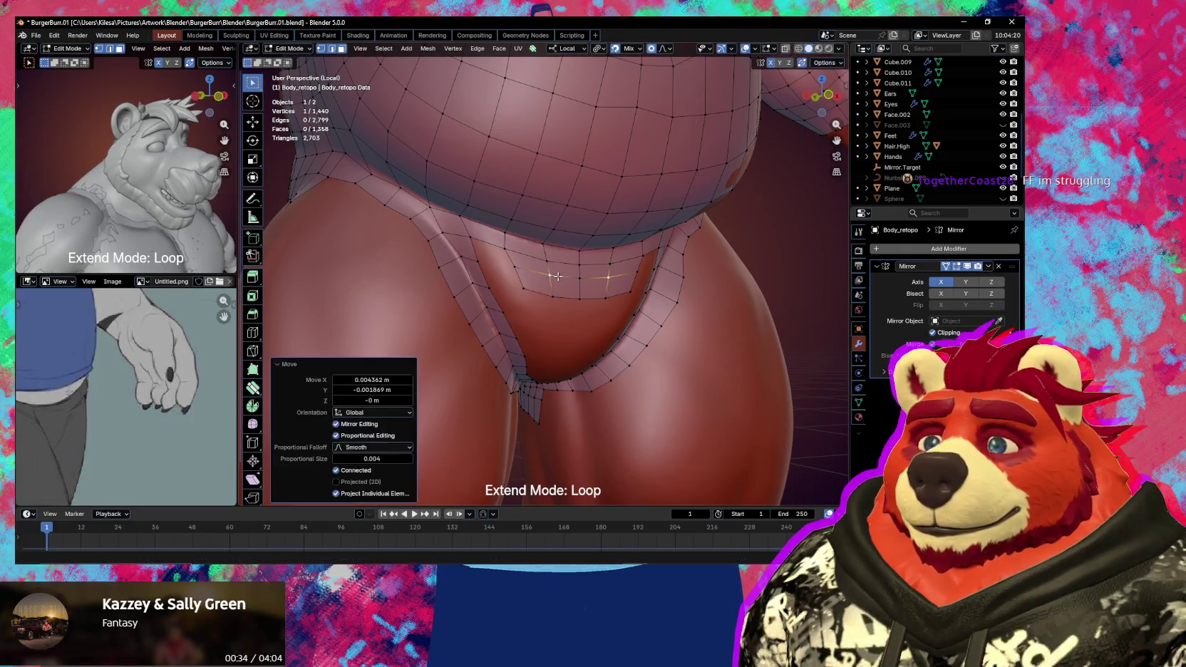
- Extrude two rim edges into new faces and smooth them into place
{"action": "left_click", "coordinate": [562, 299]}
{"action": "left_click", "coordinate": [568, 300], "text": "shift"}
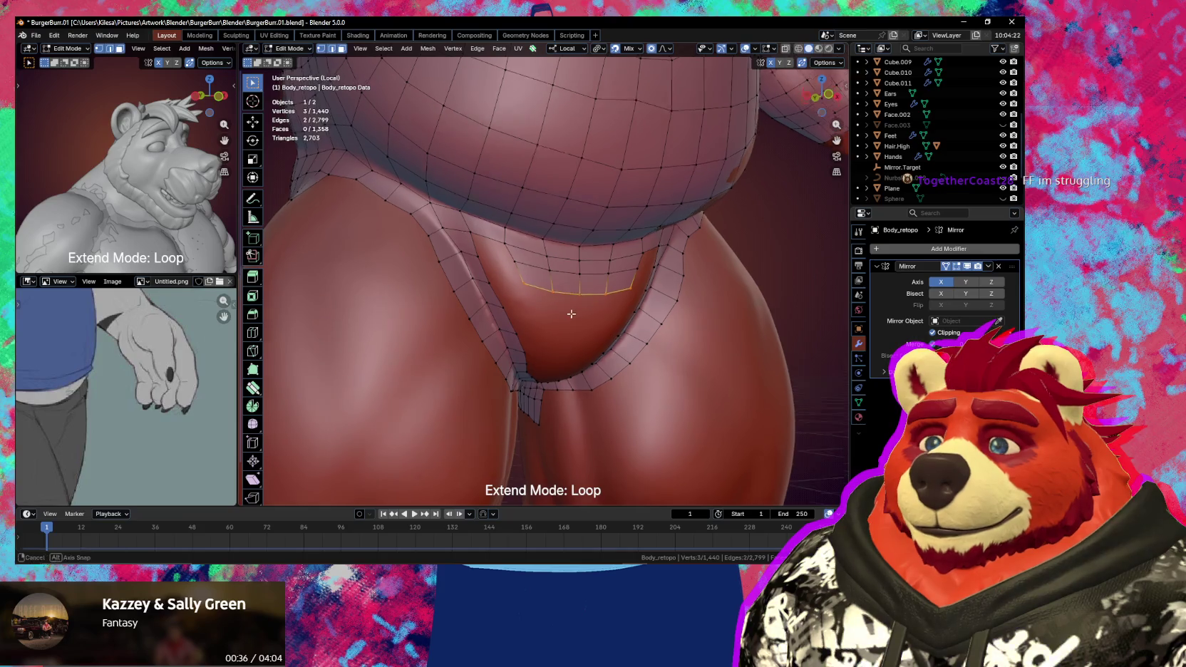
{"action": "key", "text": "e"}
{"action": "left_click", "coordinate": [573, 333]}
{"action": "middle_click_drag", "start_coordinate": [574, 335], "coordinate": [579, 344]}
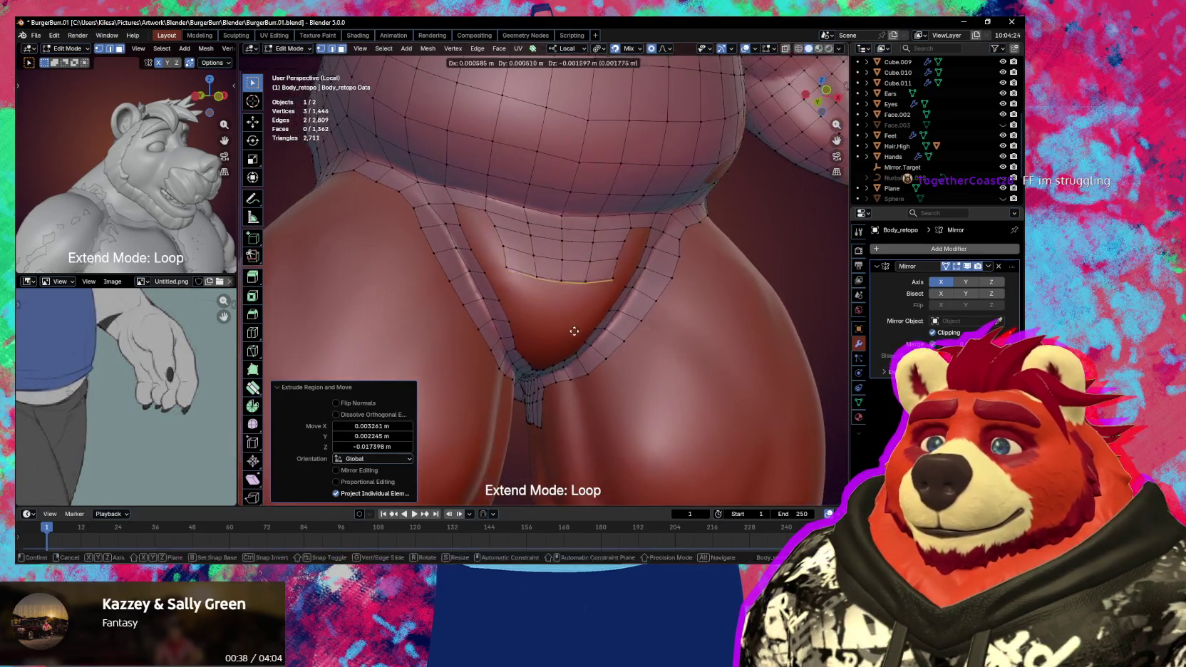
{"action": "key", "text": "e"}
{"action": "left_click", "coordinate": [581, 352]}
{"action": "key", "text": "g"}
{"action": "left_click", "coordinate": [575, 351]}
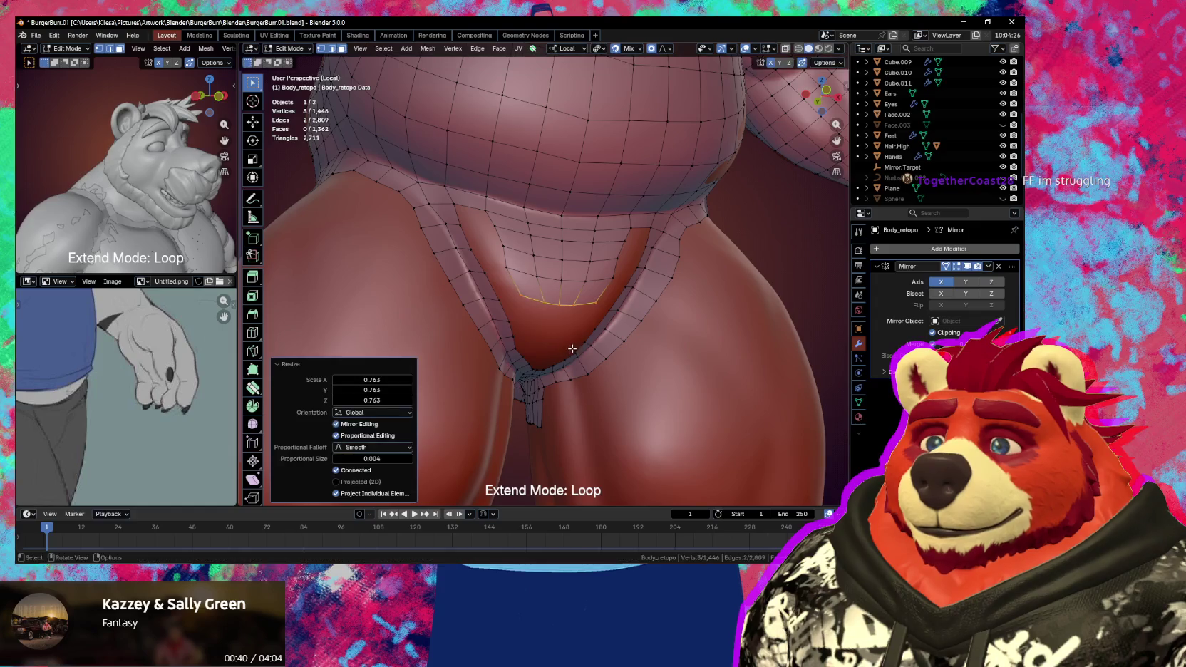
- Extrude two more strips of faces inward, shrinking them toward the hole centre
{"action": "middle_click_drag", "start_coordinate": [573, 350], "coordinate": [572, 340]}
{"action": "key", "text": "e"}
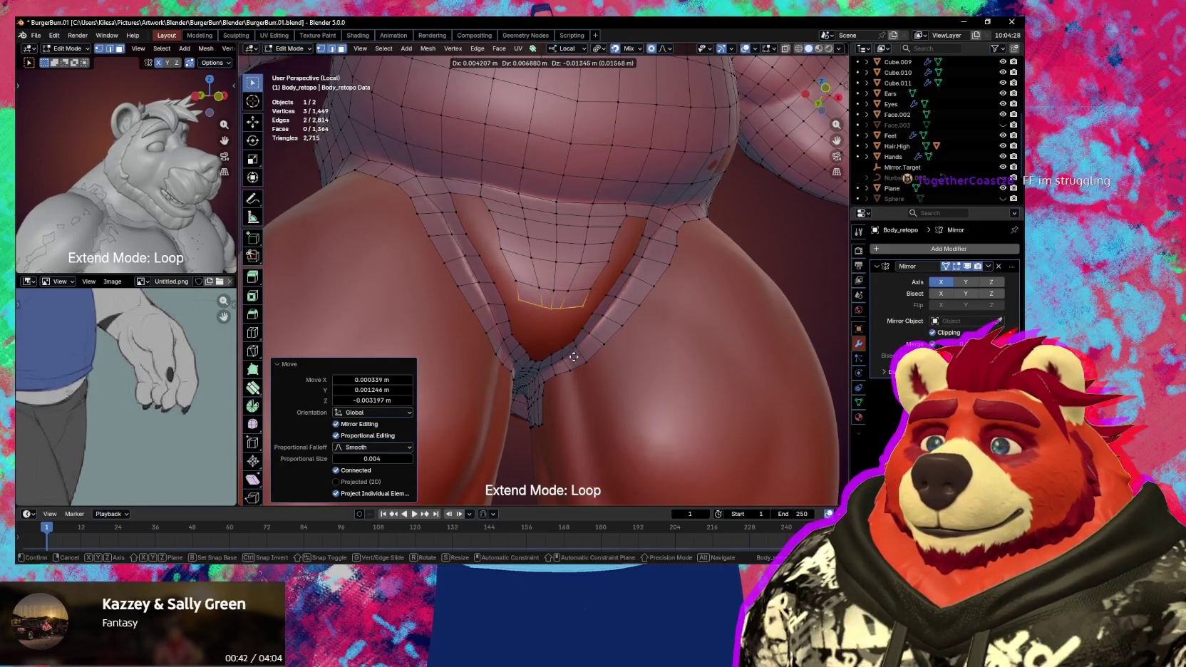
{"action": "left_click", "coordinate": [573, 357]}
{"action": "key", "text": "s"}
{"action": "left_click", "coordinate": [576, 355]}
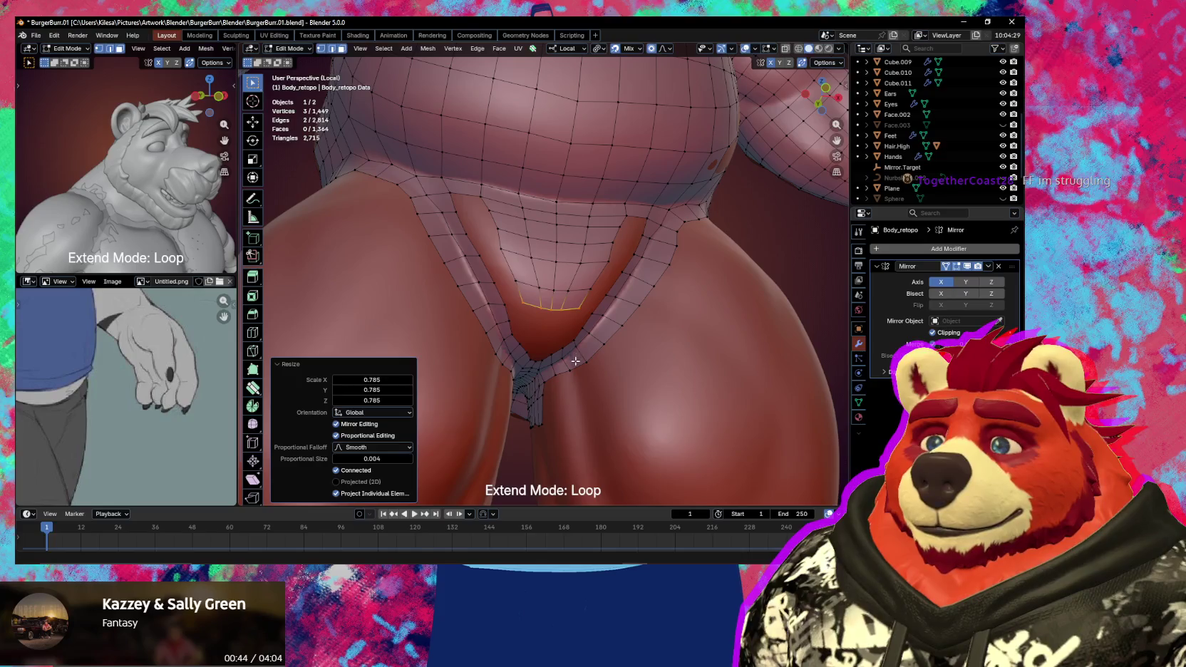
{"action": "middle_click_drag", "start_coordinate": [575, 361], "coordinate": [573, 364]}
{"action": "key", "text": "e"}
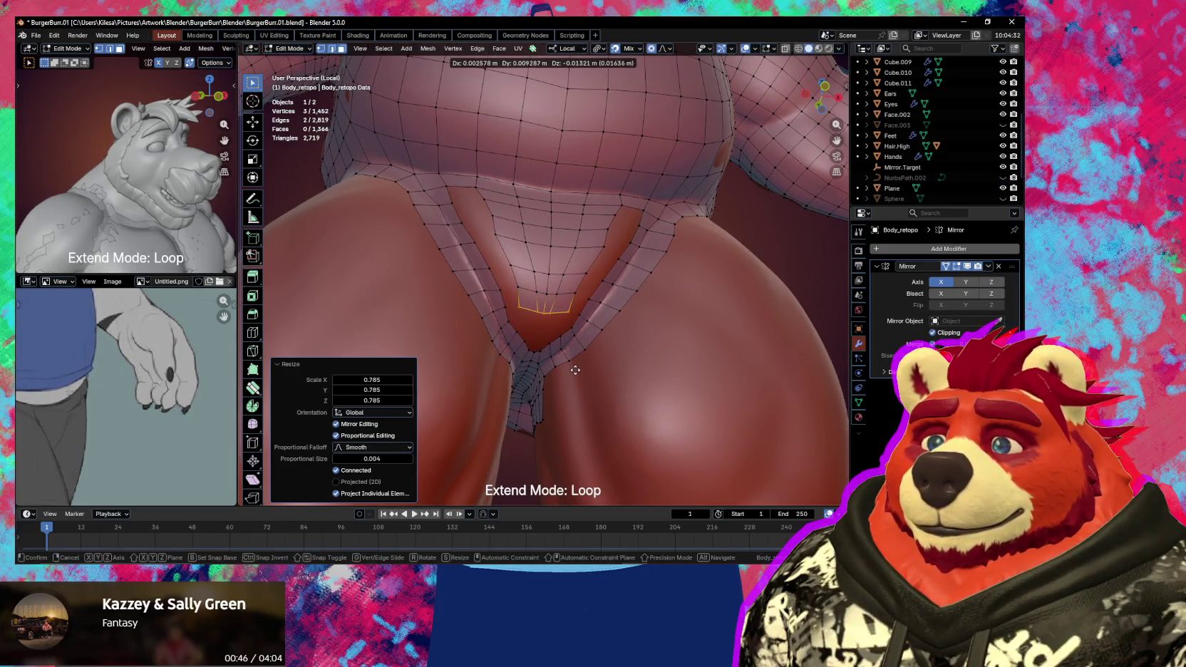
{"action": "left_click", "coordinate": [576, 370]}
- Fill a face across the hole, tweak a rim vertex, and save the file
{"action": "middle_click_drag", "start_coordinate": [564, 358], "coordinate": [486, 237]}
{"action": "left_click", "coordinate": [486, 236]}
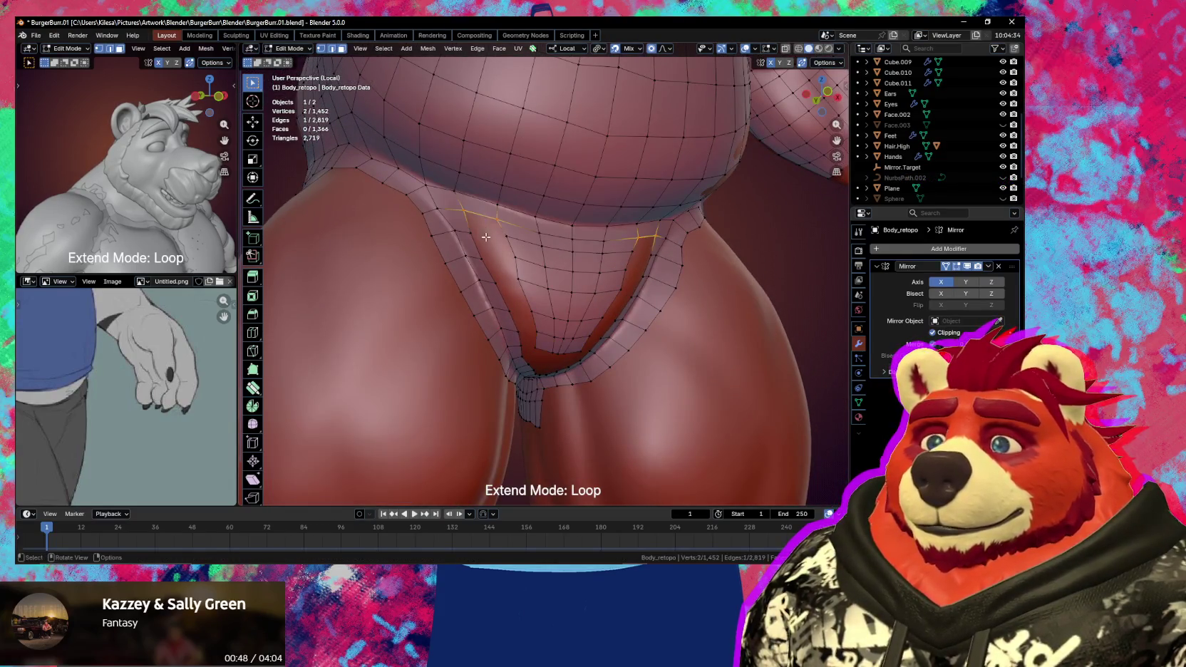
{"action": "key", "text": "f"}
{"action": "key", "text": "f"}
{"action": "key", "text": "f"}
{"action": "key", "text": "f"}
{"action": "key", "text": "f"}
{"action": "key", "text": "f"}
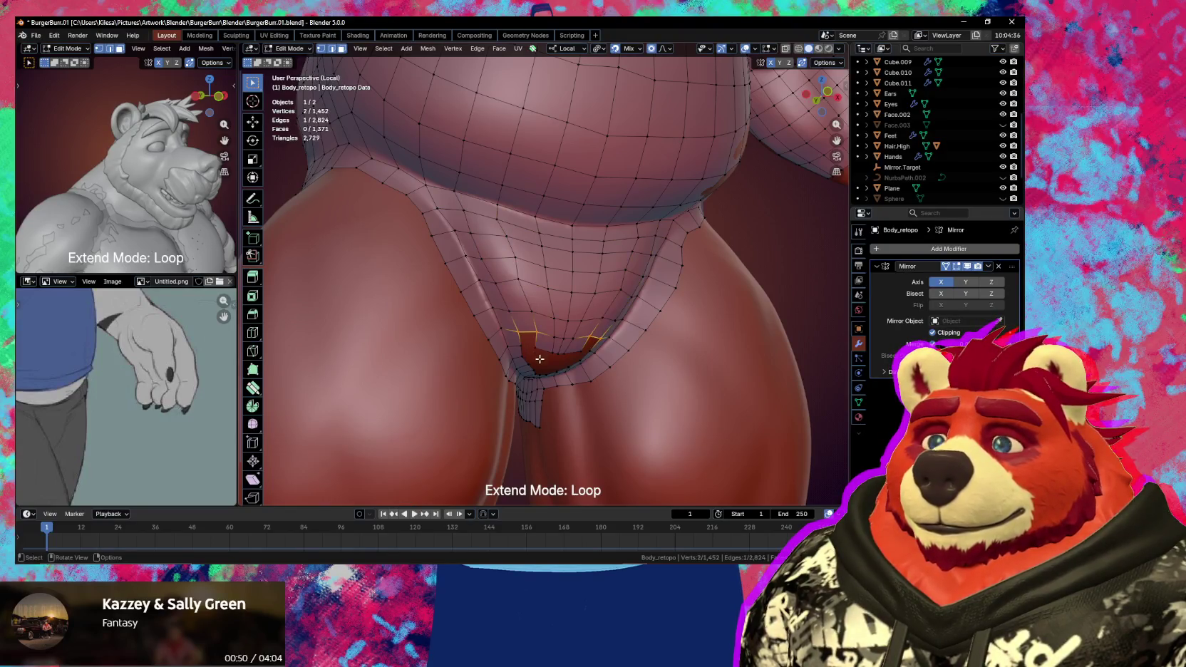
{"action": "mouse_move", "coordinate": [527, 319]}
{"action": "middle_mouse_down"}
{"action": "mouse_move", "coordinate": [544, 326]}
{"action": "mouse_move", "coordinate": [525, 298]}
{"action": "middle_mouse_up"}
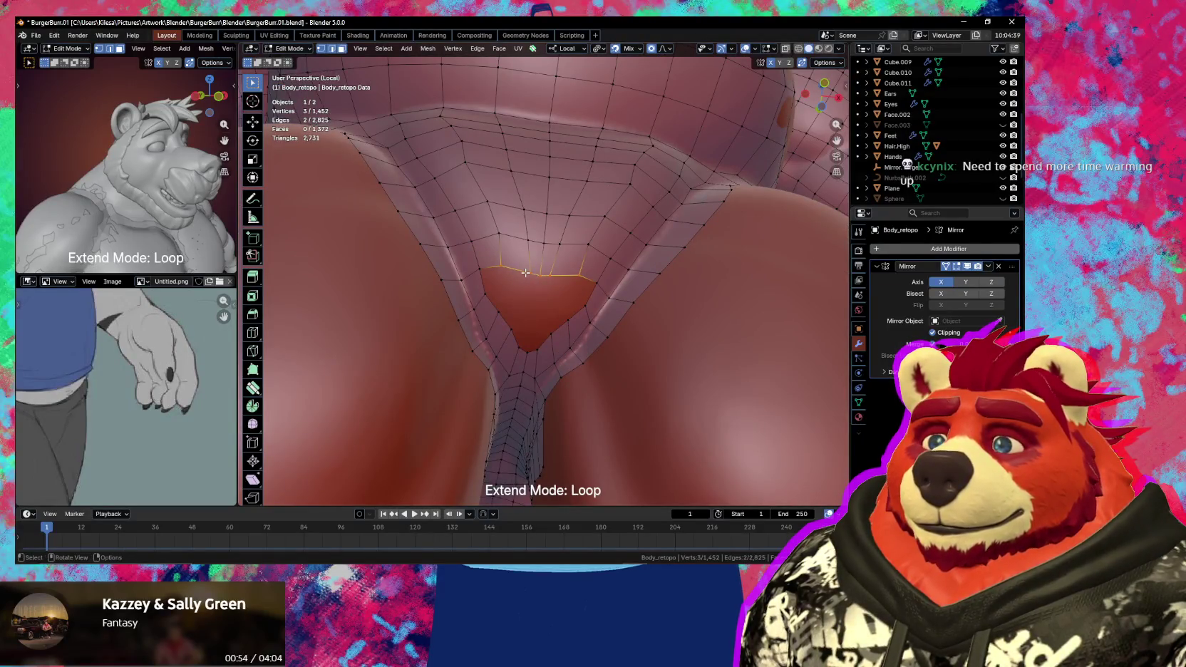
{"action": "left_click", "coordinate": [525, 272]}
{"action": "key", "text": "g"}
{"action": "left_click", "coordinate": [523, 283]}
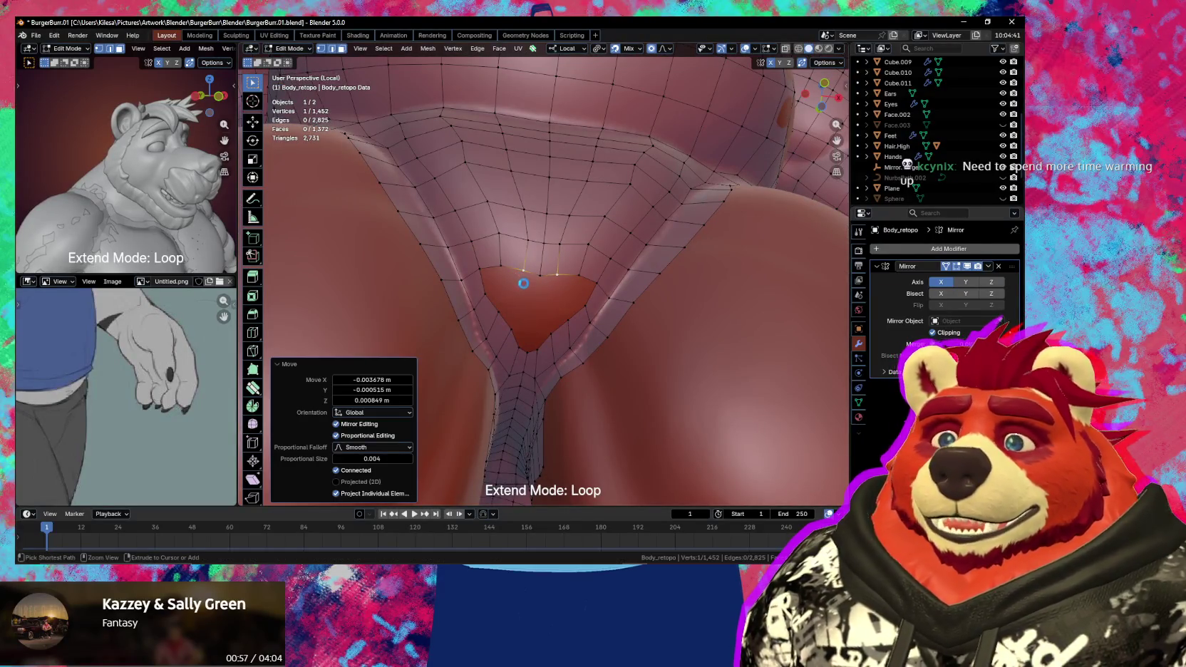
{"action": "key", "text": "ctrl+s"}
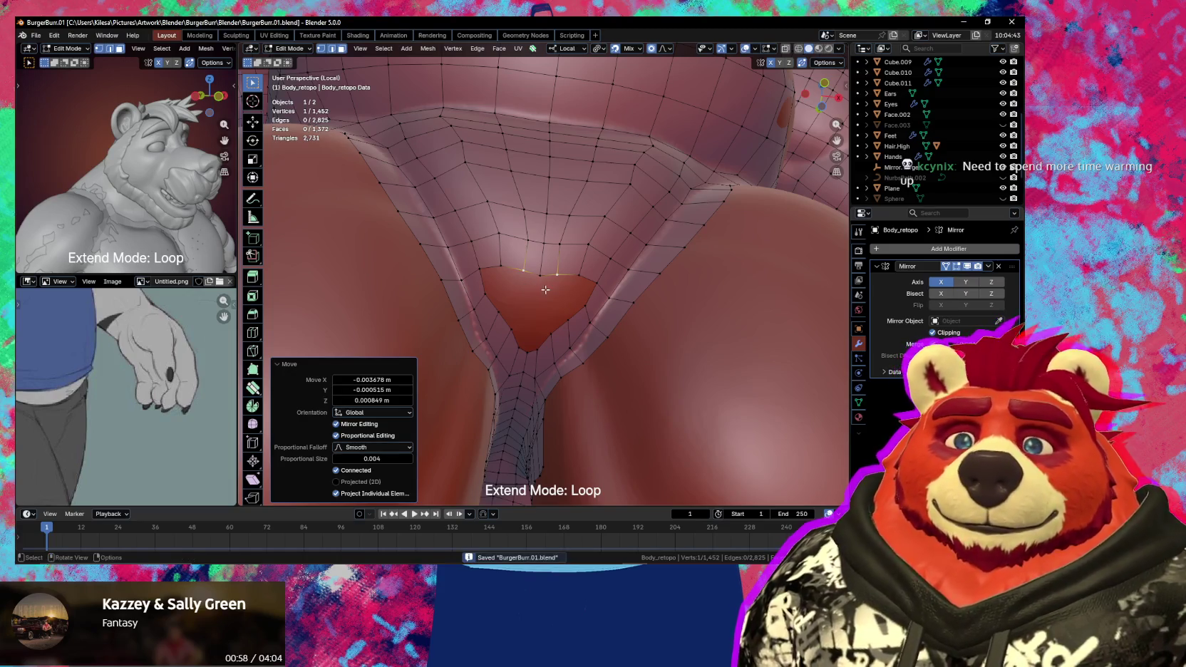
- Undo a trial vertex connection, then add bridging vertices from the rim into the hole
{"action": "middle_click_drag", "start_coordinate": [545, 289], "coordinate": [543, 286]}
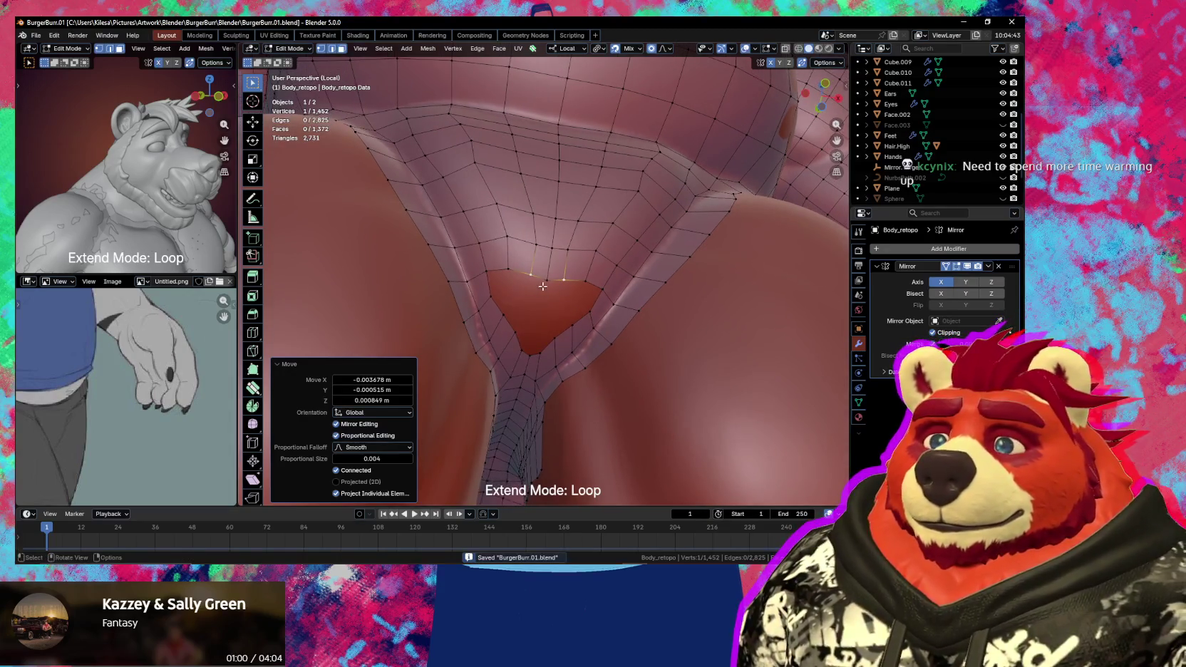
{"action": "left_click", "coordinate": [543, 286], "text": "shift"}
{"action": "key", "text": "j"}
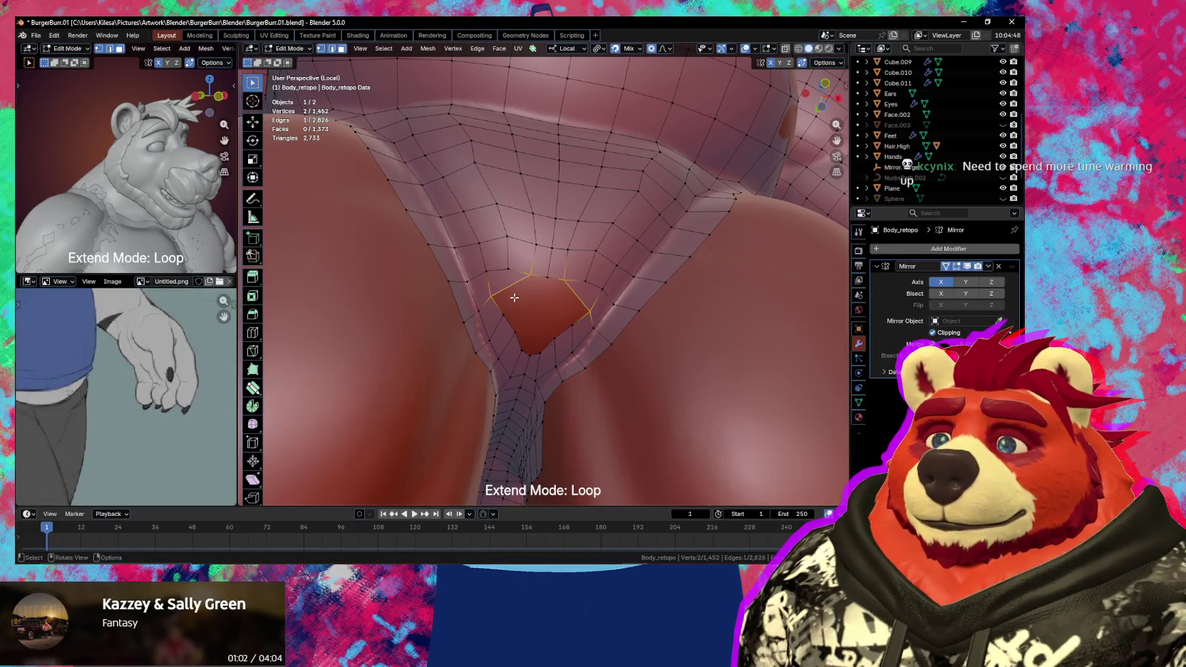
{"action": "key", "text": "ctrl+z"}
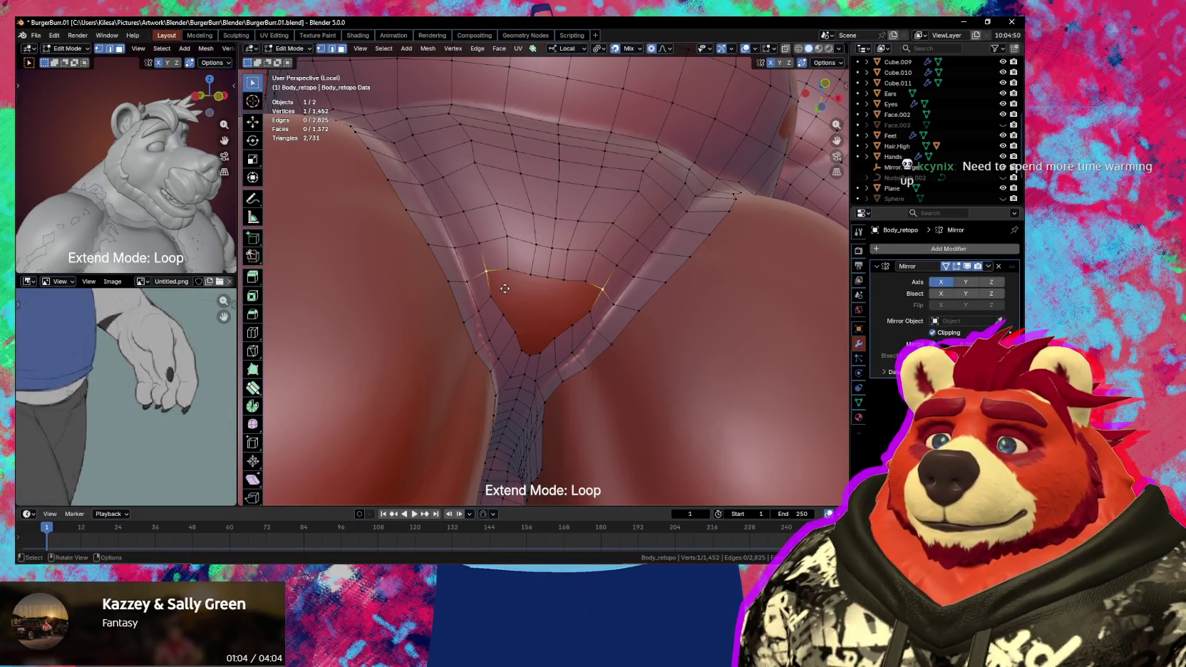
{"action": "right_click", "coordinate": [507, 286], "text": "ctrl"}
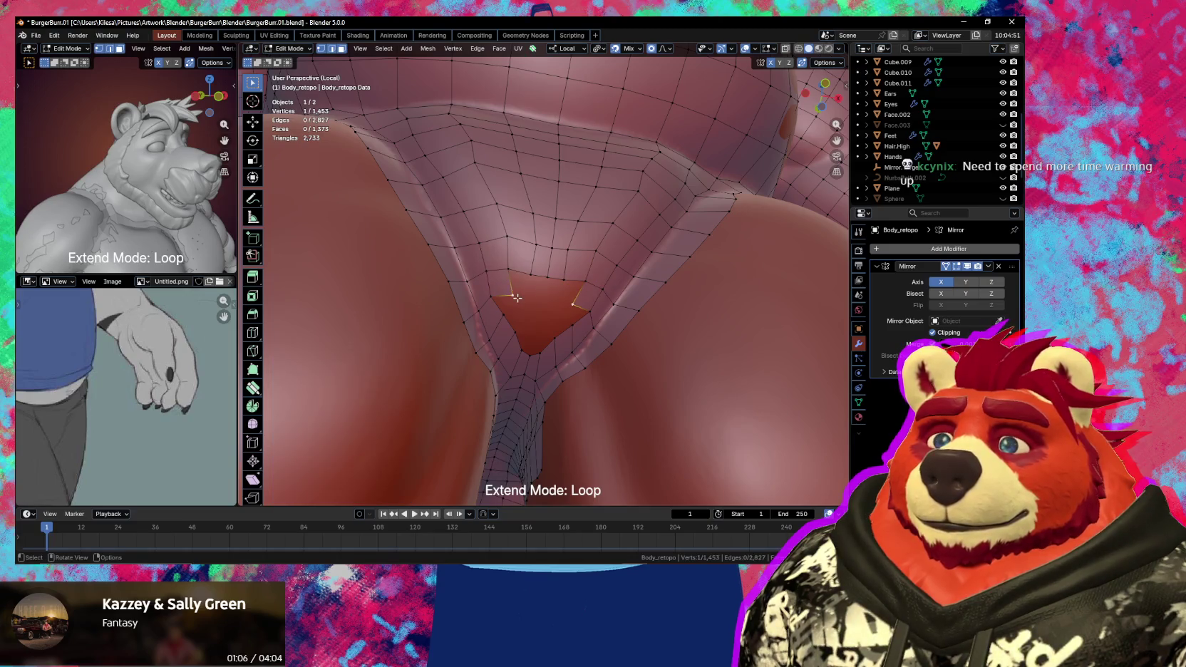
{"action": "right_click", "coordinate": [523, 277], "text": "ctrl"}
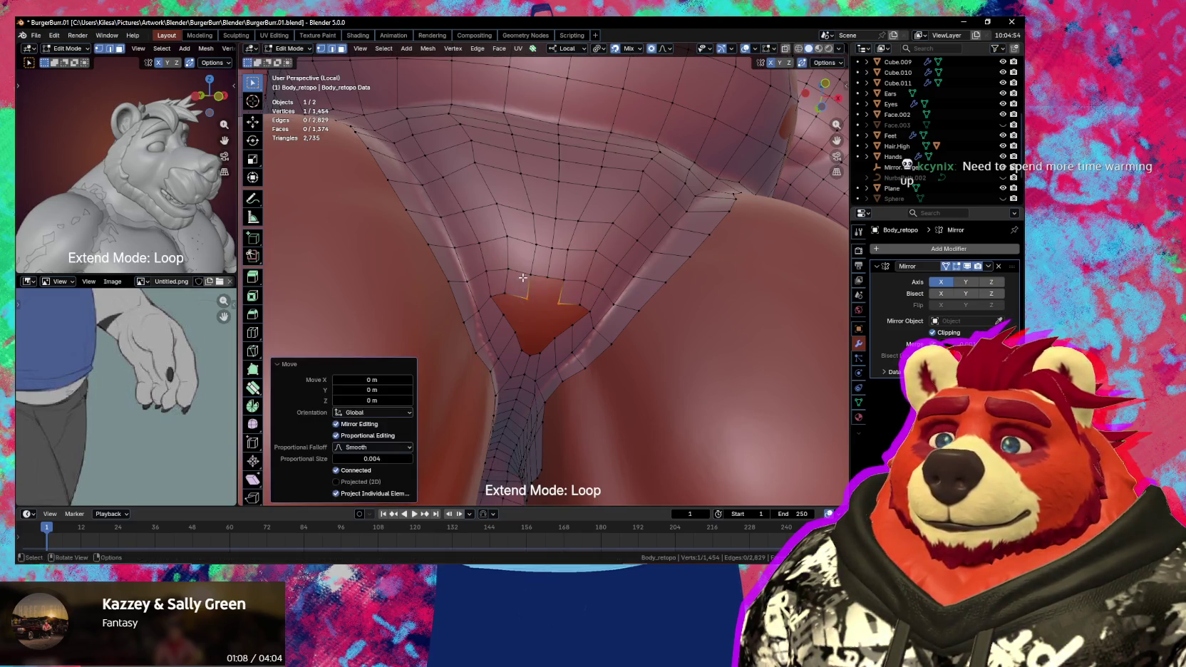
{"action": "right_click", "coordinate": [529, 286], "text": "ctrl"}
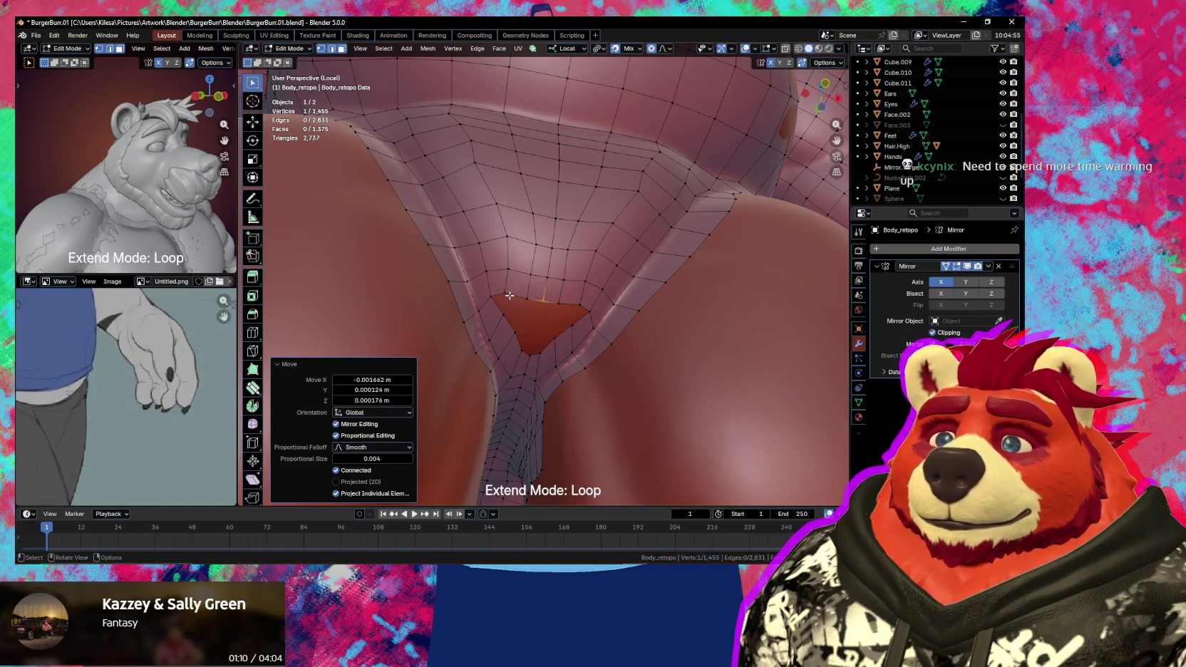
{"action": "key", "text": "g"}
{"action": "left_click", "coordinate": [516, 331]}
{"action": "key", "text": "g"}
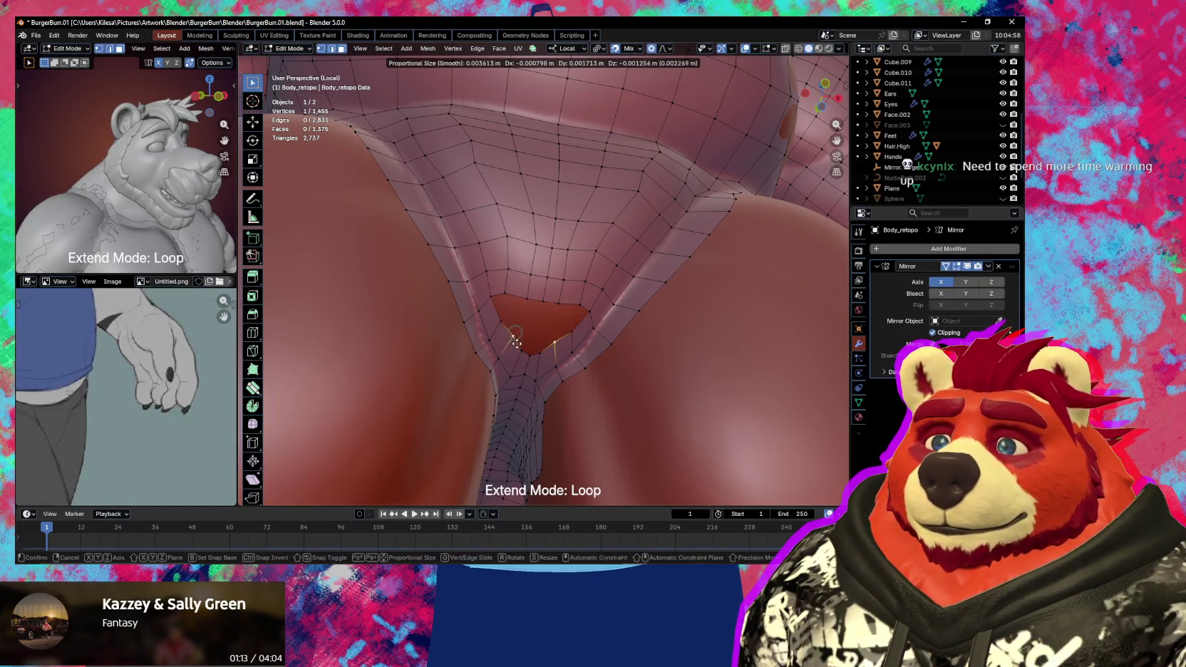
{"action": "left_click", "coordinate": [516, 348]}
- Extend three more vertices across the hole, leaving only a small opening
{"action": "right_click", "coordinate": [491, 303], "text": "ctrl"}
{"action": "key", "text": "g"}
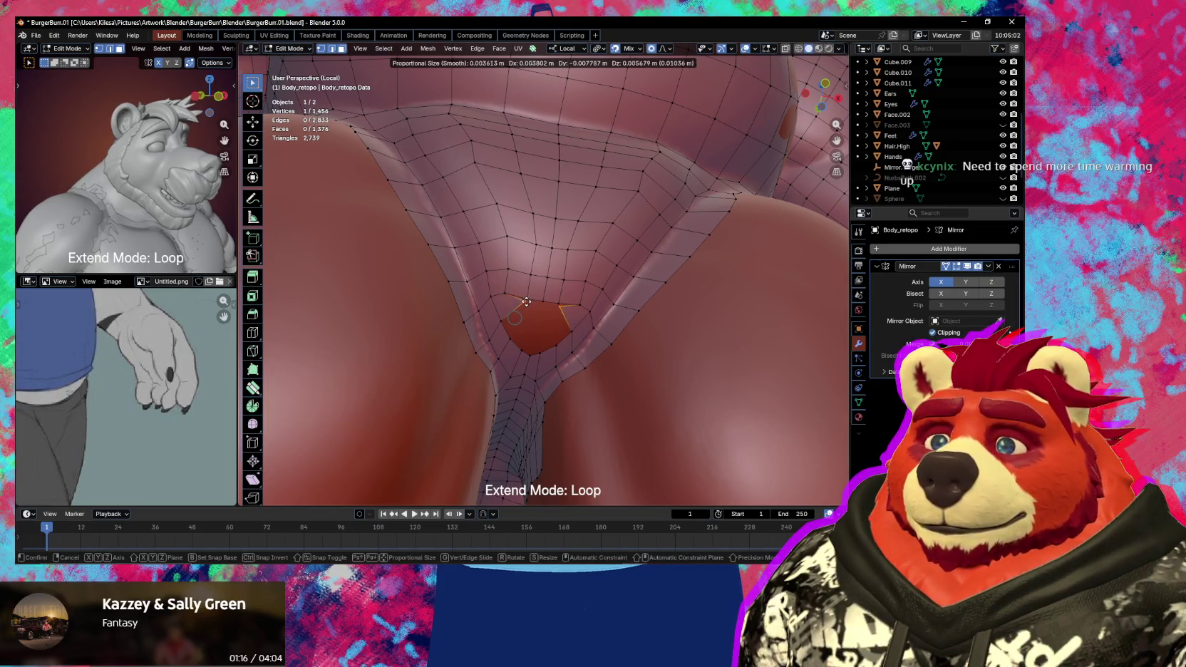
{"action": "left_click", "coordinate": [518, 312]}
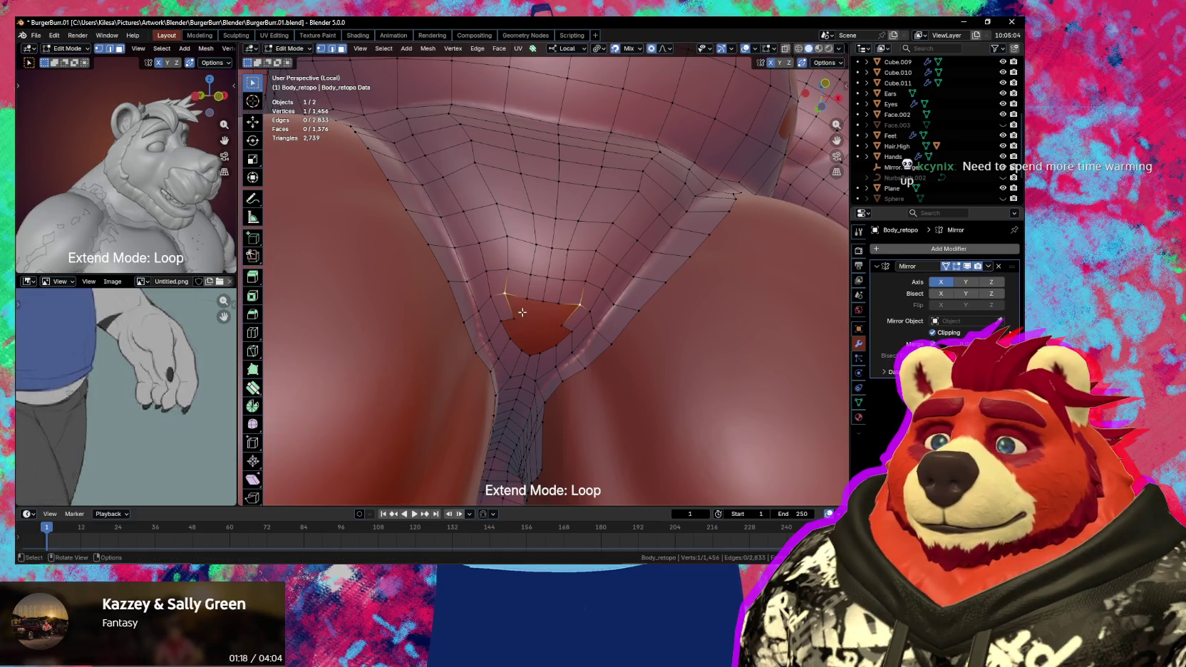
{"action": "right_click", "coordinate": [528, 315], "text": "ctrl"}
{"action": "key", "text": "g"}
{"action": "left_click", "coordinate": [517, 313]}
{"action": "right_click", "coordinate": [525, 312], "text": "ctrl"}
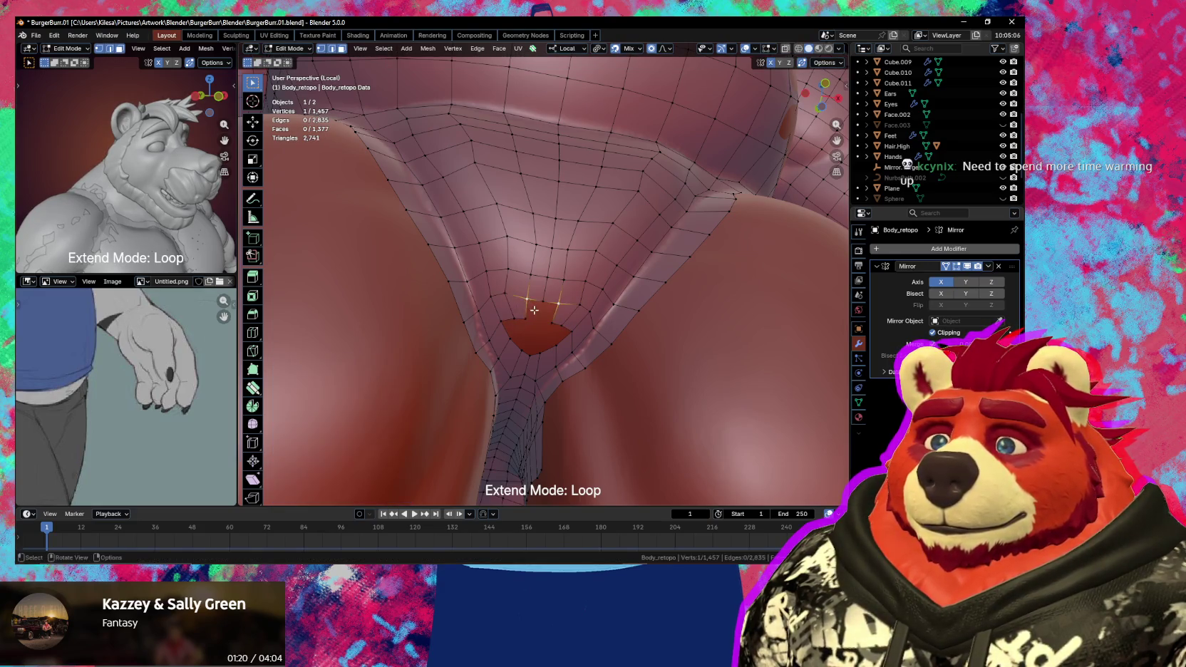
{"action": "key", "text": "g"}
{"action": "left_click", "coordinate": [524, 311]}
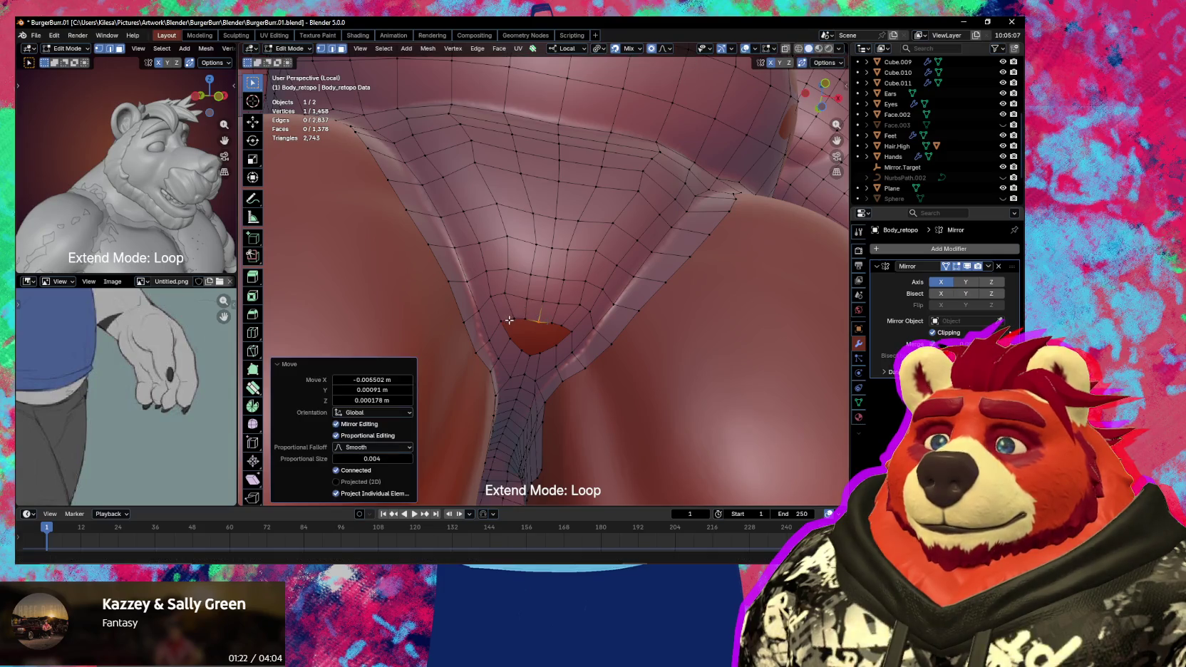
{"action": "left_click", "coordinate": [509, 325], "text": "shift"}
- Try bridging the crotch-hole rim vertices with a new face, then undo that fill
{"action": "key", "text": "f"}
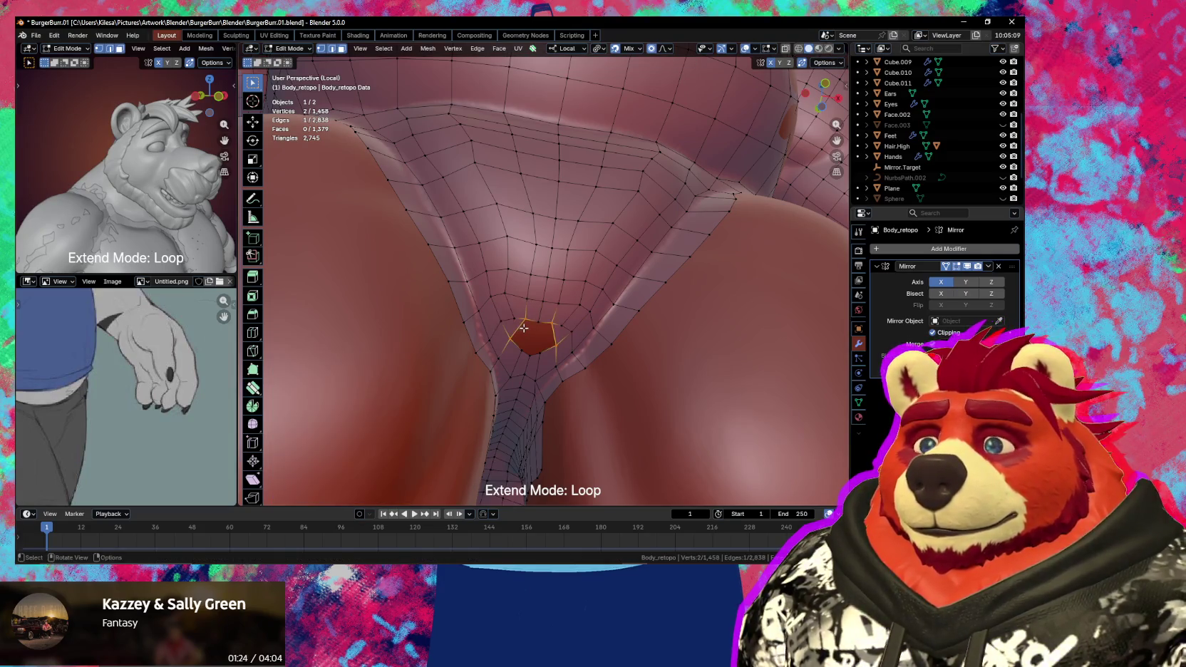
{"action": "left_click", "coordinate": [517, 318]}
{"action": "key", "text": "g"}
{"action": "left_click", "coordinate": [515, 309]}
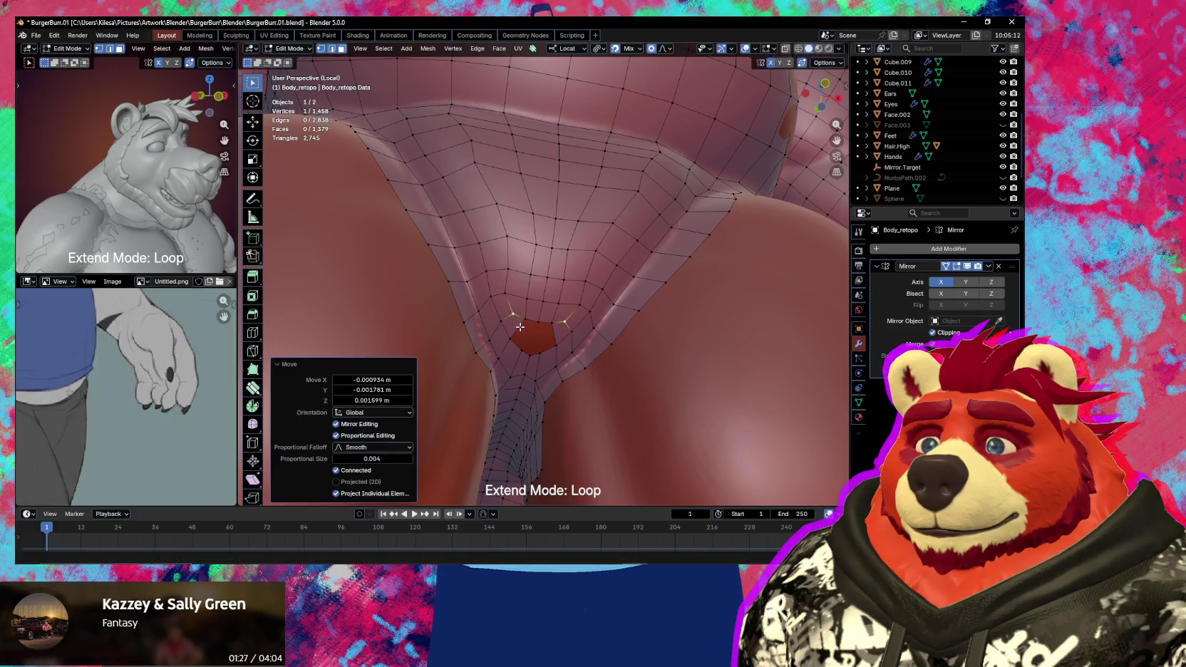
{"action": "key", "text": "f"}
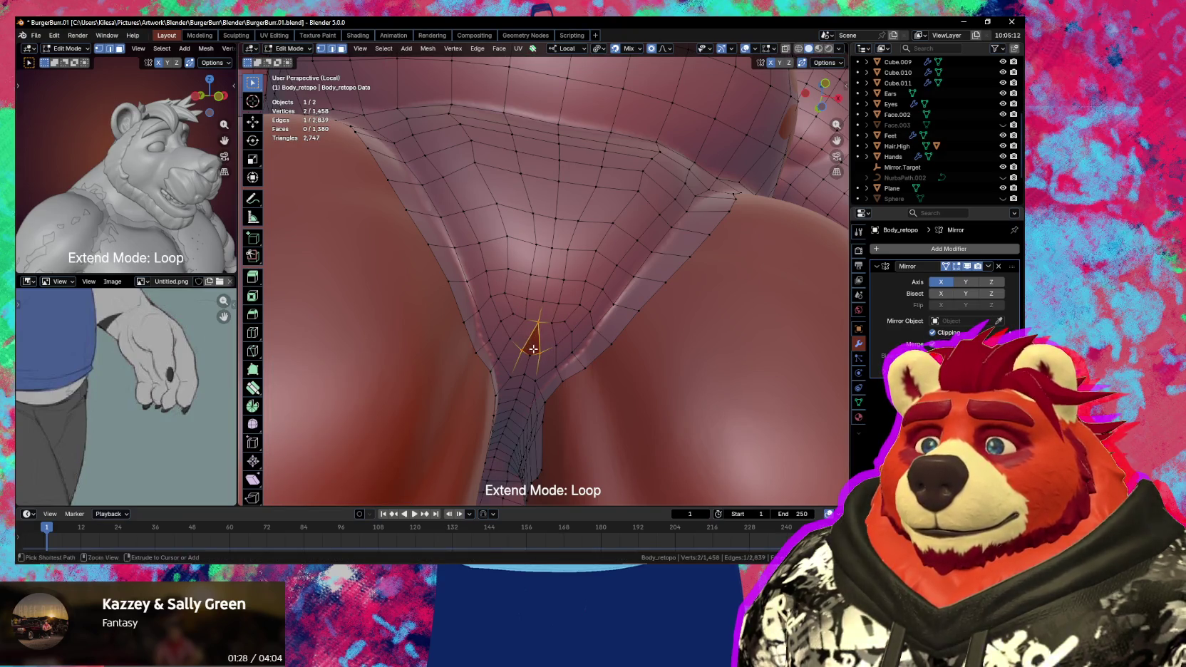
{"action": "key", "text": "ctrl+z"}
- Reposition a rim vertex beside the crotch hole and merge the neighbouring faces into one
{"action": "left_click", "coordinate": [526, 338]}
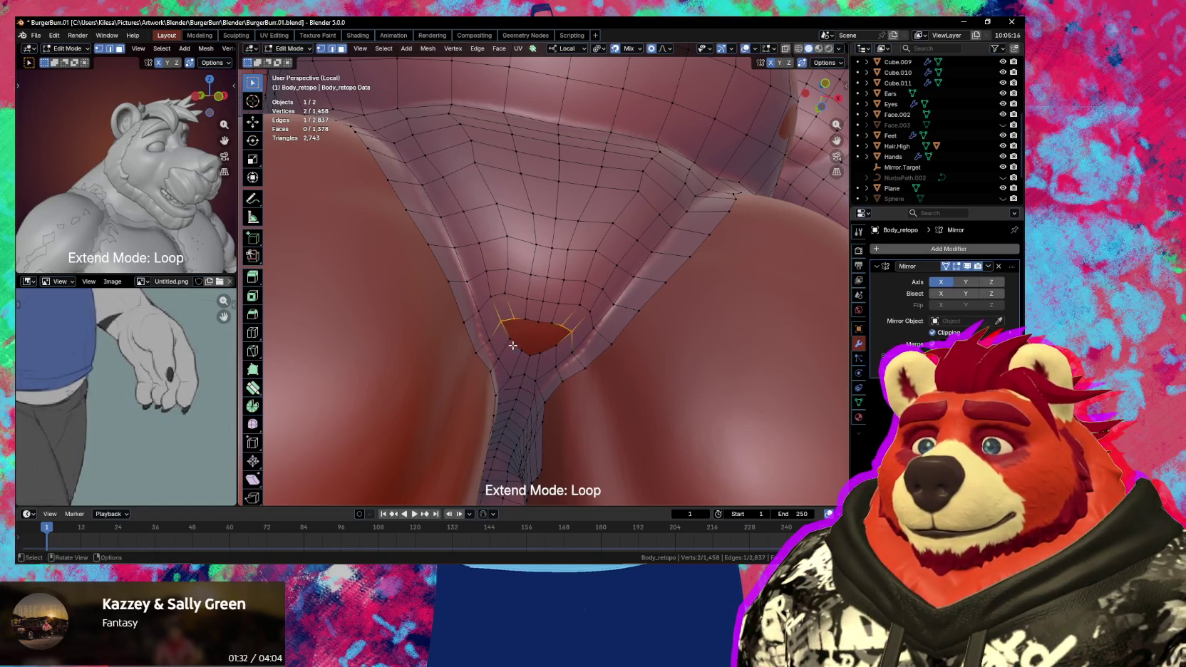
{"action": "key", "text": "g"}
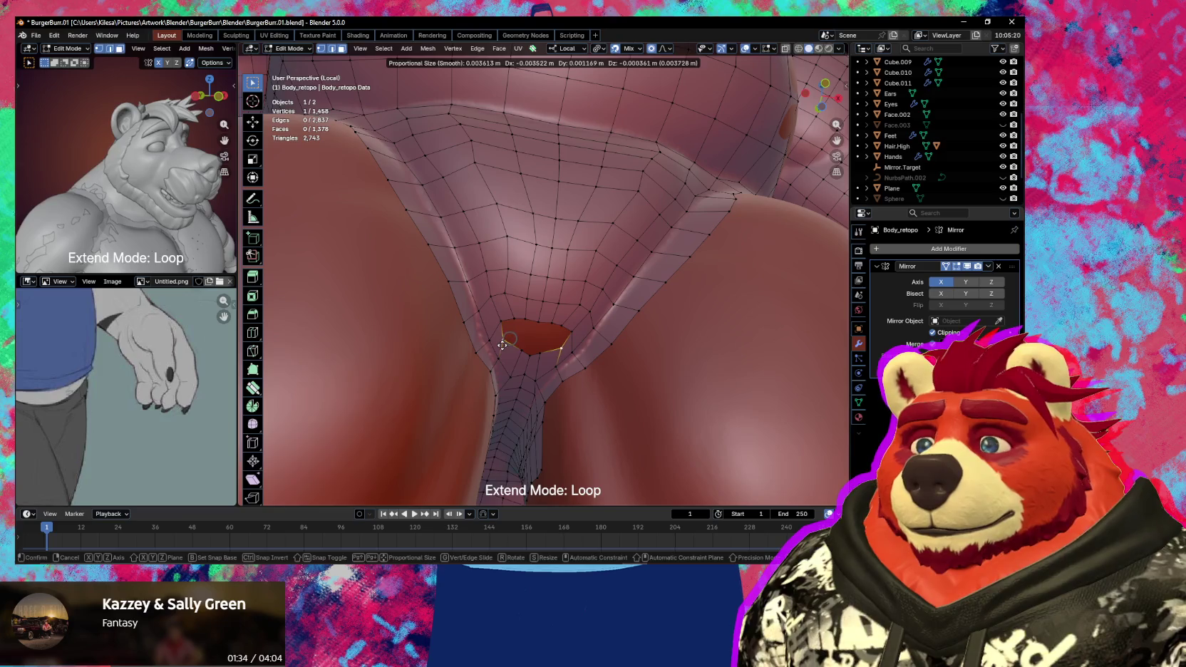
{"action": "left_click", "coordinate": [503, 344]}
{"action": "key", "text": "g"}
{"action": "left_click", "coordinate": [503, 338]}
{"action": "left_click", "coordinate": [503, 333], "text": "shift"}
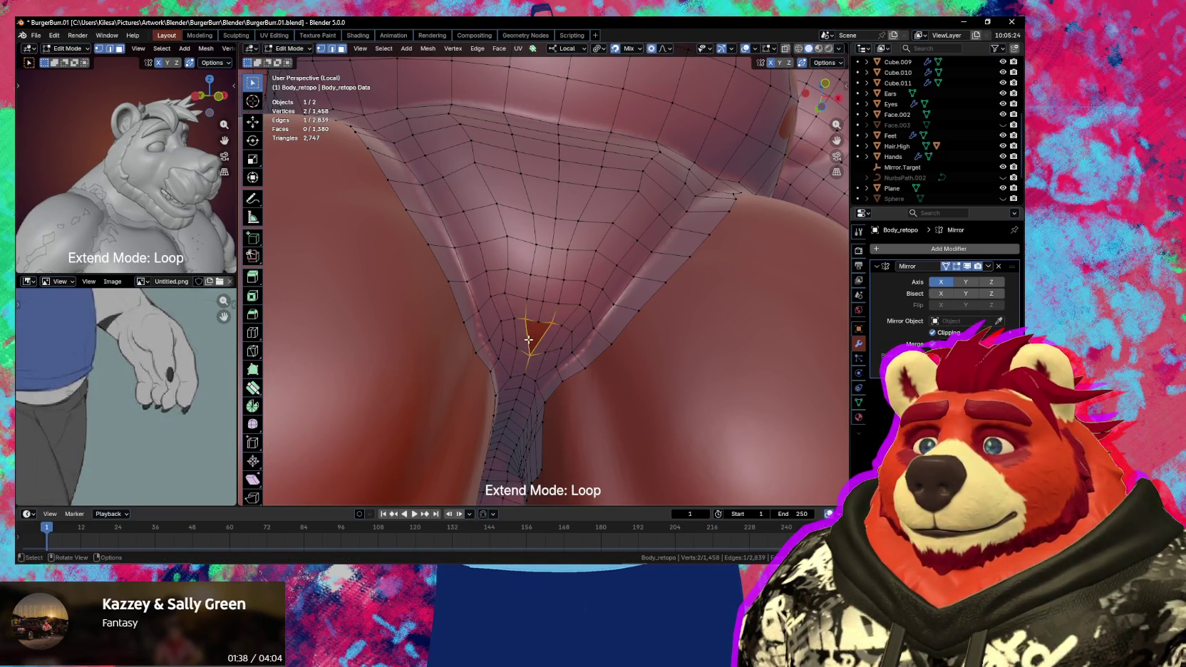
{"action": "key", "text": "ctrl+x"}
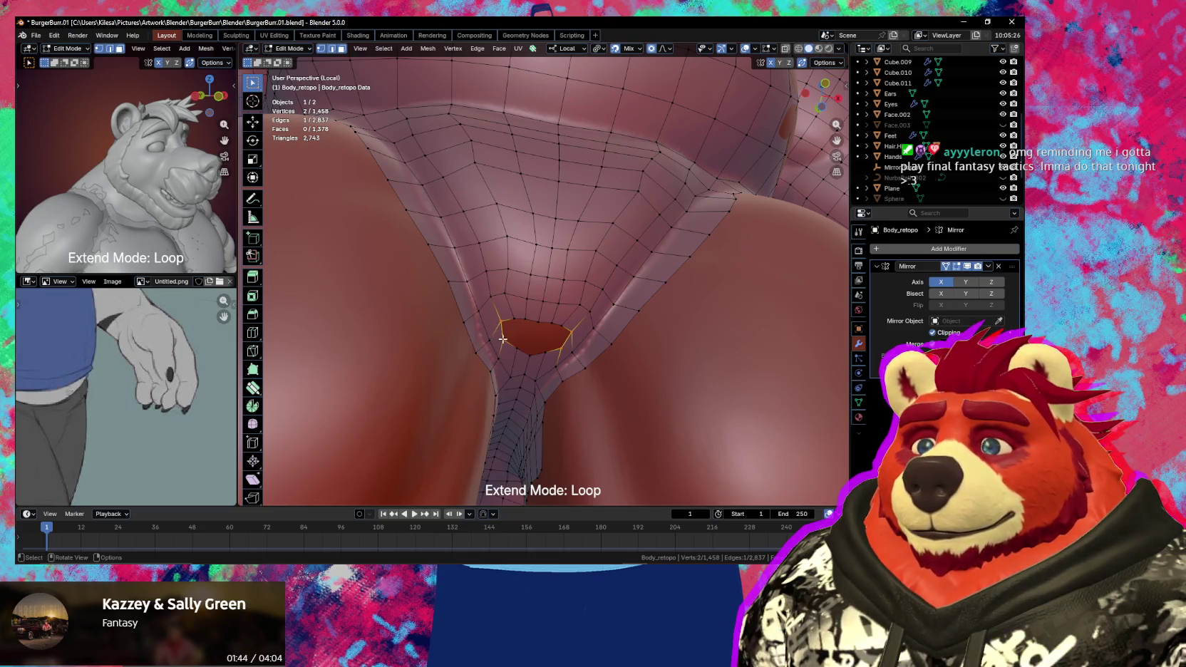
- Add two new vertices at the hole's edge so a face partly fills the gap
{"action": "key", "text": "alt+d"}
{"action": "left_click", "coordinate": [522, 323]}
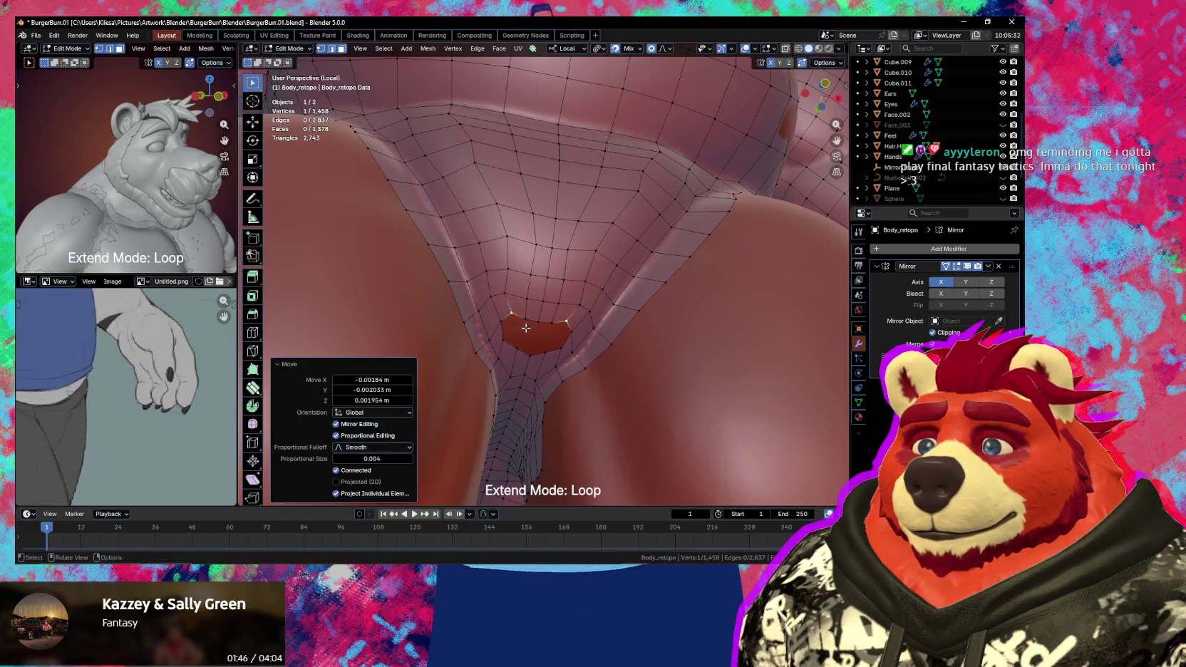
{"action": "key", "text": "g"}
{"action": "left_click", "coordinate": [527, 320]}
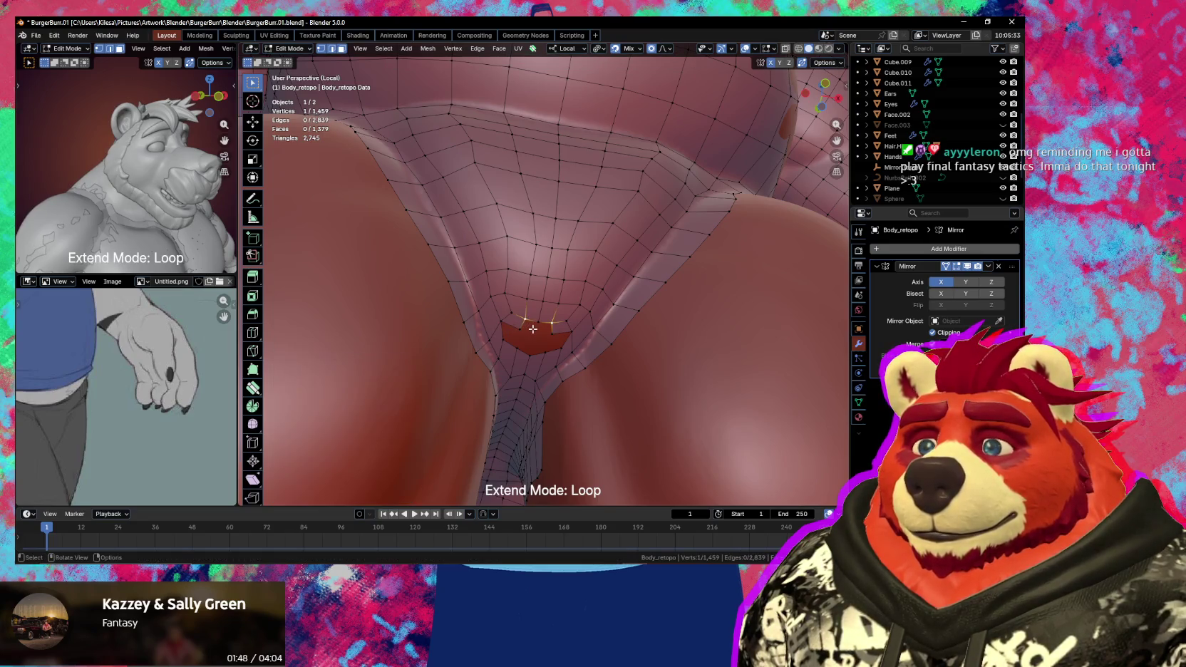
{"action": "key", "text": "alt+d"}
{"action": "left_click", "coordinate": [506, 330]}
{"action": "left_click", "coordinate": [504, 332], "text": "shift"}
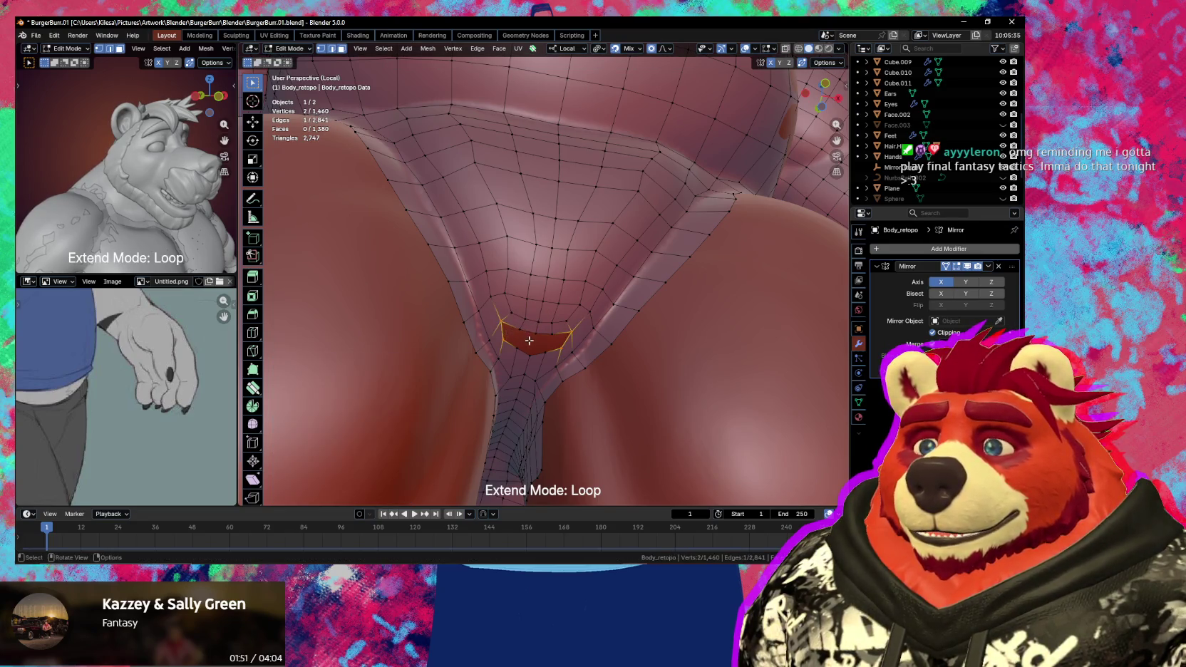
- View the groin from the front and briefly switch to Sculpt mode before returning to Edit mode
{"action": "scroll", "coordinate": [541, 343], "scroll_direction": "down", "scroll_amount": 5}
{"action": "middle_click_drag", "start_coordinate": [541, 343], "coordinate": [563, 335]}
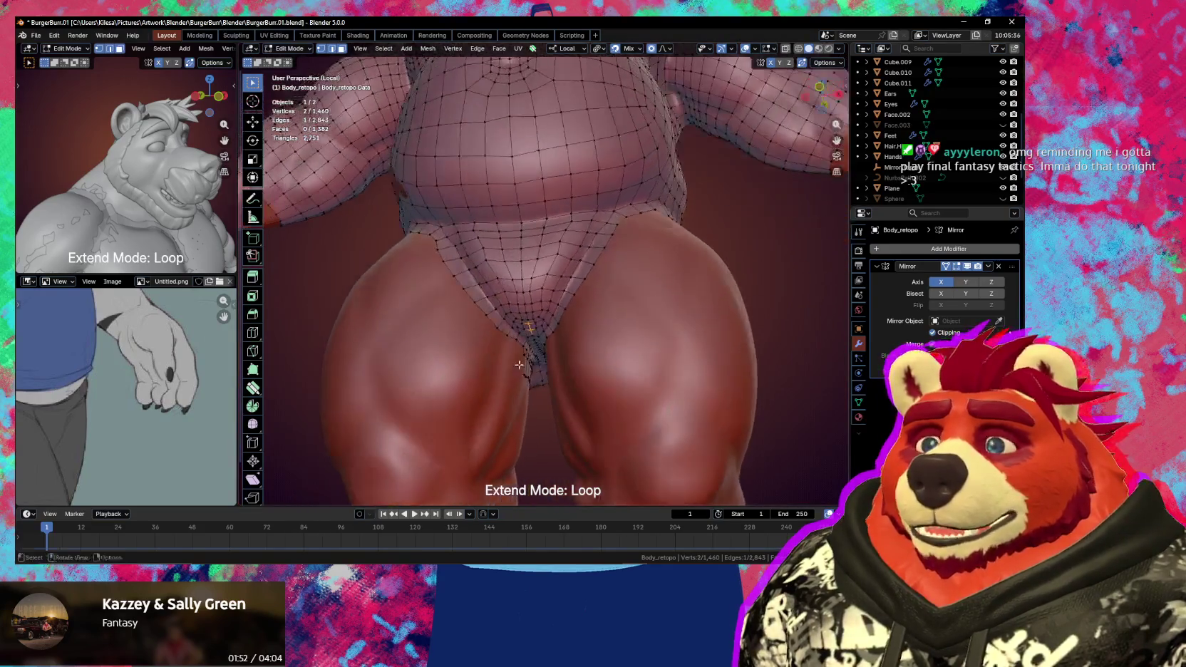
{"action": "scroll", "coordinate": [576, 330], "scroll_direction": "up", "scroll_amount": 3}
{"action": "key", "text": "ctrl+Tab"}
{"action": "left_click", "coordinate": [572, 343]}
{"action": "key", "text": "ctrl+Tab"}
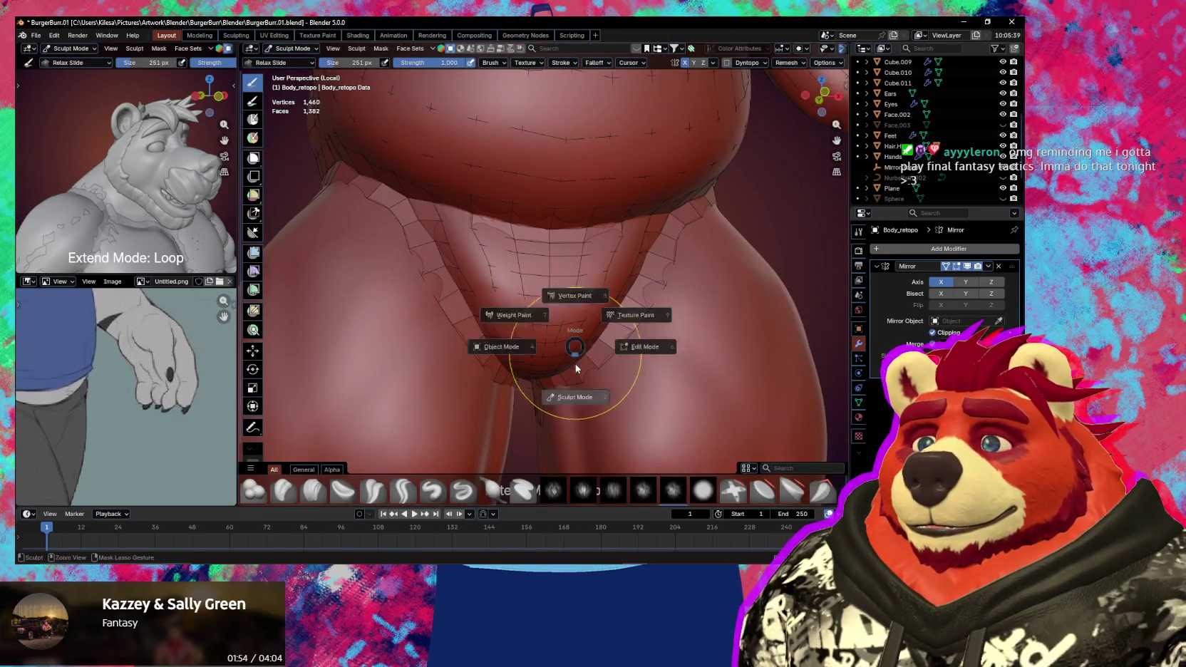
{"action": "key", "text": "Escape"}
{"action": "key", "text": "Tab"}
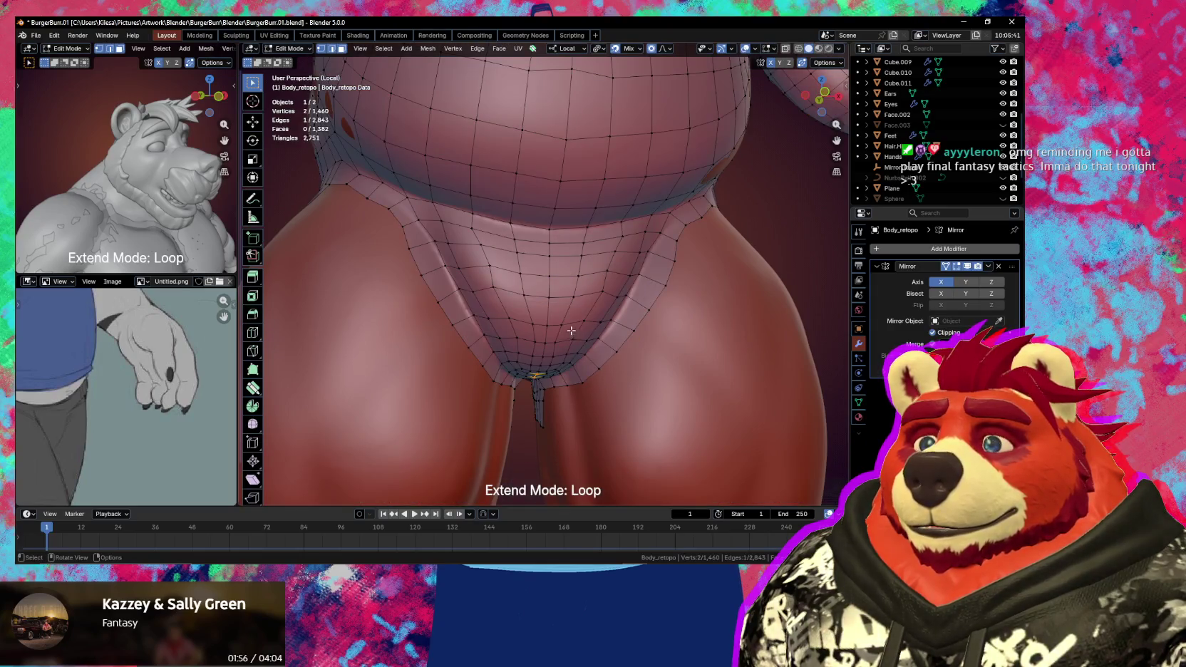
- Relax the groin vertices with Smooth Vertices, then shrink the smoothing brush
{"action": "key", "text": "shift+s"}
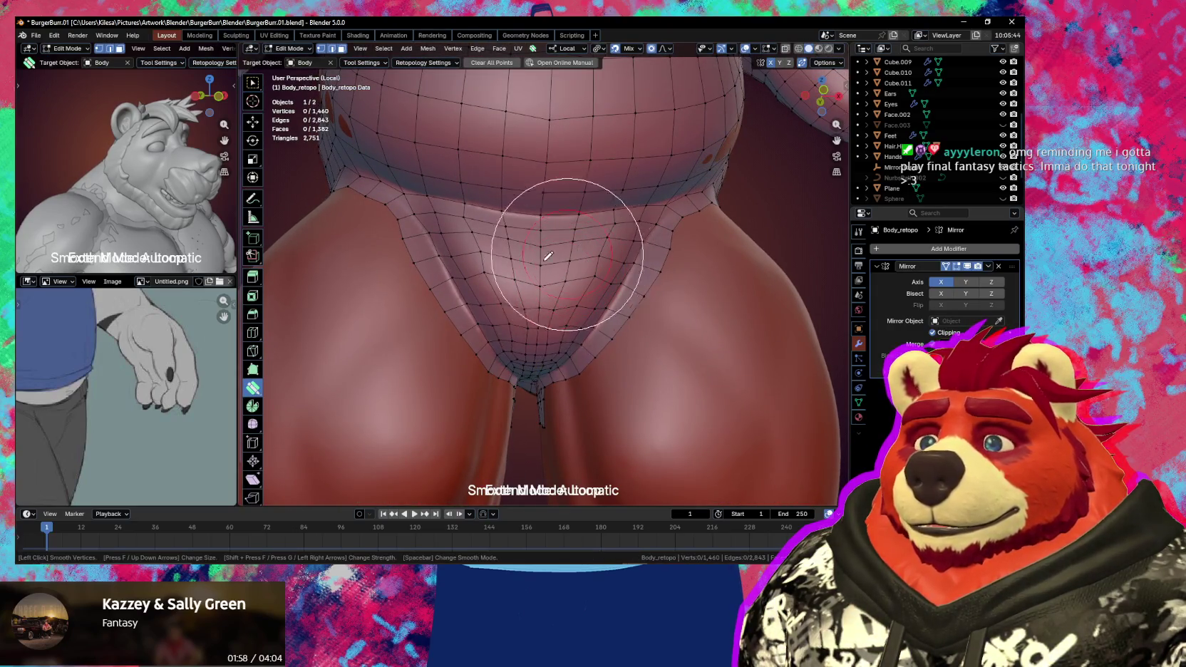
{"action": "left_click_drag", "start_coordinate": [548, 255], "coordinate": [454, 262]}
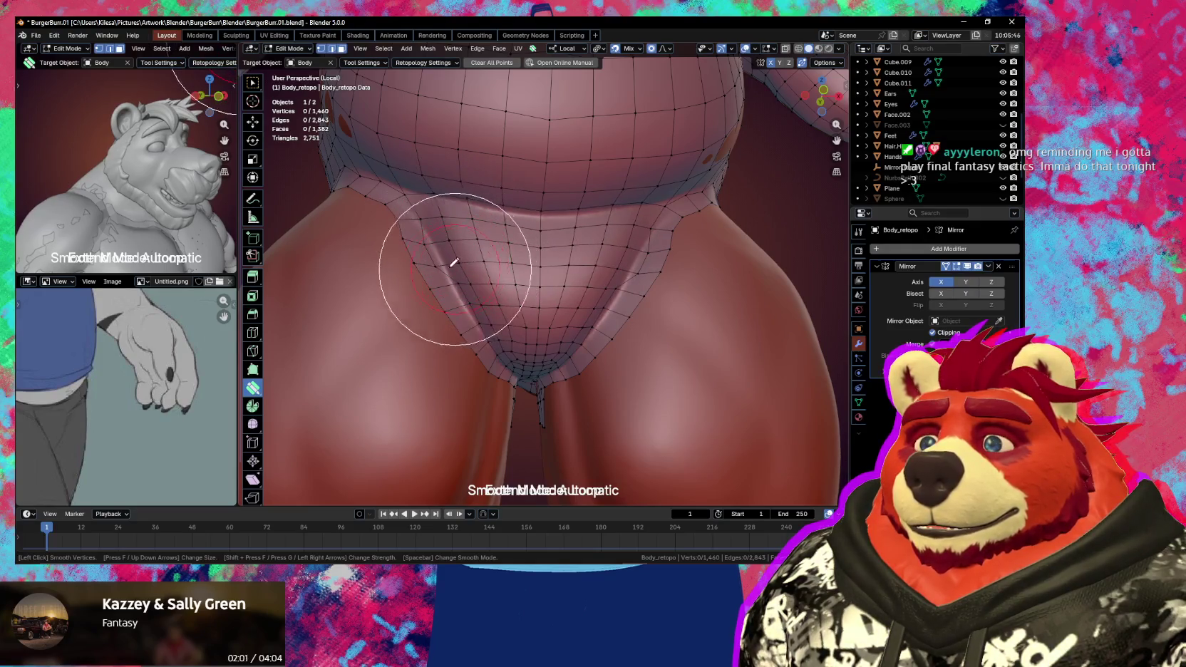
{"action": "key", "text": "Escape"}
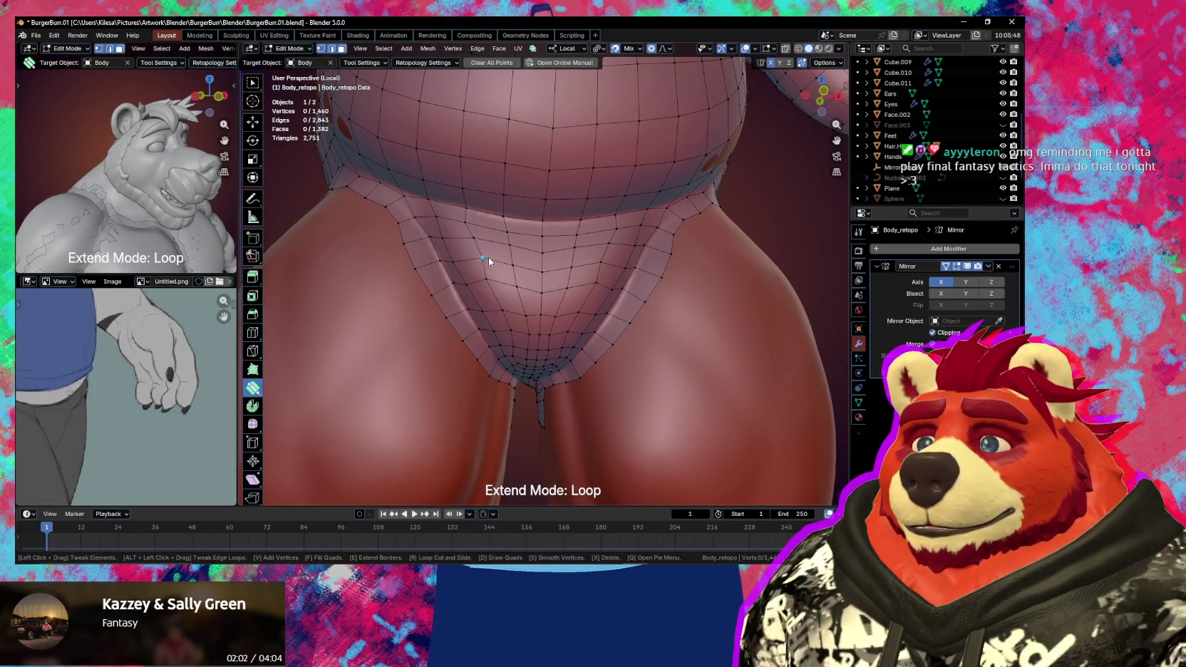
{"action": "key", "text": "shift+s"}
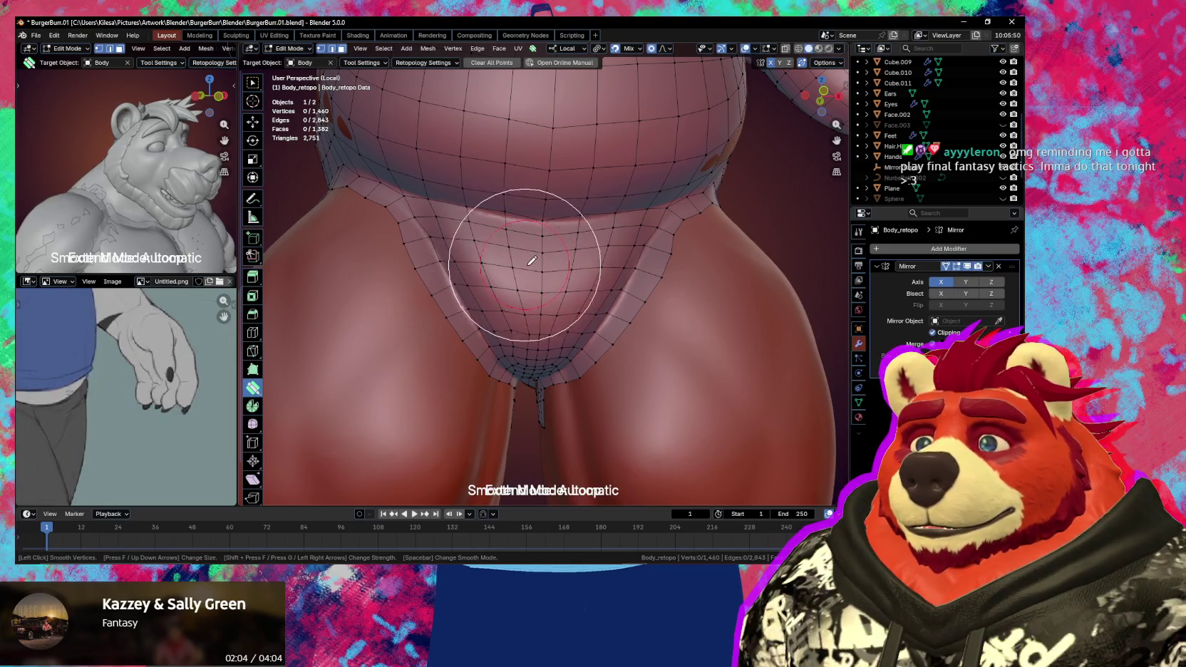
{"action": "key", "text": "Down"}
{"action": "key", "text": "Down"}
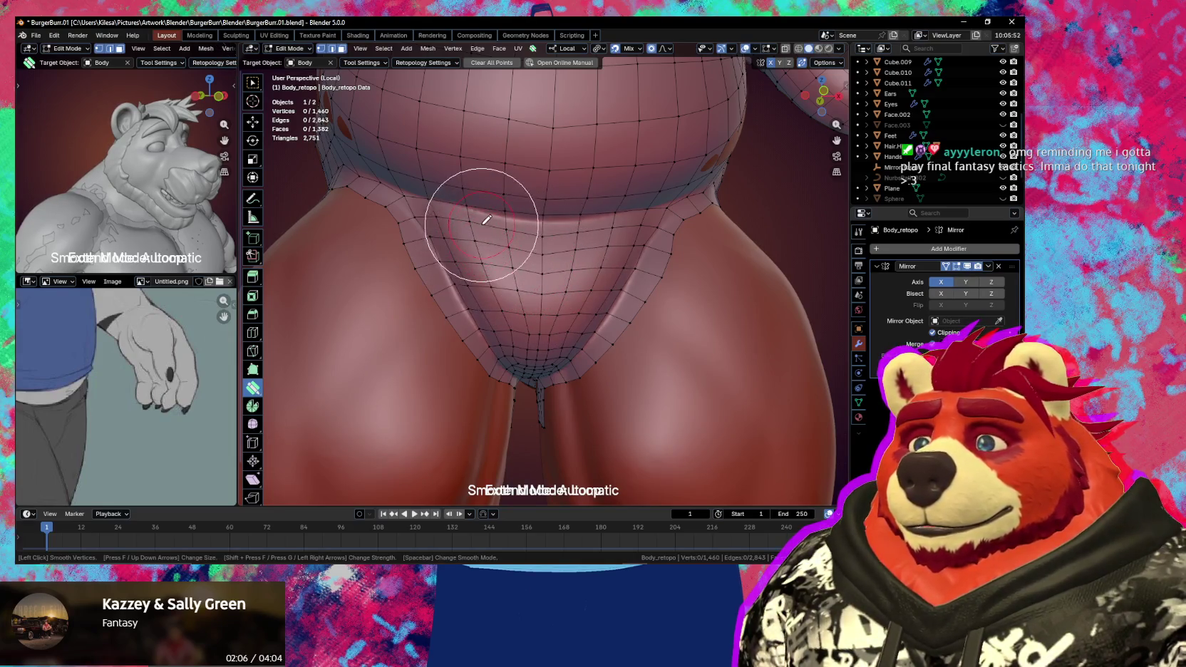
- Nudge a belly-crease vertex on the hip using smooth proportional falloff
{"action": "middle_click_drag", "start_coordinate": [507, 236], "coordinate": [542, 209]}
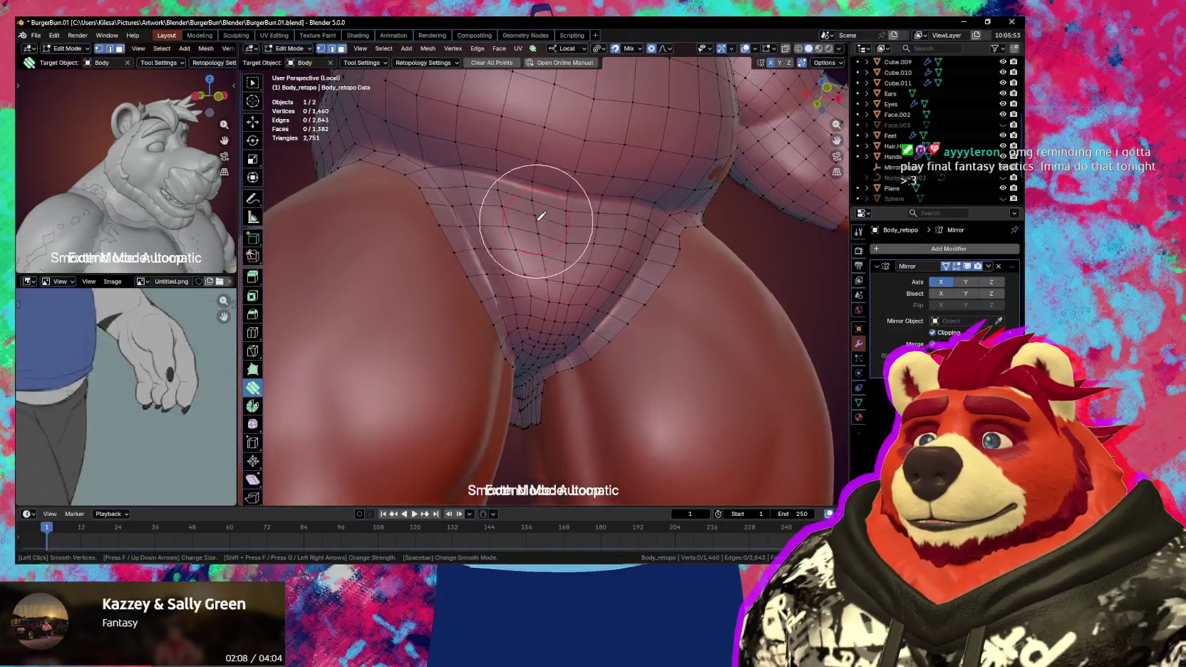
{"action": "key", "text": "space"}
{"action": "mouse_move", "coordinate": [489, 158]}
{"action": "middle_mouse_down"}
{"action": "mouse_move", "coordinate": [524, 244]}
{"action": "mouse_move", "coordinate": [524, 291]}
{"action": "middle_mouse_up"}
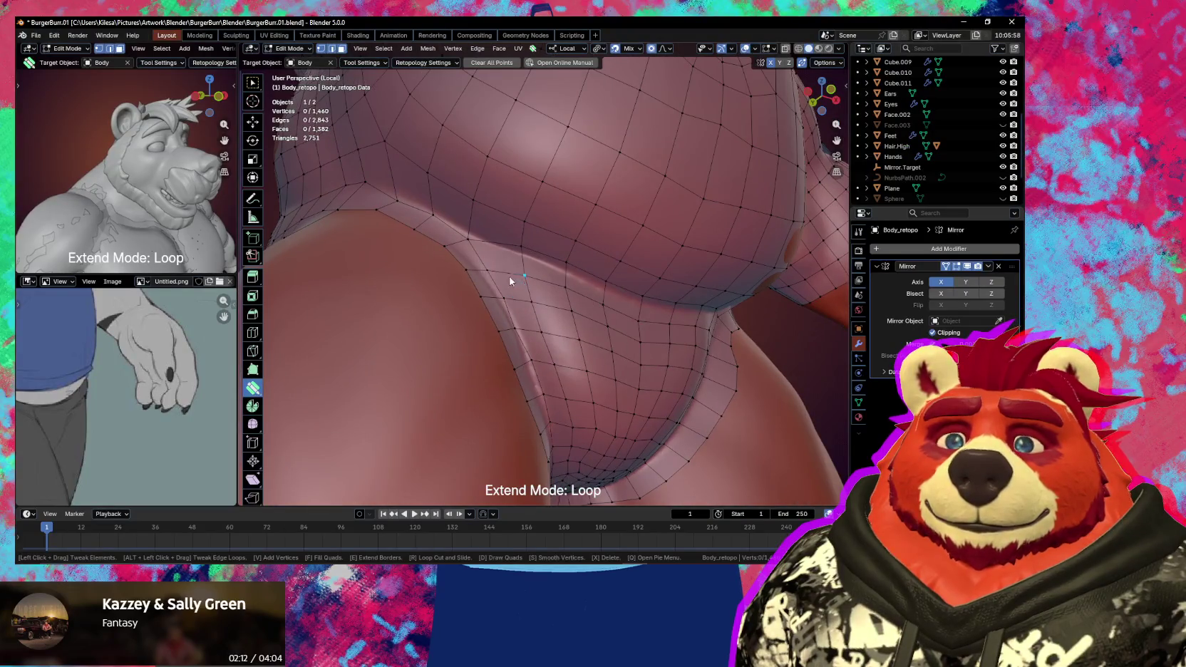
{"action": "left_click_drag", "start_coordinate": [471, 235], "coordinate": [520, 258]}
- Move the selected hip vertex several times to fit the hip crease
{"action": "key", "text": "g"}
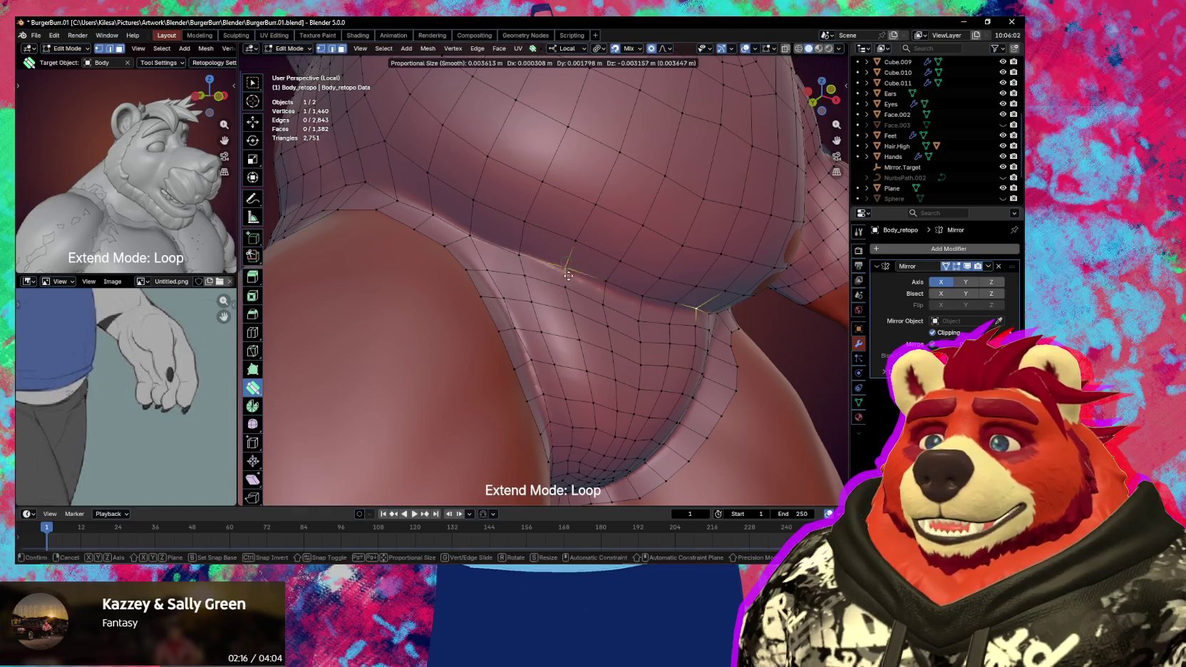
{"action": "left_click", "coordinate": [601, 283]}
{"action": "key", "text": "g"}
{"action": "left_click", "coordinate": [642, 299]}
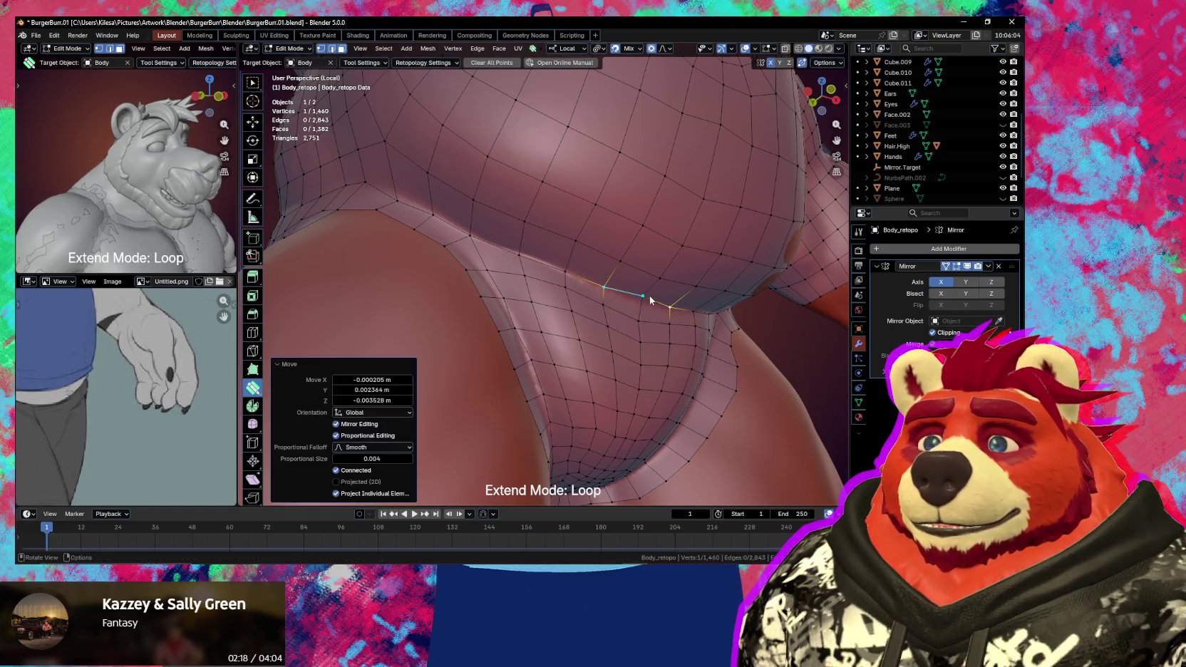
{"action": "key", "text": "g"}
{"action": "left_click", "coordinate": [639, 305]}
{"action": "mouse_move", "coordinate": [572, 310]}
{"action": "middle_mouse_down"}
{"action": "mouse_move", "coordinate": [572, 331]}
{"action": "mouse_move", "coordinate": [509, 271]}
{"action": "middle_mouse_up"}
- Fine-tune the hip vertex position from a second viewing angle
{"action": "key", "text": "g"}
{"action": "left_click", "coordinate": [492, 240]}
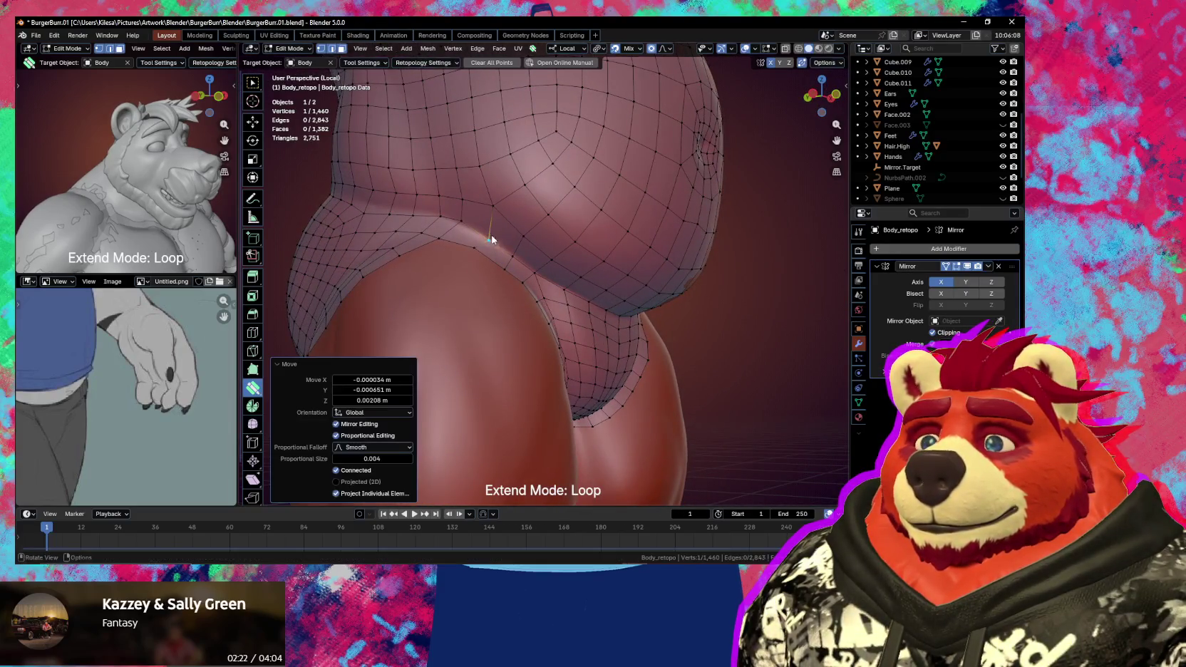
{"action": "key", "text": "g"}
{"action": "left_click", "coordinate": [469, 232]}
{"action": "mouse_move", "coordinate": [471, 233]}
{"action": "middle_mouse_down"}
{"action": "mouse_move", "coordinate": [503, 273]}
{"action": "mouse_move", "coordinate": [498, 297]}
{"action": "mouse_move", "coordinate": [382, 298]}
{"action": "middle_mouse_up"}
{"action": "key", "text": "g"}
{"action": "left_click", "coordinate": [500, 293]}
{"action": "scroll", "coordinate": [500, 293], "scroll_direction": "down", "scroll_amount": 3}
{"action": "scroll", "coordinate": [383, 299], "scroll_direction": "up", "scroll_amount": 4}
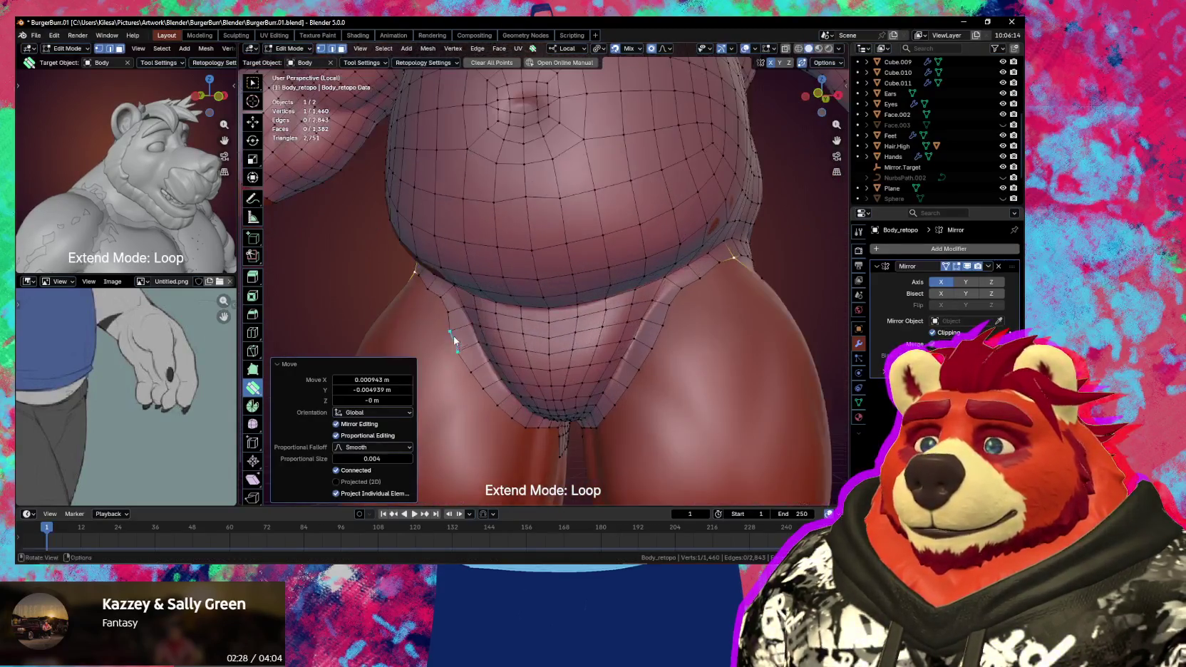
- Move a pair of hip-line vertices down along the crease onto the thigh surface
{"action": "left_click", "coordinate": [455, 342], "text": "shift"}
{"action": "key", "text": "g"}
{"action": "left_click", "coordinate": [470, 364]}
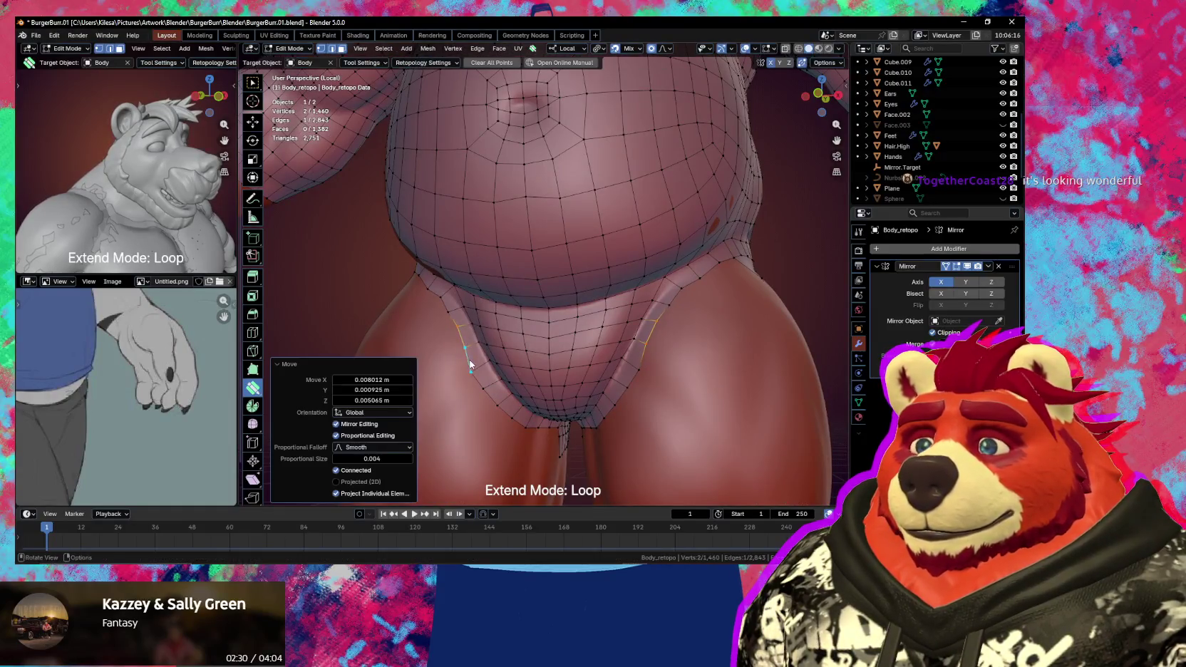
{"action": "key", "text": "g"}
{"action": "left_click", "coordinate": [489, 390]}
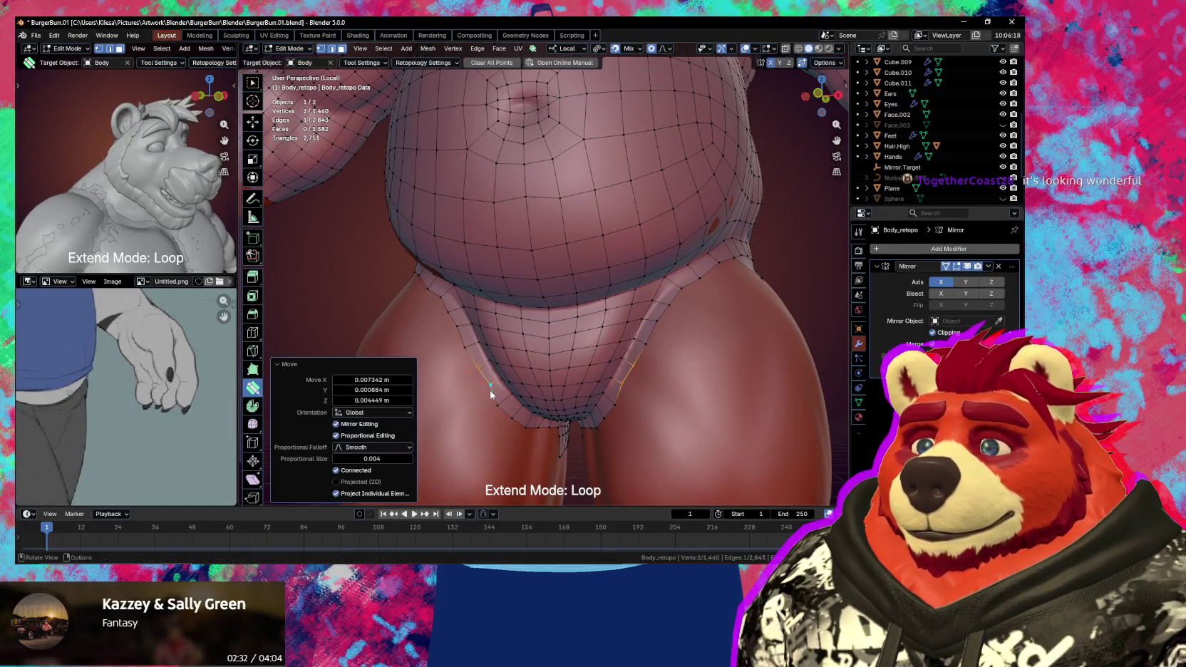
{"action": "key", "text": "g"}
{"action": "left_click", "coordinate": [508, 403]}
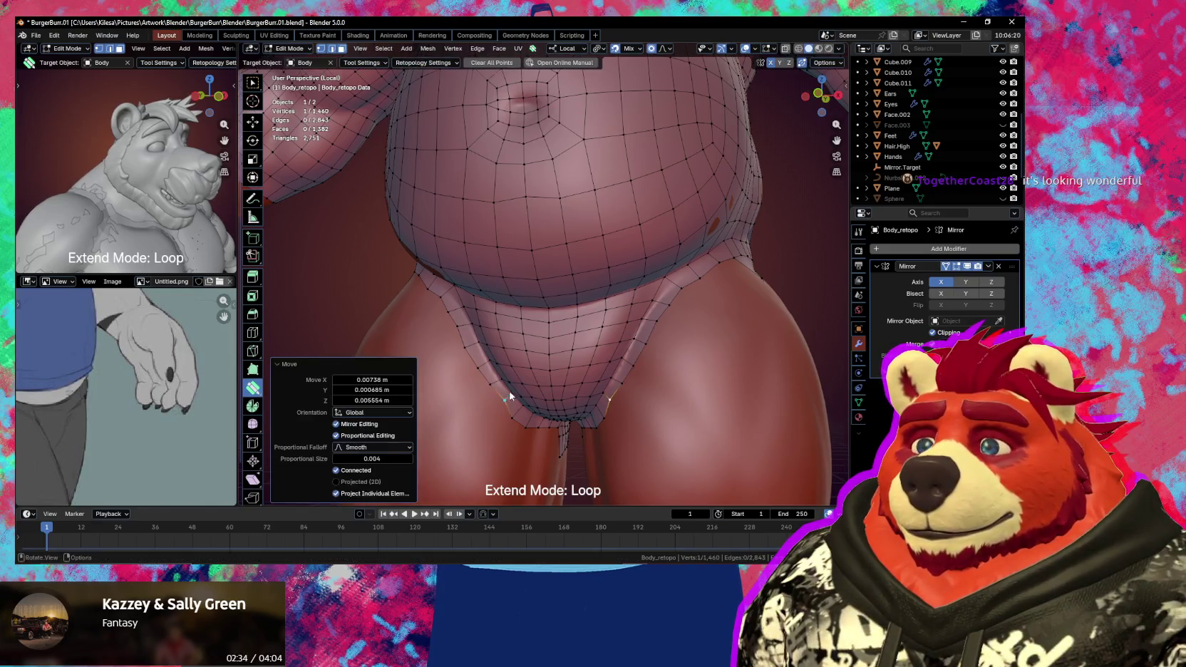
{"action": "mouse_move", "coordinate": [511, 393]}
{"action": "middle_mouse_down"}
{"action": "mouse_move", "coordinate": [518, 364]}
{"action": "mouse_move", "coordinate": [510, 376]}
{"action": "mouse_move", "coordinate": [526, 372]}
{"action": "mouse_move", "coordinate": [506, 358]}
{"action": "middle_mouse_up"}
{"action": "key", "text": "g"}
{"action": "left_click", "coordinate": [513, 378]}
{"action": "key", "text": "g"}
{"action": "left_click", "coordinate": [526, 372]}
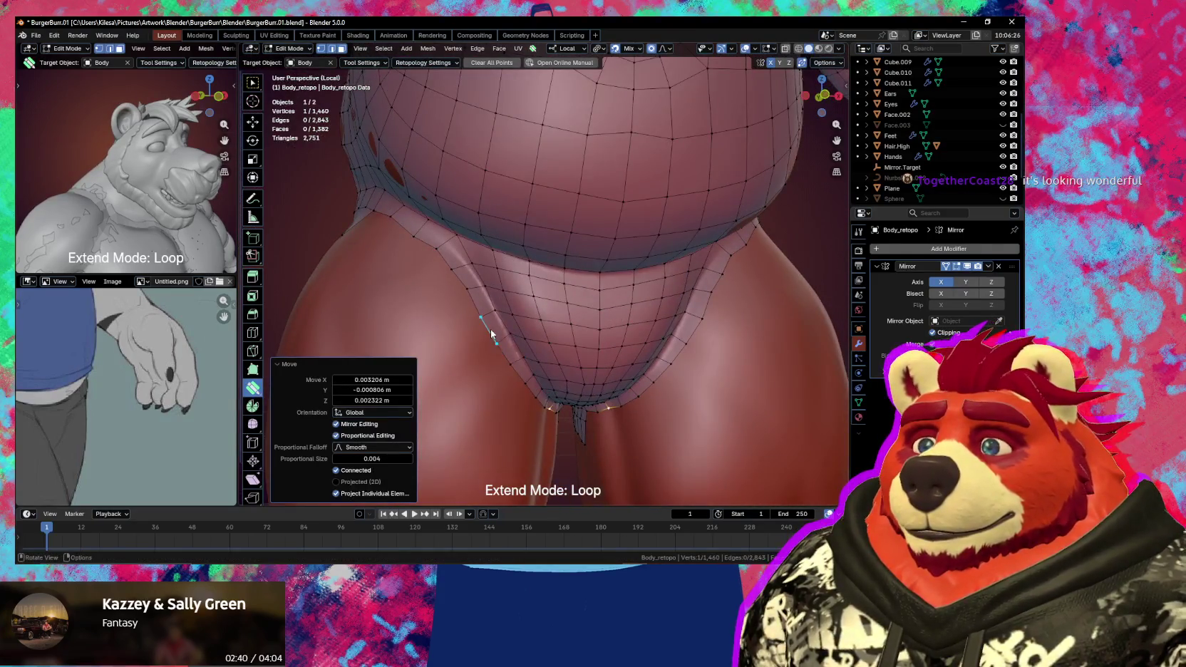
- Shift the adjoining hip-loop vertices, placing another single vertex onto the crease
{"action": "left_click", "coordinate": [490, 329], "text": "shift"}
{"action": "key", "text": "g"}
{"action": "left_click", "coordinate": [497, 327]}
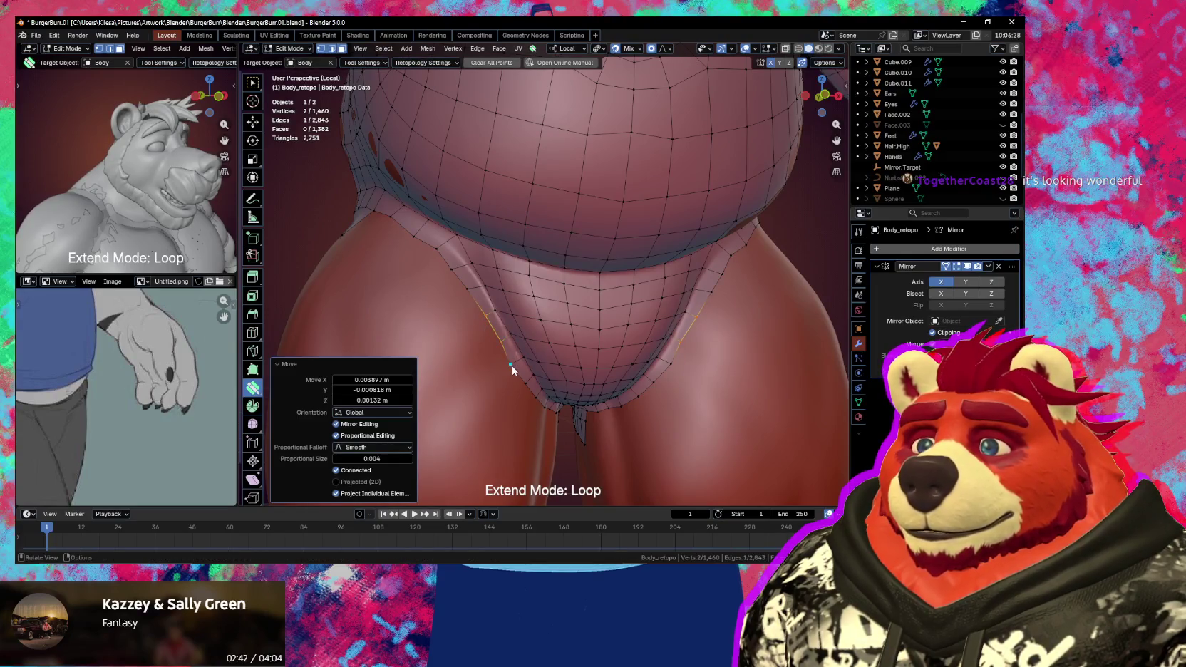
{"action": "left_click", "coordinate": [511, 361]}
{"action": "key", "text": "g"}
{"action": "left_click", "coordinate": [509, 347]}
{"action": "key", "text": "g"}
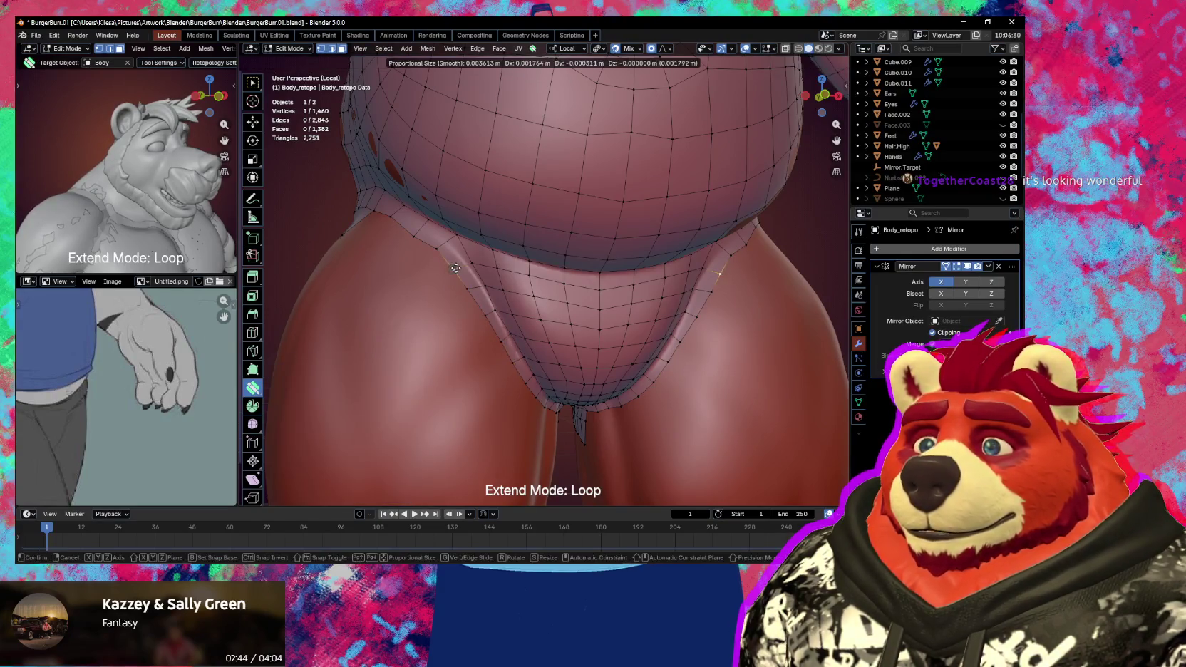
{"action": "left_click", "coordinate": [452, 274]}
{"action": "middle_click_drag", "start_coordinate": [452, 274], "coordinate": [489, 266]}
- Make small final adjustments to the remaining hip-loop vertices, checking from the side
{"action": "key", "text": "g"}
{"action": "left_click", "coordinate": [504, 286]}
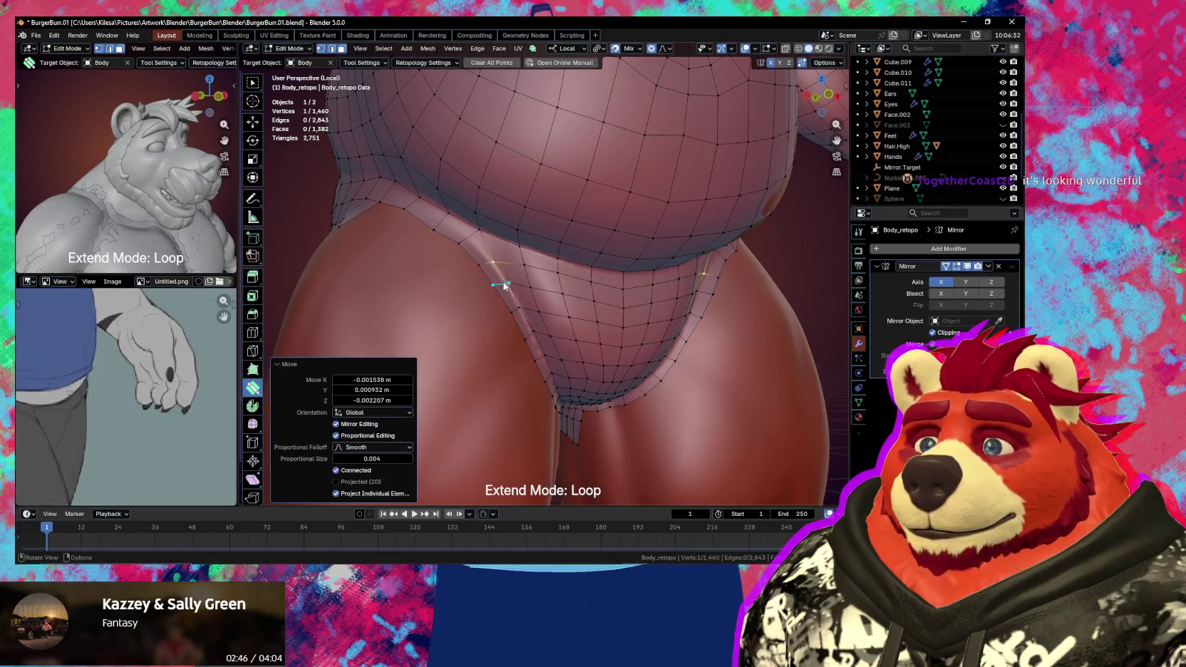
{"action": "key", "text": "g"}
{"action": "left_click", "coordinate": [503, 285]}
{"action": "key", "text": "g"}
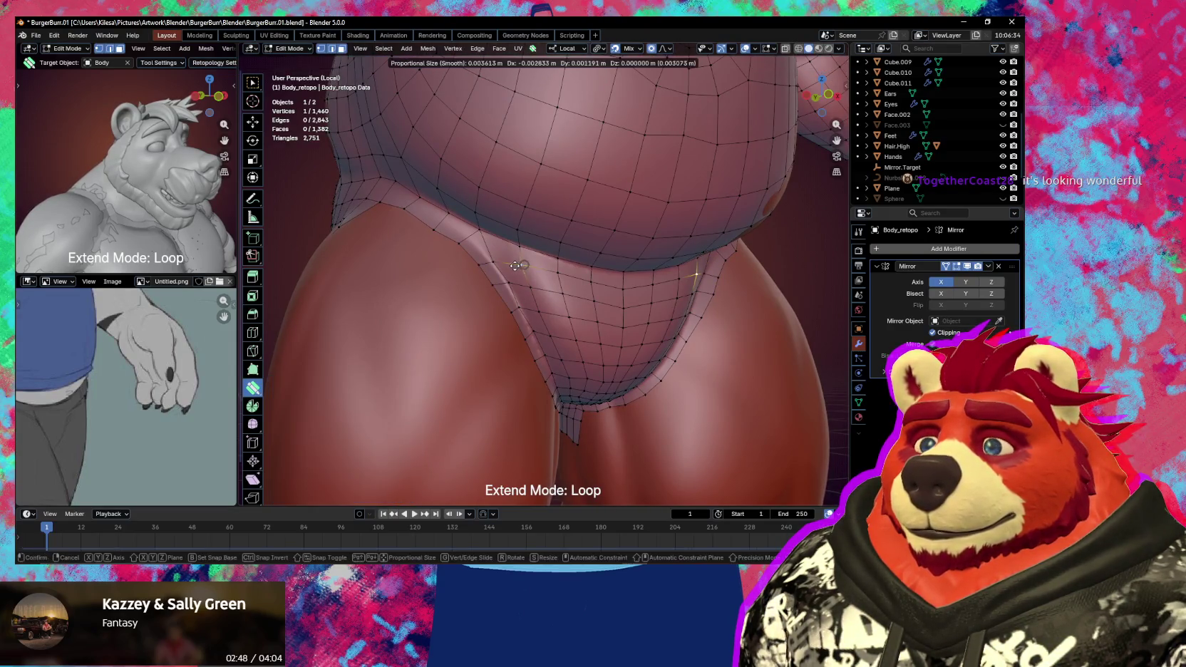
{"action": "left_click", "coordinate": [528, 285]}
{"action": "key", "text": "g"}
{"action": "left_click", "coordinate": [529, 286]}
{"action": "mouse_move", "coordinate": [529, 286]}
{"action": "middle_mouse_down"}
{"action": "mouse_move", "coordinate": [582, 319]}
{"action": "mouse_move", "coordinate": [548, 279]}
{"action": "mouse_move", "coordinate": [503, 267]}
{"action": "mouse_move", "coordinate": [502, 288]}
{"action": "middle_mouse_up"}
{"action": "key", "text": "g"}
{"action": "left_click", "coordinate": [551, 282]}
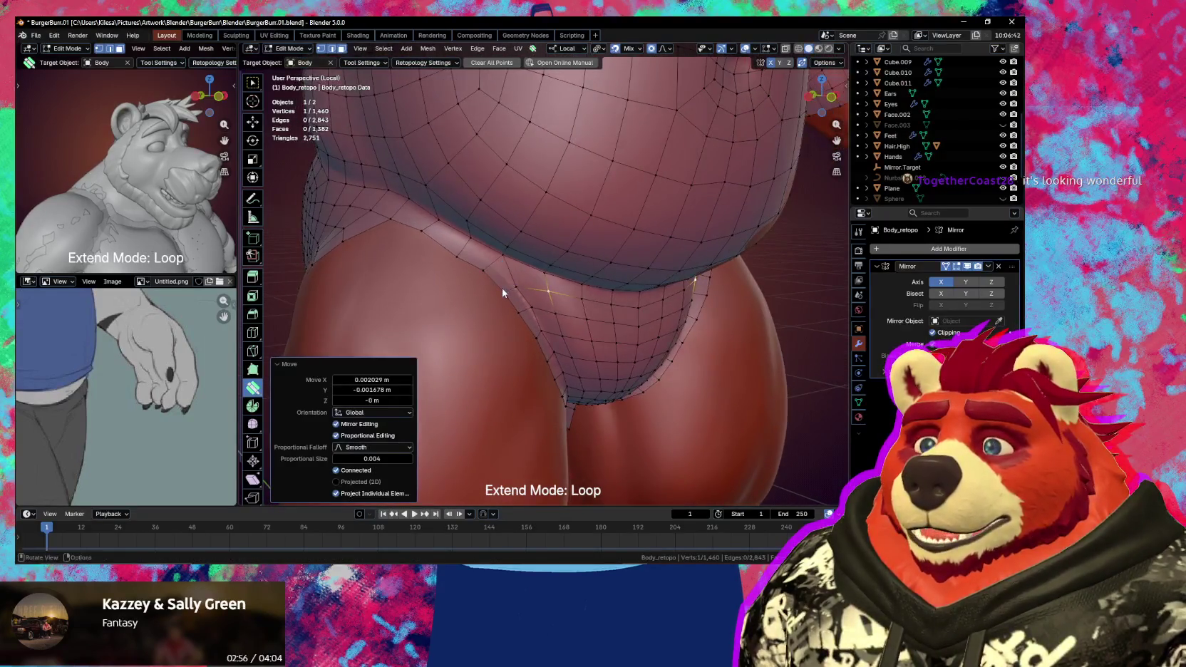
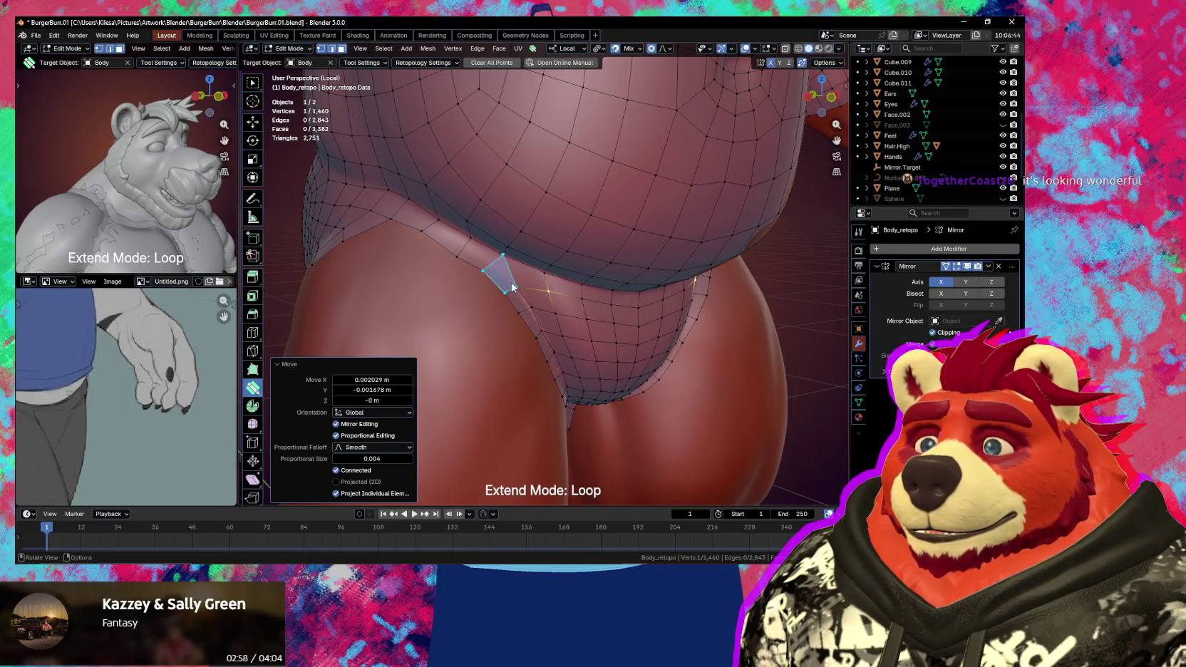
- Pull the first border vertices along the groin seam into place with proportional editing
{"action": "key", "text": "g"}
{"action": "left_click", "coordinate": [523, 286]}
{"action": "mouse_move", "coordinate": [528, 294]}
{"action": "middle_mouse_down"}
{"action": "mouse_move", "coordinate": [551, 297]}
{"action": "mouse_move", "coordinate": [535, 303]}
{"action": "middle_mouse_up"}
{"action": "key", "text": "g"}
{"action": "left_click", "coordinate": [472, 245]}
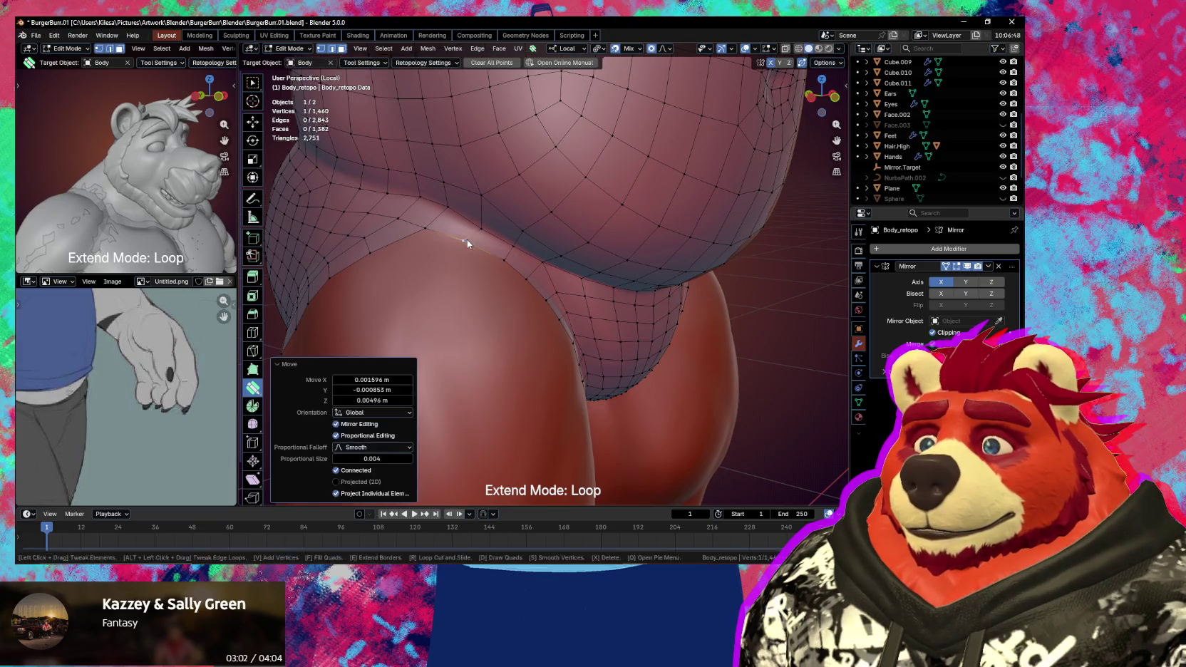
{"action": "key", "text": "g"}
{"action": "left_click", "coordinate": [476, 252]}
- Slide further groin-seam border vertices along the seam to follow the sculpt
{"action": "middle_click_drag", "start_coordinate": [476, 252], "coordinate": [536, 258]}
{"action": "key", "text": "g"}
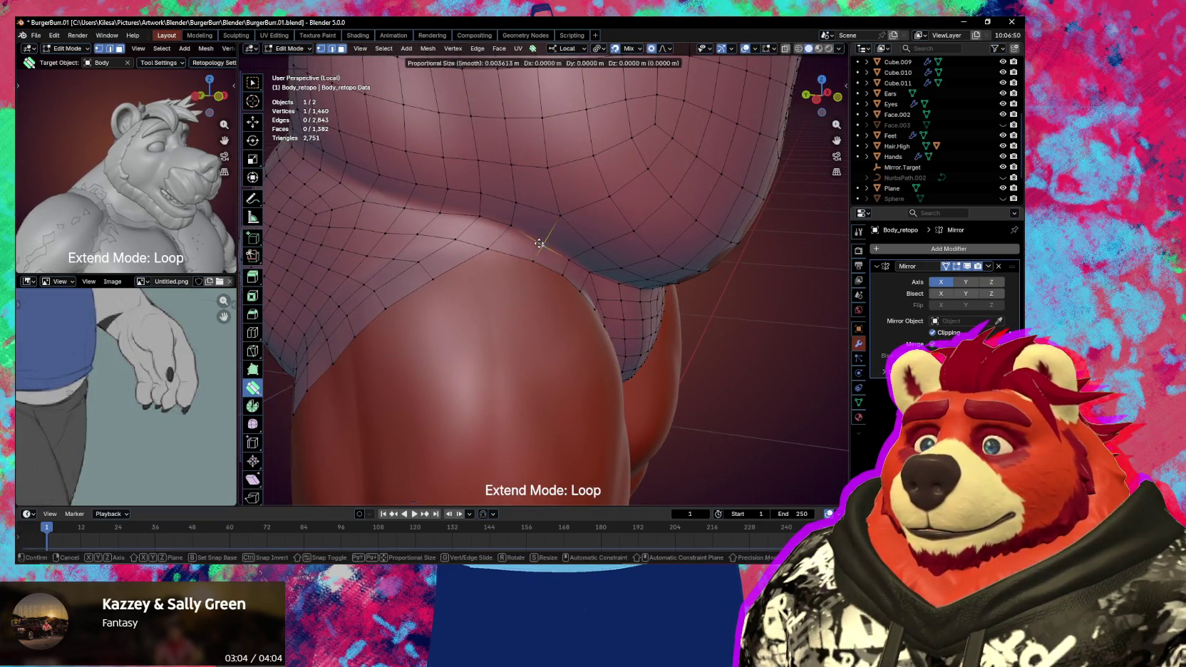
{"action": "left_click", "coordinate": [541, 244]}
{"action": "key", "text": "g"}
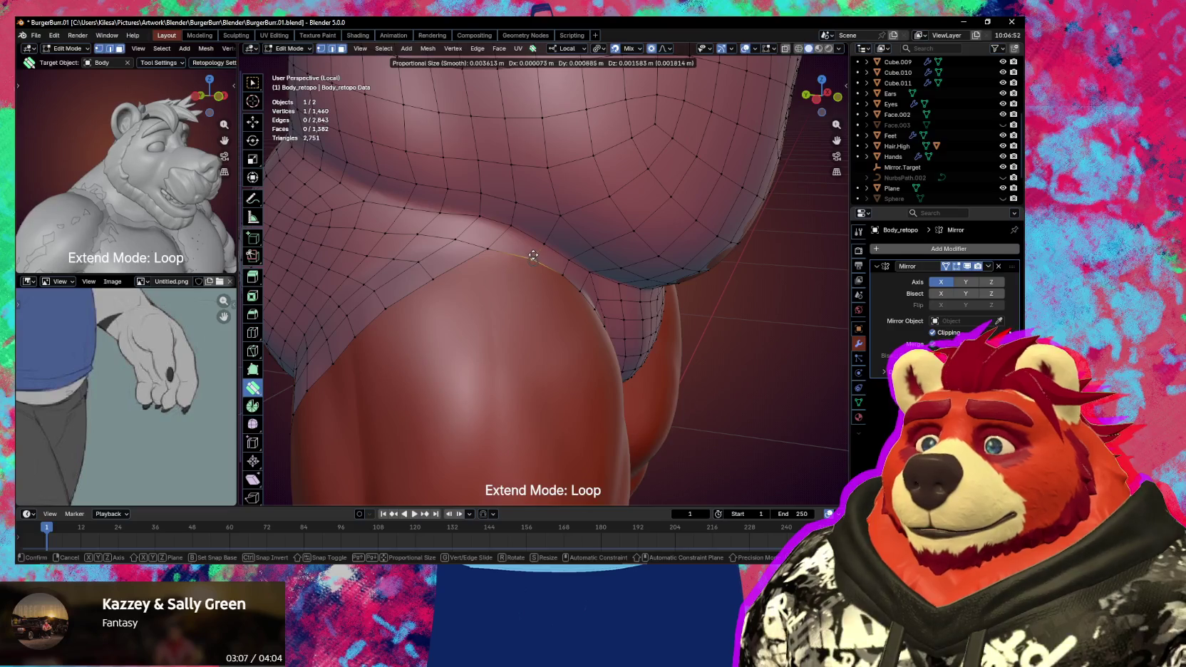
{"action": "left_click", "coordinate": [533, 255]}
{"action": "mouse_move", "coordinate": [522, 293]}
{"action": "middle_mouse_down"}
{"action": "mouse_move", "coordinate": [460, 288]}
{"action": "mouse_move", "coordinate": [494, 296]}
{"action": "middle_mouse_up"}
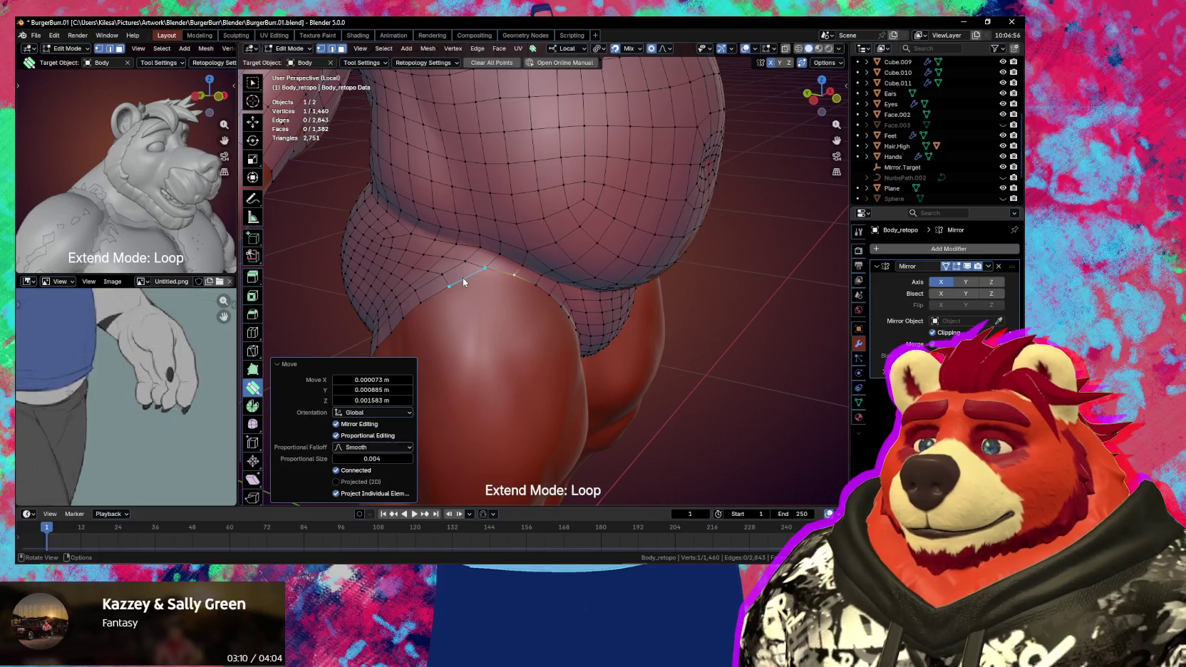
- Extrude one new edge from the border onto the thigh, then select the leg-opening border edges
{"action": "left_click", "coordinate": [463, 280]}
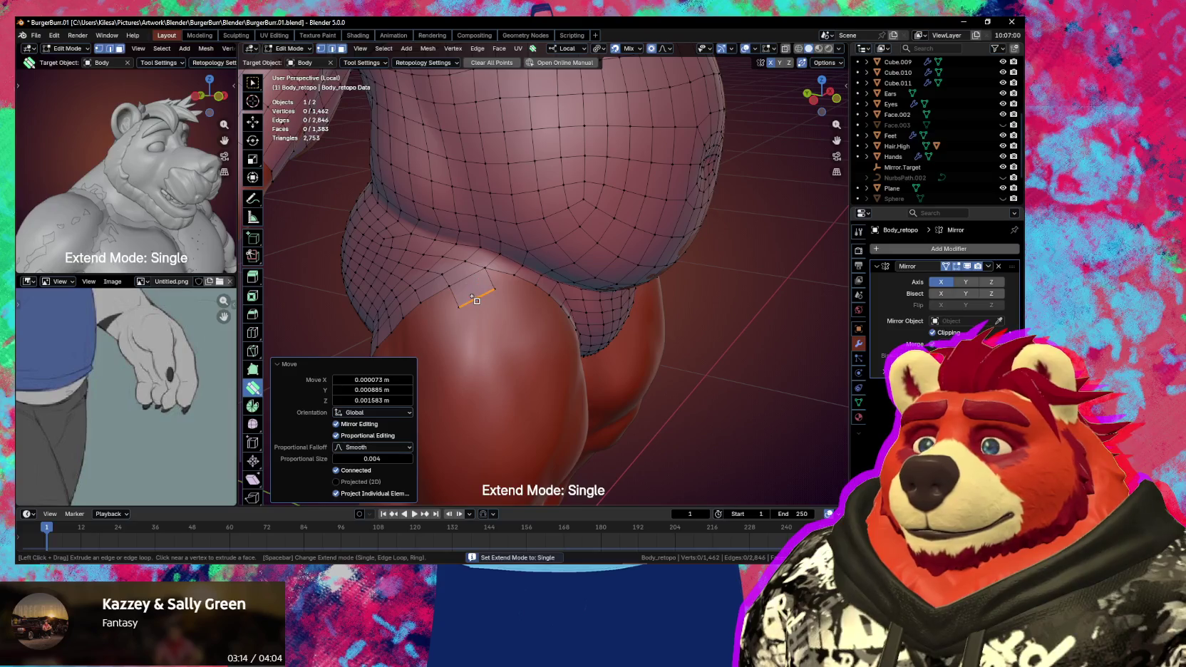
{"action": "left_click_drag", "start_coordinate": [484, 296], "coordinate": [498, 303]}
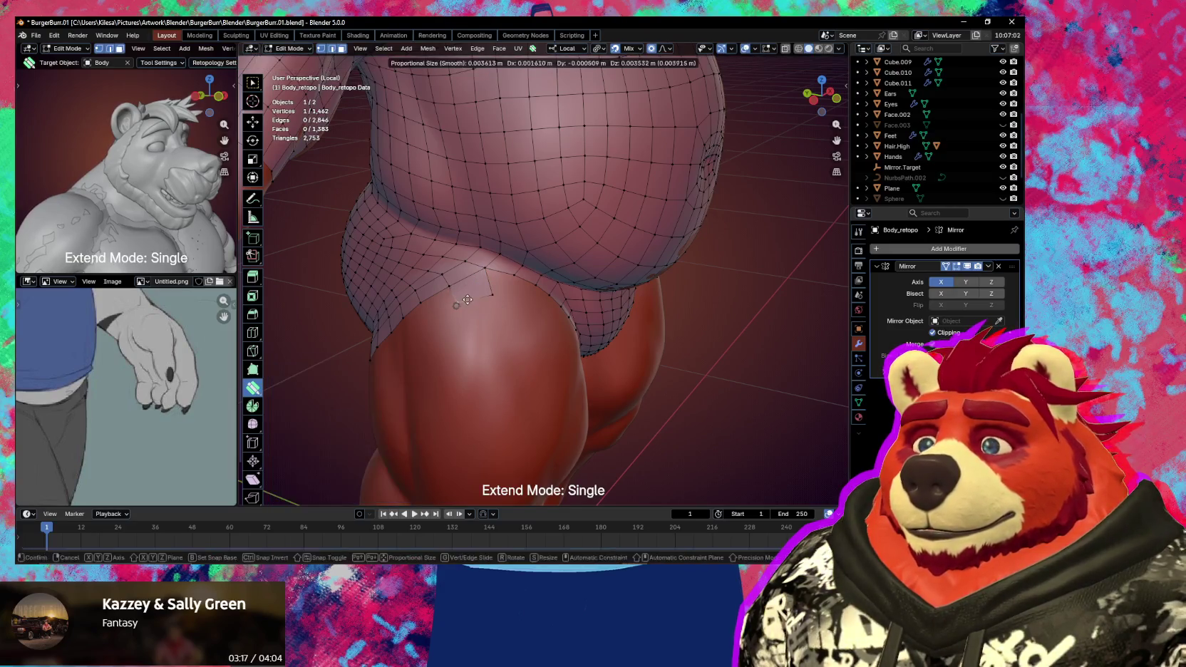
{"action": "mouse_move", "coordinate": [500, 305]}
{"action": "middle_mouse_down"}
{"action": "mouse_move", "coordinate": [460, 300]}
{"action": "mouse_move", "coordinate": [445, 284]}
{"action": "mouse_move", "coordinate": [454, 268]}
{"action": "middle_mouse_up"}
{"action": "key", "text": "w"}
{"action": "left_click", "coordinate": [528, 381], "text": "ctrl"}
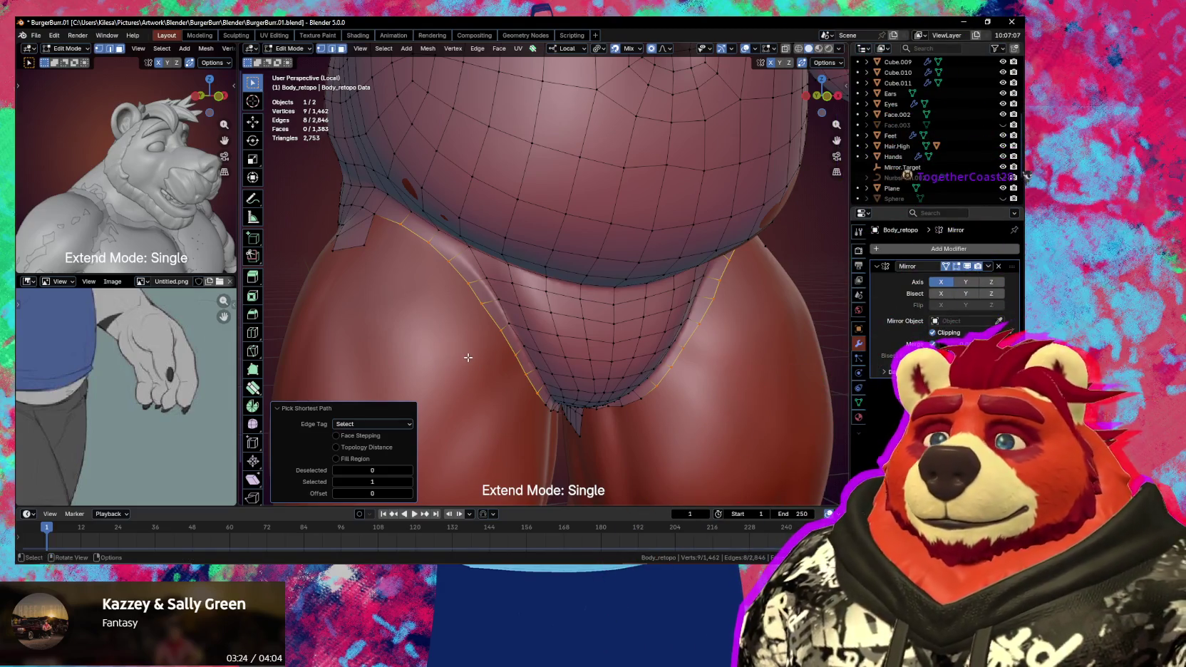
- Extrude the leg-opening border into a new strip, scaling and moving it onto the thighs
{"action": "key", "text": "e"}
{"action": "left_click", "coordinate": [467, 367]}
{"action": "key", "text": "s"}
{"action": "left_click", "coordinate": [467, 391]}
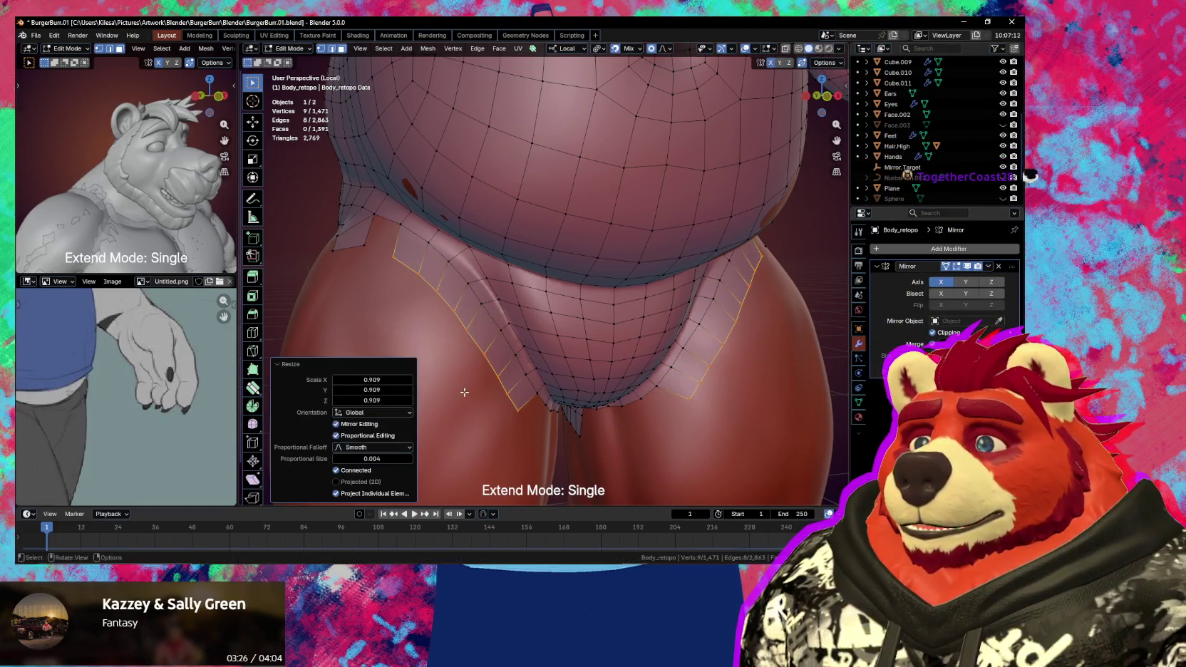
{"action": "key", "text": "g"}
{"action": "left_click", "coordinate": [417, 301]}
- Fill the gap at the hip corner with a new face
{"action": "left_click", "coordinate": [393, 223]}
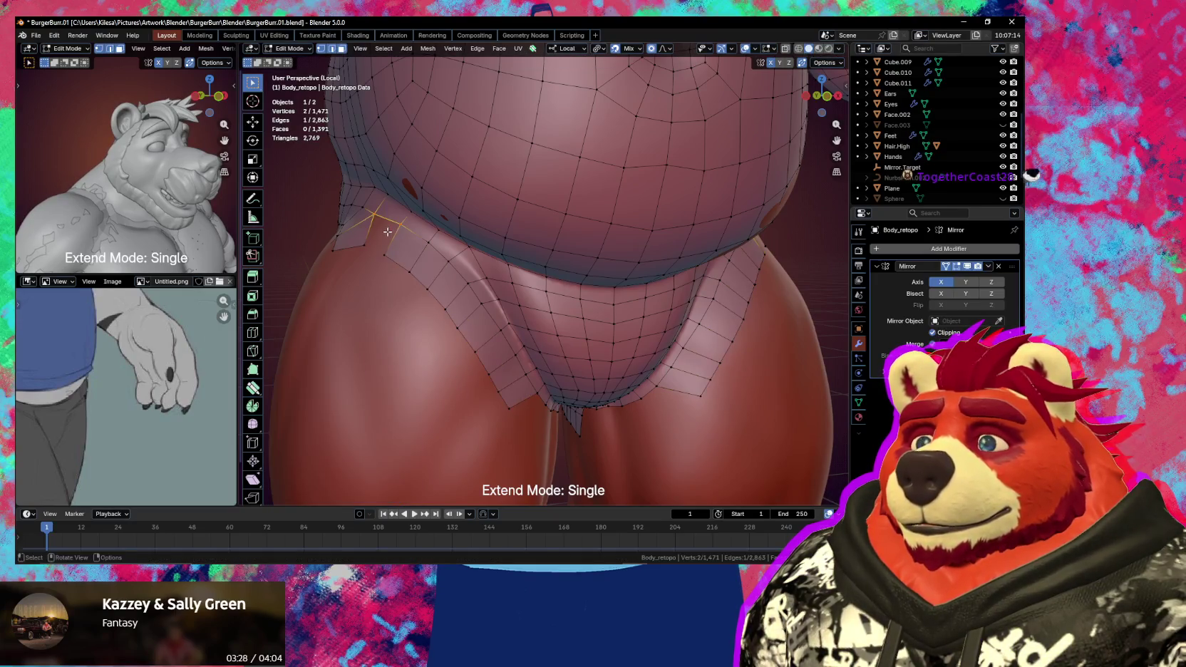
{"action": "key", "text": "f"}
{"action": "middle_click_drag", "start_coordinate": [398, 292], "coordinate": [446, 301]}
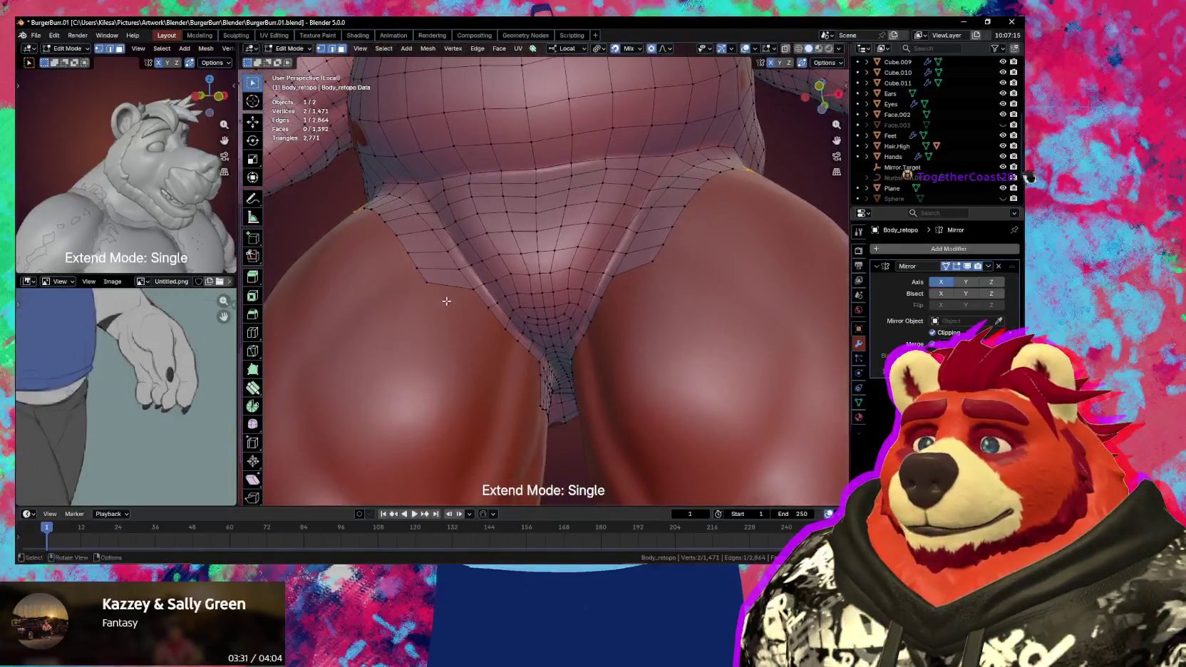
{"action": "middle_click_drag", "start_coordinate": [504, 333], "coordinate": [477, 295]}
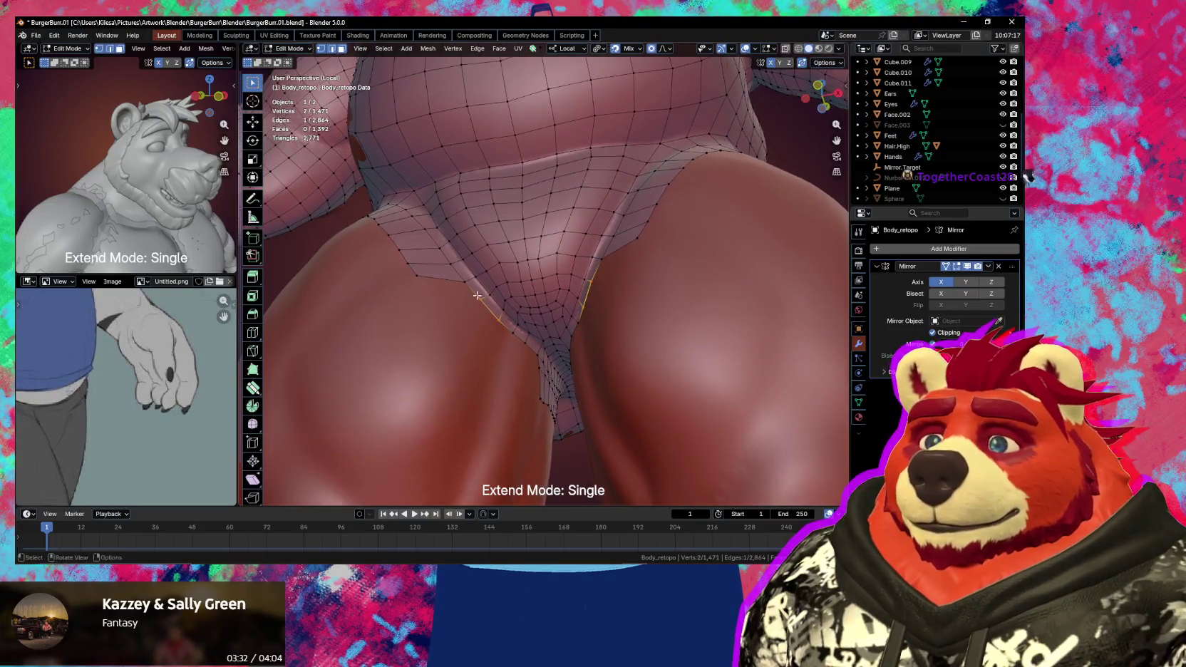
- Build four new faces along the inner thigh toward the crotch
{"action": "key", "text": "f"}
{"action": "left_click", "coordinate": [474, 320]}
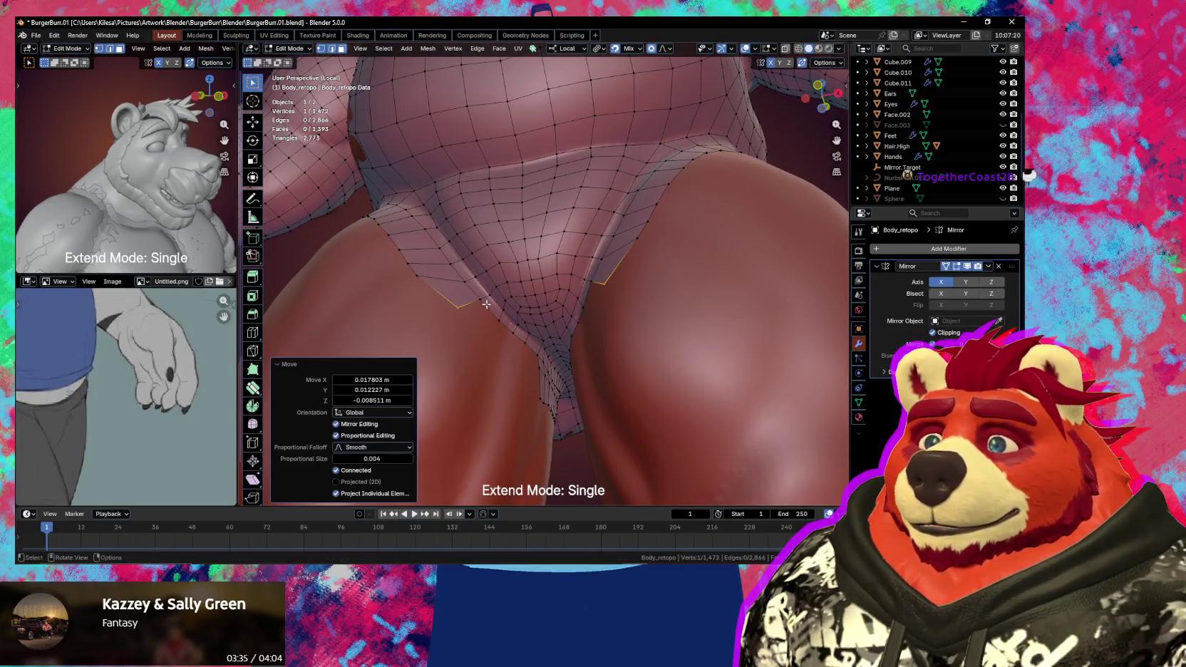
{"action": "key", "text": "f"}
{"action": "left_click", "coordinate": [499, 332]}
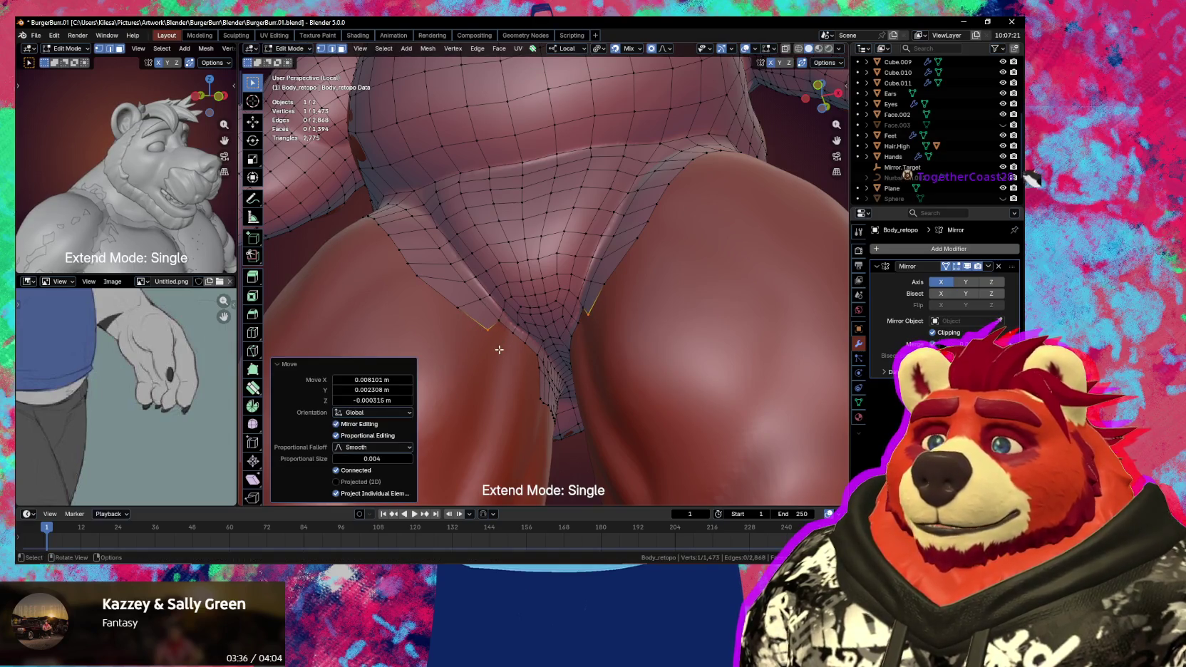
{"action": "key", "text": "f"}
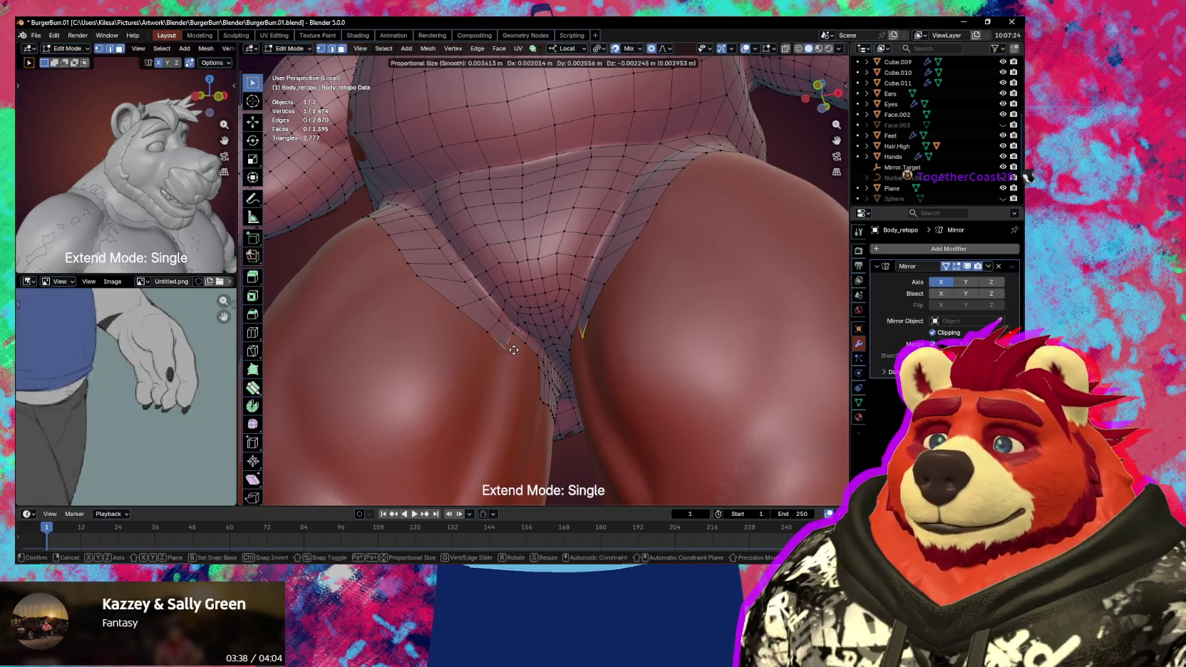
{"action": "left_click", "coordinate": [514, 350]}
{"action": "key", "text": "f"}
{"action": "left_click", "coordinate": [531, 352]}
- Adjust the new crotch-corner vertices and neighbouring edge to sit on the sculpt
{"action": "left_click", "coordinate": [534, 353], "text": "shift"}
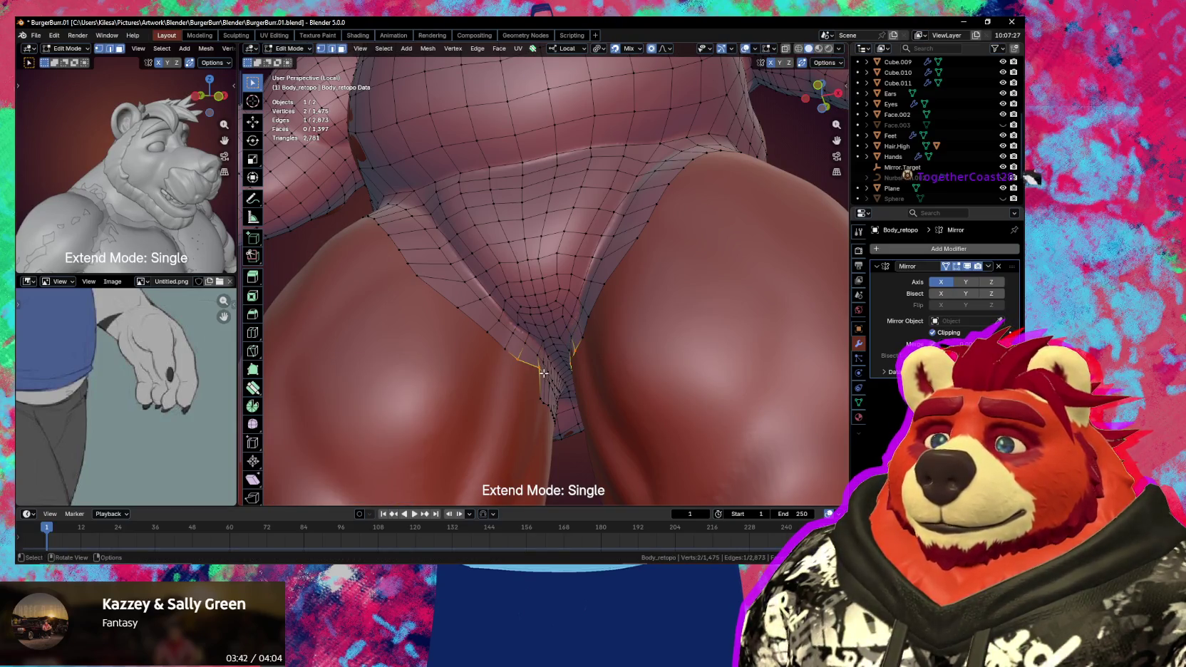
{"action": "key", "text": "g"}
{"action": "left_click", "coordinate": [535, 379]}
{"action": "mouse_move", "coordinate": [534, 379]}
{"action": "middle_mouse_down"}
{"action": "mouse_move", "coordinate": [529, 403]}
{"action": "mouse_move", "coordinate": [530, 384]}
{"action": "middle_mouse_up"}
{"action": "key", "text": "g"}
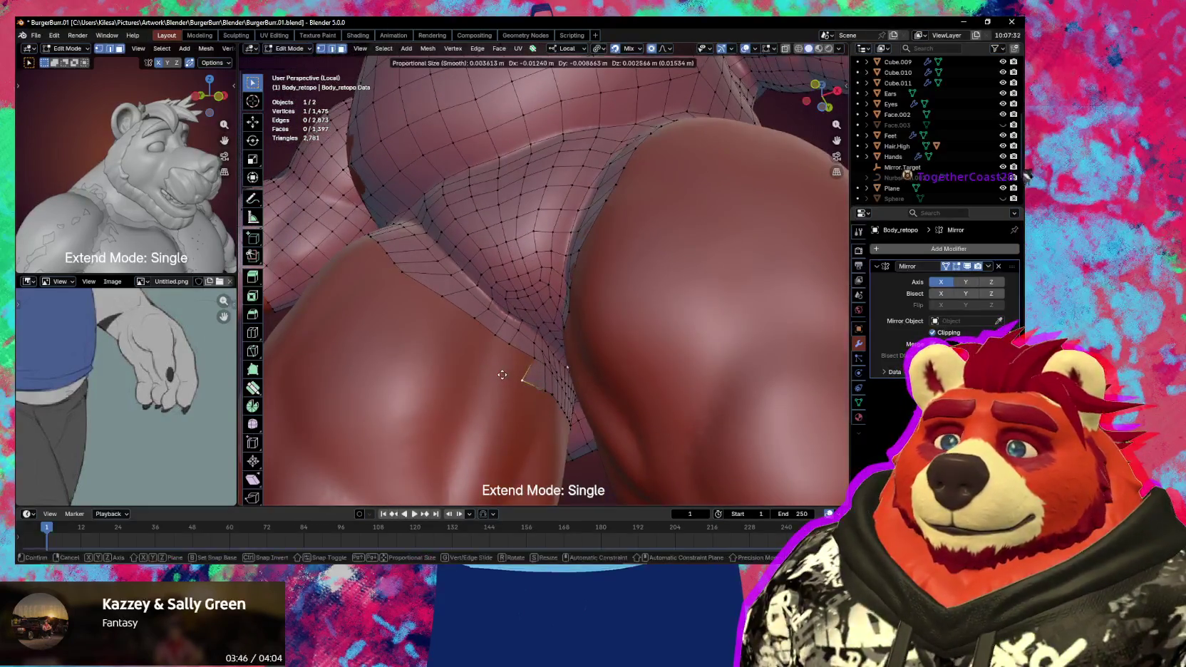
{"action": "left_click", "coordinate": [508, 377]}
{"action": "left_click", "coordinate": [567, 360], "text": "shift"}
{"action": "key", "text": "g"}
{"action": "left_click", "coordinate": [532, 372]}
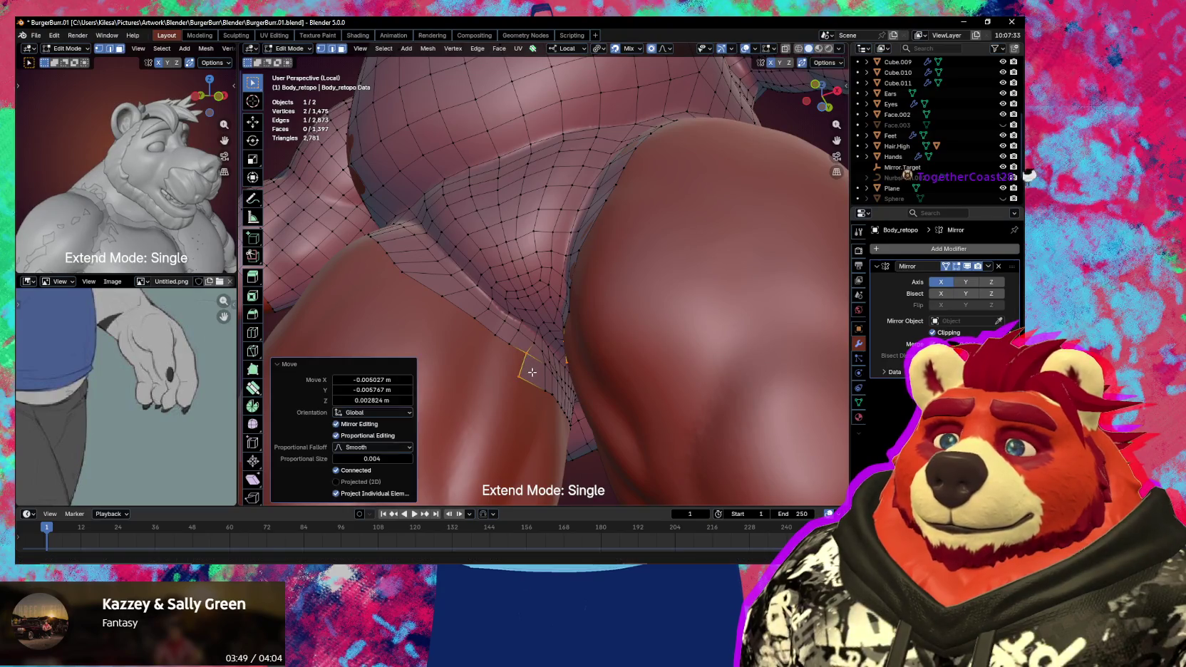
{"action": "mouse_move", "coordinate": [542, 376]}
{"action": "middle_mouse_down"}
{"action": "mouse_move", "coordinate": [548, 355]}
{"action": "mouse_move", "coordinate": [544, 367]}
{"action": "mouse_move", "coordinate": [569, 372]}
{"action": "mouse_move", "coordinate": [530, 397]}
{"action": "middle_mouse_up"}
- Reposition inner-thigh border vertices and a groin border edge with proportional editing
{"action": "left_click", "coordinate": [548, 355]}
{"action": "key", "text": "g"}
{"action": "left_click", "coordinate": [543, 365]}
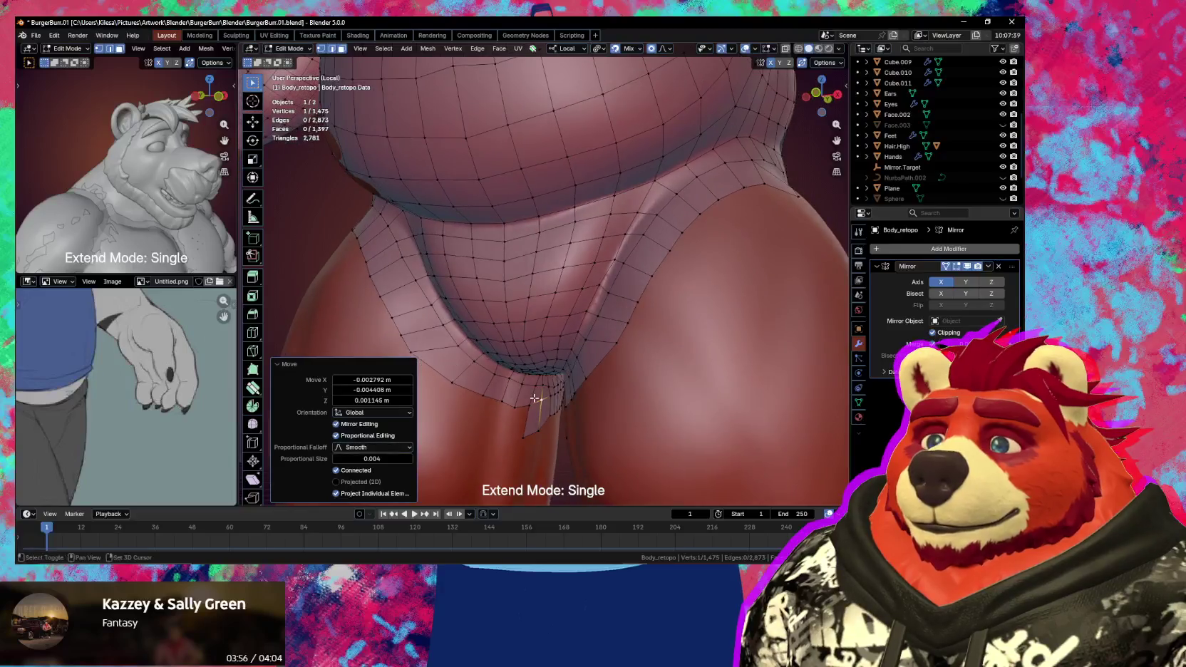
{"action": "key", "text": "g"}
{"action": "left_click", "coordinate": [550, 401]}
{"action": "key", "text": "g"}
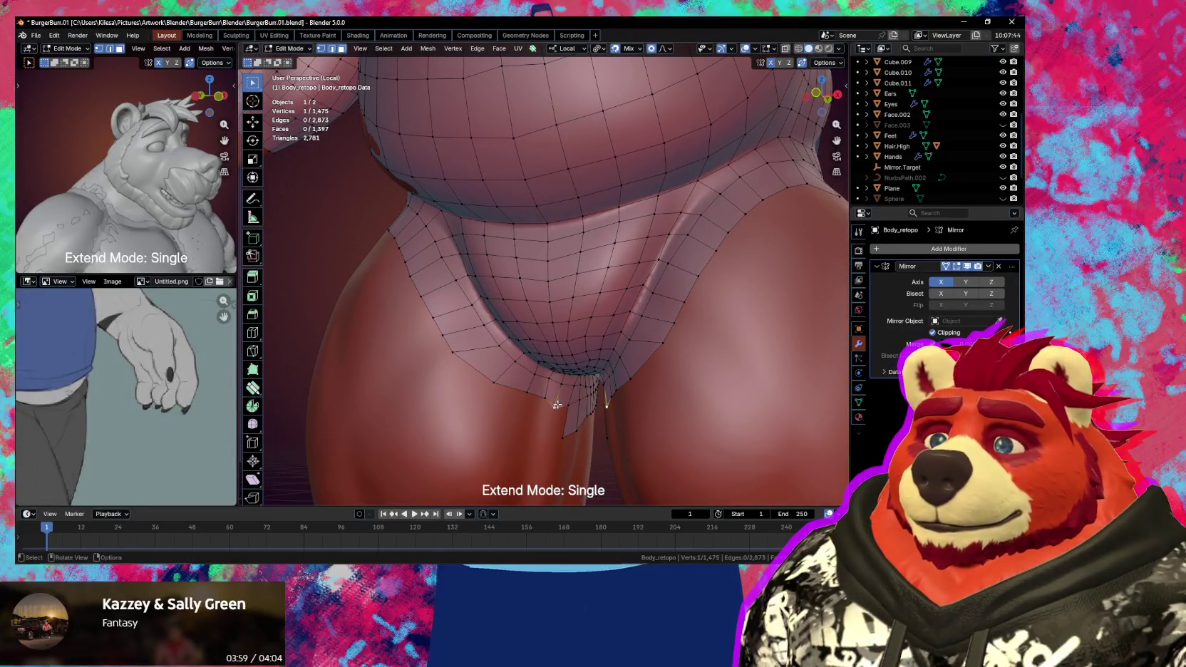
{"action": "left_click", "coordinate": [563, 394]}
{"action": "key", "text": "g"}
{"action": "left_click", "coordinate": [493, 378]}
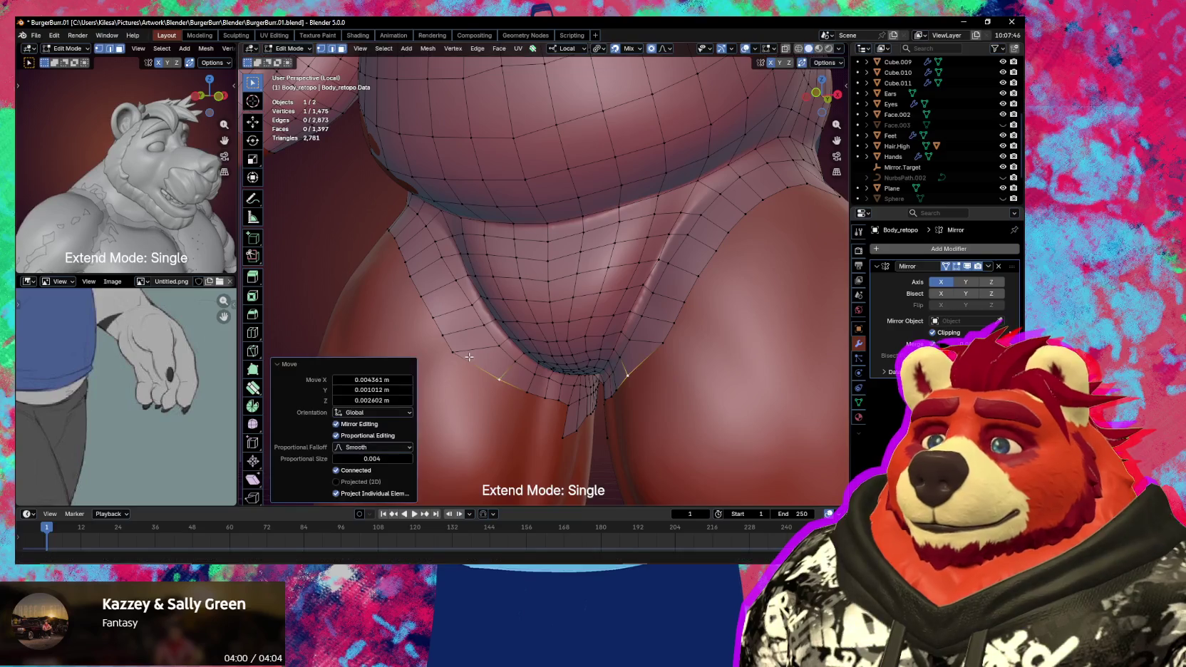
- Move further groin border edges and vertices to follow the sculpt
{"action": "left_click", "coordinate": [472, 357], "text": "shift"}
{"action": "key", "text": "g"}
{"action": "left_click", "coordinate": [520, 378]}
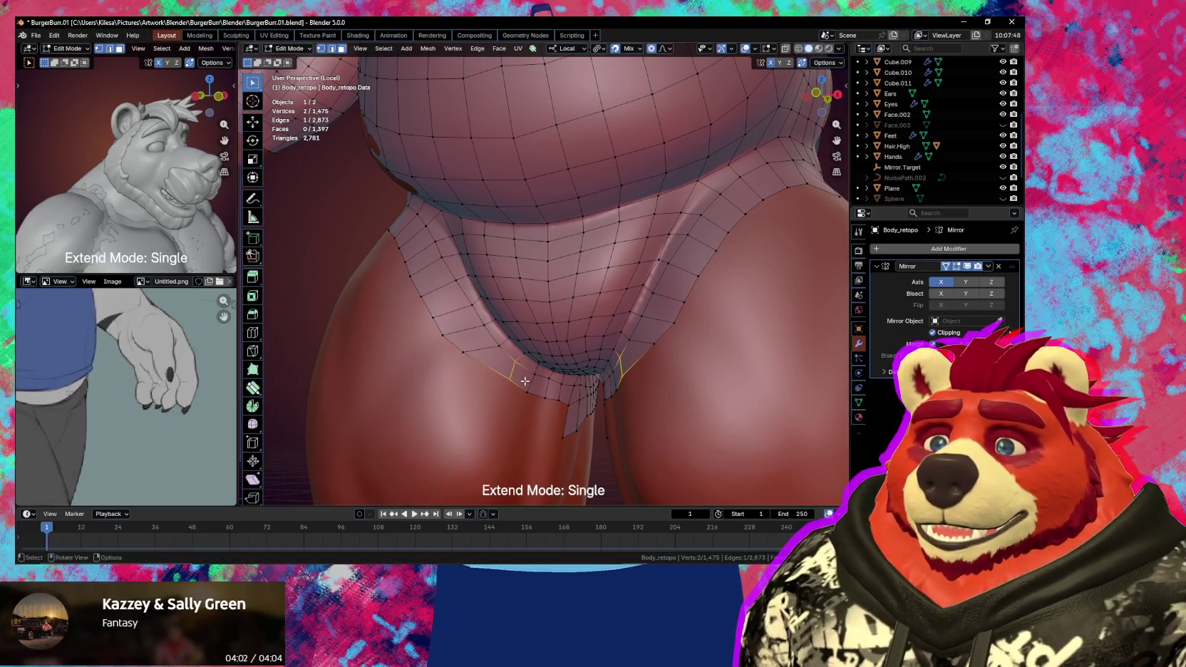
{"action": "key", "text": "g"}
{"action": "left_click", "coordinate": [504, 377]}
{"action": "left_click", "coordinate": [463, 356]}
{"action": "key", "text": "g"}
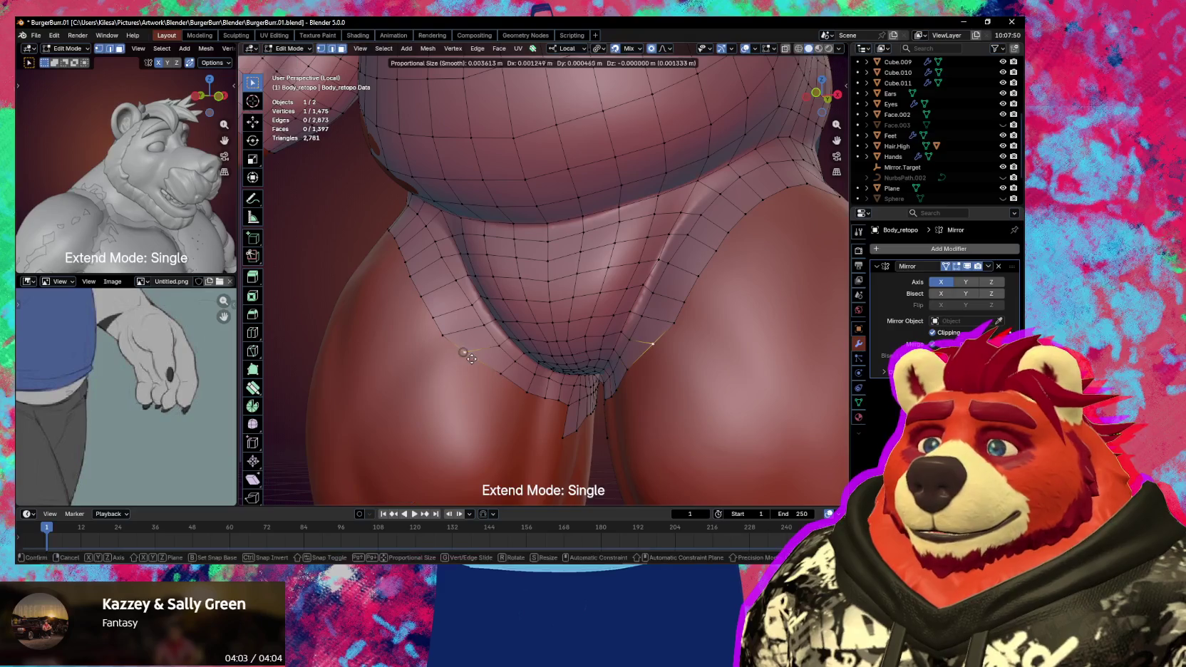
{"action": "left_click", "coordinate": [457, 340]}
- In face select mode, slide the thigh-strip border edge onto the sculpt surface around the hip
{"action": "key", "text": "3"}
{"action": "left_click", "coordinate": [446, 329]}
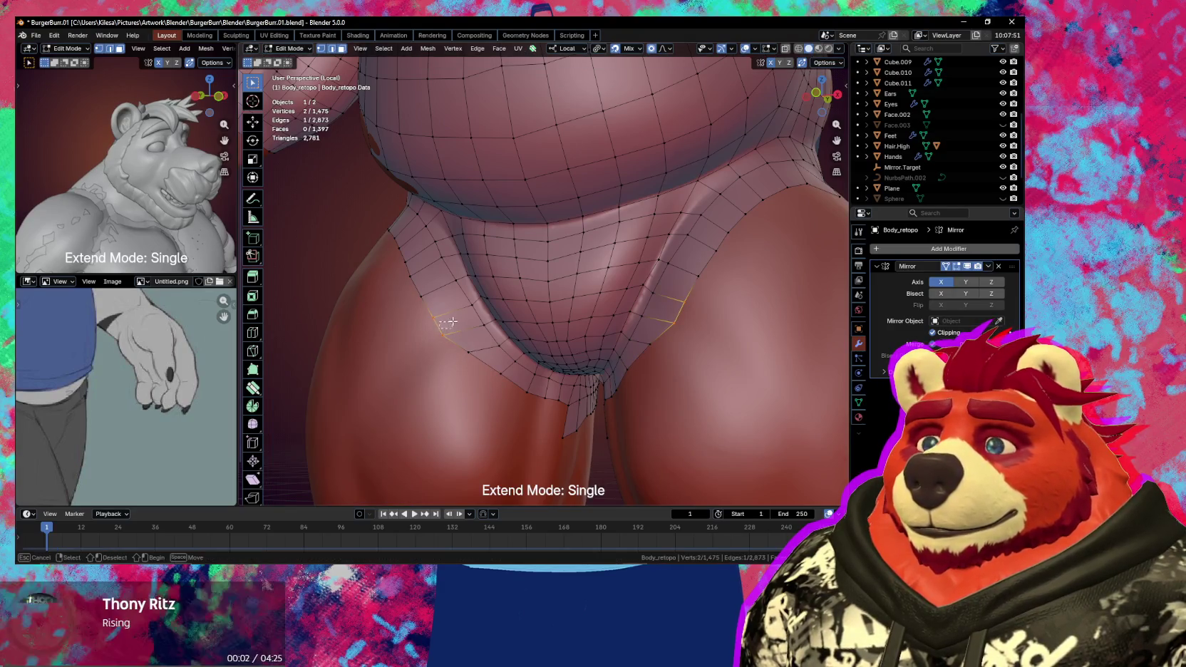
{"action": "left_click_drag", "start_coordinate": [443, 325], "coordinate": [441, 312]}
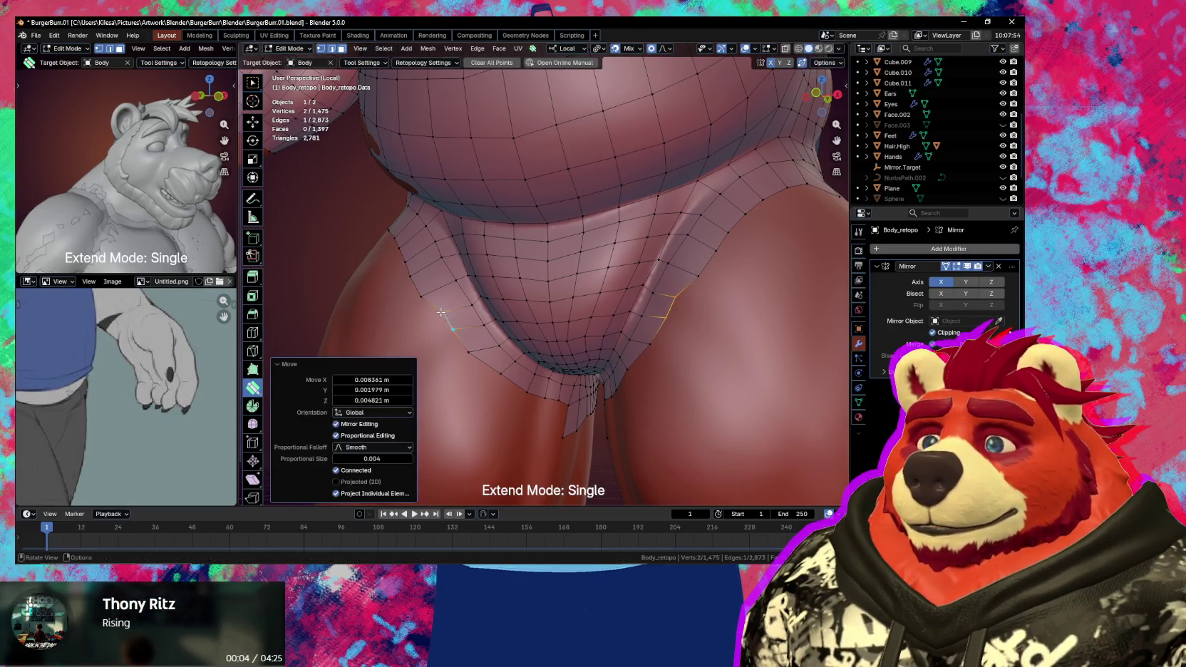
{"action": "middle_click_drag", "start_coordinate": [419, 284], "coordinate": [466, 294]}
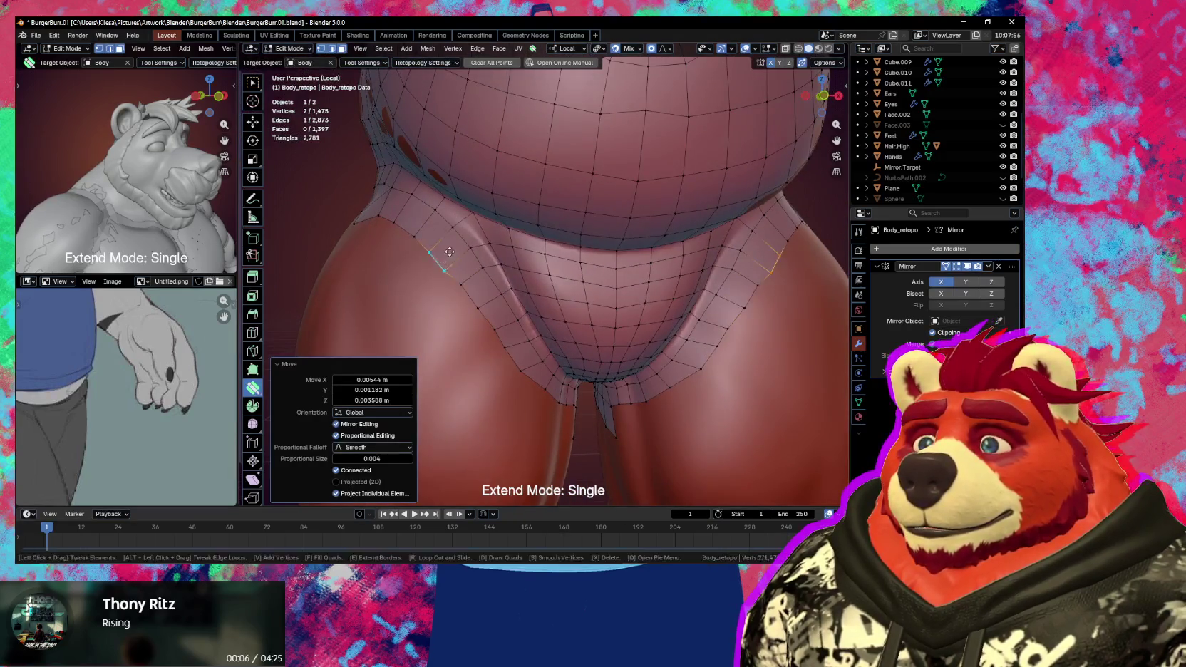
{"action": "left_click_drag", "start_coordinate": [450, 252], "coordinate": [448, 255]}
{"action": "middle_click_drag", "start_coordinate": [448, 255], "coordinate": [528, 289]}
{"action": "left_click_drag", "start_coordinate": [537, 278], "coordinate": [490, 305]}
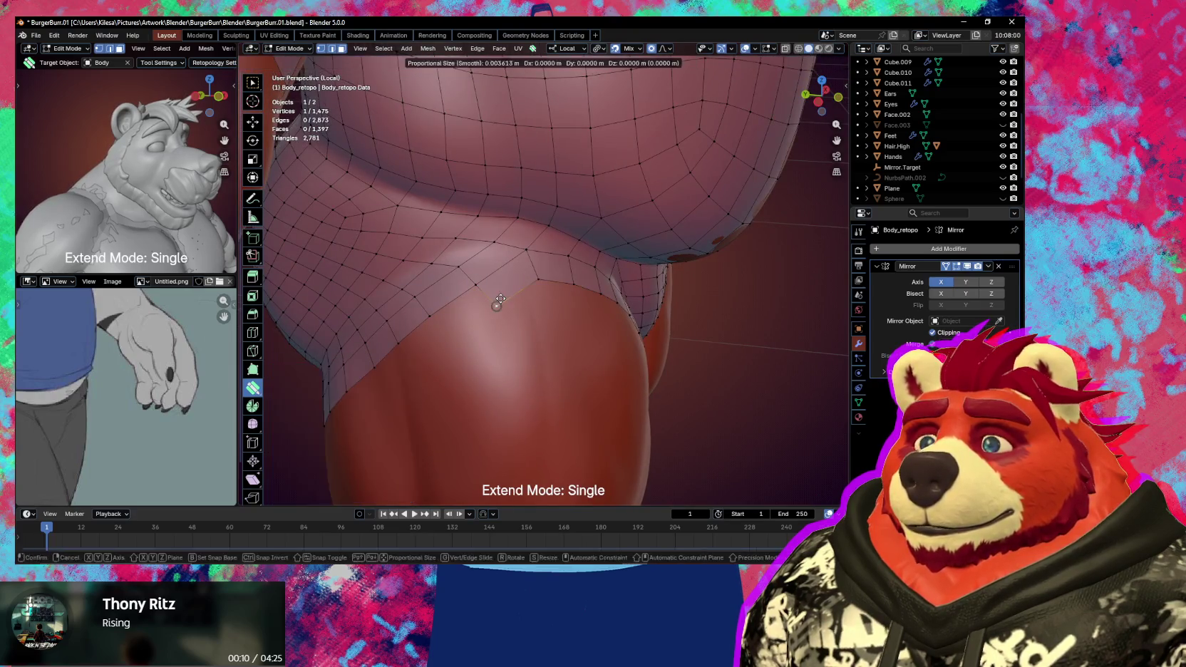
- Move remaining thigh-border vertices onto the sculpt, checking belly and thighs from the front
{"action": "scroll", "coordinate": [490, 305], "scroll_direction": "down", "scroll_amount": 3}
{"action": "mouse_move", "coordinate": [490, 304]}
{"action": "middle_mouse_down"}
{"action": "mouse_move", "coordinate": [415, 309]}
{"action": "mouse_move", "coordinate": [482, 317]}
{"action": "middle_mouse_up"}
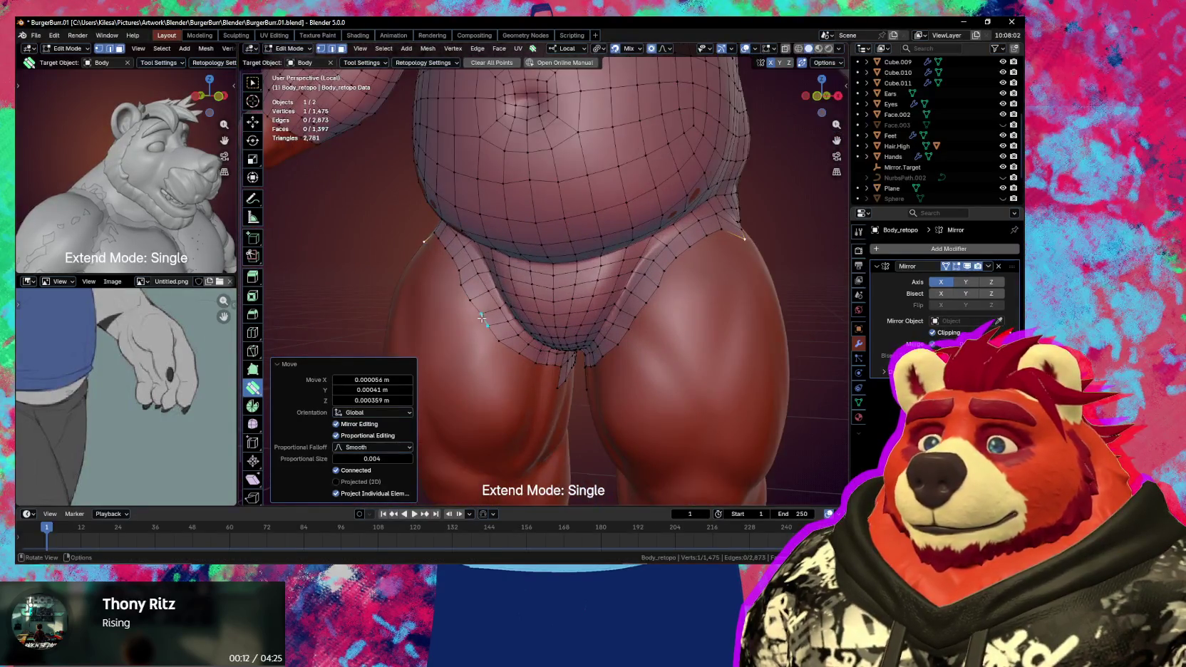
{"action": "left_click_drag", "start_coordinate": [474, 309], "coordinate": [471, 300]}
{"action": "scroll", "coordinate": [499, 314], "scroll_direction": "down", "scroll_amount": 2}
{"action": "mouse_move", "coordinate": [499, 313]}
{"action": "middle_mouse_down"}
{"action": "mouse_move", "coordinate": [544, 341]}
{"action": "mouse_move", "coordinate": [601, 307]}
{"action": "mouse_move", "coordinate": [795, 308]}
{"action": "middle_mouse_up"}
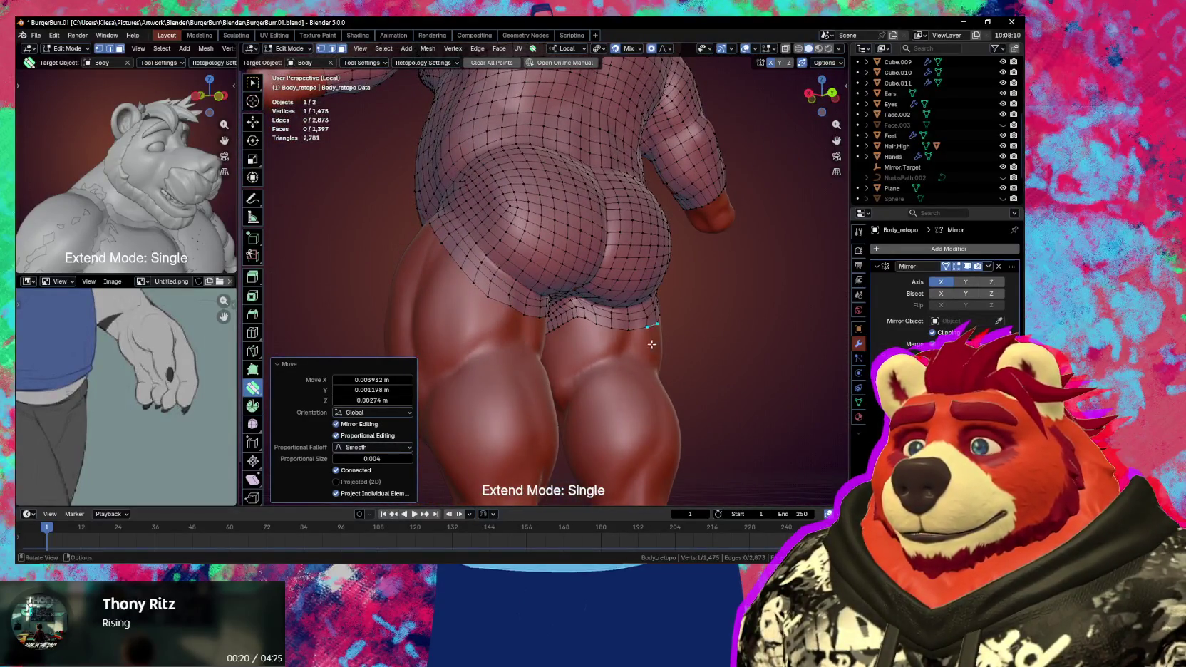
{"action": "scroll", "coordinate": [652, 344], "scroll_direction": "up", "scroll_amount": 2}
{"action": "scroll", "coordinate": [627, 335], "scroll_direction": "up", "scroll_amount": 2}
{"action": "scroll", "coordinate": [556, 304], "scroll_direction": "up", "scroll_amount": 1}
{"action": "mouse_move", "coordinate": [556, 304]}
{"action": "middle_mouse_down"}
{"action": "mouse_move", "coordinate": [576, 317]}
{"action": "mouse_move", "coordinate": [519, 348]}
{"action": "middle_mouse_up"}
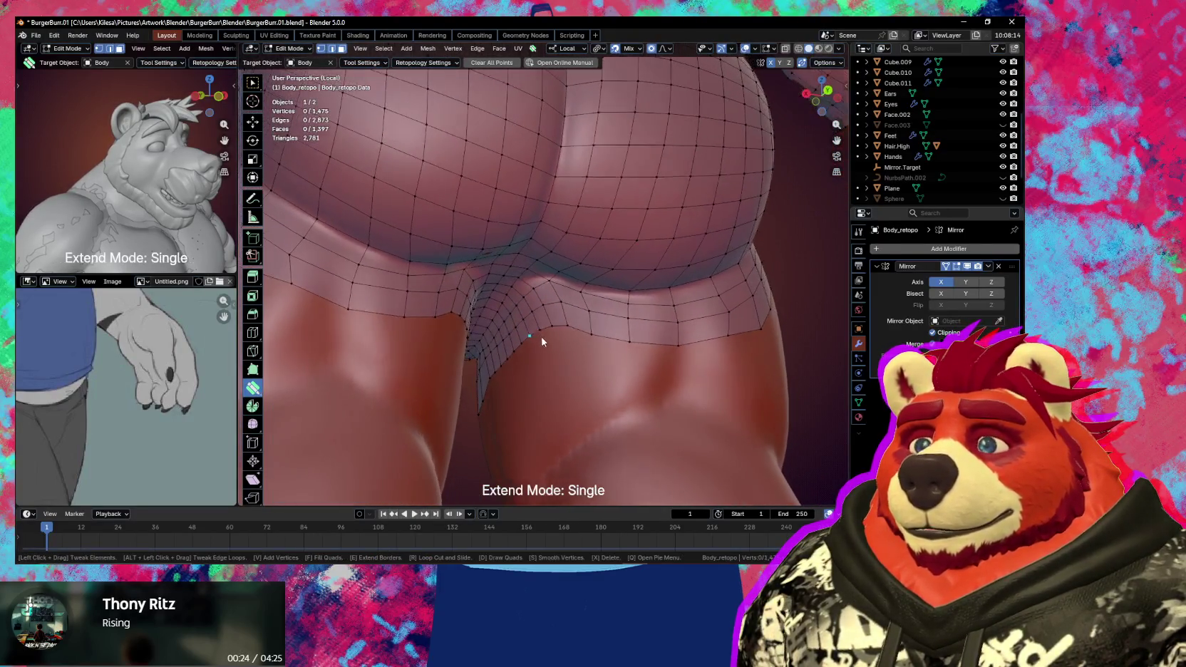
- Dissolve the extra vertices and edge loop at the back seam
{"action": "left_click", "coordinate": [517, 337], "text": "alt"}
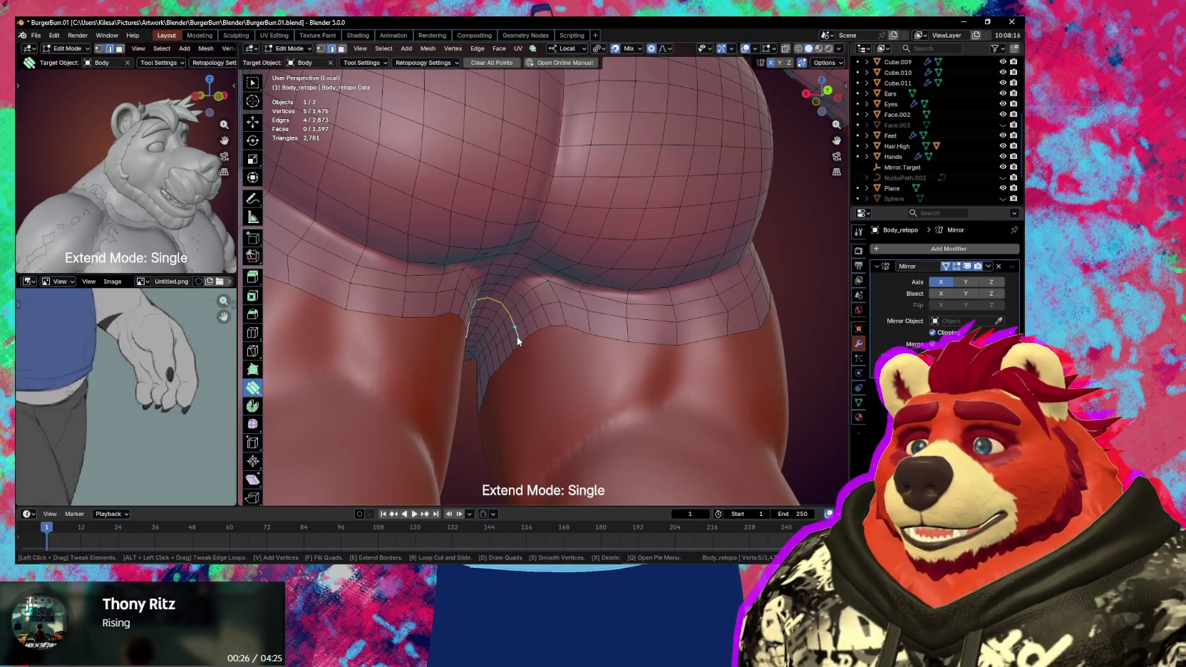
{"action": "key", "text": "ctrl+x"}
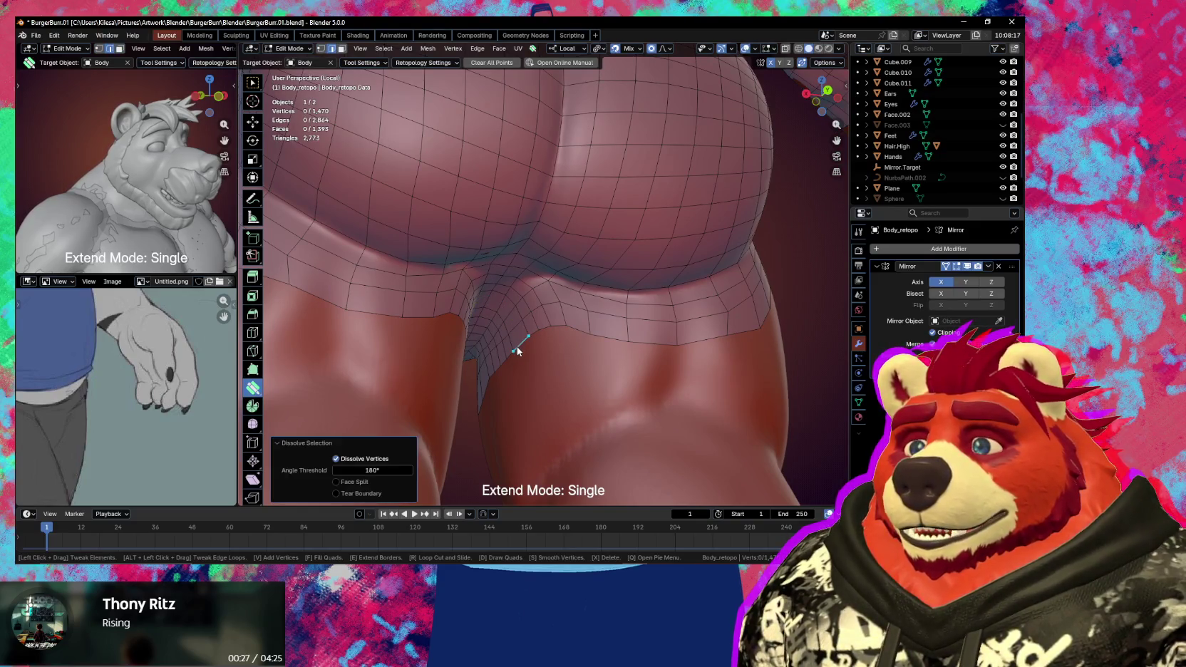
{"action": "mouse_move", "coordinate": [517, 350]}
{"action": "middle_mouse_down"}
{"action": "mouse_move", "coordinate": [529, 339]}
{"action": "mouse_move", "coordinate": [519, 323]}
{"action": "mouse_move", "coordinate": [551, 347]}
{"action": "mouse_move", "coordinate": [509, 329]}
{"action": "mouse_move", "coordinate": [556, 300]}
{"action": "mouse_move", "coordinate": [489, 290]}
{"action": "mouse_move", "coordinate": [460, 264]}
{"action": "mouse_move", "coordinate": [578, 299]}
{"action": "middle_mouse_up"}
{"action": "left_click", "coordinate": [510, 317], "text": "alt+shift"}
{"action": "key", "text": "ctrl+x"}
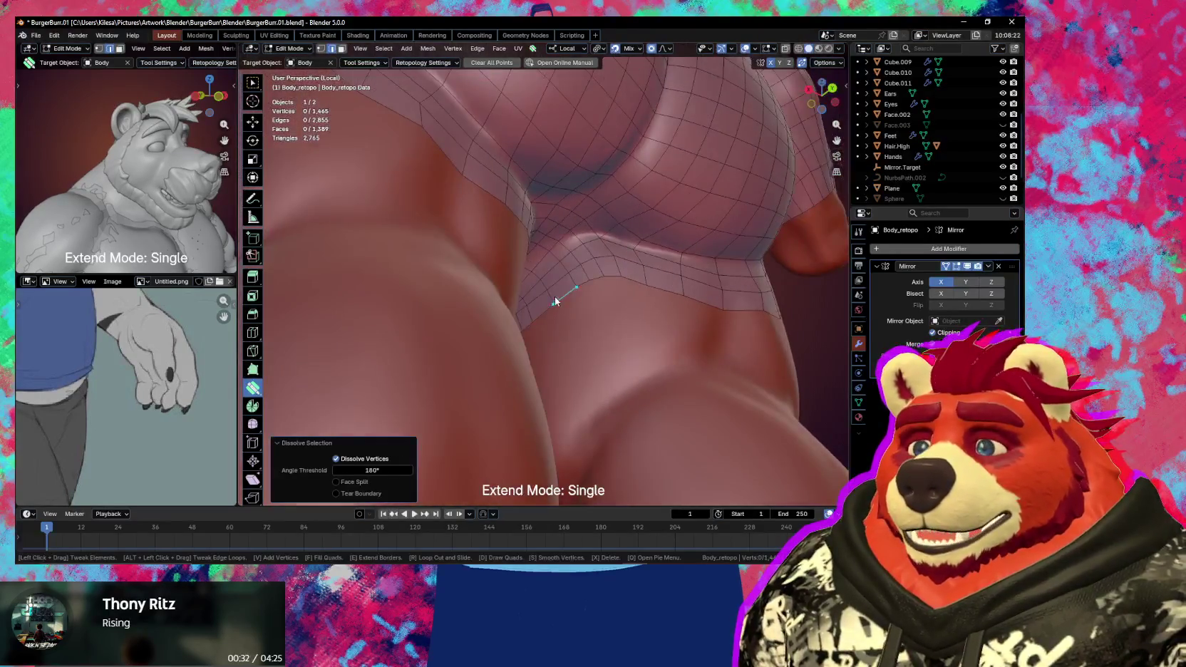
- Tweak hip and buttock border edges and vertices to fit the sculpt's curve
{"action": "key", "text": "s"}
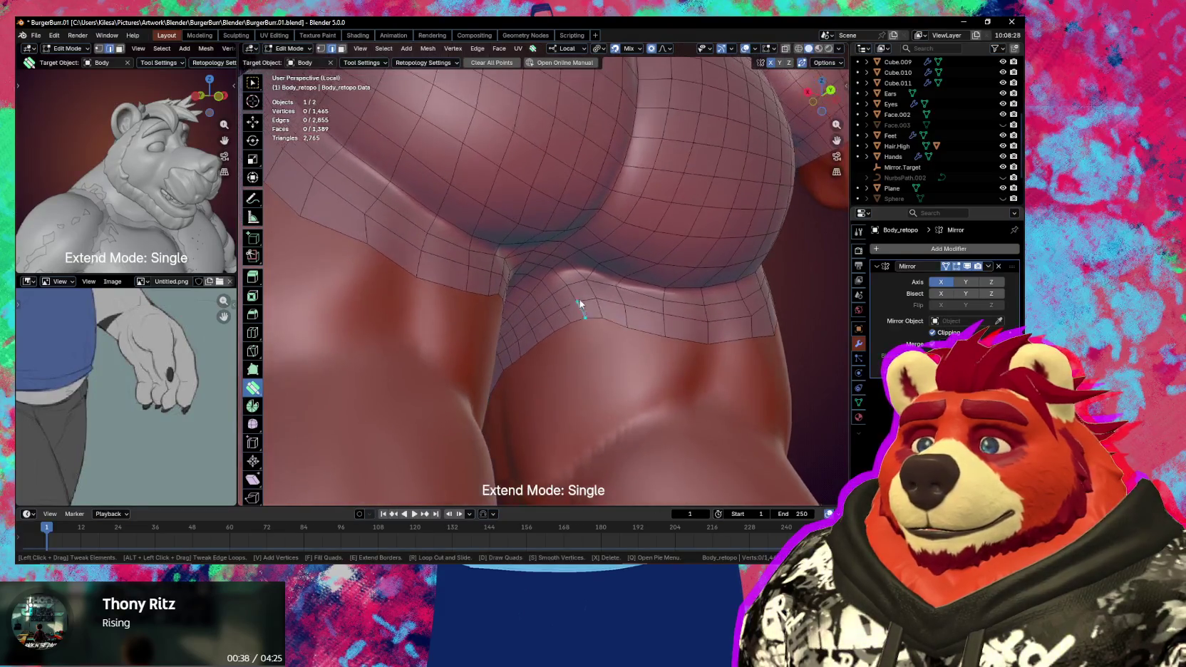
{"action": "mouse_move", "coordinate": [582, 283]}
{"action": "left_mouse_down"}
{"action": "mouse_move", "coordinate": [578, 271]}
{"action": "mouse_move", "coordinate": [555, 284]}
{"action": "mouse_move", "coordinate": [571, 294]}
{"action": "left_mouse_up"}
{"action": "middle_click_drag", "start_coordinate": [571, 293], "coordinate": [549, 275]}
{"action": "left_click_drag", "start_coordinate": [544, 266], "coordinate": [561, 277]}
{"action": "middle_click_drag", "start_coordinate": [561, 276], "coordinate": [561, 277]}
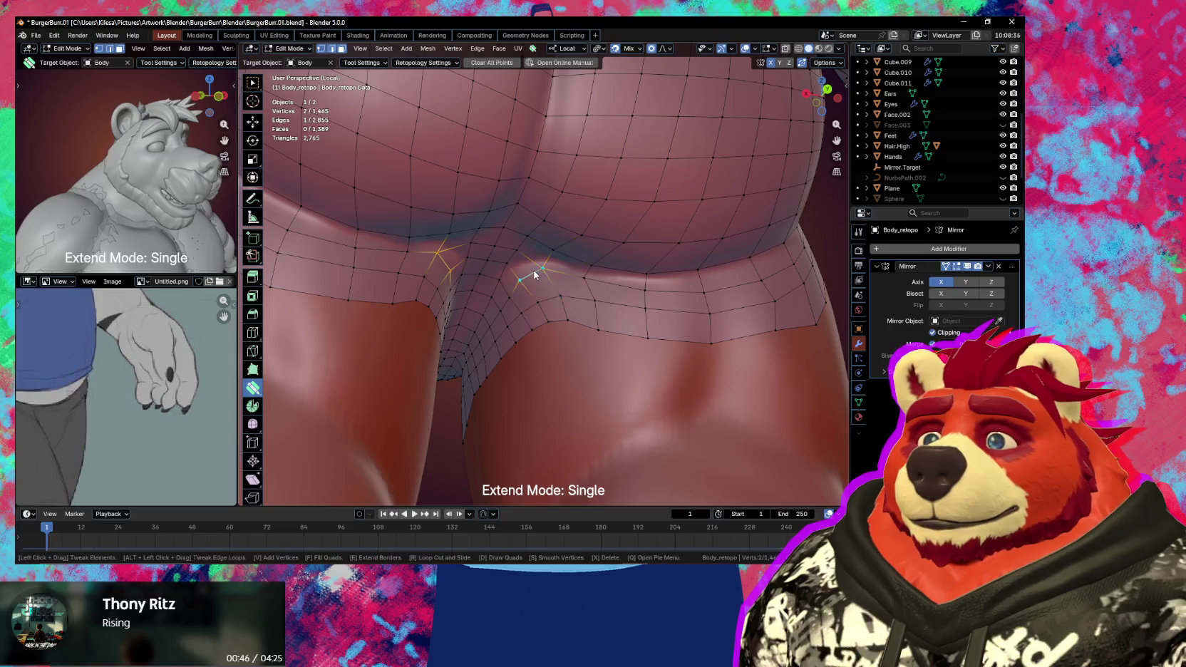
{"action": "mouse_move", "coordinate": [551, 256]}
{"action": "left_mouse_down"}
{"action": "mouse_move", "coordinate": [574, 272]}
{"action": "mouse_move", "coordinate": [538, 248]}
{"action": "mouse_move", "coordinate": [544, 272]}
{"action": "mouse_move", "coordinate": [528, 291]}
{"action": "mouse_move", "coordinate": [539, 299]}
{"action": "mouse_move", "coordinate": [523, 282]}
{"action": "left_mouse_up"}
{"action": "middle_click_drag", "start_coordinate": [523, 282], "coordinate": [559, 319]}
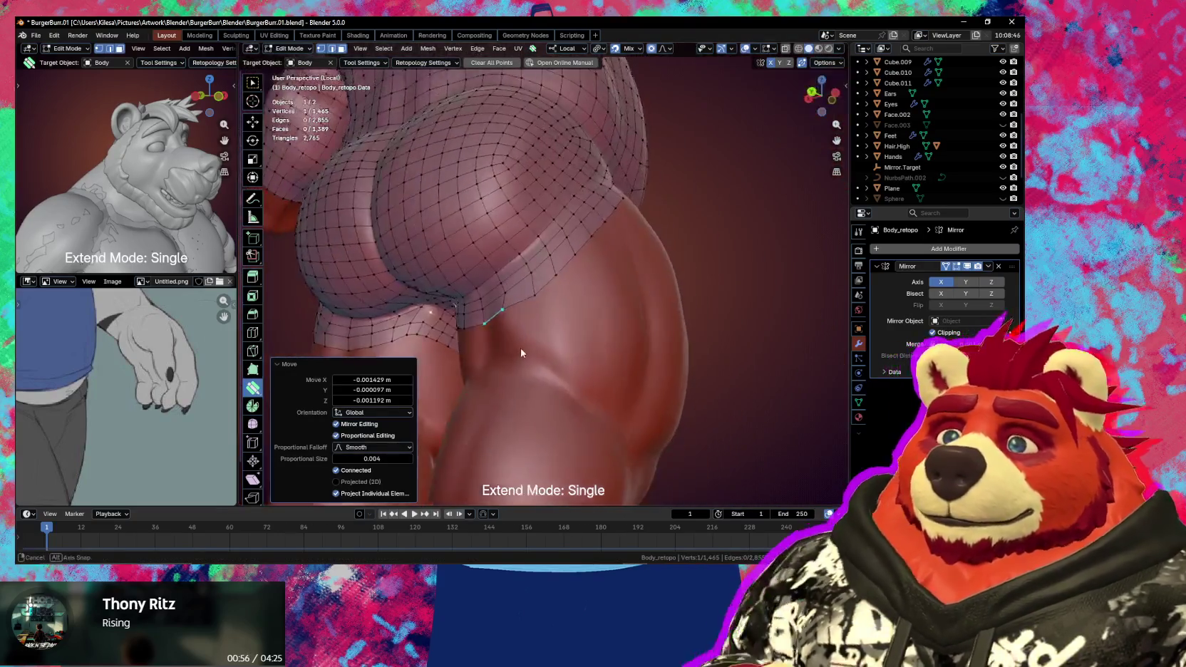
{"action": "left_click_drag", "start_coordinate": [559, 319], "coordinate": [538, 325]}
{"action": "mouse_move", "coordinate": [548, 357]}
{"action": "middle_mouse_down"}
{"action": "mouse_move", "coordinate": [469, 375]}
{"action": "mouse_move", "coordinate": [506, 259]}
{"action": "middle_mouse_up"}
- Clear the selection and select the hip border edge loop with Select Box
{"action": "left_click", "coordinate": [468, 375]}
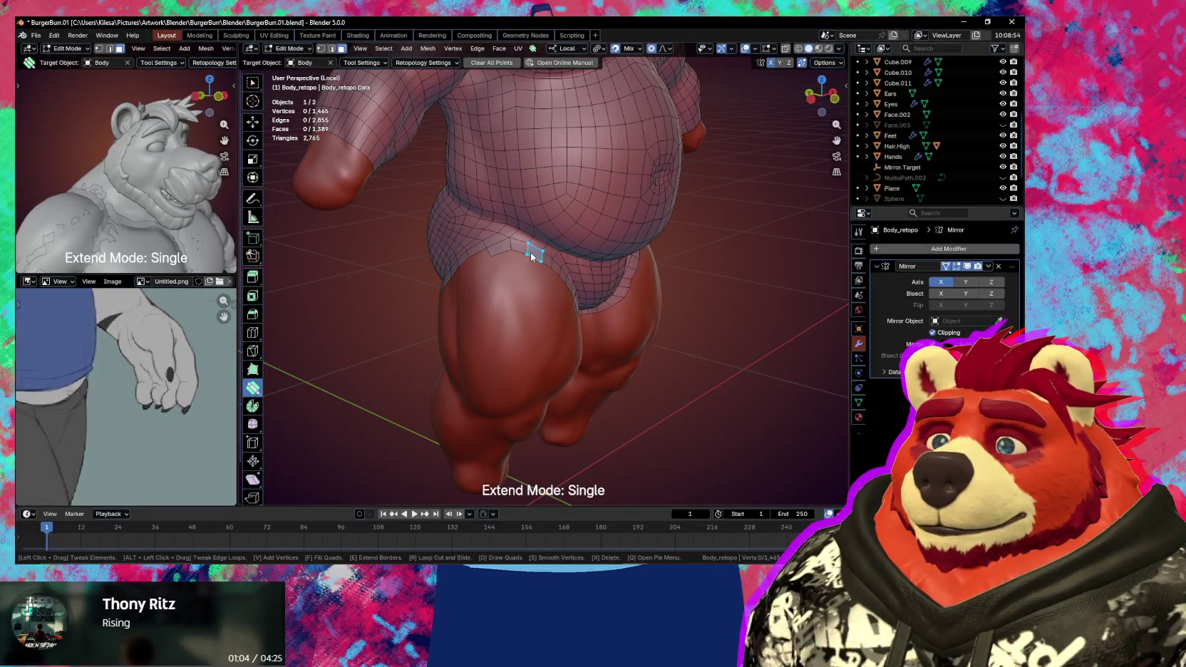
{"action": "key", "text": "w"}
{"action": "left_click", "coordinate": [532, 258], "text": "alt"}
{"action": "mouse_move", "coordinate": [532, 258]}
{"action": "middle_mouse_down"}
{"action": "mouse_move", "coordinate": [444, 164]}
{"action": "mouse_move", "coordinate": [656, 253]}
{"action": "mouse_move", "coordinate": [280, 204]}
{"action": "mouse_move", "coordinate": [383, 172]}
{"action": "mouse_move", "coordinate": [547, 253]}
{"action": "mouse_move", "coordinate": [734, 232]}
{"action": "mouse_move", "coordinate": [480, 247]}
{"action": "middle_mouse_up"}
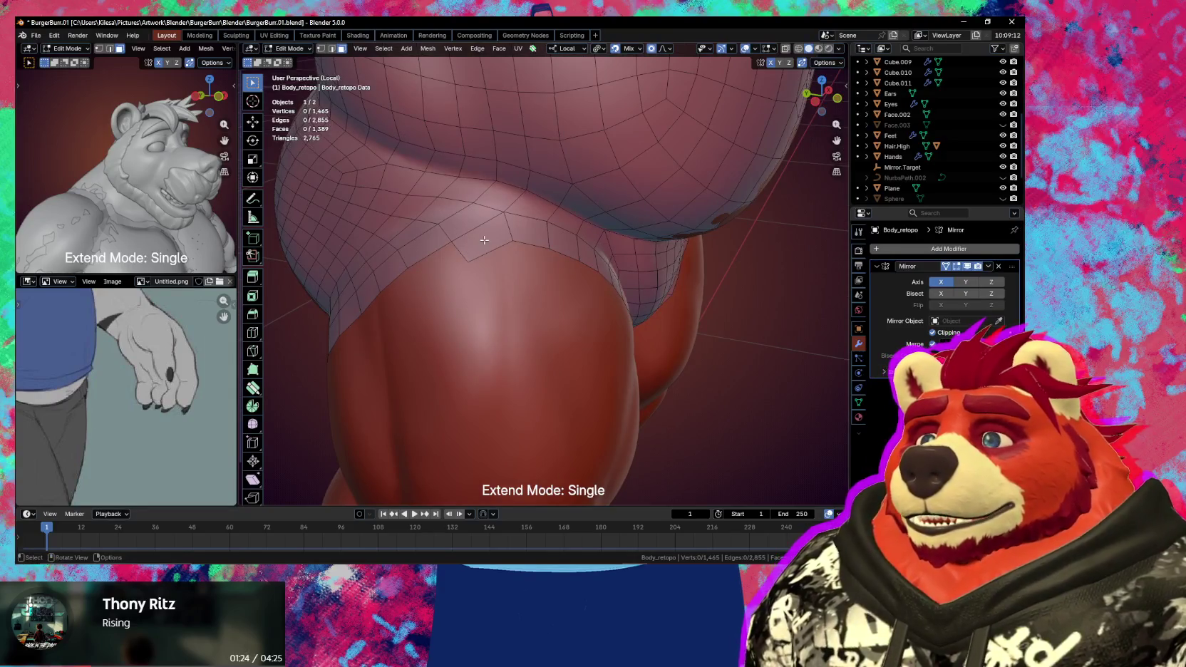
- Delete the stray vertex on the hip border
{"action": "middle_click_drag", "start_coordinate": [474, 256], "coordinate": [485, 261]}
{"action": "left_click", "coordinate": [490, 255]}
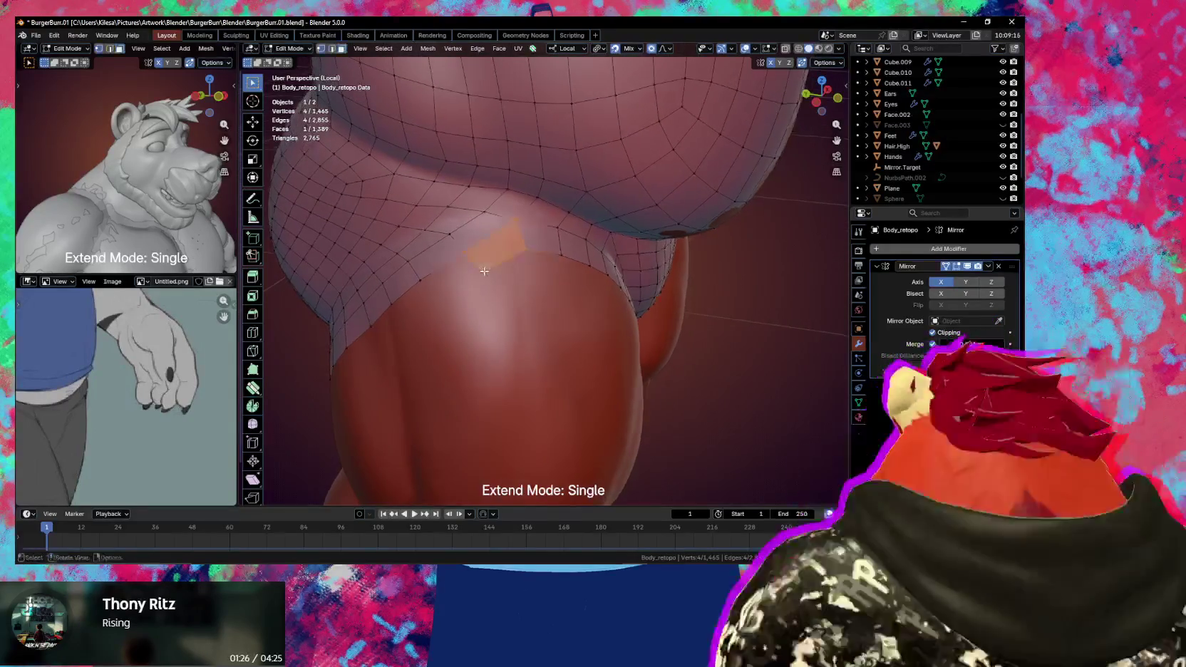
{"action": "key", "text": "x"}
{"action": "left_click", "coordinate": [489, 249]}
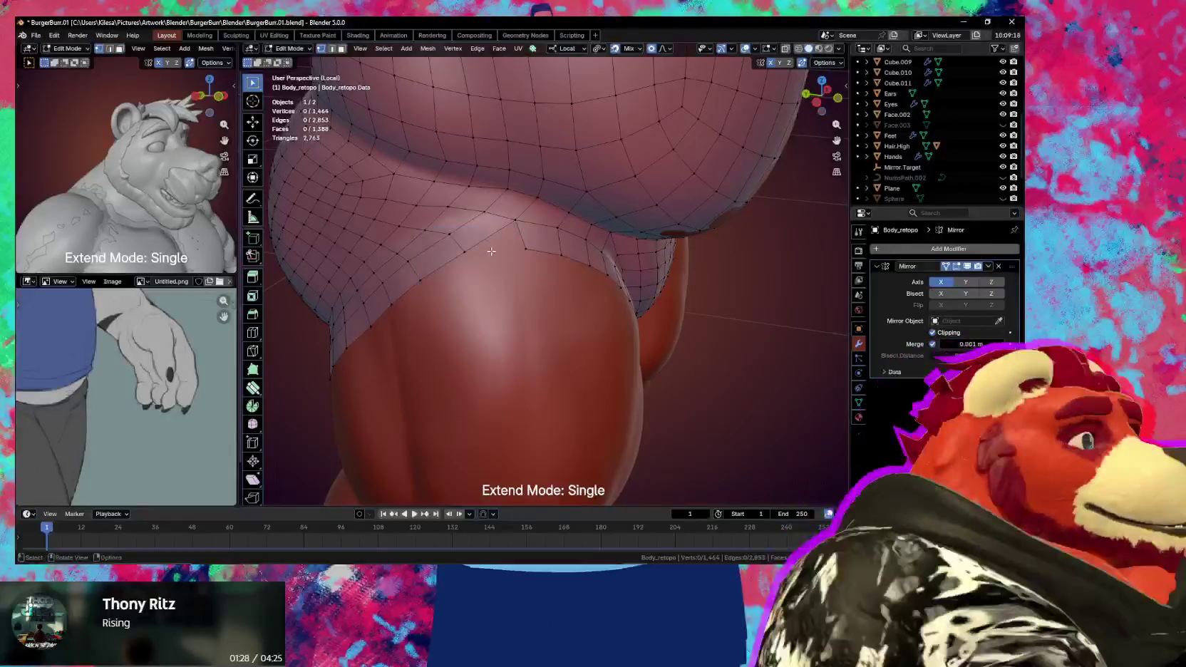
- Merge the doubled border vertices at center and place the merged vertex
{"action": "left_click", "coordinate": [524, 248]}
{"action": "key", "text": "g"}
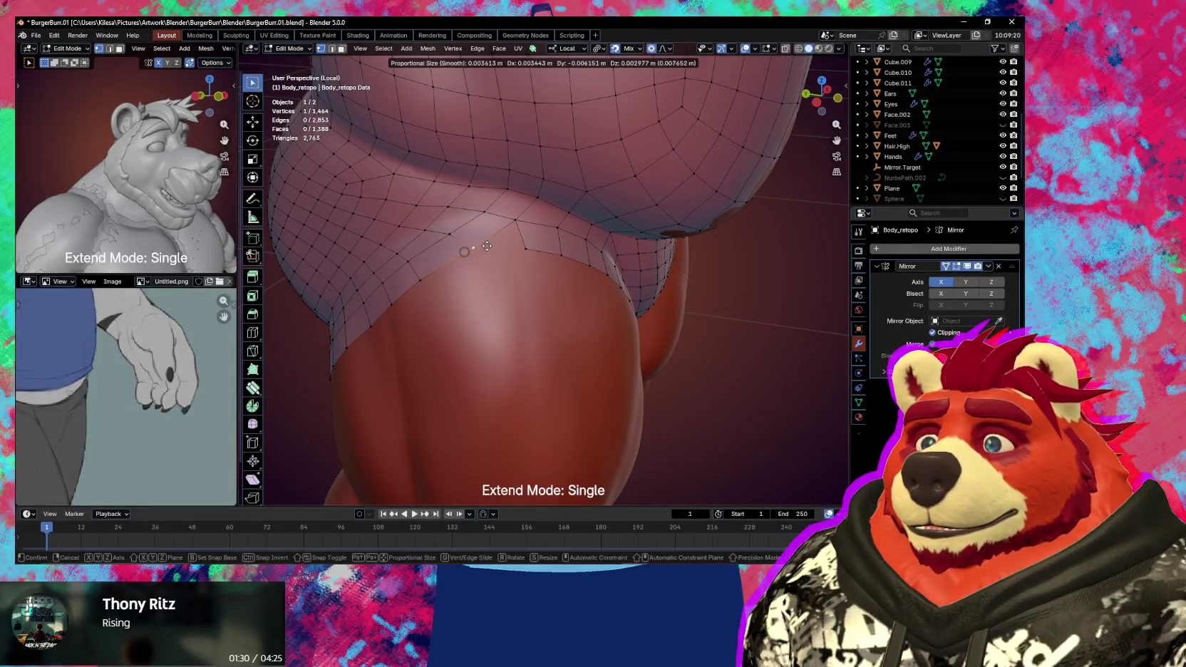
{"action": "left_click", "coordinate": [499, 235]}
{"action": "left_click", "coordinate": [528, 249]}
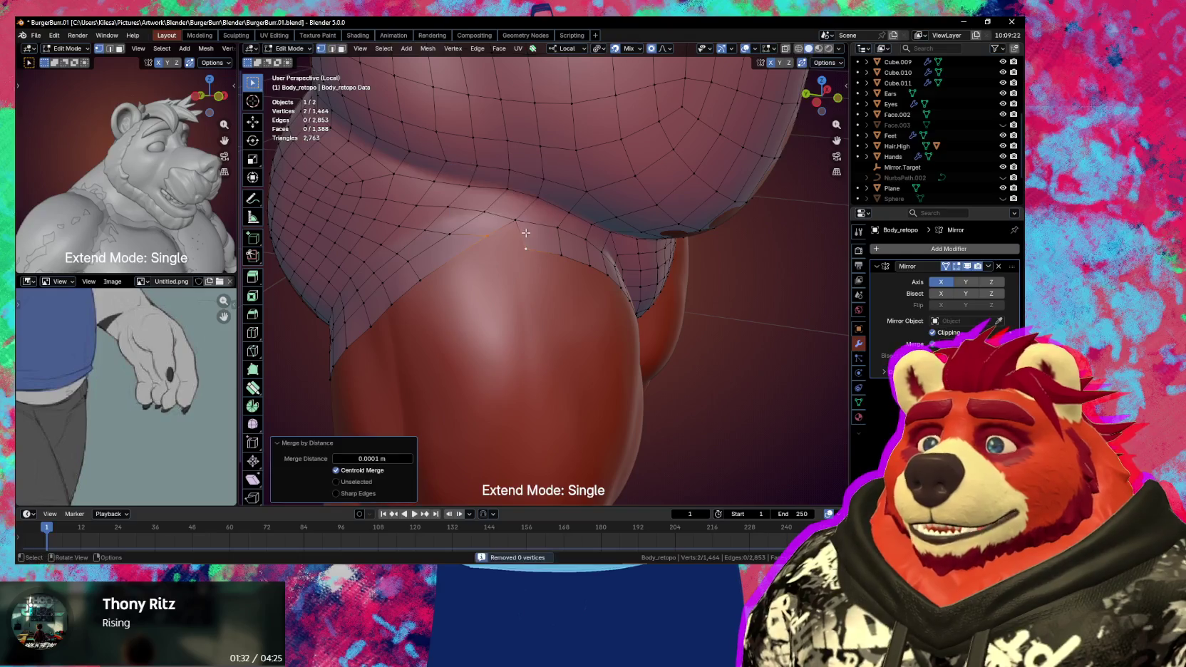
{"action": "key", "text": "m"}
{"action": "left_click", "coordinate": [506, 177]}
{"action": "key", "text": "g"}
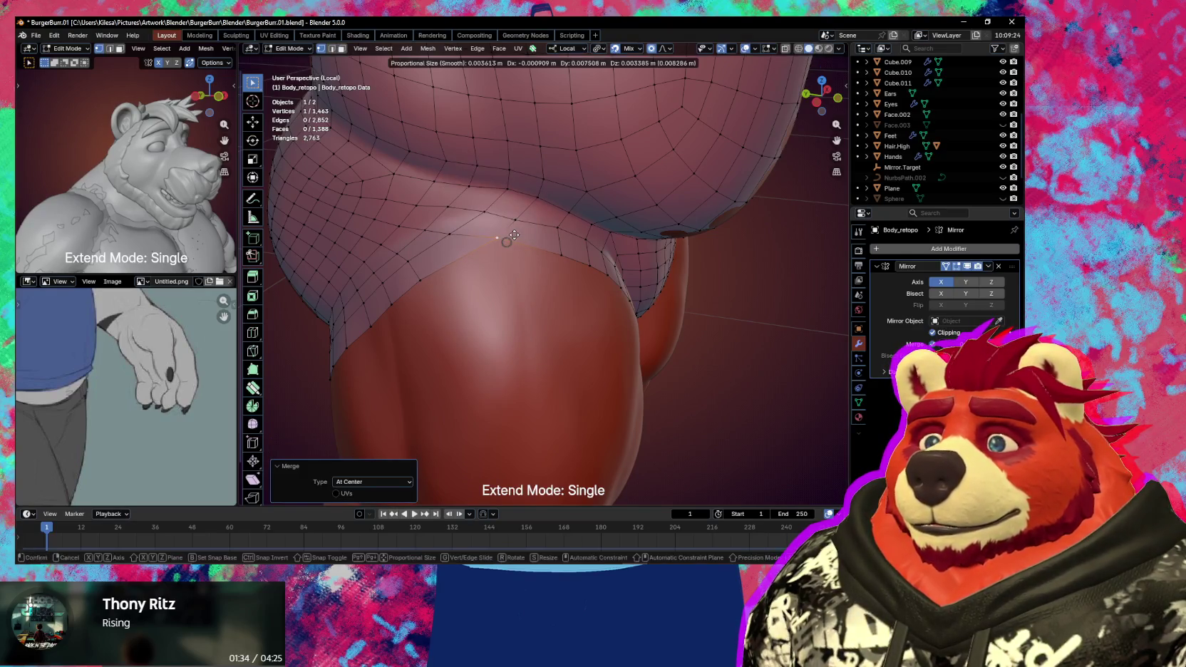
{"action": "left_click", "coordinate": [556, 255]}
{"action": "key", "text": "g"}
{"action": "left_click", "coordinate": [558, 258]}
- Refit nearby border vertices with proportional moves, checking from the front
{"action": "middle_click_drag", "start_coordinate": [557, 258], "coordinate": [525, 252]}
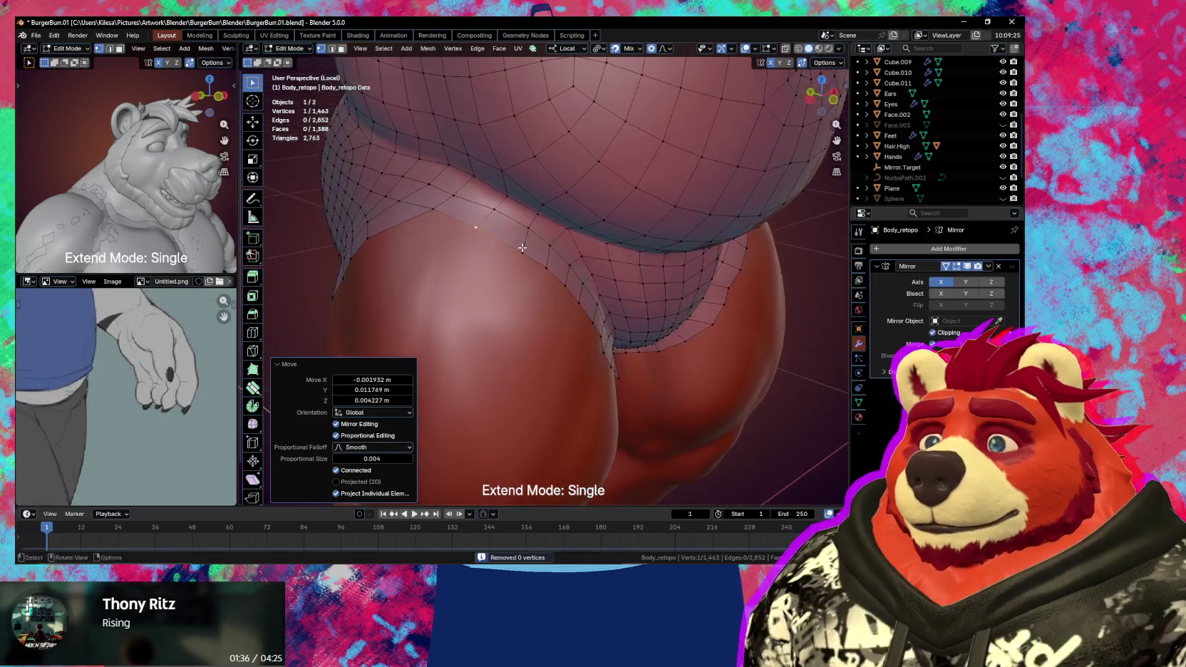
{"action": "key", "text": "g"}
{"action": "left_click", "coordinate": [521, 247]}
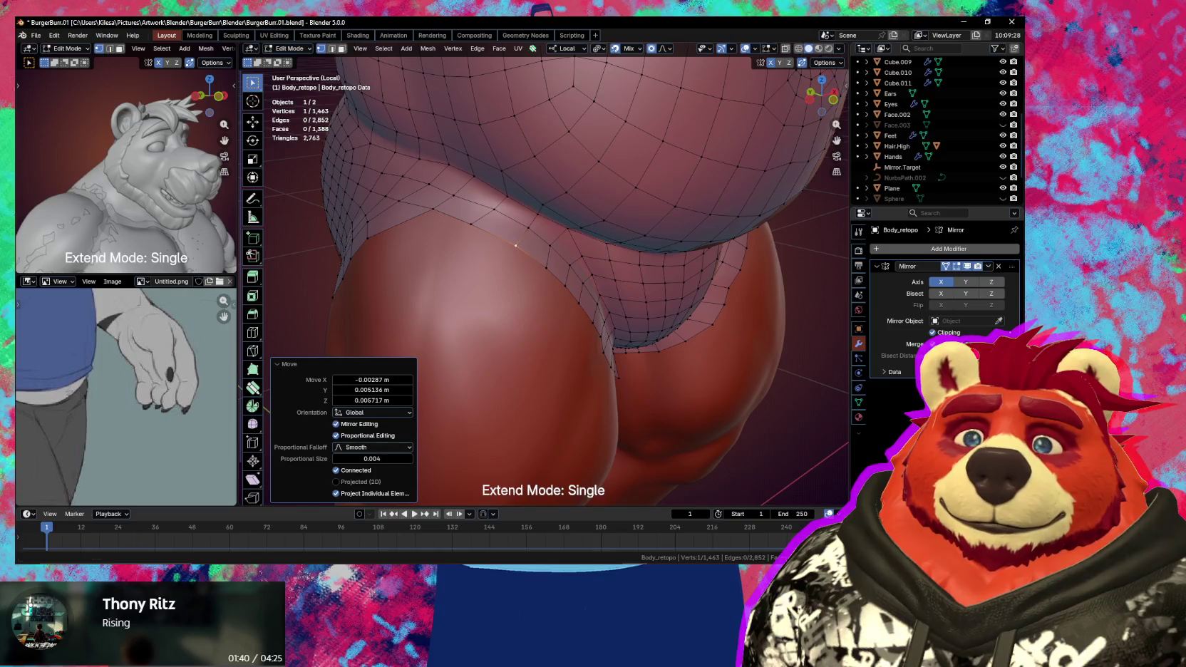
{"action": "middle_click_drag", "start_coordinate": [515, 245], "coordinate": [529, 293]}
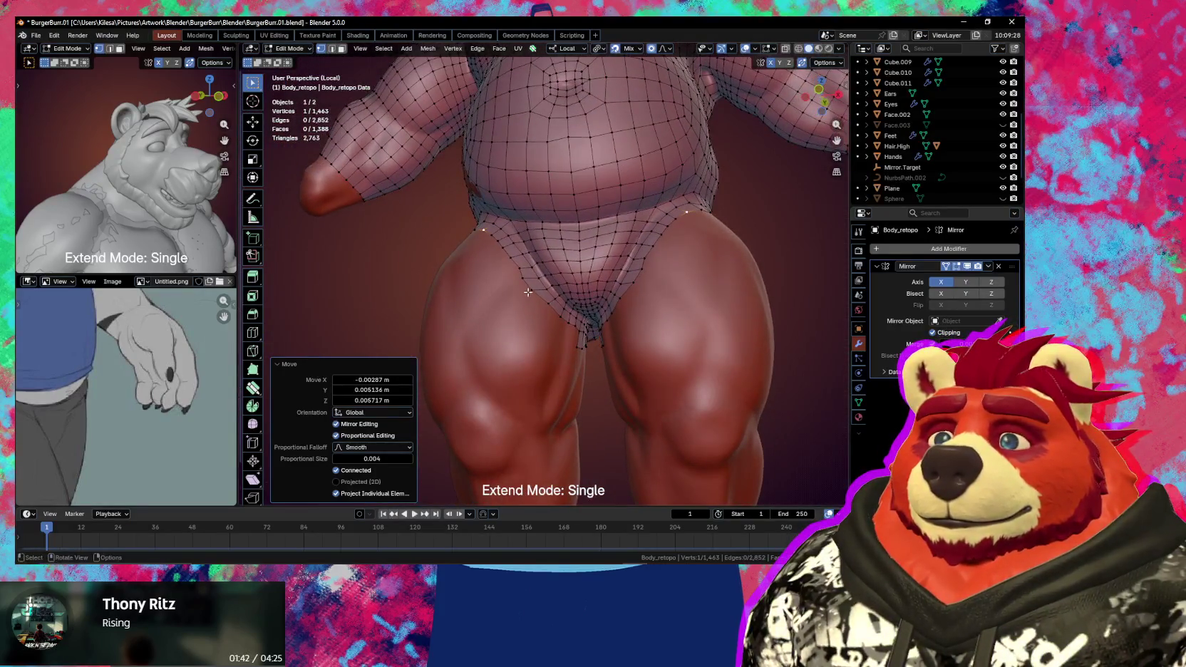
{"action": "key", "text": "g"}
{"action": "left_click", "coordinate": [530, 296]}
{"action": "key", "text": "g"}
{"action": "left_click", "coordinate": [528, 283]}
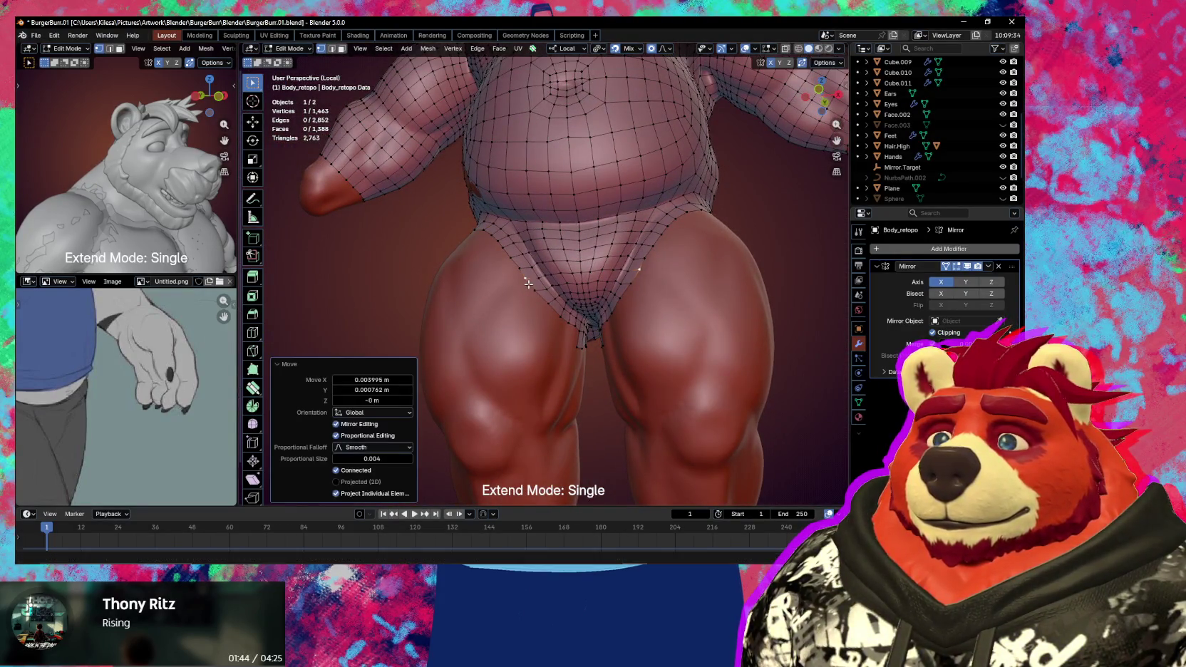
- Settle a vertex onto the thigh crease and inspect the leg from below
{"action": "mouse_move", "coordinate": [529, 283]}
{"action": "middle_mouse_down"}
{"action": "mouse_move", "coordinate": [571, 330]}
{"action": "mouse_move", "coordinate": [627, 350]}
{"action": "mouse_move", "coordinate": [595, 359]}
{"action": "mouse_move", "coordinate": [499, 271]}
{"action": "middle_mouse_up"}
{"action": "scroll", "coordinate": [480, 251], "scroll_direction": "up", "scroll_amount": 4}
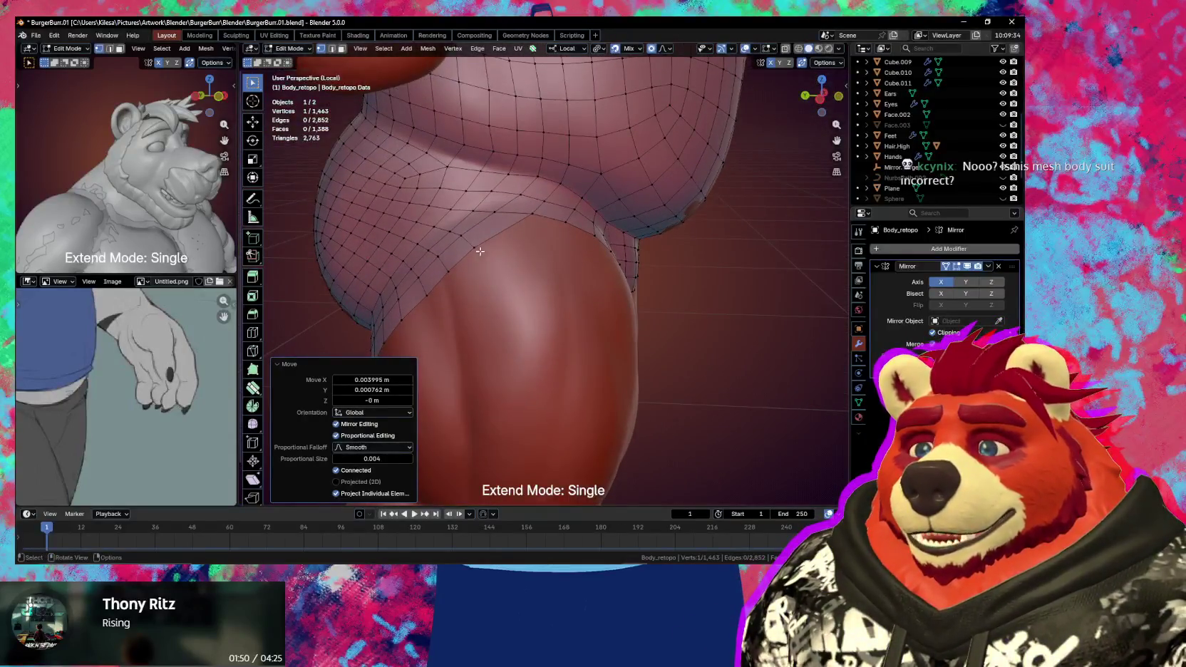
{"action": "left_click_drag", "start_coordinate": [475, 250], "coordinate": [517, 226]}
{"action": "middle_click_drag", "start_coordinate": [517, 227], "coordinate": [542, 246]}
{"action": "left_click_drag", "start_coordinate": [542, 246], "coordinate": [567, 260]}
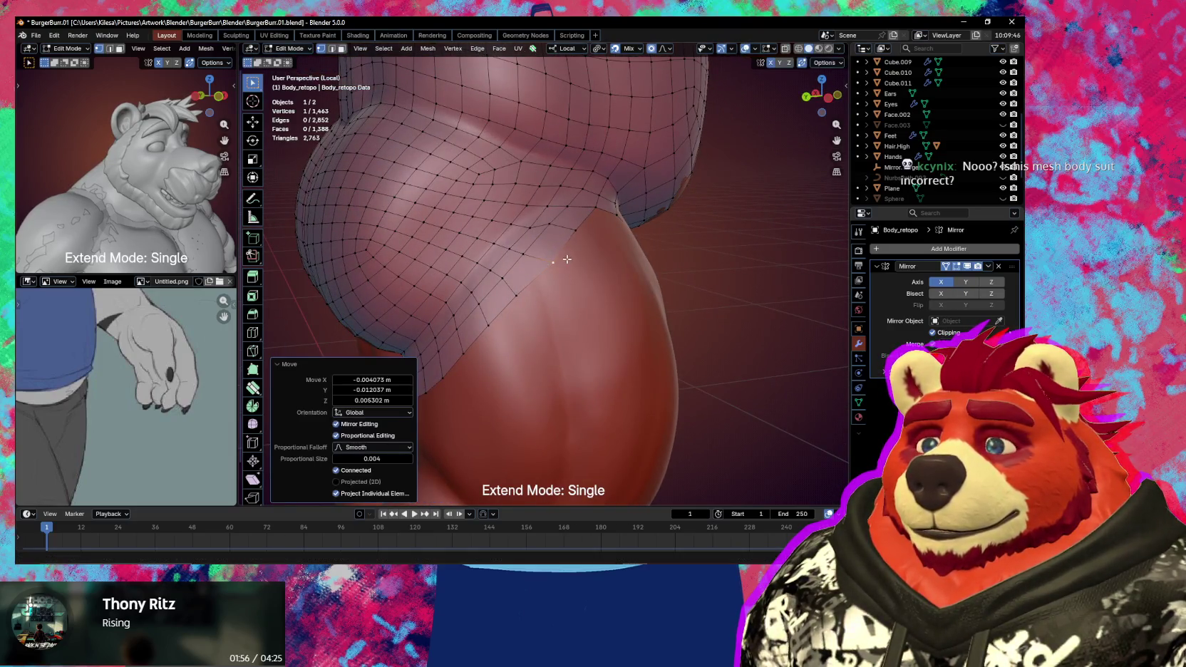
{"action": "mouse_move", "coordinate": [567, 259]}
{"action": "middle_mouse_down"}
{"action": "mouse_move", "coordinate": [501, 316]}
{"action": "mouse_move", "coordinate": [464, 271]}
{"action": "mouse_move", "coordinate": [489, 231]}
{"action": "mouse_move", "coordinate": [544, 274]}
{"action": "mouse_move", "coordinate": [593, 358]}
{"action": "mouse_move", "coordinate": [824, 341]}
{"action": "mouse_move", "coordinate": [485, 349]}
{"action": "mouse_move", "coordinate": [570, 344]}
{"action": "mouse_move", "coordinate": [551, 334]}
{"action": "mouse_move", "coordinate": [577, 328]}
{"action": "middle_mouse_up"}
- Clear the selection and select the leg-opening edge loop and a border edge
{"action": "left_click", "coordinate": [497, 238]}
{"action": "left_click", "coordinate": [593, 358]}
{"action": "left_click", "coordinate": [583, 361], "text": "alt"}
{"action": "left_click", "coordinate": [575, 329]}
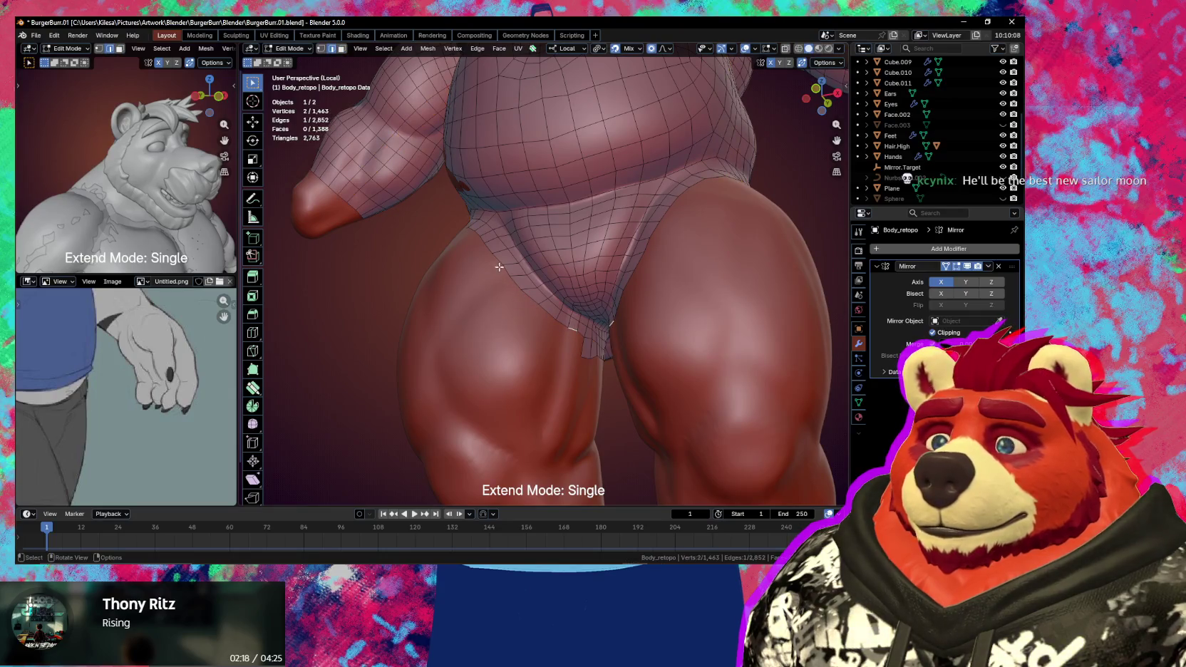
- Extend the leg-border edge run down the front of the thigh and fill a gap with a new face
{"action": "left_click", "coordinate": [486, 246], "text": "ctrl"}
{"action": "key", "text": "g"}
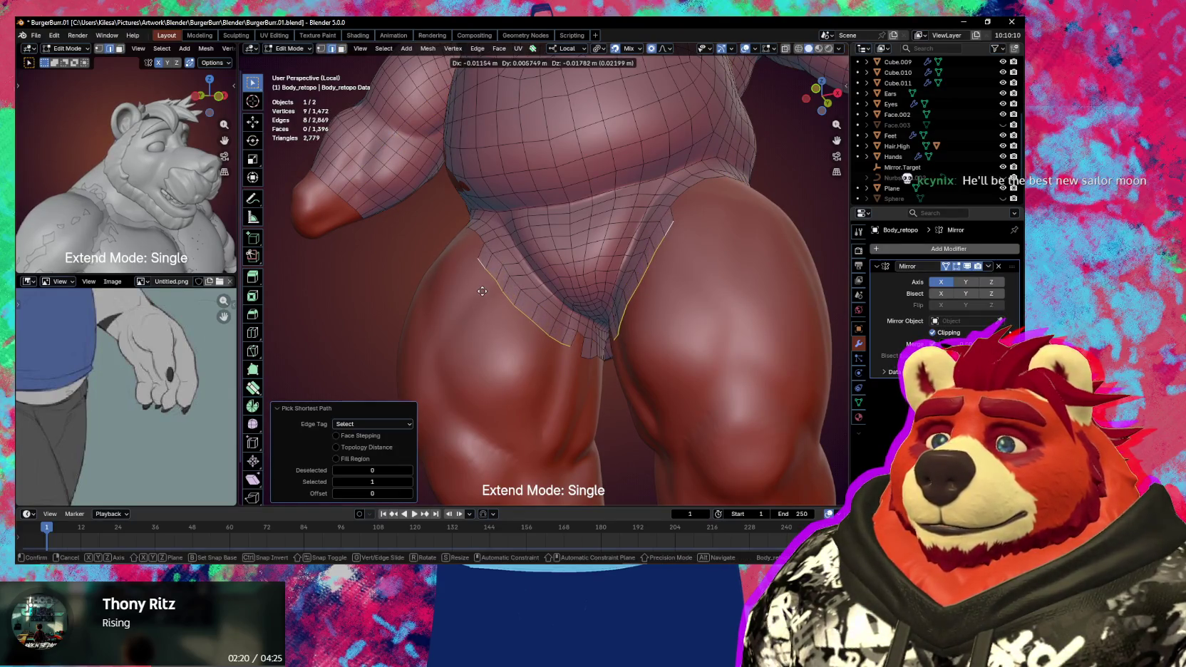
{"action": "left_click", "coordinate": [483, 291]}
{"action": "middle_click_drag", "start_coordinate": [483, 291], "coordinate": [530, 277]}
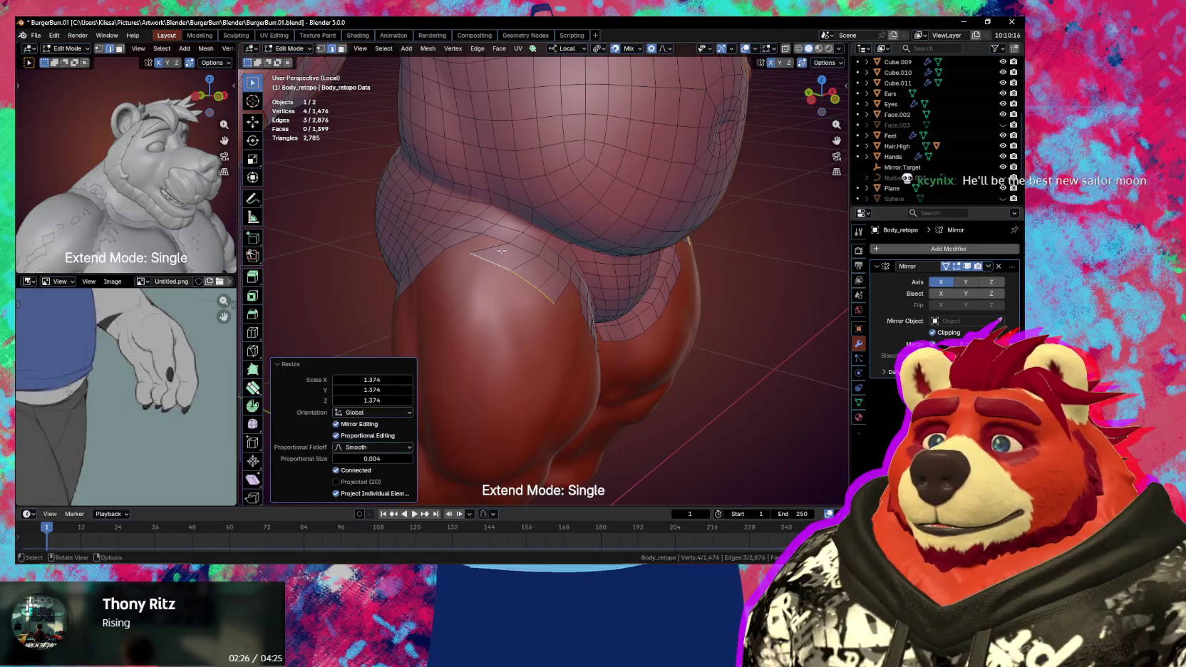
{"action": "key", "text": "f"}
{"action": "mouse_move", "coordinate": [554, 271]}
{"action": "middle_mouse_down"}
{"action": "mouse_move", "coordinate": [544, 285]}
{"action": "mouse_move", "coordinate": [567, 335]}
{"action": "mouse_move", "coordinate": [618, 368]}
{"action": "middle_mouse_up"}
{"action": "key", "text": "g"}
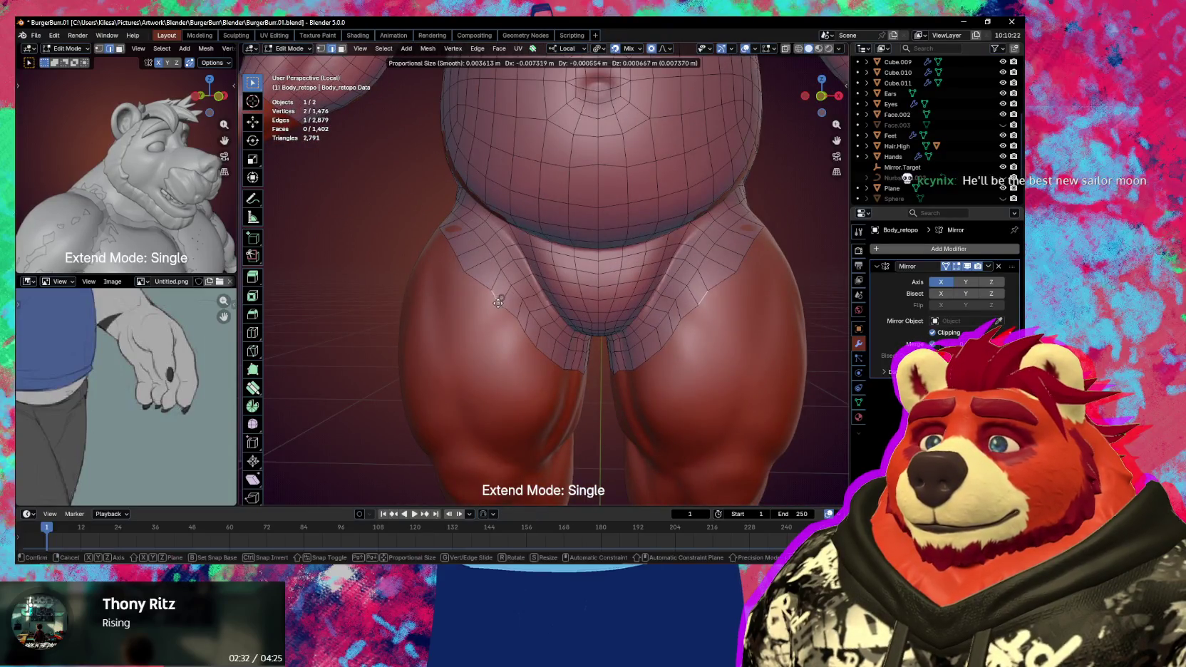
{"action": "left_click", "coordinate": [499, 300]}
- Scale the new thigh border edges by 1.151 and select the edge loop around the thigh
{"action": "key", "text": "s"}
{"action": "left_click", "coordinate": [535, 329]}
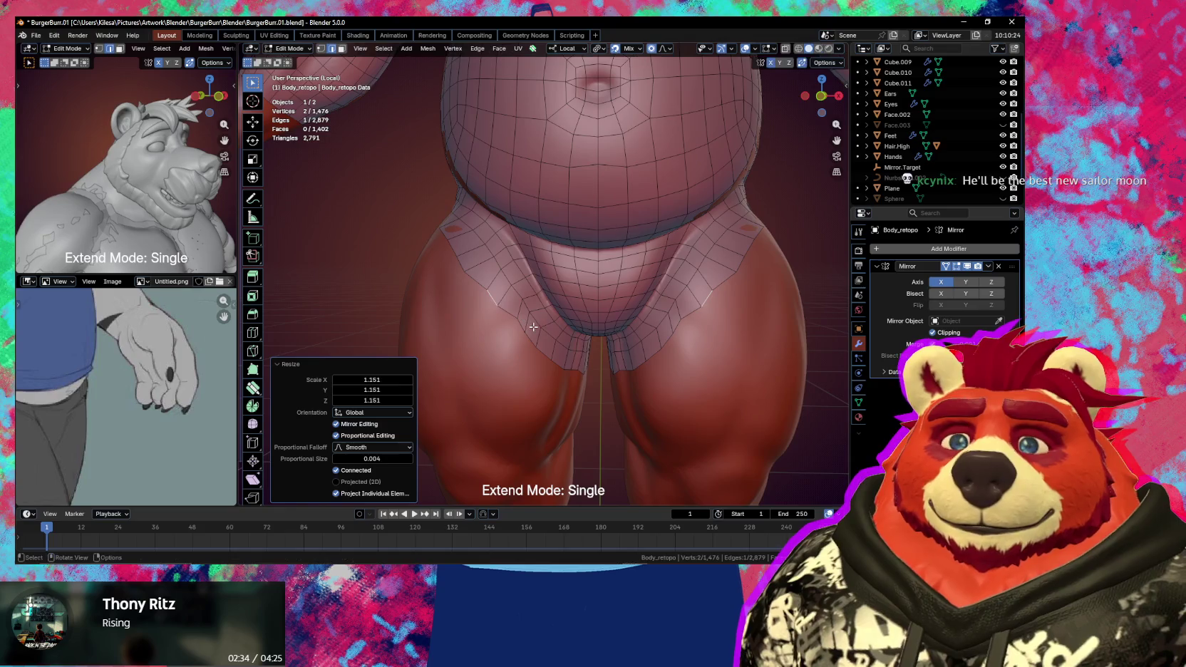
{"action": "middle_click_drag", "start_coordinate": [535, 329], "coordinate": [565, 351]}
{"action": "mouse_move", "coordinate": [551, 282]}
{"action": "middle_mouse_down"}
{"action": "mouse_move", "coordinate": [636, 299]}
{"action": "mouse_move", "coordinate": [253, 251]}
{"action": "mouse_move", "coordinate": [596, 293]}
{"action": "mouse_move", "coordinate": [564, 277]}
{"action": "mouse_move", "coordinate": [566, 361]}
{"action": "mouse_move", "coordinate": [533, 351]}
{"action": "middle_mouse_up"}
{"action": "left_click", "coordinate": [564, 277], "text": "alt"}
{"action": "scroll", "coordinate": [533, 351], "scroll_direction": "up", "scroll_amount": 3}
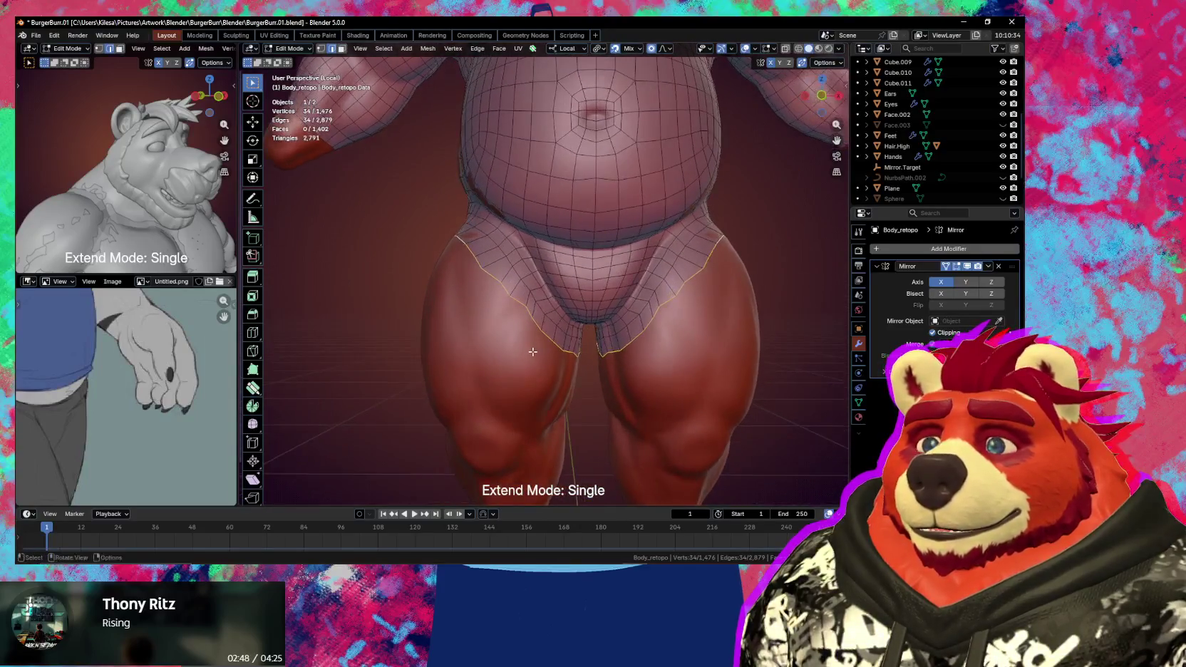
{"action": "key", "text": "shift+space"}
- Switch the extend mode to ring and add three rings of faces down the upper thigh
{"action": "key", "text": "alt+a"}
{"action": "key", "text": "space"}
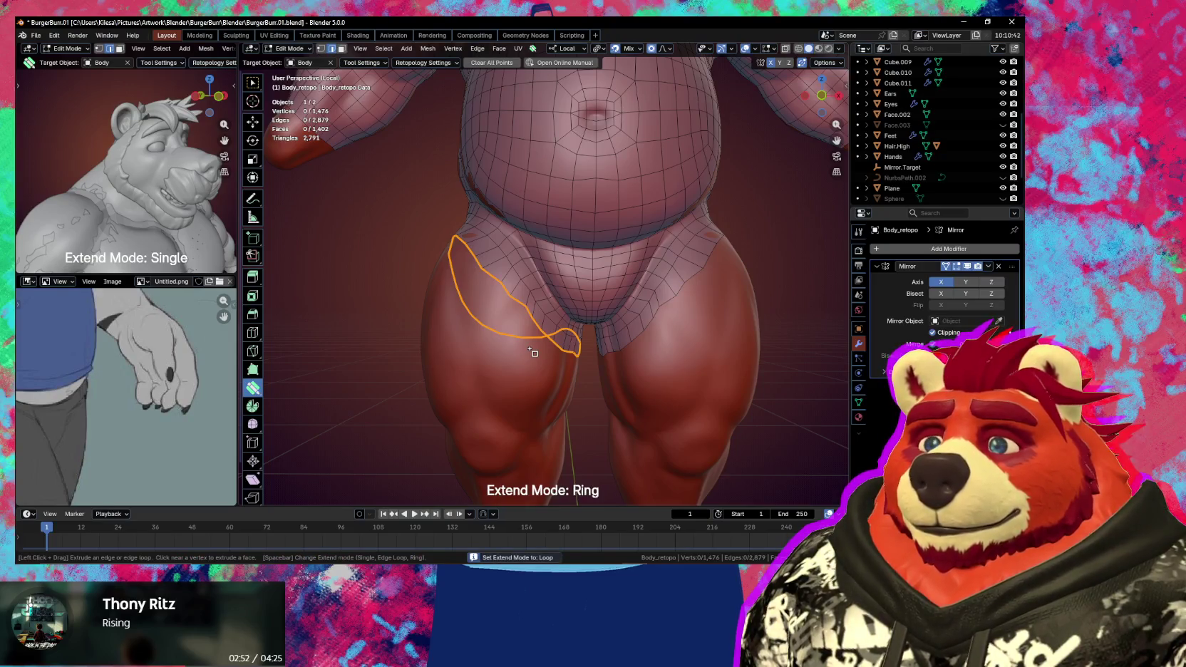
{"action": "left_click", "coordinate": [532, 352]}
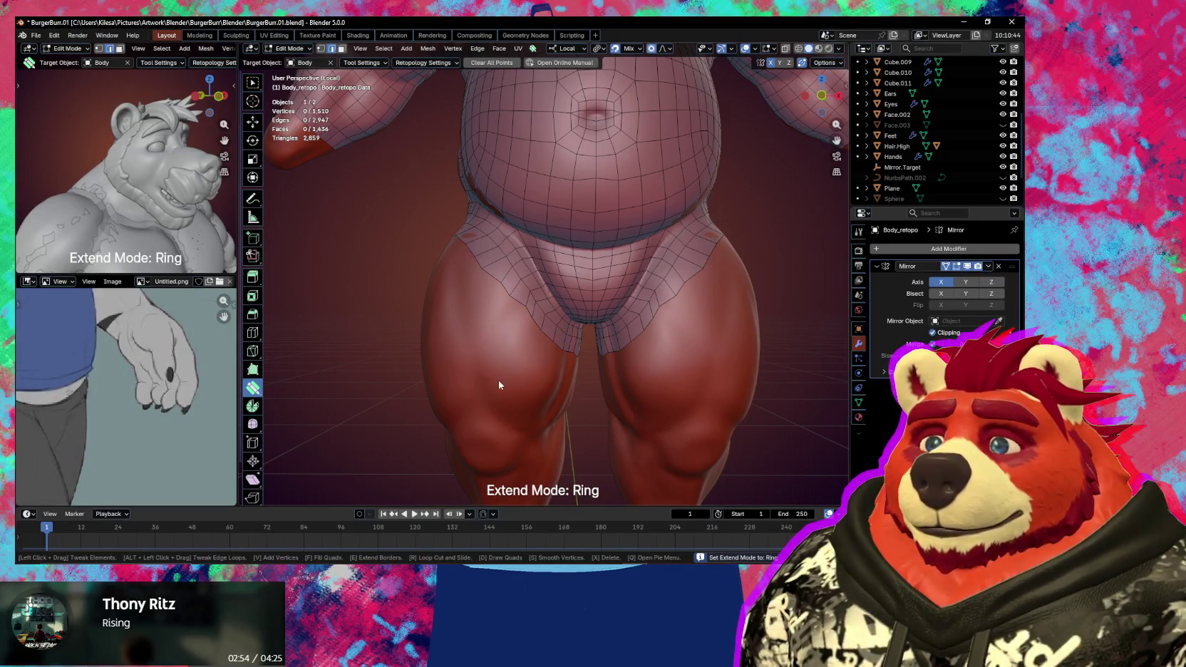
{"action": "left_click", "coordinate": [537, 351]}
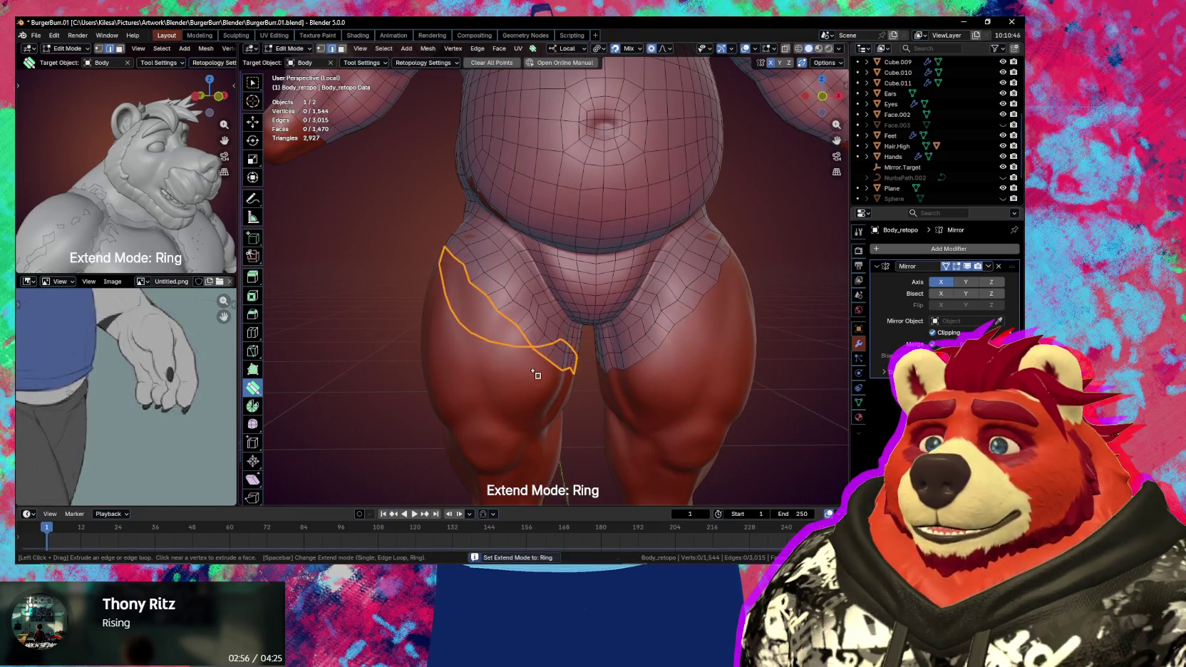
{"action": "left_click", "coordinate": [539, 374]}
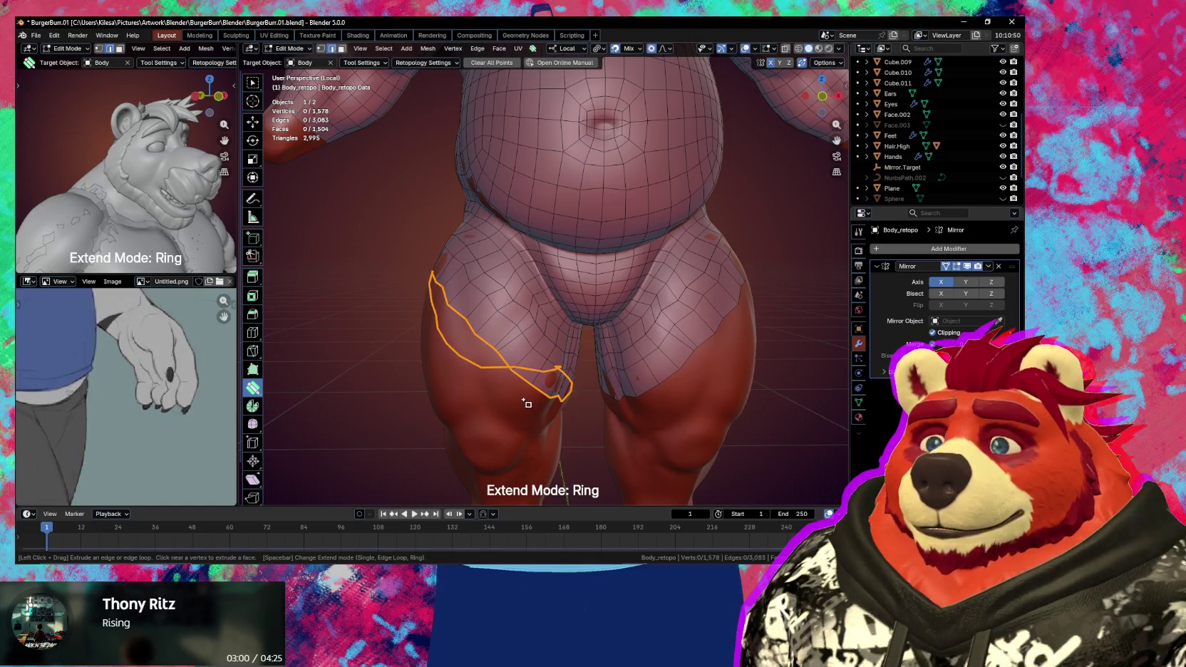
{"action": "key", "text": "Escape"}
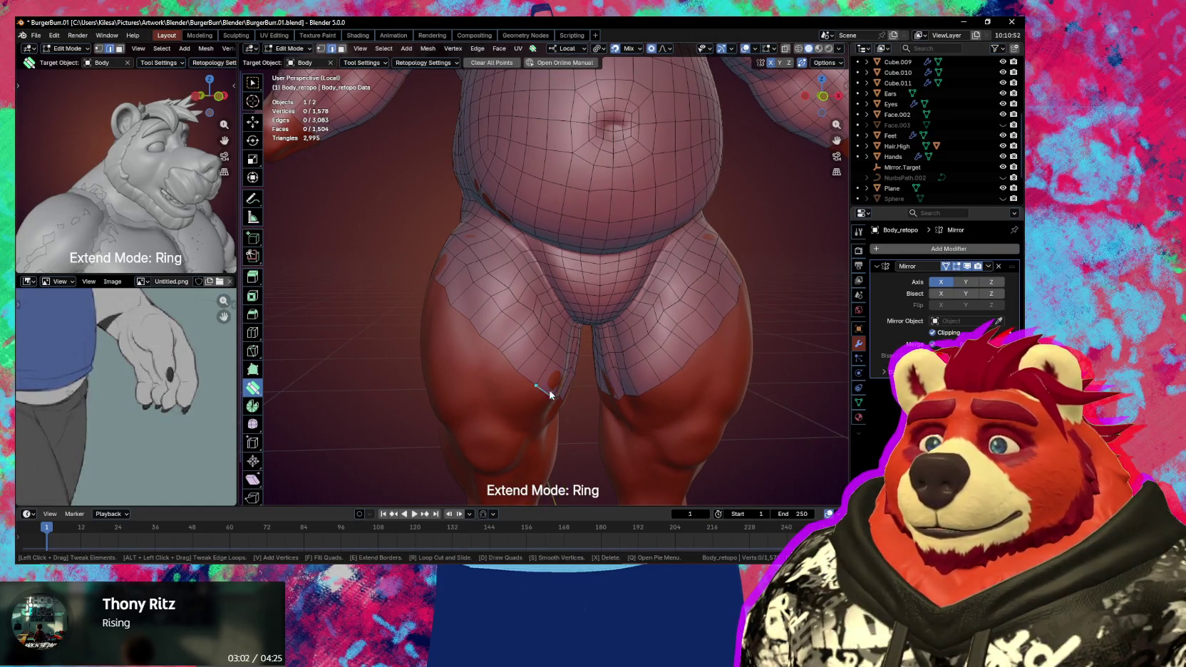
- Smooth the thigh vertices and slide the rear border edges of the hips into place
{"action": "key", "text": "s"}
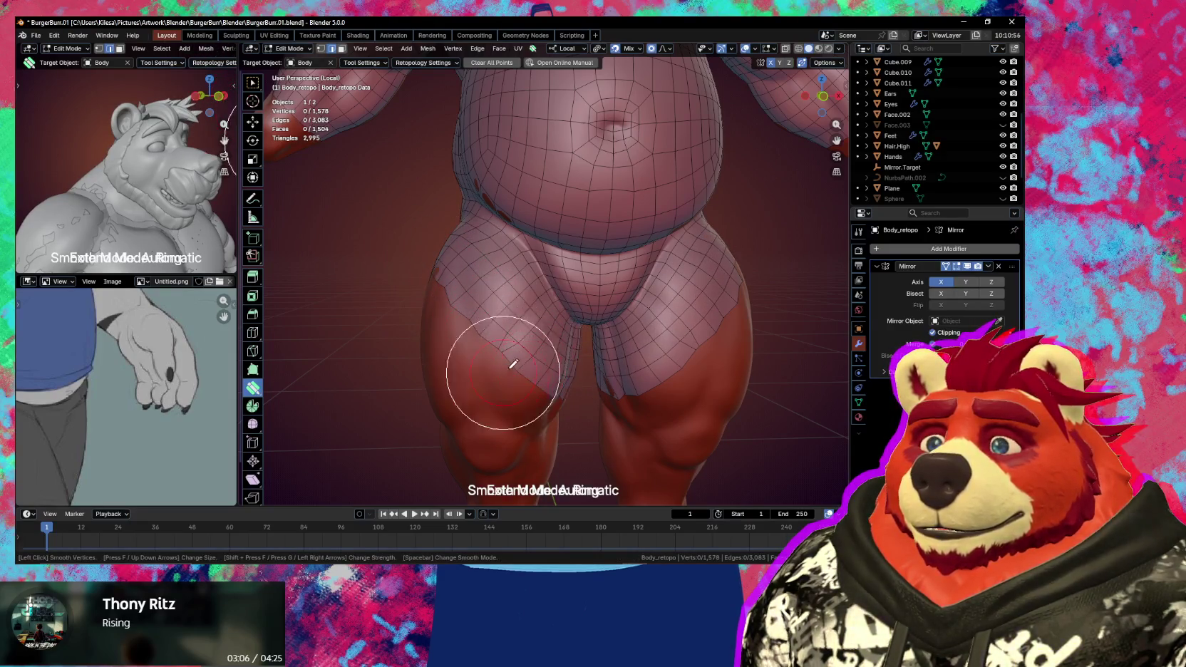
{"action": "mouse_move", "coordinate": [551, 412]}
{"action": "middle_mouse_down"}
{"action": "mouse_move", "coordinate": [477, 334]}
{"action": "mouse_move", "coordinate": [550, 323]}
{"action": "middle_mouse_up"}
{"action": "key", "text": "s"}
{"action": "middle_click_drag", "start_coordinate": [516, 271], "coordinate": [601, 298]}
{"action": "mouse_move", "coordinate": [601, 297]}
{"action": "left_mouse_down"}
{"action": "mouse_move", "coordinate": [539, 298]}
{"action": "mouse_move", "coordinate": [579, 280]}
{"action": "left_mouse_up"}
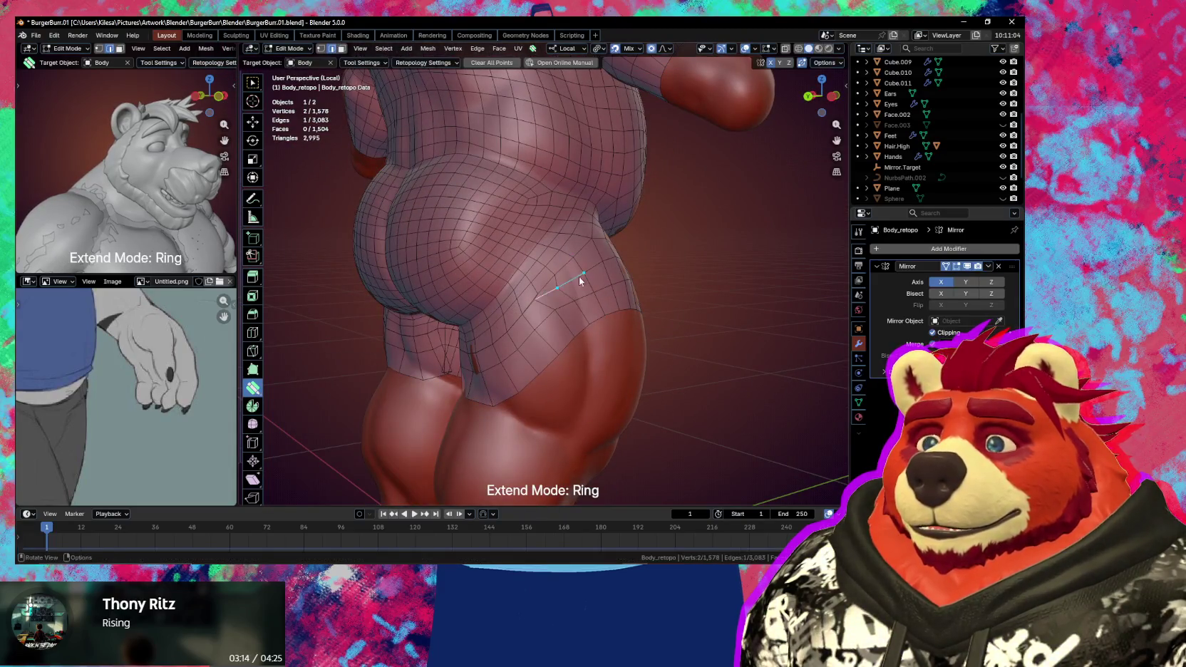
{"action": "key", "text": "s"}
{"action": "key", "text": "s"}
{"action": "mouse_move", "coordinate": [532, 316]}
{"action": "middle_mouse_down"}
{"action": "mouse_move", "coordinate": [532, 339]}
{"action": "mouse_move", "coordinate": [563, 375]}
{"action": "middle_mouse_up"}
{"action": "key", "text": "s"}
- Keep smoothing the mesh over the rear and sides of the hips, ending at the back view
{"action": "key", "text": "s"}
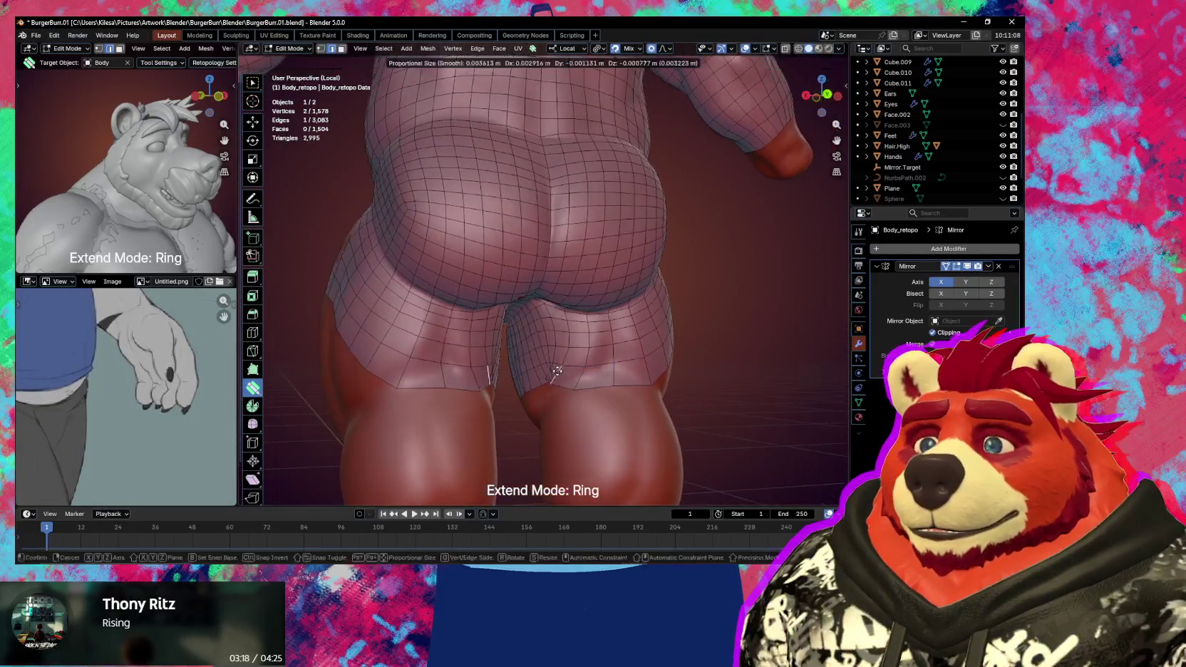
{"action": "left_click_drag", "start_coordinate": [562, 376], "coordinate": [557, 374]}
{"action": "key", "text": "s"}
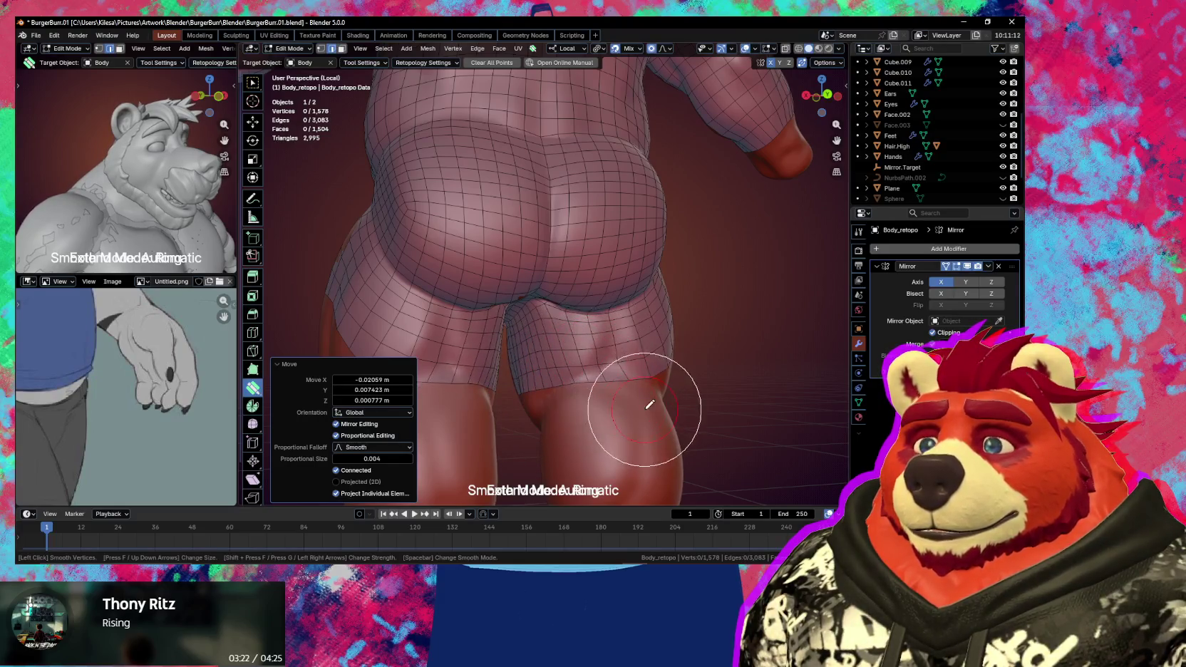
{"action": "key", "text": "s"}
{"action": "key", "text": "s"}
{"action": "mouse_move", "coordinate": [638, 410]}
{"action": "middle_mouse_down"}
{"action": "mouse_move", "coordinate": [588, 400]}
{"action": "mouse_move", "coordinate": [517, 335]}
{"action": "mouse_move", "coordinate": [447, 362]}
{"action": "middle_mouse_up"}
{"action": "key", "text": "s"}
{"action": "key", "text": "s"}
{"action": "key", "text": "s"}
{"action": "key", "text": "s"}
{"action": "key", "text": "s"}
{"action": "key", "text": "s"}
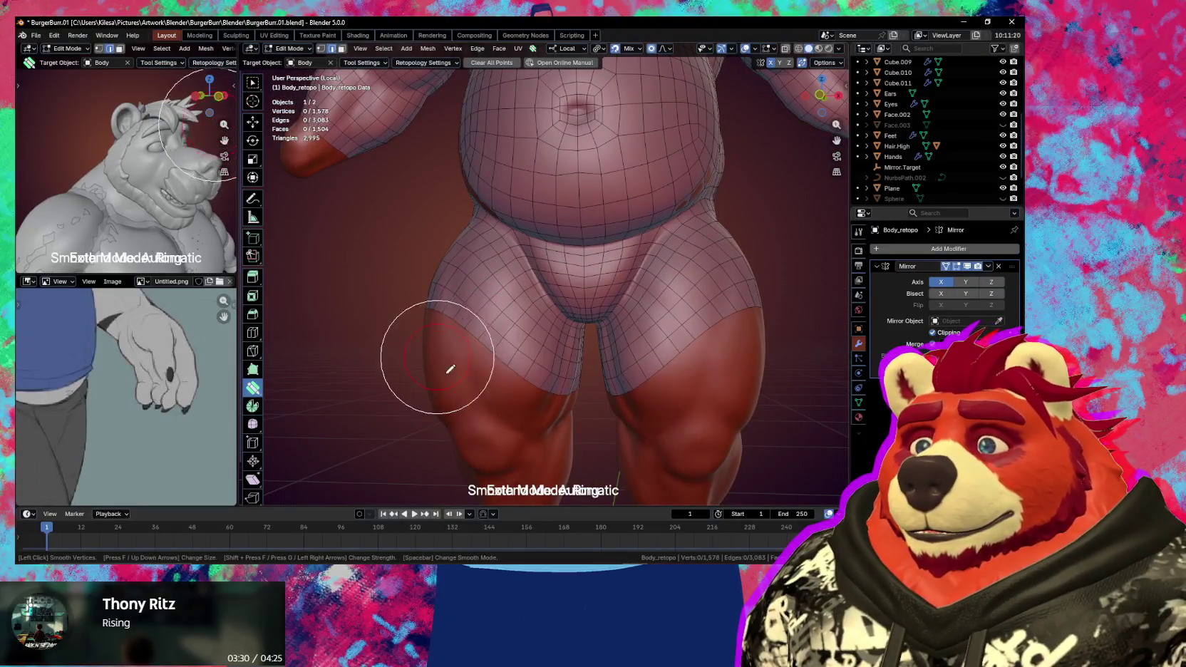
{"action": "key", "text": "space"}
{"action": "mouse_move", "coordinate": [532, 400]}
{"action": "middle_mouse_down"}
{"action": "mouse_move", "coordinate": [516, 387]}
{"action": "mouse_move", "coordinate": [522, 341]}
{"action": "middle_mouse_up"}
{"action": "key", "text": "space"}
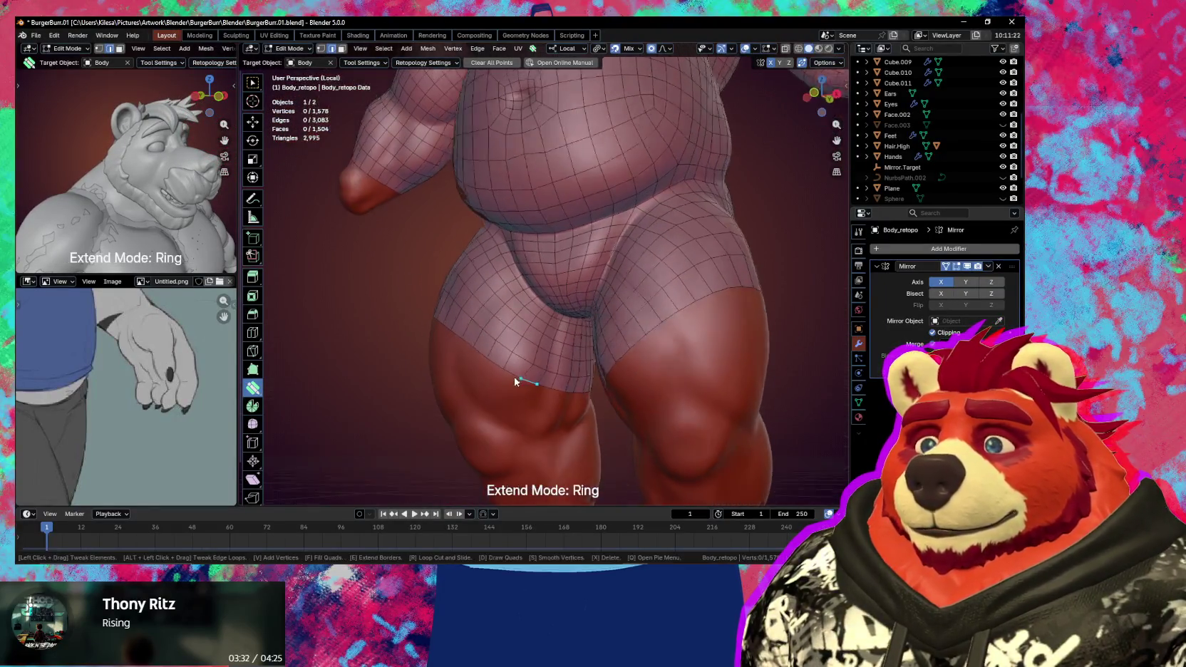
{"action": "scroll", "coordinate": [615, 387], "scroll_direction": "down", "scroll_amount": 5}
{"action": "mouse_move", "coordinate": [615, 387]}
{"action": "middle_mouse_down"}
{"action": "mouse_move", "coordinate": [424, 423]}
{"action": "mouse_move", "coordinate": [482, 400]}
{"action": "mouse_move", "coordinate": [420, 412]}
{"action": "middle_mouse_up"}
{"action": "scroll", "coordinate": [420, 412], "scroll_direction": "up", "scroll_amount": 2}
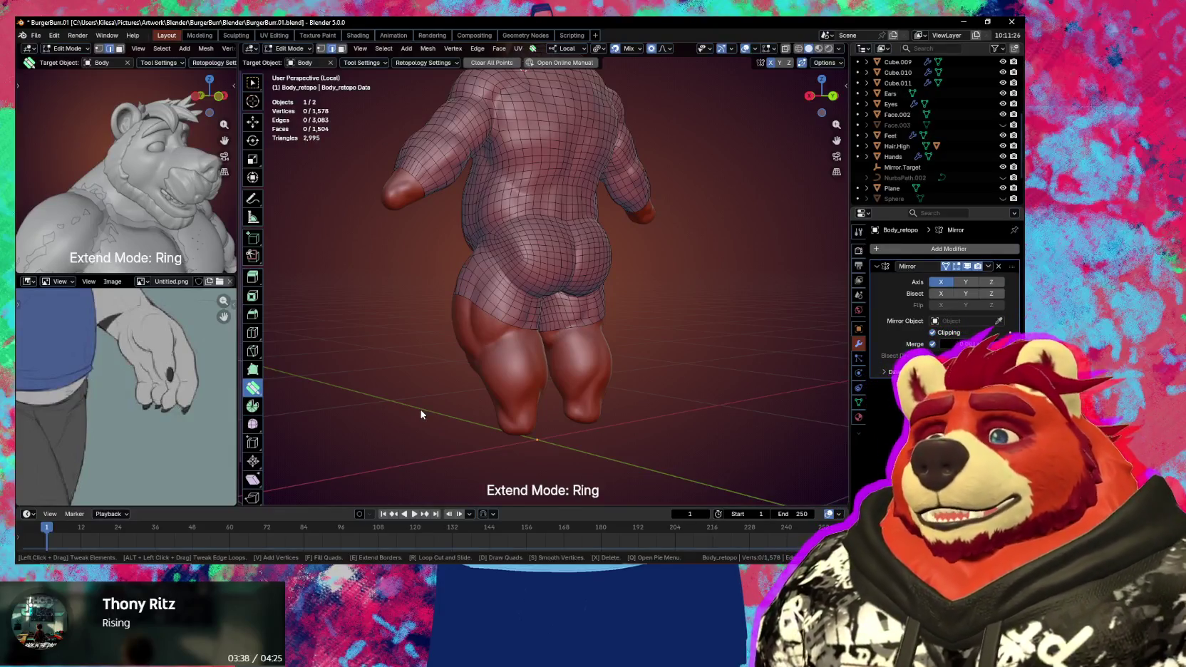
- Smooth the hip mesh from behind and reposition an edge at the bottom of the thigh strip
{"action": "scroll", "coordinate": [447, 415], "scroll_direction": "up", "scroll_amount": 2}
{"action": "mouse_move", "coordinate": [379, 445]}
{"action": "middle_mouse_down"}
{"action": "mouse_move", "coordinate": [446, 414]}
{"action": "mouse_move", "coordinate": [411, 397]}
{"action": "middle_mouse_up"}
{"action": "scroll", "coordinate": [411, 397], "scroll_direction": "up", "scroll_amount": 1}
{"action": "scroll", "coordinate": [459, 416], "scroll_direction": "up", "scroll_amount": 1}
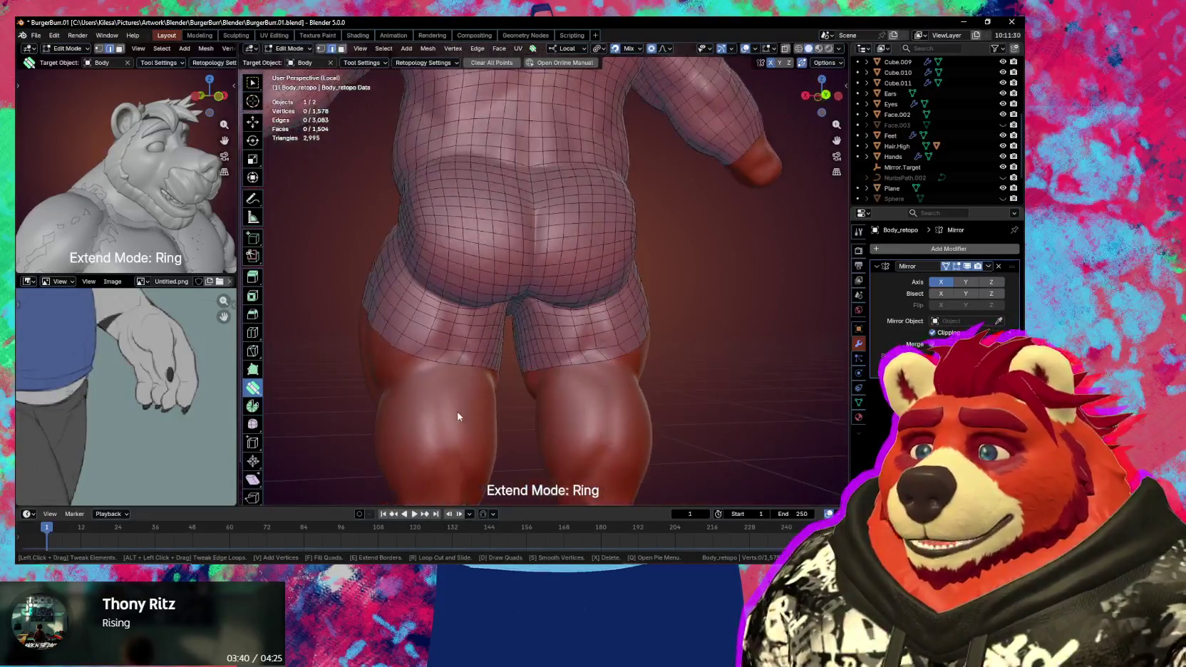
{"action": "scroll", "coordinate": [431, 411], "scroll_direction": "up", "scroll_amount": 1}
{"action": "scroll", "coordinate": [403, 357], "scroll_direction": "up", "scroll_amount": 1}
{"action": "key", "text": "s"}
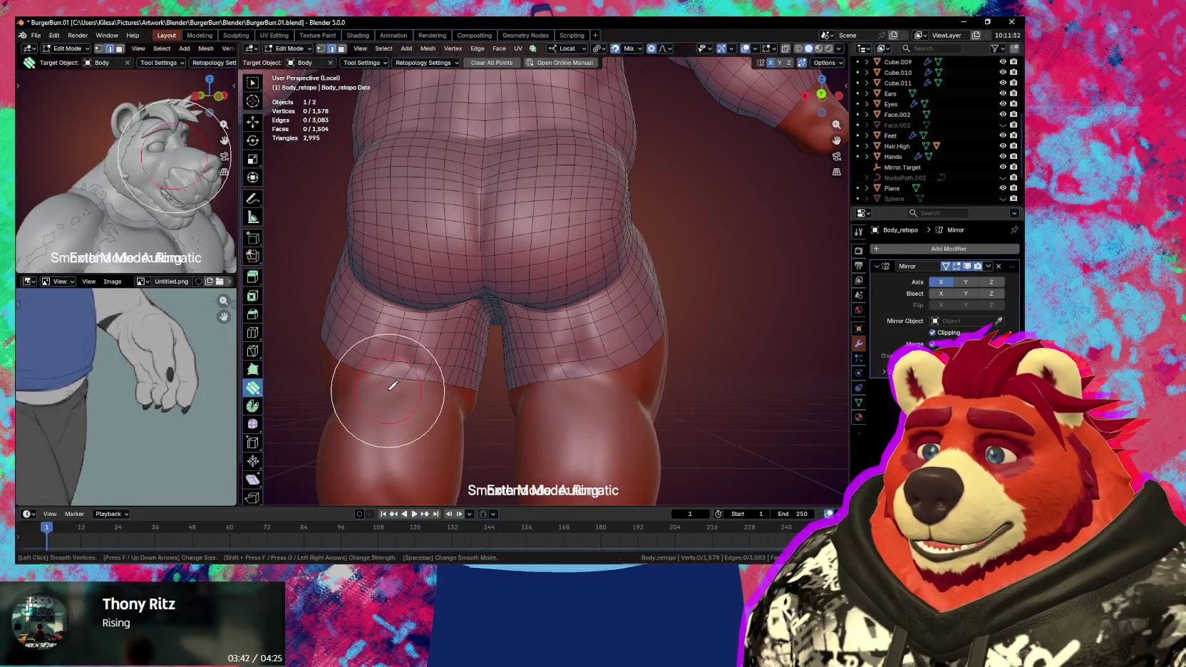
{"action": "middle_click_drag", "start_coordinate": [399, 393], "coordinate": [393, 380]}
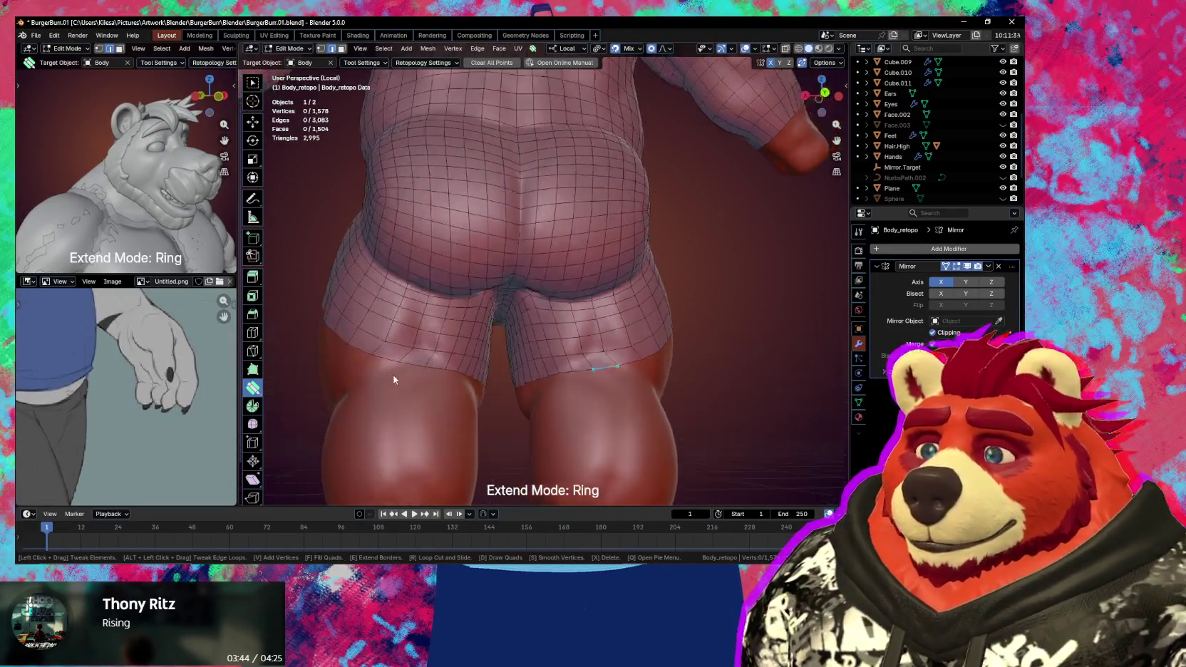
{"action": "middle_click_drag", "start_coordinate": [499, 360], "coordinate": [587, 370]}
{"action": "key", "text": "s"}
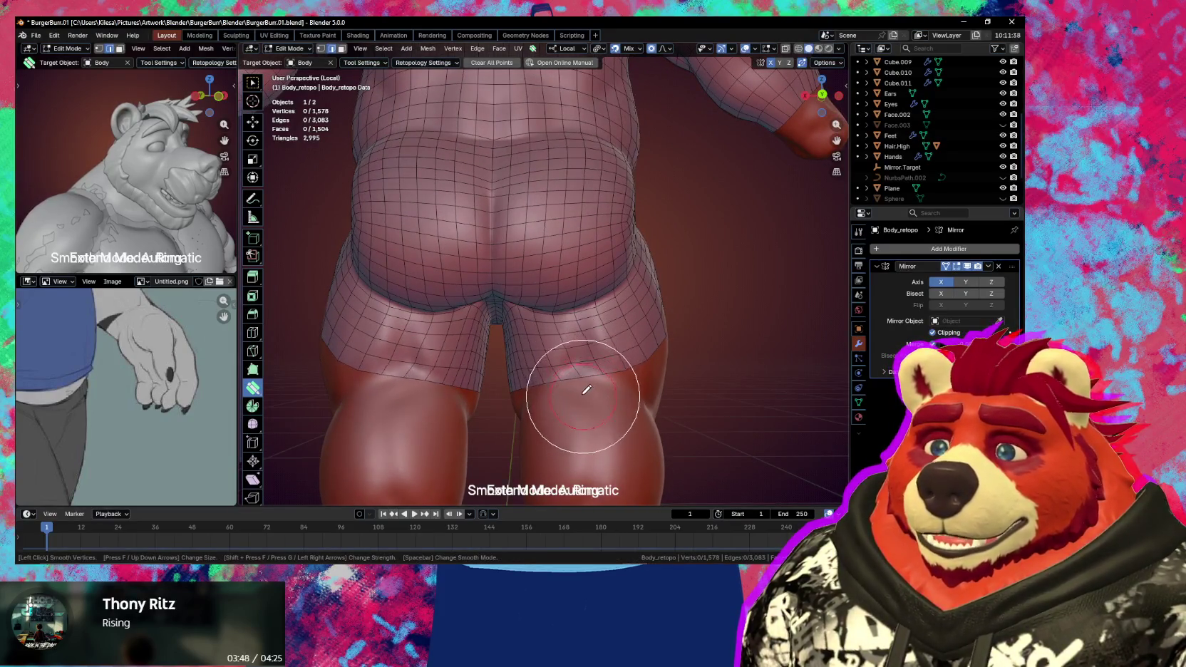
{"action": "left_click_drag", "start_coordinate": [589, 376], "coordinate": [578, 367]}
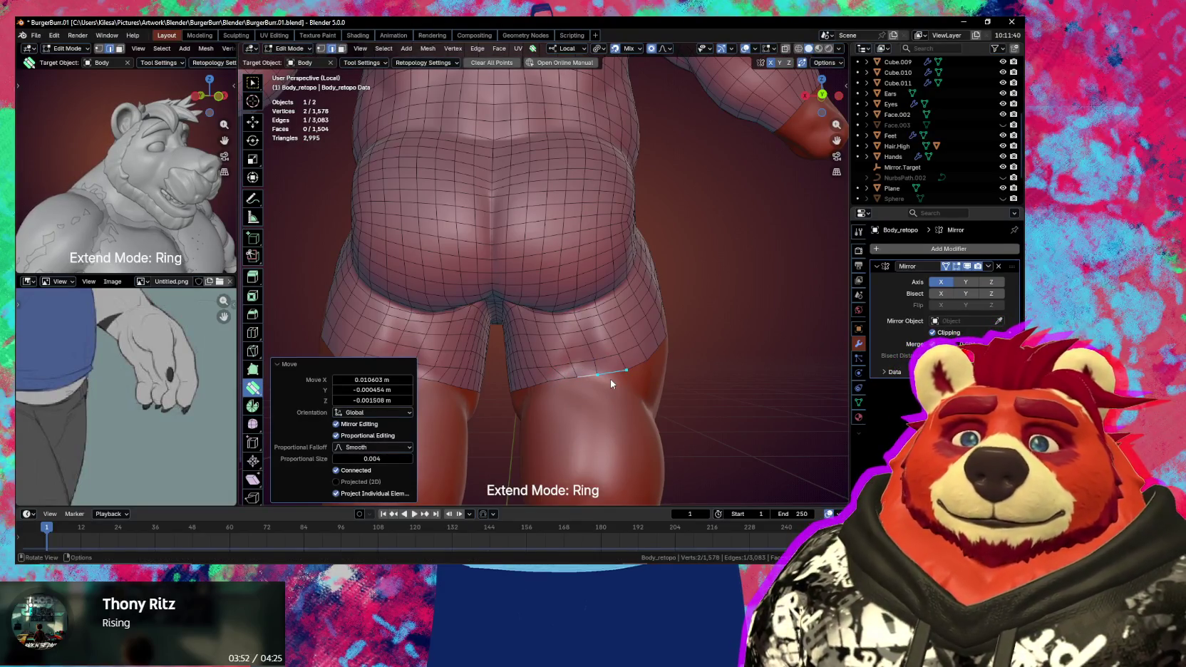
{"action": "mouse_move", "coordinate": [638, 355]}
{"action": "middle_mouse_down"}
{"action": "mouse_move", "coordinate": [549, 377]}
{"action": "mouse_move", "coordinate": [482, 293]}
{"action": "mouse_move", "coordinate": [534, 336]}
{"action": "middle_mouse_up"}
- Drag the thigh's bottom edge ring down three times to extend the mesh down both thighs
{"action": "mouse_move", "coordinate": [531, 358]}
{"action": "left_mouse_down"}
{"action": "mouse_move", "coordinate": [530, 395]}
{"action": "mouse_move", "coordinate": [516, 392]}
{"action": "left_mouse_up"}
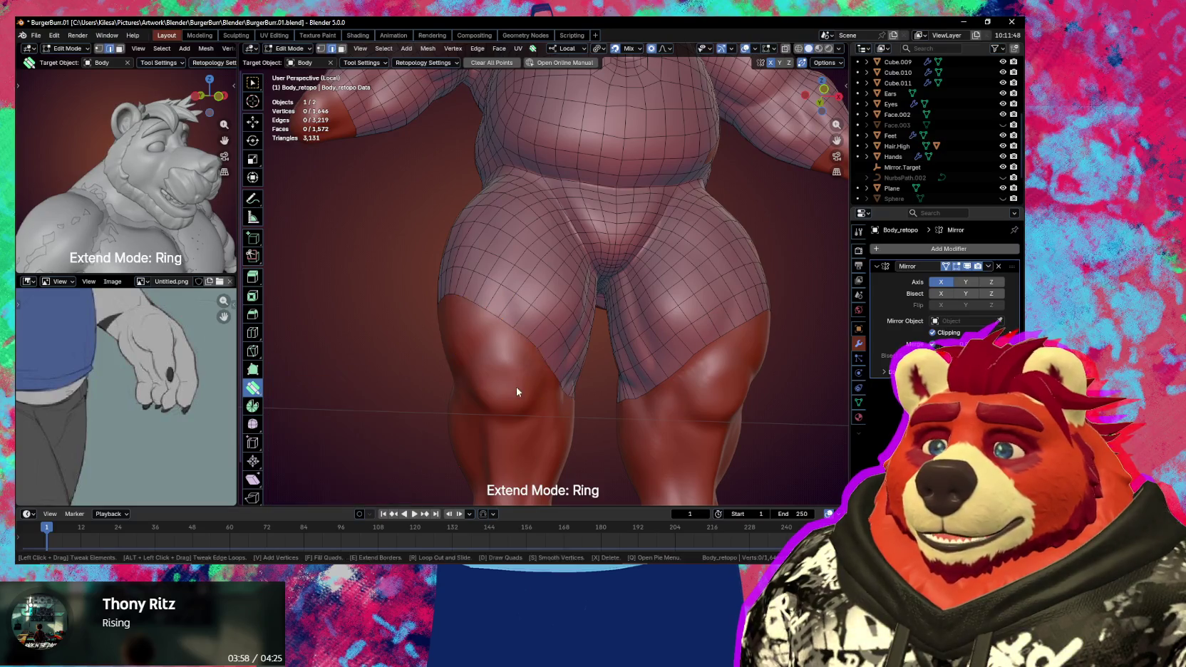
{"action": "middle_click_drag", "start_coordinate": [527, 402], "coordinate": [511, 352], "text": "shift"}
{"action": "left_click_drag", "start_coordinate": [517, 383], "coordinate": [523, 415]}
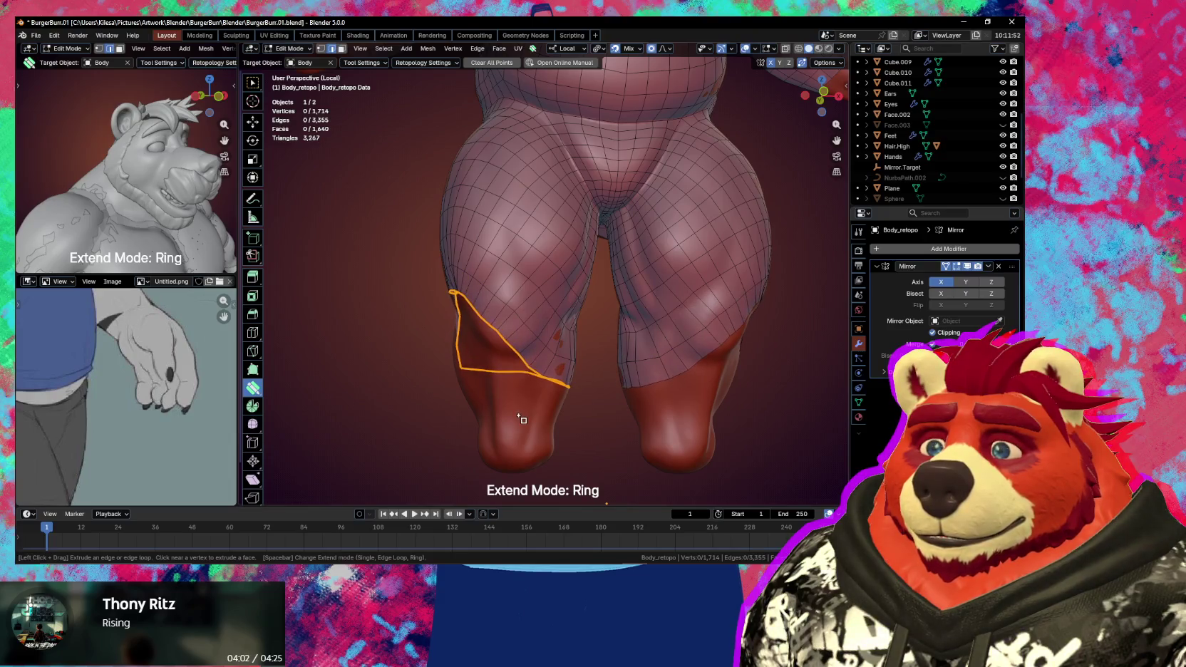
{"action": "middle_click_drag", "start_coordinate": [524, 421], "coordinate": [563, 335]}
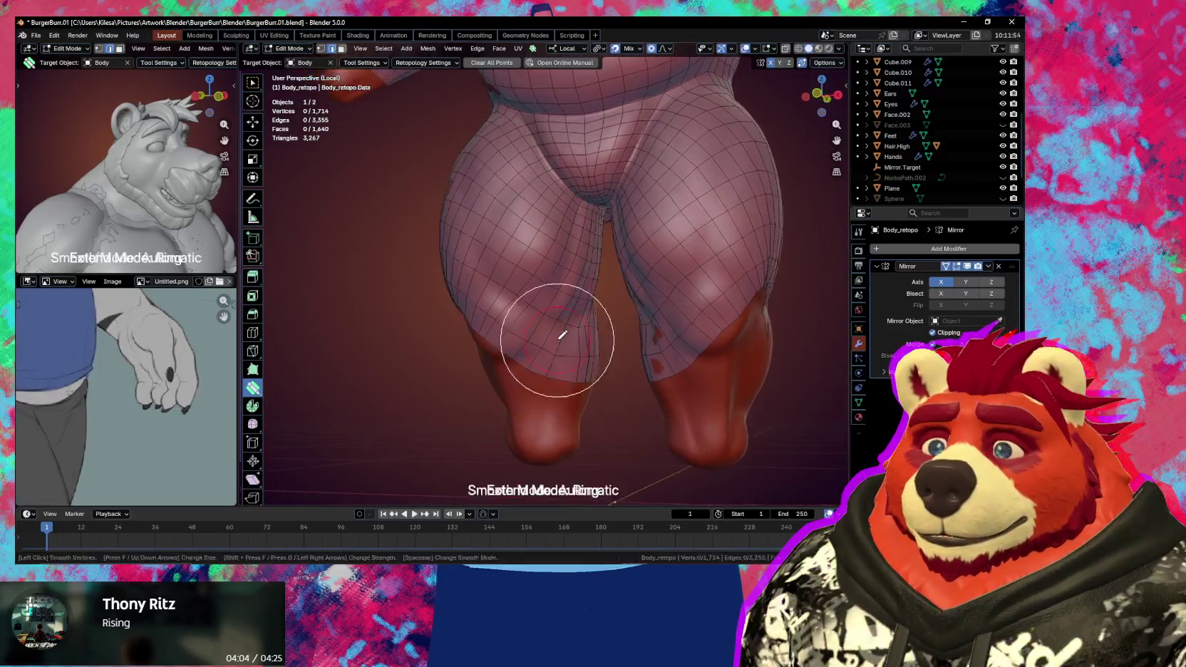
{"action": "mouse_move", "coordinate": [564, 389]}
{"action": "middle_mouse_down"}
{"action": "mouse_move", "coordinate": [609, 411]}
{"action": "mouse_move", "coordinate": [504, 319]}
{"action": "middle_mouse_up"}
{"action": "mouse_move", "coordinate": [471, 244]}
{"action": "middle_mouse_down"}
{"action": "mouse_move", "coordinate": [527, 310]}
{"action": "mouse_move", "coordinate": [518, 299]}
{"action": "mouse_move", "coordinate": [578, 318]}
{"action": "mouse_move", "coordinate": [490, 284]}
{"action": "middle_mouse_up"}
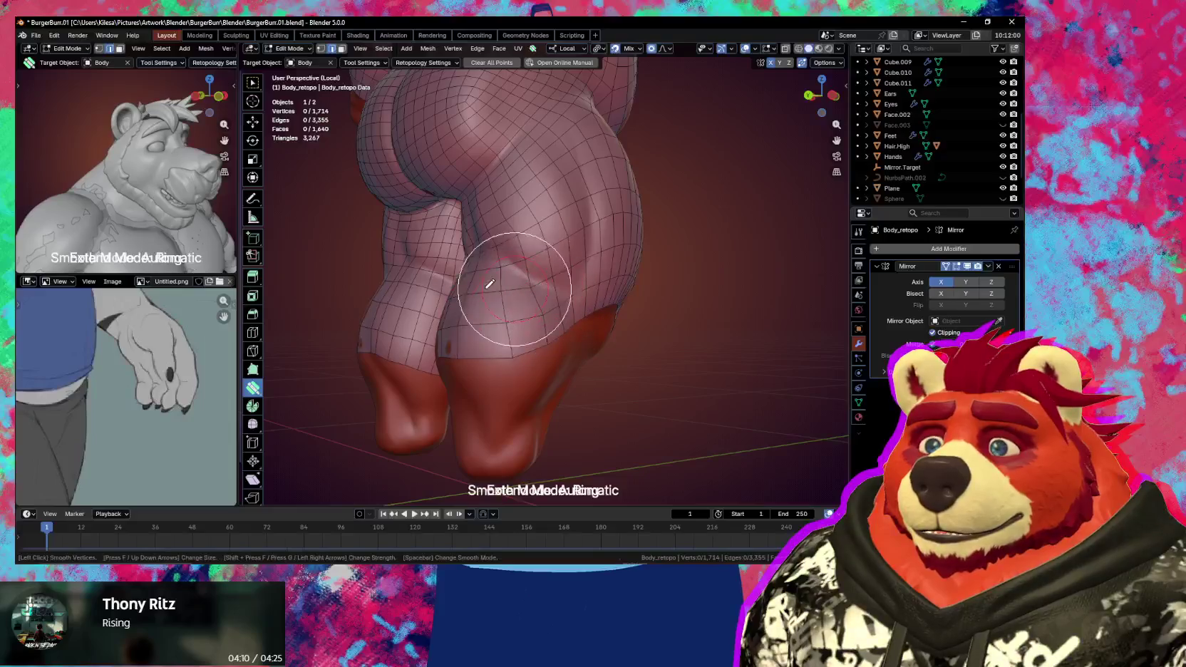
{"action": "mouse_move", "coordinate": [503, 331]}
{"action": "middle_mouse_down"}
{"action": "mouse_move", "coordinate": [503, 392]}
{"action": "mouse_move", "coordinate": [533, 372]}
{"action": "middle_mouse_up"}
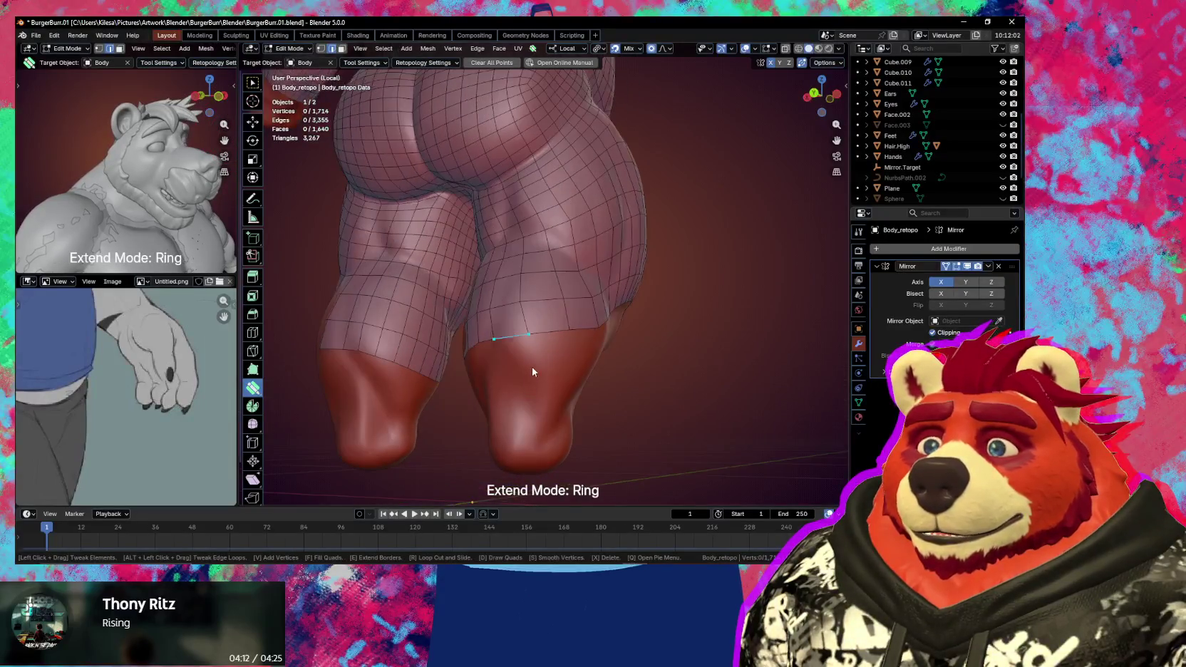
- Smooth the new lower thigh rows from the bottom edge up the legs
{"action": "key", "text": "s"}
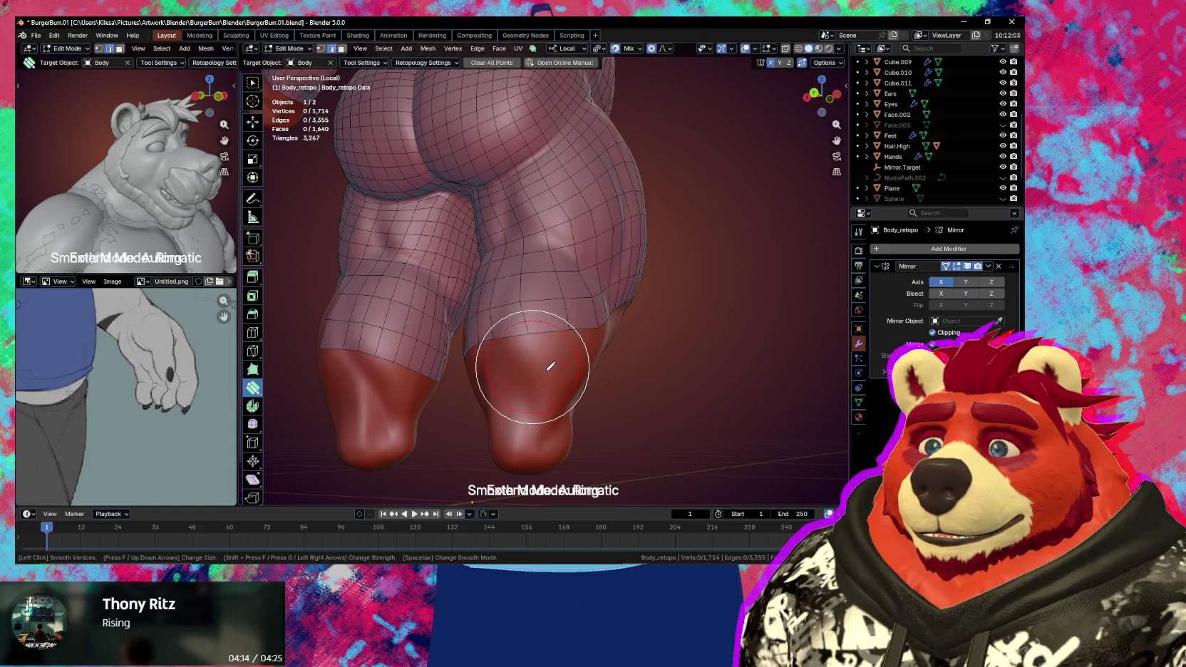
{"action": "mouse_move", "coordinate": [556, 297]}
{"action": "middle_mouse_down"}
{"action": "mouse_move", "coordinate": [561, 333]}
{"action": "mouse_move", "coordinate": [566, 312]}
{"action": "middle_mouse_up"}
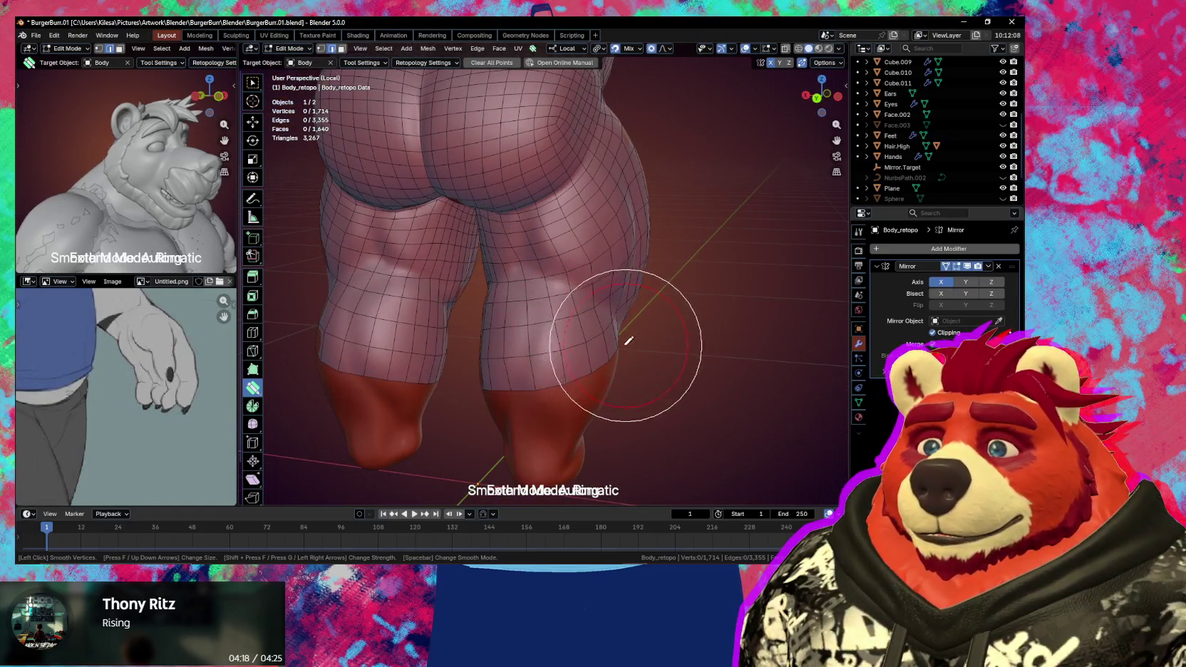
{"action": "middle_click_drag", "start_coordinate": [629, 341], "coordinate": [482, 294]}
{"action": "left_click_drag", "start_coordinate": [549, 342], "coordinate": [448, 344]}
{"action": "mouse_move", "coordinate": [495, 287]}
{"action": "left_mouse_down"}
{"action": "mouse_move", "coordinate": [490, 275]}
{"action": "mouse_move", "coordinate": [464, 353]}
{"action": "mouse_move", "coordinate": [437, 344]}
{"action": "mouse_move", "coordinate": [516, 350]}
{"action": "left_mouse_up"}
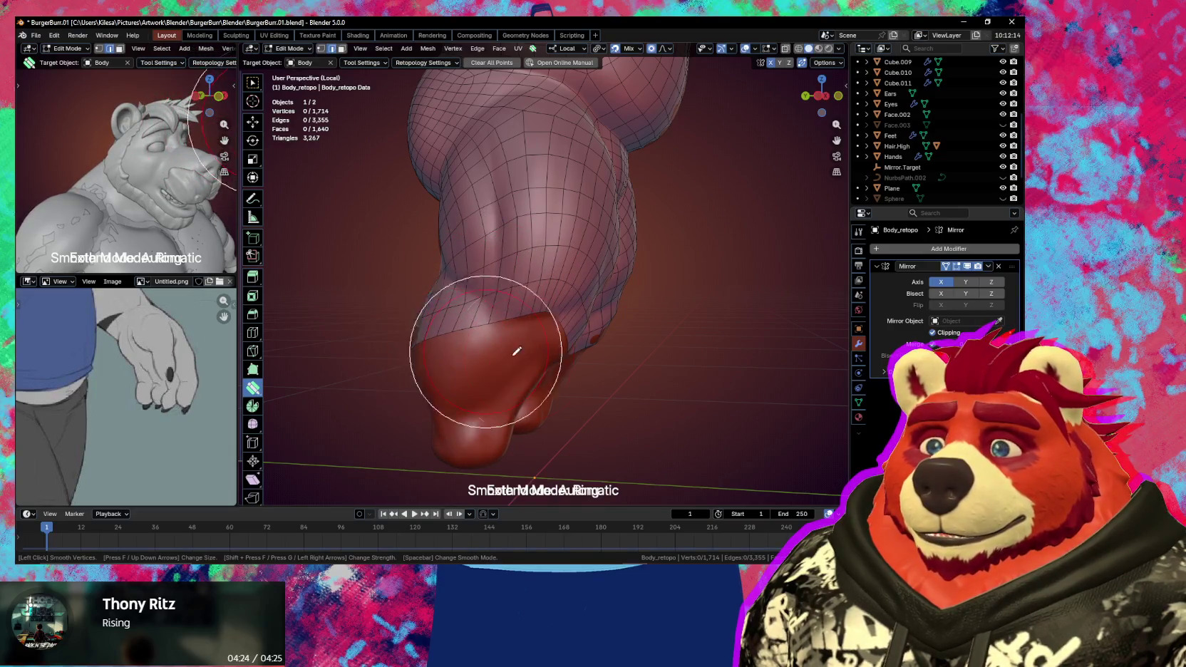
{"action": "middle_click_drag", "start_coordinate": [517, 351], "coordinate": [485, 344]}
{"action": "mouse_move", "coordinate": [489, 335]}
{"action": "left_mouse_down"}
{"action": "mouse_move", "coordinate": [476, 335]}
{"action": "mouse_move", "coordinate": [531, 300]}
{"action": "left_mouse_up"}
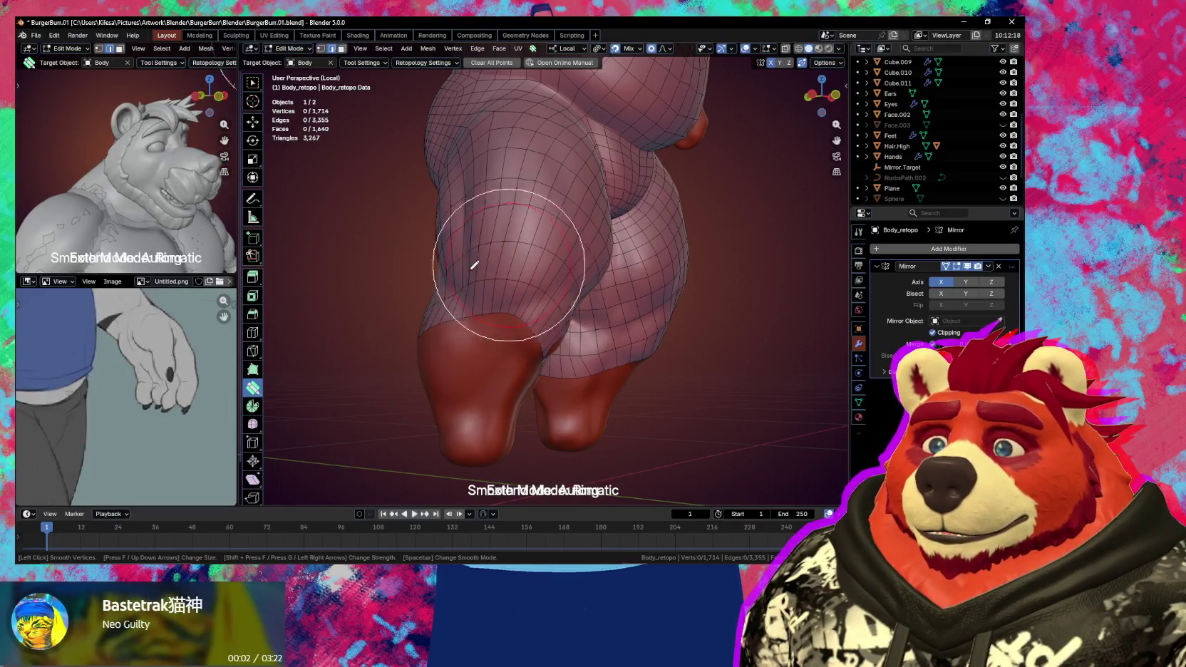
{"action": "middle_click_drag", "start_coordinate": [545, 327], "coordinate": [464, 331]}
{"action": "mouse_move", "coordinate": [464, 331]}
{"action": "left_mouse_down"}
{"action": "mouse_move", "coordinate": [535, 352]}
{"action": "mouse_move", "coordinate": [568, 293]}
{"action": "left_mouse_up"}
{"action": "mouse_move", "coordinate": [492, 323]}
{"action": "middle_mouse_down"}
{"action": "mouse_move", "coordinate": [569, 346]}
{"action": "mouse_move", "coordinate": [557, 339]}
{"action": "middle_mouse_up"}
{"action": "key", "text": "ctrl+Tab"}
- Put Body_retopo in Sculpt Mode with face-patch shading and relax the thigh and knee quads
{"action": "left_click", "coordinate": [581, 463]}
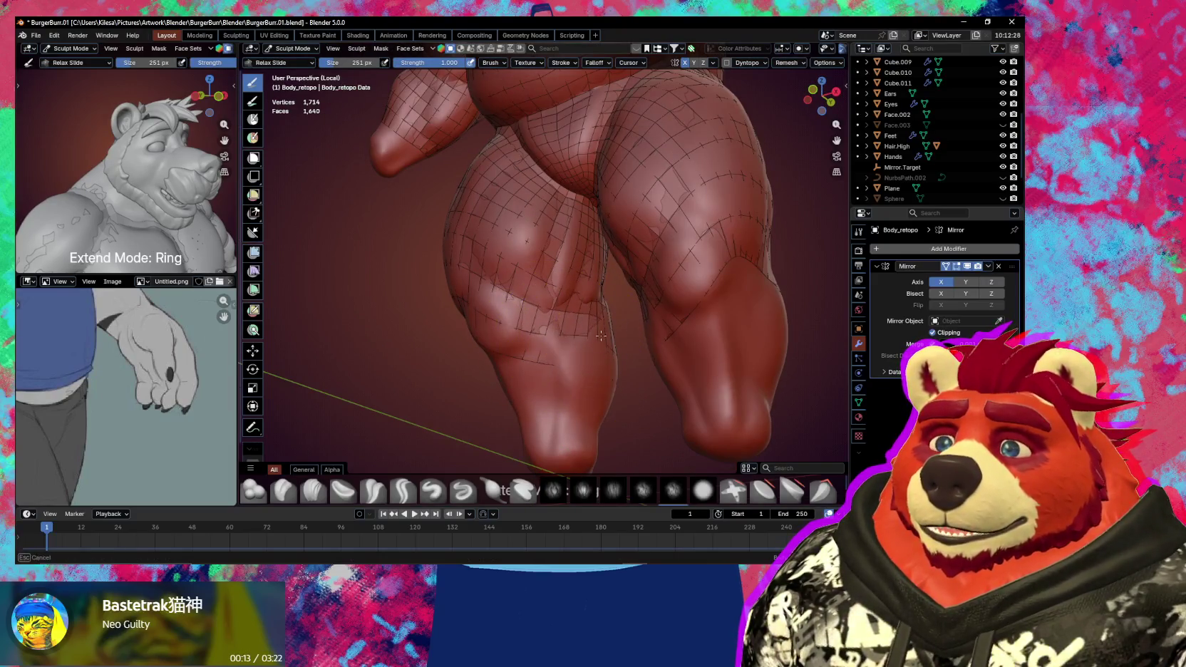
{"action": "middle_click_drag", "start_coordinate": [542, 312], "coordinate": [531, 336]}
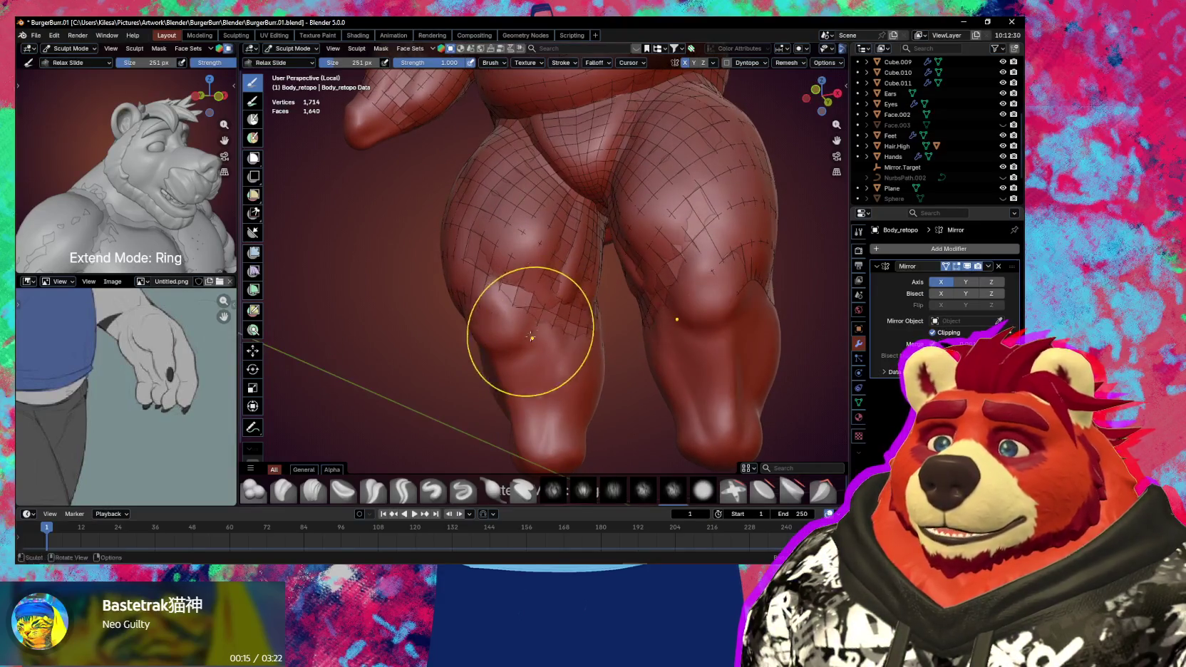
{"action": "mouse_move", "coordinate": [603, 353]}
{"action": "middle_mouse_down"}
{"action": "mouse_move", "coordinate": [536, 335]}
{"action": "mouse_move", "coordinate": [516, 279]}
{"action": "mouse_move", "coordinate": [540, 280]}
{"action": "mouse_move", "coordinate": [497, 286]}
{"action": "mouse_move", "coordinate": [599, 351]}
{"action": "mouse_move", "coordinate": [461, 323]}
{"action": "mouse_move", "coordinate": [527, 315]}
{"action": "middle_mouse_up"}
{"action": "right_click", "coordinate": [538, 326]}
{"action": "left_click", "coordinate": [538, 333]}
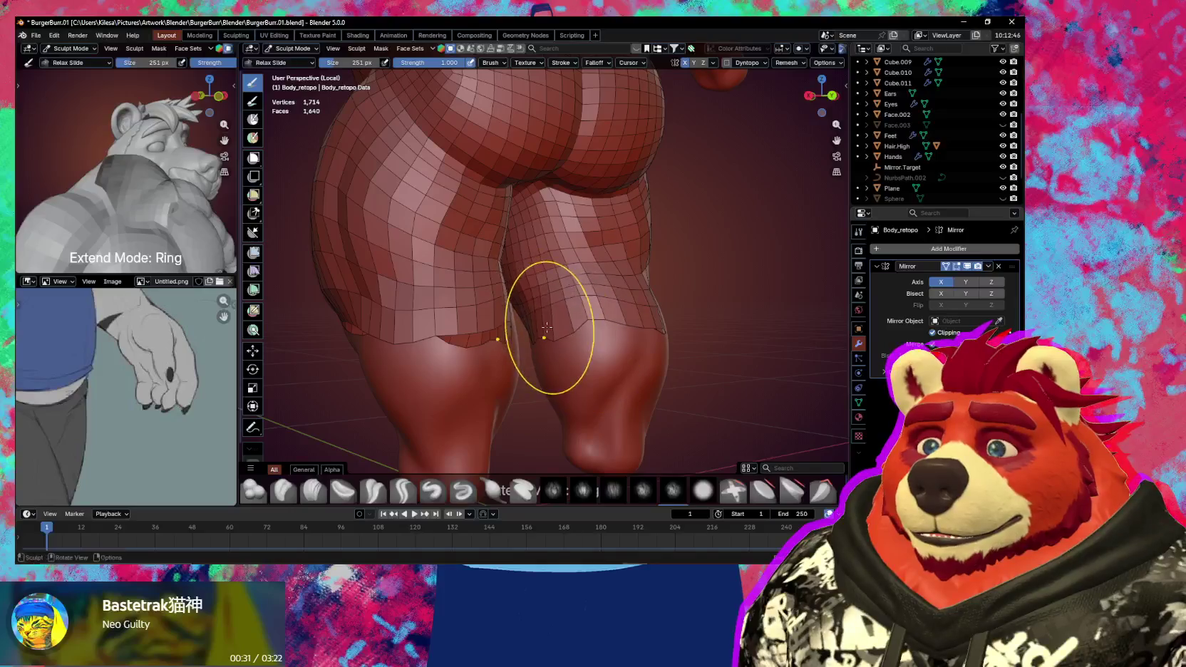
{"action": "mouse_move", "coordinate": [549, 299]}
{"action": "middle_mouse_down"}
{"action": "mouse_move", "coordinate": [522, 326]}
{"action": "mouse_move", "coordinate": [515, 311]}
{"action": "mouse_move", "coordinate": [601, 331]}
{"action": "mouse_move", "coordinate": [486, 312]}
{"action": "mouse_move", "coordinate": [550, 290]}
{"action": "mouse_move", "coordinate": [526, 311]}
{"action": "middle_mouse_up"}
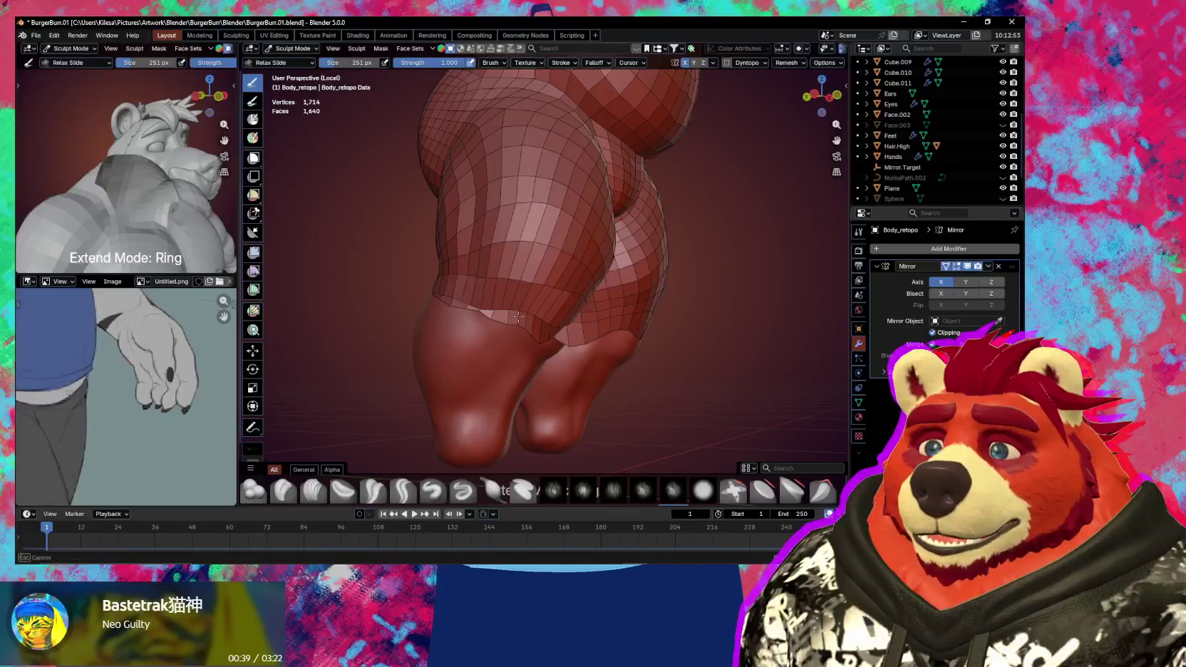
{"action": "mouse_move", "coordinate": [563, 271]}
{"action": "middle_mouse_down"}
{"action": "mouse_move", "coordinate": [494, 243]}
{"action": "mouse_move", "coordinate": [527, 270]}
{"action": "middle_mouse_up"}
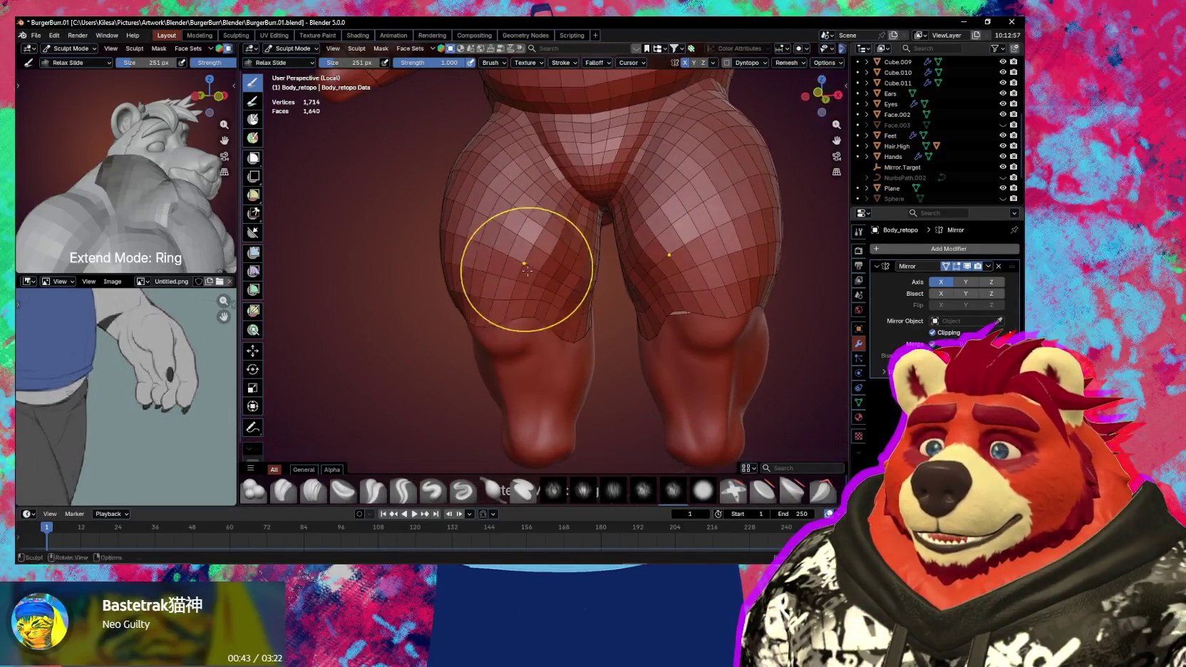
{"action": "mouse_move", "coordinate": [583, 327]}
{"action": "middle_mouse_down"}
{"action": "mouse_move", "coordinate": [561, 311]}
{"action": "mouse_move", "coordinate": [458, 316]}
{"action": "mouse_move", "coordinate": [595, 331]}
{"action": "mouse_move", "coordinate": [542, 312]}
{"action": "mouse_move", "coordinate": [492, 328]}
{"action": "mouse_move", "coordinate": [542, 328]}
{"action": "mouse_move", "coordinate": [564, 344]}
{"action": "mouse_move", "coordinate": [492, 313]}
{"action": "middle_mouse_up"}
- Back in Edit Mode, select the lower leg border edge and extend it toward the knees
{"action": "key", "text": "Tab"}
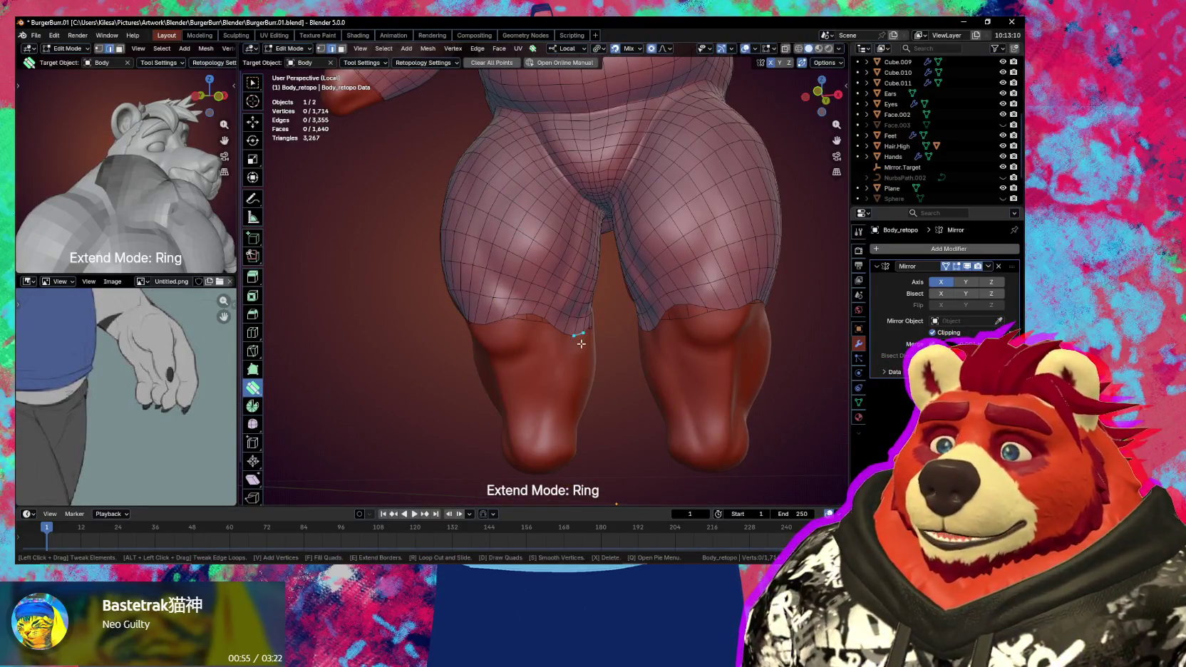
{"action": "middle_click_drag", "start_coordinate": [582, 344], "coordinate": [565, 333]}
{"action": "key", "text": "s"}
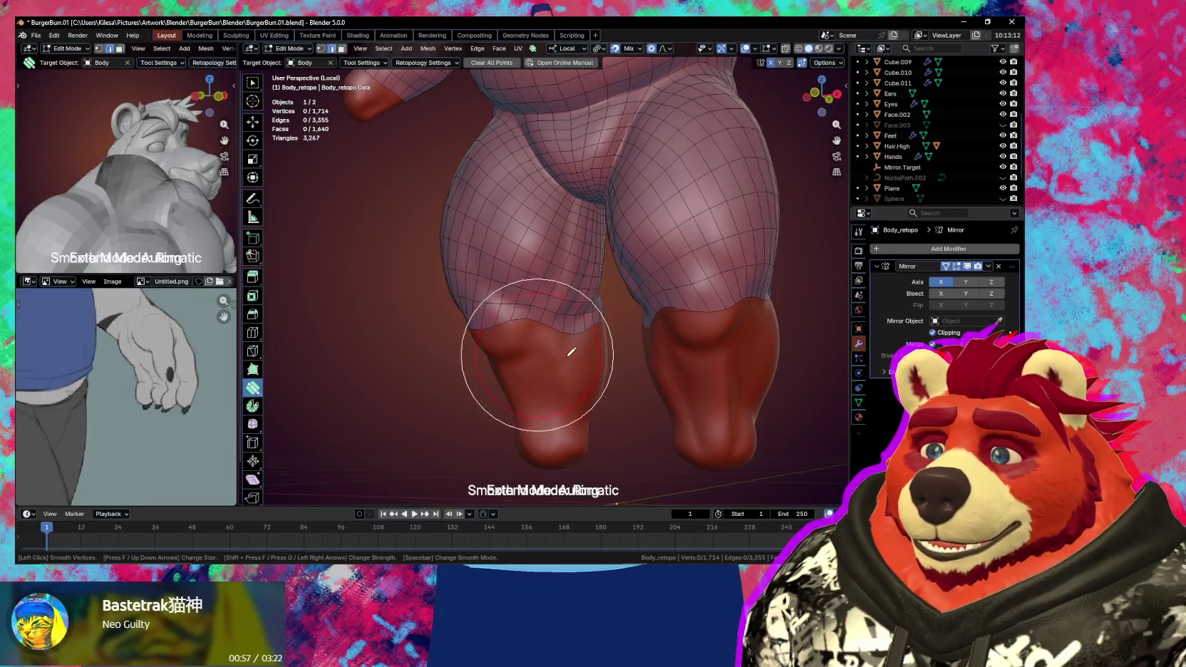
{"action": "middle_click_drag", "start_coordinate": [546, 356], "coordinate": [615, 378]}
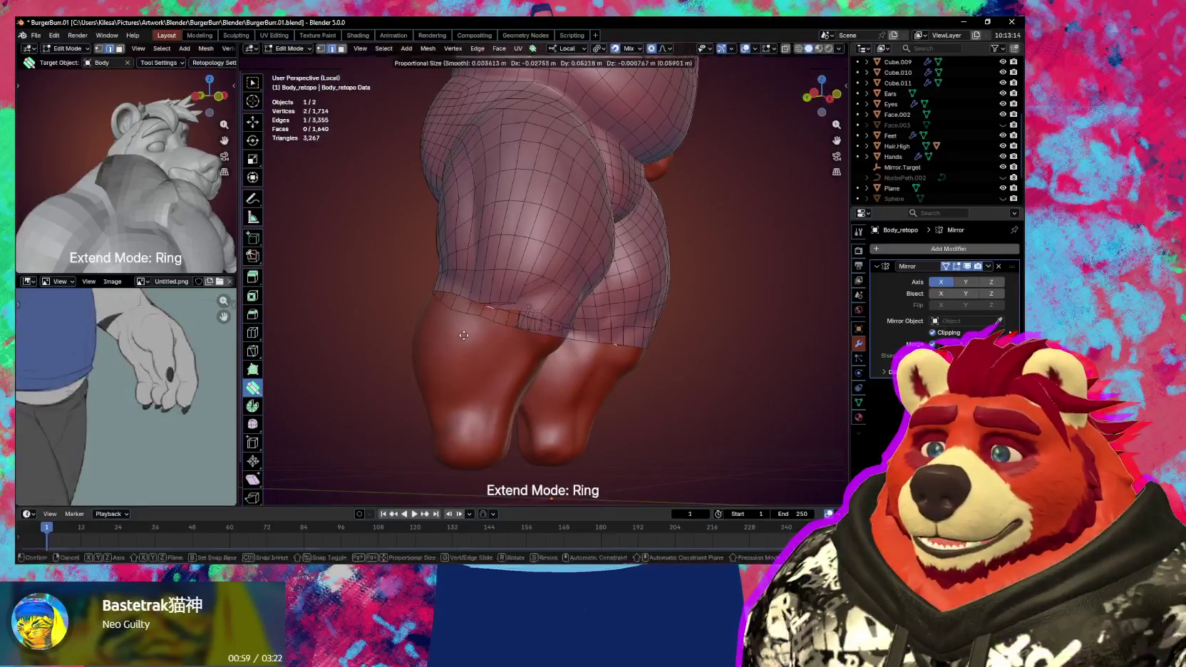
{"action": "left_click", "coordinate": [565, 324]}
{"action": "key", "text": "s"}
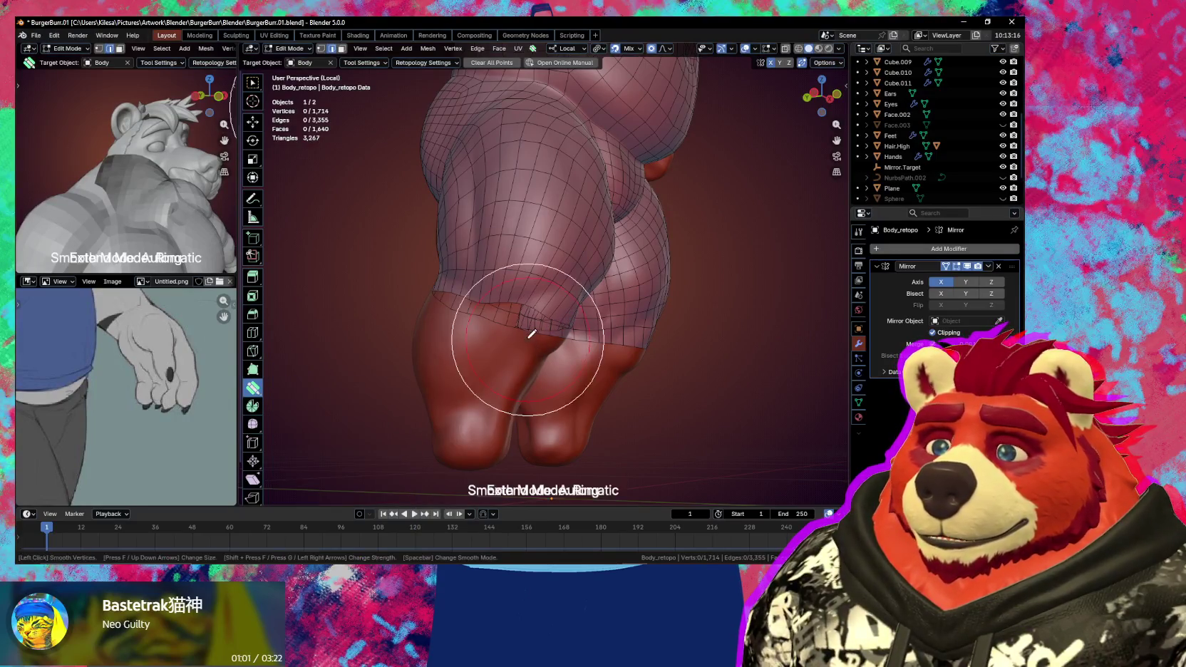
{"action": "key", "text": "q"}
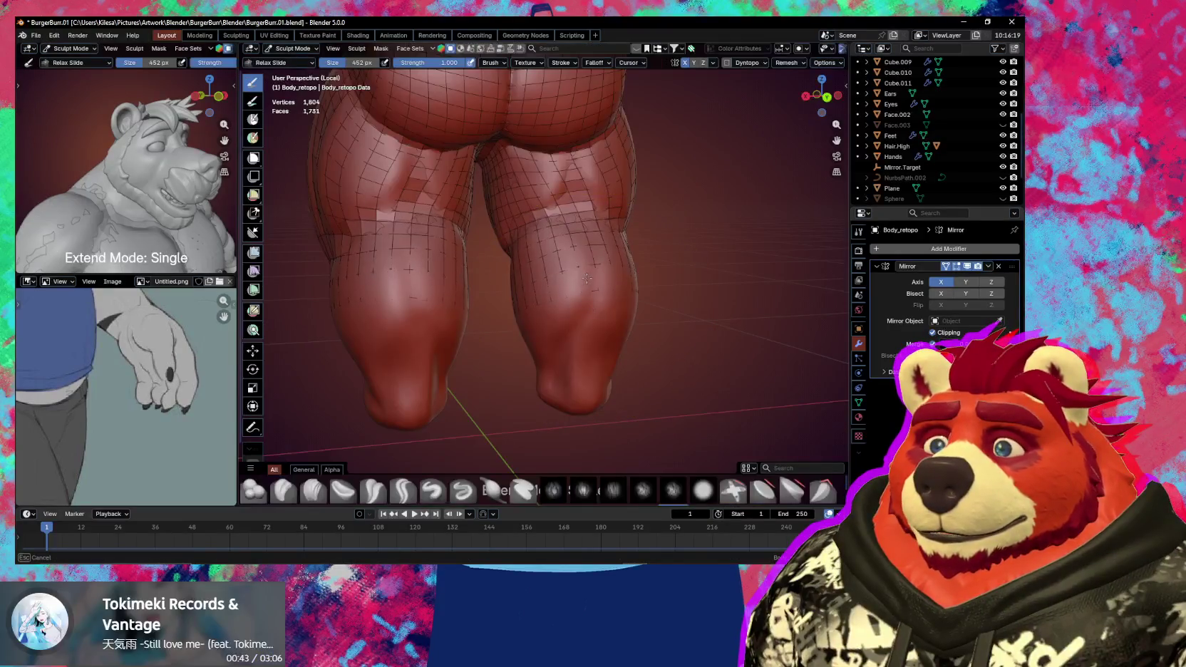
{"action": "mouse_move", "coordinate": [590, 259]}
{"action": "middle_mouse_down"}
{"action": "mouse_move", "coordinate": [556, 314]}
{"action": "mouse_move", "coordinate": [512, 271]}
{"action": "mouse_move", "coordinate": [556, 278]}
{"action": "mouse_move", "coordinate": [540, 271]}
{"action": "mouse_move", "coordinate": [535, 314]}
{"action": "mouse_move", "coordinate": [551, 281]}
{"action": "mouse_move", "coordinate": [530, 264]}
{"action": "mouse_move", "coordinate": [477, 324]}
{"action": "mouse_move", "coordinate": [534, 265]}
{"action": "mouse_move", "coordinate": [631, 297]}
{"action": "mouse_move", "coordinate": [646, 282]}
{"action": "middle_mouse_up"}
{"action": "key", "text": "Tab"}
- Set the extend mode to Loop and drag the lower leg loop down another ring
{"action": "key", "text": "s"}
{"action": "middle_click_drag", "start_coordinate": [572, 260], "coordinate": [532, 260]}
{"action": "key", "text": "s"}
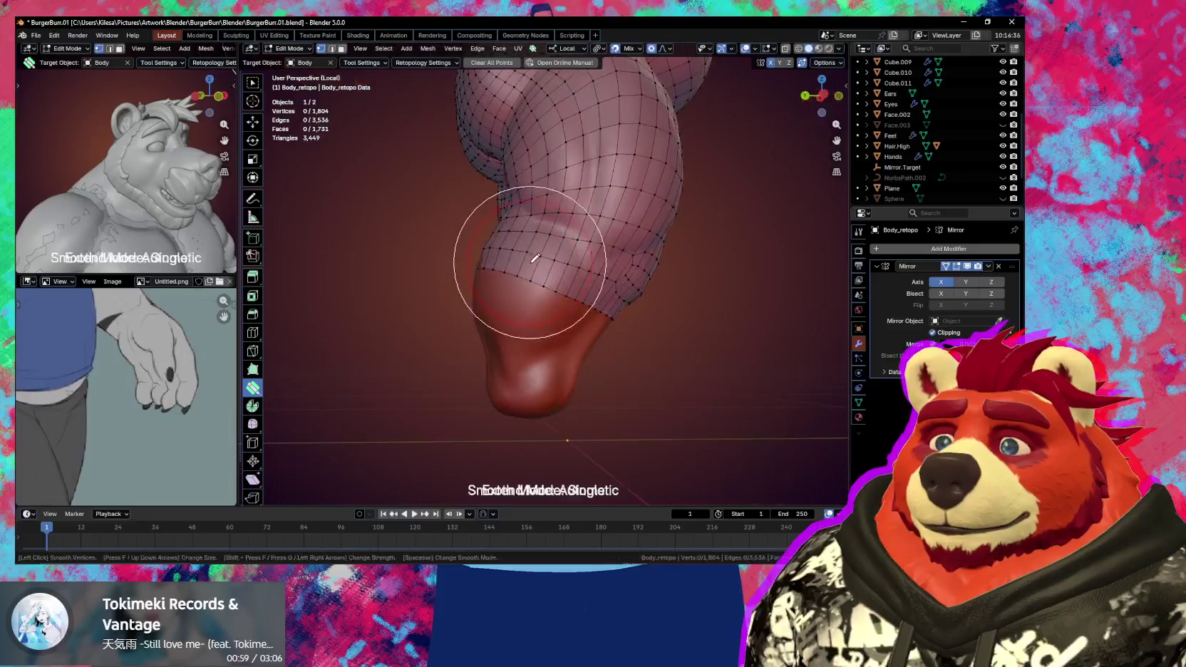
{"action": "mouse_move", "coordinate": [600, 303]}
{"action": "middle_mouse_down"}
{"action": "mouse_move", "coordinate": [549, 307]}
{"action": "mouse_move", "coordinate": [556, 330]}
{"action": "middle_mouse_up"}
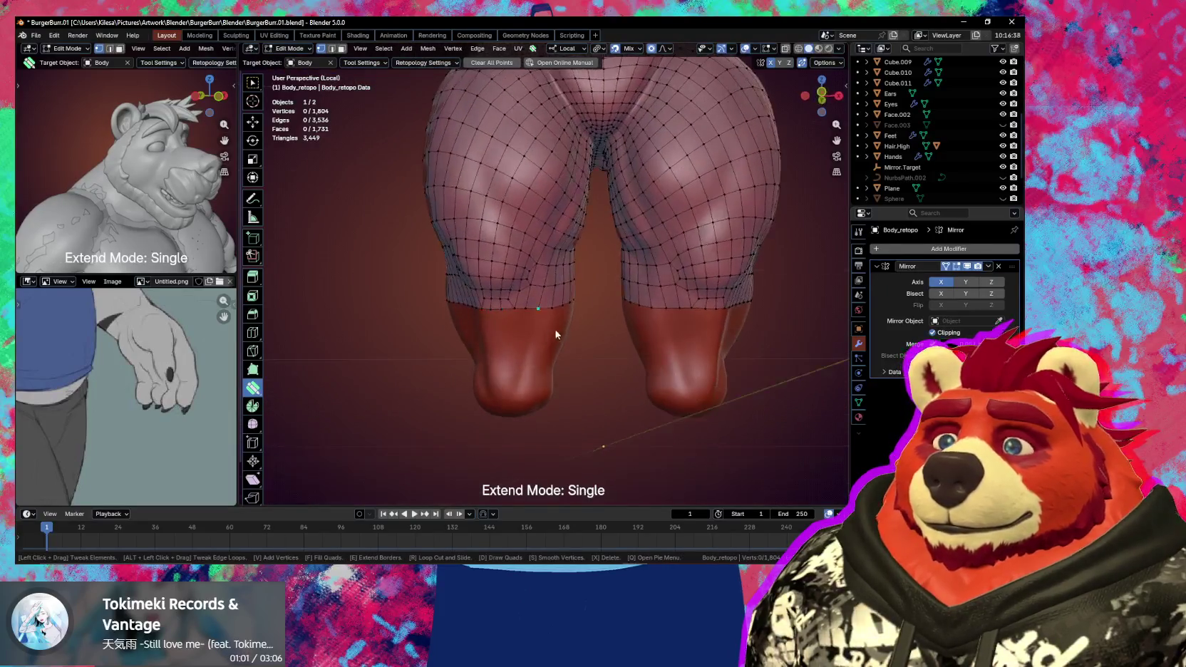
{"action": "key", "text": "space"}
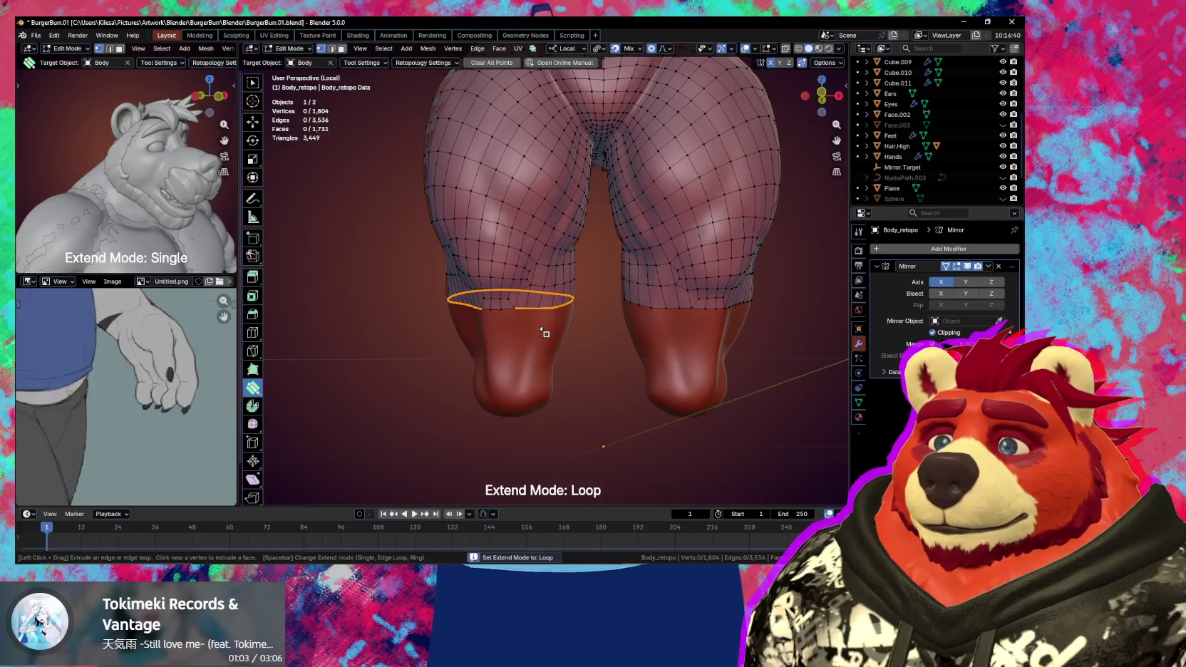
{"action": "left_click_drag", "start_coordinate": [544, 333], "coordinate": [540, 384]}
{"action": "mouse_move", "coordinate": [539, 386]}
{"action": "middle_mouse_down"}
{"action": "mouse_move", "coordinate": [567, 389]}
{"action": "mouse_move", "coordinate": [544, 398]}
{"action": "mouse_move", "coordinate": [647, 377]}
{"action": "mouse_move", "coordinate": [565, 287]}
{"action": "middle_mouse_up"}
{"action": "scroll", "coordinate": [564, 378], "scroll_direction": "down", "scroll_amount": 5}
{"action": "scroll", "coordinate": [565, 287], "scroll_direction": "up", "scroll_amount": 3}
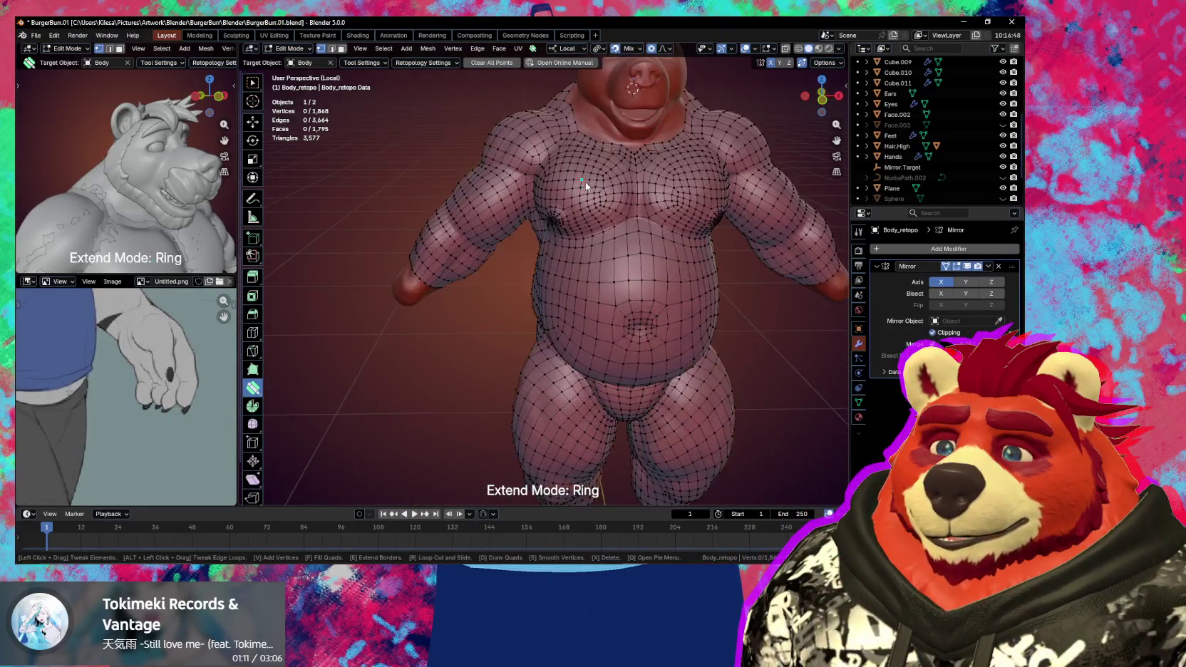
{"action": "mouse_move", "coordinate": [587, 182]}
{"action": "middle_mouse_down"}
{"action": "mouse_move", "coordinate": [603, 383]}
{"action": "mouse_move", "coordinate": [489, 353]}
{"action": "mouse_move", "coordinate": [511, 379]}
{"action": "mouse_move", "coordinate": [505, 320]}
{"action": "middle_mouse_up"}
{"action": "scroll", "coordinate": [603, 382], "scroll_direction": "up", "scroll_amount": 3}
- Add a ring of faces along the neck border and nudge a neck vertex into place under the jaw
{"action": "left_click", "coordinate": [523, 349]}
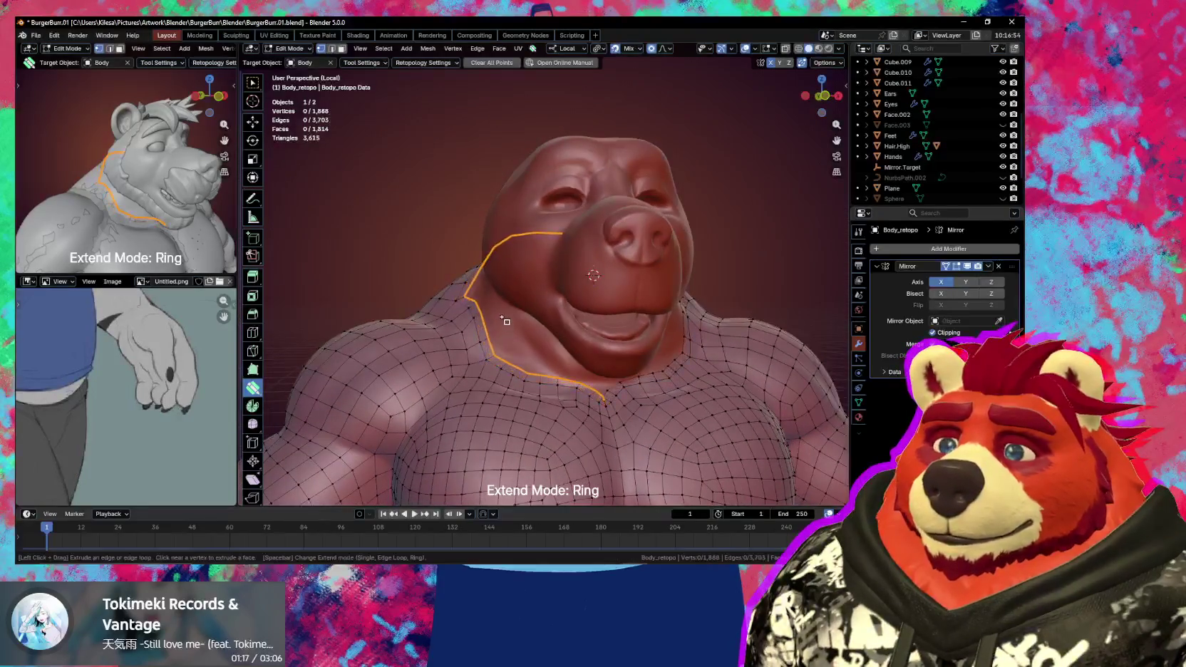
{"action": "mouse_move", "coordinate": [503, 327]}
{"action": "middle_mouse_down"}
{"action": "mouse_move", "coordinate": [517, 336]}
{"action": "mouse_move", "coordinate": [514, 281]}
{"action": "middle_mouse_up"}
{"action": "scroll", "coordinate": [567, 363], "scroll_direction": "up", "scroll_amount": 3}
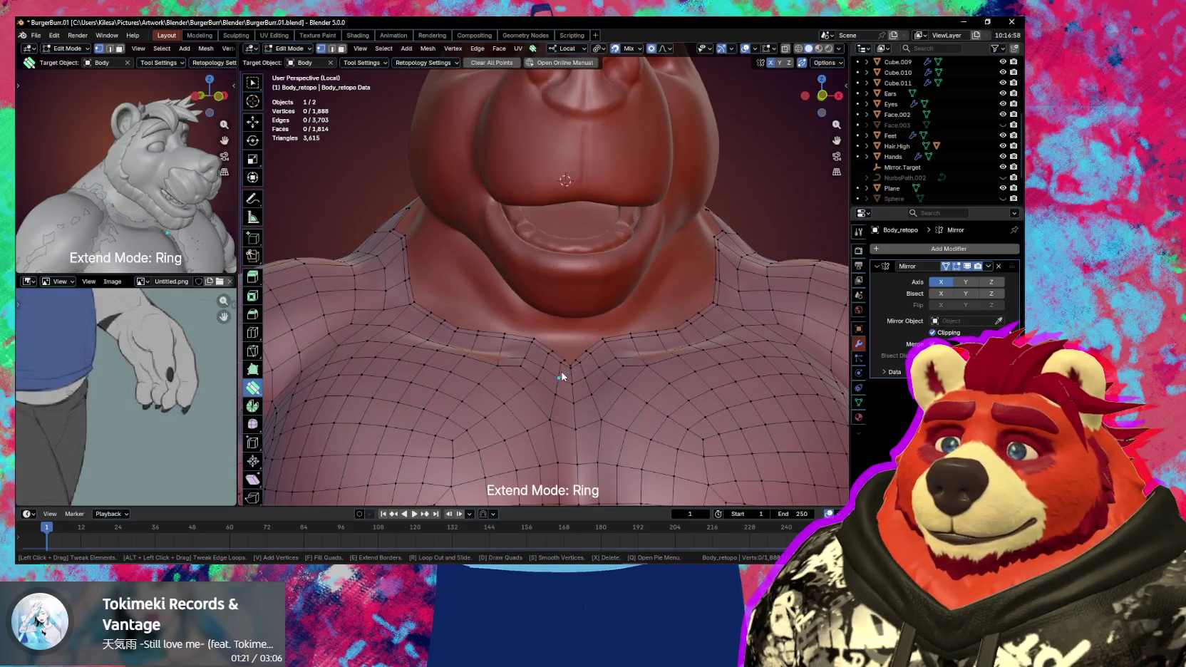
{"action": "scroll", "coordinate": [564, 378], "scroll_direction": "up", "scroll_amount": 2}
{"action": "key", "text": "s"}
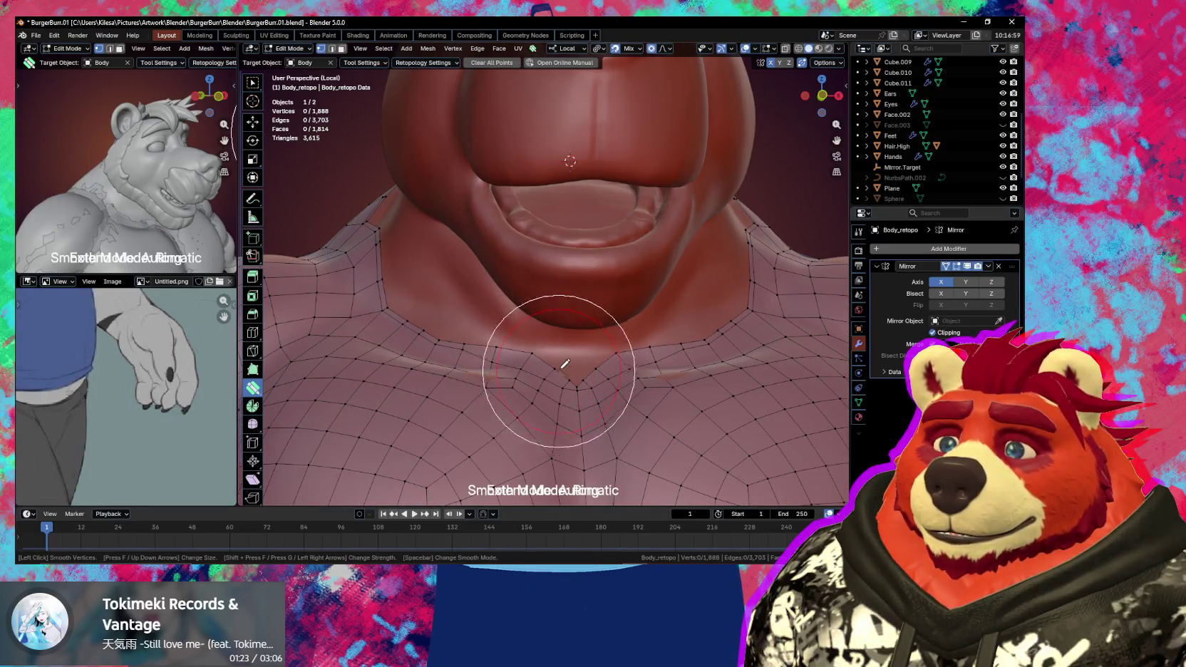
{"action": "key", "text": "s"}
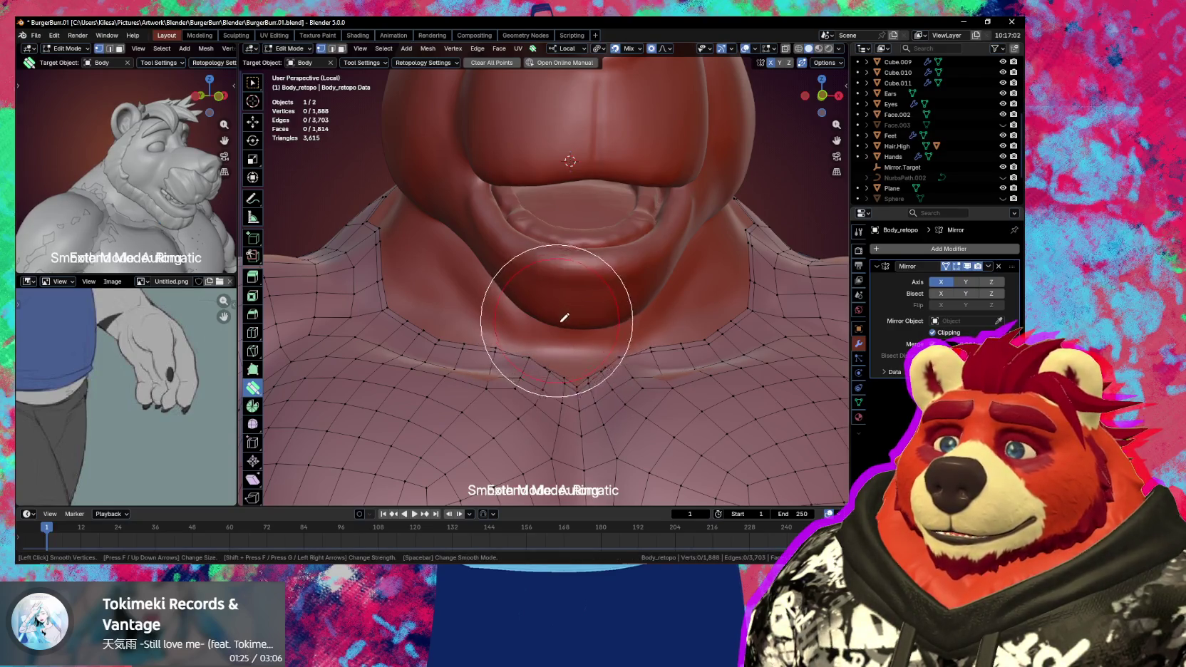
{"action": "mouse_move", "coordinate": [567, 338]}
{"action": "middle_mouse_down"}
{"action": "mouse_move", "coordinate": [603, 384]}
{"action": "mouse_move", "coordinate": [600, 327]}
{"action": "mouse_move", "coordinate": [609, 340]}
{"action": "mouse_move", "coordinate": [589, 329]}
{"action": "mouse_move", "coordinate": [618, 334]}
{"action": "middle_mouse_up"}
{"action": "key", "text": "s"}
{"action": "key", "text": "Escape"}
{"action": "left_click_drag", "start_coordinate": [585, 329], "coordinate": [573, 318]}
- Smooth the pinched vertices along the chin crease and under the chin
{"action": "key", "text": "s"}
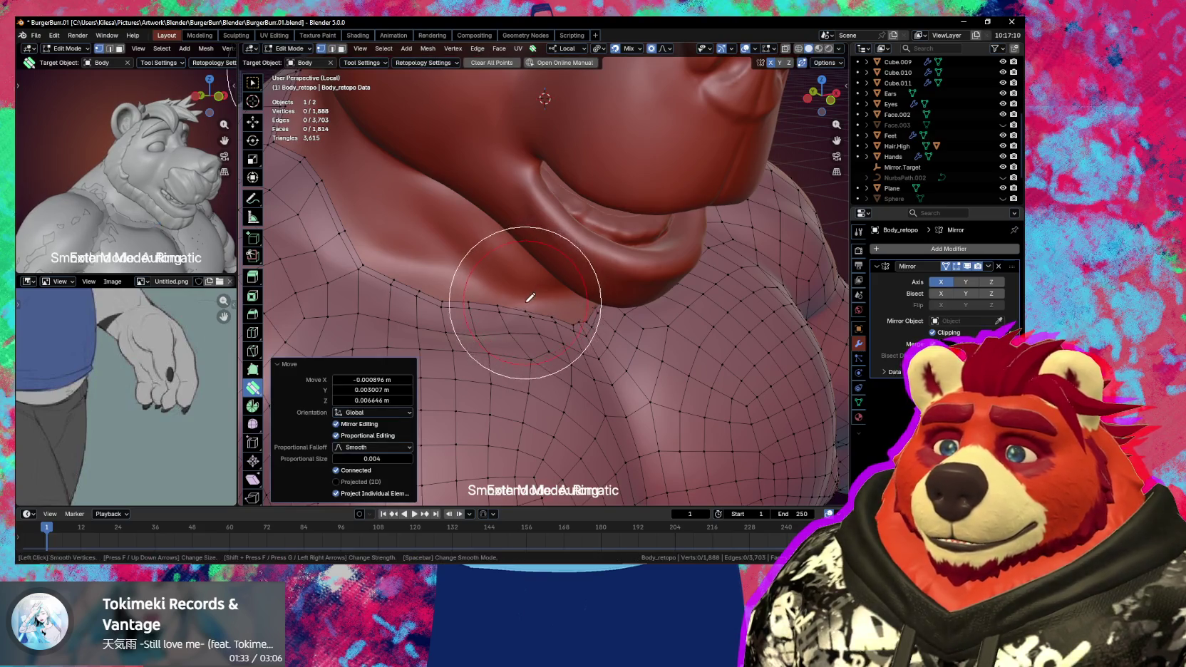
{"action": "mouse_move", "coordinate": [533, 353]}
{"action": "left_mouse_down"}
{"action": "mouse_move", "coordinate": [440, 320]}
{"action": "mouse_move", "coordinate": [410, 292]}
{"action": "mouse_move", "coordinate": [484, 257]}
{"action": "mouse_move", "coordinate": [501, 288]}
{"action": "mouse_move", "coordinate": [551, 298]}
{"action": "left_mouse_up"}
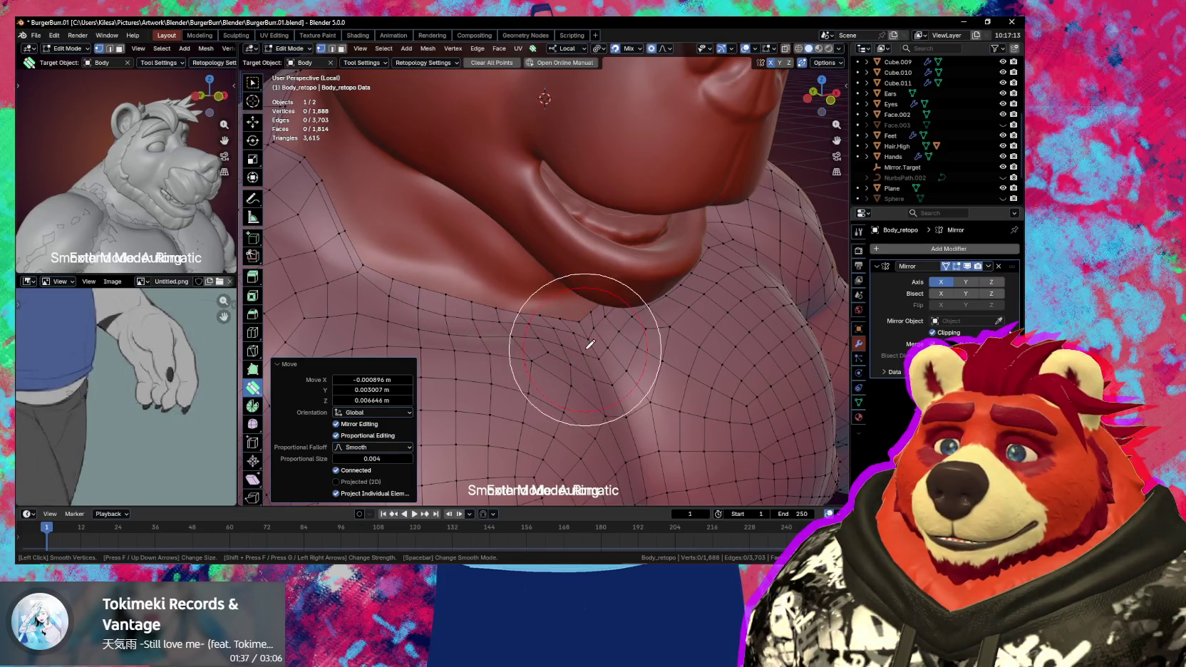
{"action": "scroll", "coordinate": [546, 331], "scroll_direction": "up", "scroll_amount": 2}
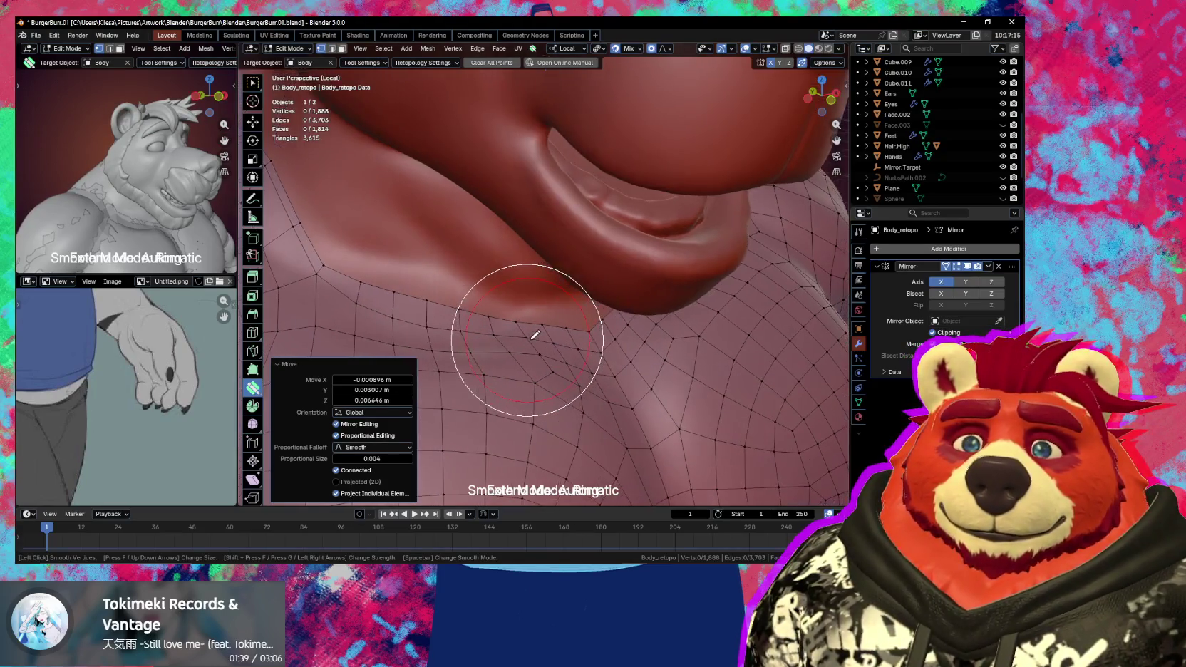
{"action": "middle_click_drag", "start_coordinate": [535, 334], "coordinate": [403, 233]}
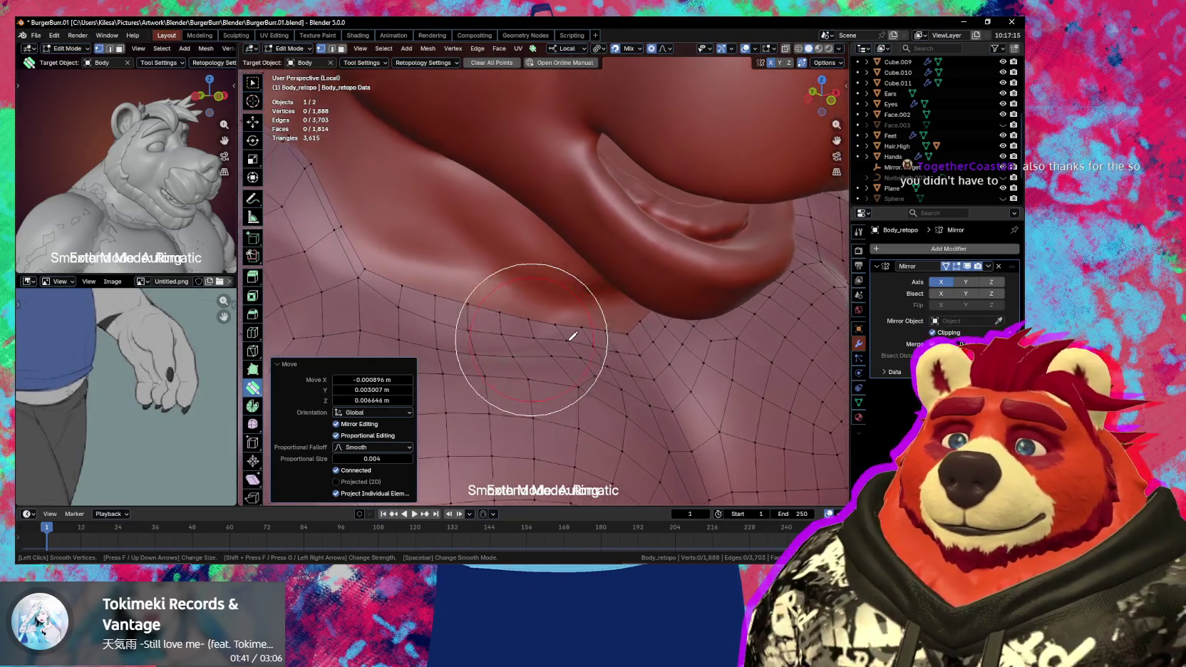
{"action": "middle_click_drag", "start_coordinate": [481, 273], "coordinate": [577, 310]}
{"action": "key", "text": "Escape"}
{"action": "key", "text": "s"}
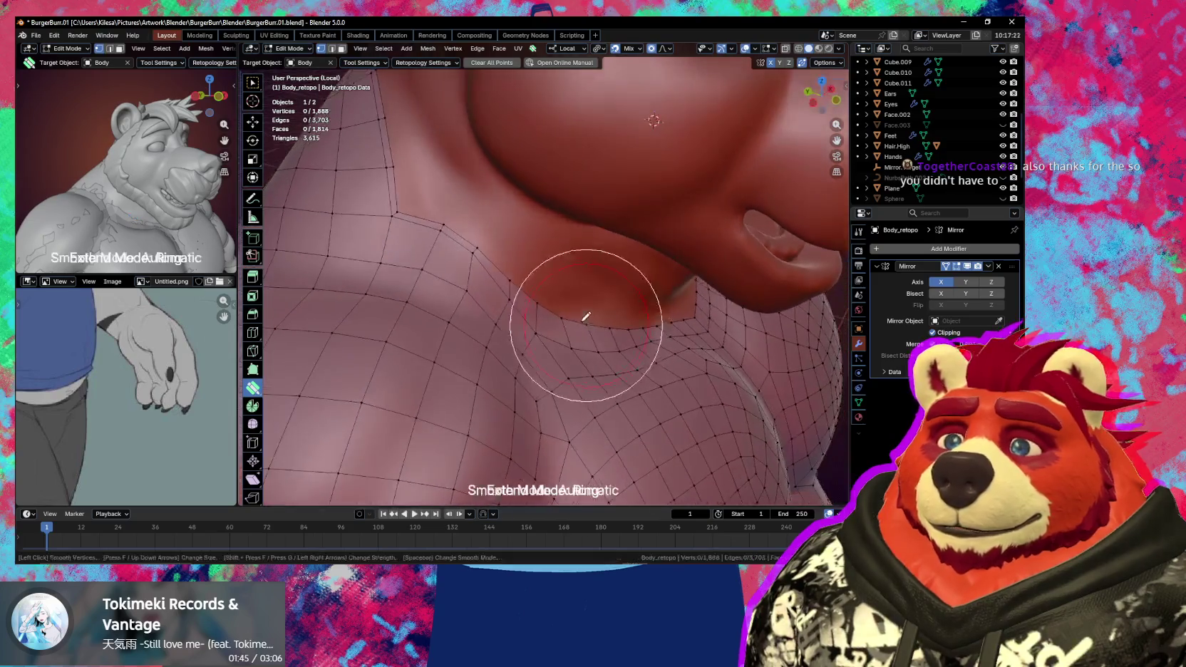
{"action": "left_click_drag", "start_coordinate": [529, 229], "coordinate": [457, 249]}
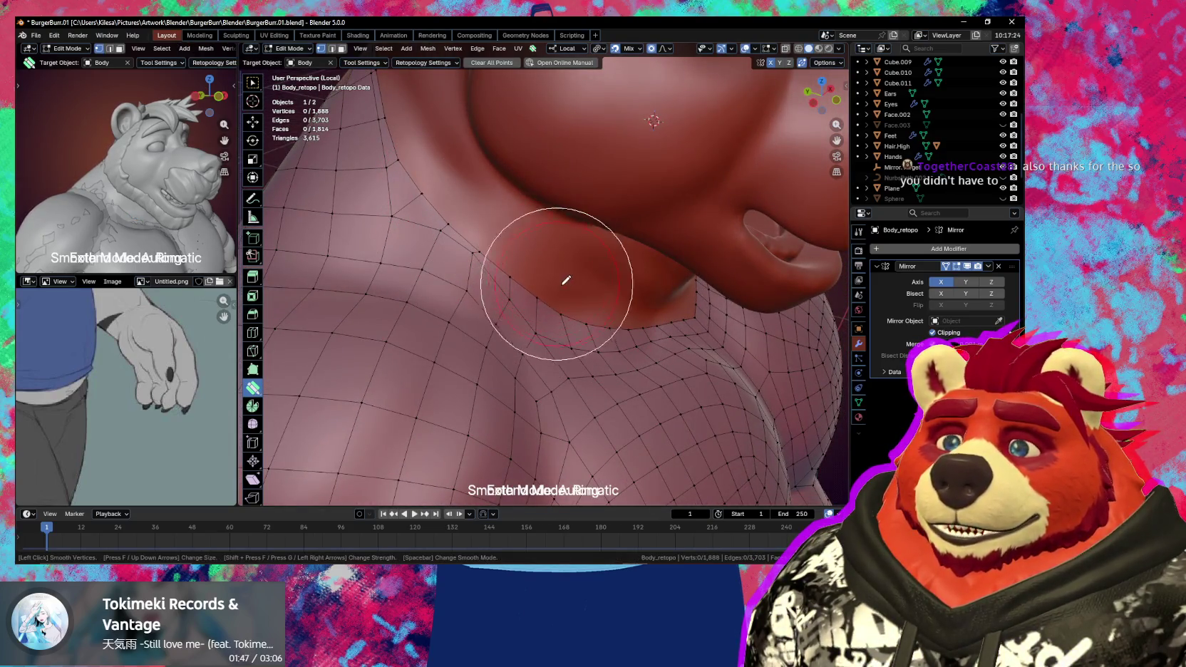
{"action": "middle_click_drag", "start_coordinate": [458, 250], "coordinate": [496, 257]}
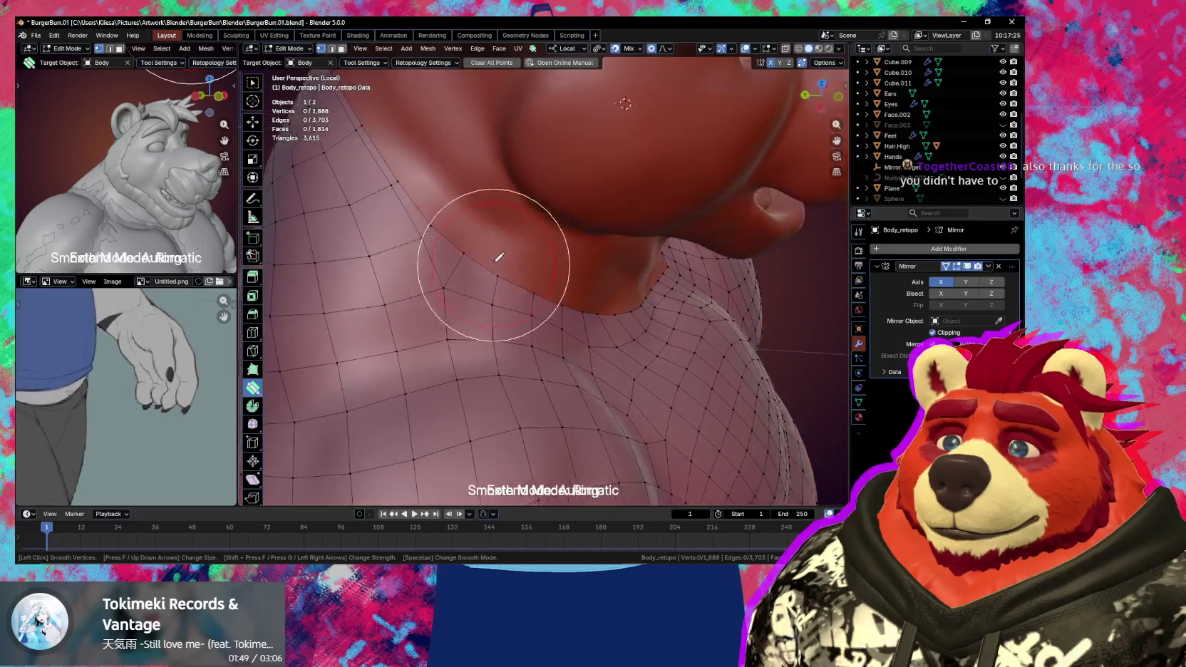
{"action": "mouse_move", "coordinate": [450, 133]}
{"action": "middle_mouse_down"}
{"action": "mouse_move", "coordinate": [516, 225]}
{"action": "mouse_move", "coordinate": [527, 219]}
{"action": "middle_mouse_up"}
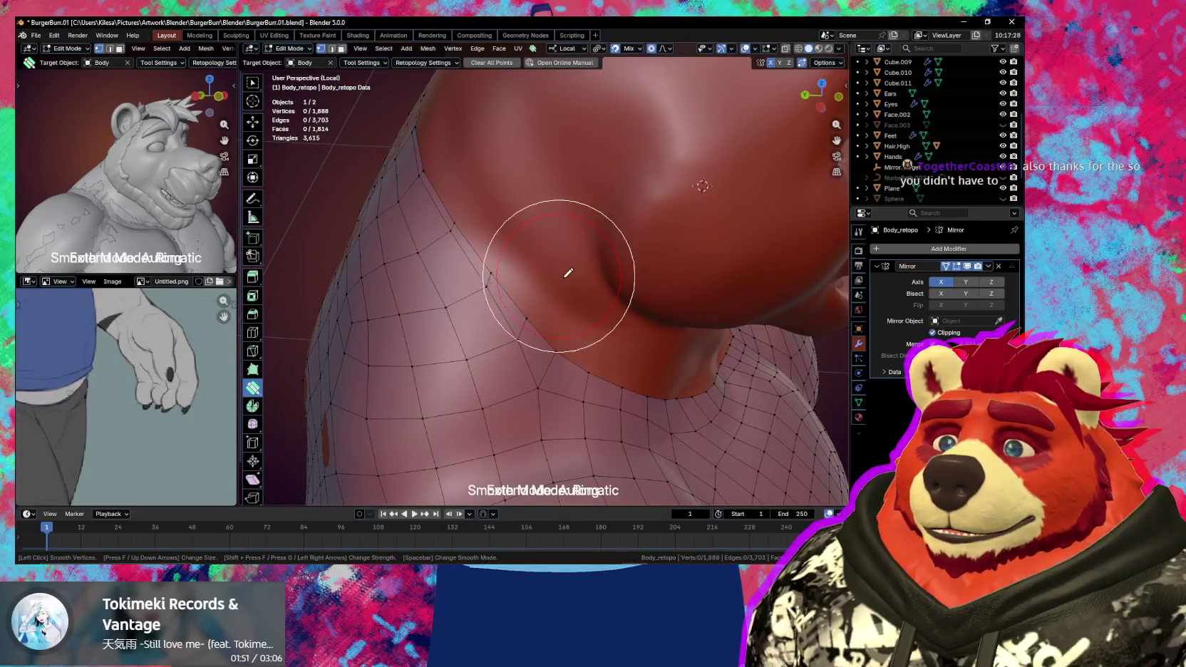
{"action": "middle_click_drag", "start_coordinate": [564, 265], "coordinate": [609, 281]}
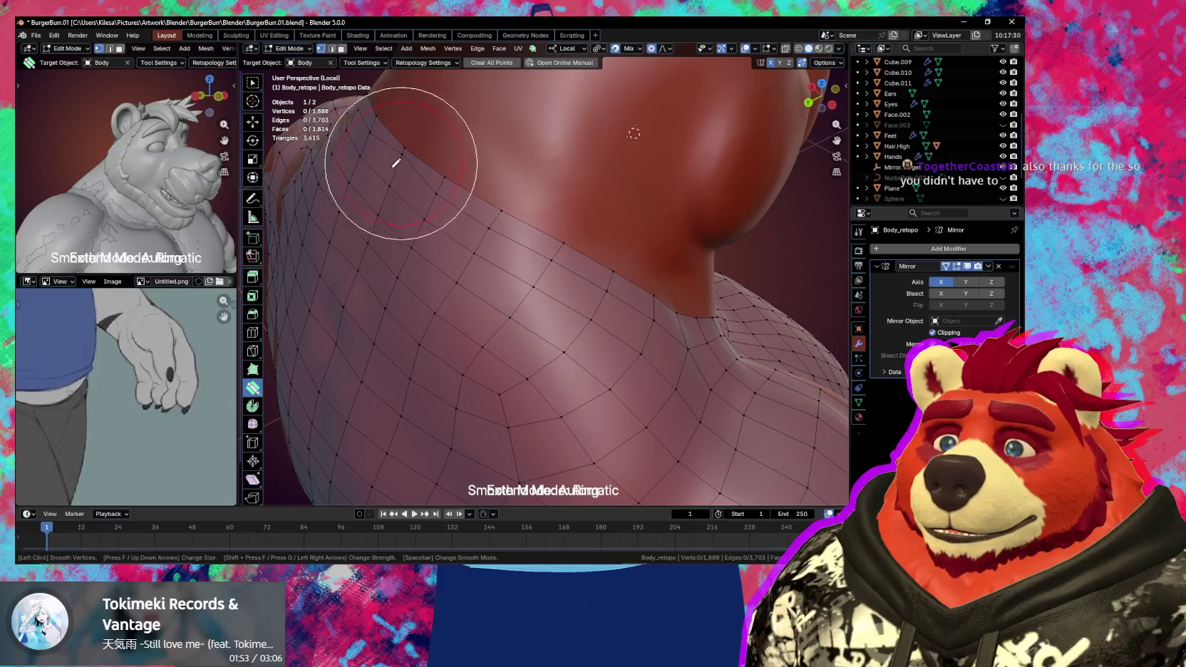
{"action": "mouse_move", "coordinate": [424, 226]}
{"action": "middle_mouse_down"}
{"action": "mouse_move", "coordinate": [555, 278]}
{"action": "mouse_move", "coordinate": [452, 236]}
{"action": "middle_mouse_up"}
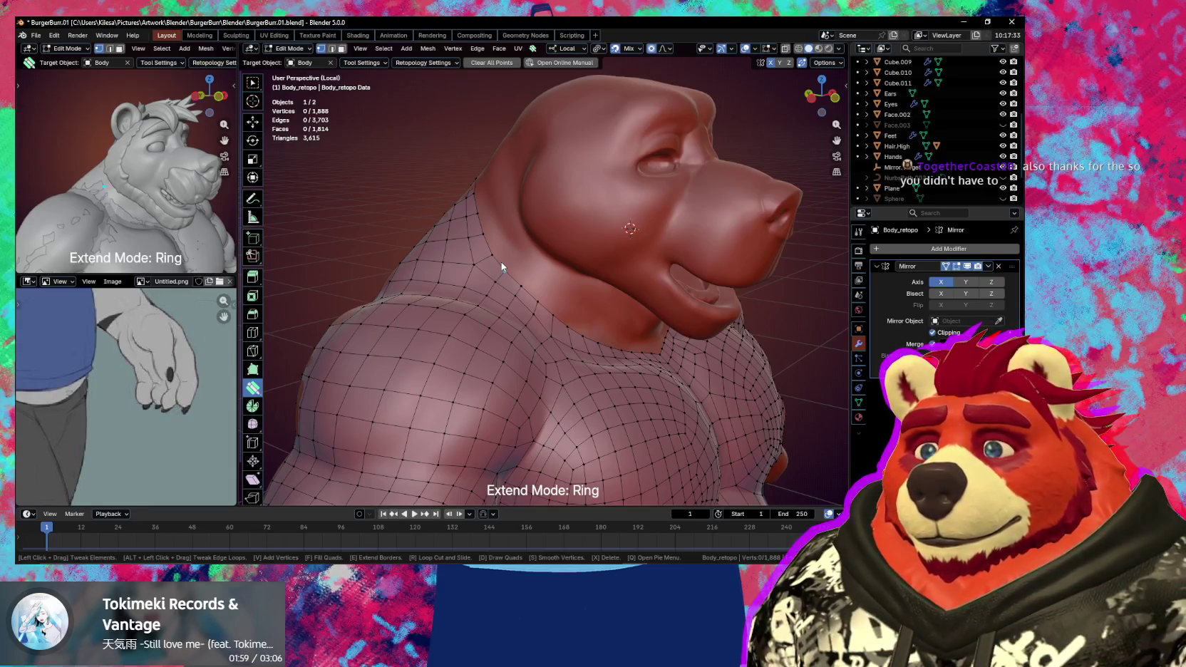
- Exit local view with numpad / to reveal the bear's ruff and inspect the jaw and neck
{"action": "middle_click_drag", "start_coordinate": [530, 217], "coordinate": [584, 226]}
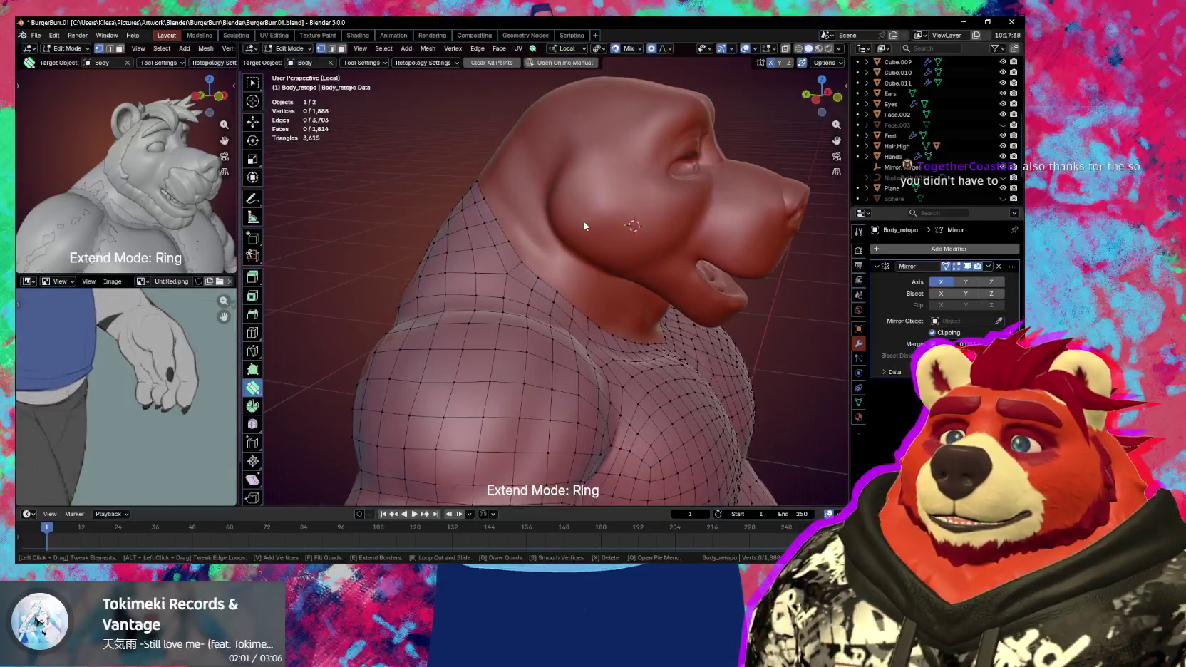
{"action": "scroll", "coordinate": [523, 273], "scroll_direction": "up", "scroll_amount": 2}
{"action": "scroll", "coordinate": [535, 267], "scroll_direction": "up", "scroll_amount": 1}
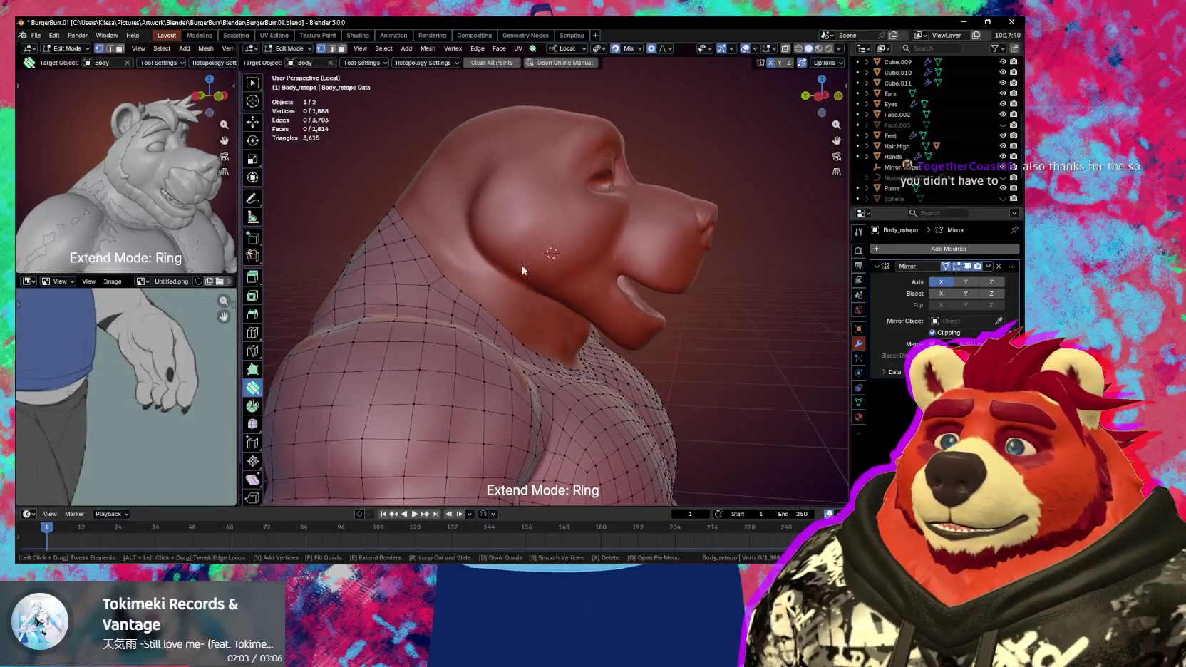
{"action": "scroll", "coordinate": [526, 281], "scroll_direction": "up", "scroll_amount": 2}
{"action": "mouse_move", "coordinate": [511, 285]}
{"action": "middle_mouse_down"}
{"action": "mouse_move", "coordinate": [497, 312]}
{"action": "mouse_move", "coordinate": [529, 309]}
{"action": "mouse_move", "coordinate": [437, 309]}
{"action": "middle_mouse_up"}
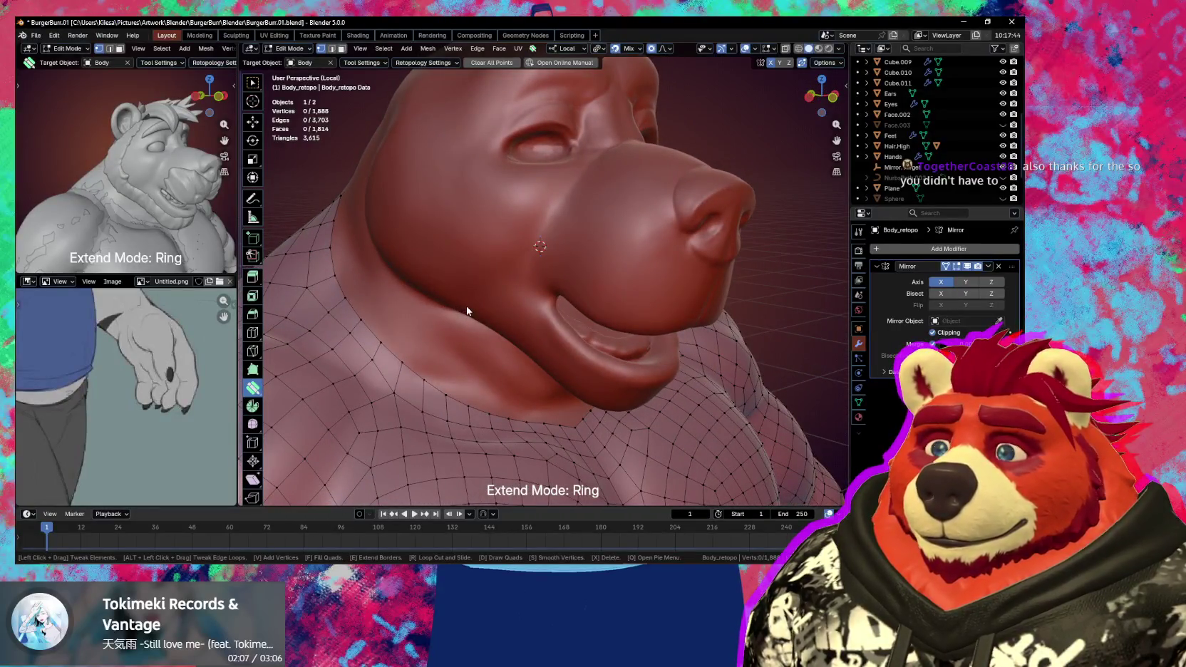
{"action": "mouse_move", "coordinate": [468, 311]}
{"action": "middle_mouse_down"}
{"action": "mouse_move", "coordinate": [505, 305]}
{"action": "mouse_move", "coordinate": [489, 290]}
{"action": "mouse_move", "coordinate": [565, 179]}
{"action": "mouse_move", "coordinate": [521, 408]}
{"action": "middle_mouse_up"}
{"action": "key", "text": "KP_Divide"}
{"action": "mouse_move", "coordinate": [506, 300]}
{"action": "middle_mouse_down"}
{"action": "mouse_move", "coordinate": [524, 332]}
{"action": "mouse_move", "coordinate": [568, 311]}
{"action": "mouse_move", "coordinate": [511, 328]}
{"action": "mouse_move", "coordinate": [473, 293]}
{"action": "middle_mouse_up"}
{"action": "scroll", "coordinate": [544, 318], "scroll_direction": "up", "scroll_amount": 4}
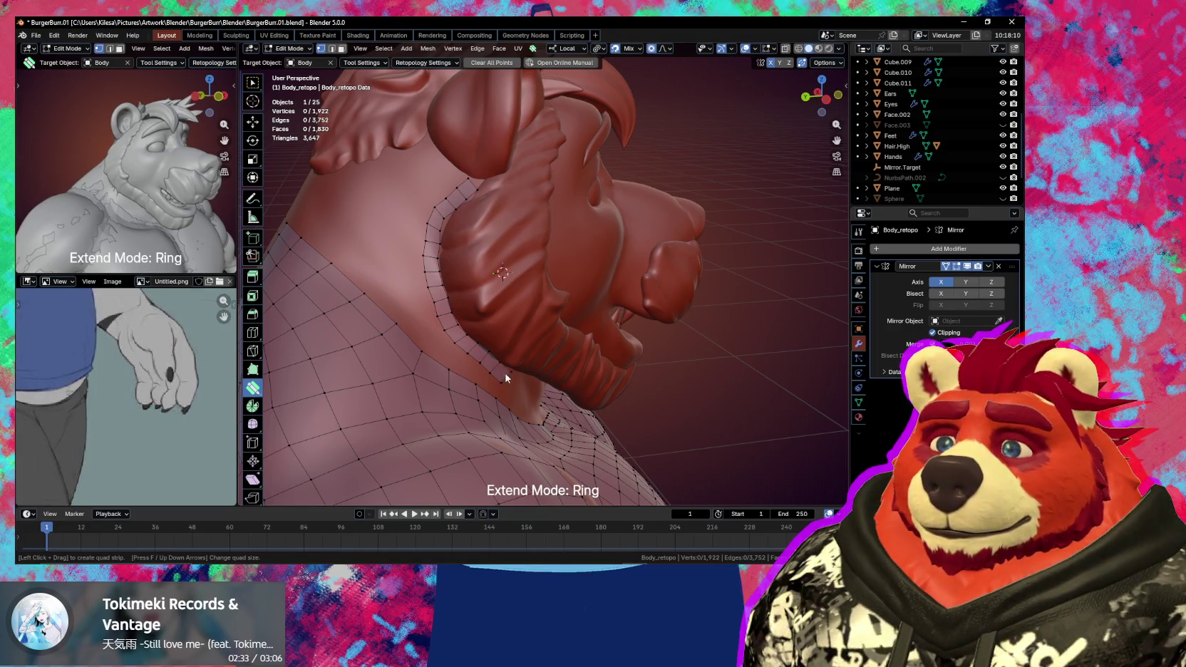
{"action": "mouse_move", "coordinate": [530, 373]}
{"action": "middle_mouse_down"}
{"action": "mouse_move", "coordinate": [392, 268]}
{"action": "mouse_move", "coordinate": [384, 308]}
{"action": "middle_mouse_up"}
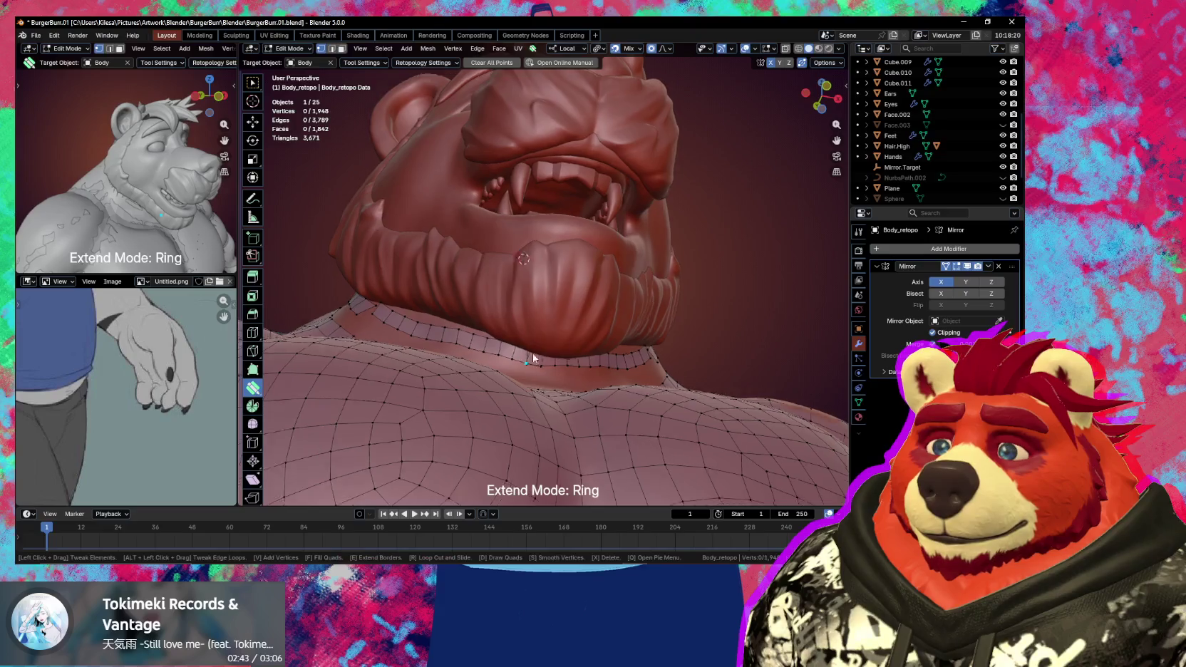
- Switch to Single extend mode and nudge the neck strip vertices into place under the jaw
{"action": "middle_click_drag", "start_coordinate": [537, 361], "coordinate": [553, 365]}
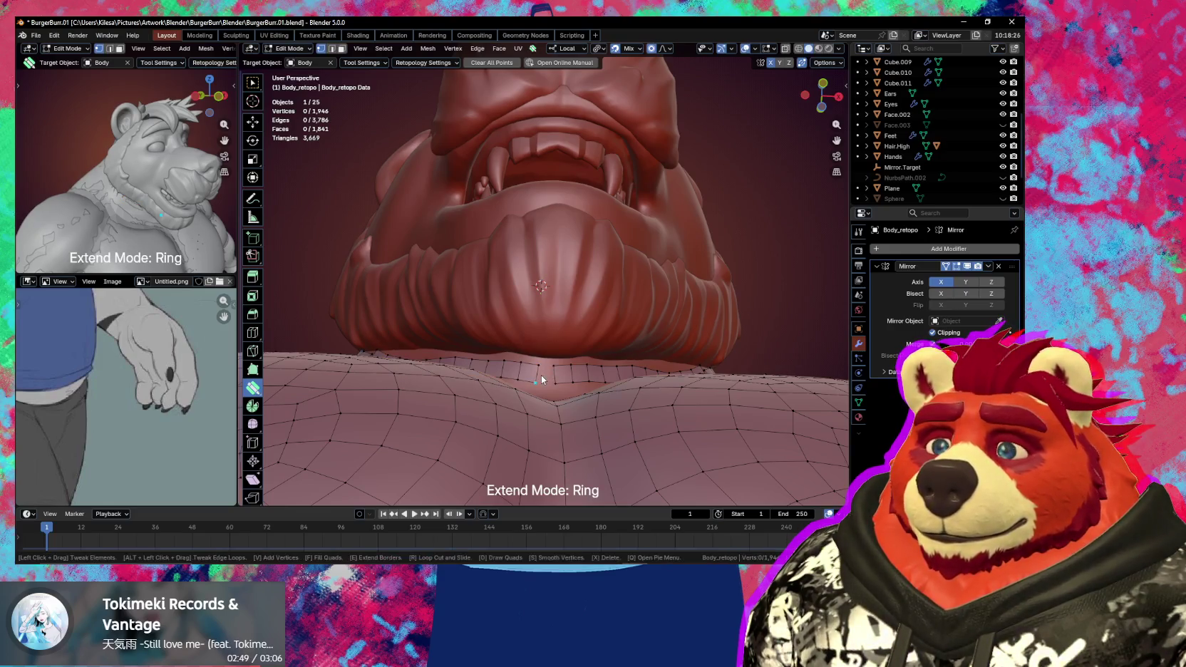
{"action": "scroll", "coordinate": [542, 380], "scroll_direction": "up", "scroll_amount": 2}
{"action": "scroll", "coordinate": [543, 380], "scroll_direction": "up", "scroll_amount": 1}
{"action": "key", "text": "space"}
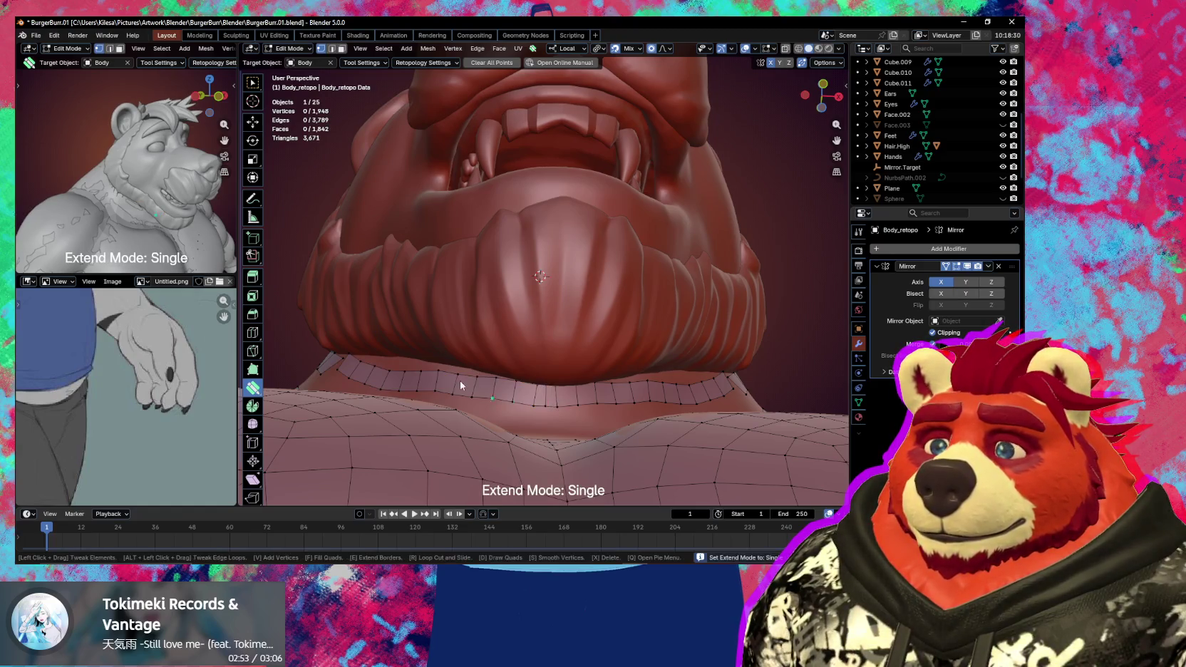
{"action": "middle_click_drag", "start_coordinate": [561, 398], "coordinate": [541, 399]}
{"action": "left_click_drag", "start_coordinate": [519, 366], "coordinate": [530, 350]}
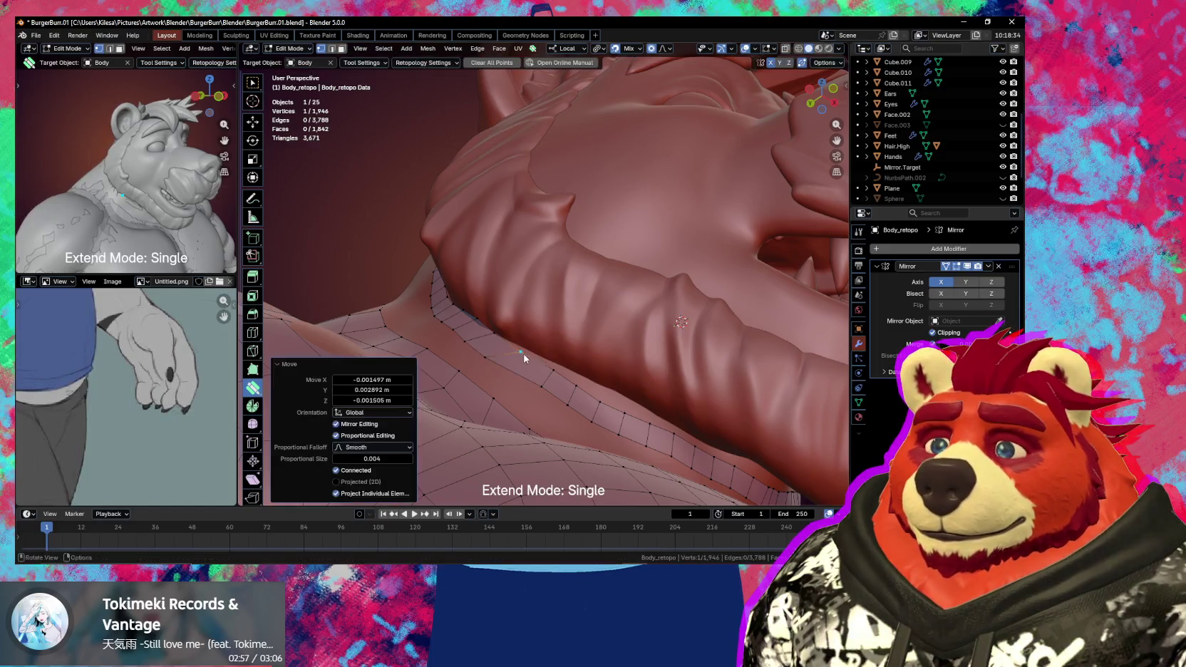
{"action": "middle_click_drag", "start_coordinate": [531, 353], "coordinate": [536, 368]}
{"action": "left_click_drag", "start_coordinate": [472, 349], "coordinate": [472, 353]}
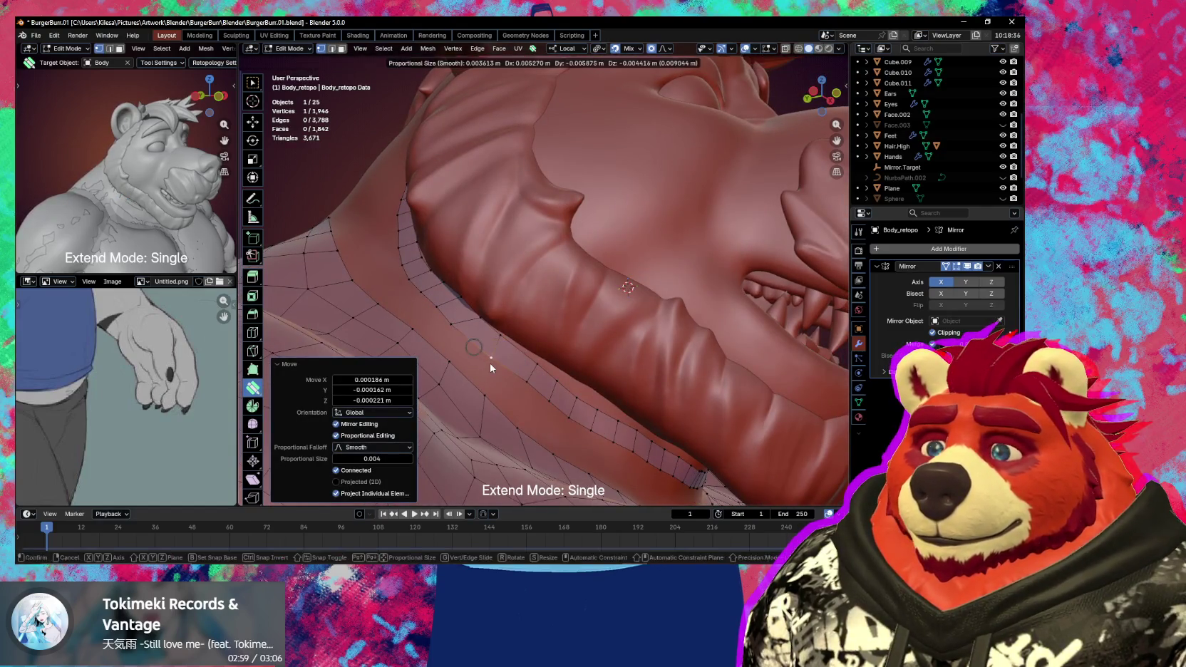
{"action": "mouse_move", "coordinate": [492, 362]}
{"action": "middle_mouse_down"}
{"action": "mouse_move", "coordinate": [484, 303]}
{"action": "mouse_move", "coordinate": [517, 308]}
{"action": "middle_mouse_up"}
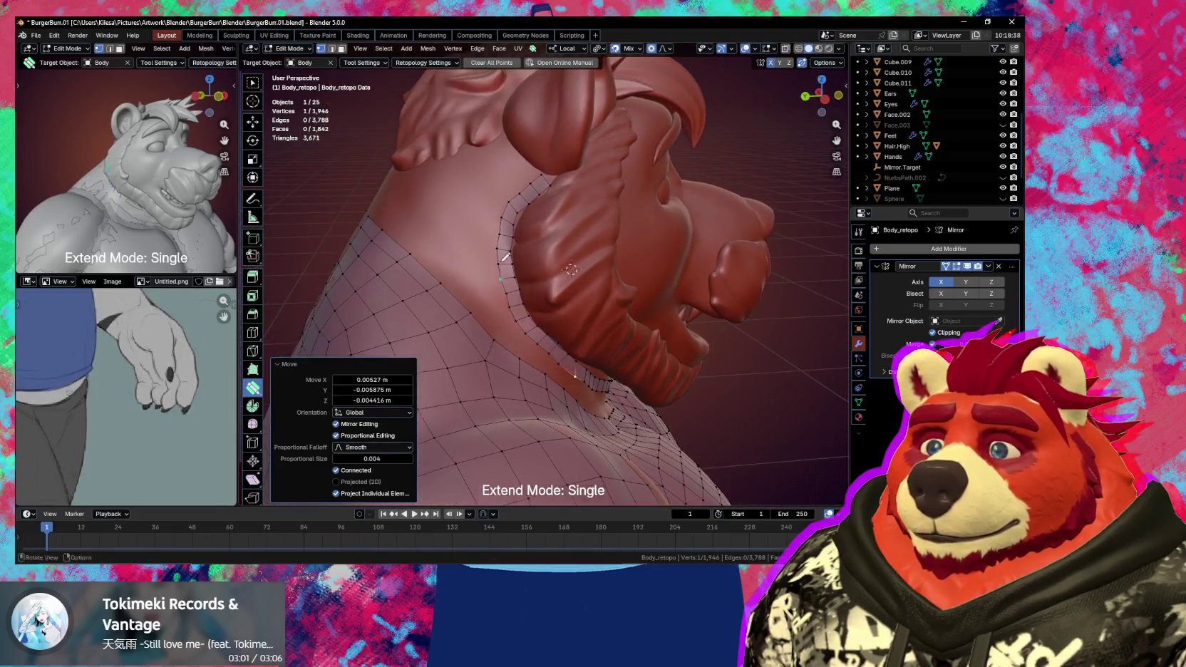
- Smooth the vertices along the neck edge and re-tweak the strip so it hugs the neck
{"action": "key", "text": "shift"}
{"action": "left_click_drag", "start_coordinate": [522, 312], "coordinate": [589, 365], "text": "shift"}
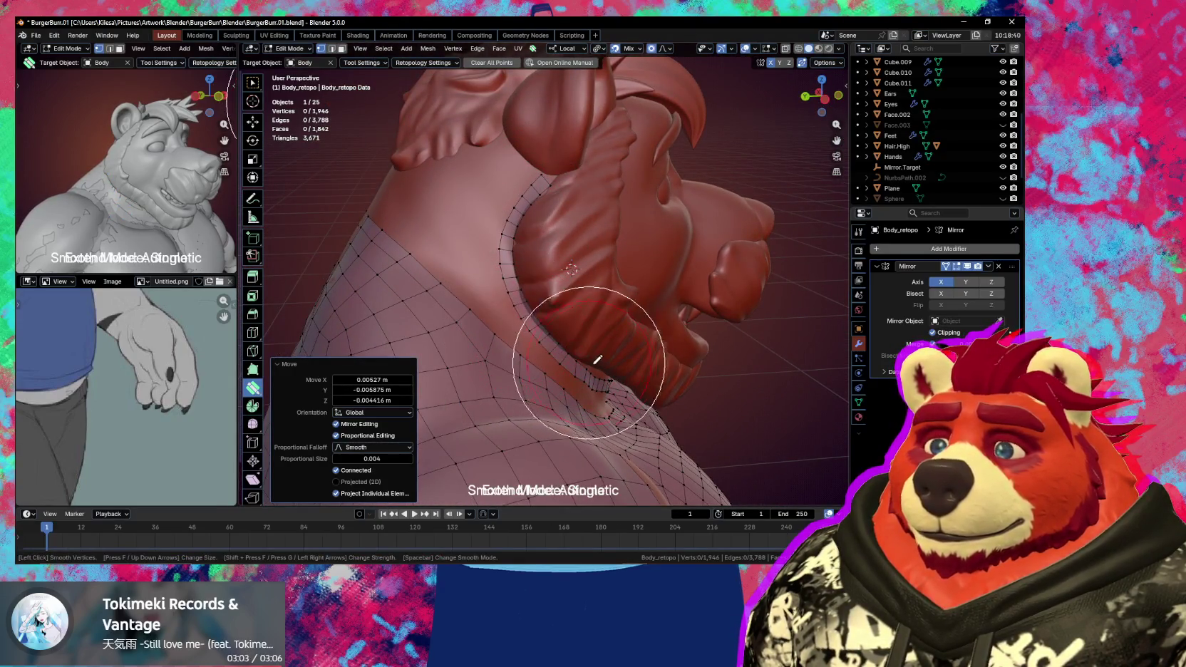
{"action": "middle_click_drag", "start_coordinate": [653, 394], "coordinate": [530, 312]}
{"action": "left_click_drag", "start_coordinate": [530, 312], "coordinate": [567, 337], "text": "shift"}
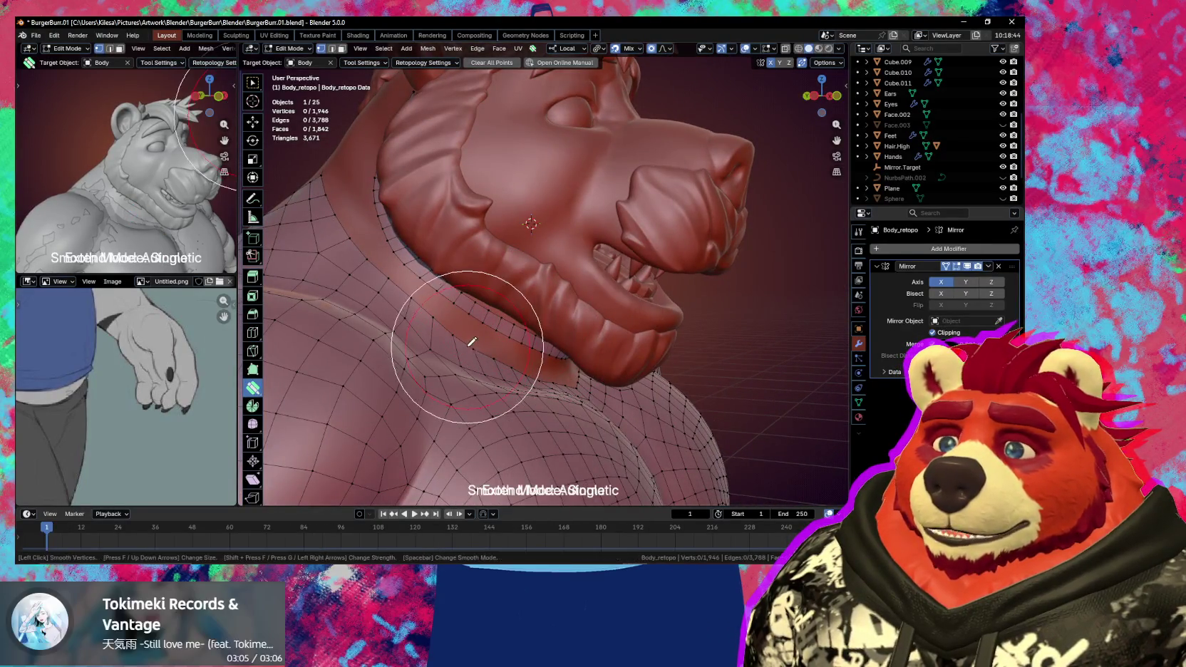
{"action": "middle_click_drag", "start_coordinate": [474, 356], "coordinate": [466, 386]}
{"action": "left_click_drag", "start_coordinate": [466, 386], "coordinate": [465, 390]}
{"action": "mouse_move", "coordinate": [465, 390]}
{"action": "middle_mouse_down"}
{"action": "mouse_move", "coordinate": [474, 372]}
{"action": "mouse_move", "coordinate": [561, 390]}
{"action": "mouse_move", "coordinate": [514, 309]}
{"action": "middle_mouse_up"}
{"action": "scroll", "coordinate": [507, 313], "scroll_direction": "up", "scroll_amount": 4}
{"action": "scroll", "coordinate": [512, 313], "scroll_direction": "up", "scroll_amount": 4}
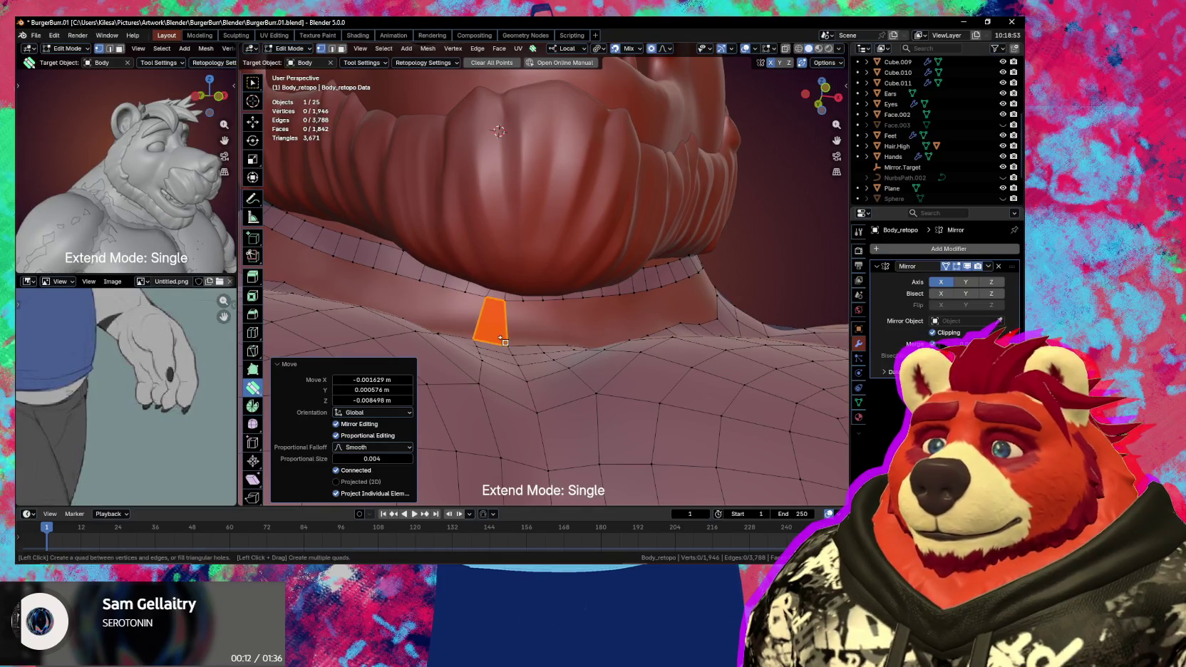
- Fill new quads under the jaw, undoing one and realigning a vertex beneath the jaw
{"action": "mouse_move", "coordinate": [468, 323]}
{"action": "middle_mouse_down"}
{"action": "mouse_move", "coordinate": [437, 331]}
{"action": "mouse_move", "coordinate": [519, 366]}
{"action": "mouse_move", "coordinate": [614, 363]}
{"action": "middle_mouse_up"}
{"action": "left_click", "coordinate": [615, 362]}
{"action": "left_click", "coordinate": [459, 298]}
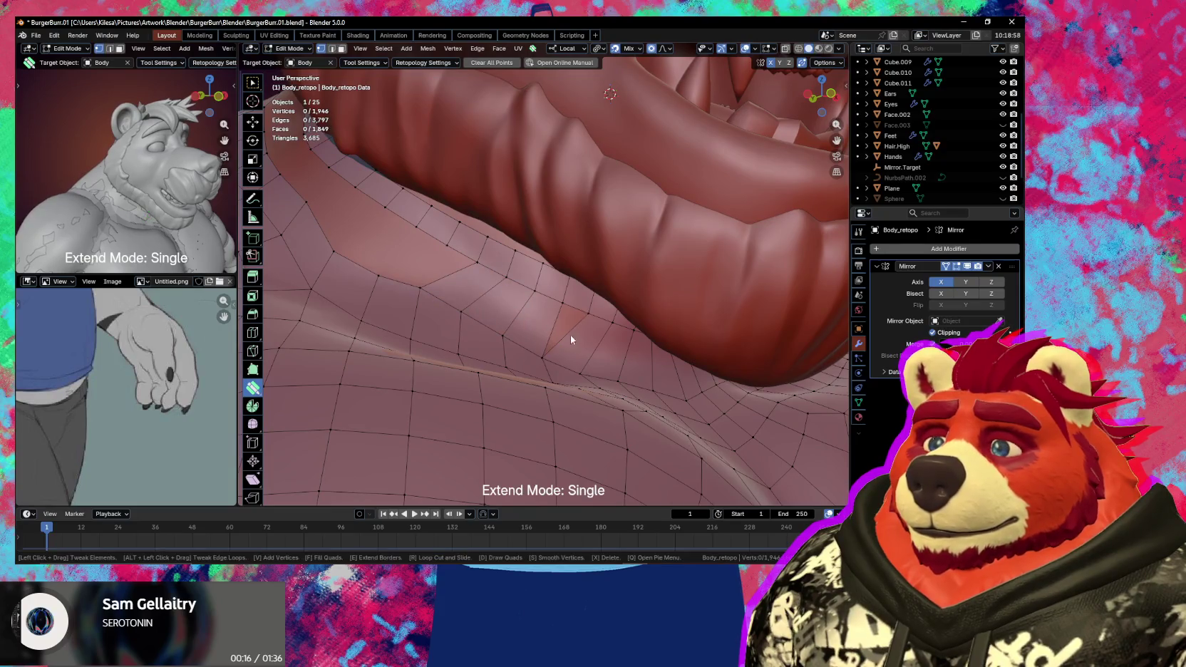
{"action": "left_click", "coordinate": [545, 344]}
{"action": "key", "text": "ctrl+z"}
{"action": "middle_click_drag", "start_coordinate": [545, 345], "coordinate": [603, 370]}
{"action": "left_click_drag", "start_coordinate": [510, 343], "coordinate": [537, 350]}
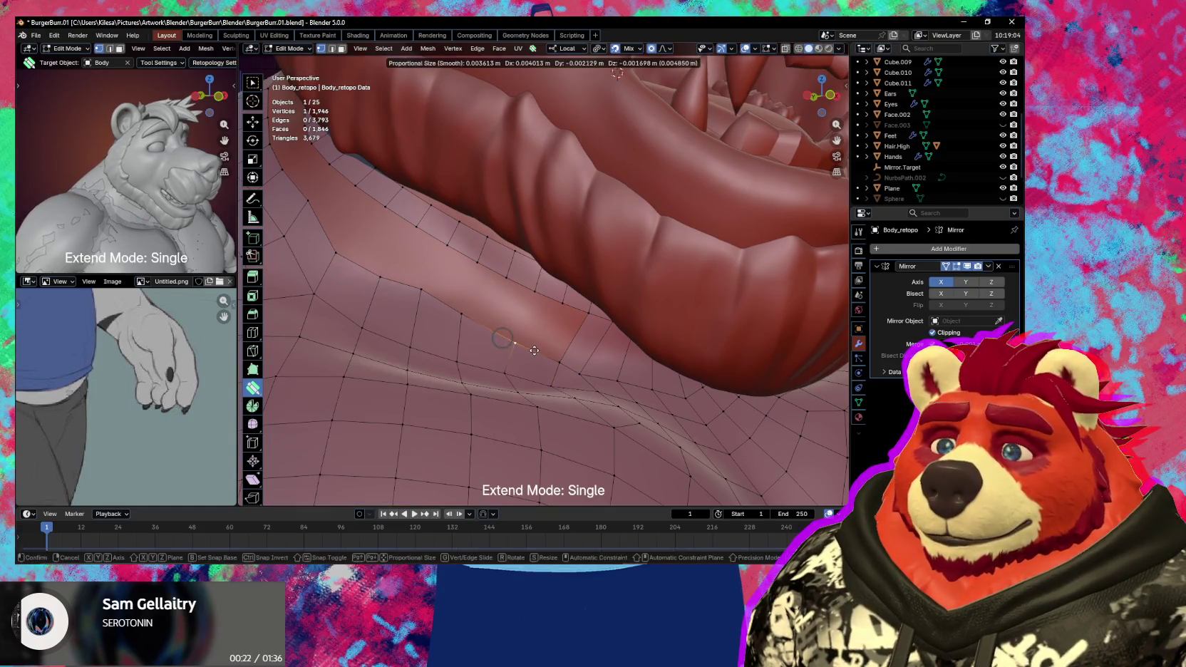
{"action": "middle_click_drag", "start_coordinate": [544, 336], "coordinate": [549, 296]}
{"action": "left_click", "coordinate": [556, 334]}
- Remove an unneeded edge loop under the jaw and fill the neck-seam gaps with quads
{"action": "middle_click_drag", "start_coordinate": [445, 280], "coordinate": [535, 331]}
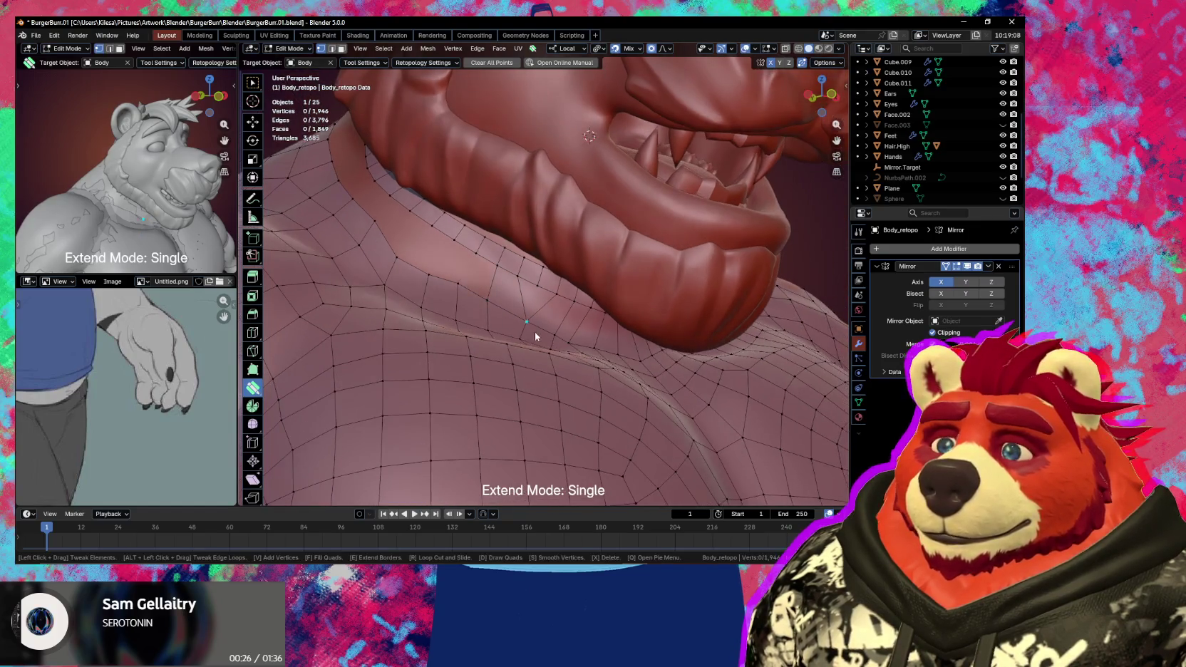
{"action": "scroll", "coordinate": [541, 326], "scroll_direction": "up", "scroll_amount": 3}
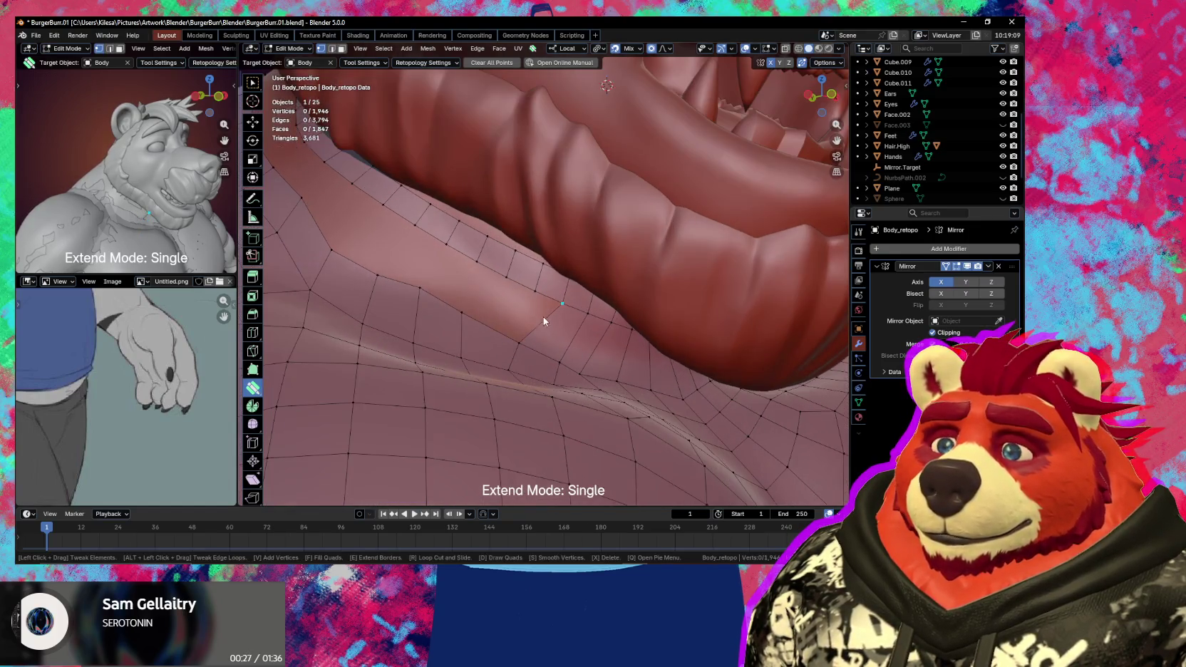
{"action": "key", "text": "x"}
{"action": "left_click", "coordinate": [540, 280]}
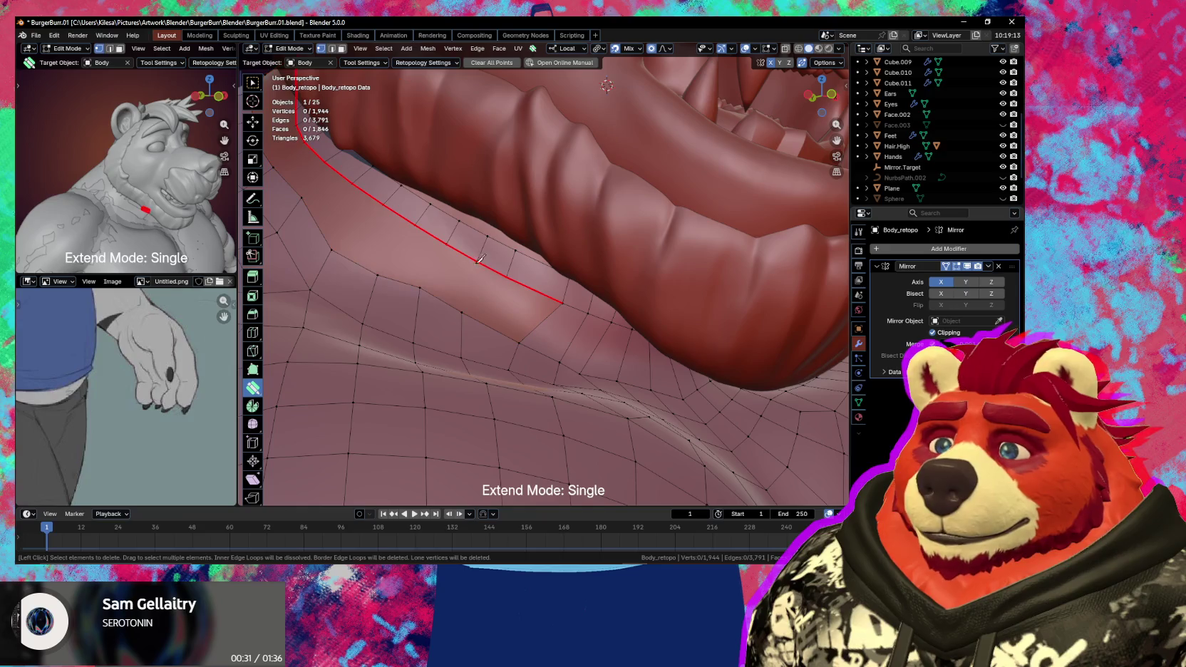
{"action": "middle_click_drag", "start_coordinate": [495, 336], "coordinate": [563, 364]}
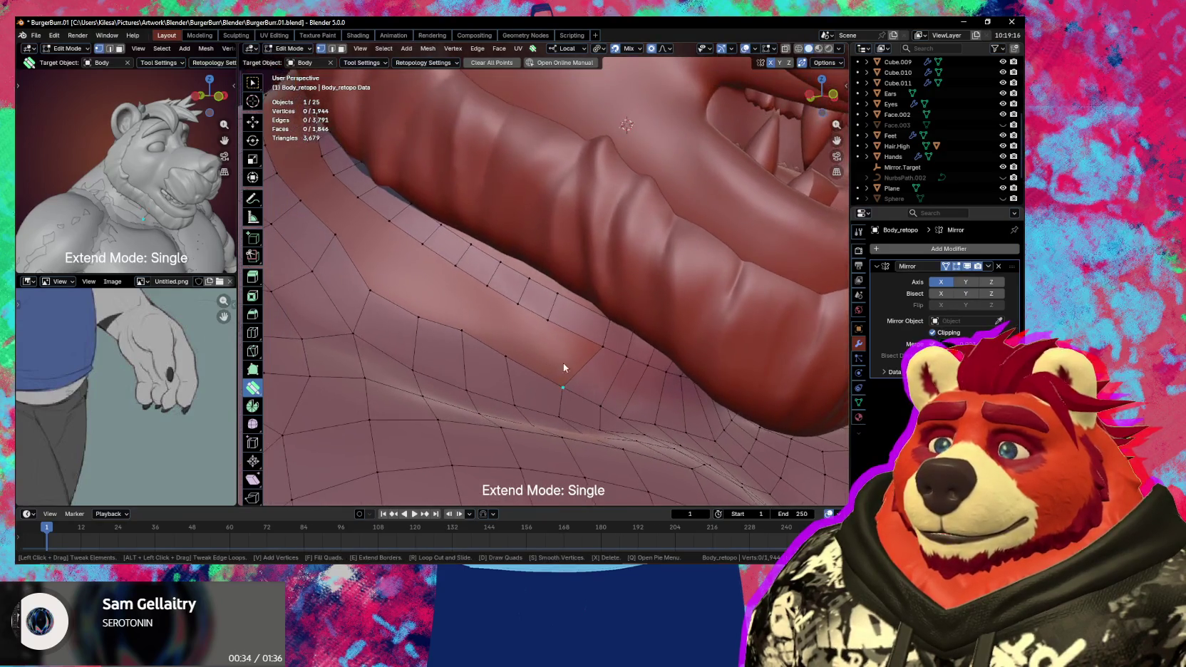
{"action": "key", "text": "f"}
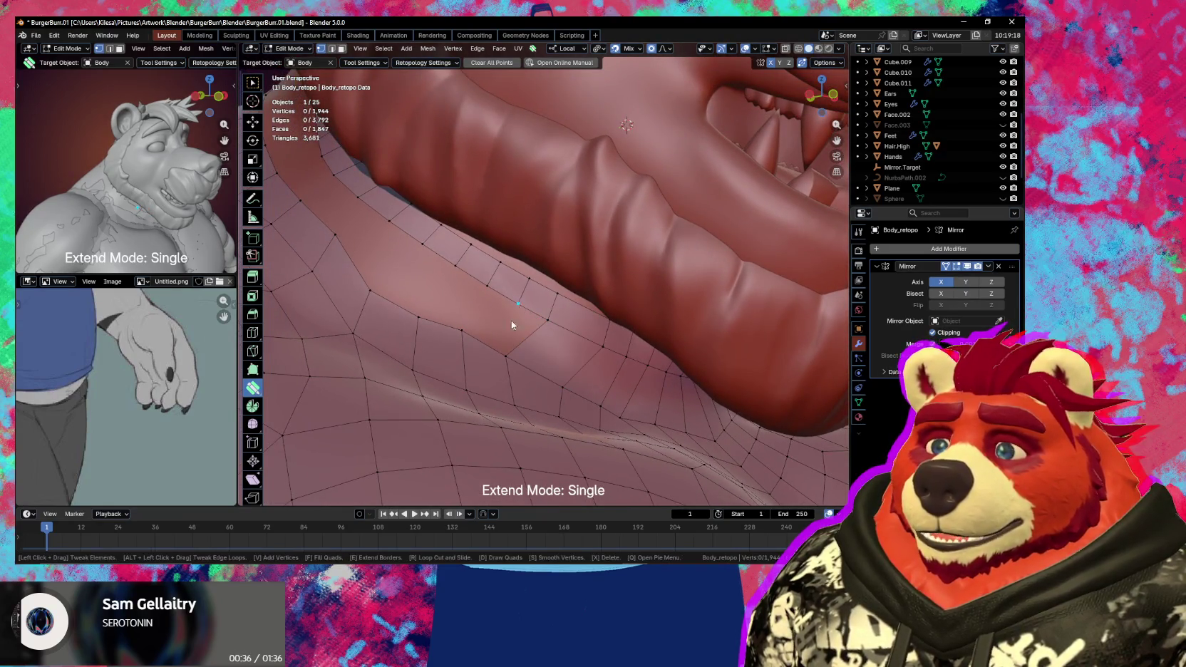
{"action": "key", "text": "ctrl+z"}
{"action": "key", "text": "x"}
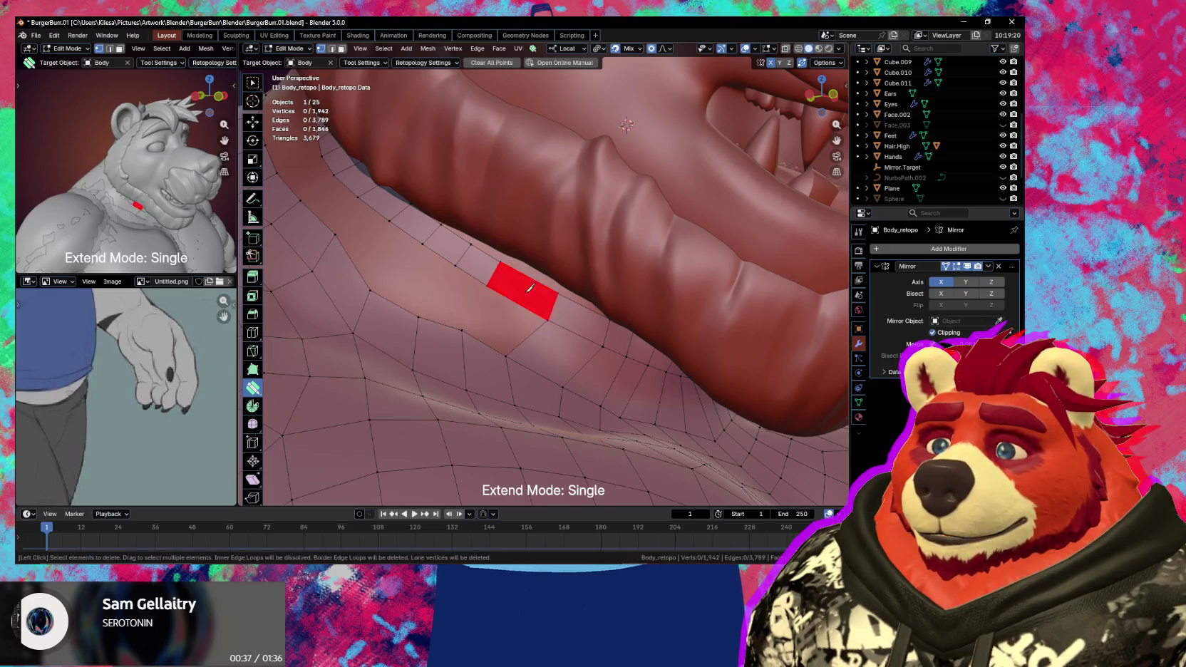
{"action": "left_click", "coordinate": [510, 325]}
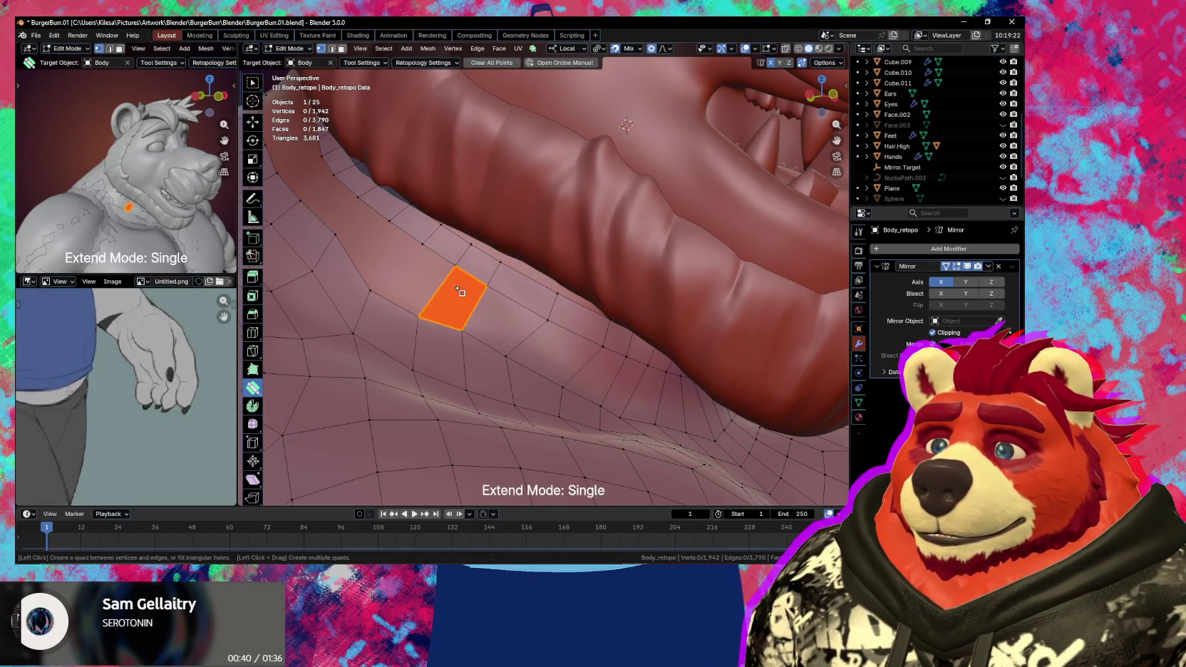
{"action": "mouse_move", "coordinate": [459, 295]}
{"action": "middle_mouse_down", "text": "shift"}
{"action": "mouse_move", "coordinate": [538, 367]}
{"action": "mouse_move", "coordinate": [537, 337]}
{"action": "middle_mouse_up", "text": "shift"}
{"action": "left_click", "coordinate": [512, 335]}
- Merge a vertex into its neighbour, fill the next seam gap, and delete stray faces and vertices
{"action": "left_click_drag", "start_coordinate": [488, 305], "coordinate": [448, 297]}
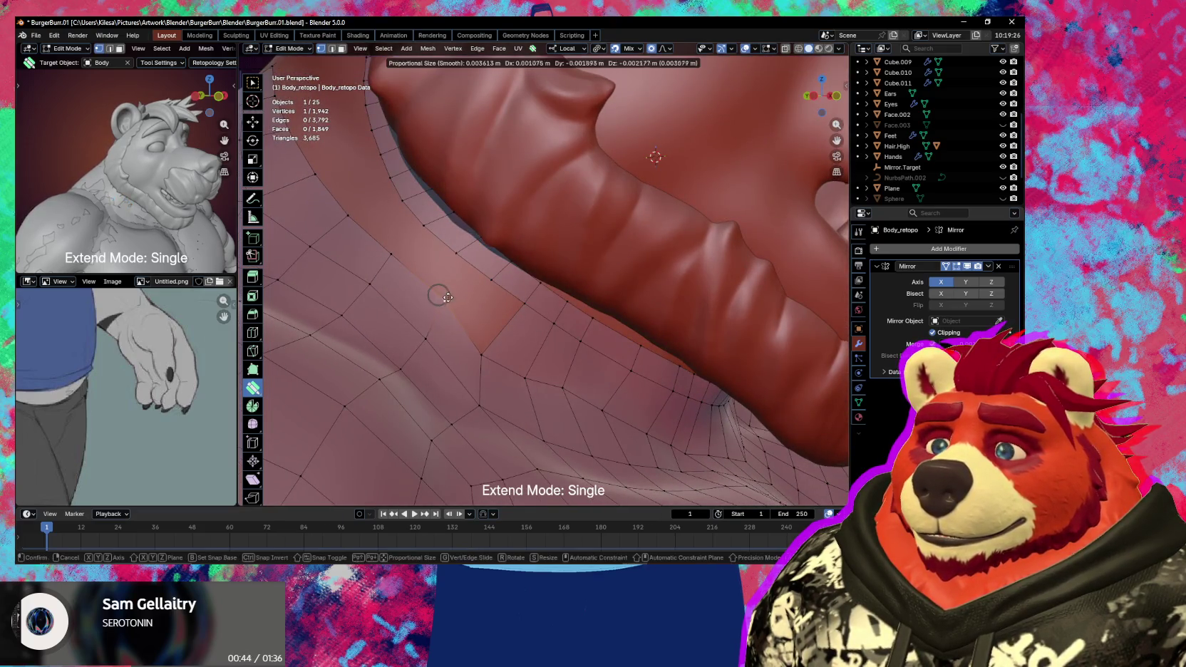
{"action": "left_click", "coordinate": [453, 305]}
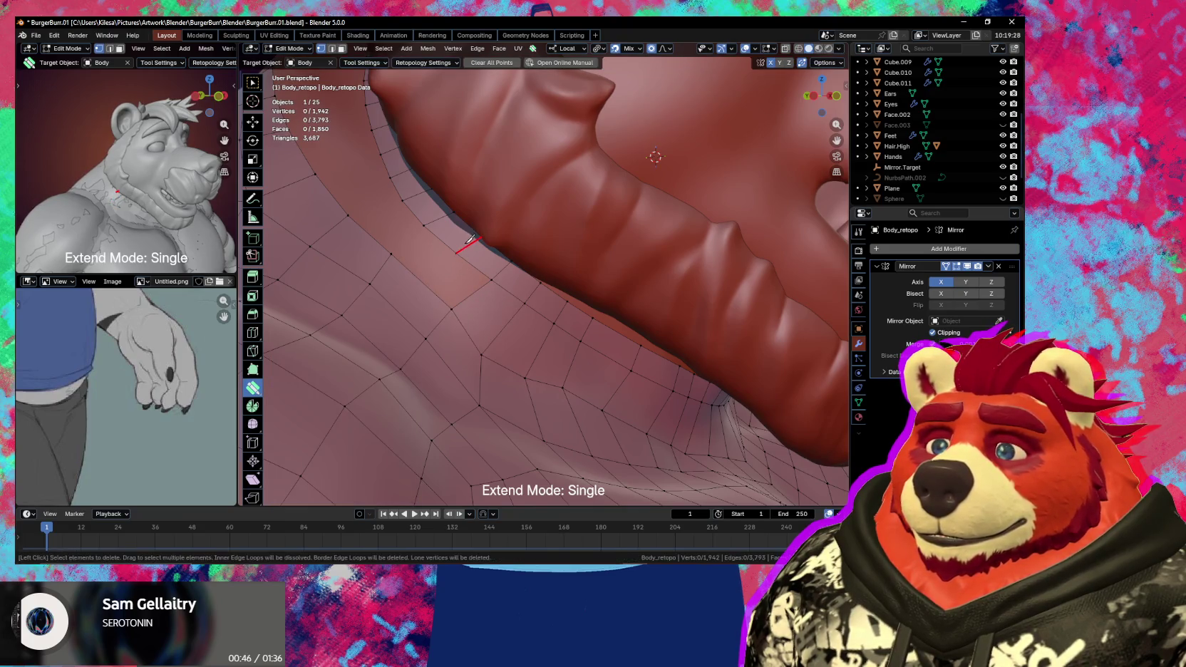
{"action": "mouse_move", "coordinate": [441, 269]}
{"action": "middle_mouse_down"}
{"action": "mouse_move", "coordinate": [459, 289]}
{"action": "mouse_move", "coordinate": [499, 262]}
{"action": "mouse_move", "coordinate": [486, 301]}
{"action": "mouse_move", "coordinate": [504, 279]}
{"action": "mouse_move", "coordinate": [519, 282]}
{"action": "middle_mouse_up"}
{"action": "left_click", "coordinate": [416, 267]}
{"action": "left_click", "coordinate": [503, 260], "text": "shift"}
{"action": "left_click", "coordinate": [463, 283], "text": "shift"}
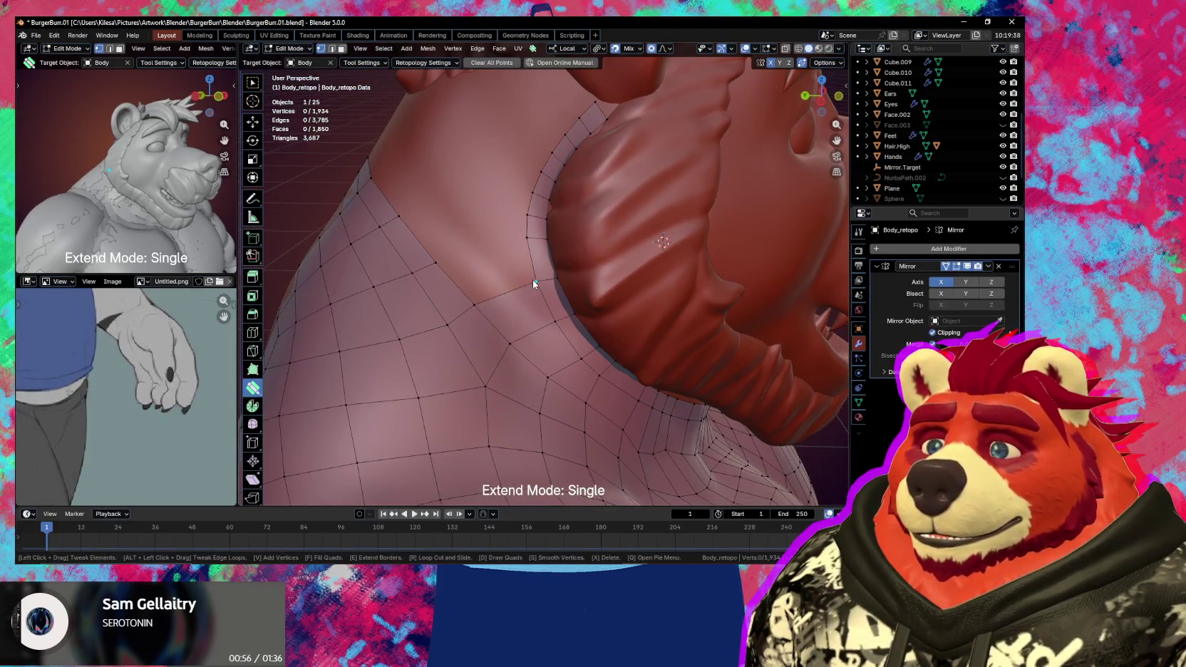
- Set Extend Mode to Single and merge seam vertices onto their neighbours
{"action": "left_click_drag", "start_coordinate": [533, 283], "coordinate": [527, 281]}
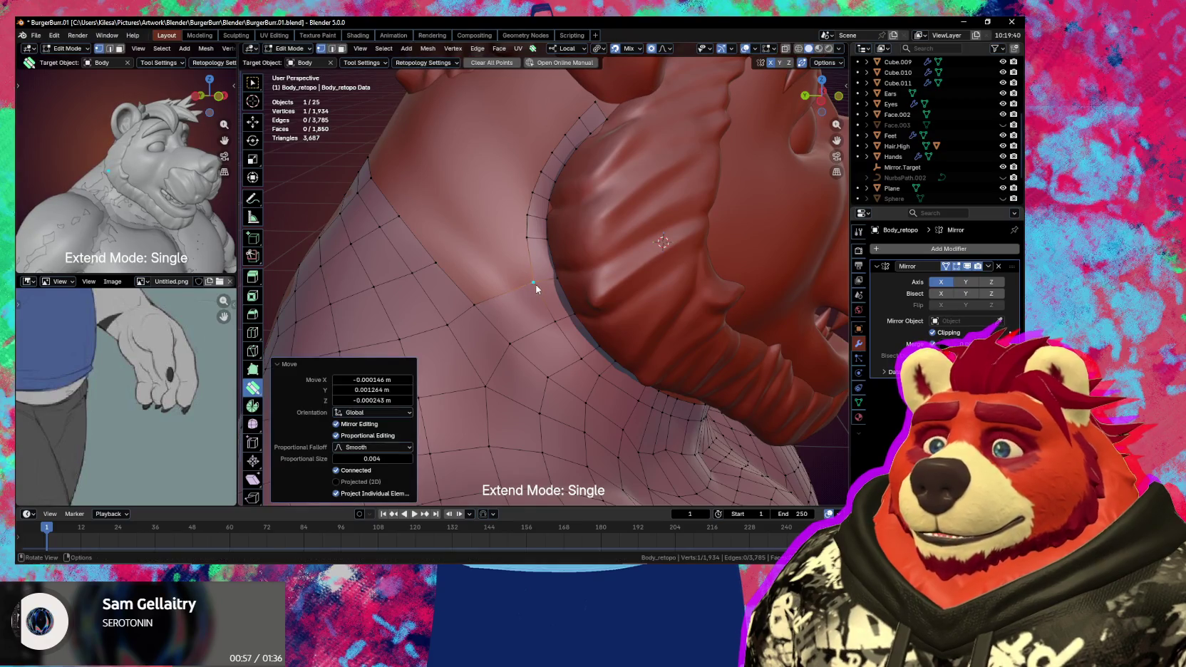
{"action": "key", "text": "space"}
{"action": "key", "text": "space"}
{"action": "key", "text": "space"}
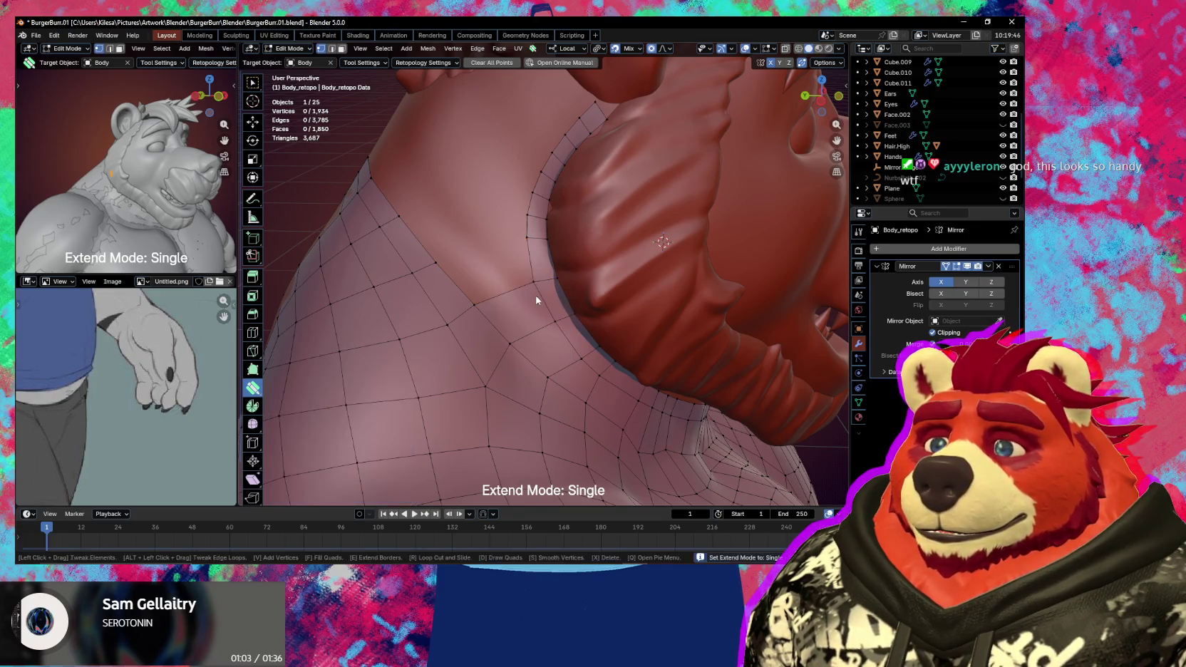
{"action": "scroll", "coordinate": [536, 298], "scroll_direction": "up", "scroll_amount": 2}
{"action": "scroll", "coordinate": [528, 301], "scroll_direction": "up", "scroll_amount": 2}
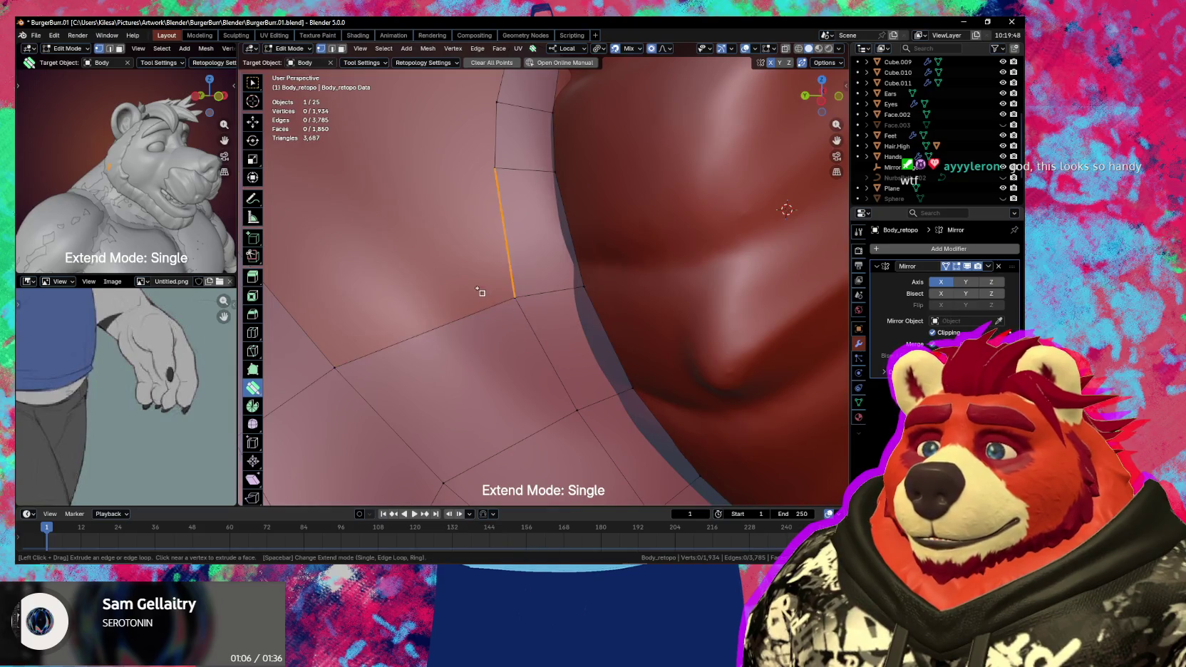
{"action": "scroll", "coordinate": [495, 304], "scroll_direction": "down", "scroll_amount": 3}
{"action": "scroll", "coordinate": [531, 305], "scroll_direction": "up", "scroll_amount": 1}
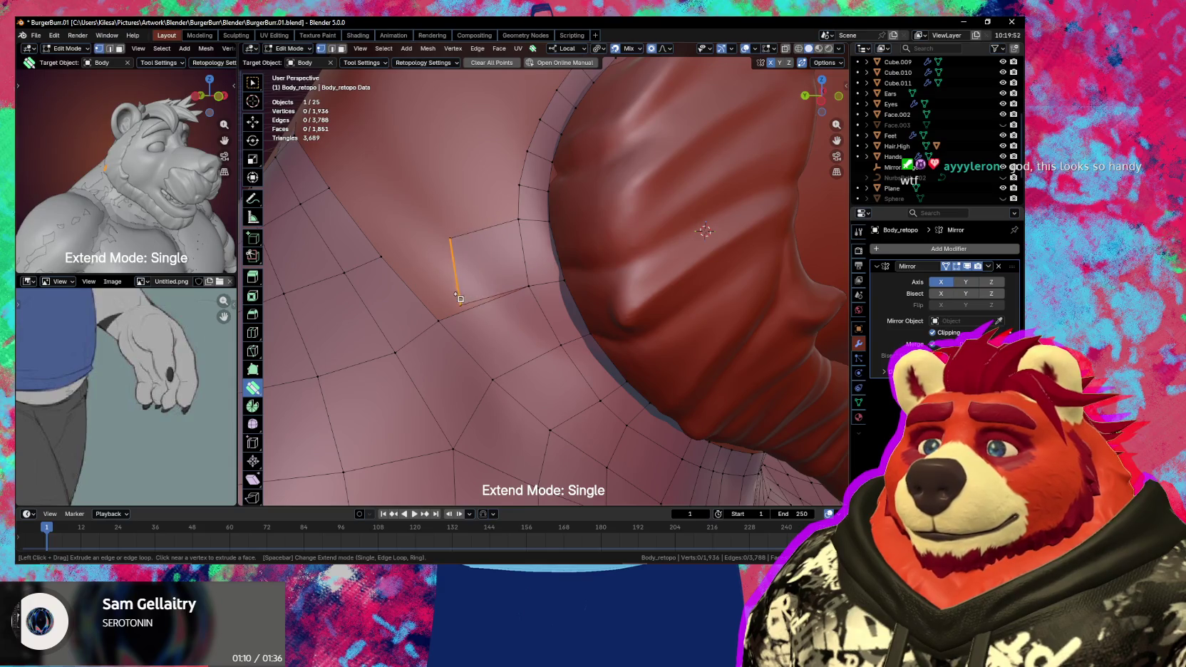
{"action": "left_click_drag", "start_coordinate": [422, 255], "coordinate": [470, 226]}
{"action": "mouse_move", "coordinate": [470, 227]}
{"action": "middle_mouse_down"}
{"action": "mouse_move", "coordinate": [522, 308]}
{"action": "mouse_move", "coordinate": [536, 376]}
{"action": "mouse_move", "coordinate": [456, 309]}
{"action": "mouse_move", "coordinate": [497, 322]}
{"action": "mouse_move", "coordinate": [480, 299]}
{"action": "middle_mouse_up"}
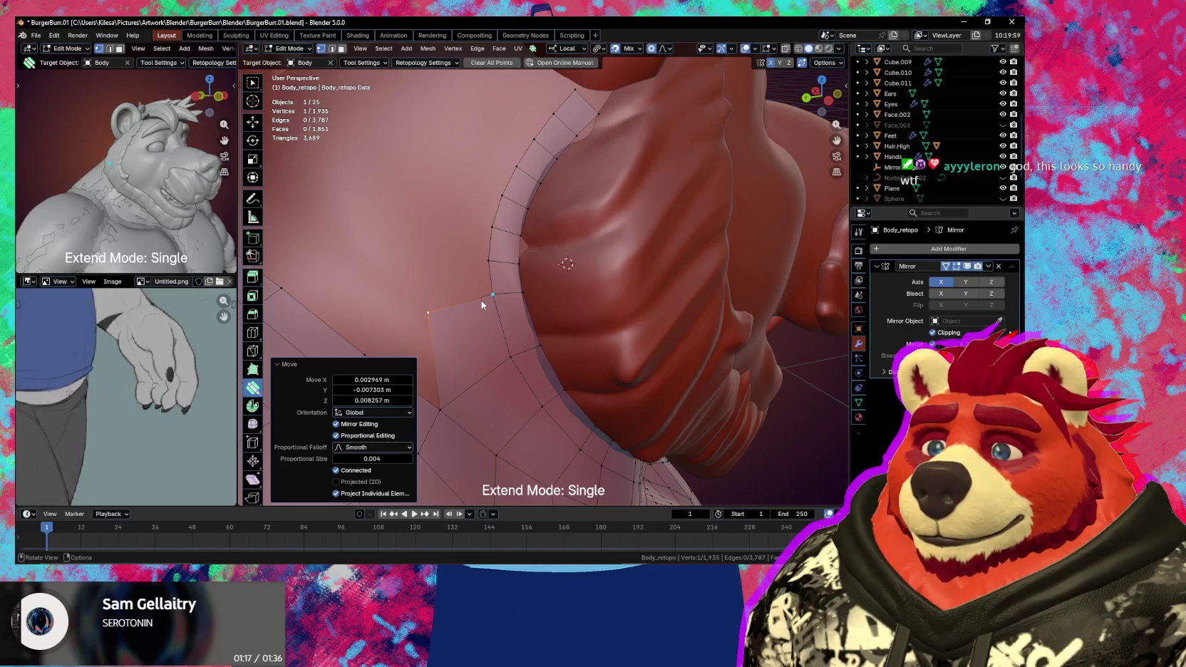
- Switch to Loop extend mode, extrude a quad strip along the ruff seam, and fit its vertices
{"action": "middle_click_drag", "start_coordinate": [482, 253], "coordinate": [499, 235], "text": "shift"}
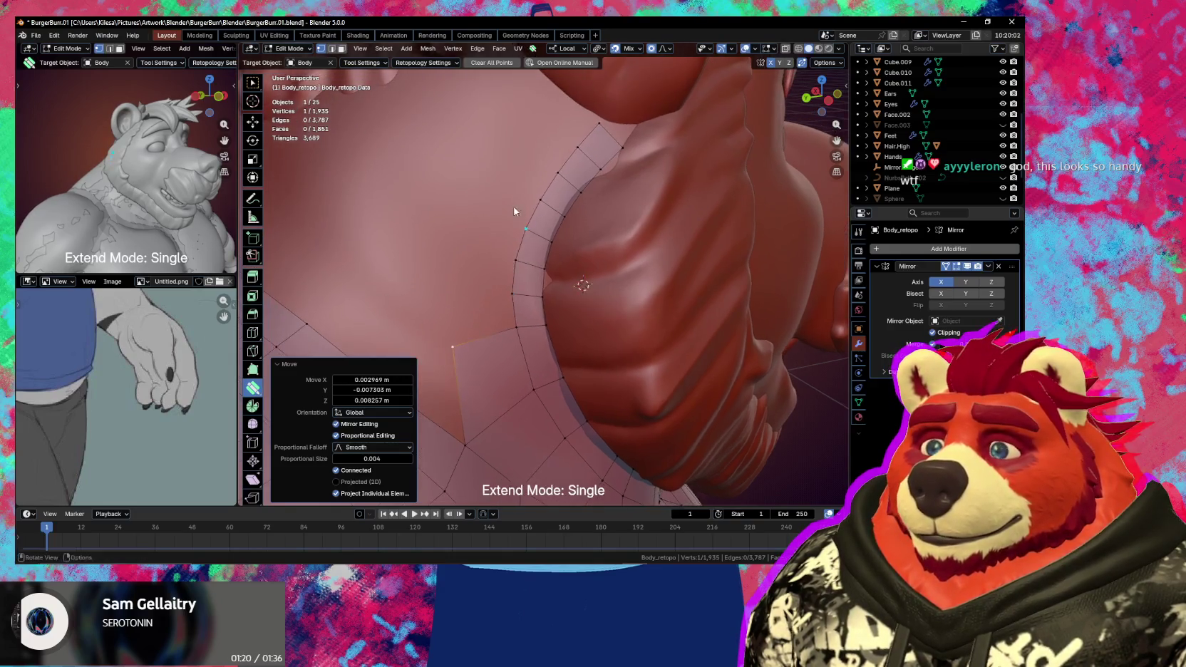
{"action": "key", "text": "space"}
{"action": "left_click_drag", "start_coordinate": [517, 207], "coordinate": [473, 194]}
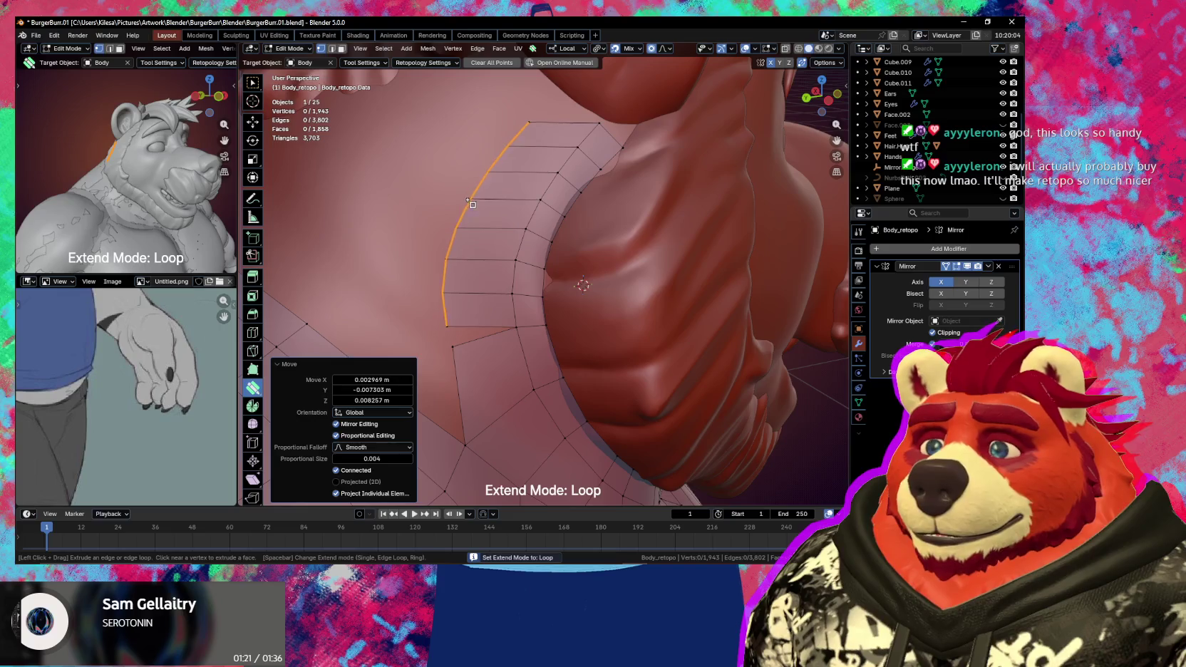
{"action": "left_click_drag", "start_coordinate": [464, 327], "coordinate": [457, 349]}
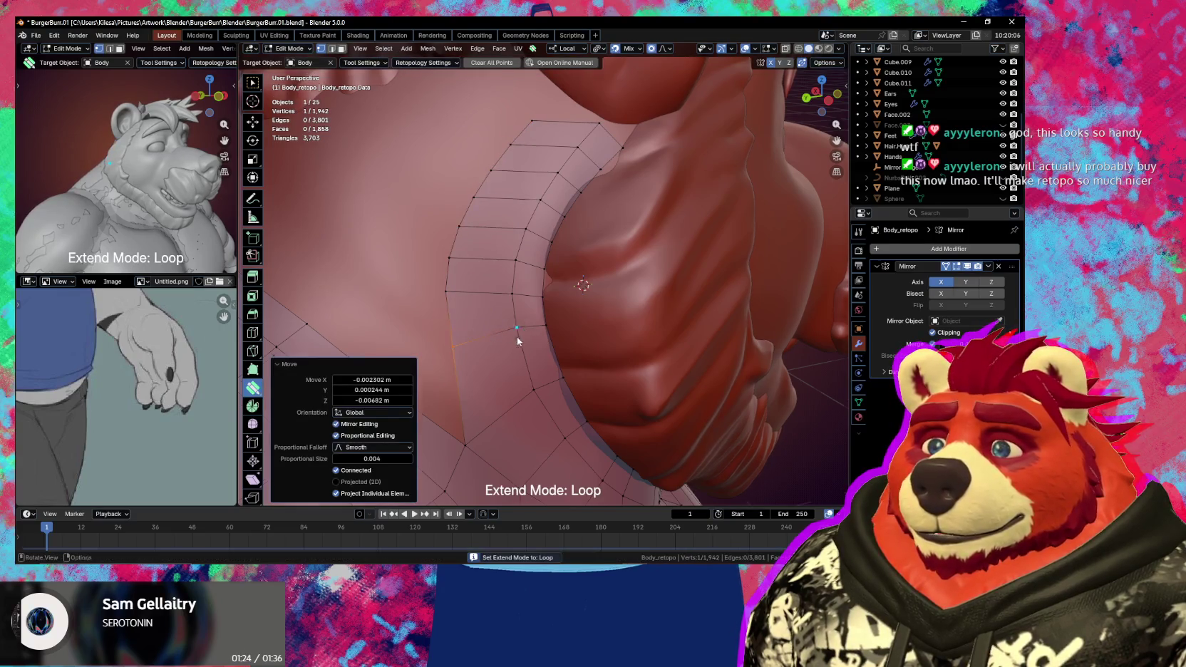
{"action": "middle_click_drag", "start_coordinate": [456, 349], "coordinate": [559, 297]}
{"action": "left_click_drag", "start_coordinate": [526, 203], "coordinate": [553, 190]}
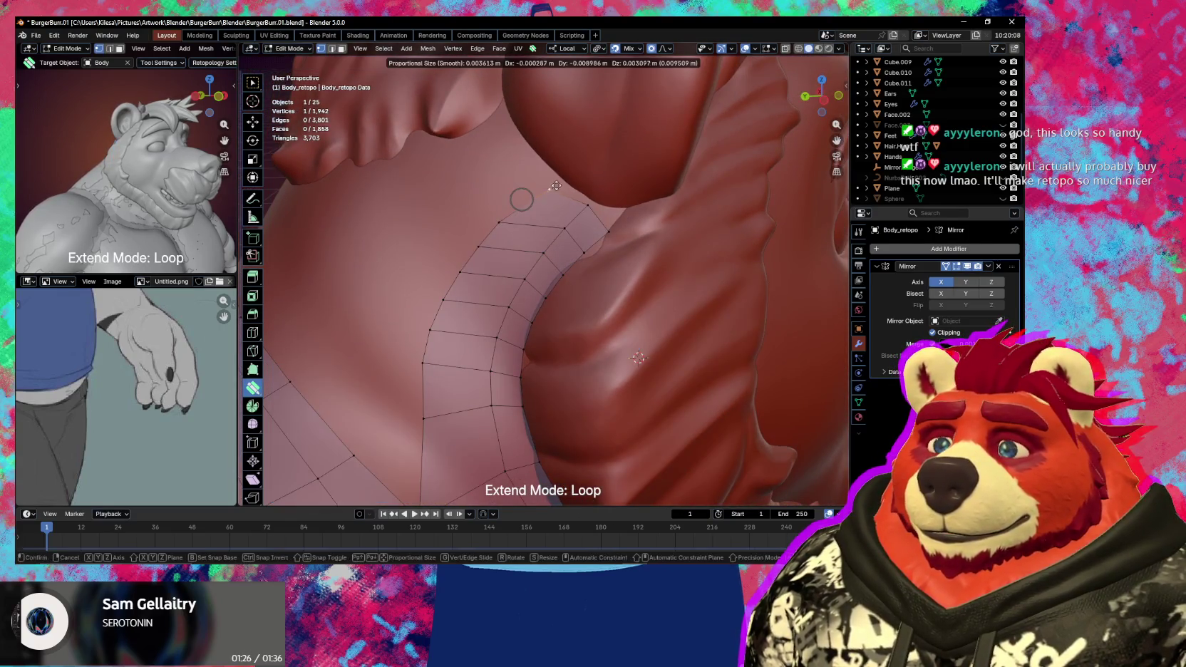
{"action": "mouse_move", "coordinate": [603, 236]}
{"action": "left_mouse_down"}
{"action": "mouse_move", "coordinate": [611, 226]}
{"action": "mouse_move", "coordinate": [568, 249]}
{"action": "left_mouse_up"}
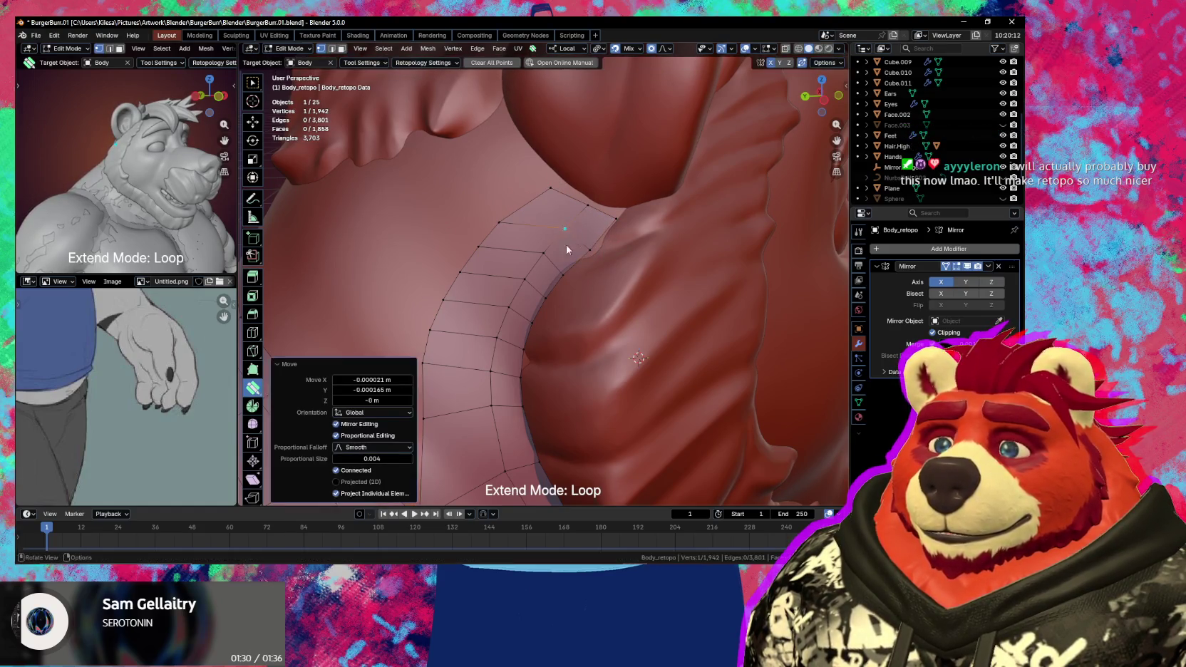
- View the head and shoulders, then close in under the jaw for smoothing
{"action": "scroll", "coordinate": [568, 249], "scroll_direction": "down", "scroll_amount": 5}
{"action": "middle_click_drag", "start_coordinate": [568, 250], "coordinate": [479, 333]}
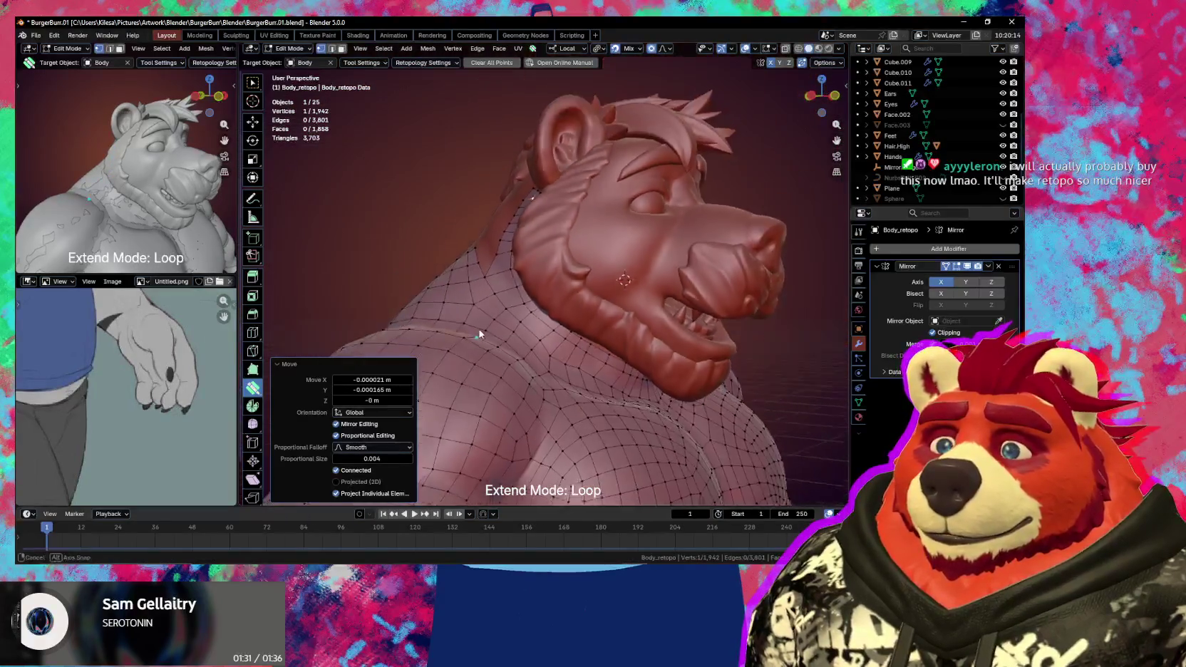
{"action": "scroll", "coordinate": [479, 334], "scroll_direction": "up", "scroll_amount": 3}
{"action": "middle_click_drag", "start_coordinate": [449, 281], "coordinate": [523, 351]}
{"action": "key", "text": "shift"}
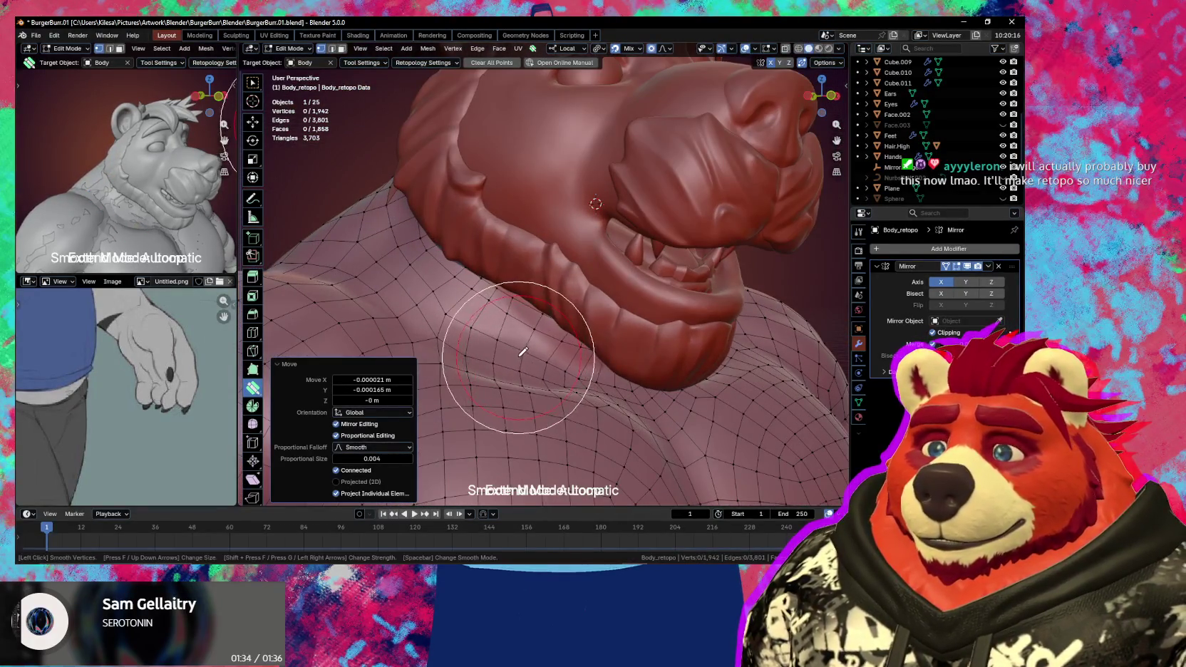
- Orbit to a frontal view of the chin and chest and switch Poly Build back to smoothing
{"action": "middle_click_drag", "start_coordinate": [456, 317], "coordinate": [482, 298]}
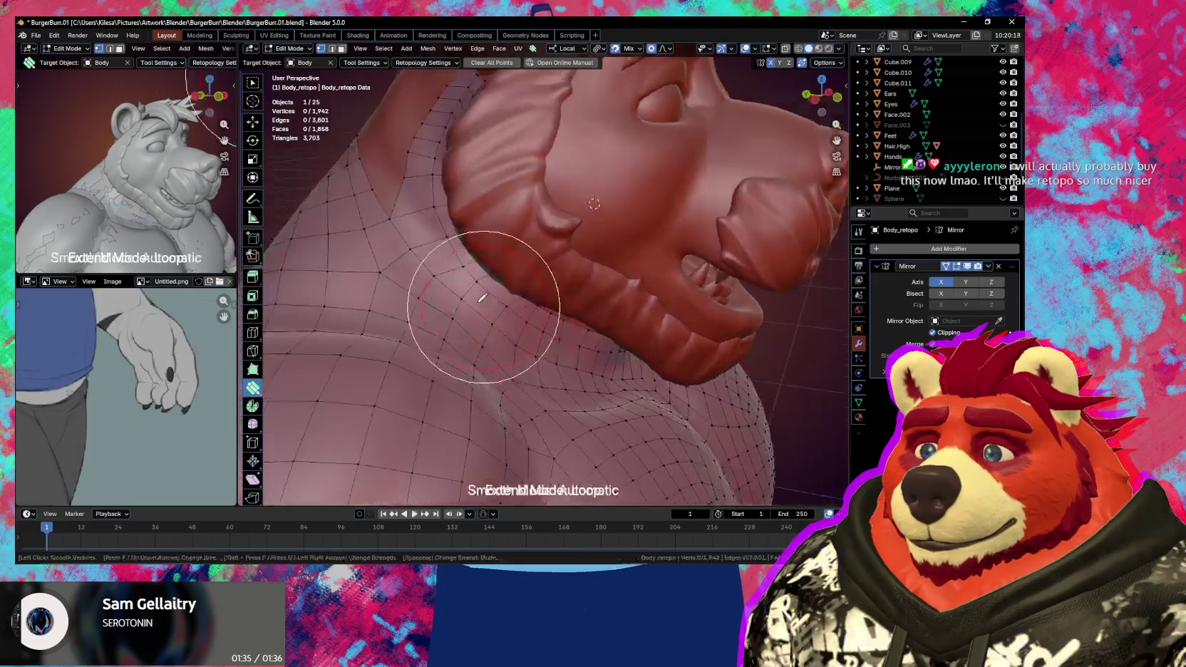
{"action": "mouse_move", "coordinate": [542, 322]}
{"action": "middle_mouse_down"}
{"action": "mouse_move", "coordinate": [536, 297]}
{"action": "mouse_move", "coordinate": [550, 300]}
{"action": "mouse_move", "coordinate": [498, 275]}
{"action": "mouse_move", "coordinate": [529, 323]}
{"action": "mouse_move", "coordinate": [474, 246]}
{"action": "mouse_move", "coordinate": [463, 251]}
{"action": "mouse_move", "coordinate": [569, 352]}
{"action": "mouse_move", "coordinate": [608, 337]}
{"action": "mouse_move", "coordinate": [558, 372]}
{"action": "mouse_move", "coordinate": [579, 384]}
{"action": "mouse_move", "coordinate": [598, 366]}
{"action": "mouse_move", "coordinate": [523, 366]}
{"action": "mouse_move", "coordinate": [369, 319]}
{"action": "mouse_move", "coordinate": [500, 318]}
{"action": "mouse_move", "coordinate": [493, 300]}
{"action": "mouse_move", "coordinate": [521, 330]}
{"action": "mouse_move", "coordinate": [522, 233]}
{"action": "middle_mouse_up"}
{"action": "key", "text": "s"}
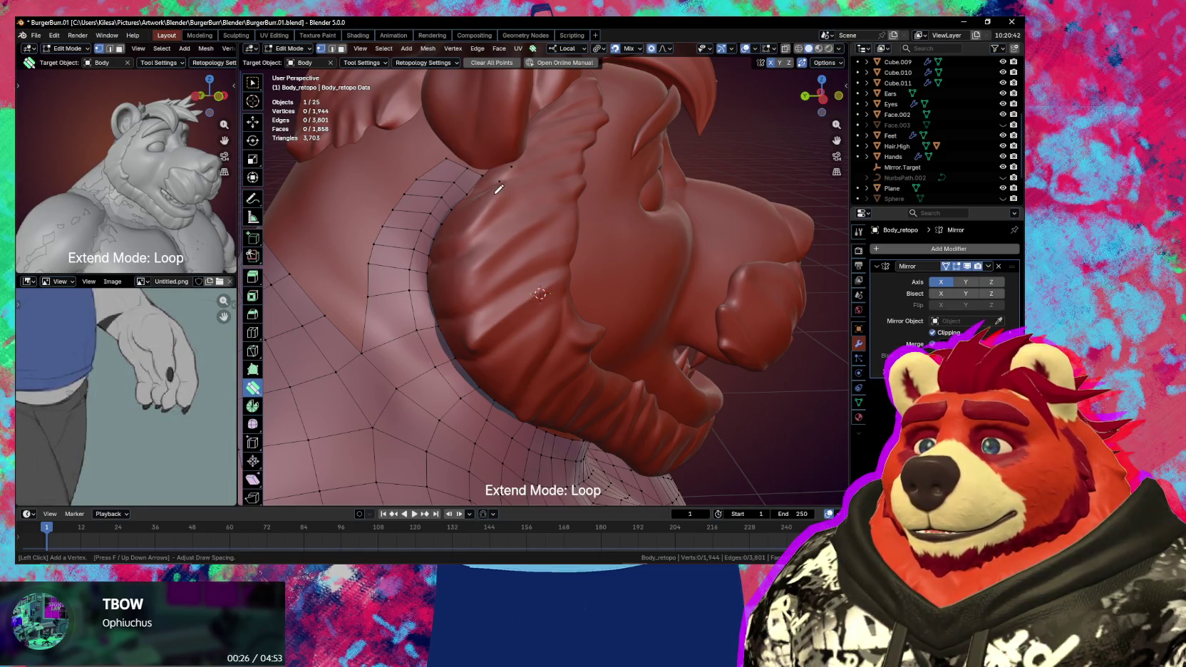
- Add a new vertex along the ruff edge beneath the jaw and drag it into place on the sculpt
{"action": "mouse_move", "coordinate": [498, 189]}
{"action": "middle_mouse_down"}
{"action": "mouse_move", "coordinate": [482, 264]}
{"action": "mouse_move", "coordinate": [513, 259]}
{"action": "mouse_move", "coordinate": [486, 268]}
{"action": "middle_mouse_up"}
{"action": "mouse_move", "coordinate": [515, 205]}
{"action": "middle_mouse_down"}
{"action": "mouse_move", "coordinate": [536, 229]}
{"action": "mouse_move", "coordinate": [512, 217]}
{"action": "middle_mouse_up"}
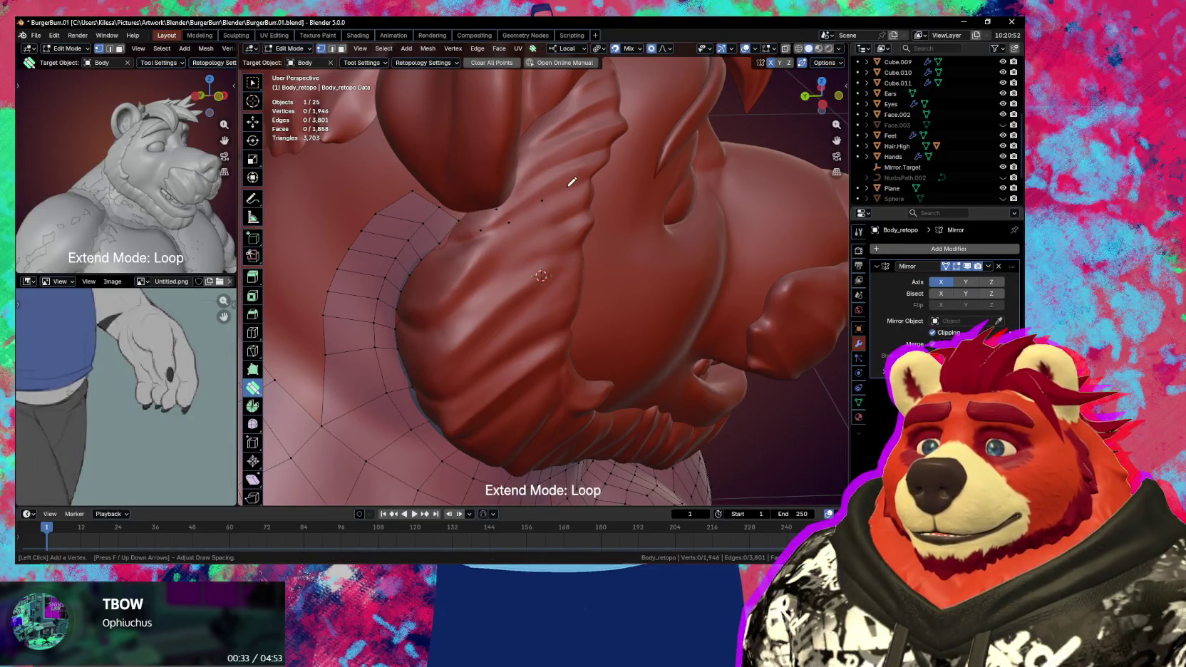
{"action": "mouse_move", "coordinate": [576, 198]}
{"action": "middle_mouse_down"}
{"action": "mouse_move", "coordinate": [543, 239]}
{"action": "mouse_move", "coordinate": [533, 211]}
{"action": "mouse_move", "coordinate": [522, 257]}
{"action": "middle_mouse_up"}
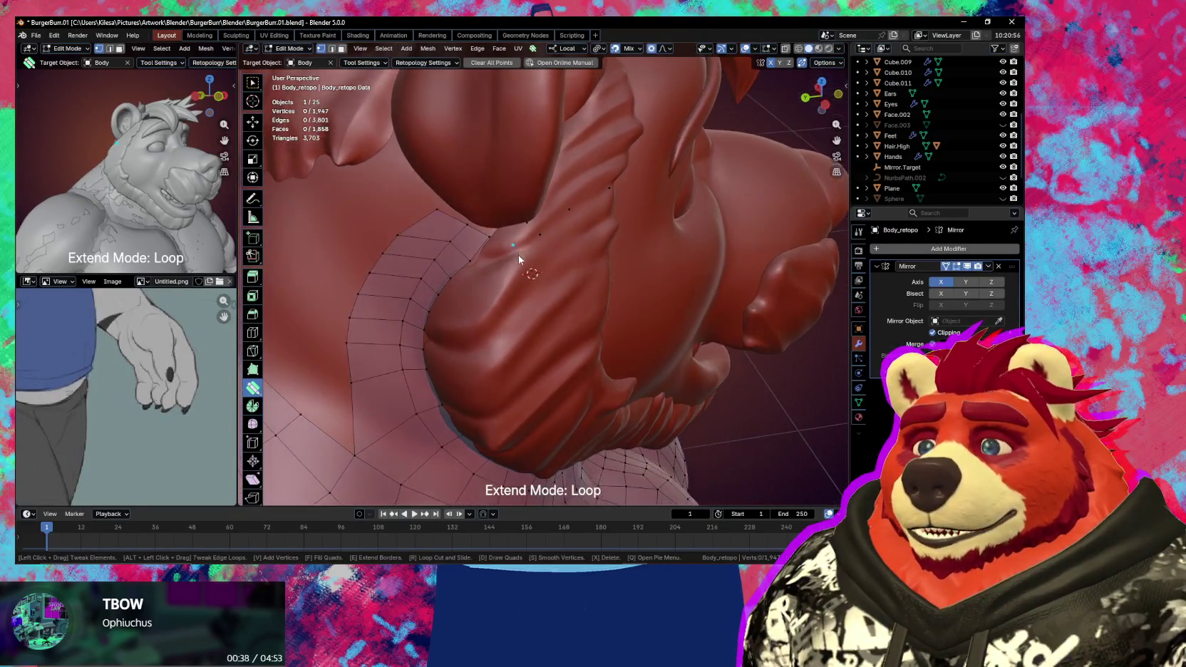
{"action": "left_click", "coordinate": [521, 263]}
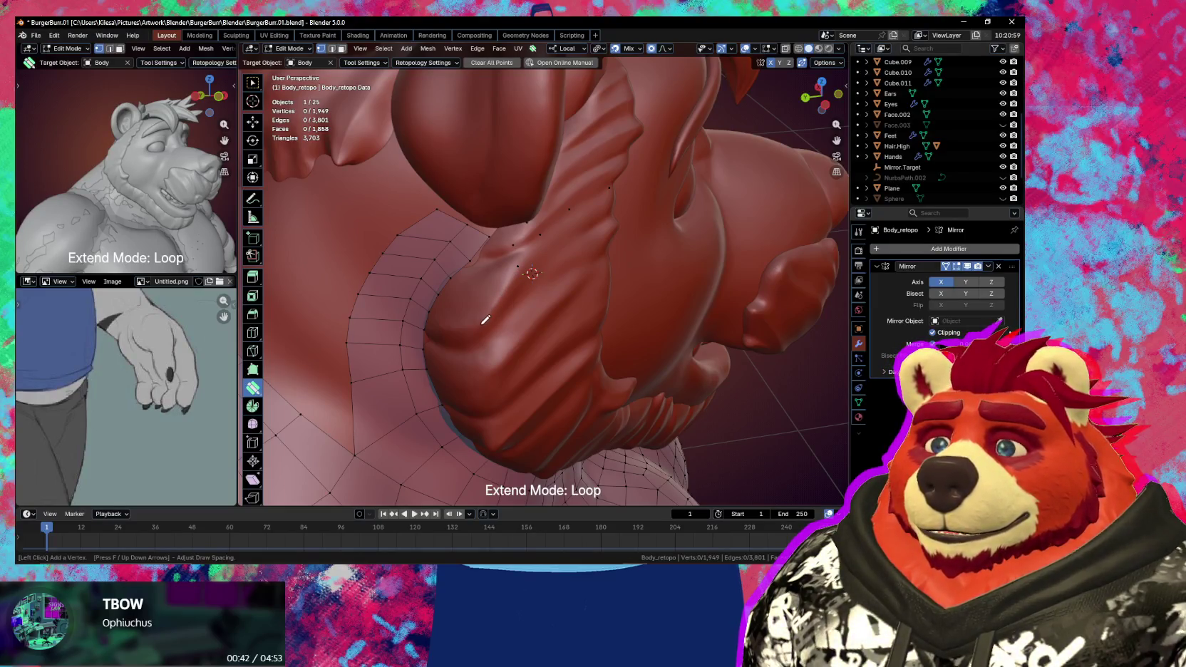
{"action": "middle_click_drag", "start_coordinate": [512, 304], "coordinate": [471, 223]}
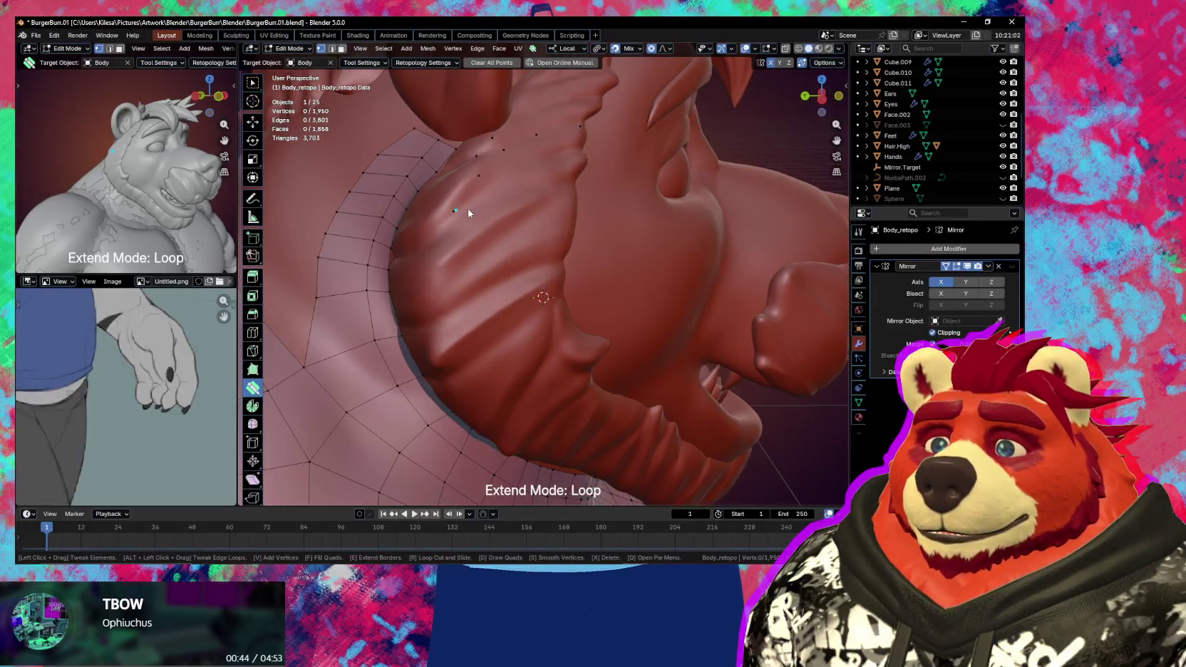
{"action": "mouse_move", "coordinate": [470, 214]}
{"action": "left_mouse_down"}
{"action": "mouse_move", "coordinate": [451, 230]}
{"action": "mouse_move", "coordinate": [464, 238]}
{"action": "left_mouse_up"}
{"action": "middle_click_drag", "start_coordinate": [463, 238], "coordinate": [503, 244]}
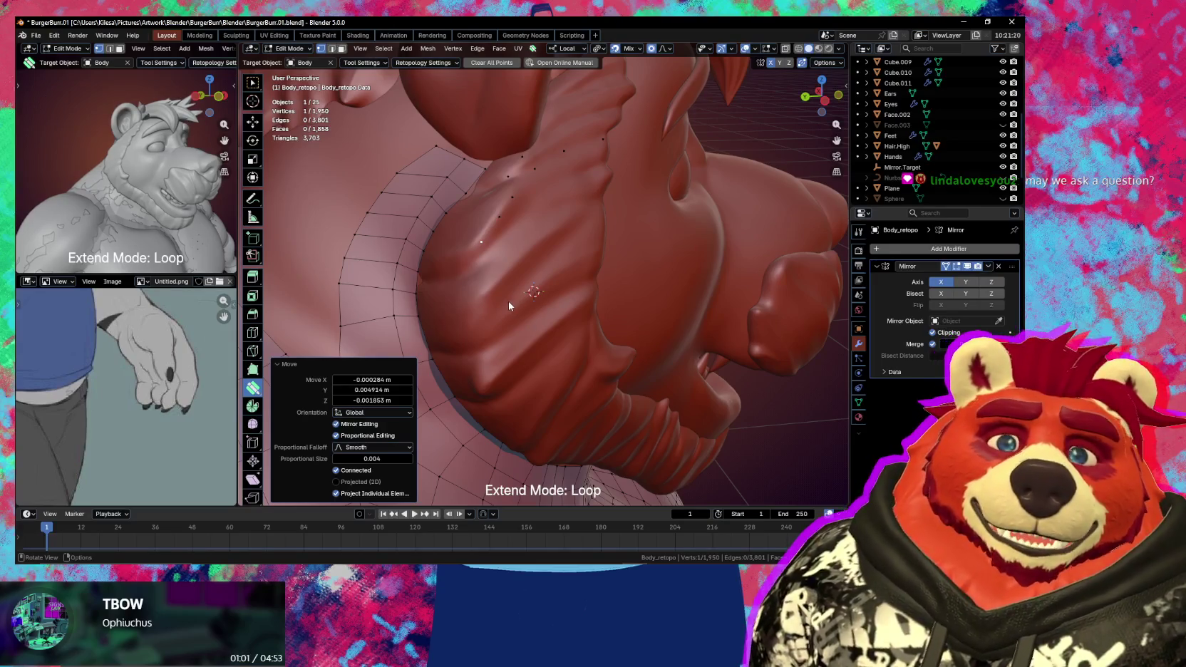
{"action": "mouse_move", "coordinate": [523, 298]}
{"action": "middle_mouse_down"}
{"action": "mouse_move", "coordinate": [588, 290]}
{"action": "mouse_move", "coordinate": [557, 287]}
{"action": "mouse_move", "coordinate": [541, 253]}
{"action": "middle_mouse_up"}
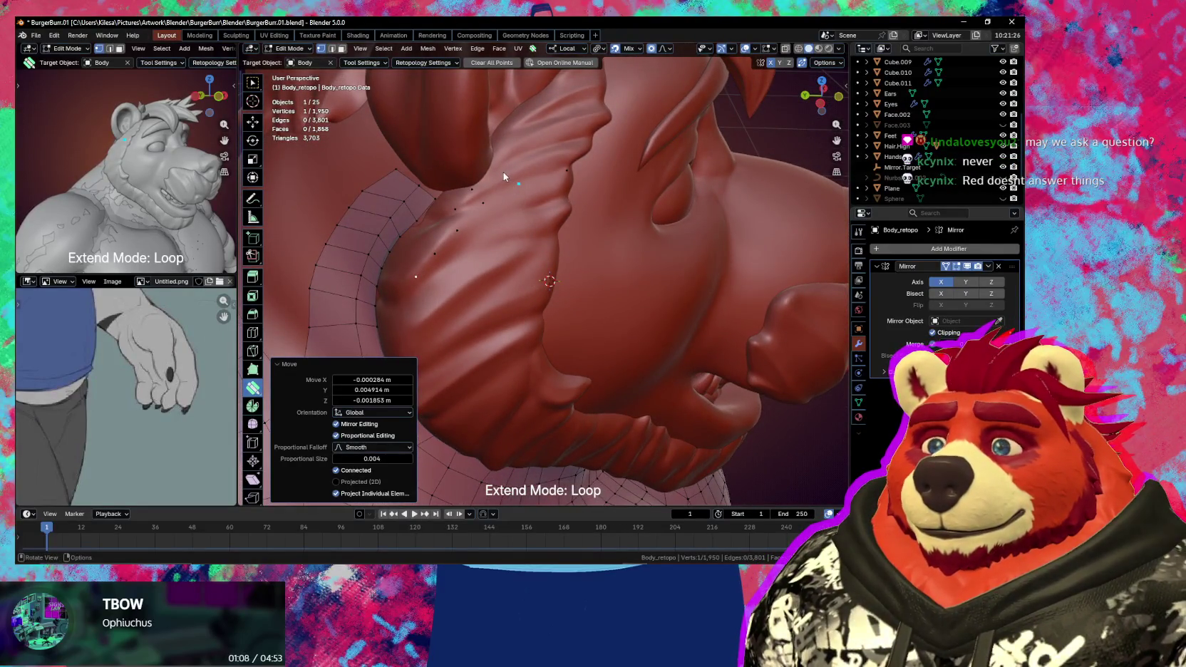
{"action": "mouse_move", "coordinate": [503, 176]}
{"action": "middle_mouse_down"}
{"action": "mouse_move", "coordinate": [582, 188]}
{"action": "mouse_move", "coordinate": [578, 204]}
{"action": "mouse_move", "coordinate": [606, 215]}
{"action": "mouse_move", "coordinate": [561, 234]}
{"action": "mouse_move", "coordinate": [556, 256]}
{"action": "middle_mouse_up"}
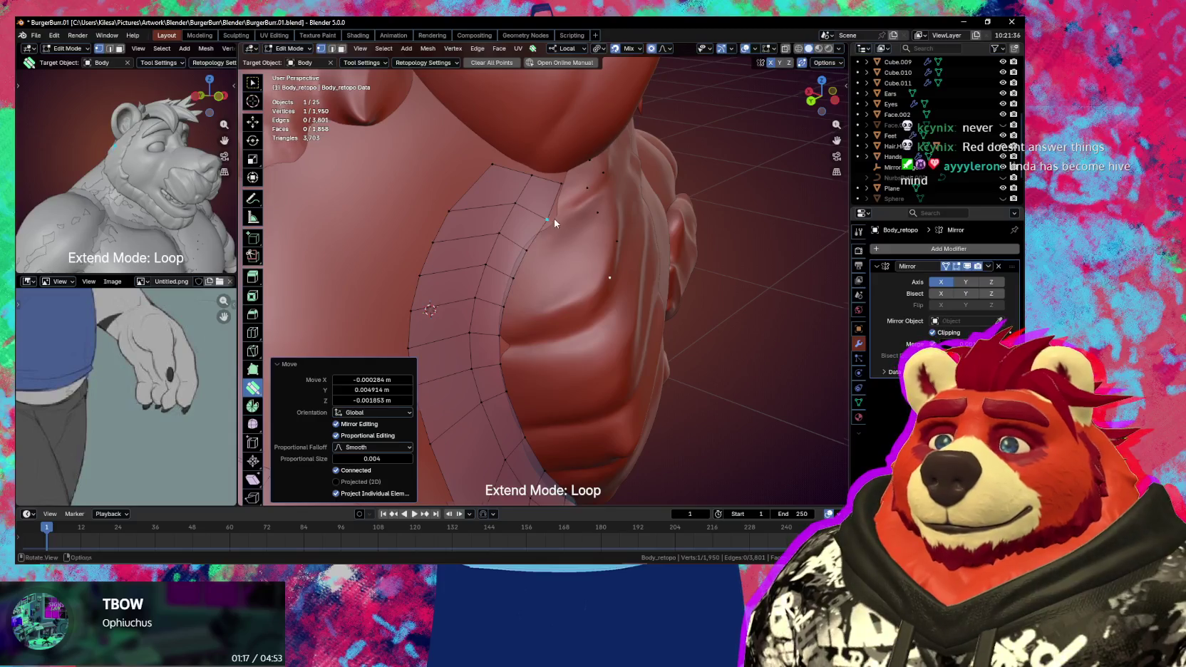
- Nudge border vertices up and left so they fit the shoulder seam
{"action": "middle_click_drag", "start_coordinate": [527, 230], "coordinate": [539, 232]}
{"action": "left_click_drag", "start_coordinate": [475, 230], "coordinate": [430, 225]}
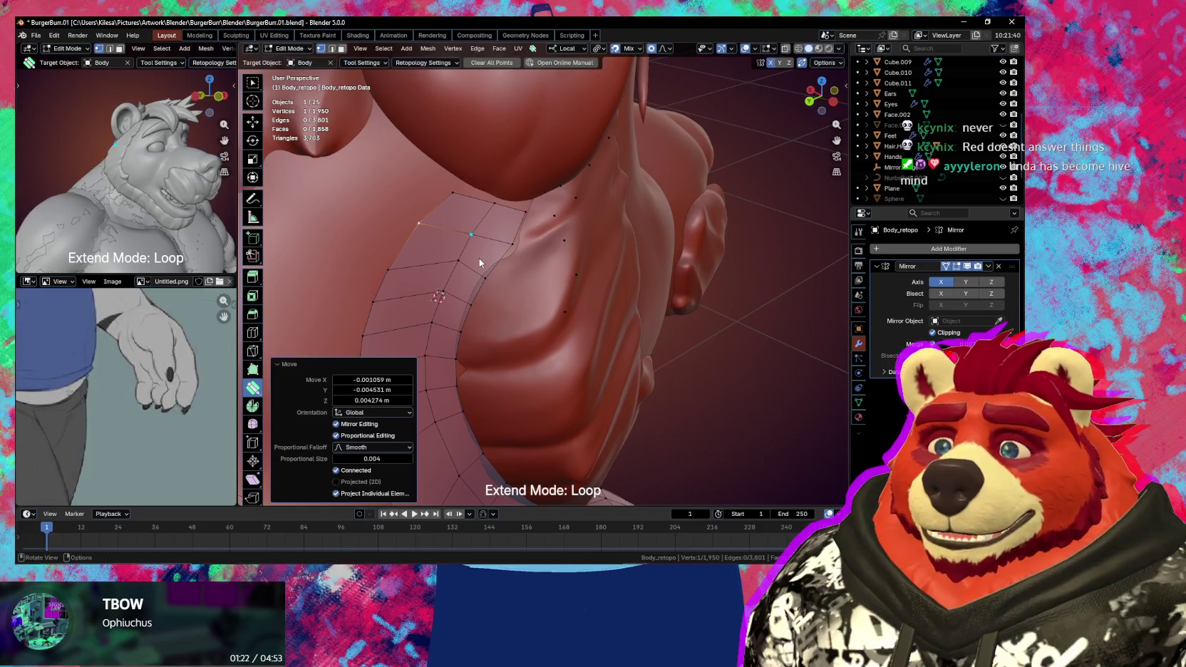
{"action": "mouse_move", "coordinate": [487, 274]}
{"action": "left_mouse_down"}
{"action": "mouse_move", "coordinate": [472, 292]}
{"action": "mouse_move", "coordinate": [491, 290]}
{"action": "left_mouse_up"}
{"action": "middle_click_drag", "start_coordinate": [491, 290], "coordinate": [491, 281]}
{"action": "left_click_drag", "start_coordinate": [485, 265], "coordinate": [482, 259]}
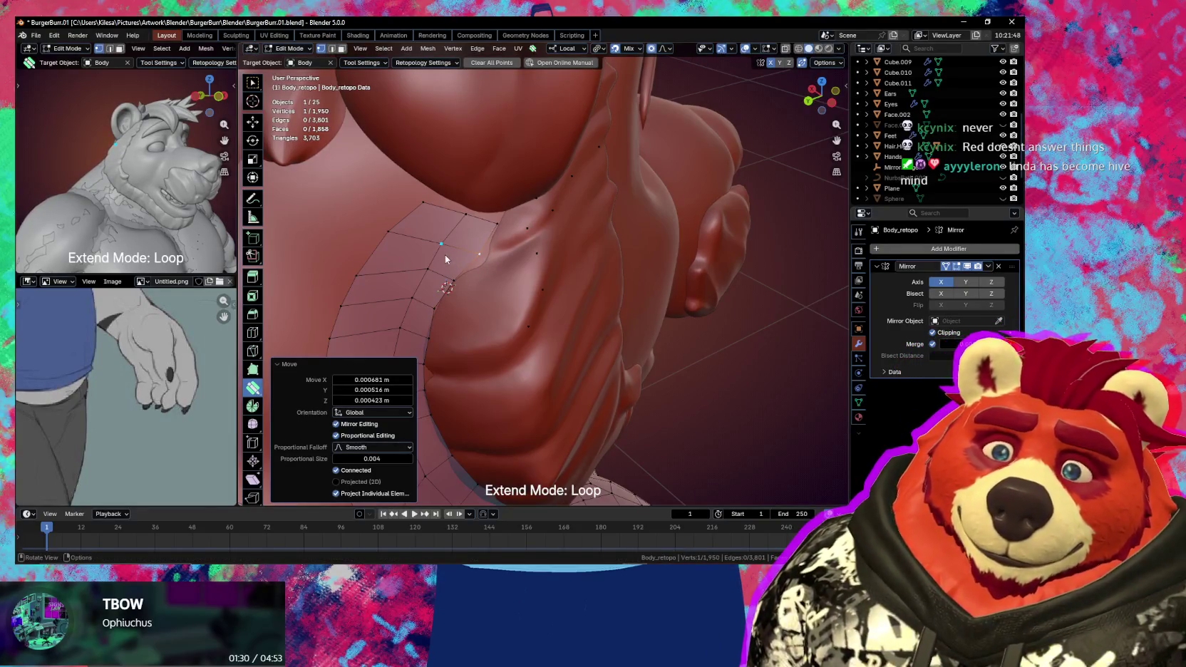
{"action": "middle_click_drag", "start_coordinate": [544, 226], "coordinate": [519, 239]}
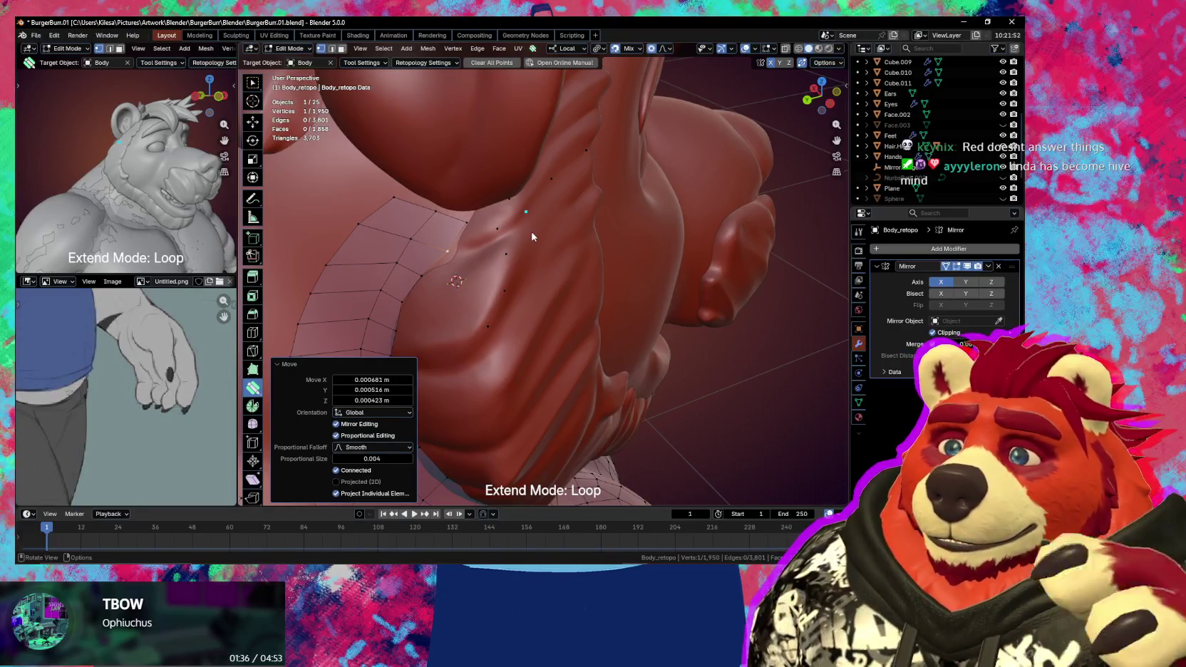
- Move further seam vertices to follow the shoulder with even spacing, then deselect all
{"action": "left_click_drag", "start_coordinate": [467, 226], "coordinate": [468, 215]}
{"action": "middle_click_drag", "start_coordinate": [468, 215], "coordinate": [477, 222]}
{"action": "left_click_drag", "start_coordinate": [455, 212], "coordinate": [418, 190]}
{"action": "mouse_move", "coordinate": [417, 190]}
{"action": "middle_mouse_down"}
{"action": "mouse_move", "coordinate": [483, 199]}
{"action": "mouse_move", "coordinate": [528, 227]}
{"action": "middle_mouse_up"}
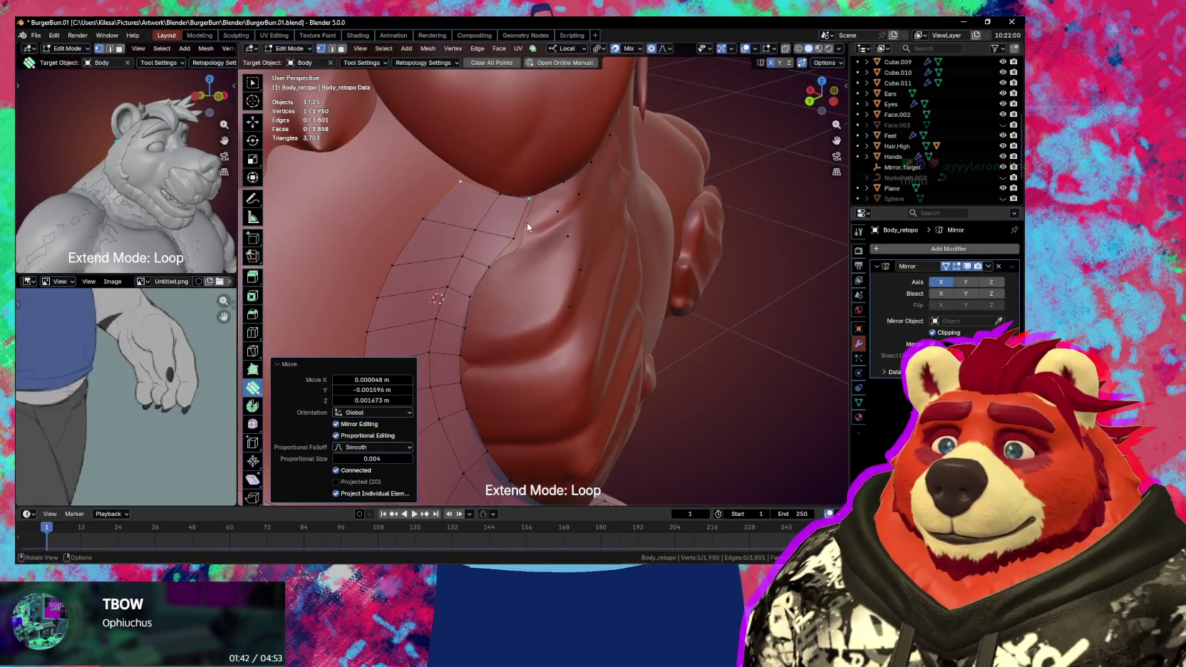
{"action": "mouse_move", "coordinate": [519, 234]}
{"action": "left_mouse_down"}
{"action": "mouse_move", "coordinate": [519, 204]}
{"action": "mouse_move", "coordinate": [491, 198]}
{"action": "mouse_move", "coordinate": [438, 239]}
{"action": "mouse_move", "coordinate": [418, 232]}
{"action": "mouse_move", "coordinate": [458, 238]}
{"action": "left_mouse_up"}
{"action": "middle_click_drag", "start_coordinate": [458, 238], "coordinate": [484, 212]}
{"action": "mouse_move", "coordinate": [476, 238]}
{"action": "left_mouse_down"}
{"action": "mouse_move", "coordinate": [451, 302]}
{"action": "mouse_move", "coordinate": [485, 276]}
{"action": "left_mouse_up"}
{"action": "mouse_move", "coordinate": [495, 301]}
{"action": "middle_mouse_down"}
{"action": "mouse_move", "coordinate": [489, 308]}
{"action": "mouse_move", "coordinate": [499, 293]}
{"action": "middle_mouse_up"}
{"action": "key", "text": "alt+a"}
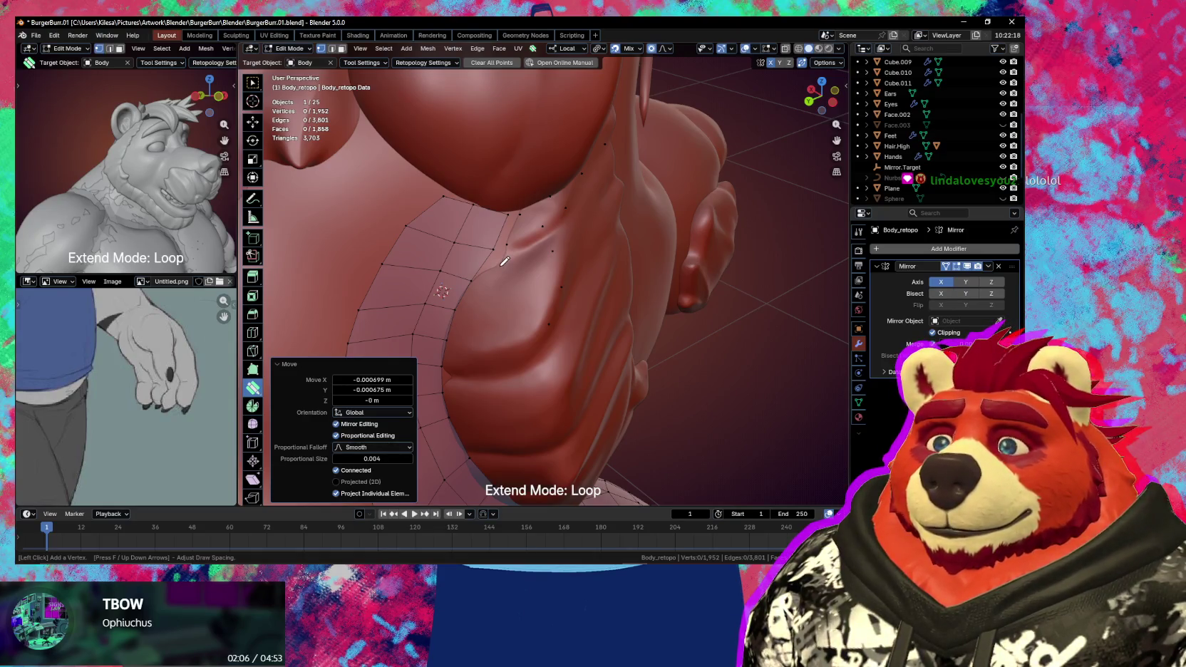
{"action": "mouse_move", "coordinate": [527, 278]}
{"action": "middle_mouse_down"}
{"action": "mouse_move", "coordinate": [423, 257]}
{"action": "mouse_move", "coordinate": [492, 204]}
{"action": "middle_mouse_up"}
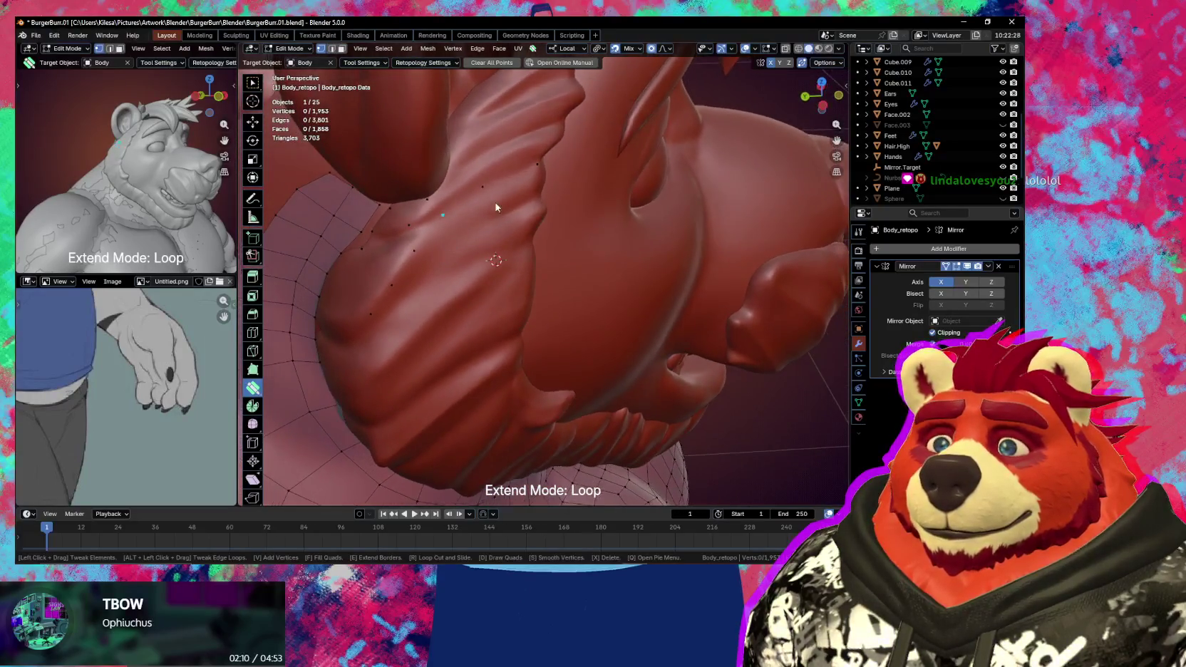
- Place a new vertex on the neck surface and fill quads between the vertex rows
{"action": "key", "text": "v"}
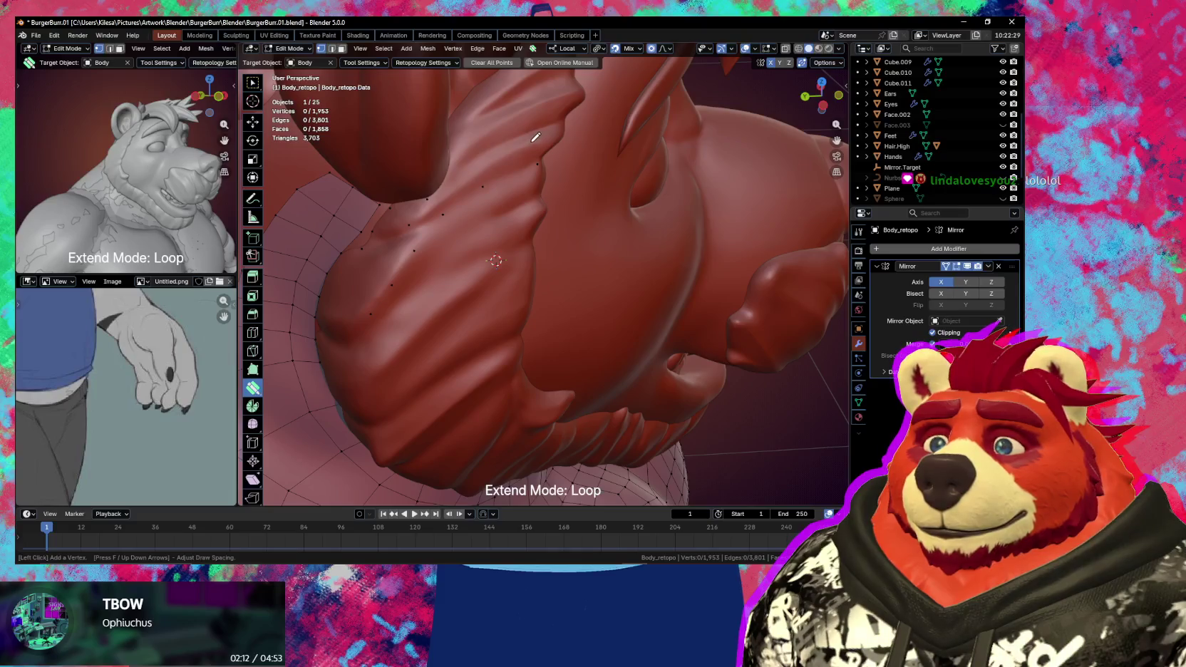
{"action": "left_click", "coordinate": [534, 142]}
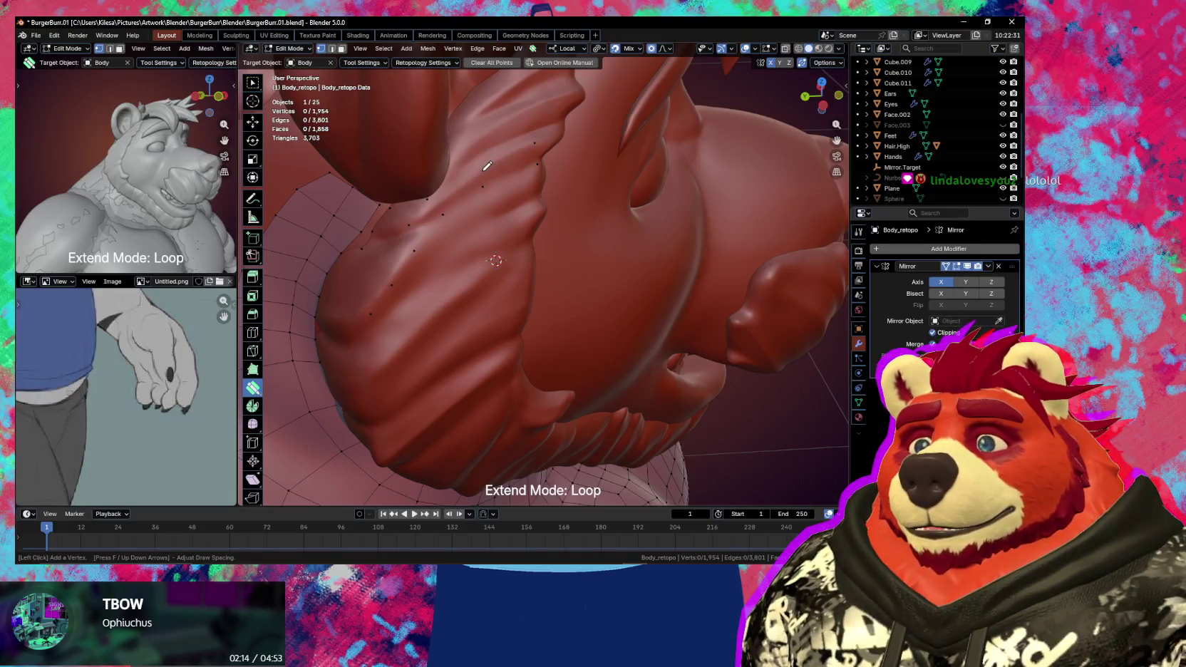
{"action": "key", "text": "Escape"}
{"action": "left_click_drag", "start_coordinate": [506, 164], "coordinate": [456, 191]}
{"action": "mouse_move", "coordinate": [499, 214]}
{"action": "middle_mouse_down"}
{"action": "mouse_move", "coordinate": [514, 198]}
{"action": "mouse_move", "coordinate": [486, 219]}
{"action": "middle_mouse_up"}
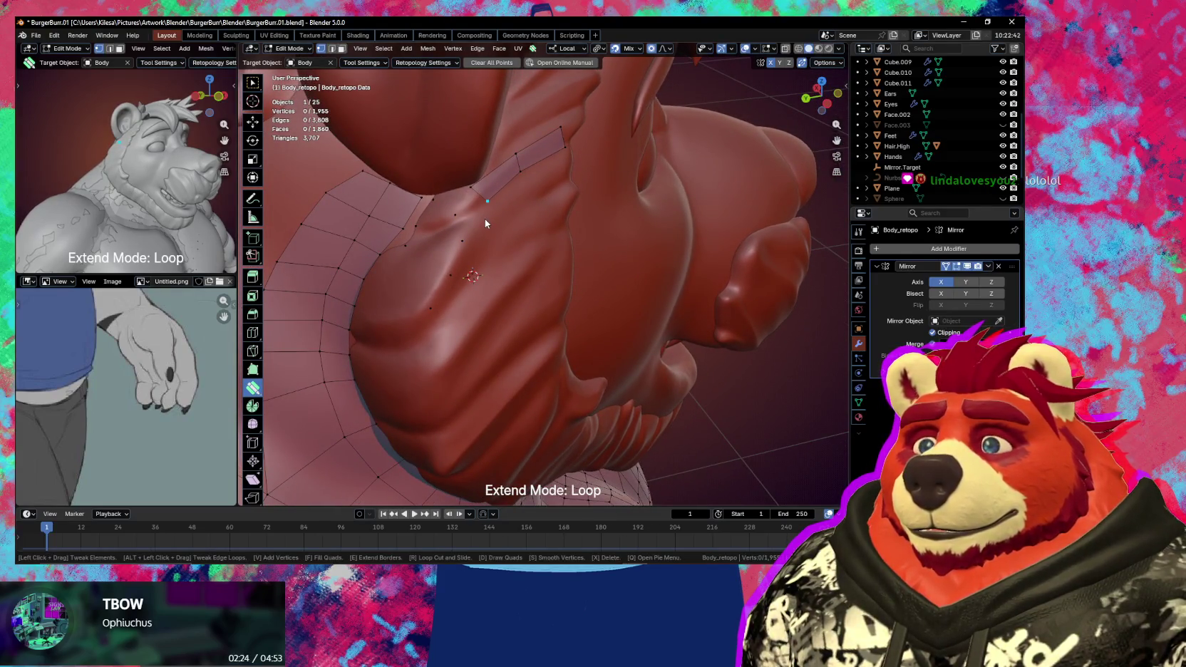
- Place vertices and build new quad faces along the neck seam, adjusting their corners
{"action": "key", "text": "v"}
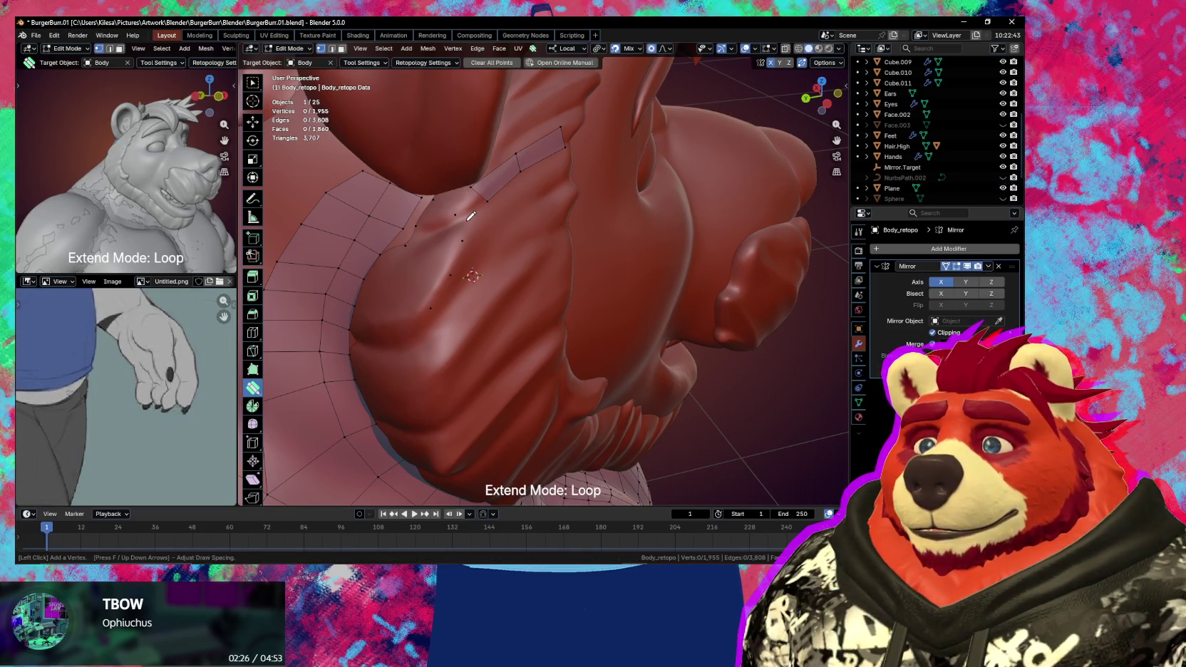
{"action": "left_click", "coordinate": [454, 216]}
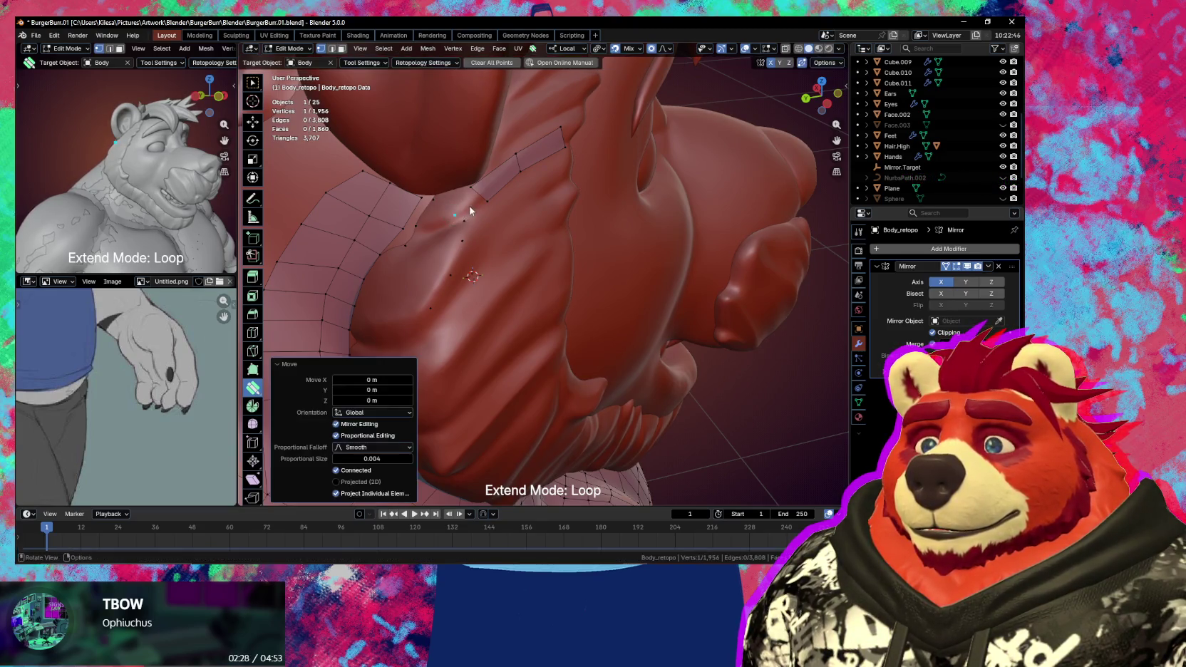
{"action": "left_click", "coordinate": [471, 207]}
{"action": "middle_click_drag", "start_coordinate": [471, 207], "coordinate": [492, 217]}
{"action": "left_click_drag", "start_coordinate": [492, 219], "coordinate": [491, 220]}
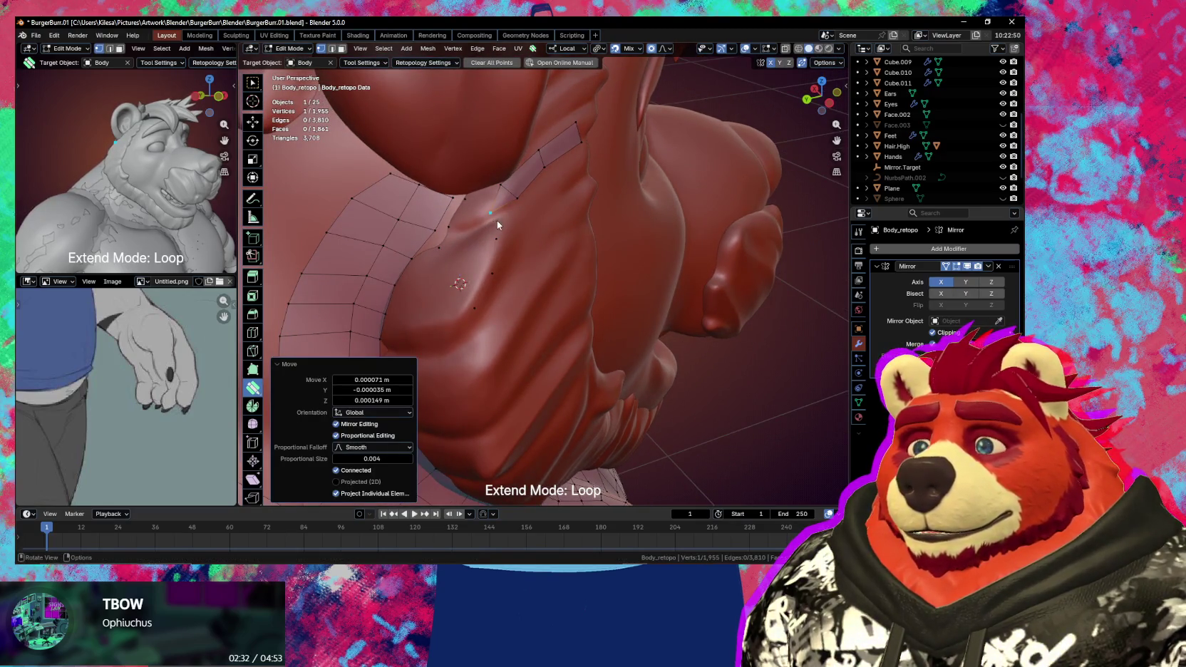
{"action": "left_click", "coordinate": [497, 219], "text": "ctrl"}
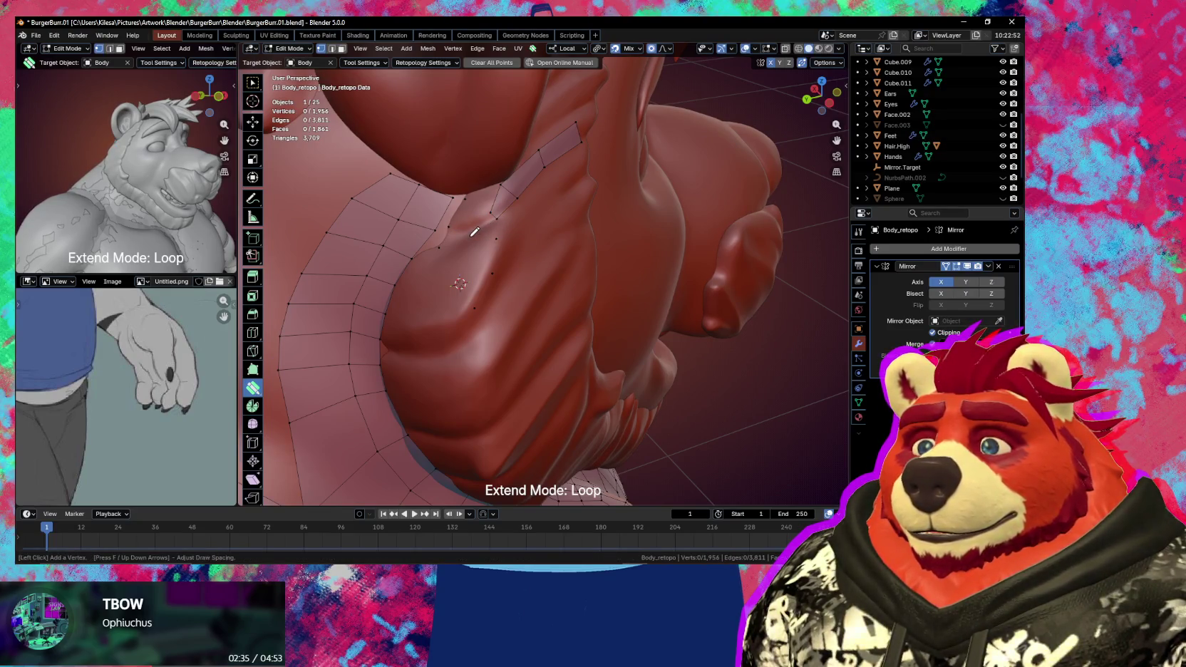
{"action": "left_click", "coordinate": [476, 221]}
{"action": "left_click", "coordinate": [457, 235]}
- Tweak seam vertices beside the new faces and check the seam from the chest up to the head
{"action": "mouse_move", "coordinate": [456, 236]}
{"action": "middle_mouse_down"}
{"action": "mouse_move", "coordinate": [478, 244]}
{"action": "mouse_move", "coordinate": [516, 207]}
{"action": "middle_mouse_up"}
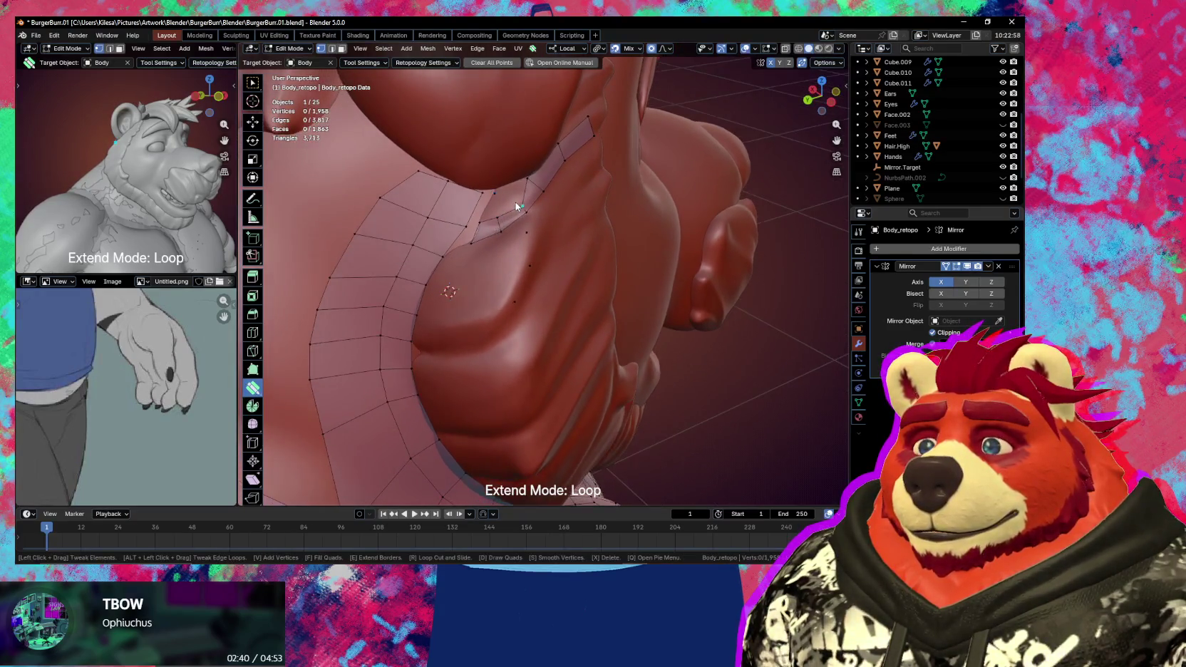
{"action": "left_click_drag", "start_coordinate": [518, 207], "coordinate": [514, 202]}
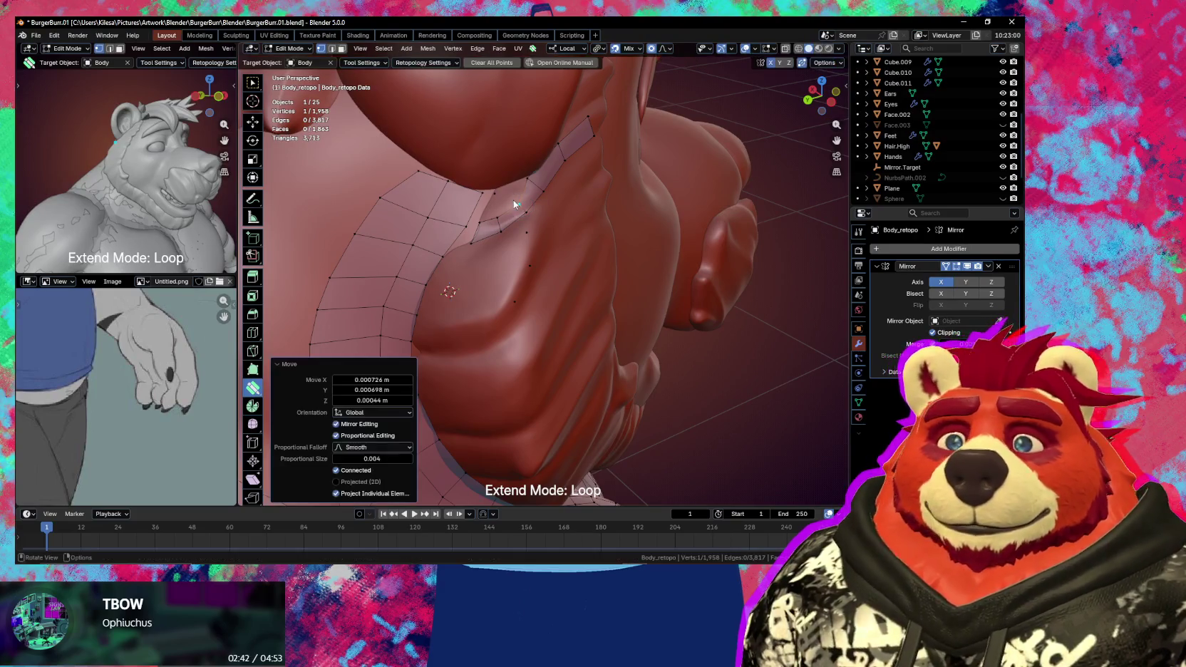
{"action": "mouse_move", "coordinate": [618, 270]}
{"action": "middle_mouse_down"}
{"action": "mouse_move", "coordinate": [494, 252]}
{"action": "mouse_move", "coordinate": [512, 213]}
{"action": "mouse_move", "coordinate": [428, 181]}
{"action": "middle_mouse_up"}
{"action": "left_click_drag", "start_coordinate": [422, 151], "coordinate": [422, 152]}
{"action": "middle_click_drag", "start_coordinate": [423, 152], "coordinate": [483, 221]}
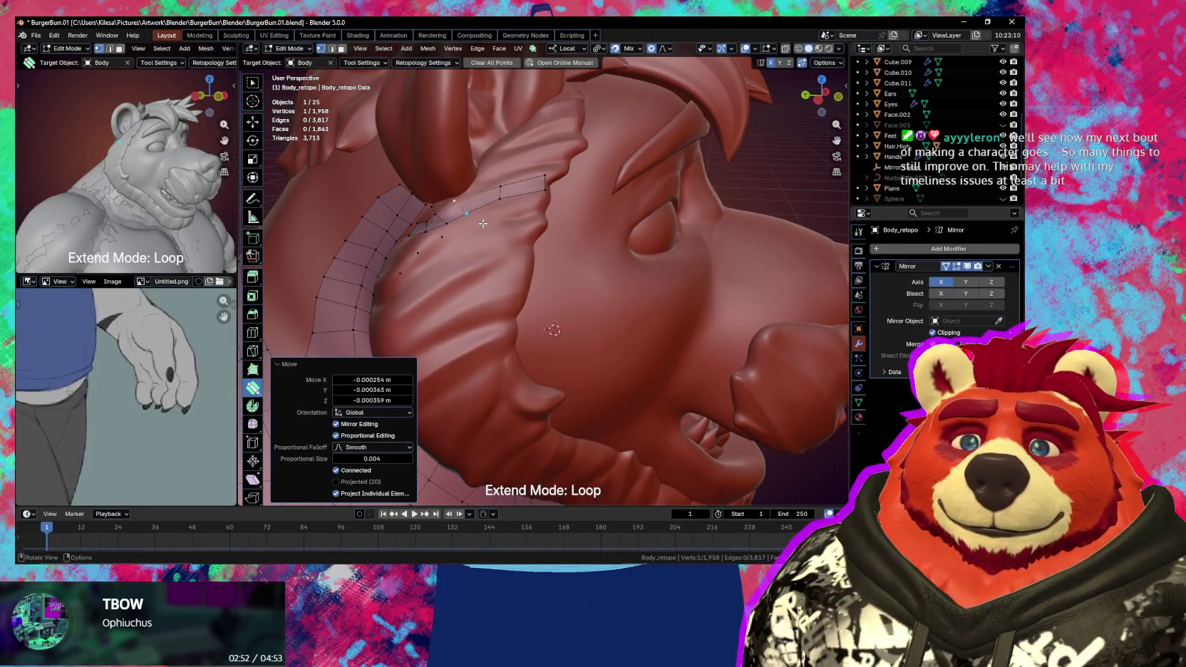
{"action": "middle_click_drag", "start_coordinate": [497, 240], "coordinate": [526, 248]}
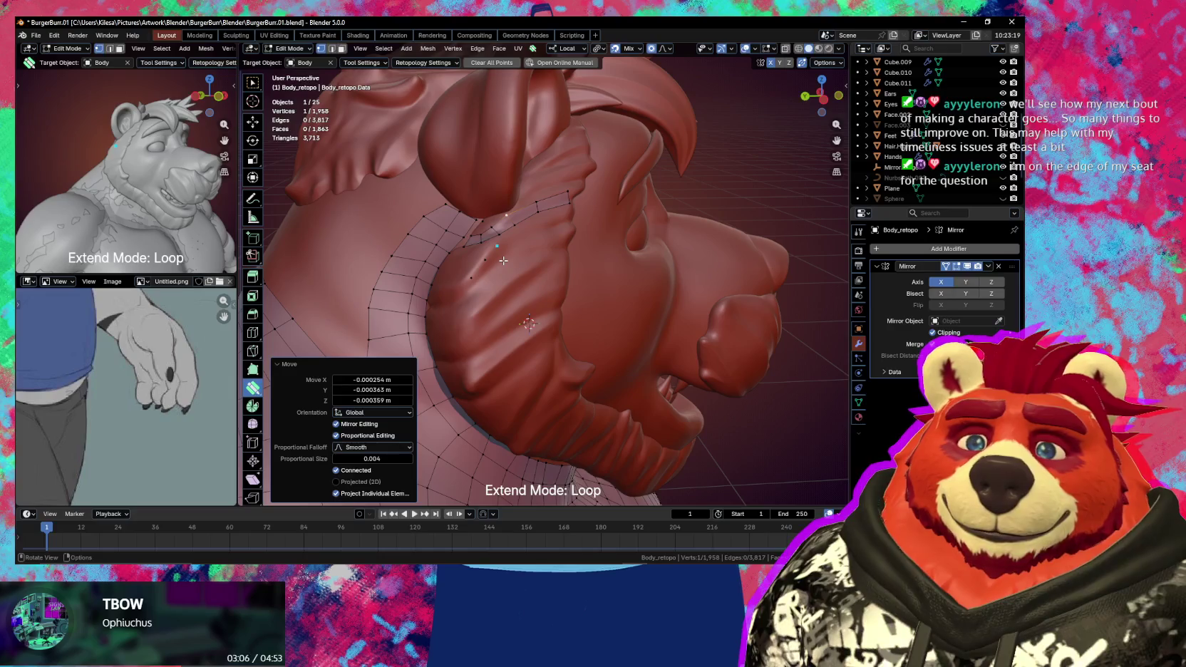
{"action": "scroll", "coordinate": [485, 243], "scroll_direction": "up", "scroll_amount": 3}
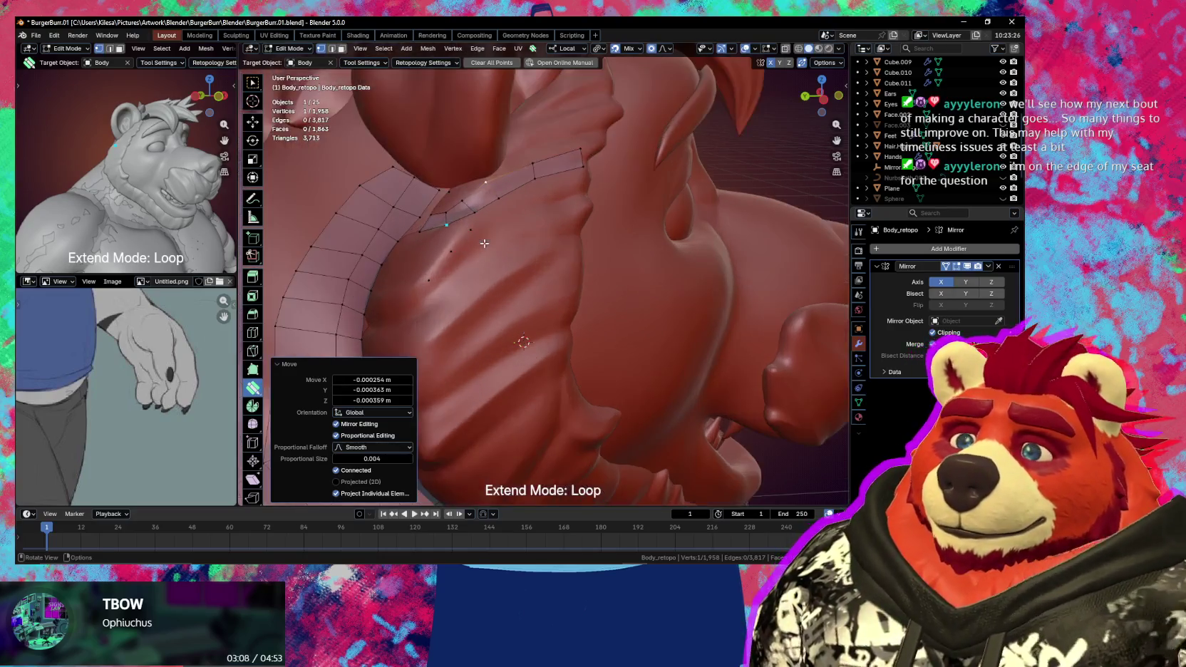
- Fill the gap at the seam's open end with a new quad between the two open edges
{"action": "middle_click_drag", "start_coordinate": [485, 243], "coordinate": [556, 261]}
{"action": "left_click", "coordinate": [566, 266]}
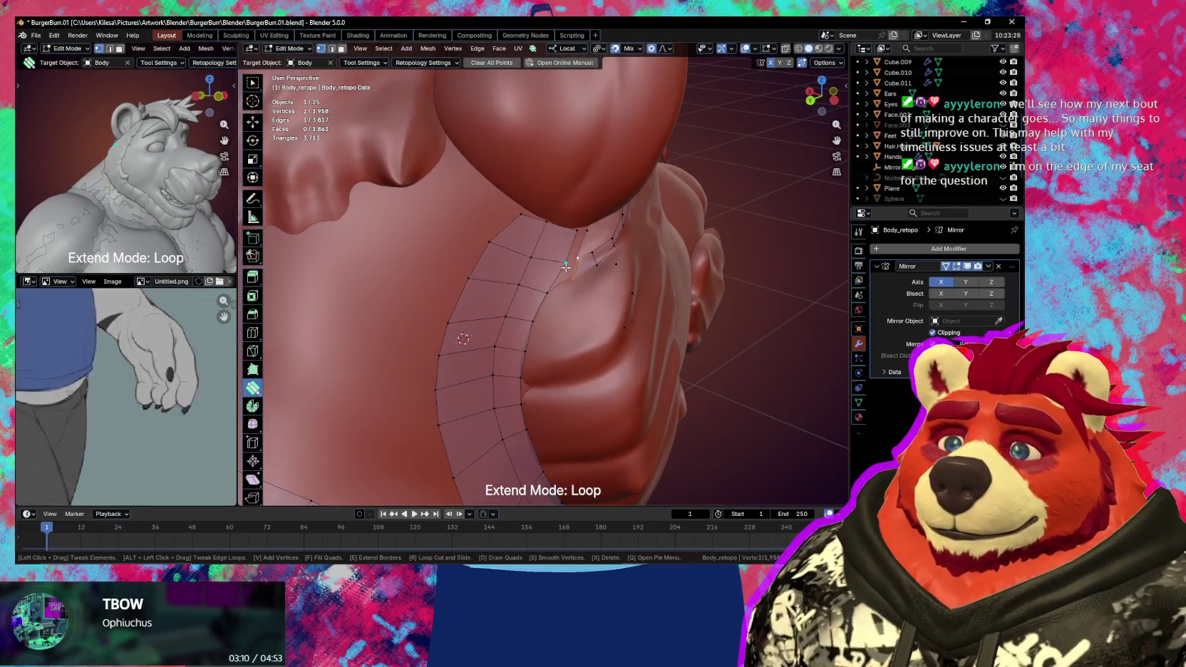
{"action": "left_click", "coordinate": [554, 283]}
{"action": "middle_click_drag", "start_coordinate": [554, 284], "coordinate": [571, 280]}
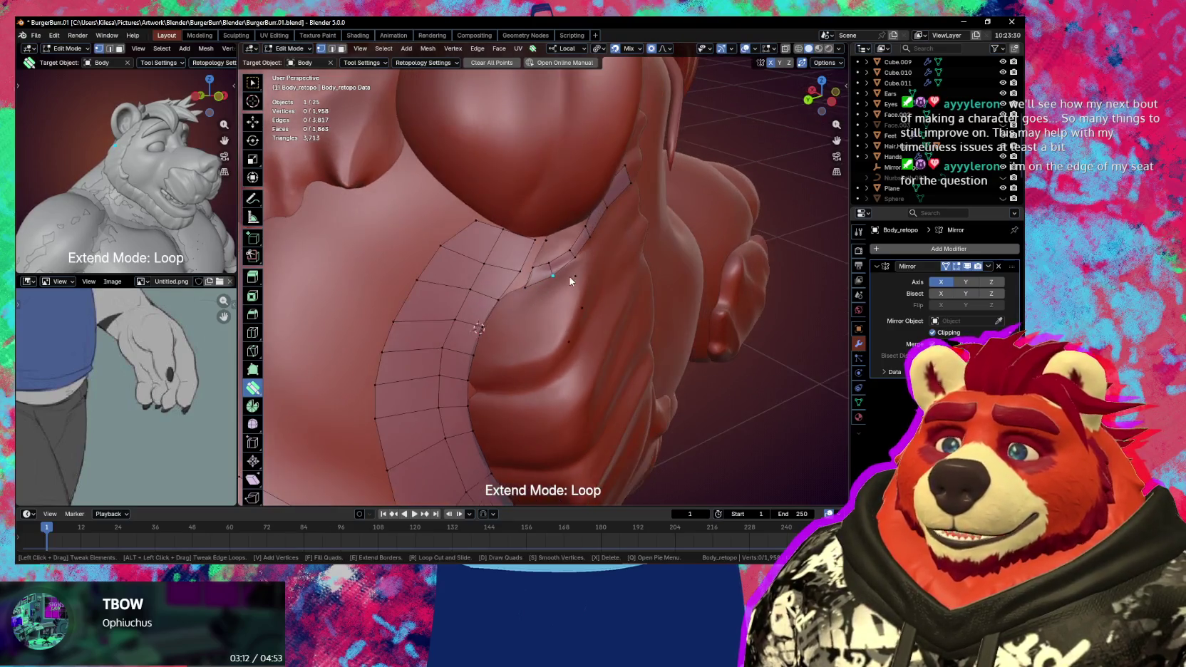
{"action": "left_click", "coordinate": [525, 289]}
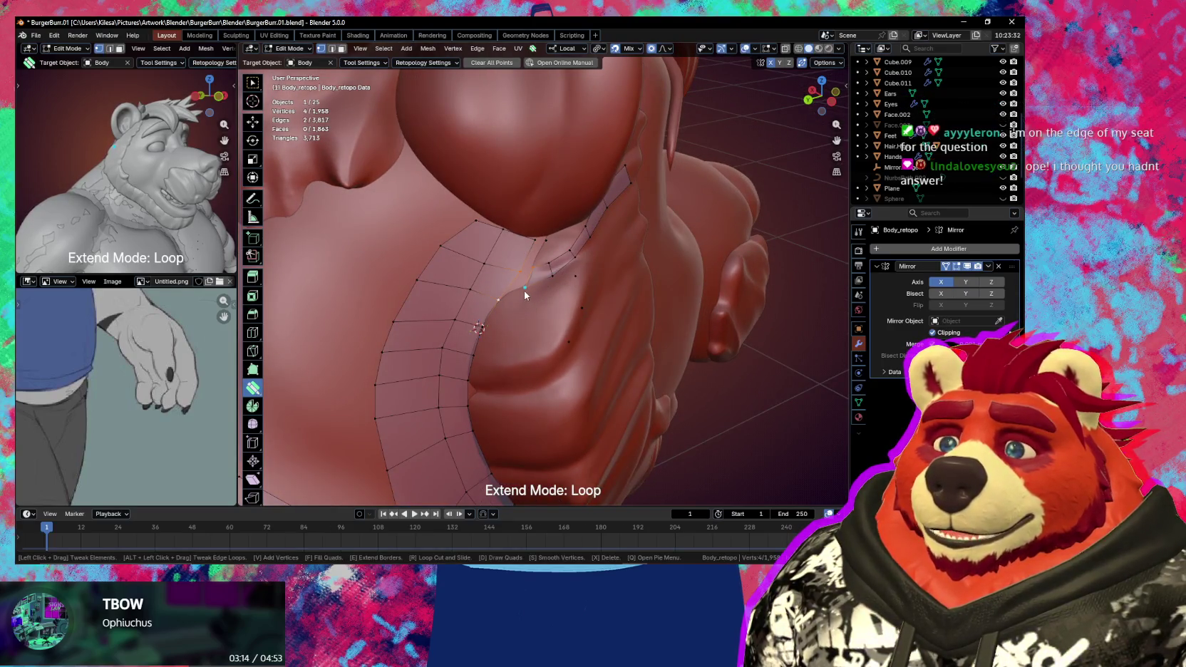
{"action": "key", "text": "f"}
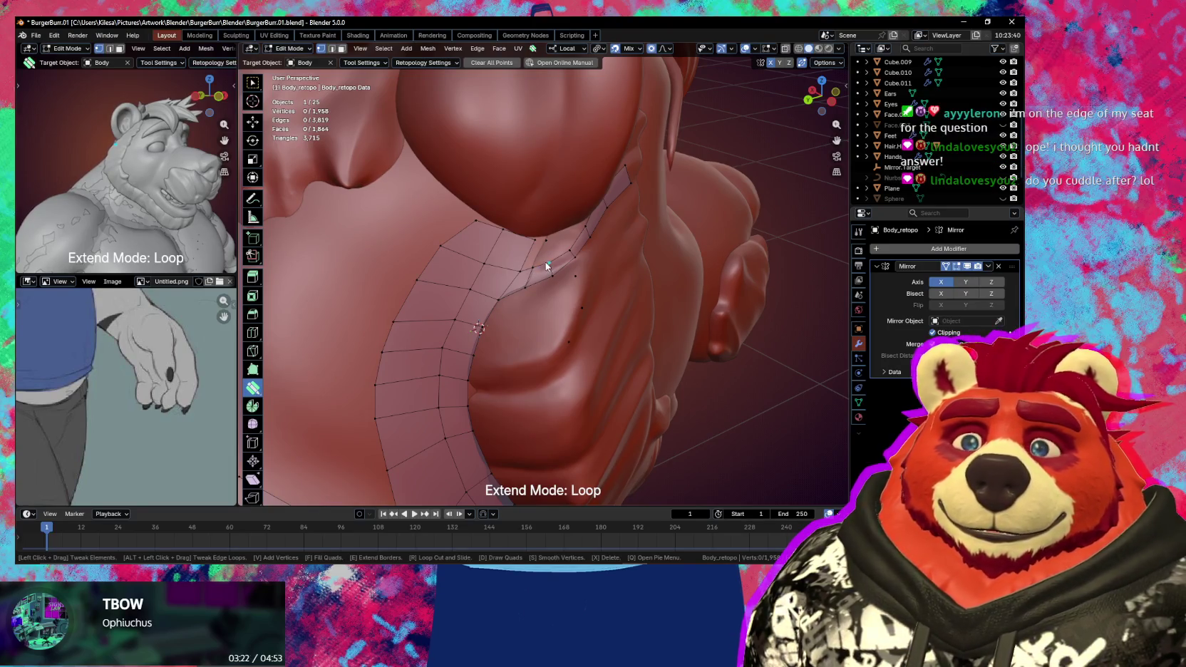
- Fill a second quad face from the vertex below the gap
{"action": "middle_click_drag", "start_coordinate": [531, 262], "coordinate": [566, 273]}
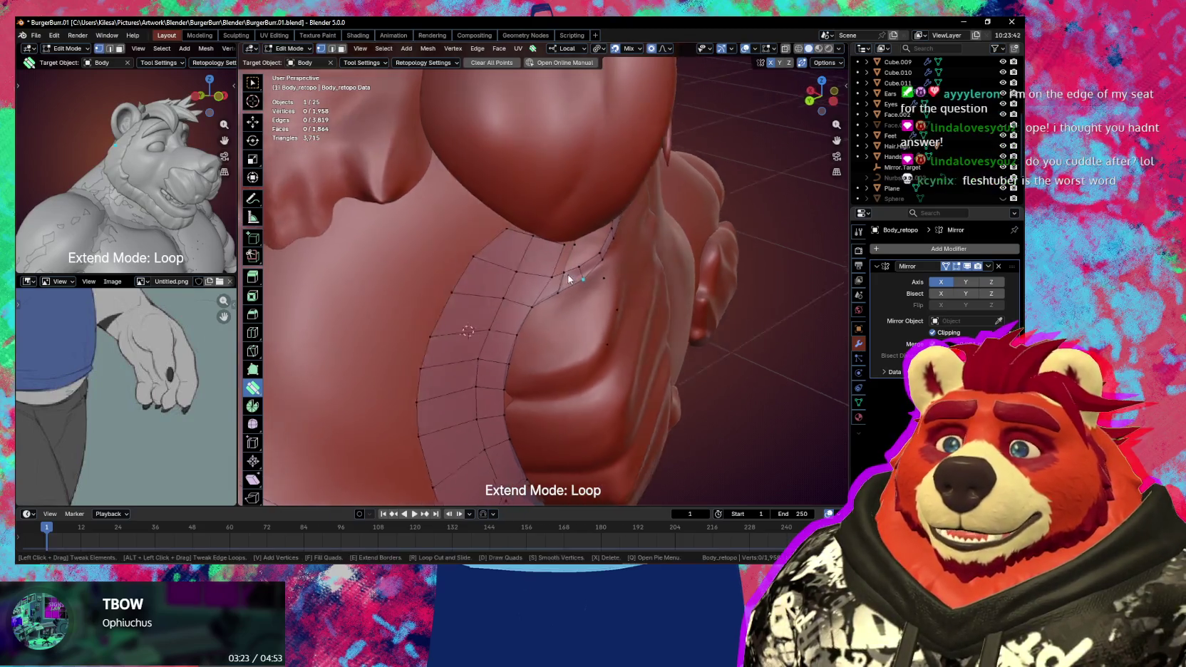
{"action": "scroll", "coordinate": [545, 275], "scroll_direction": "up", "scroll_amount": 2}
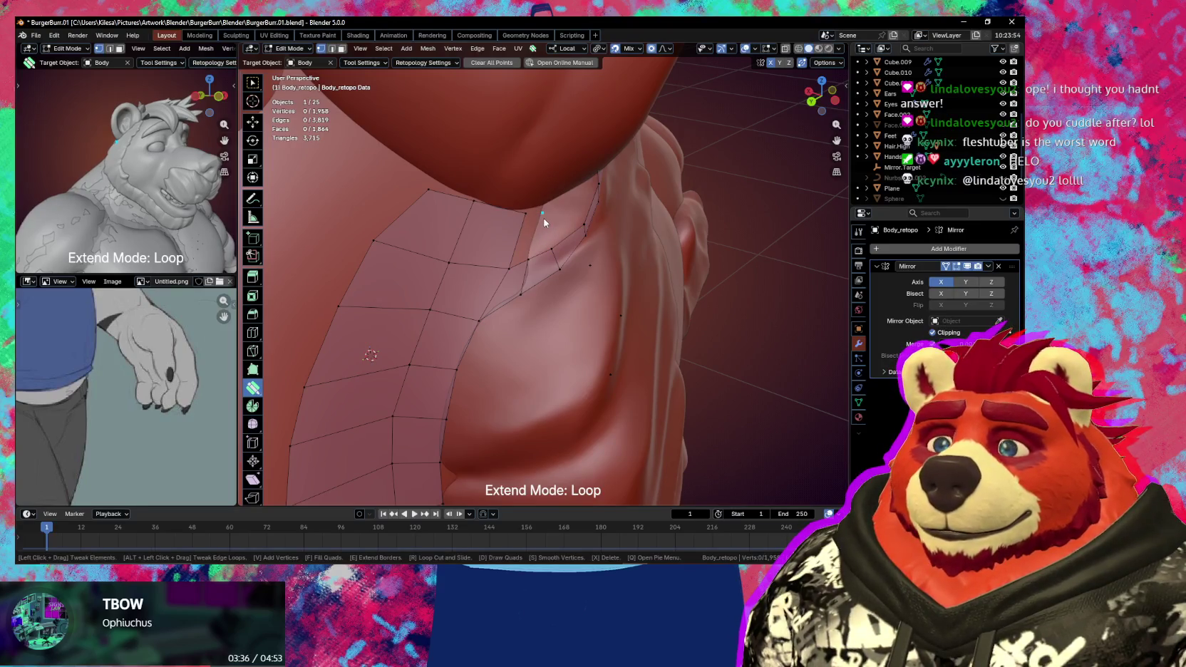
{"action": "left_click", "coordinate": [528, 261]}
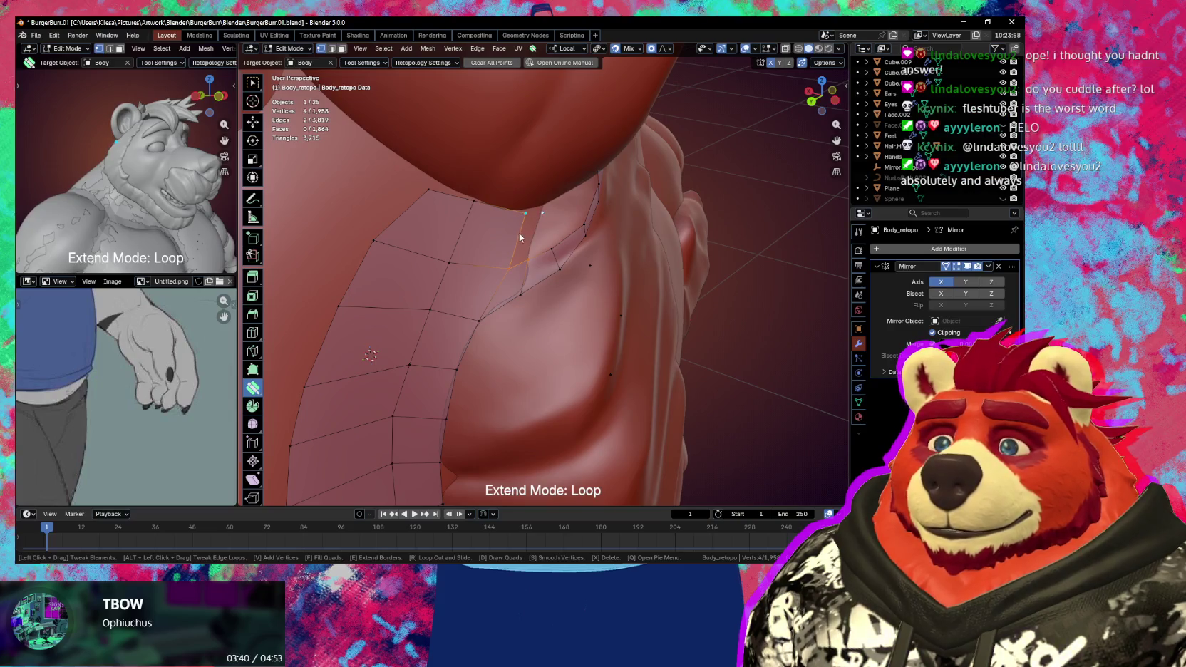
{"action": "left_click", "coordinate": [519, 234]}
- Reposition neck-seam vertices, merging one onto its neighbour and smoothing the edge loop
{"action": "mouse_move", "coordinate": [519, 235]}
{"action": "middle_mouse_down"}
{"action": "mouse_move", "coordinate": [570, 249]}
{"action": "mouse_move", "coordinate": [516, 243]}
{"action": "middle_mouse_up"}
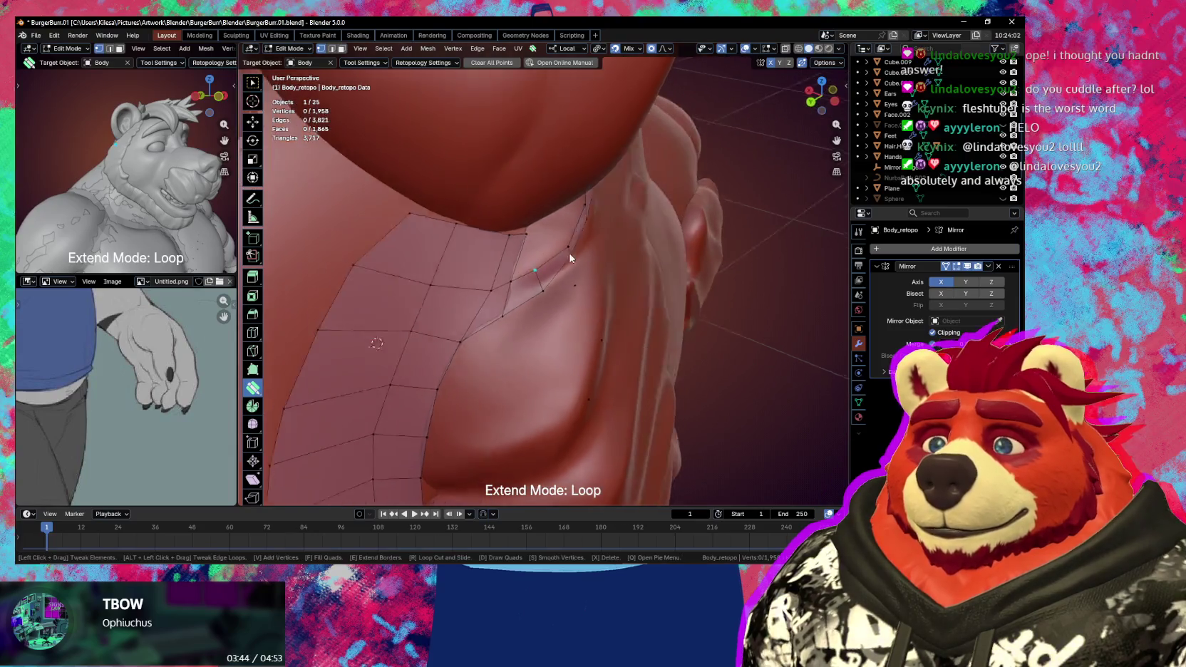
{"action": "left_click_drag", "start_coordinate": [514, 241], "coordinate": [511, 243]}
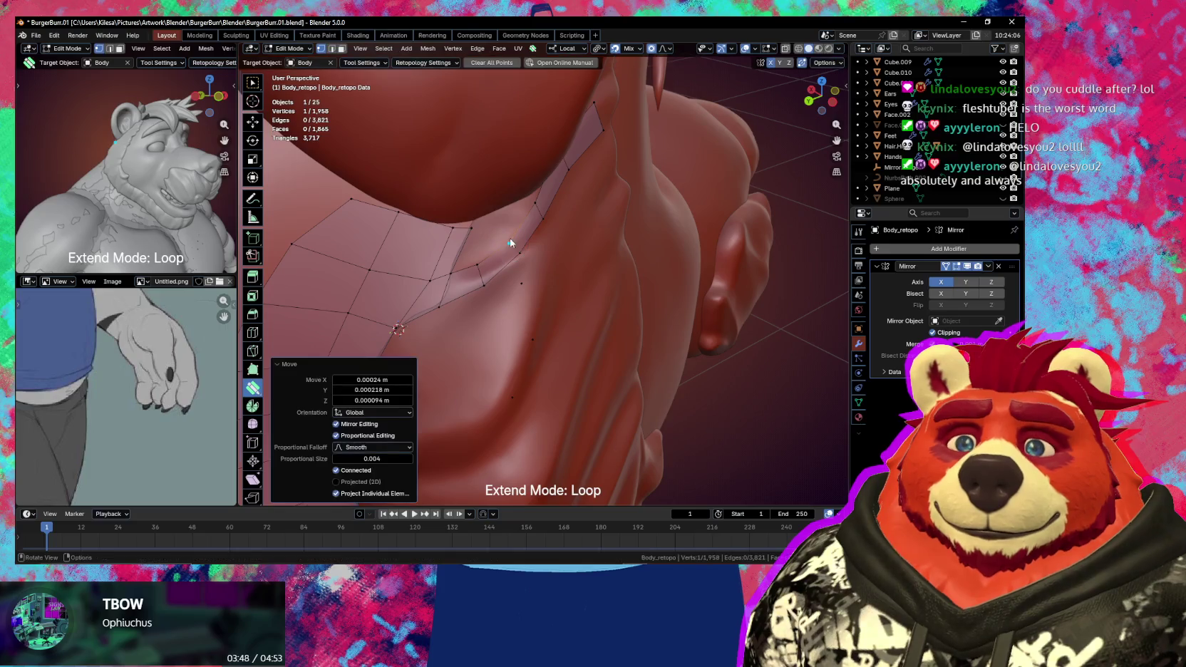
{"action": "middle_click_drag", "start_coordinate": [517, 251], "coordinate": [525, 252]}
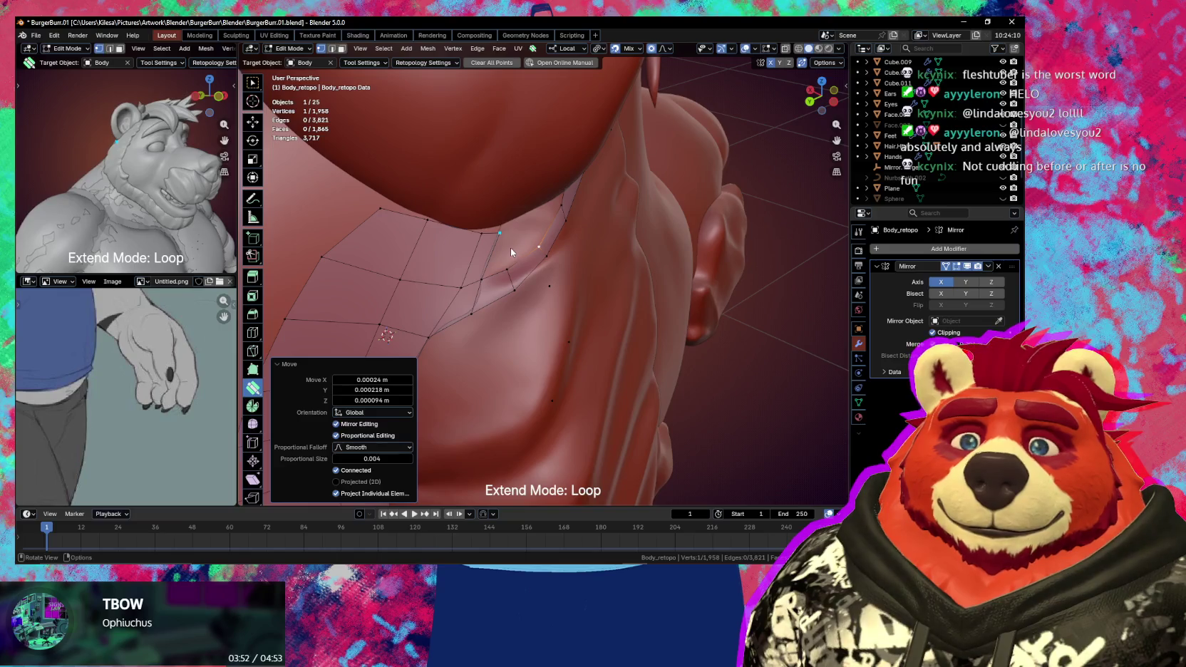
{"action": "left_click_drag", "start_coordinate": [514, 237], "coordinate": [480, 244]}
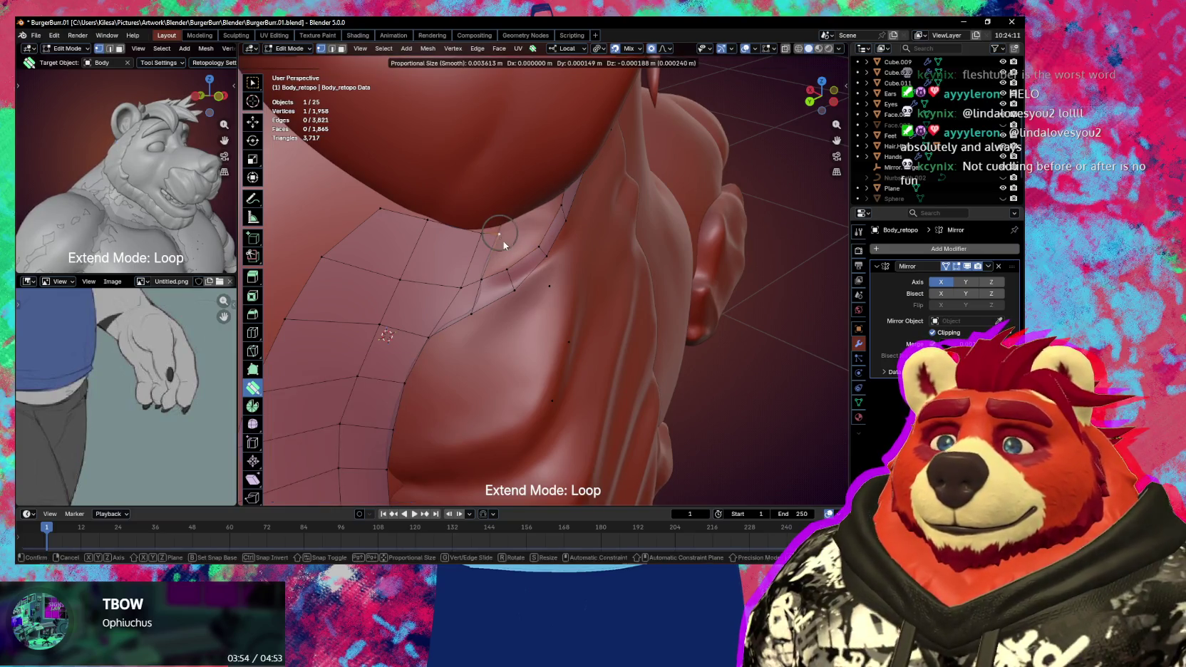
{"action": "left_click", "coordinate": [507, 256]}
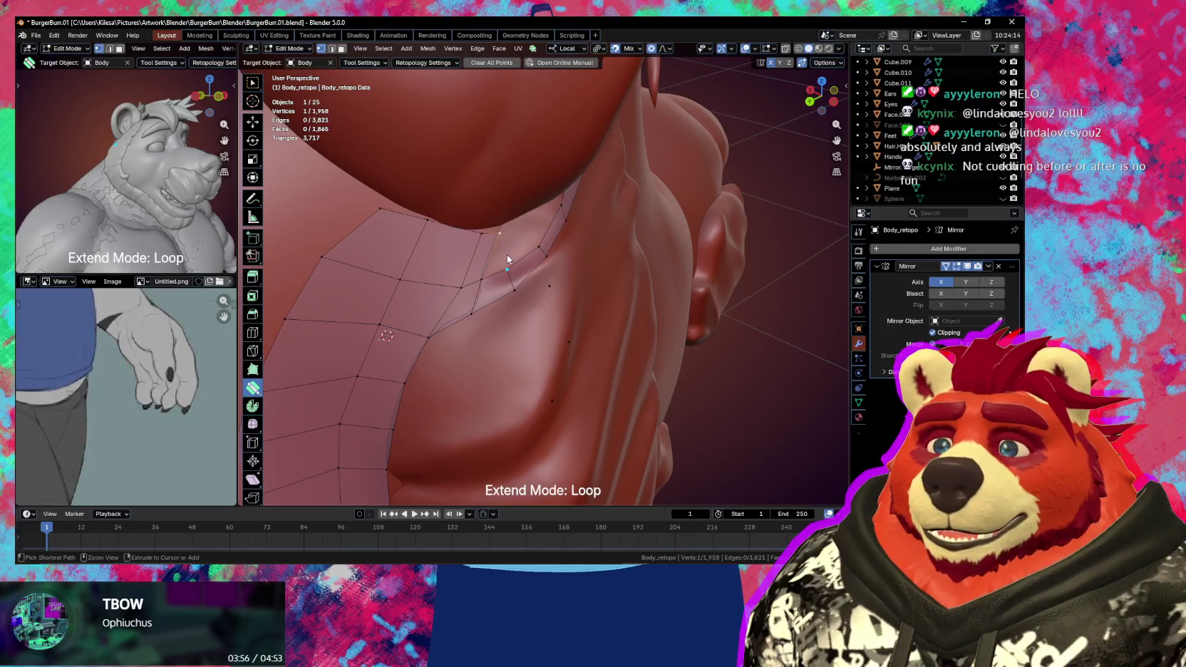
{"action": "left_click_drag", "start_coordinate": [507, 258], "coordinate": [448, 277]}
{"action": "mouse_move", "coordinate": [472, 278]}
{"action": "middle_mouse_down"}
{"action": "mouse_move", "coordinate": [500, 302]}
{"action": "mouse_move", "coordinate": [497, 284]}
{"action": "mouse_move", "coordinate": [529, 290]}
{"action": "middle_mouse_up"}
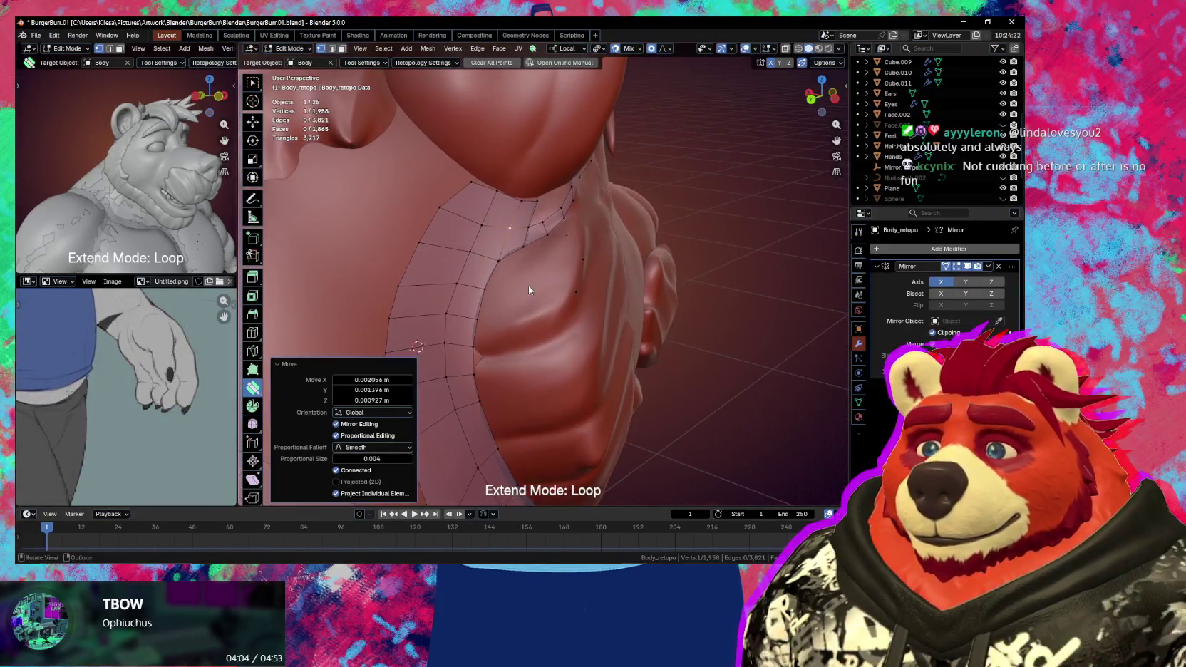
- Add two new vertices on the chest and nudge nearby retopo vertices onto the sculpt
{"action": "key", "text": "alt+a"}
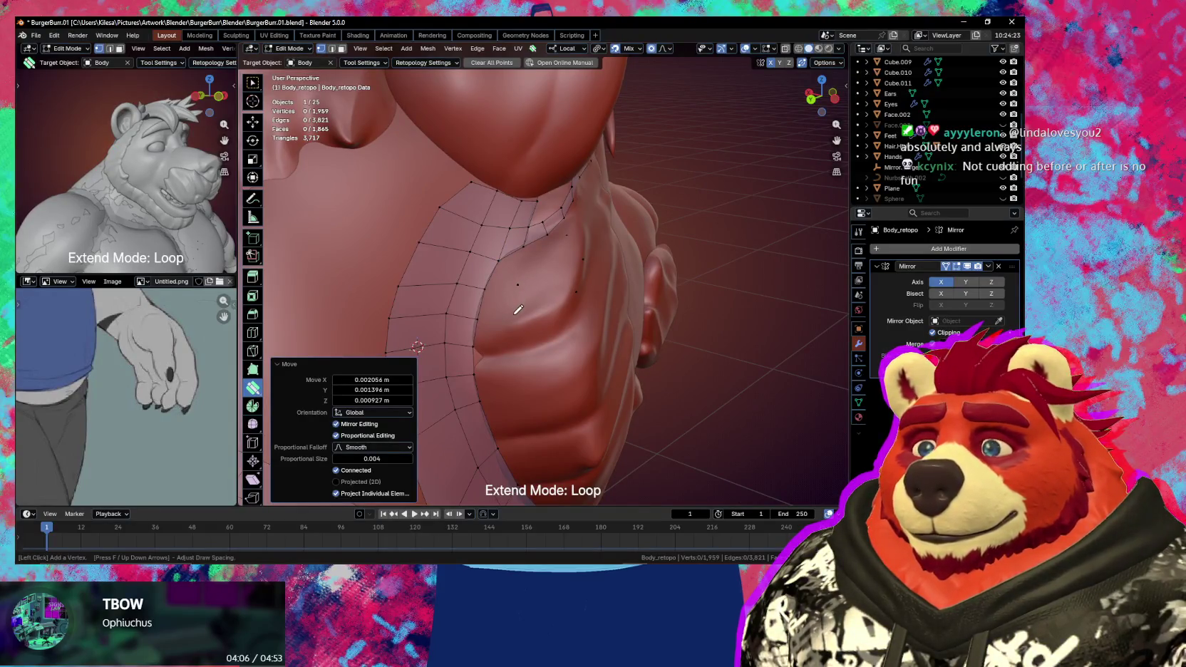
{"action": "left_click", "coordinate": [514, 315]}
{"action": "left_click", "coordinate": [515, 342]}
{"action": "mouse_move", "coordinate": [556, 343]}
{"action": "middle_mouse_down"}
{"action": "mouse_move", "coordinate": [531, 337]}
{"action": "mouse_move", "coordinate": [547, 318]}
{"action": "mouse_move", "coordinate": [552, 331]}
{"action": "mouse_move", "coordinate": [549, 305]}
{"action": "middle_mouse_up"}
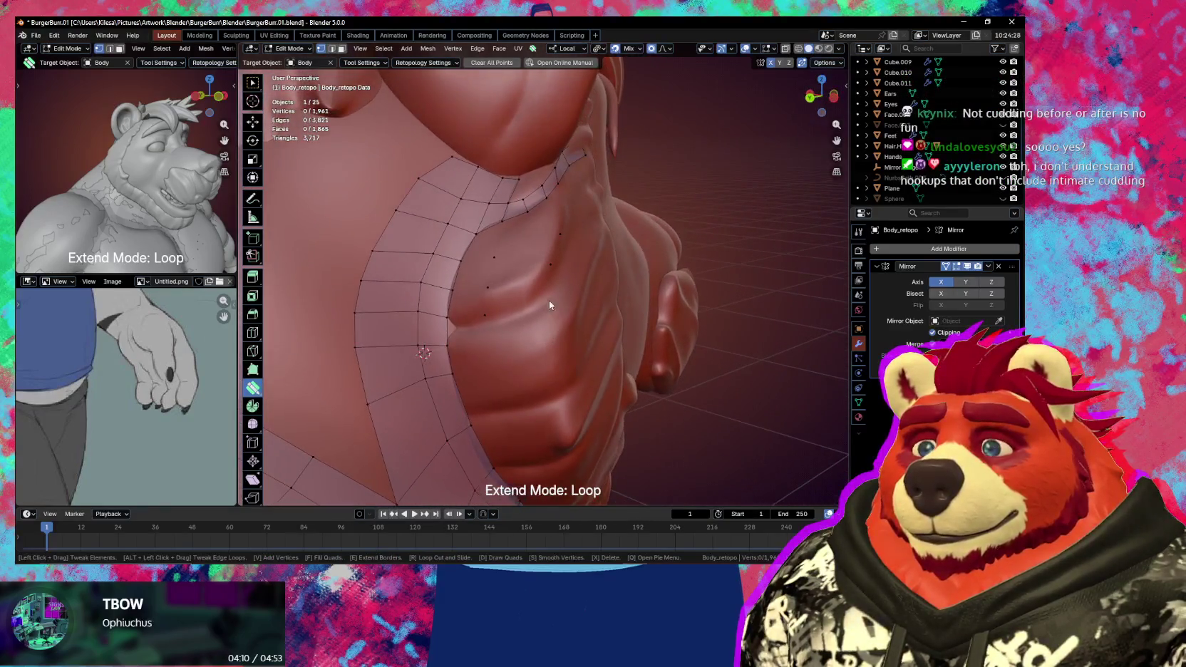
{"action": "left_click_drag", "start_coordinate": [552, 273], "coordinate": [546, 270]}
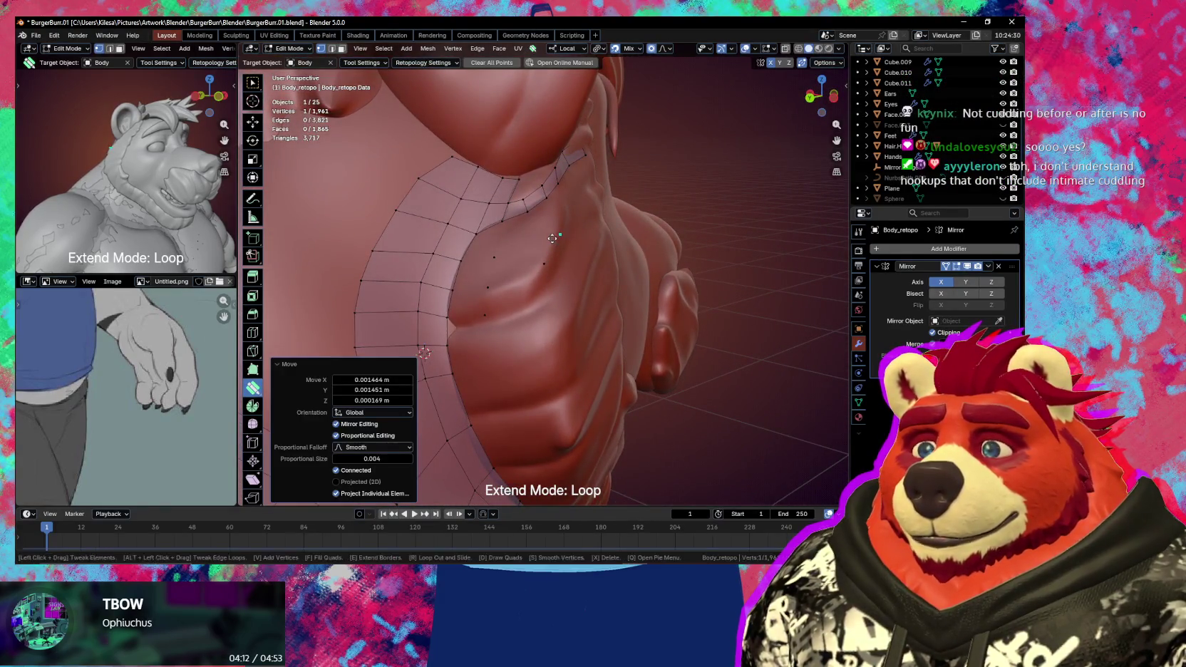
{"action": "middle_click_drag", "start_coordinate": [551, 237], "coordinate": [528, 270]}
{"action": "middle_click_drag", "start_coordinate": [488, 307], "coordinate": [529, 275]}
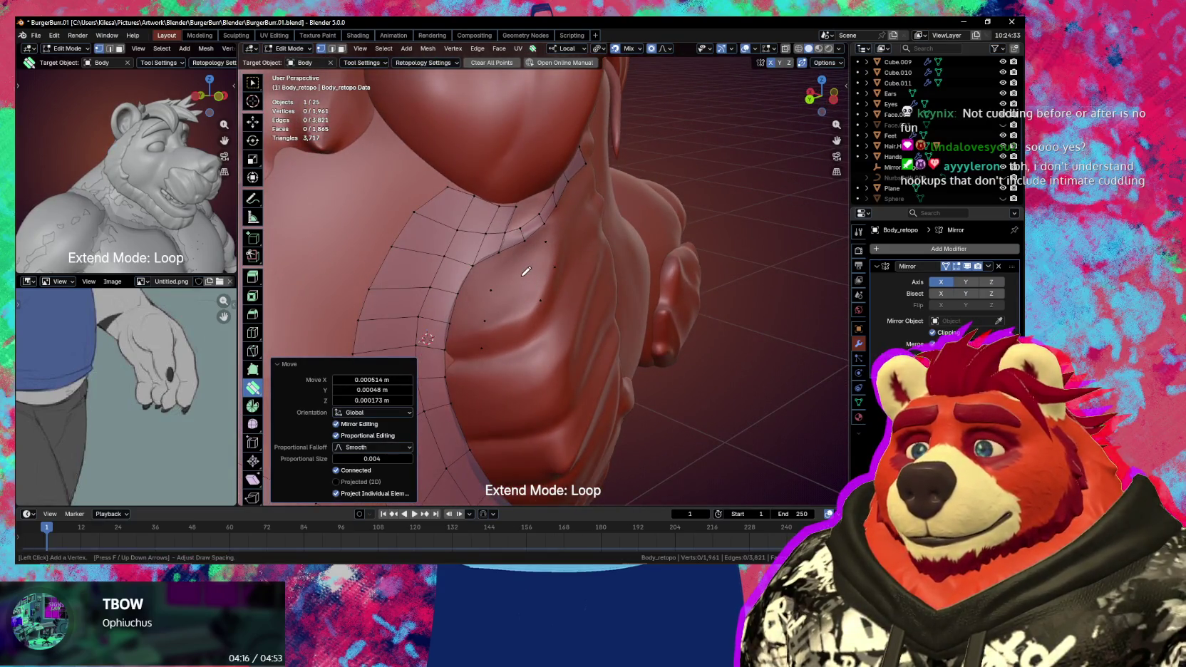
{"action": "middle_click_drag", "start_coordinate": [526, 274], "coordinate": [508, 291]}
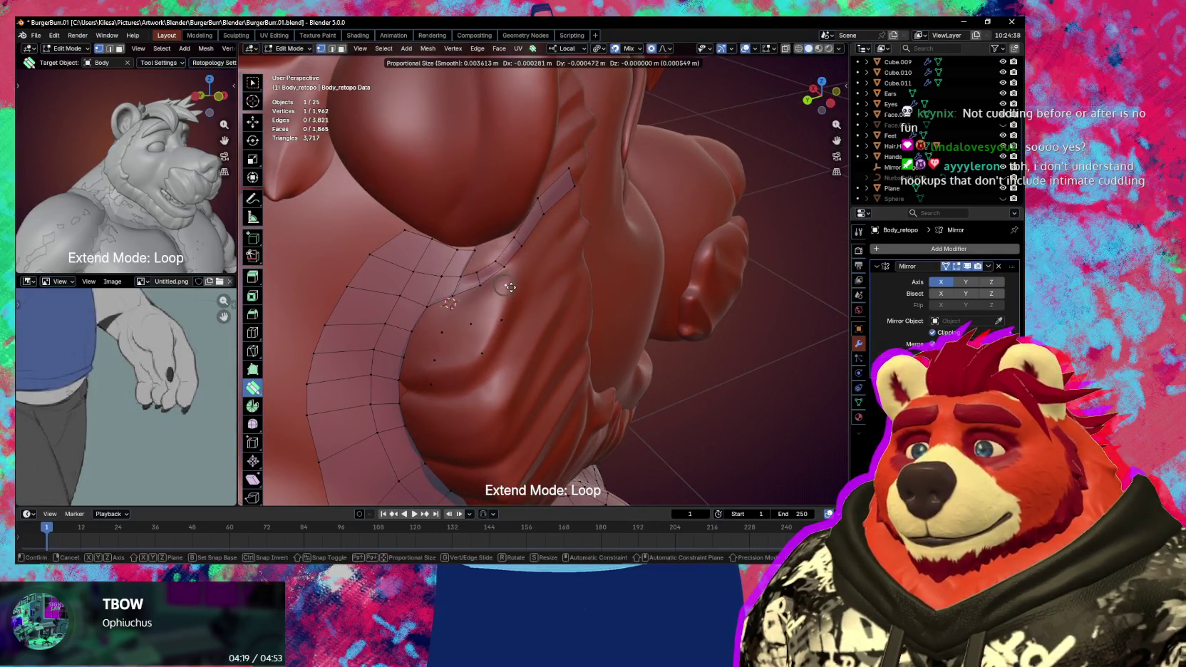
{"action": "left_click_drag", "start_coordinate": [508, 287], "coordinate": [510, 288]}
{"action": "mouse_move", "coordinate": [521, 291]}
{"action": "middle_mouse_down"}
{"action": "mouse_move", "coordinate": [534, 283]}
{"action": "mouse_move", "coordinate": [533, 297]}
{"action": "middle_mouse_up"}
- Add a vertex on the sculpt, then fill a quad and the remaining triangular gap
{"action": "key", "text": "alt+a"}
{"action": "left_click", "coordinate": [531, 268]}
{"action": "mouse_move", "coordinate": [550, 268]}
{"action": "middle_mouse_down"}
{"action": "mouse_move", "coordinate": [521, 318]}
{"action": "mouse_move", "coordinate": [526, 288]}
{"action": "middle_mouse_up"}
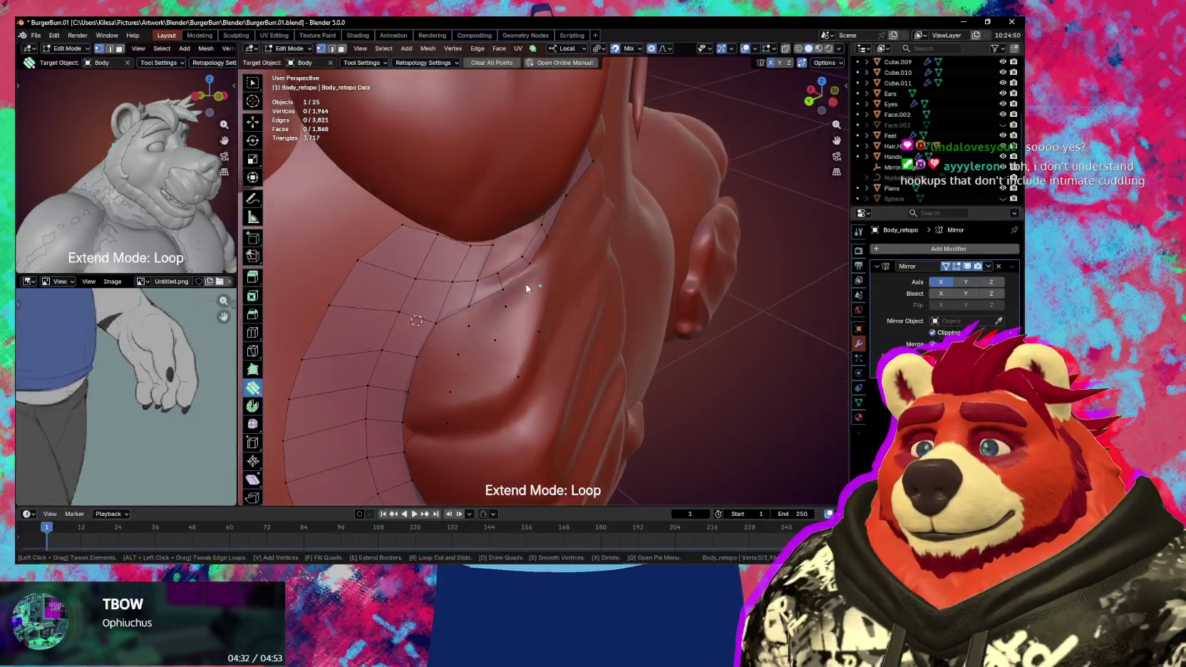
{"action": "left_click", "coordinate": [526, 286]}
{"action": "left_click", "coordinate": [493, 313]}
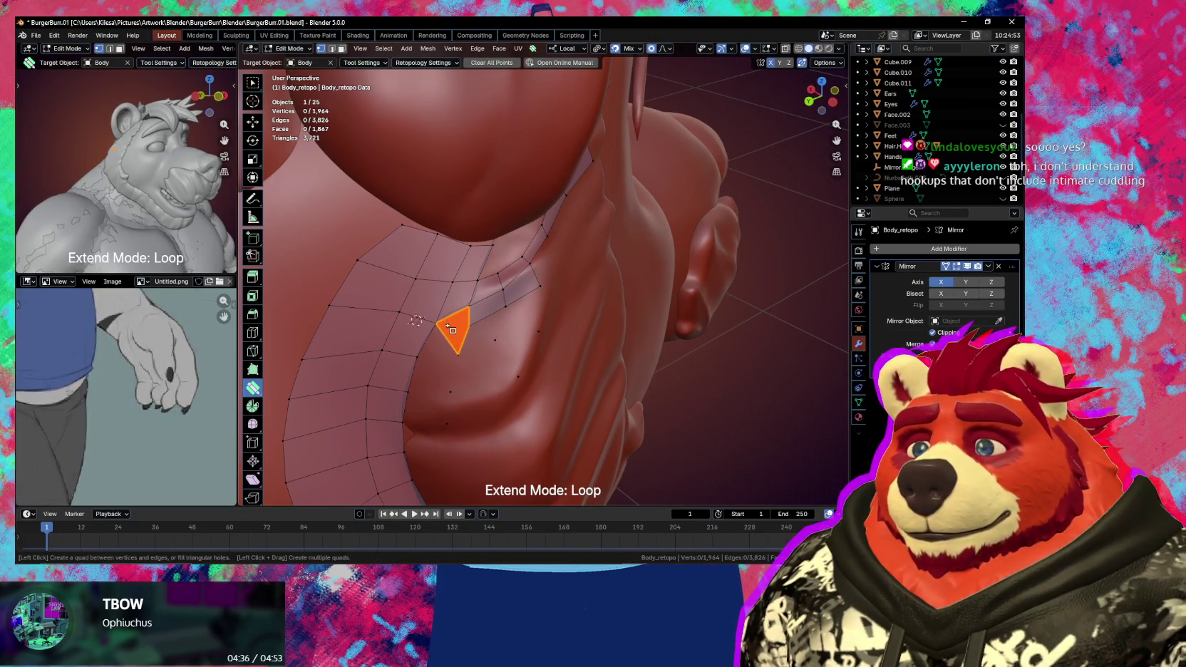
- Make the previewed triangle a real face and nudge seam vertices with smooth falloff
{"action": "left_click", "coordinate": [452, 330]}
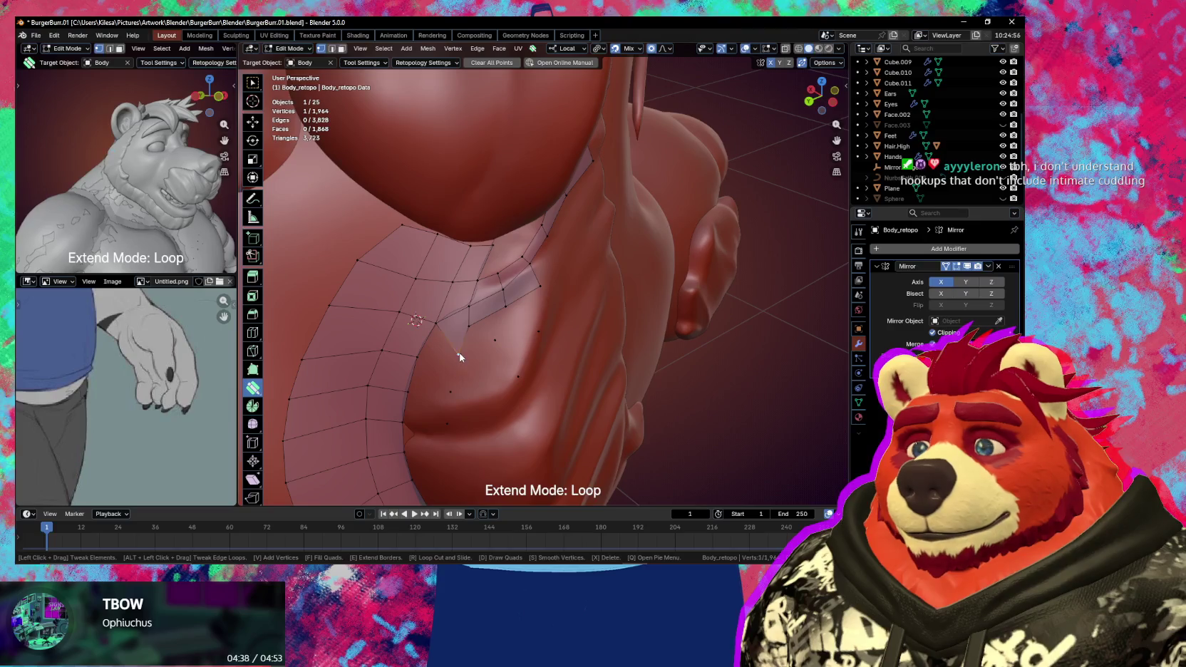
{"action": "left_click_drag", "start_coordinate": [460, 355], "coordinate": [475, 323]}
{"action": "left_click_drag", "start_coordinate": [446, 387], "coordinate": [449, 361]}
{"action": "middle_click_drag", "start_coordinate": [456, 349], "coordinate": [546, 285]}
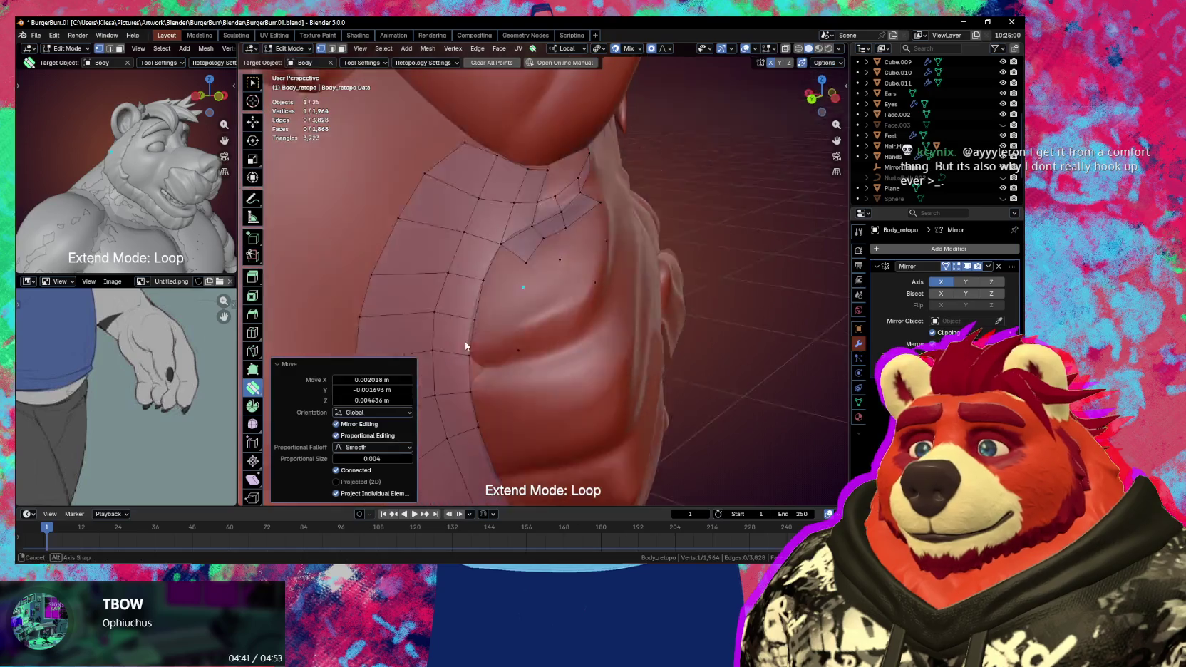
- Add three quads below the existing strip and adjust a vertex with proportional falloff
{"action": "left_click", "coordinate": [531, 239]}
{"action": "left_click", "coordinate": [521, 276]}
{"action": "left_click", "coordinate": [519, 308]}
{"action": "middle_click_drag", "start_coordinate": [519, 308], "coordinate": [492, 294]}
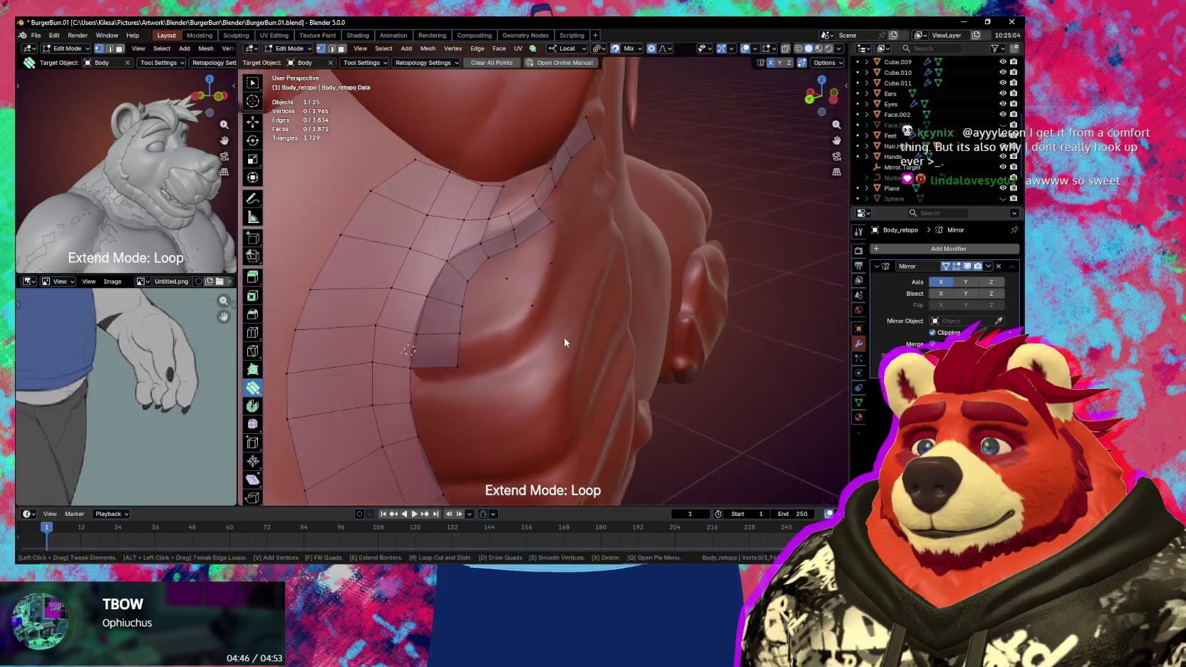
{"action": "left_click_drag", "start_coordinate": [499, 287], "coordinate": [498, 286]}
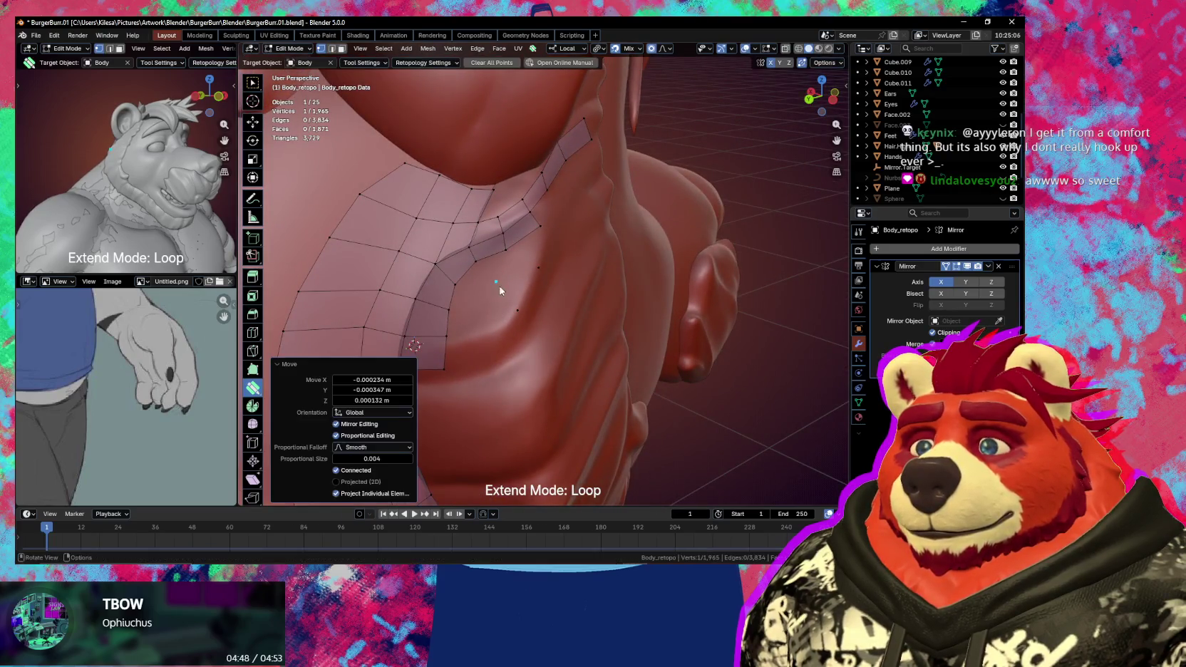
- Add new vertices on the shoulder surface and below the strip
{"action": "left_click", "coordinate": [486, 309]}
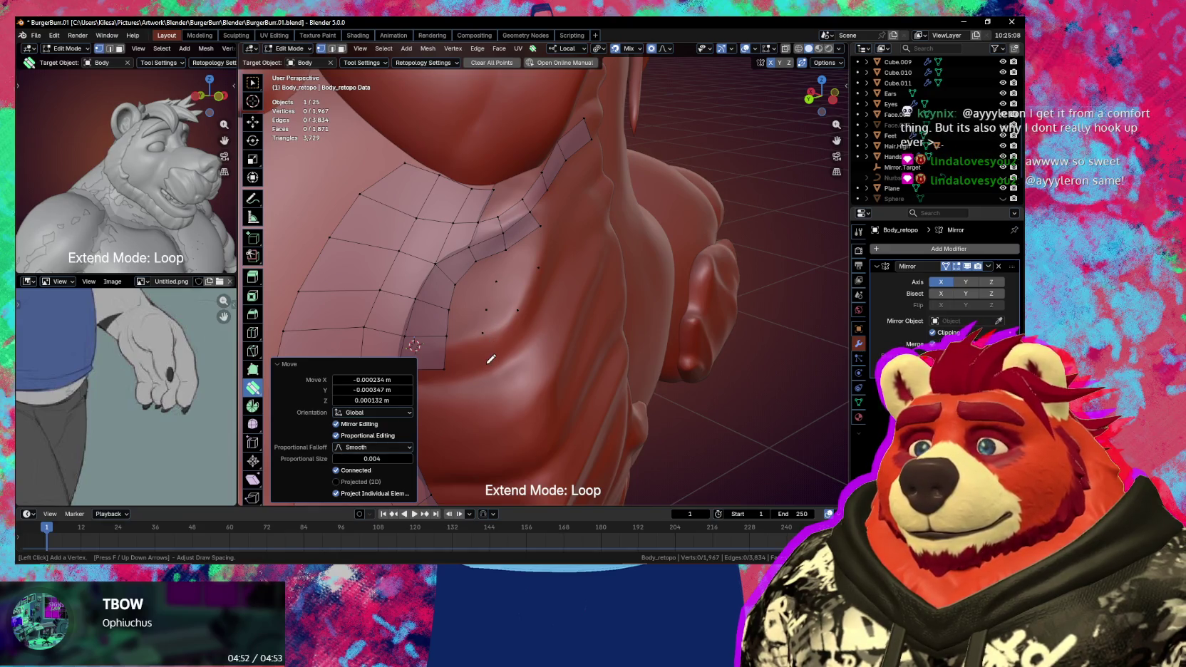
{"action": "left_click", "coordinate": [489, 367]}
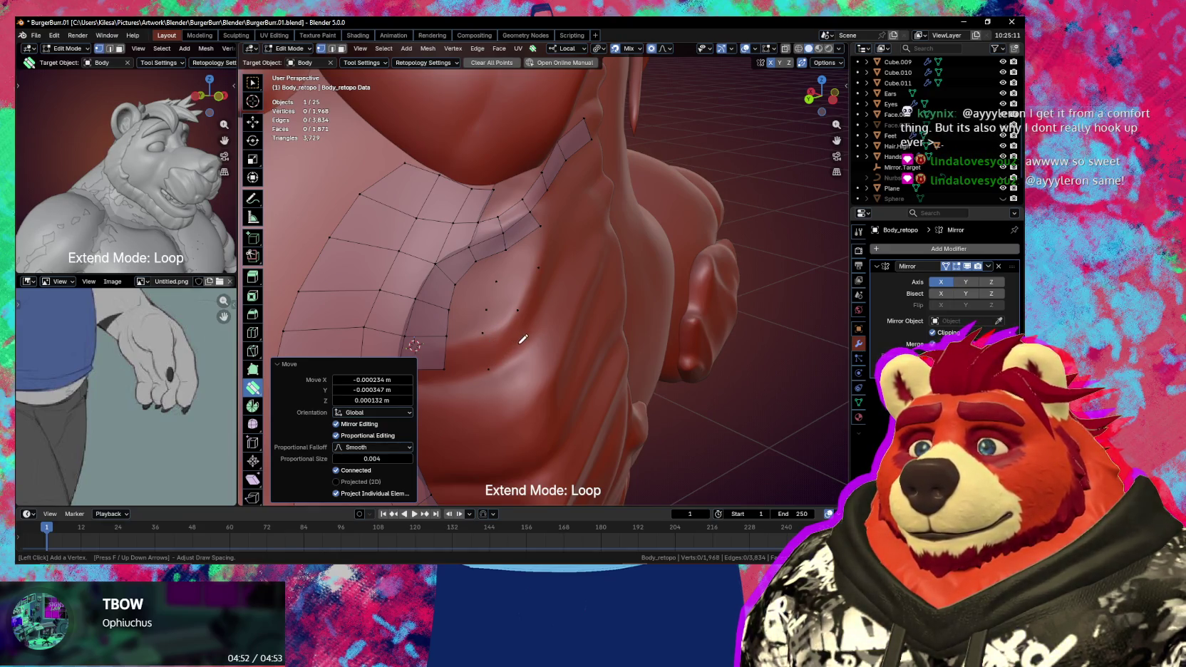
{"action": "mouse_move", "coordinate": [531, 341]}
{"action": "middle_mouse_down"}
{"action": "mouse_move", "coordinate": [492, 345]}
{"action": "mouse_move", "coordinate": [471, 323]}
{"action": "middle_mouse_up"}
{"action": "left_click", "coordinate": [491, 275]}
{"action": "middle_click_drag", "start_coordinate": [492, 279], "coordinate": [479, 305]}
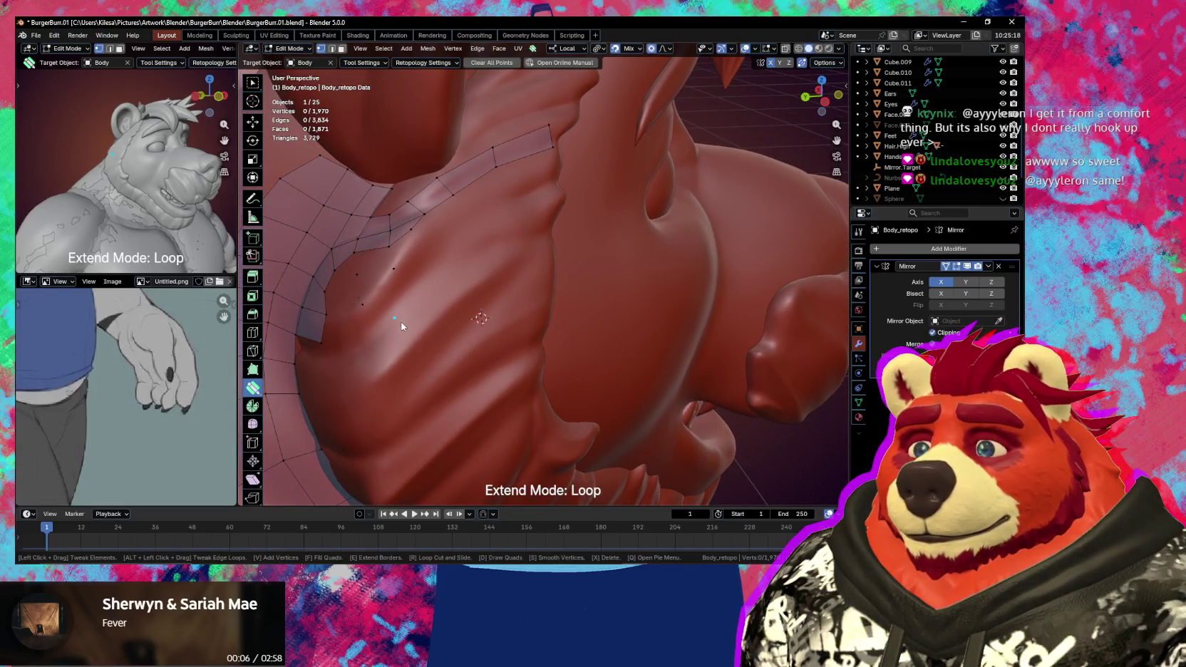
{"action": "mouse_move", "coordinate": [409, 333]}
{"action": "middle_mouse_down"}
{"action": "mouse_move", "coordinate": [509, 299]}
{"action": "mouse_move", "coordinate": [490, 276]}
{"action": "mouse_move", "coordinate": [515, 266]}
{"action": "middle_mouse_up"}
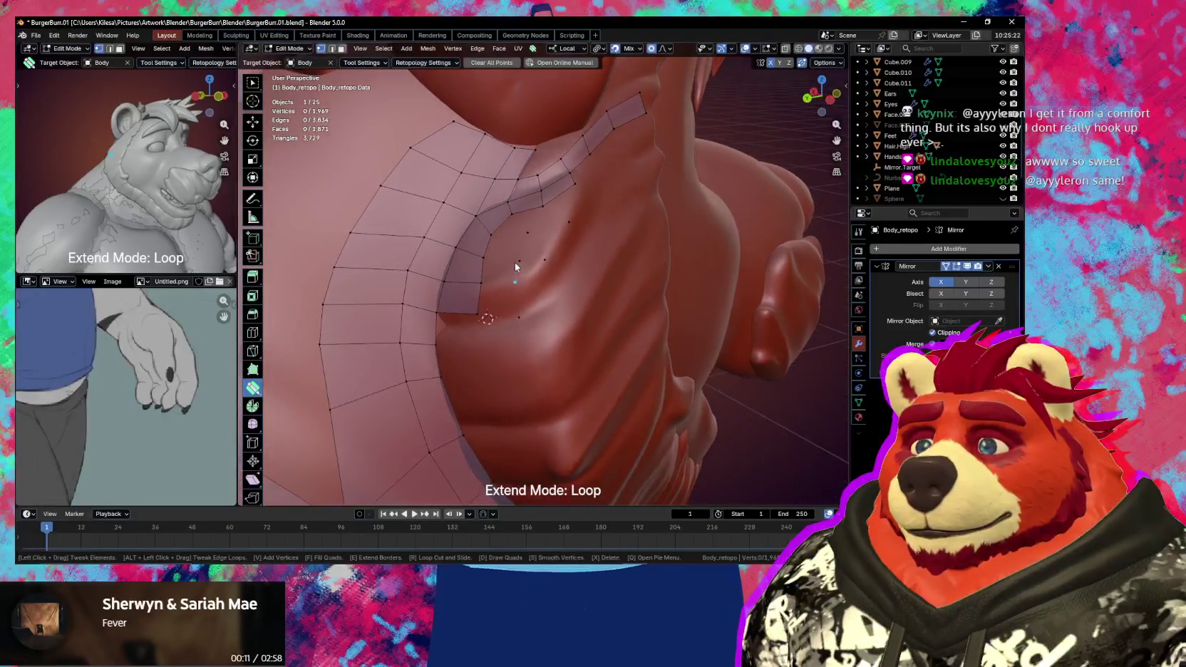
- Nudge the selected vertex repeatedly until it sits on the chest seam
{"action": "left_click_drag", "start_coordinate": [516, 265], "coordinate": [519, 263]}
{"action": "middle_click_drag", "start_coordinate": [518, 263], "coordinate": [498, 293]}
{"action": "left_click_drag", "start_coordinate": [442, 256], "coordinate": [443, 255]}
{"action": "middle_click_drag", "start_coordinate": [443, 255], "coordinate": [568, 292]}
{"action": "mouse_move", "coordinate": [568, 292]}
{"action": "left_mouse_down"}
{"action": "mouse_move", "coordinate": [559, 301]}
{"action": "mouse_move", "coordinate": [596, 310]}
{"action": "left_mouse_up"}
{"action": "middle_click_drag", "start_coordinate": [595, 310], "coordinate": [627, 342]}
{"action": "key", "text": "ctrl+Tab"}
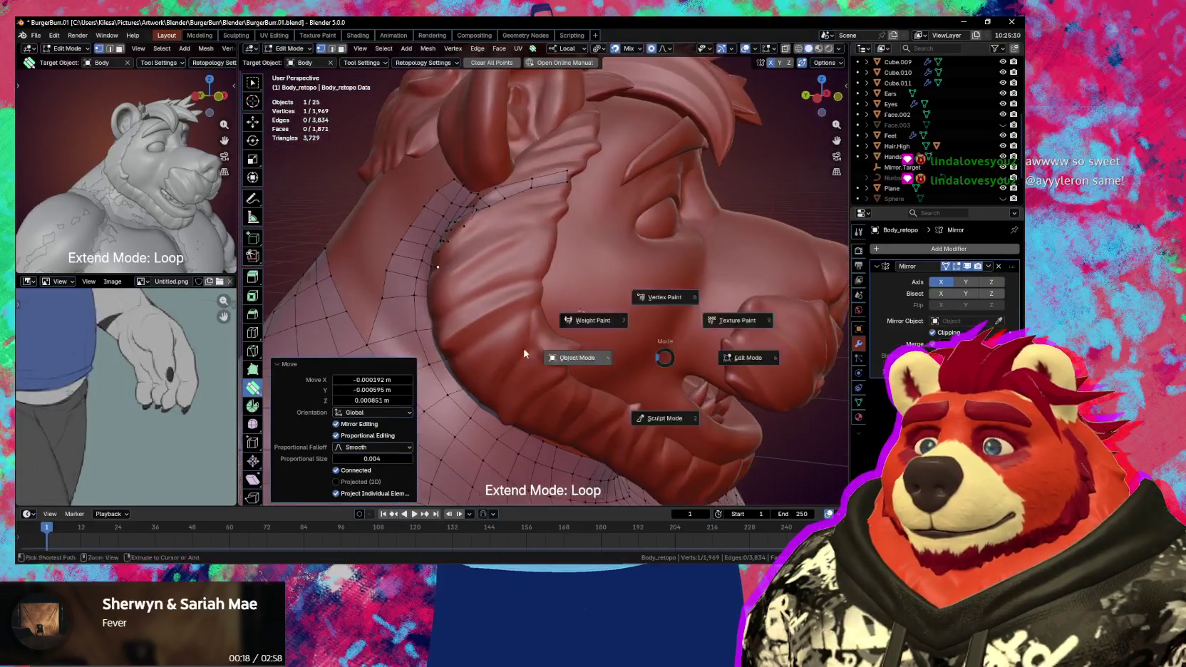
- In Object Mode, duplicate the mane in place and hide the spare copy
{"action": "left_click", "coordinate": [519, 311]}
{"action": "left_click", "coordinate": [518, 310]}
{"action": "mouse_move", "coordinate": [519, 311]}
{"action": "middle_mouse_down"}
{"action": "mouse_move", "coordinate": [569, 331]}
{"action": "mouse_move", "coordinate": [549, 337]}
{"action": "middle_mouse_up"}
{"action": "scroll", "coordinate": [550, 342], "scroll_direction": "down", "scroll_amount": 1}
{"action": "scroll", "coordinate": [613, 353], "scroll_direction": "down", "scroll_amount": 1}
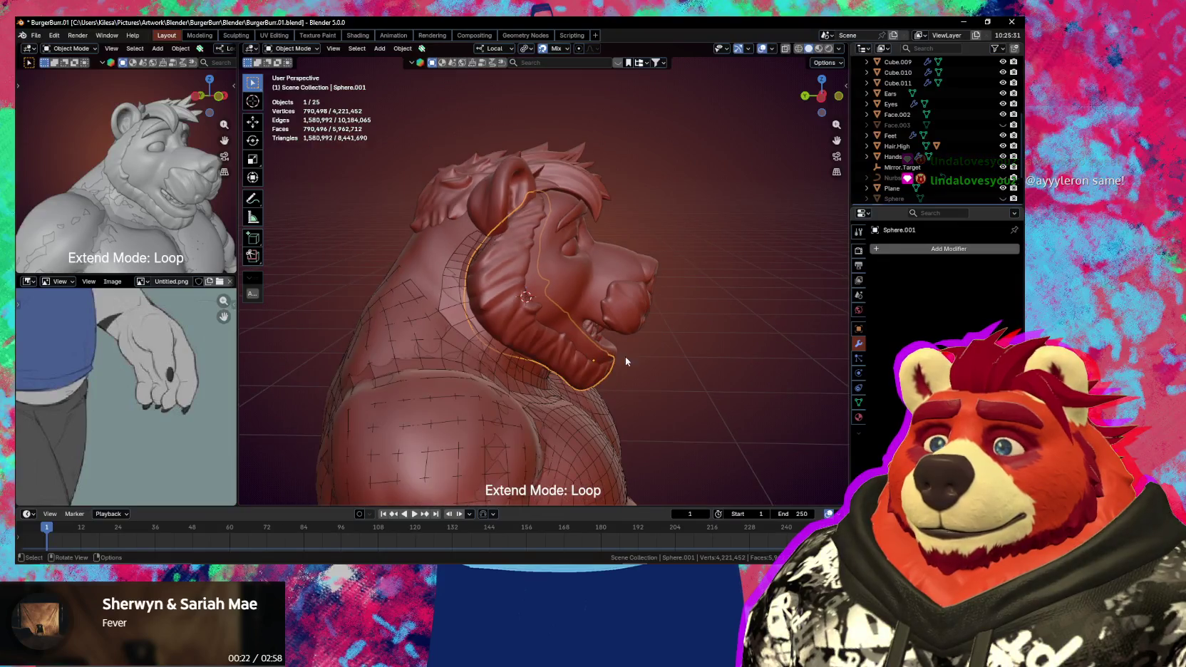
{"action": "key", "text": "shift+d"}
{"action": "right_click", "coordinate": [674, 366]}
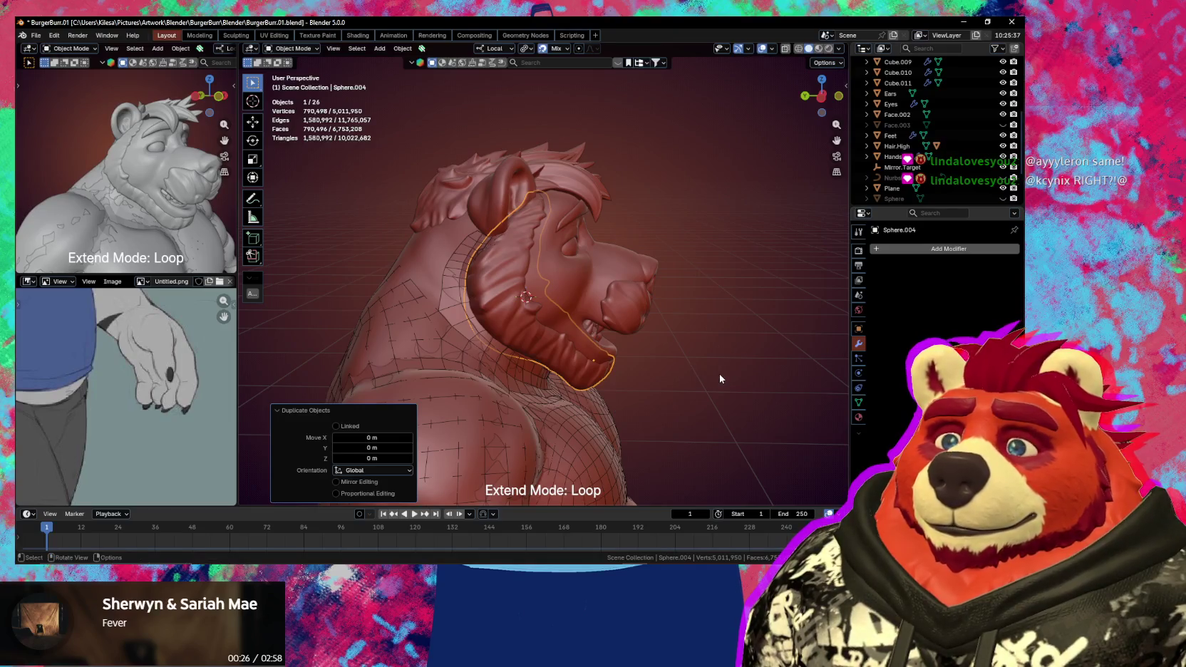
{"action": "middle_click_drag", "start_coordinate": [719, 374], "coordinate": [711, 377]}
{"action": "key", "text": "h"}
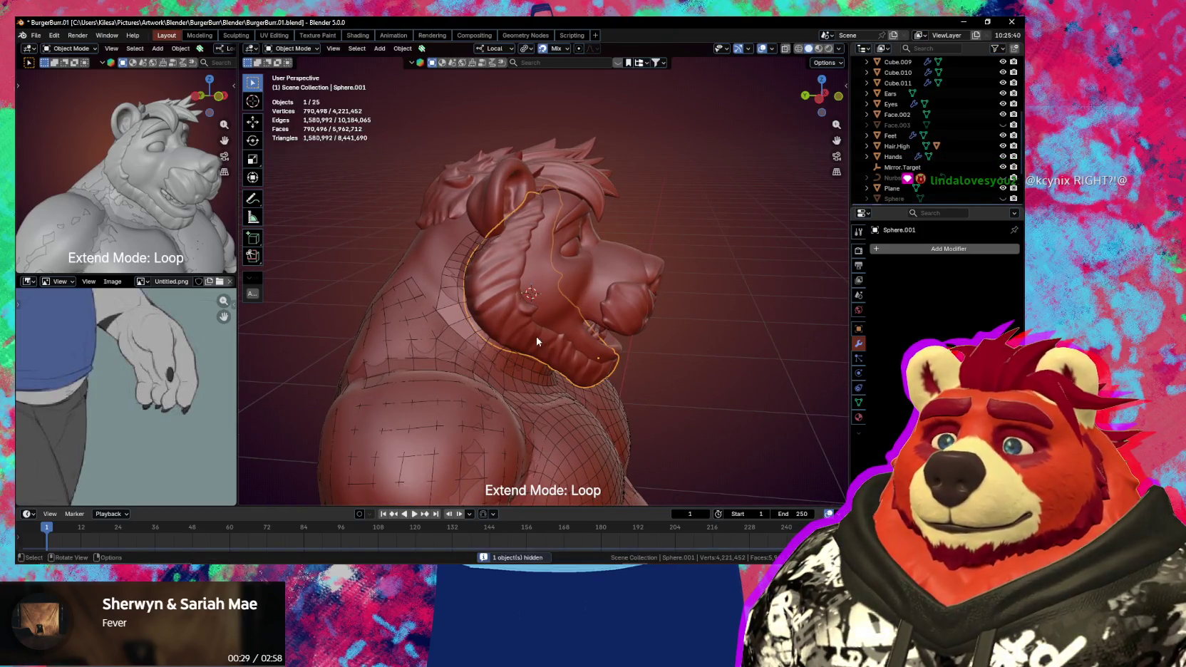
- Join the mane into the Body sculpt and rename the result Body.High
{"action": "left_click", "coordinate": [549, 335]}
{"action": "left_click", "coordinate": [581, 287], "text": "shift"}
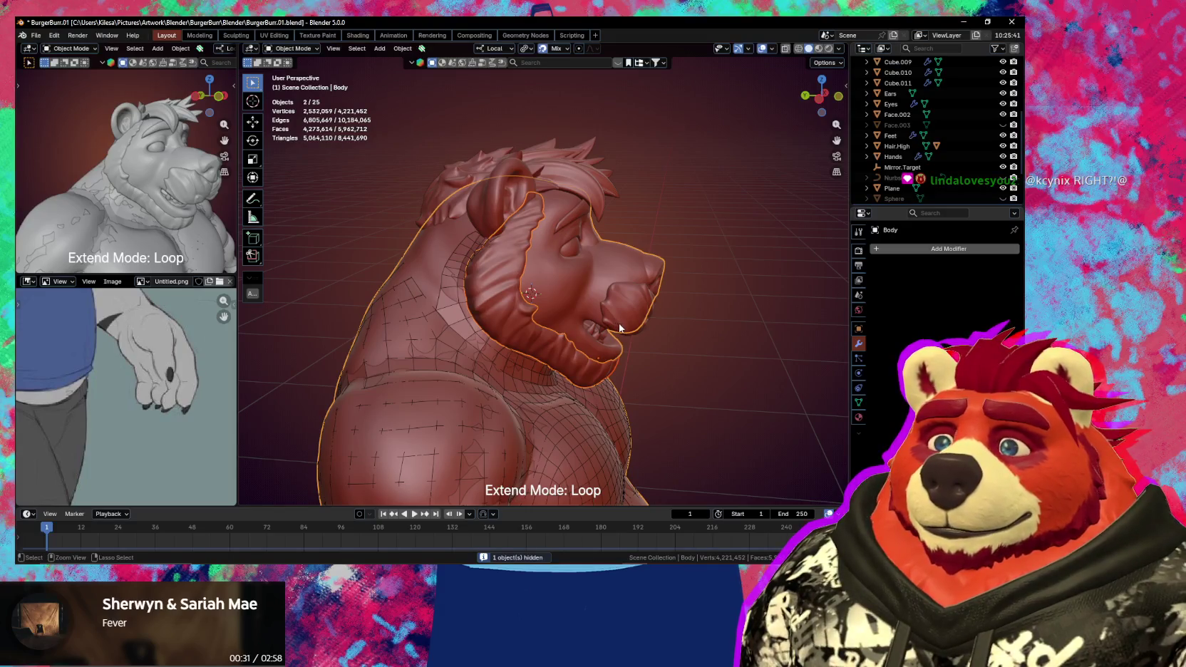
{"action": "key", "text": "ctrl+j"}
{"action": "mouse_move", "coordinate": [547, 312]}
{"action": "middle_mouse_down"}
{"action": "mouse_move", "coordinate": [578, 319]}
{"action": "mouse_move", "coordinate": [580, 349]}
{"action": "middle_mouse_up"}
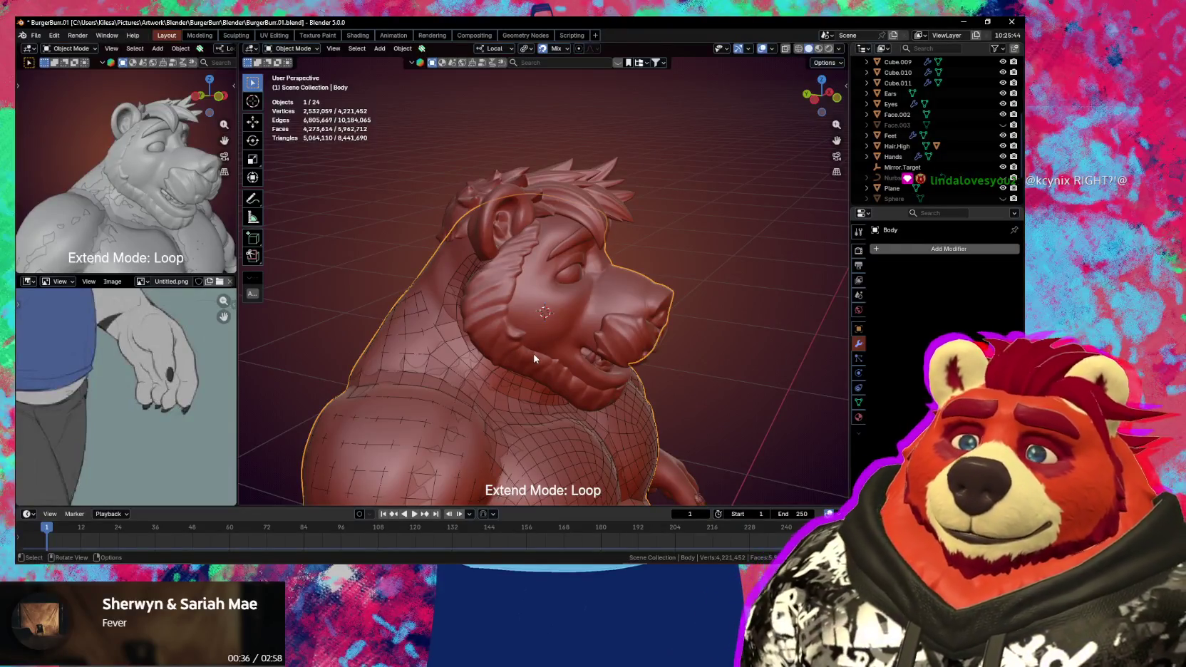
{"action": "key", "text": "F2"}
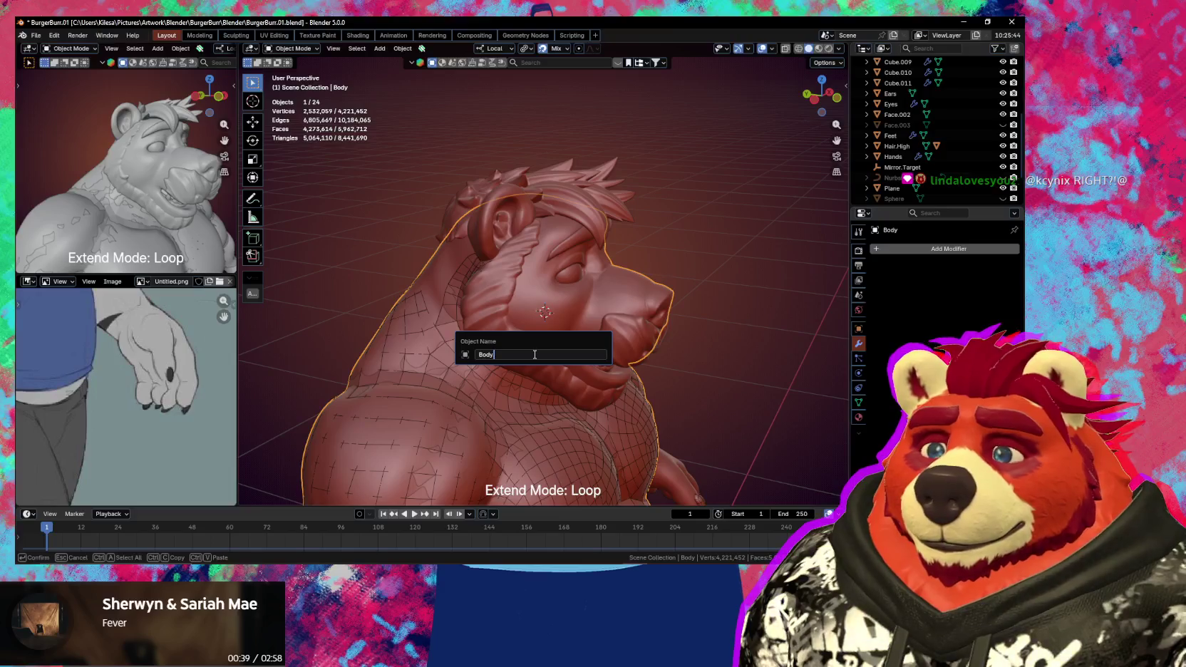
{"action": "type", "text": ".High"}
{"action": "key", "text": "Return"}
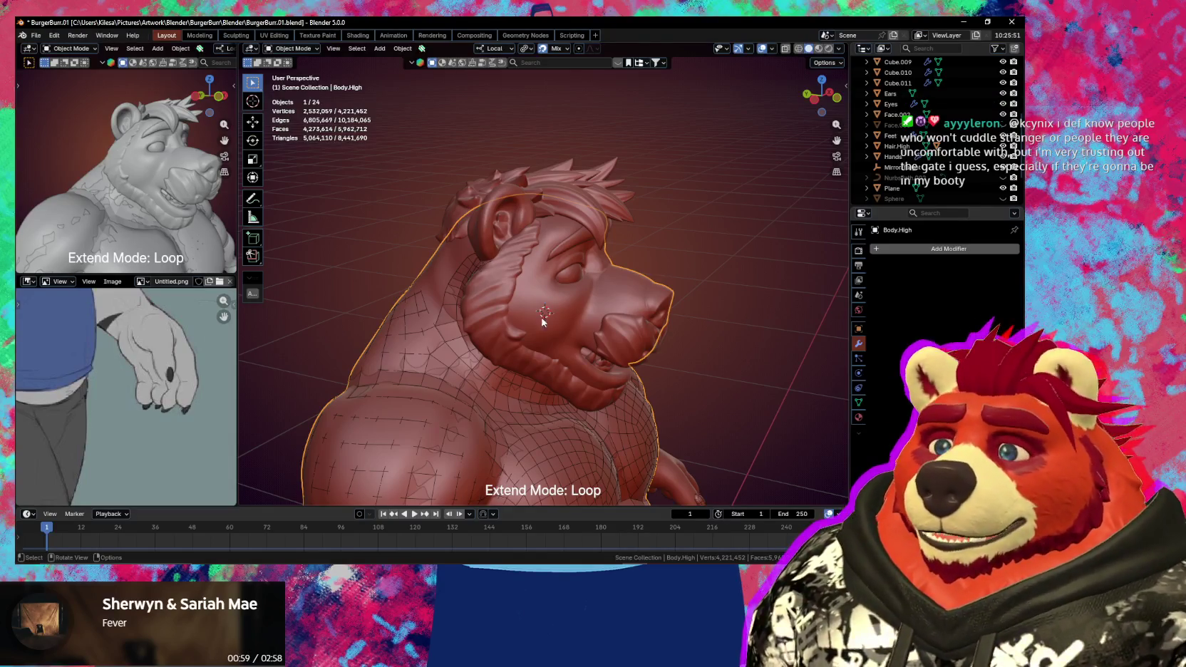
- Zoom in and select the Body_retopo mesh
{"action": "scroll", "coordinate": [539, 349], "scroll_direction": "up", "scroll_amount": 2}
{"action": "scroll", "coordinate": [549, 326], "scroll_direction": "up", "scroll_amount": 2}
{"action": "left_click", "coordinate": [438, 271]}
- In Edit Mode, add a column of faces running down beside the shoulder strip
{"action": "key", "text": "Tab"}
{"action": "middle_click_drag", "start_coordinate": [472, 346], "coordinate": [574, 315]}
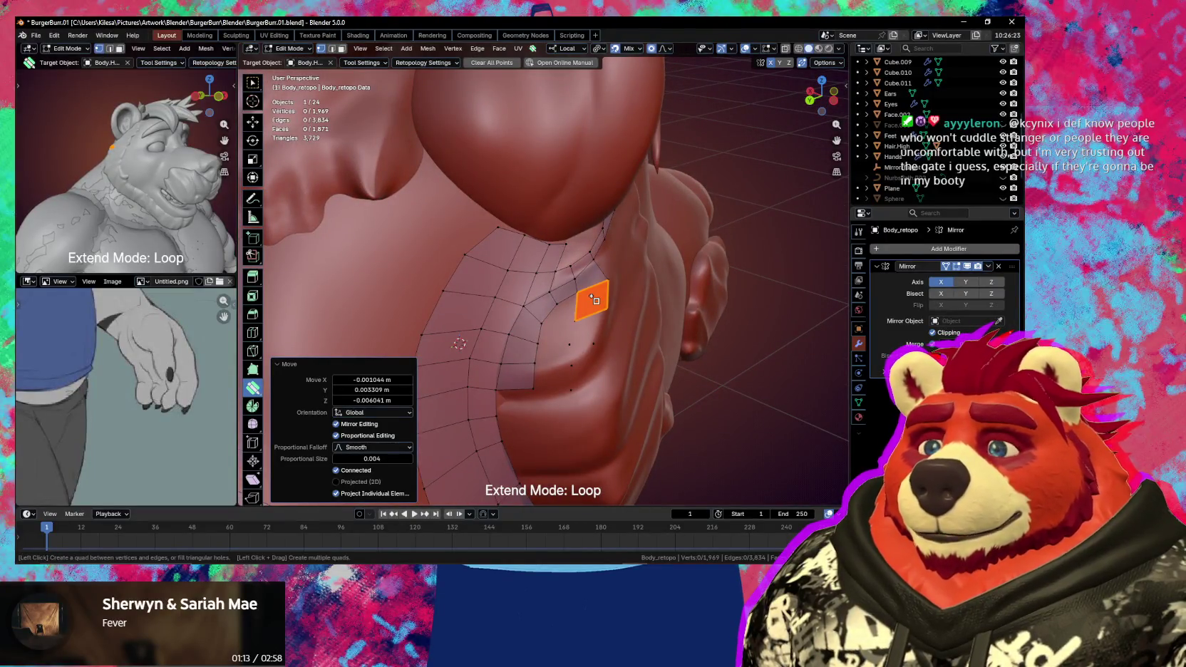
{"action": "left_click", "coordinate": [595, 300]}
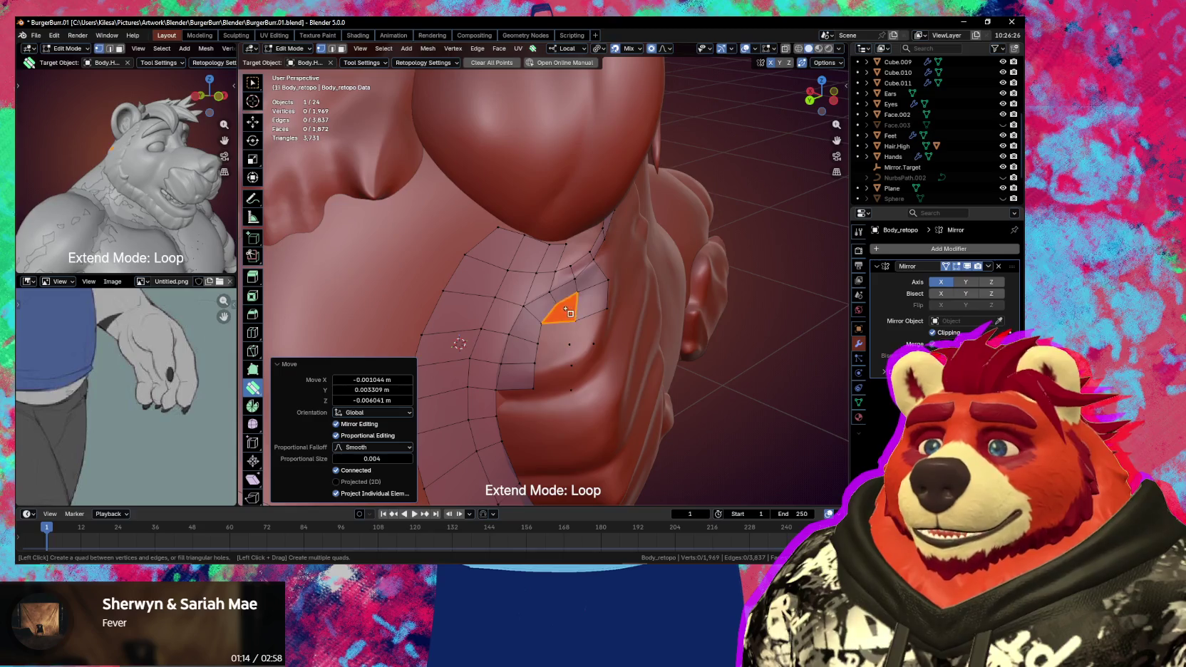
{"action": "left_click", "coordinate": [568, 305]}
{"action": "left_click", "coordinate": [558, 332]}
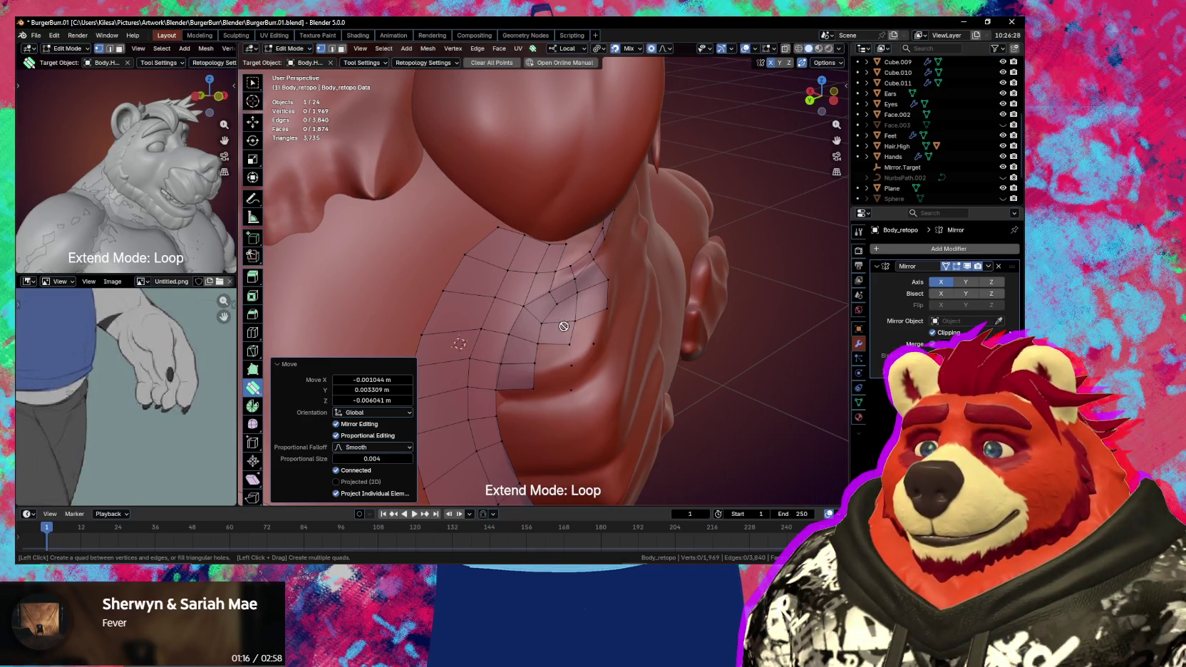
{"action": "left_click", "coordinate": [586, 324]}
{"action": "left_click", "coordinate": [560, 353]}
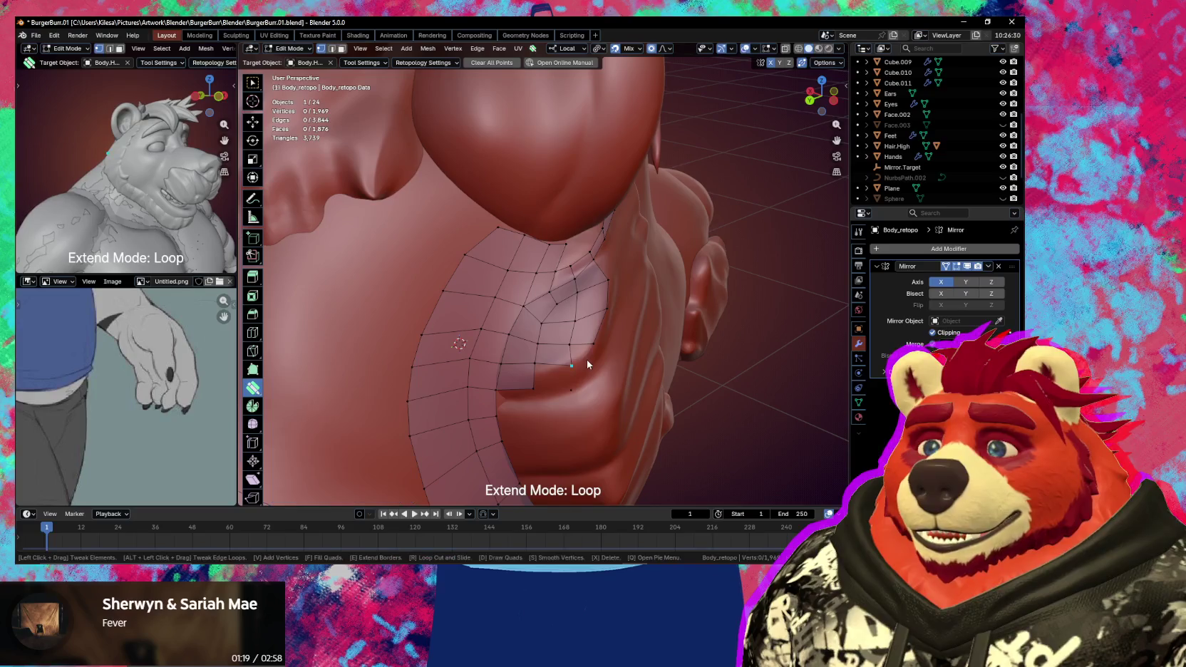
{"action": "left_click", "coordinate": [565, 379]}
- Nudge a vertex to fit the sculpt and turn the previewed quad into a face
{"action": "mouse_move", "coordinate": [565, 380]}
{"action": "middle_mouse_down"}
{"action": "mouse_move", "coordinate": [575, 359]}
{"action": "mouse_move", "coordinate": [563, 357]}
{"action": "middle_mouse_up"}
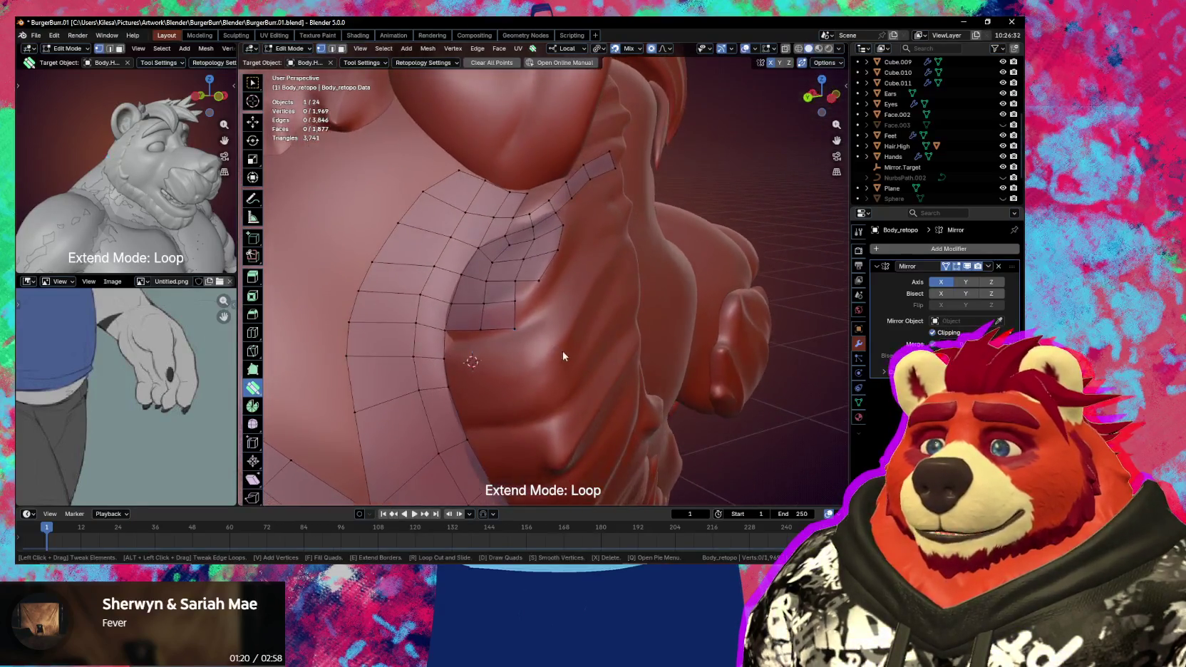
{"action": "left_click_drag", "start_coordinate": [517, 302], "coordinate": [511, 301]}
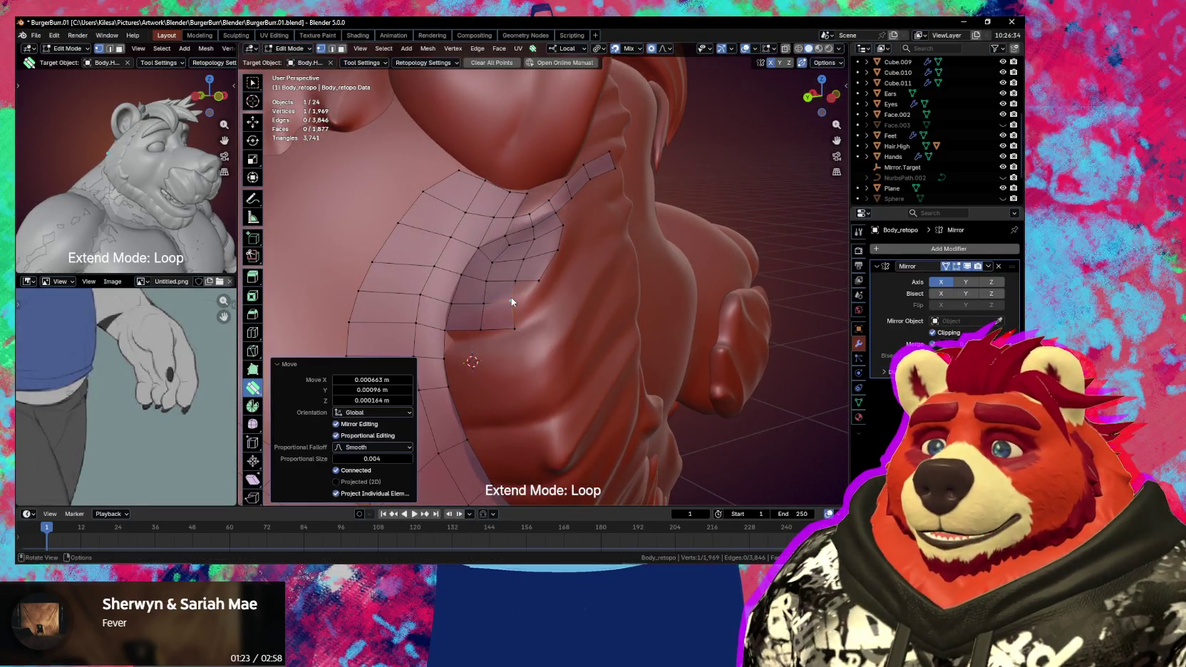
{"action": "left_click", "coordinate": [524, 288]}
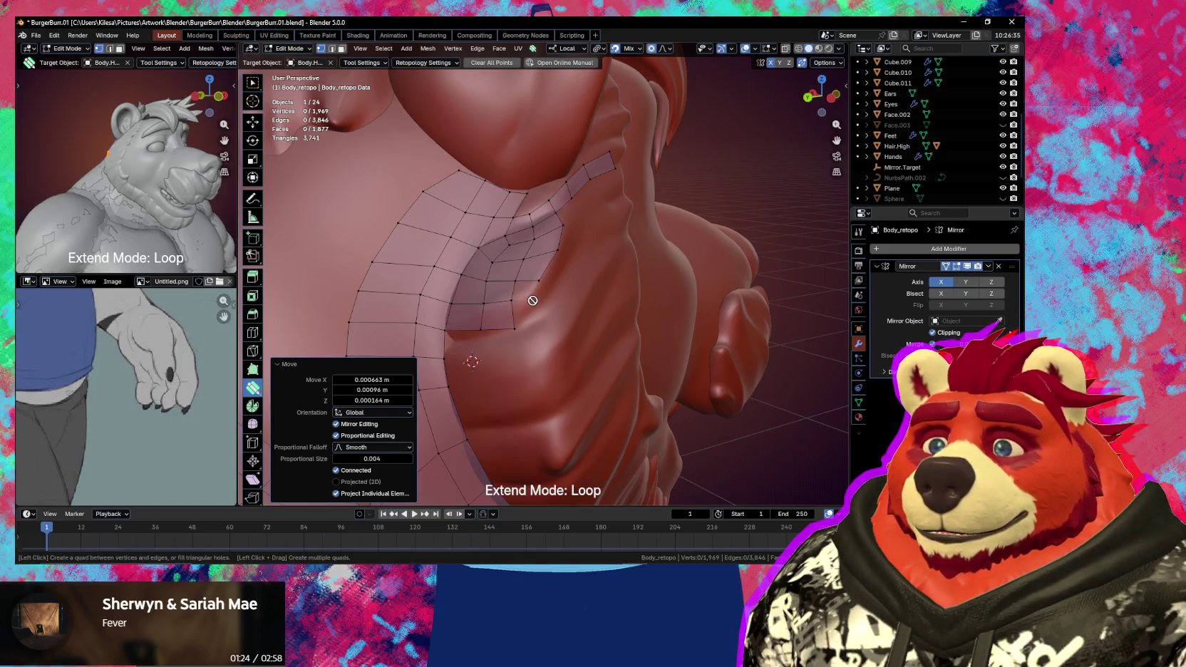
{"action": "left_click", "coordinate": [539, 282]}
{"action": "left_click", "coordinate": [529, 298]}
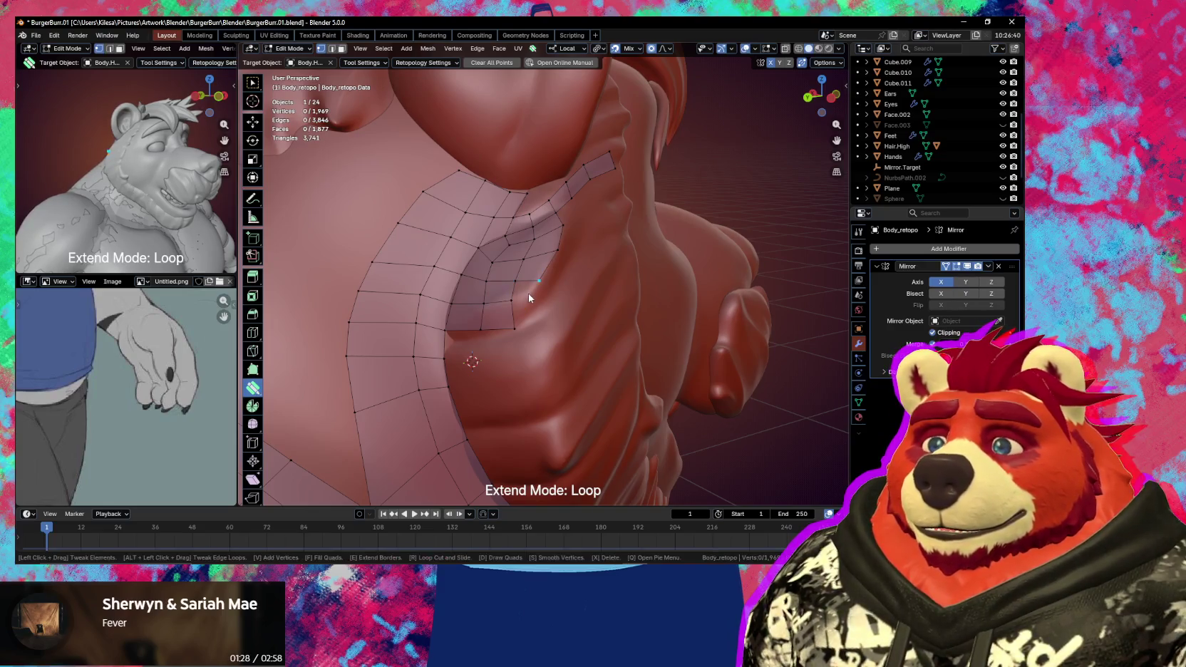
{"action": "middle_click_drag", "start_coordinate": [529, 298], "coordinate": [539, 312]}
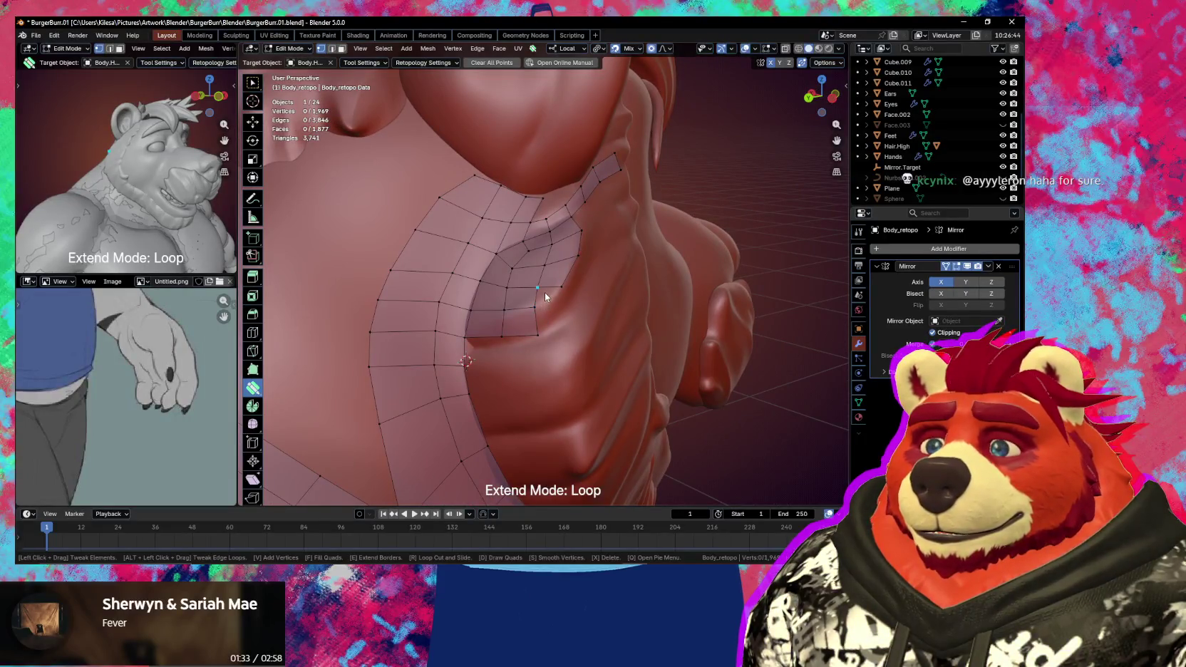
- Extrude the nearby edge into a new face and merge its extruded vertex
{"action": "key", "text": "e"}
{"action": "mouse_move", "coordinate": [544, 293]}
{"action": "left_mouse_down"}
{"action": "mouse_move", "coordinate": [562, 303]}
{"action": "mouse_move", "coordinate": [562, 287]}
{"action": "left_mouse_up"}
{"action": "key", "text": "g"}
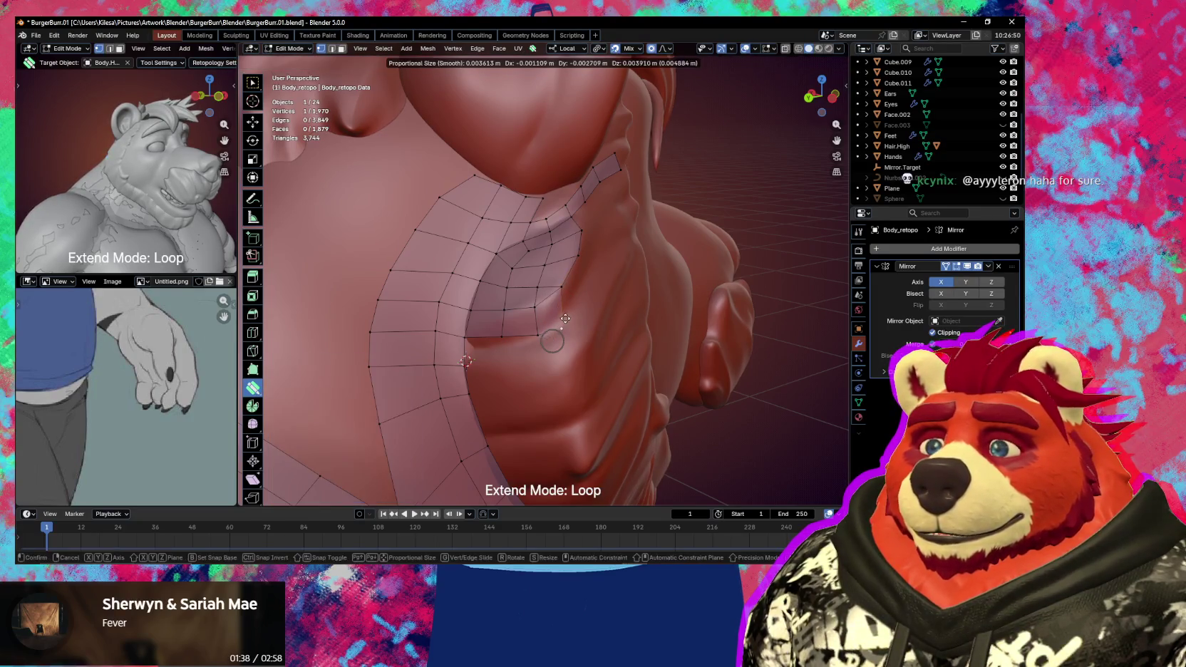
{"action": "left_click", "coordinate": [565, 319]}
{"action": "mouse_move", "coordinate": [566, 319]}
{"action": "middle_mouse_down"}
{"action": "mouse_move", "coordinate": [596, 308]}
{"action": "mouse_move", "coordinate": [520, 350]}
{"action": "middle_mouse_up"}
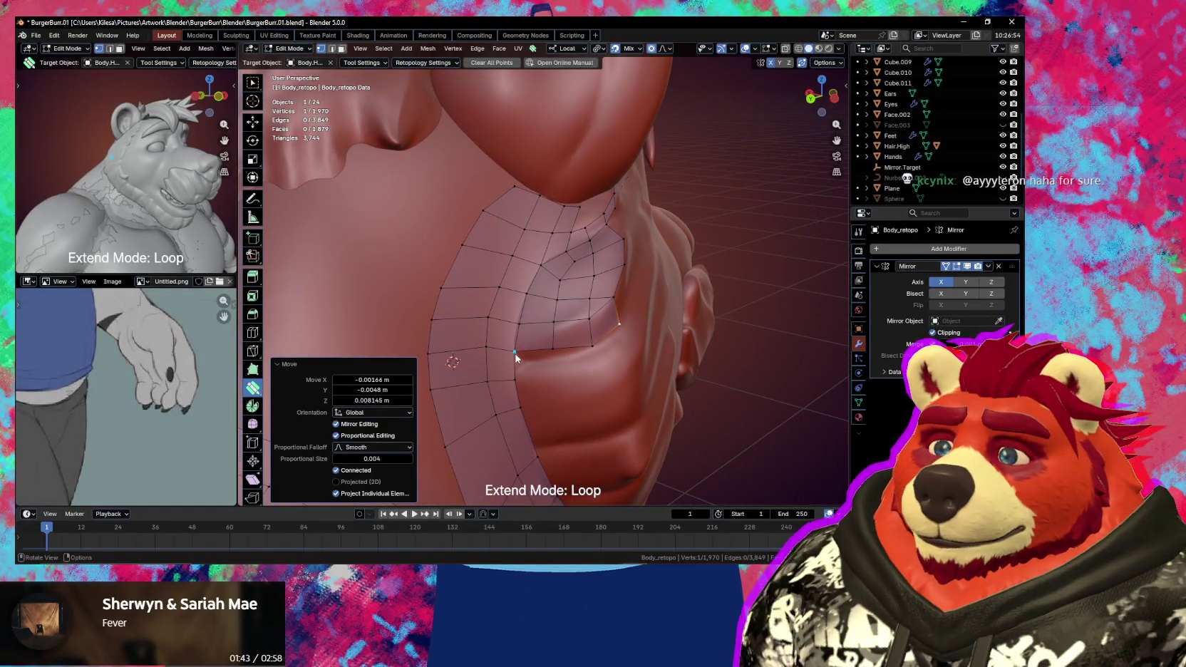
- Move the vertex in a series of smooth-falloff moves onto the armpit seam, then deselect
{"action": "key", "text": "g"}
{"action": "left_click", "coordinate": [526, 357]}
{"action": "key", "text": "g"}
{"action": "left_click", "coordinate": [529, 327]}
{"action": "key", "text": "g"}
{"action": "left_click", "coordinate": [530, 318]}
{"action": "key", "text": "g"}
{"action": "left_click", "coordinate": [531, 310]}
{"action": "key", "text": "g"}
{"action": "left_click", "coordinate": [555, 308]}
{"action": "key", "text": "g"}
{"action": "left_click", "coordinate": [569, 285]}
{"action": "key", "text": "g"}
{"action": "left_click", "coordinate": [590, 295]}
{"action": "mouse_move", "coordinate": [593, 294]}
{"action": "middle_mouse_down"}
{"action": "mouse_move", "coordinate": [604, 310]}
{"action": "mouse_move", "coordinate": [504, 313]}
{"action": "middle_mouse_up"}
{"action": "left_click", "coordinate": [534, 304]}
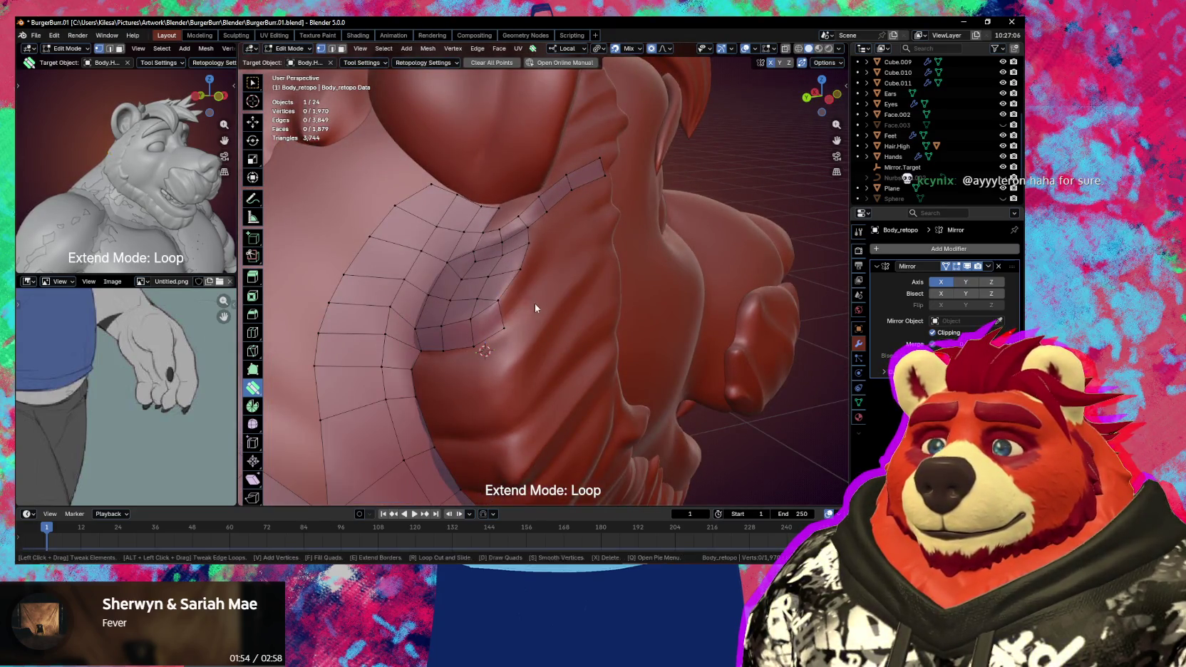
- Set Extend Mode to Single and pull a patch vertex down onto the sculpt
{"action": "key", "text": "space"}
{"action": "key", "text": "space"}
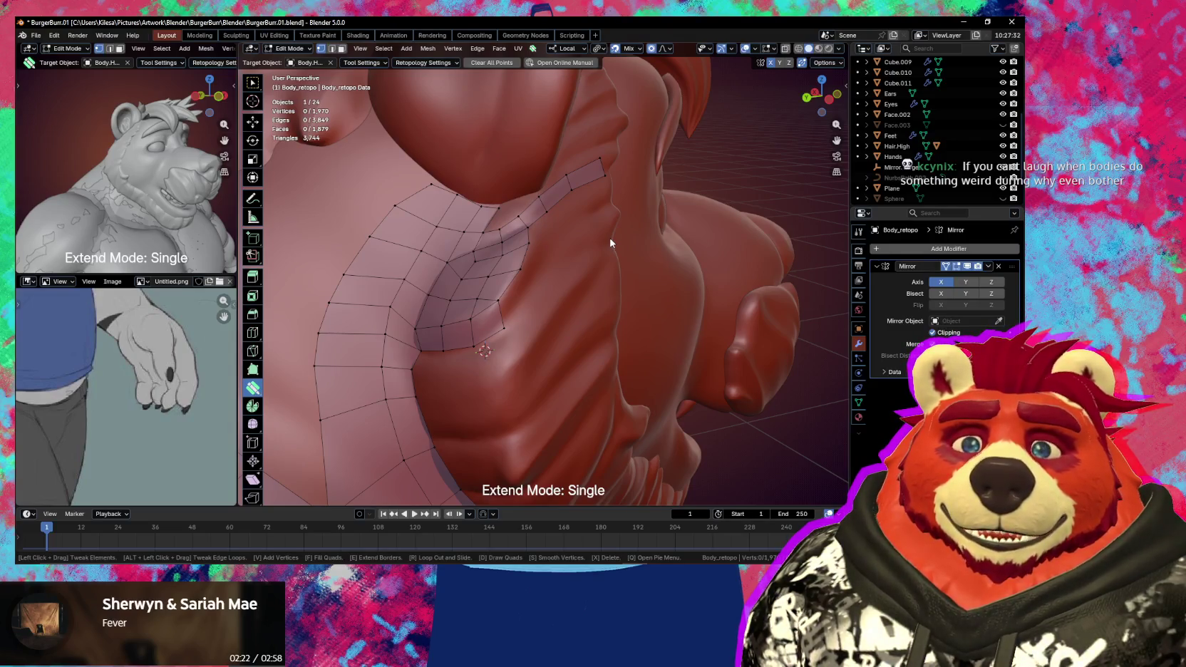
{"action": "middle_click_drag", "start_coordinate": [634, 278], "coordinate": [547, 297]}
{"action": "mouse_move", "coordinate": [423, 313]}
{"action": "middle_mouse_down"}
{"action": "mouse_move", "coordinate": [456, 269]}
{"action": "mouse_move", "coordinate": [478, 285]}
{"action": "middle_mouse_up"}
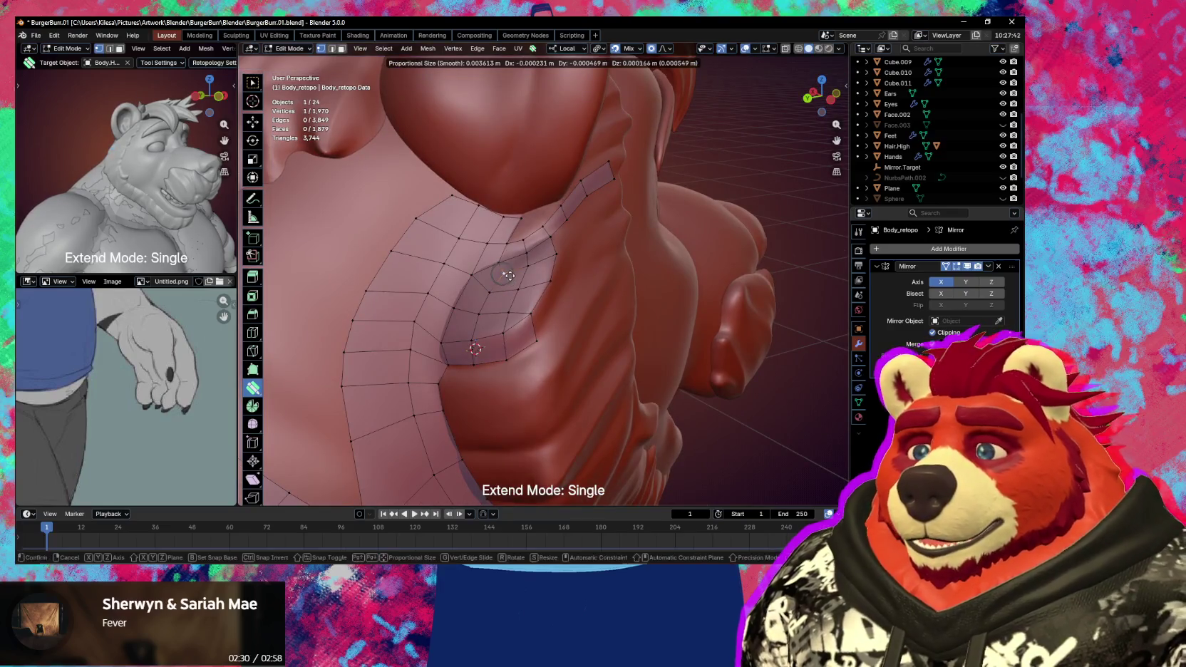
{"action": "left_click_drag", "start_coordinate": [504, 275], "coordinate": [495, 293]}
- Extrude a new quad from the patch edge toward the upper right
{"action": "middle_click_drag", "start_coordinate": [497, 290], "coordinate": [555, 288]}
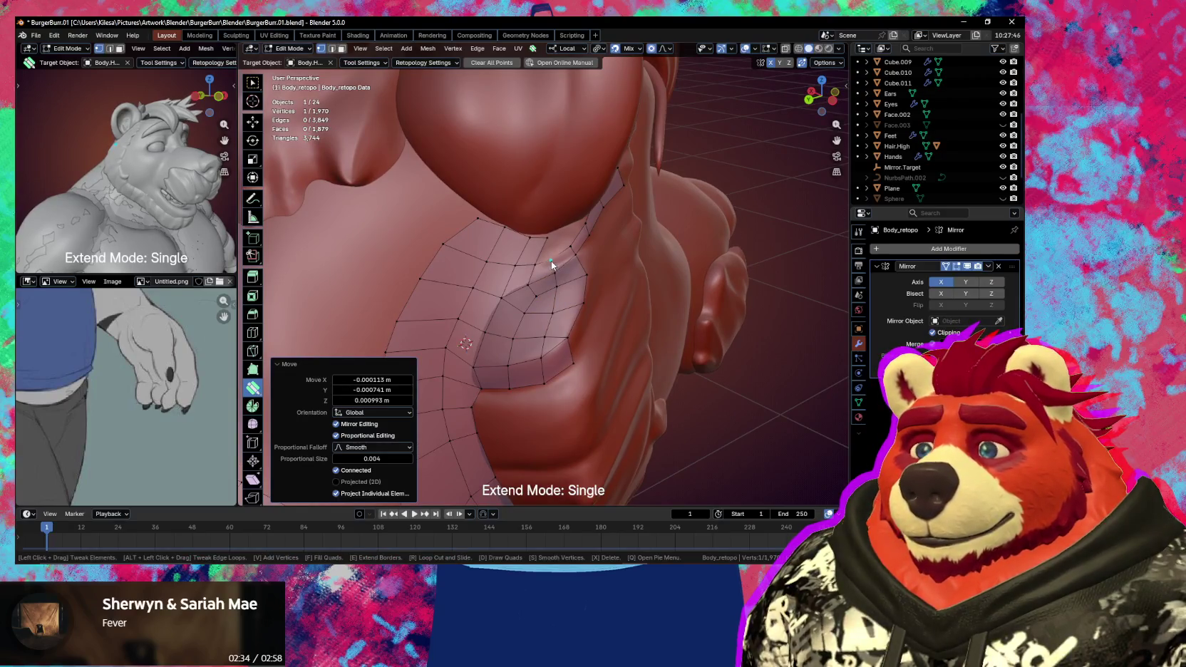
{"action": "left_click_drag", "start_coordinate": [552, 261], "coordinate": [559, 256]}
{"action": "mouse_move", "coordinate": [561, 255]}
{"action": "middle_mouse_down"}
{"action": "mouse_move", "coordinate": [485, 245]}
{"action": "mouse_move", "coordinate": [478, 302]}
{"action": "middle_mouse_up"}
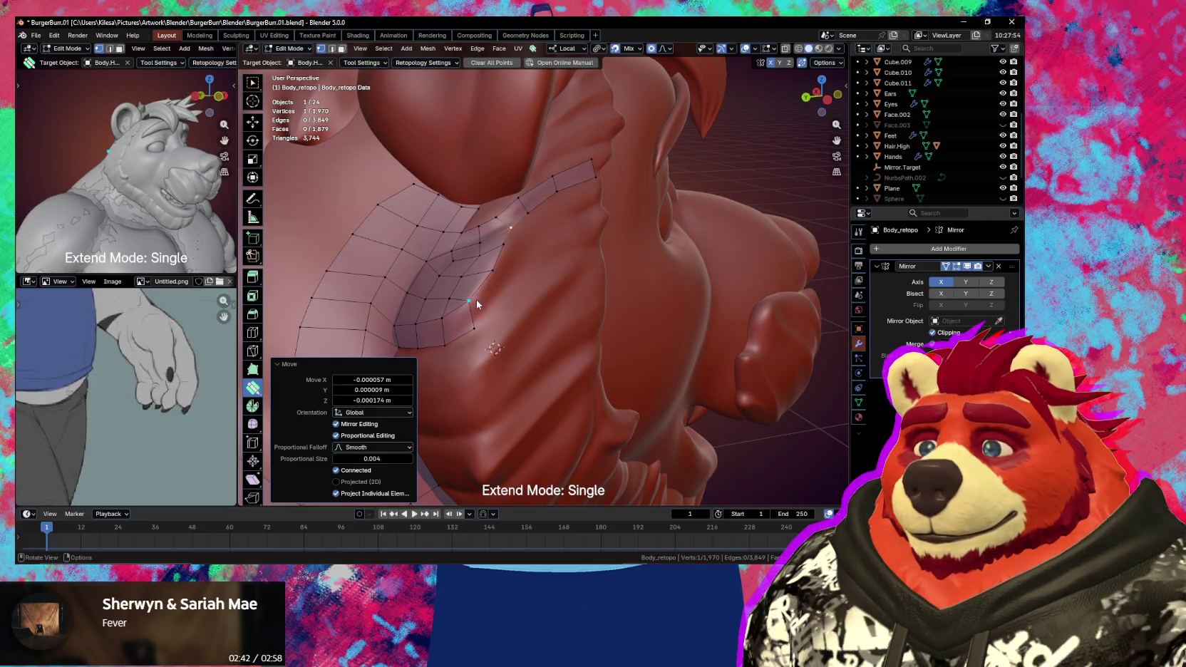
{"action": "left_click_drag", "start_coordinate": [480, 304], "coordinate": [502, 301]}
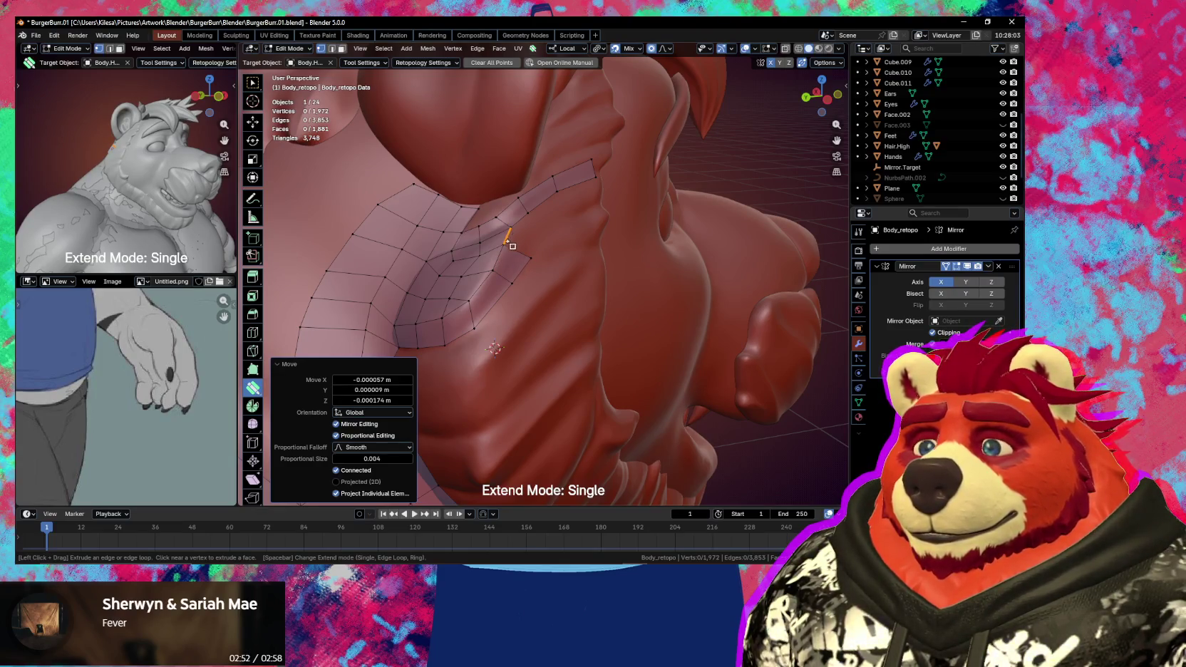
- Extrude and merge new faces over the neck and fill the triangular gap with a face
{"action": "middle_click_drag", "start_coordinate": [518, 245], "coordinate": [481, 270]}
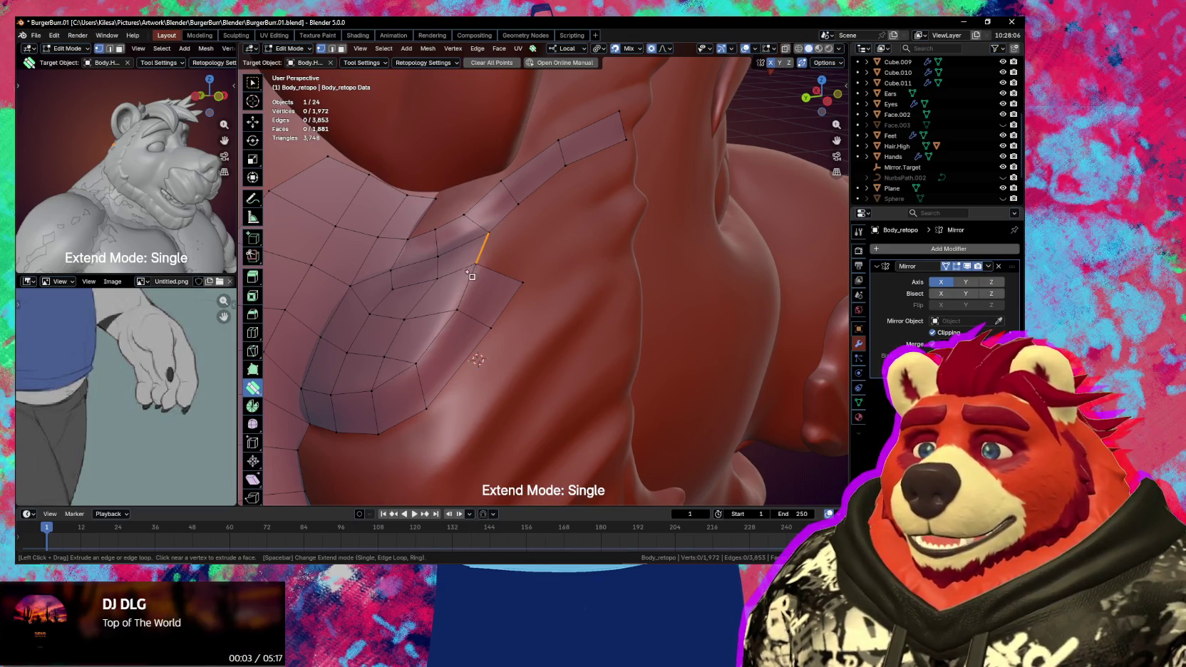
{"action": "scroll", "coordinate": [464, 271], "scroll_direction": "up", "scroll_amount": 1}
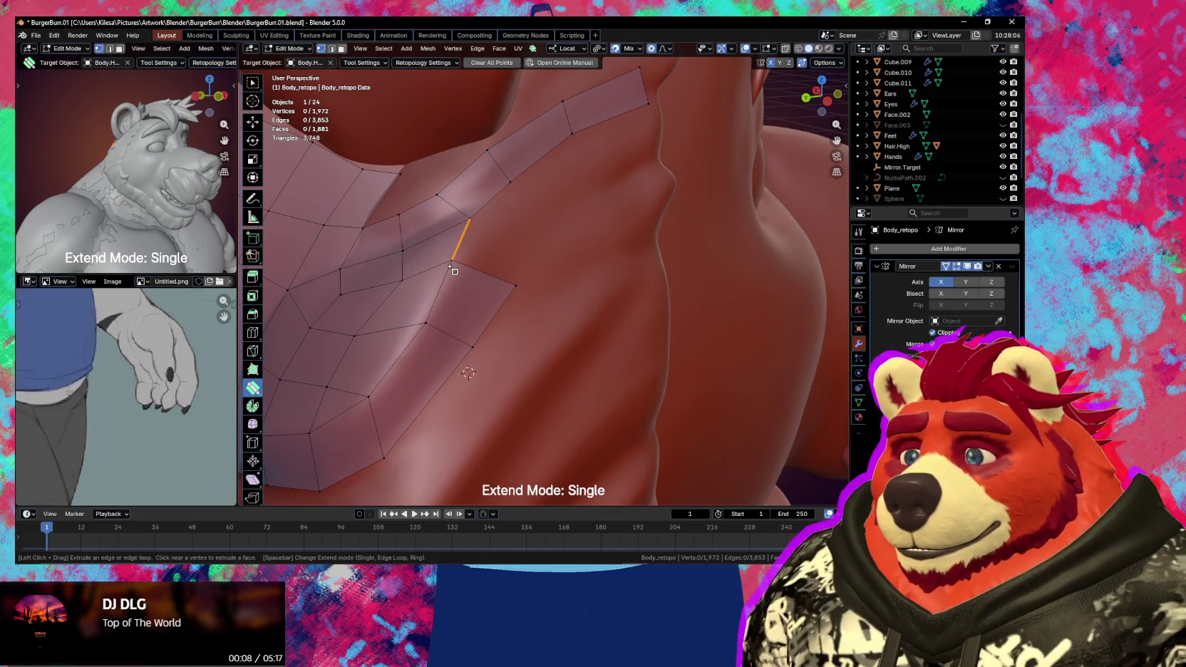
{"action": "left_click_drag", "start_coordinate": [453, 273], "coordinate": [528, 269]}
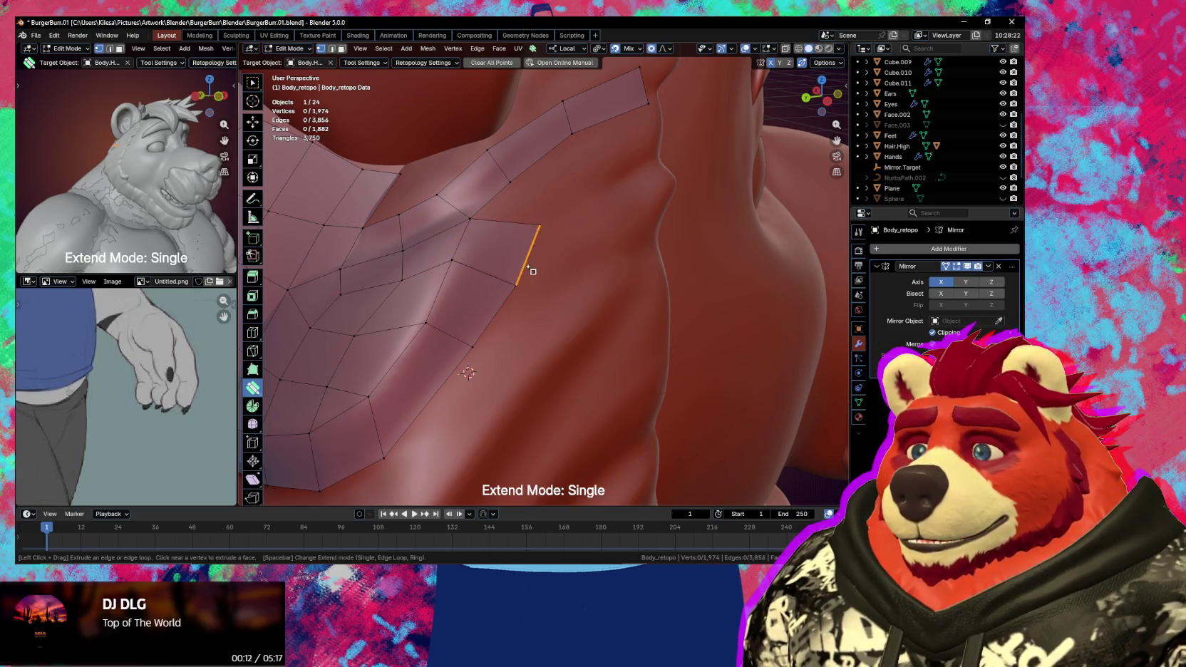
{"action": "left_click_drag", "start_coordinate": [472, 219], "coordinate": [474, 226]}
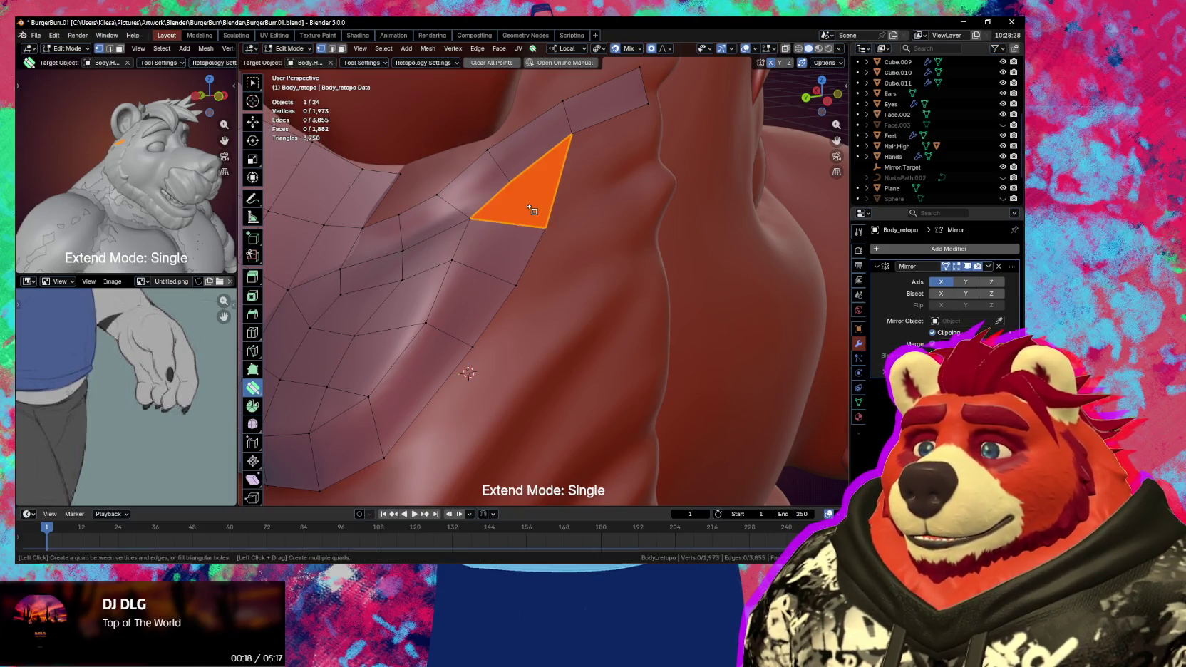
{"action": "left_click", "coordinate": [530, 210]}
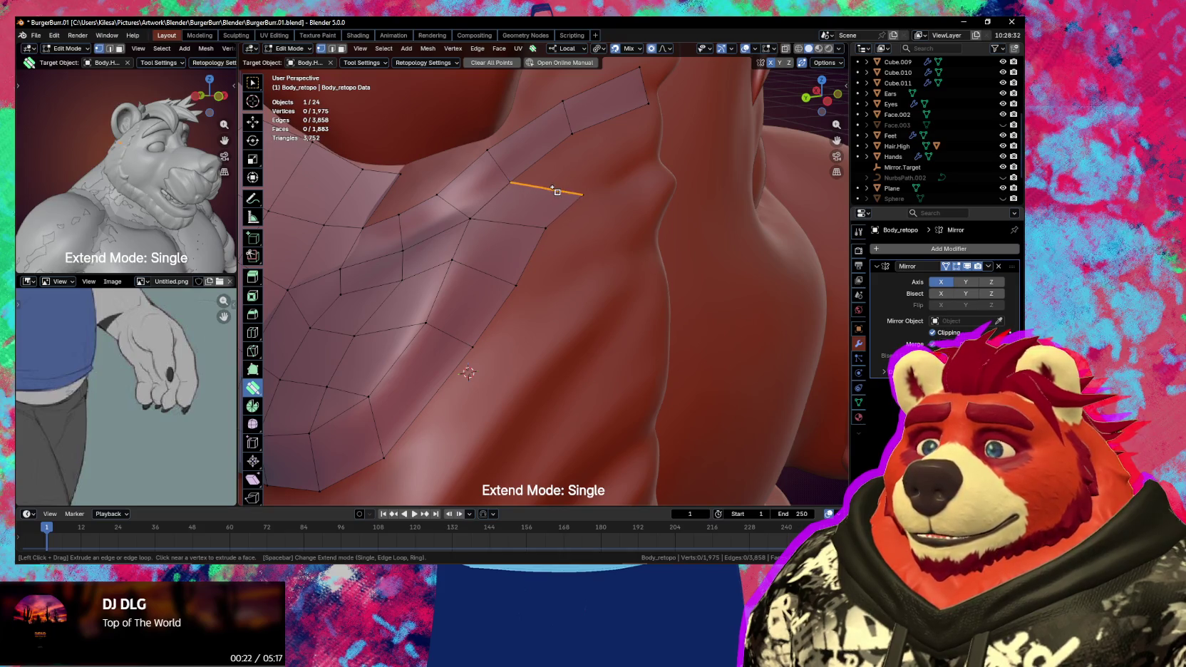
{"action": "left_click_drag", "start_coordinate": [558, 193], "coordinate": [558, 201]}
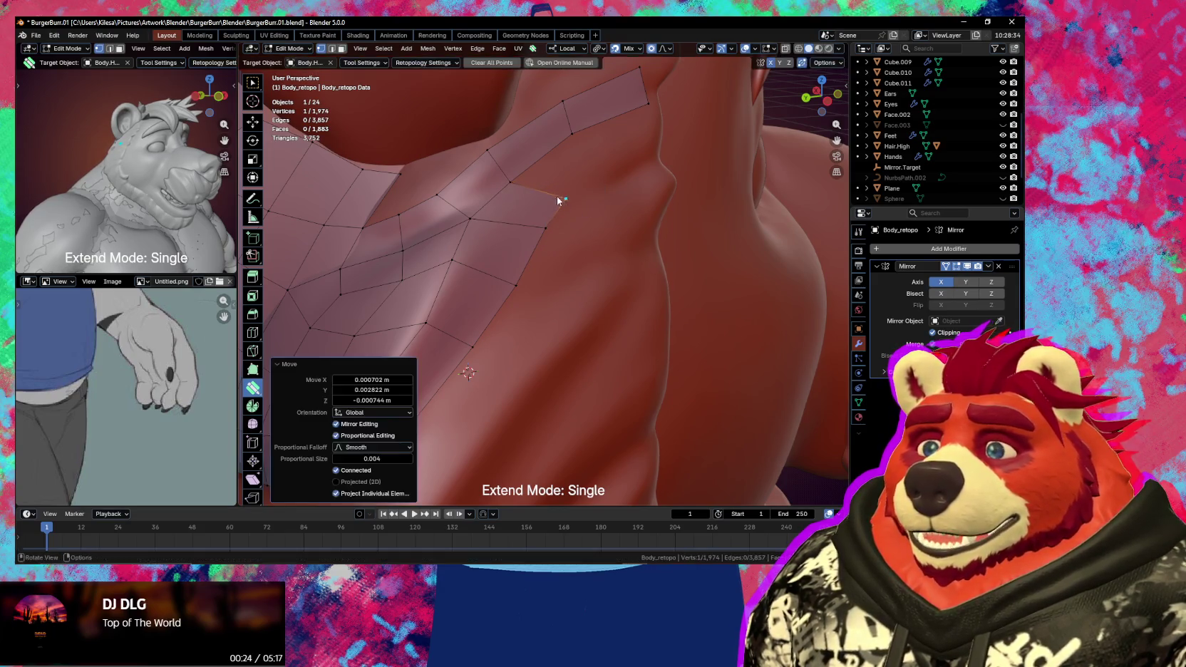
{"action": "middle_click_drag", "start_coordinate": [558, 201], "coordinate": [533, 193]}
{"action": "key", "text": "alt+a"}
- Extrude another quad from the patch edge and merge its vertex onto the neck surface
{"action": "left_click_drag", "start_coordinate": [414, 187], "coordinate": [417, 190]}
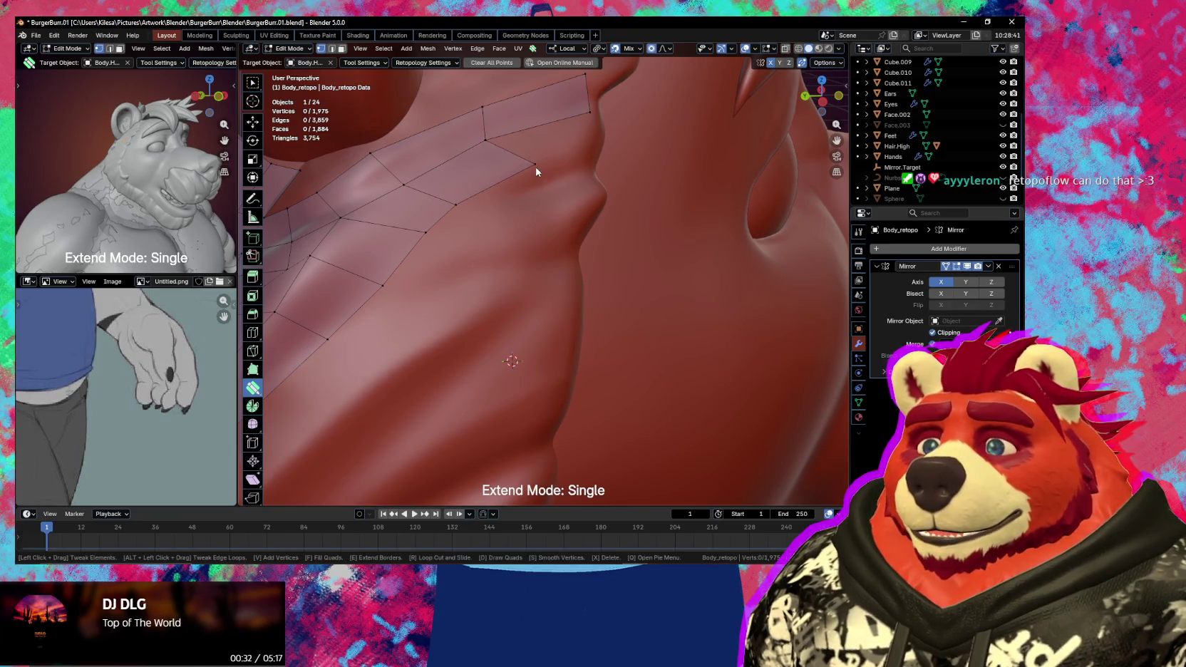
{"action": "mouse_move", "coordinate": [535, 168]}
{"action": "left_mouse_down"}
{"action": "mouse_move", "coordinate": [505, 173]}
{"action": "mouse_move", "coordinate": [597, 125]}
{"action": "mouse_move", "coordinate": [579, 161]}
{"action": "left_mouse_up"}
{"action": "mouse_move", "coordinate": [579, 162]}
{"action": "middle_mouse_down"}
{"action": "mouse_move", "coordinate": [561, 250]}
{"action": "mouse_move", "coordinate": [481, 269]}
{"action": "mouse_move", "coordinate": [536, 268]}
{"action": "mouse_move", "coordinate": [573, 180]}
{"action": "middle_mouse_up"}
{"action": "scroll", "coordinate": [557, 230], "scroll_direction": "up", "scroll_amount": 2}
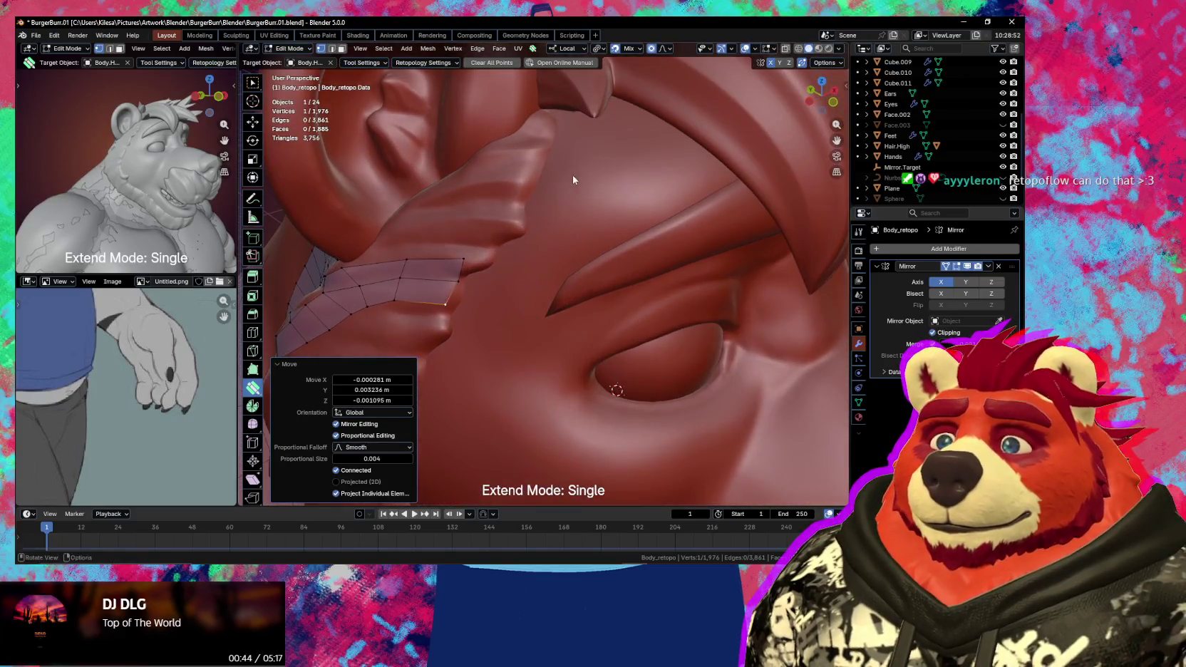
{"action": "left_click", "coordinate": [568, 133]}
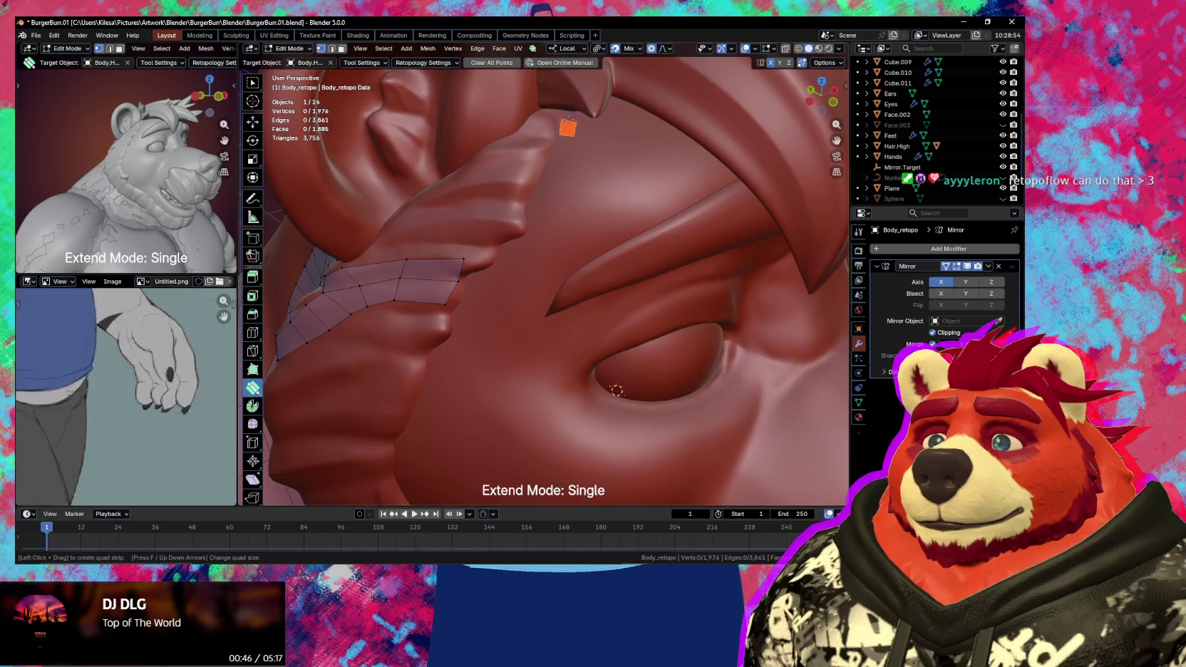
- Draw a quad strip from the ruff's top down along the ruff beside the jaw
{"action": "left_click", "coordinate": [567, 129]}
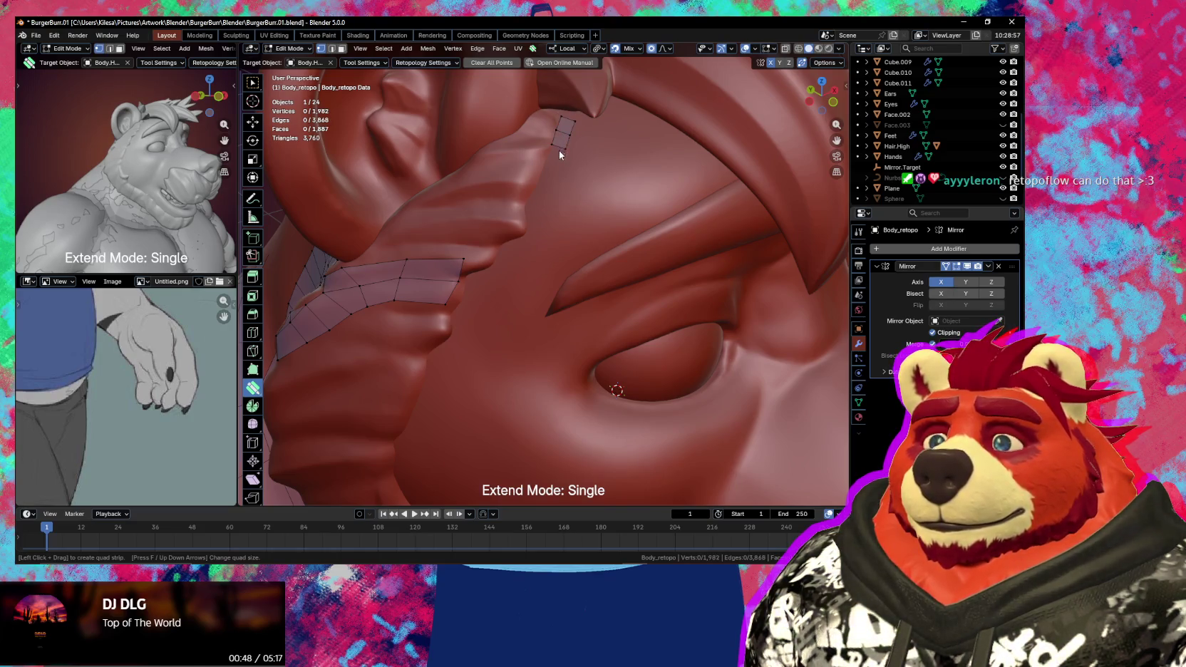
{"action": "left_click", "coordinate": [555, 168]}
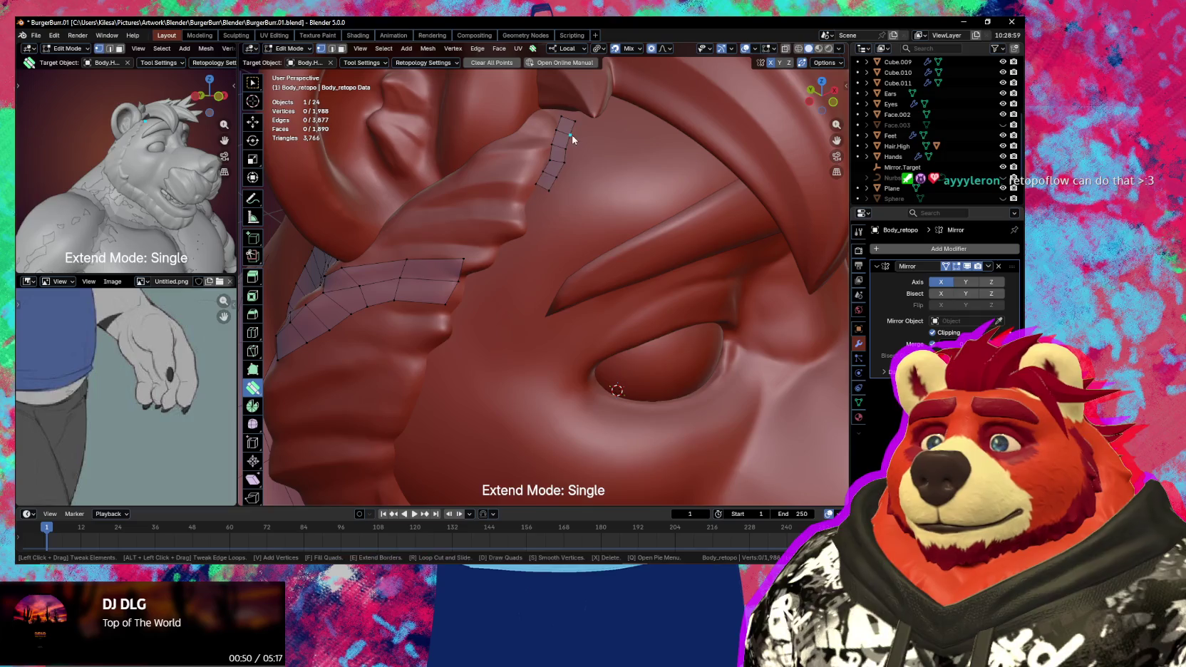
{"action": "key", "text": "ctrl+z"}
{"action": "key", "text": "ctrl+z"}
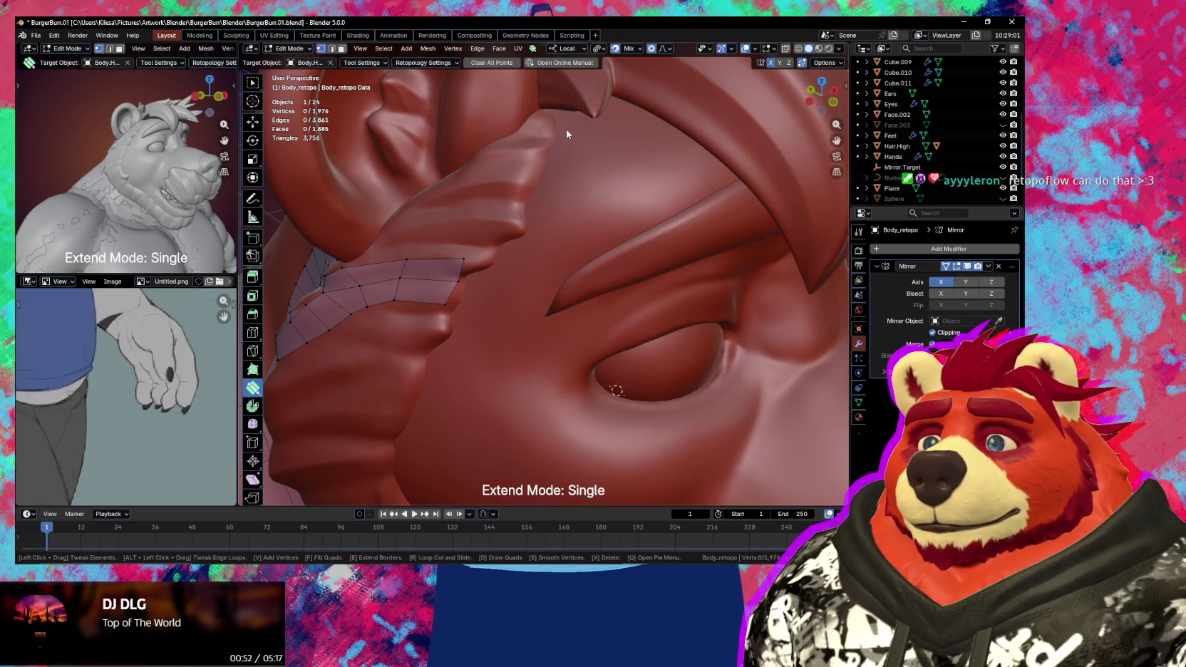
{"action": "left_click_drag", "start_coordinate": [569, 139], "coordinate": [550, 188]}
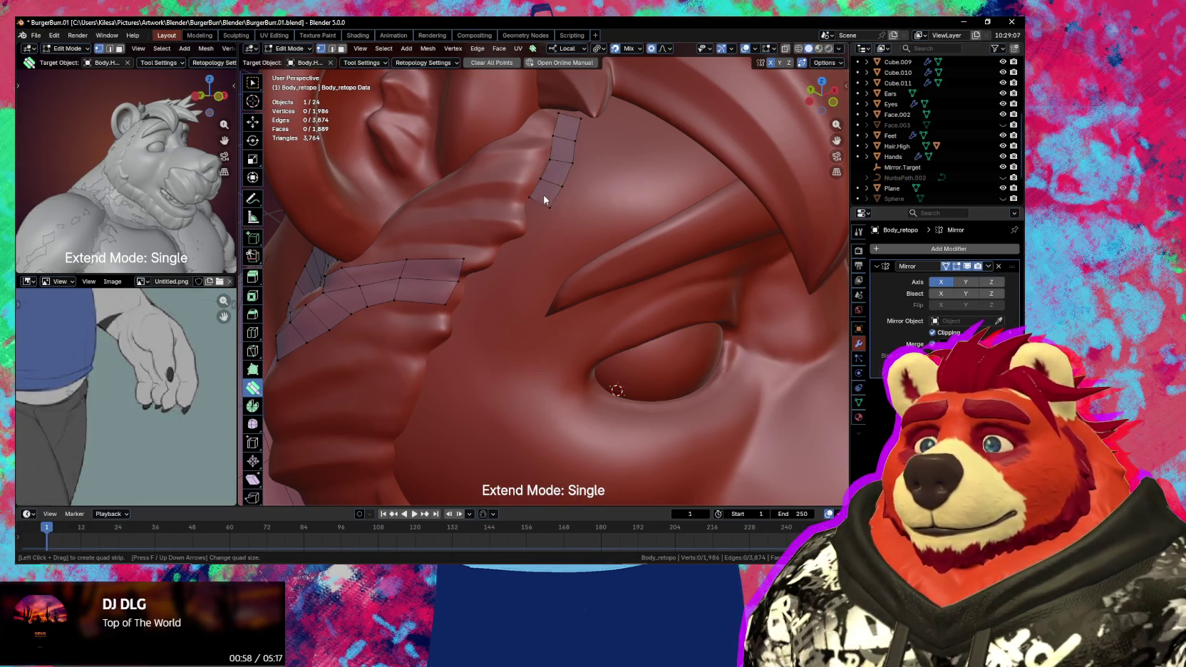
{"action": "left_click_drag", "start_coordinate": [544, 228], "coordinate": [538, 245]}
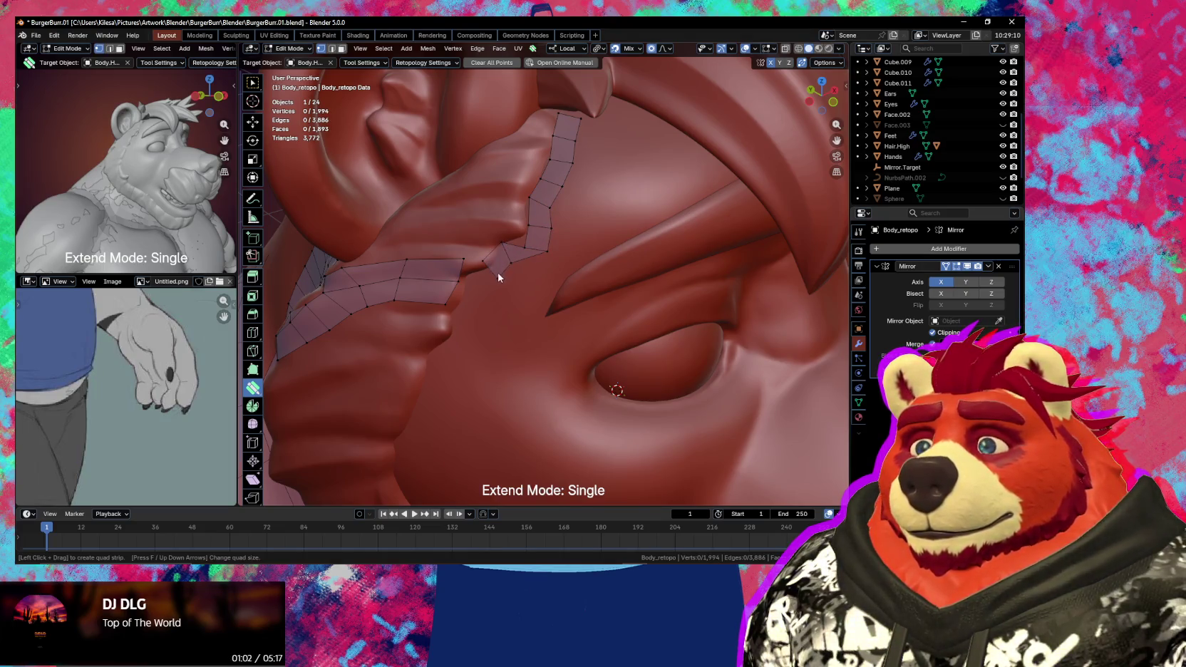
{"action": "left_click_drag", "start_coordinate": [462, 332], "coordinate": [447, 347]}
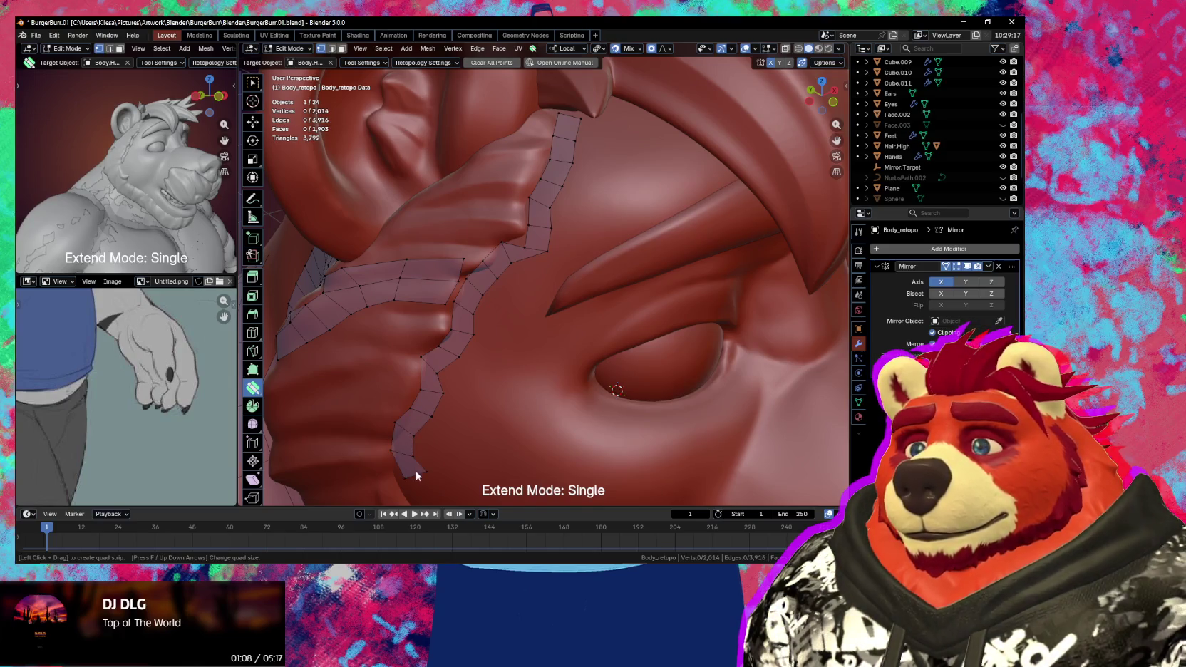
- Merge the strip's vertex onto the neighbouring mesh and adjust its position near the eye
{"action": "middle_click_drag", "start_coordinate": [431, 464], "coordinate": [478, 436]}
{"action": "left_click_drag", "start_coordinate": [545, 238], "coordinate": [510, 233]}
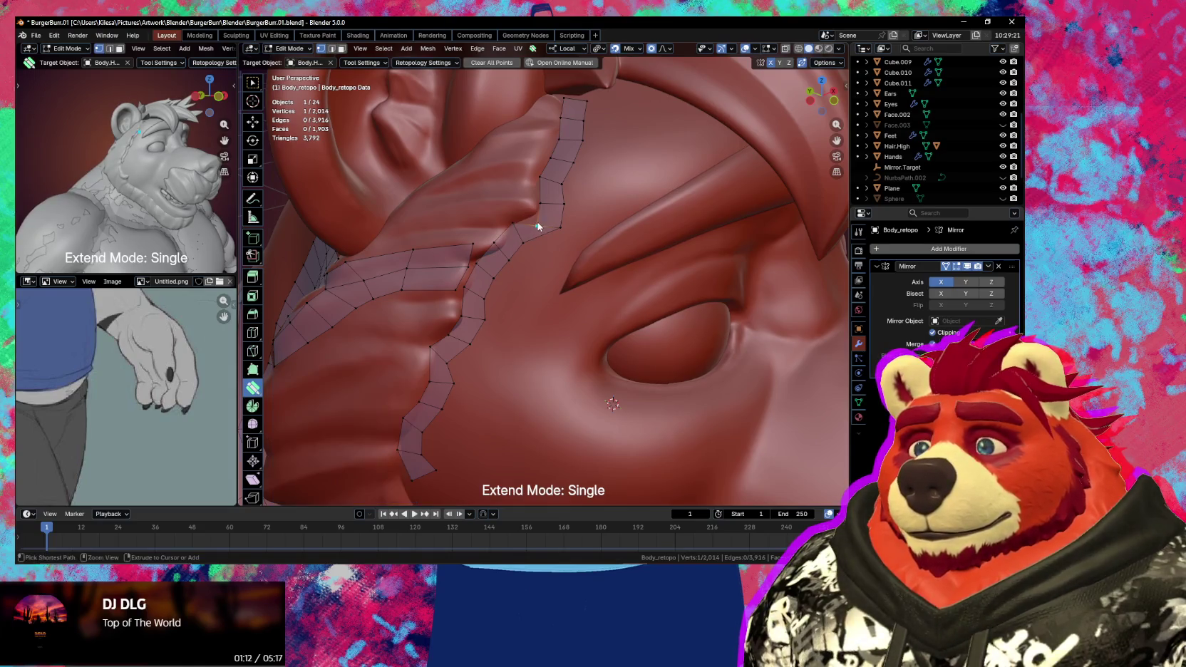
{"action": "left_click_drag", "start_coordinate": [515, 228], "coordinate": [545, 218]}
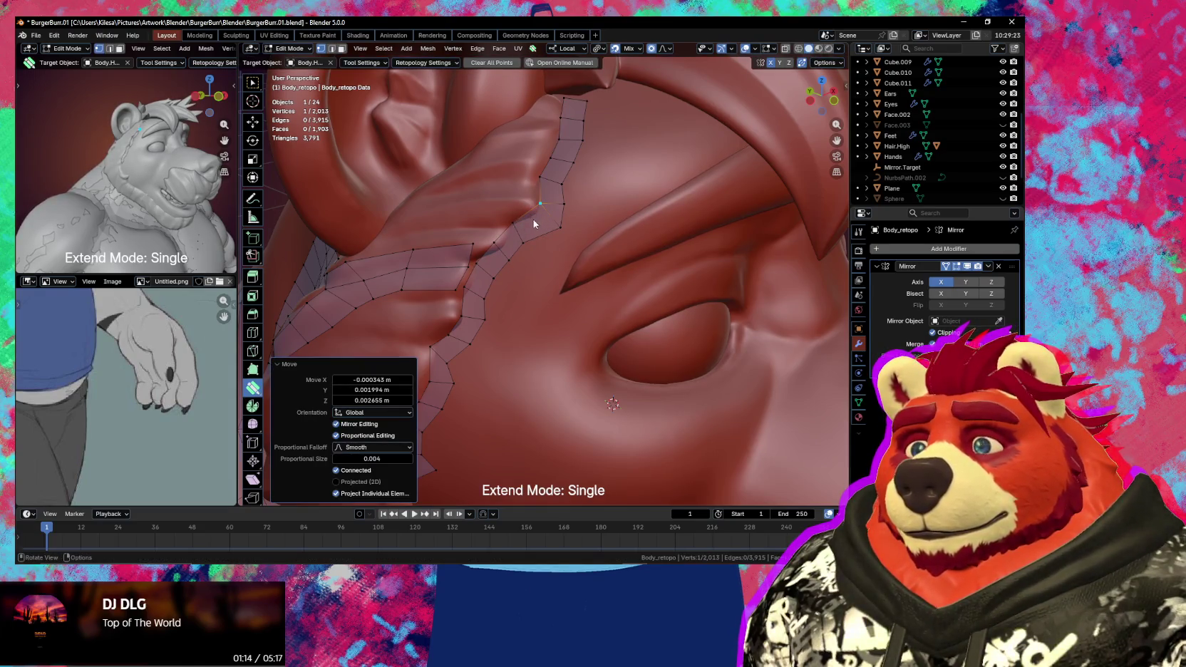
{"action": "middle_click_drag", "start_coordinate": [534, 224], "coordinate": [551, 212]}
{"action": "left_click_drag", "start_coordinate": [551, 211], "coordinate": [559, 194]}
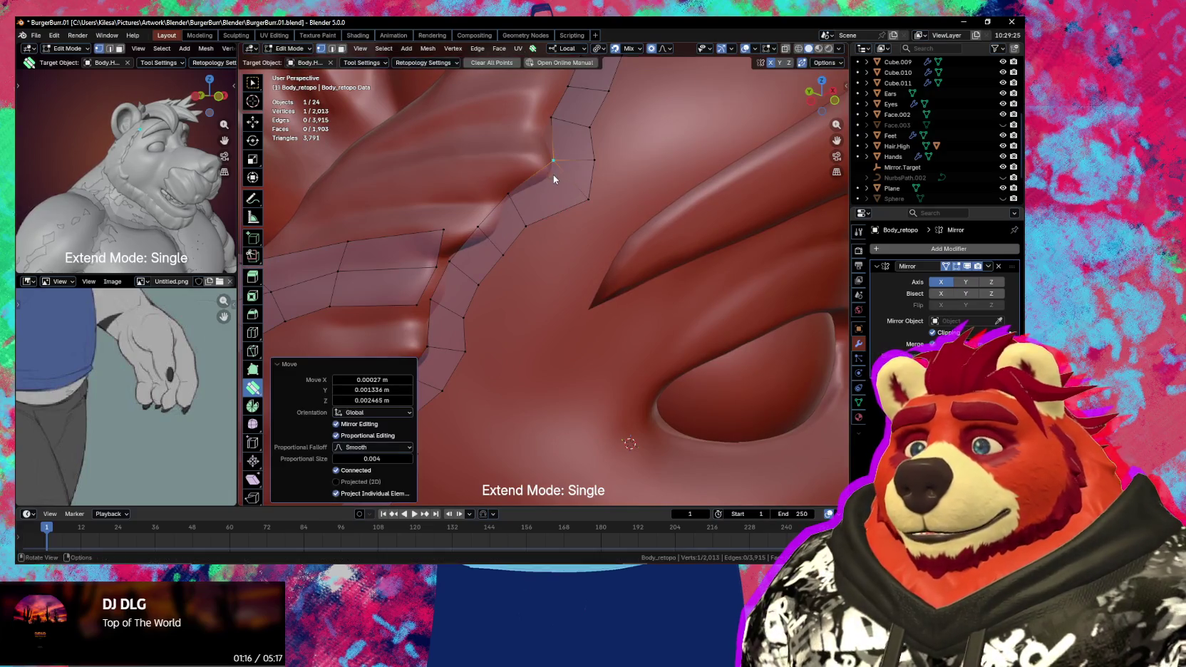
{"action": "key", "text": "ctrl+z"}
- Set the Auto Merge Threshold to 0.0039 m and drag a ruff-strip vertex into place
{"action": "left_click", "coordinate": [825, 62]}
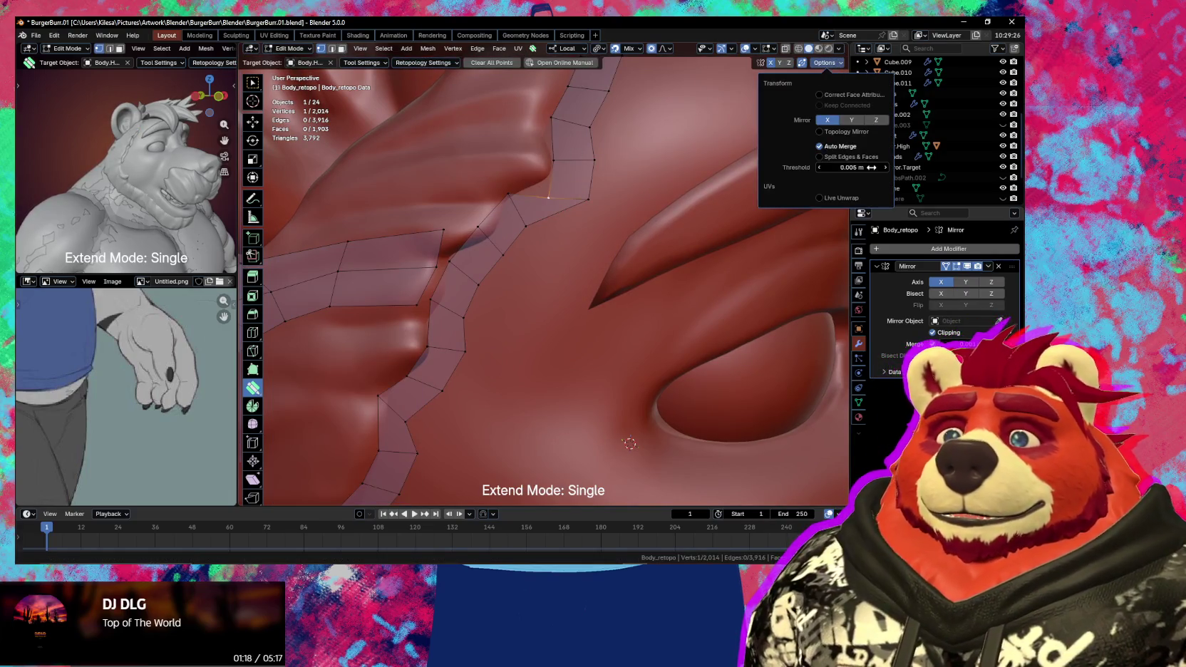
{"action": "left_click_drag", "start_coordinate": [871, 167], "coordinate": [859, 167]}
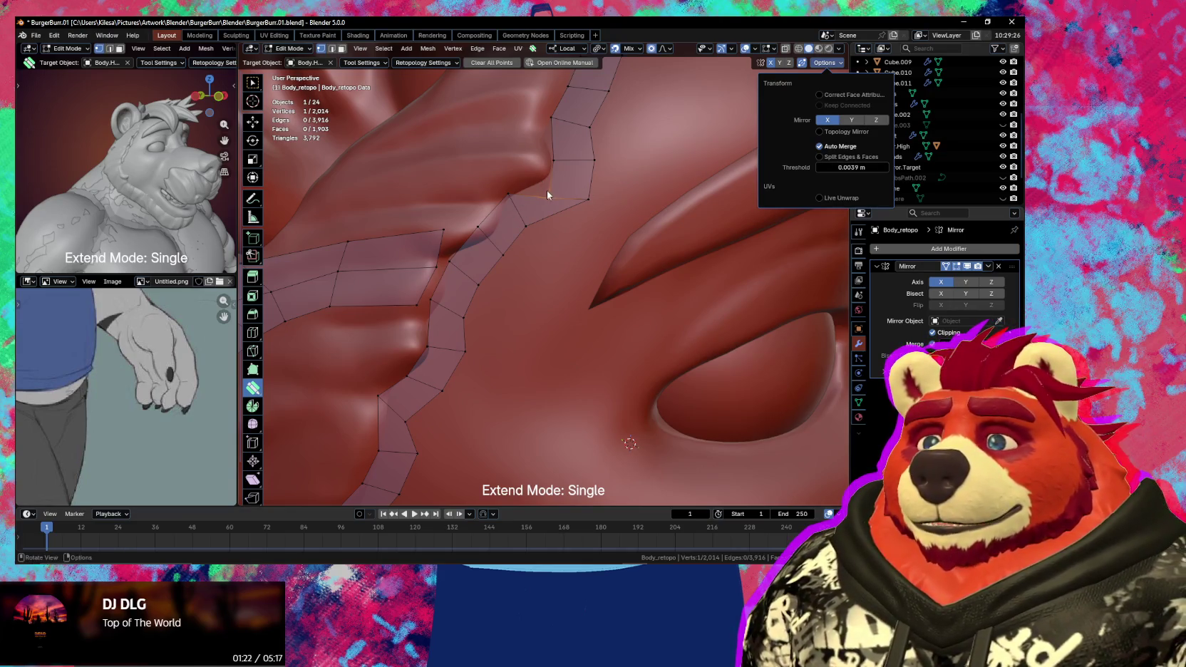
{"action": "left_click_drag", "start_coordinate": [547, 189], "coordinate": [563, 158]}
{"action": "middle_click_drag", "start_coordinate": [570, 171], "coordinate": [602, 206]}
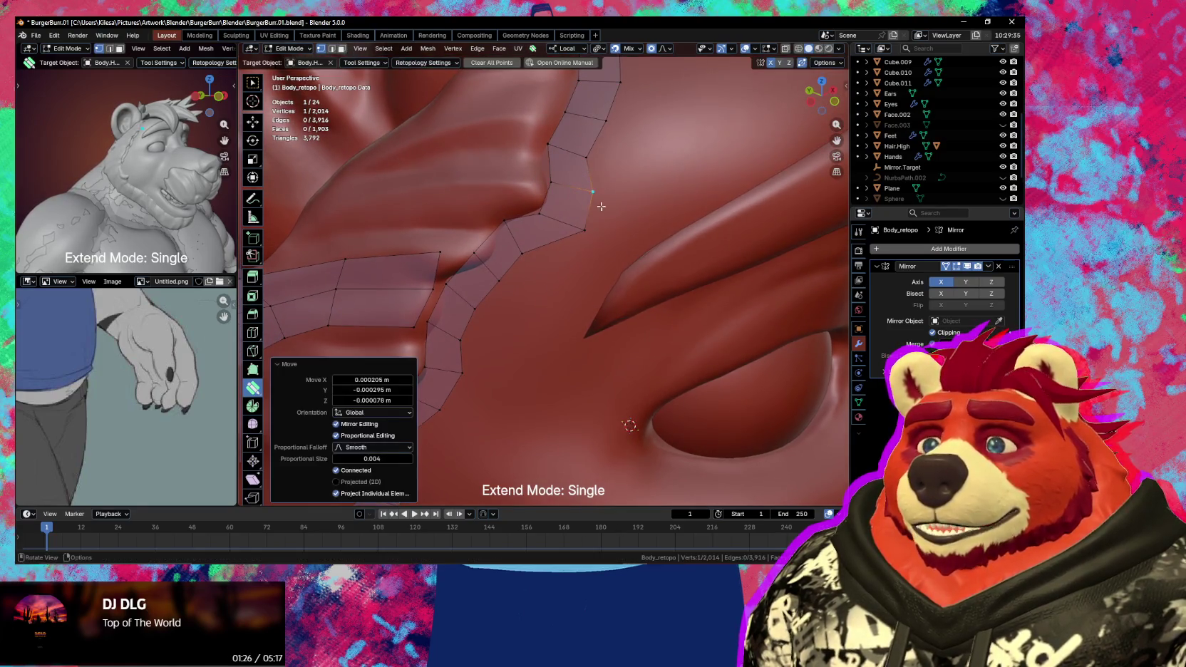
{"action": "scroll", "coordinate": [599, 210], "scroll_direction": "down", "scroll_amount": 2}
{"action": "scroll", "coordinate": [585, 224], "scroll_direction": "down", "scroll_amount": 5}
{"action": "scroll", "coordinate": [570, 236], "scroll_direction": "down", "scroll_amount": 1}
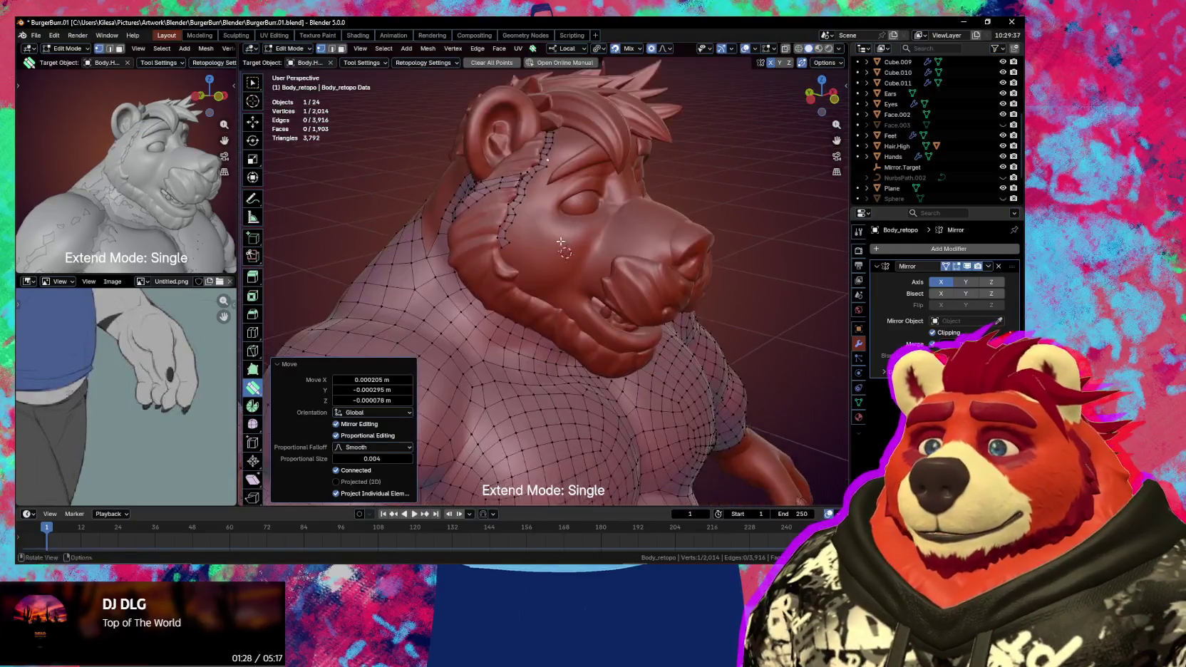
- Add quads along the muzzle edge, extending the strip along the jaw toward the chin
{"action": "scroll", "coordinate": [561, 242], "scroll_direction": "up", "scroll_amount": 3}
{"action": "scroll", "coordinate": [499, 246], "scroll_direction": "up", "scroll_amount": 2}
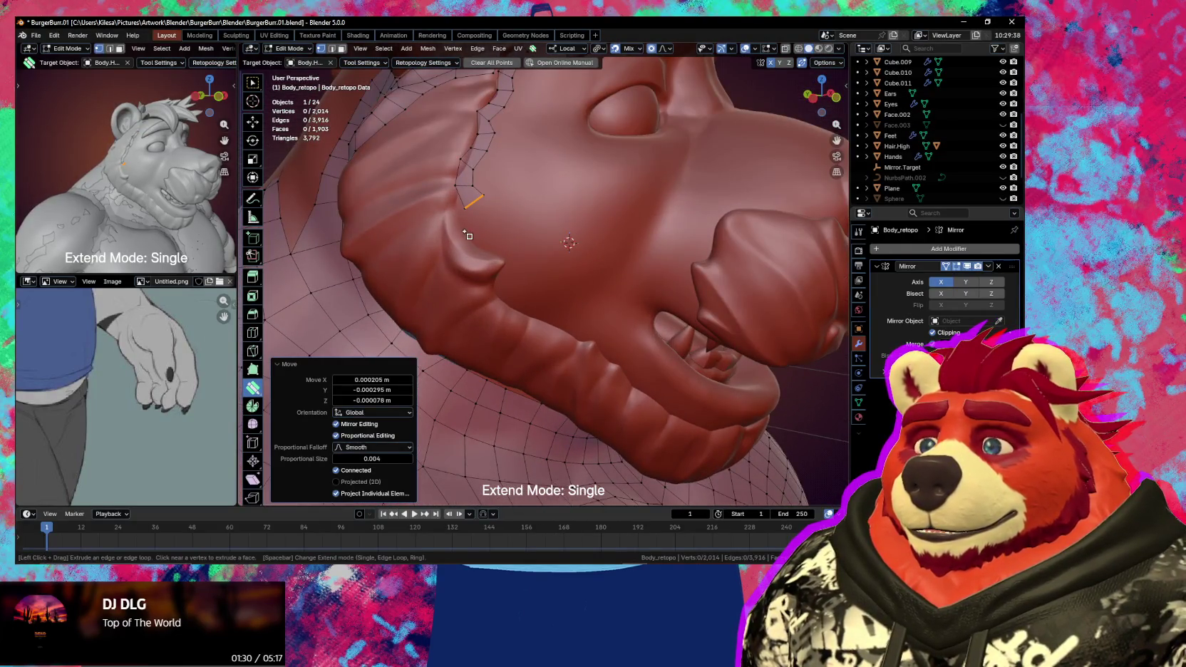
{"action": "left_click", "coordinate": [467, 232]}
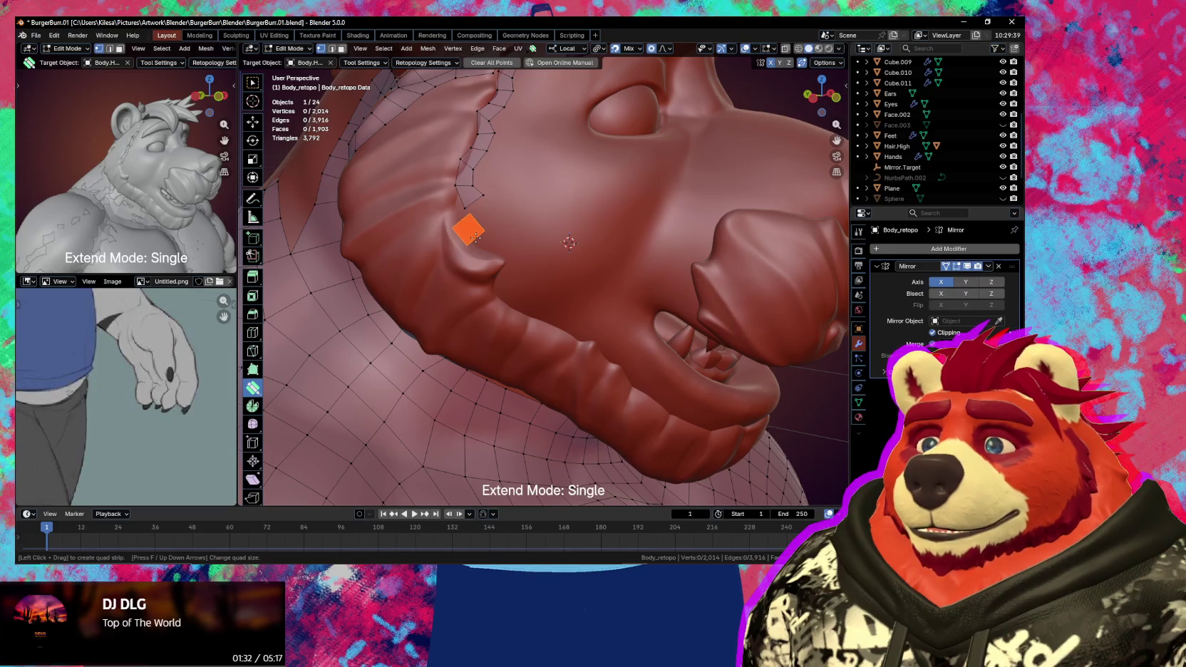
{"action": "scroll", "coordinate": [475, 238], "scroll_direction": "up", "scroll_amount": 1}
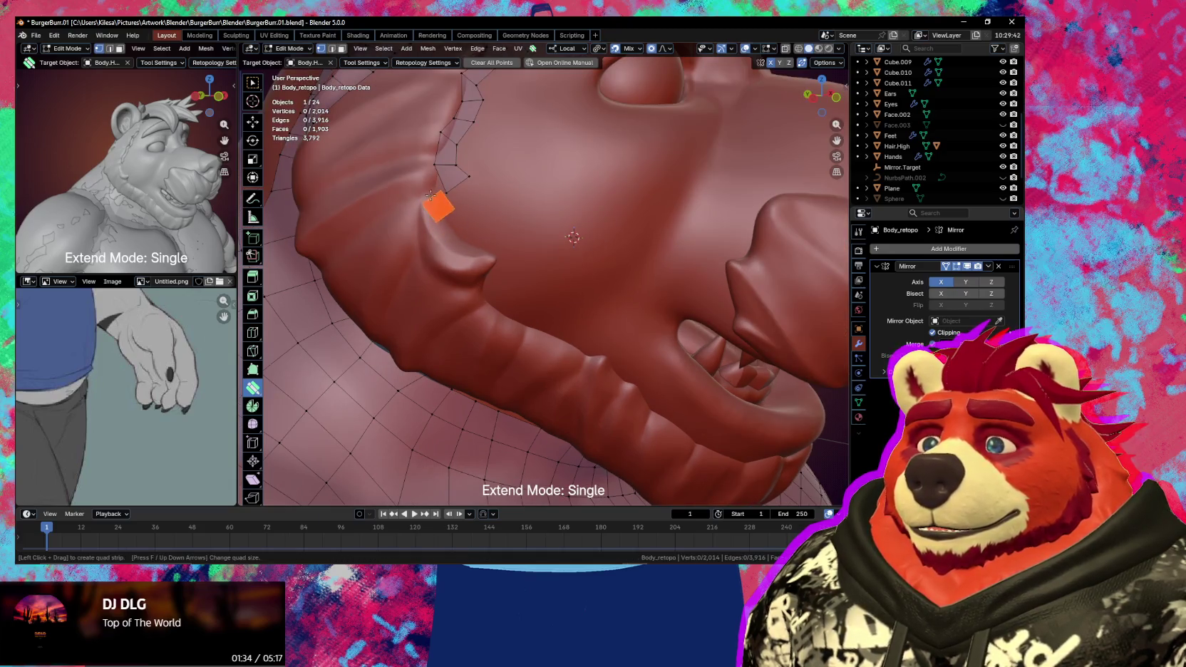
{"action": "left_click_drag", "start_coordinate": [455, 218], "coordinate": [472, 243]}
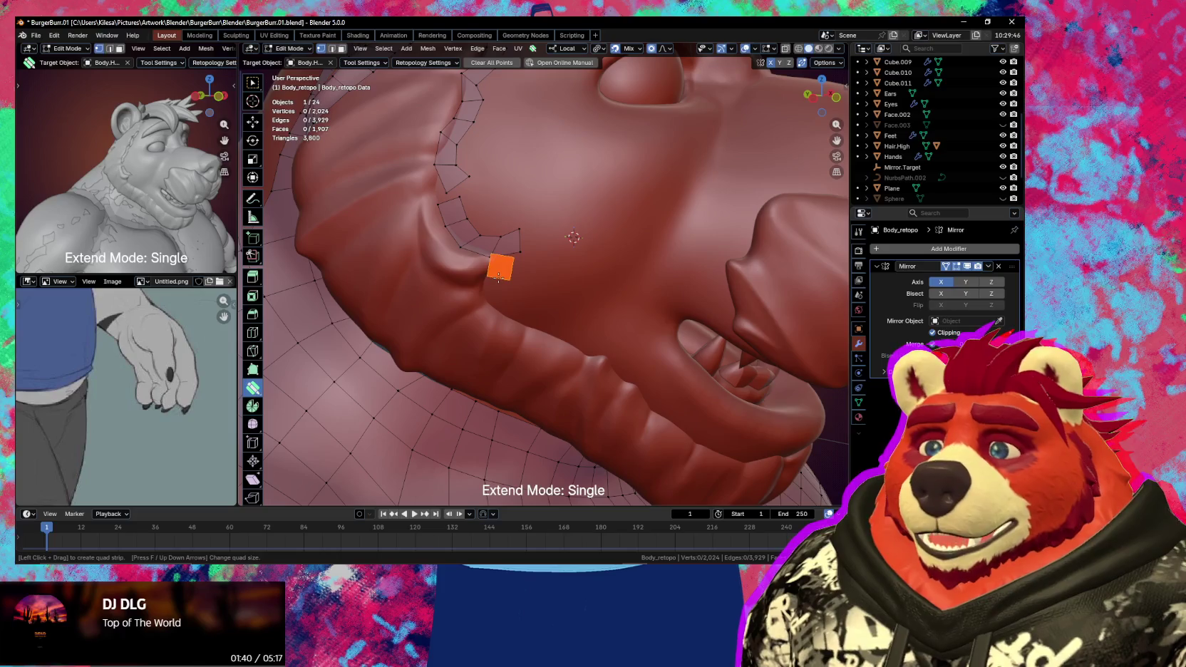
{"action": "left_click", "coordinate": [499, 273]}
{"action": "left_click_drag", "start_coordinate": [535, 318], "coordinate": [566, 330]}
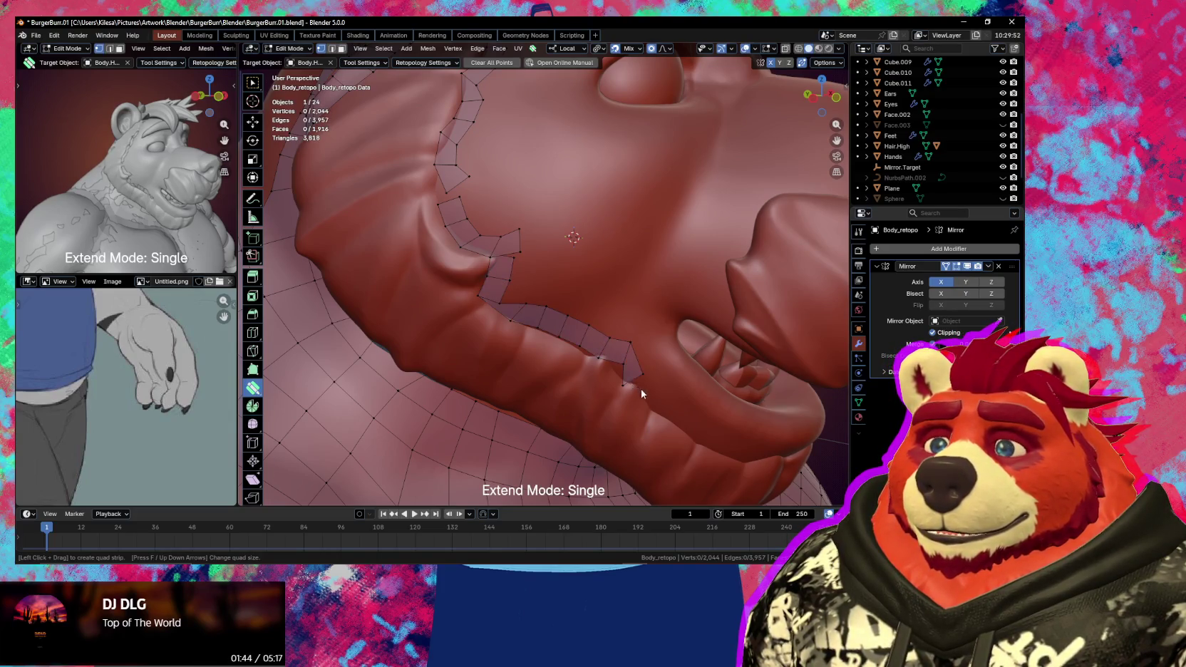
{"action": "left_click_drag", "start_coordinate": [722, 441], "coordinate": [767, 447]}
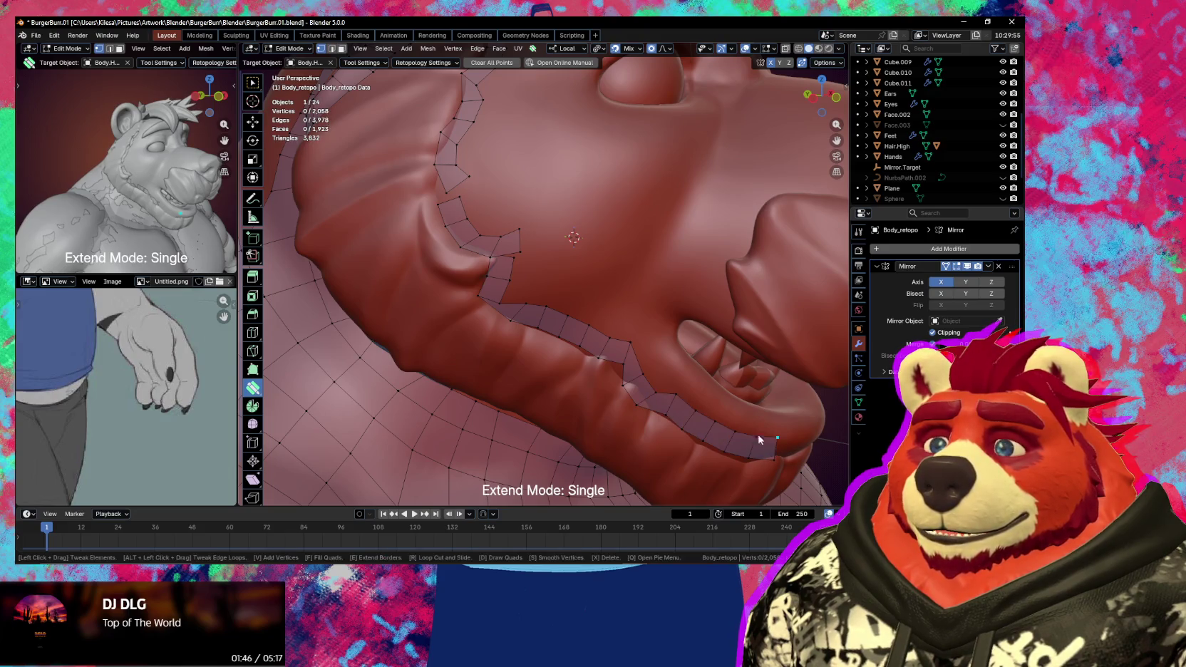
{"action": "middle_click_drag", "start_coordinate": [763, 439], "coordinate": [646, 347]}
- Nudge the strip-corner vertex up and left into place
{"action": "left_click_drag", "start_coordinate": [508, 256], "coordinate": [515, 246]}
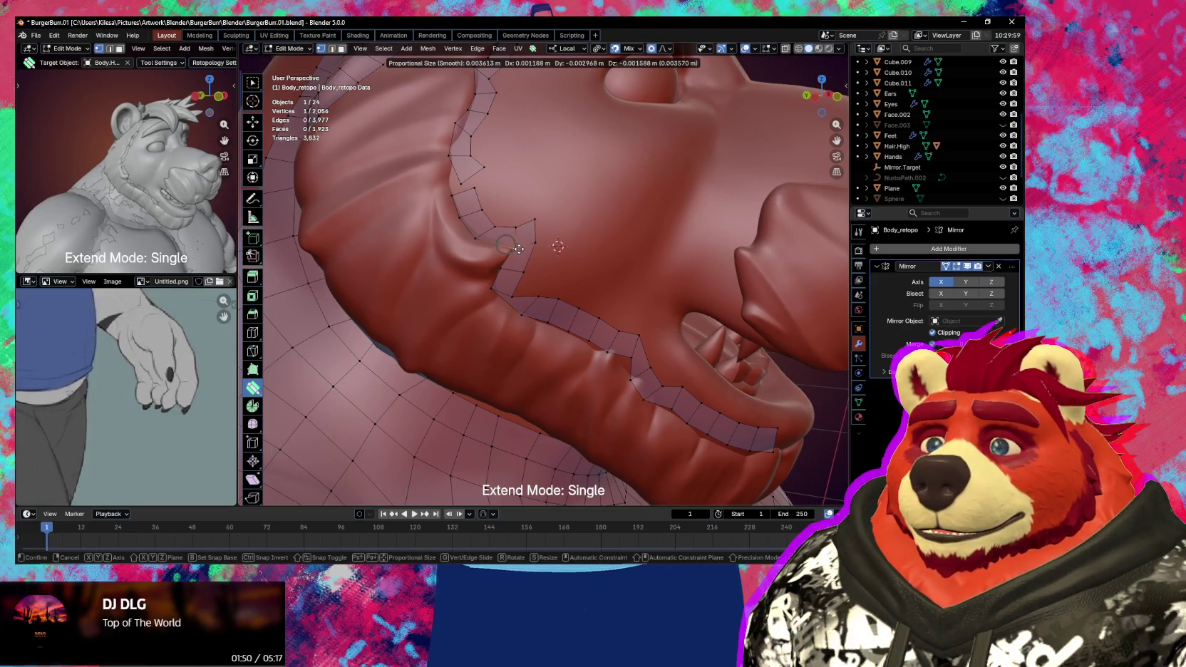
{"action": "mouse_move", "coordinate": [519, 247]}
{"action": "left_mouse_down"}
{"action": "mouse_move", "coordinate": [495, 240]}
{"action": "mouse_move", "coordinate": [504, 243]}
{"action": "left_mouse_up"}
{"action": "mouse_move", "coordinate": [505, 237]}
{"action": "left_mouse_down"}
{"action": "mouse_move", "coordinate": [517, 226]}
{"action": "mouse_move", "coordinate": [527, 234]}
{"action": "mouse_move", "coordinate": [515, 235]}
{"action": "left_mouse_up"}
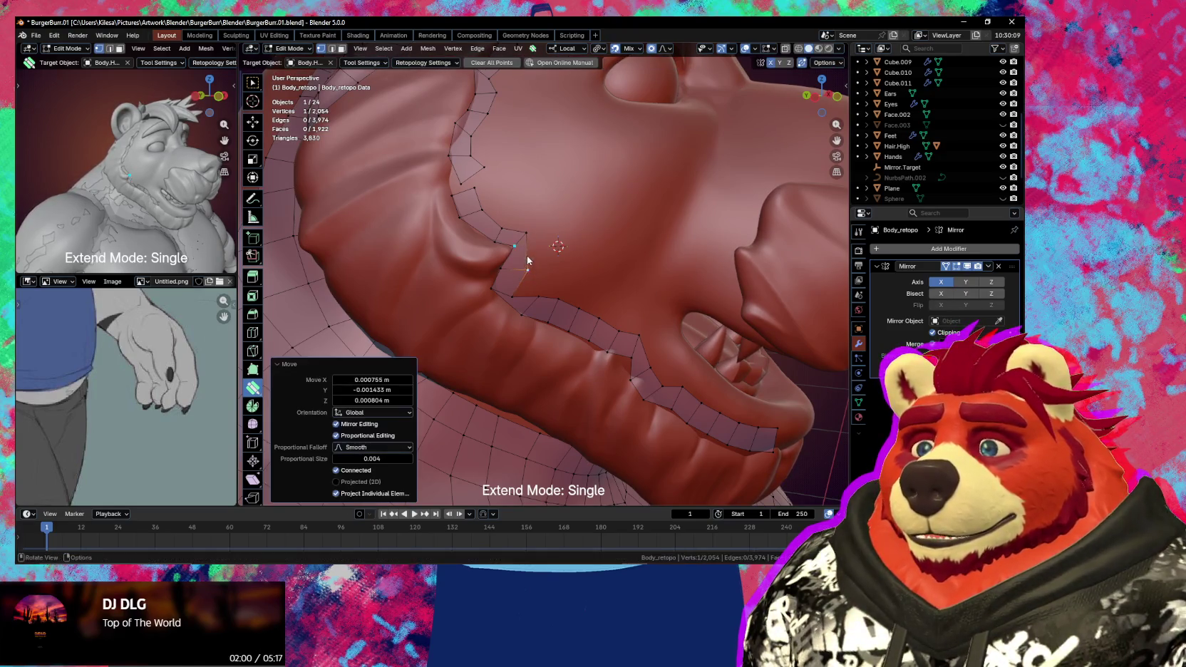
- Merge the strip's corner vertices into their neighbours and ease seam vertices along the neck fold
{"action": "left_click", "coordinate": [518, 230]}
{"action": "key", "text": "ctrl+z"}
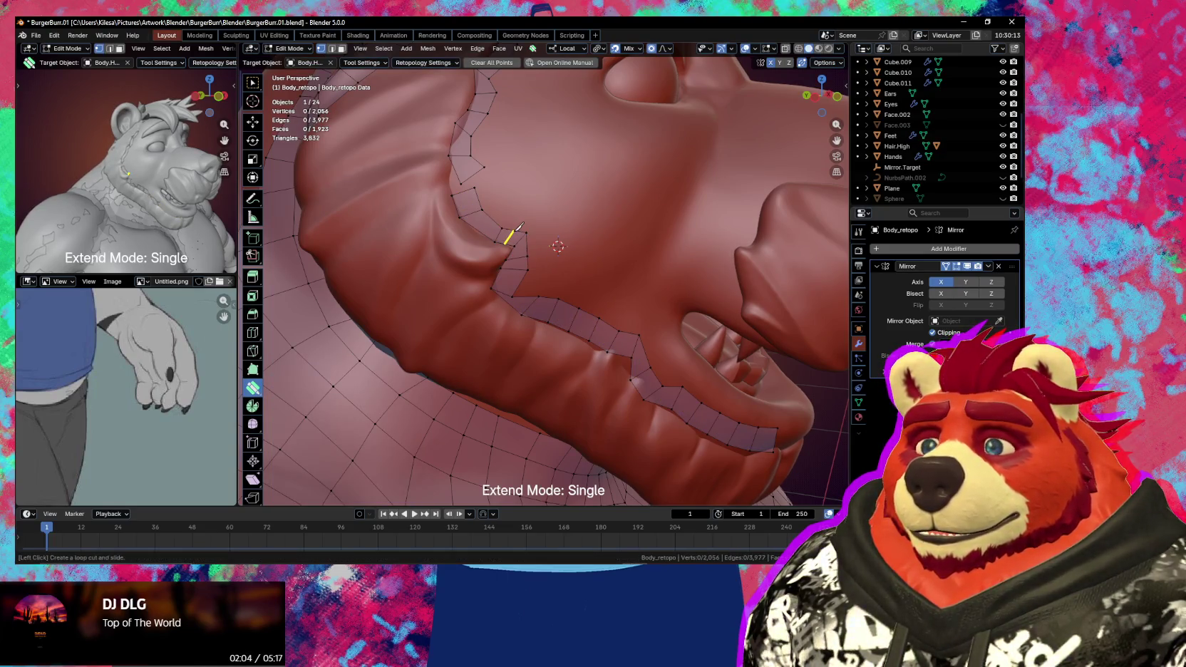
{"action": "middle_click_drag", "start_coordinate": [467, 187], "coordinate": [488, 217]}
{"action": "mouse_move", "coordinate": [488, 220]}
{"action": "left_mouse_down"}
{"action": "mouse_move", "coordinate": [508, 207]}
{"action": "mouse_move", "coordinate": [501, 224]}
{"action": "left_mouse_up"}
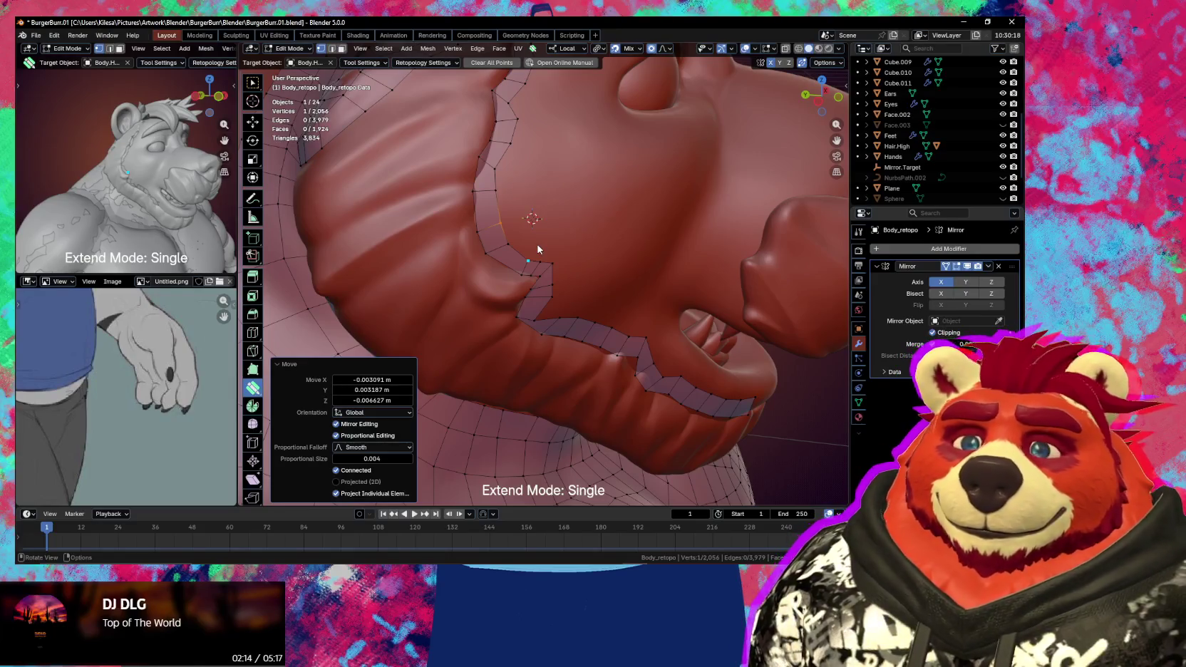
{"action": "mouse_move", "coordinate": [537, 249]}
{"action": "middle_mouse_down"}
{"action": "mouse_move", "coordinate": [479, 150]}
{"action": "mouse_move", "coordinate": [492, 186]}
{"action": "mouse_move", "coordinate": [475, 208]}
{"action": "mouse_move", "coordinate": [490, 230]}
{"action": "middle_mouse_up"}
{"action": "mouse_move", "coordinate": [490, 230]}
{"action": "left_mouse_down"}
{"action": "mouse_move", "coordinate": [499, 187]}
{"action": "mouse_move", "coordinate": [522, 177]}
{"action": "left_mouse_up"}
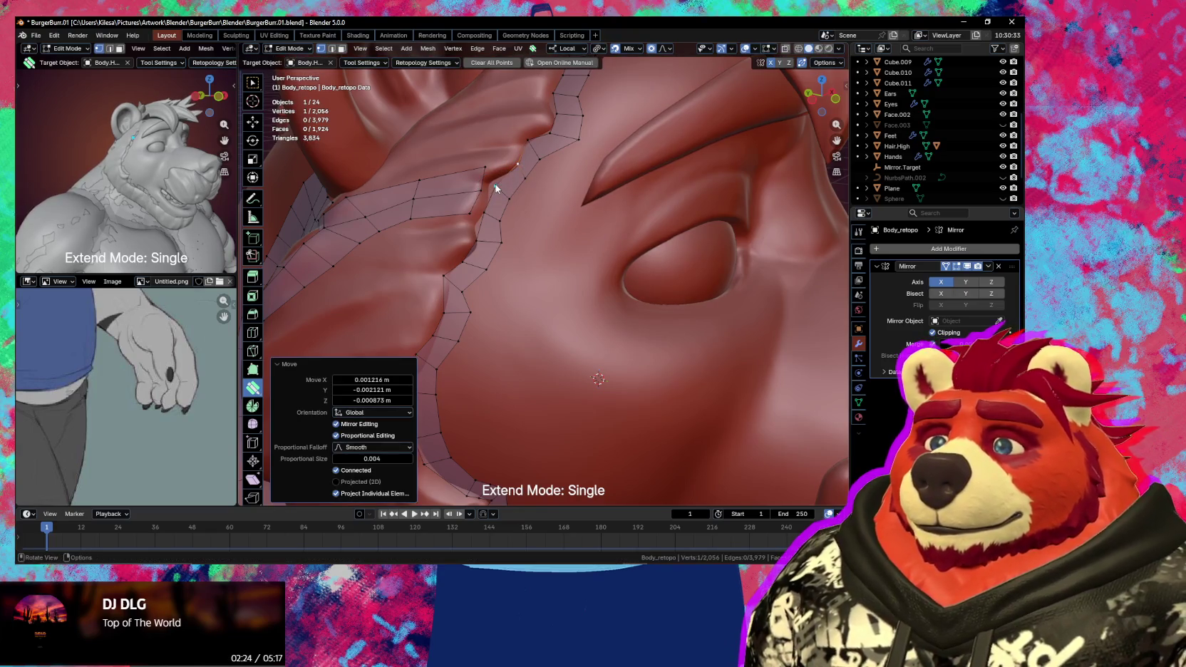
- Fill a face between the strip edges and merge a seam vertex onto the fold
{"action": "left_click", "coordinate": [491, 177]}
{"action": "left_click_drag", "start_coordinate": [487, 205], "coordinate": [499, 208]}
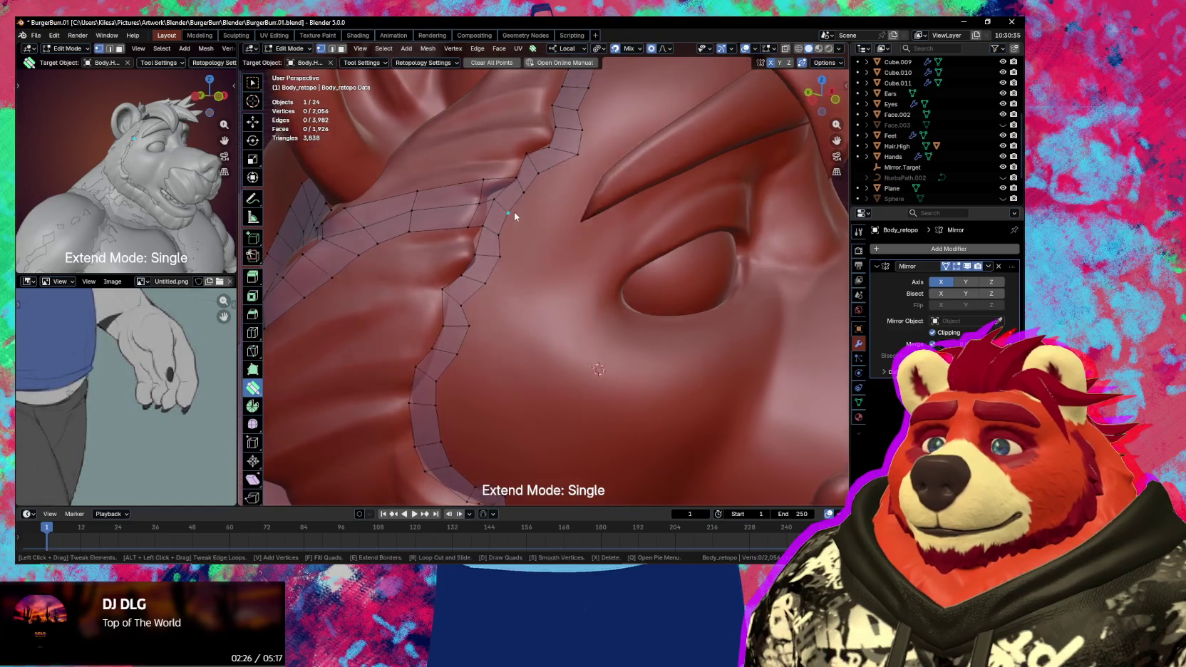
{"action": "middle_click_drag", "start_coordinate": [515, 211], "coordinate": [499, 213]}
{"action": "mouse_move", "coordinate": [498, 213]}
{"action": "left_mouse_down"}
{"action": "mouse_move", "coordinate": [484, 225]}
{"action": "mouse_move", "coordinate": [474, 214]}
{"action": "left_mouse_up"}
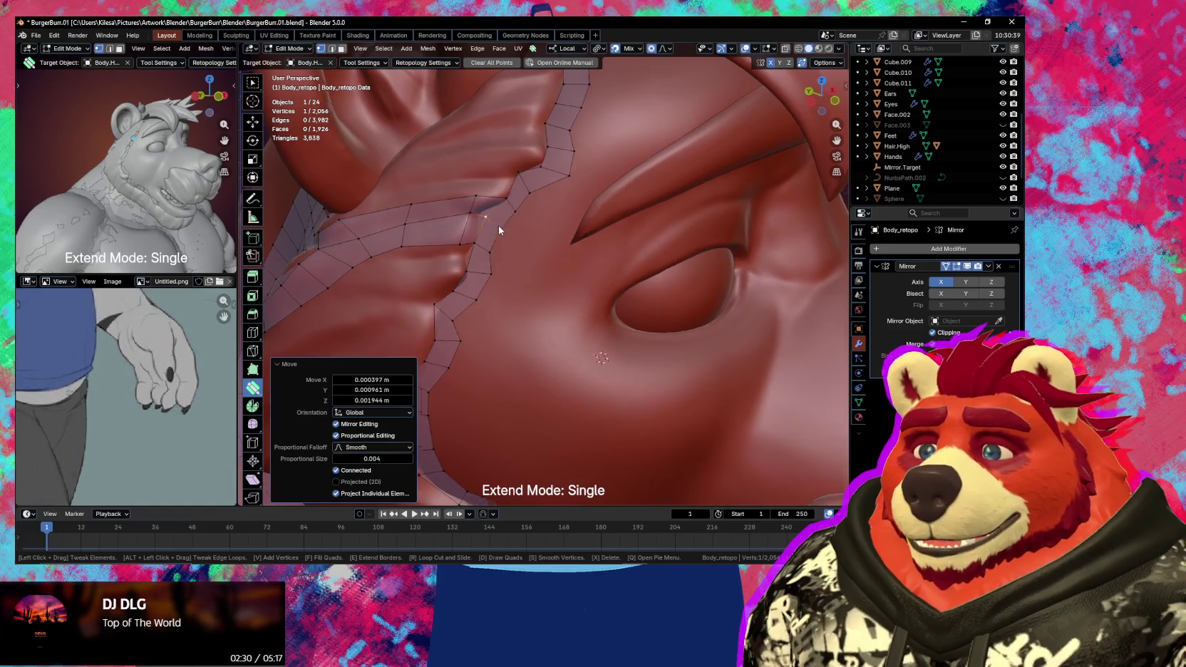
{"action": "middle_click_drag", "start_coordinate": [499, 225], "coordinate": [518, 211]}
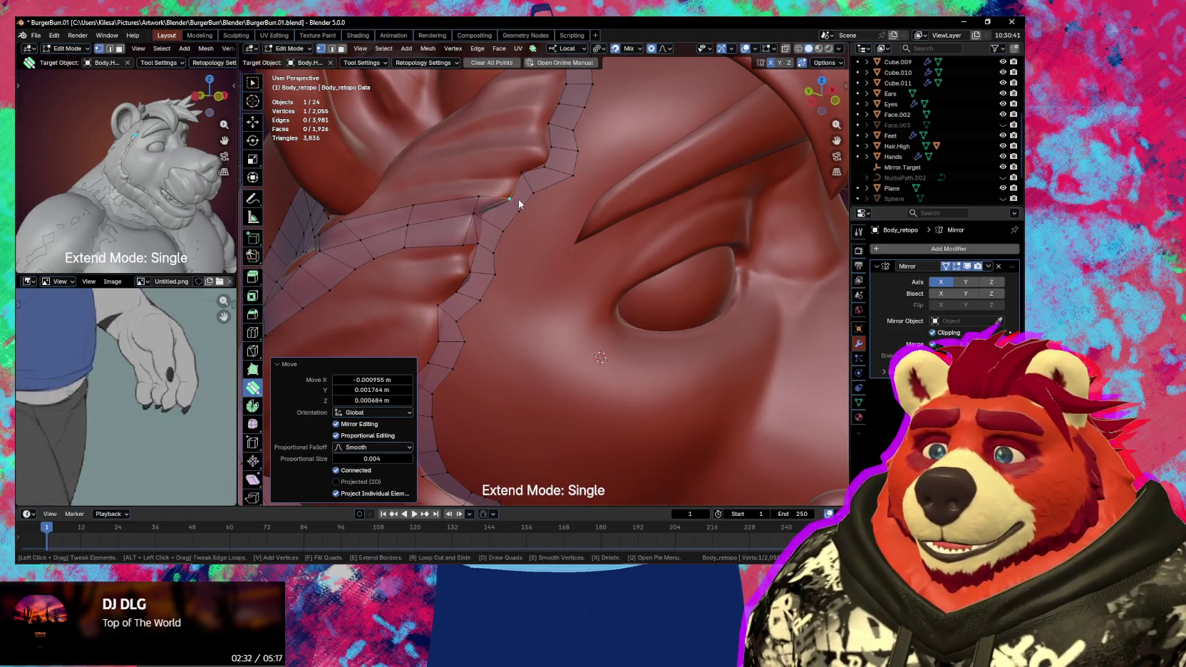
- Add a vertex off the strip edge and move it down onto the fold with soft falloff
{"action": "key", "text": "v"}
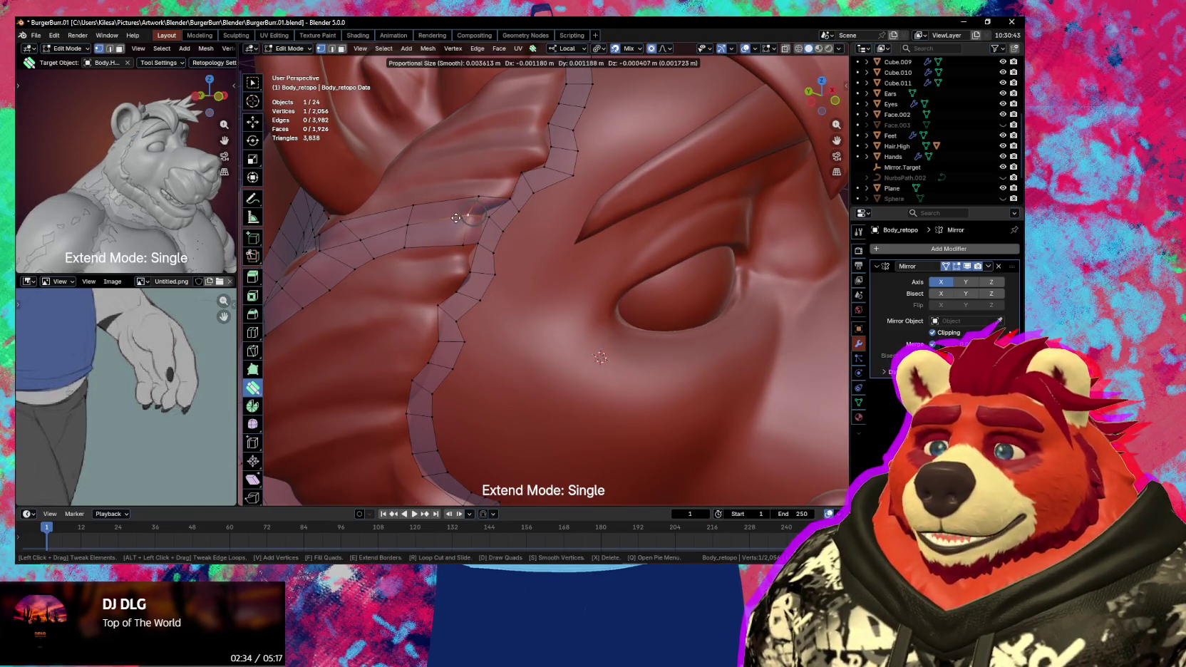
{"action": "left_click_drag", "start_coordinate": [470, 214], "coordinate": [463, 247]}
{"action": "key", "text": "g"}
{"action": "left_click", "coordinate": [495, 225]}
{"action": "key", "text": "g"}
{"action": "left_click", "coordinate": [491, 210]}
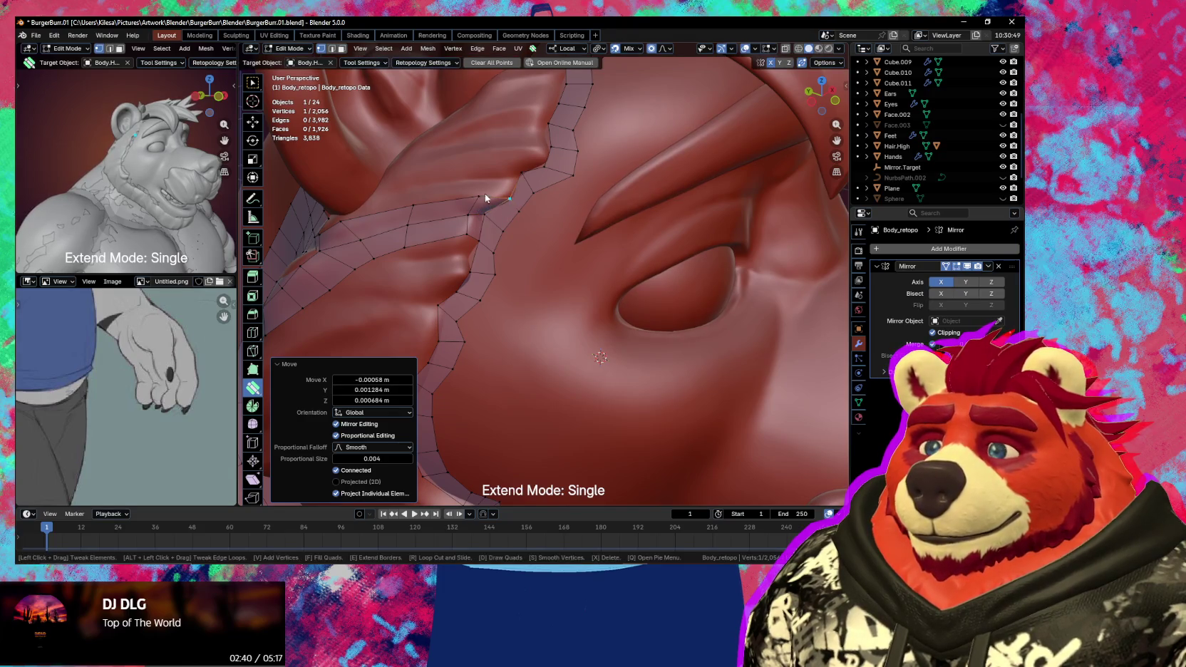
- Clear the selection and tweak two seam vertices into the neck fold
{"action": "middle_click_drag", "start_coordinate": [483, 197], "coordinate": [527, 206]}
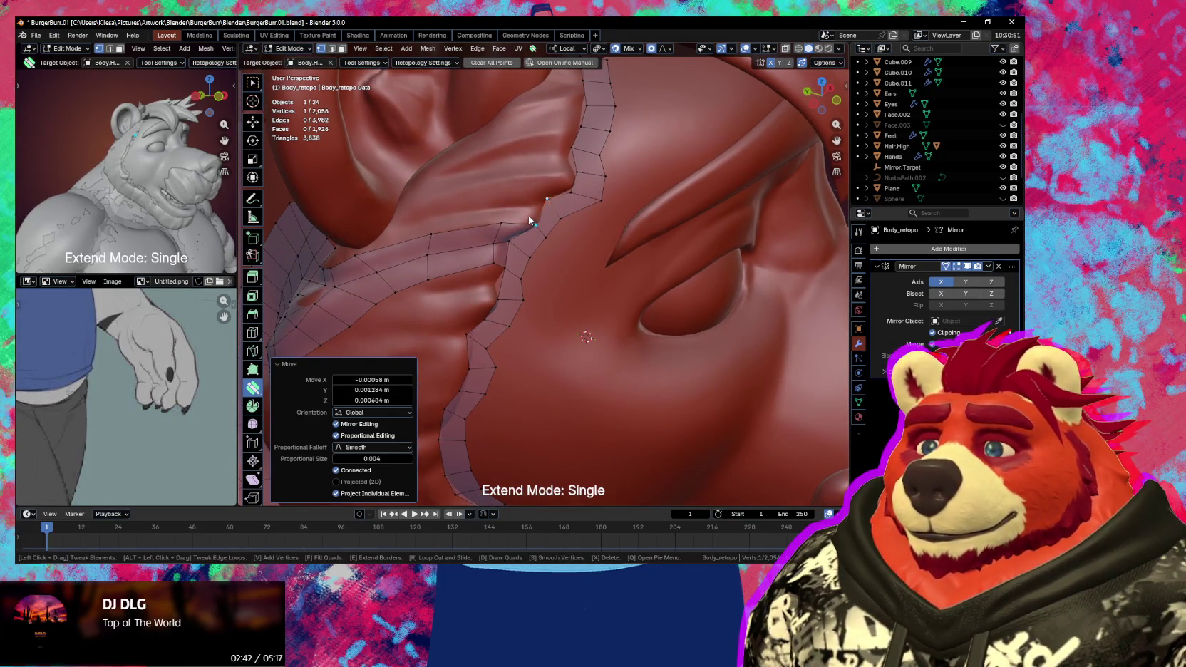
{"action": "left_click", "coordinate": [508, 216]}
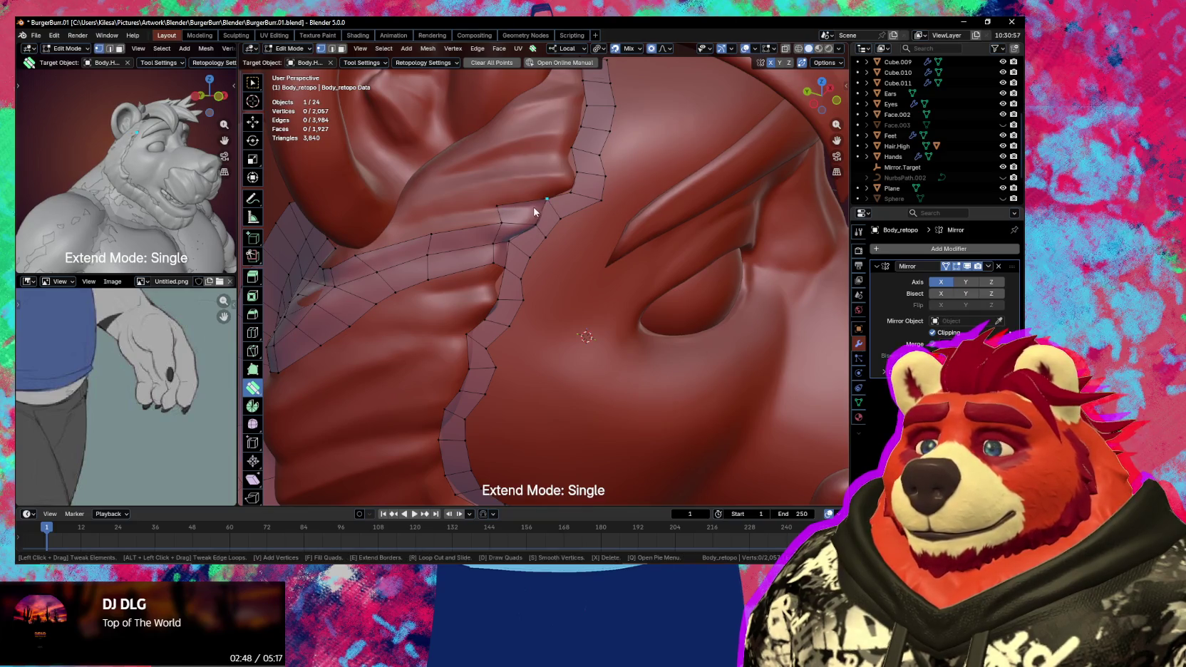
{"action": "middle_click_drag", "start_coordinate": [535, 211], "coordinate": [516, 198]}
{"action": "mouse_move", "coordinate": [473, 182]}
{"action": "left_mouse_down"}
{"action": "mouse_move", "coordinate": [503, 185]}
{"action": "mouse_move", "coordinate": [481, 199]}
{"action": "mouse_move", "coordinate": [491, 197]}
{"action": "left_mouse_up"}
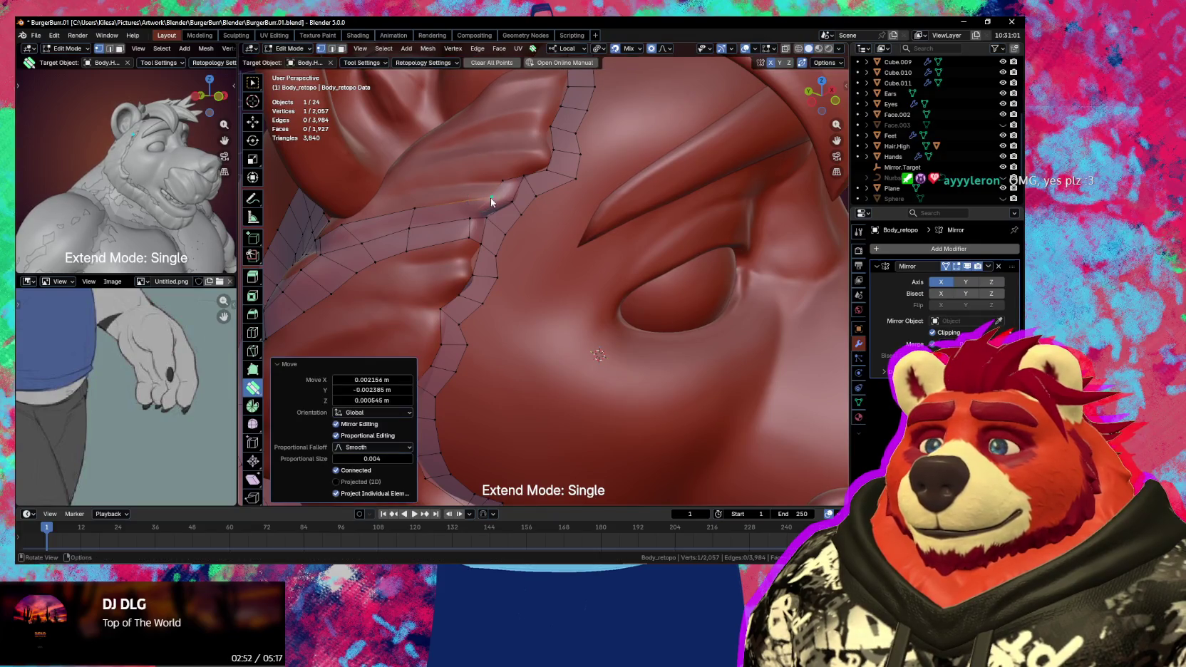
- Add a loop cut across the seam strip and reposition its new vertices along the fold
{"action": "left_click", "coordinate": [454, 217]}
{"action": "left_click_drag", "start_coordinate": [454, 223], "coordinate": [455, 225]}
{"action": "middle_click_drag", "start_coordinate": [455, 225], "coordinate": [471, 221]}
{"action": "left_click_drag", "start_coordinate": [486, 230], "coordinate": [497, 247]}
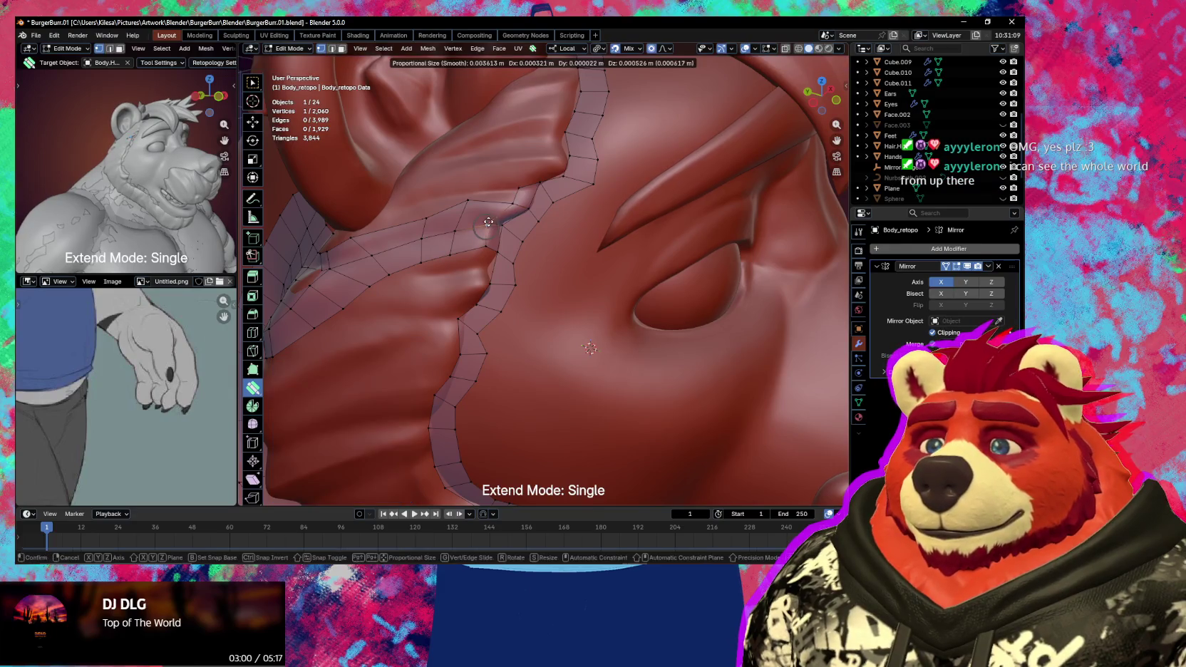
{"action": "middle_click_drag", "start_coordinate": [497, 247], "coordinate": [522, 238]}
{"action": "mouse_move", "coordinate": [522, 238]}
{"action": "left_mouse_down"}
{"action": "mouse_move", "coordinate": [517, 227]}
{"action": "mouse_move", "coordinate": [544, 233]}
{"action": "left_mouse_up"}
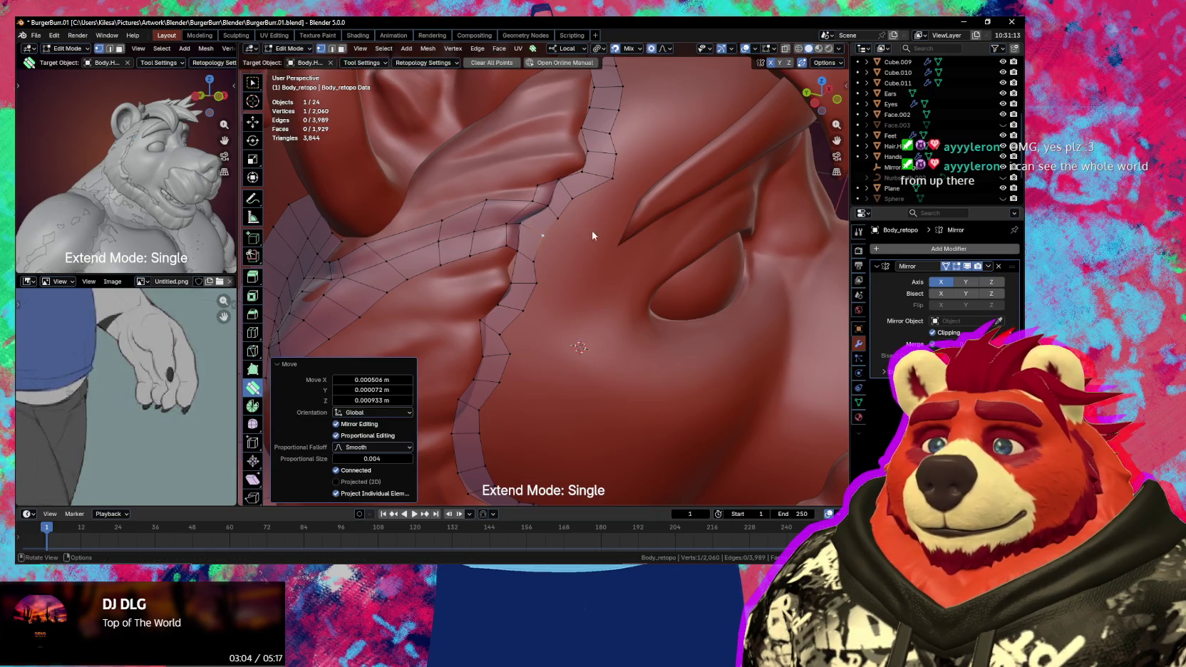
{"action": "mouse_move", "coordinate": [544, 233]}
{"action": "middle_mouse_down"}
{"action": "mouse_move", "coordinate": [575, 258]}
{"action": "mouse_move", "coordinate": [538, 301]}
{"action": "mouse_move", "coordinate": [499, 270]}
{"action": "middle_mouse_up"}
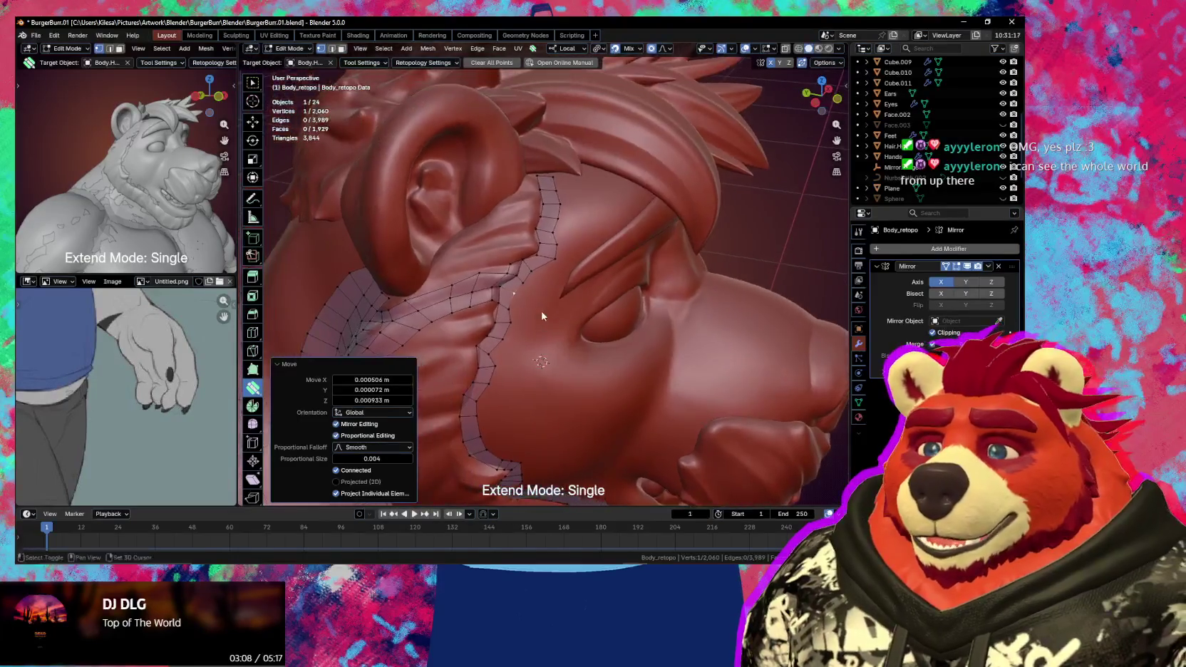
- Slide the ear-seam vertex along its edge and move nearby seam vertices upward
{"action": "scroll", "coordinate": [482, 256], "scroll_direction": "up", "scroll_amount": 3}
{"action": "left_click_drag", "start_coordinate": [482, 256], "coordinate": [513, 253]}
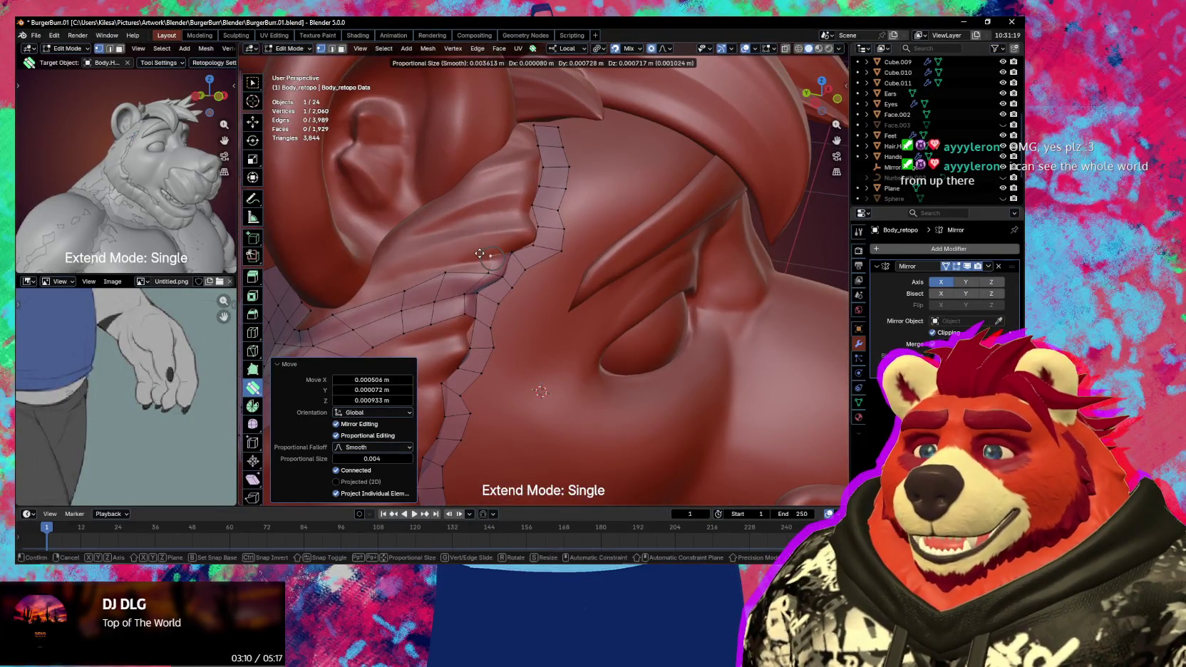
{"action": "middle_click_drag", "start_coordinate": [517, 252], "coordinate": [510, 250]}
{"action": "left_click_drag", "start_coordinate": [511, 249], "coordinate": [513, 242]}
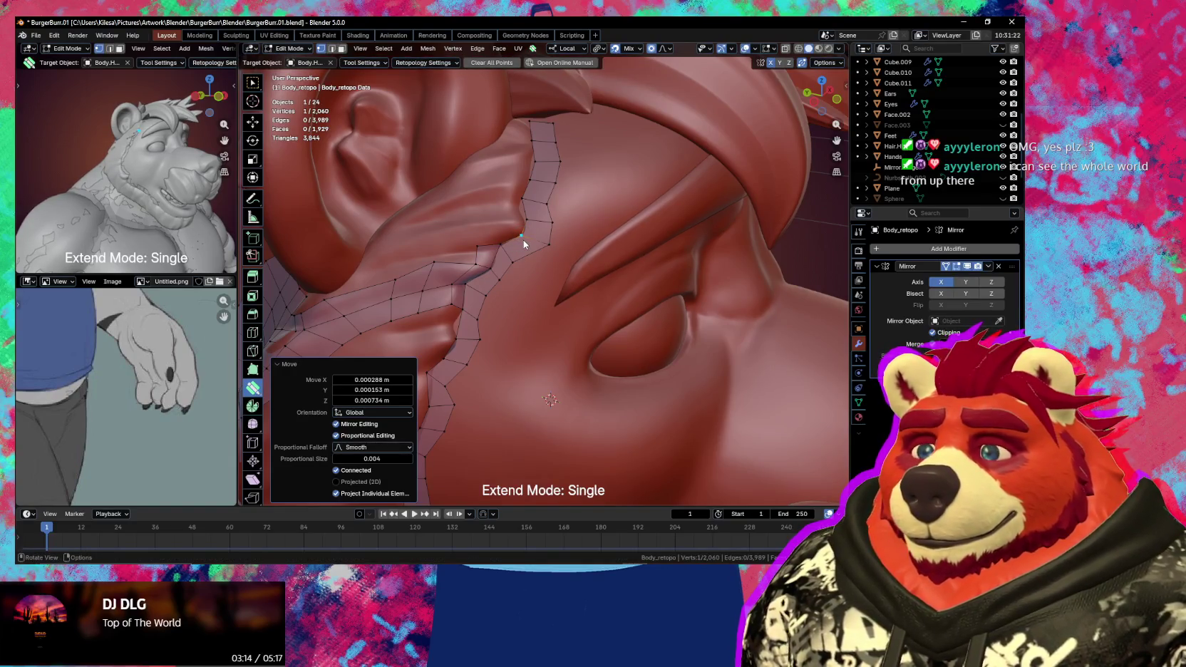
{"action": "key", "text": "shift+v"}
{"action": "left_click", "coordinate": [515, 210]}
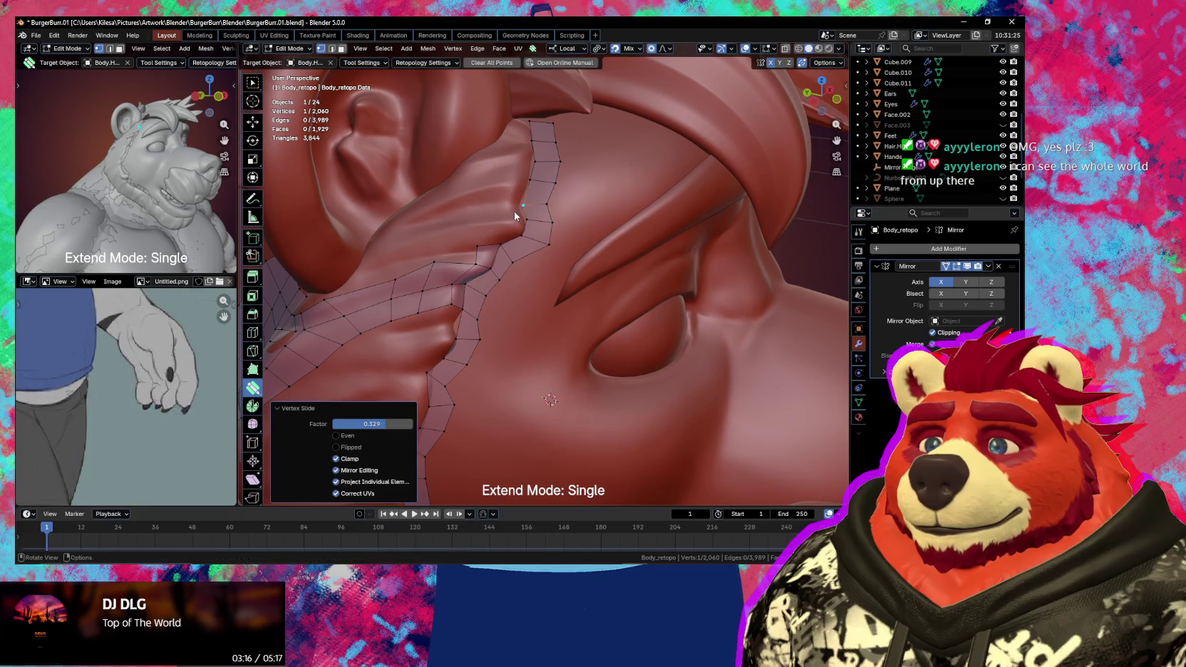
{"action": "left_click_drag", "start_coordinate": [520, 201], "coordinate": [531, 164]}
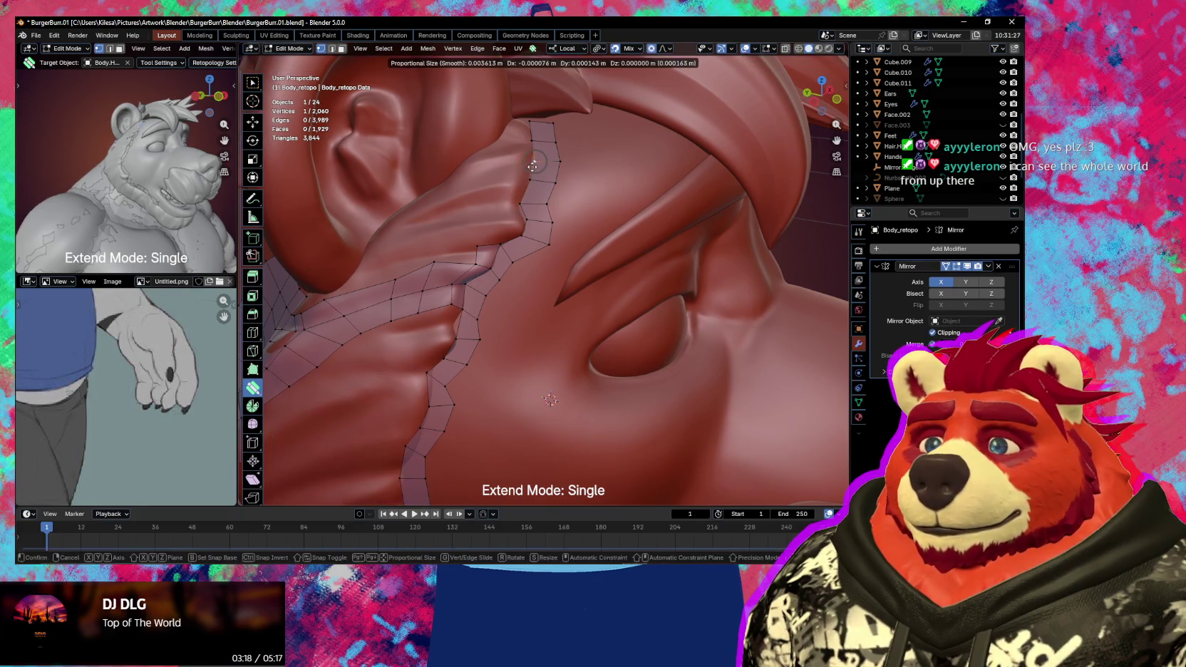
{"action": "middle_click_drag", "start_coordinate": [531, 164], "coordinate": [530, 162]}
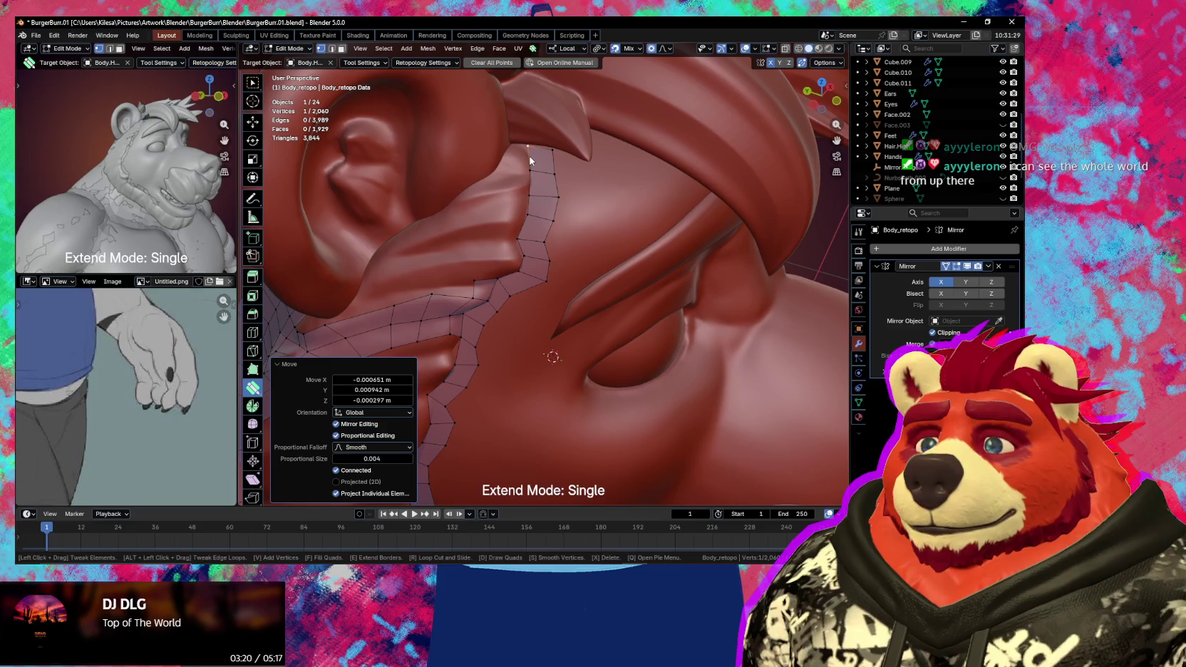
- Orbit and zoom to frame the whole bear head
{"action": "scroll", "coordinate": [550, 188], "scroll_direction": "down", "scroll_amount": 6}
{"action": "mouse_move", "coordinate": [559, 294]}
{"action": "middle_mouse_down"}
{"action": "mouse_move", "coordinate": [511, 263]}
{"action": "mouse_move", "coordinate": [600, 262]}
{"action": "mouse_move", "coordinate": [530, 260]}
{"action": "mouse_move", "coordinate": [523, 279]}
{"action": "mouse_move", "coordinate": [592, 330]}
{"action": "middle_mouse_up"}
{"action": "scroll", "coordinate": [556, 307], "scroll_direction": "up", "scroll_amount": 3}
{"action": "scroll", "coordinate": [527, 290], "scroll_direction": "up", "scroll_amount": 2}
{"action": "scroll", "coordinate": [526, 290], "scroll_direction": "up", "scroll_amount": 2}
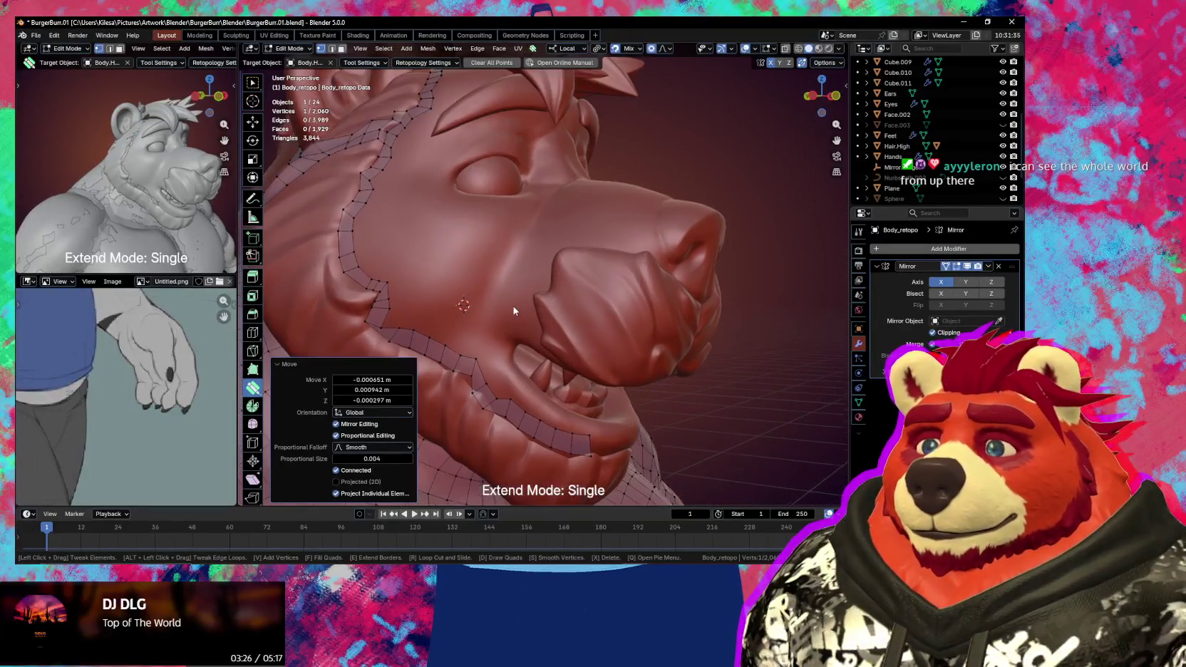
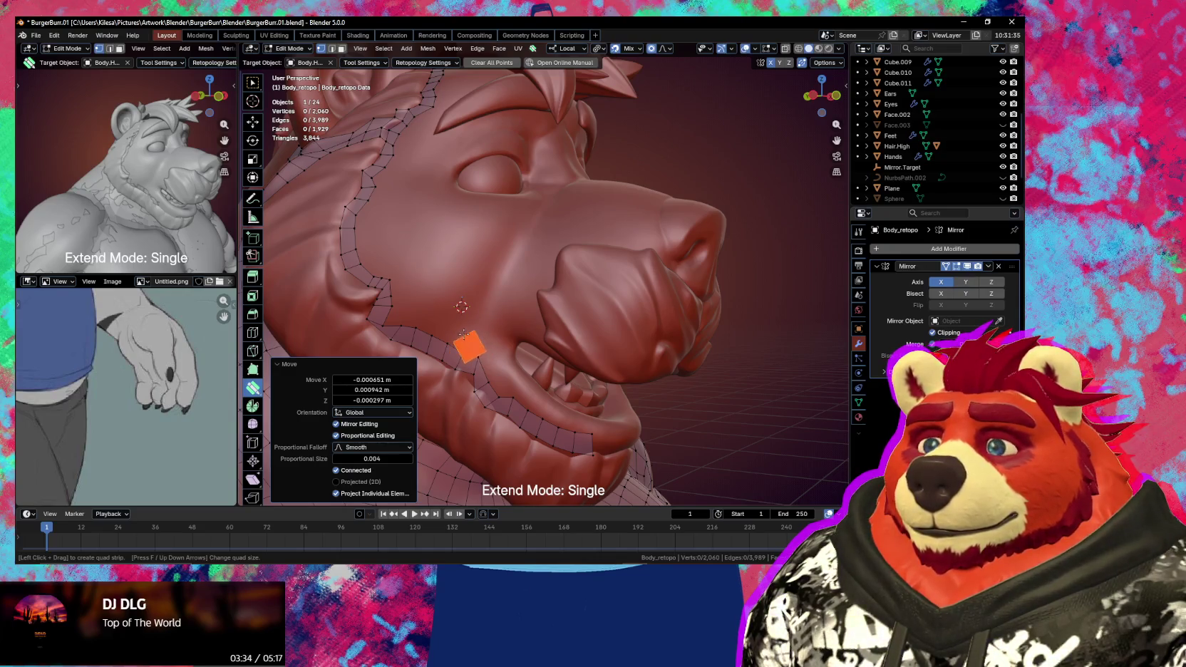
- Add two more quads to the snout strip and fit a strip vertex to the sculpt
{"action": "left_click", "coordinate": [464, 334]}
{"action": "left_click_drag", "start_coordinate": [486, 282], "coordinate": [497, 258]}
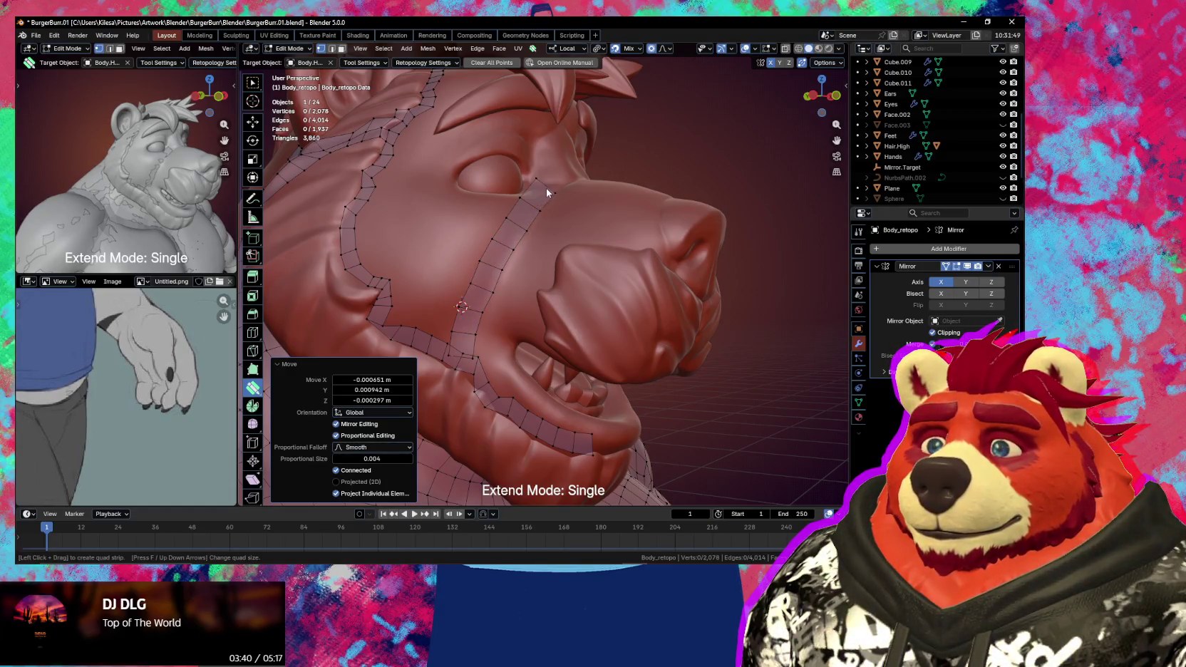
{"action": "mouse_move", "coordinate": [568, 176]}
{"action": "middle_mouse_down"}
{"action": "mouse_move", "coordinate": [568, 218]}
{"action": "mouse_move", "coordinate": [551, 224]}
{"action": "middle_mouse_up"}
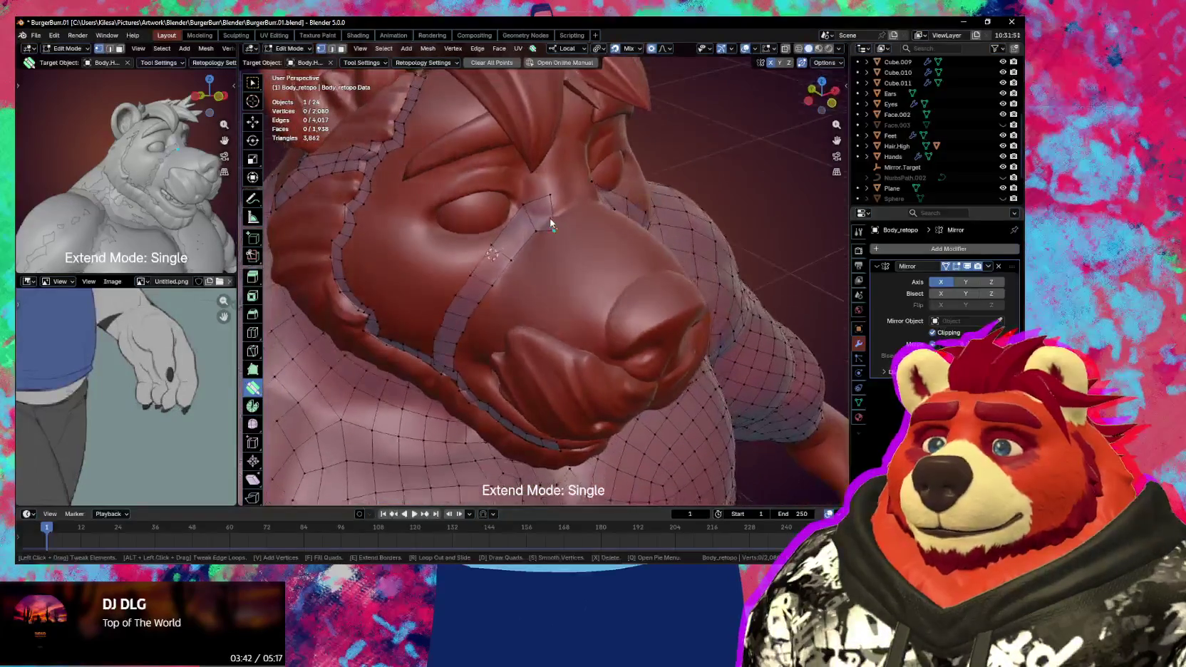
{"action": "left_click_drag", "start_coordinate": [530, 216], "coordinate": [515, 237]}
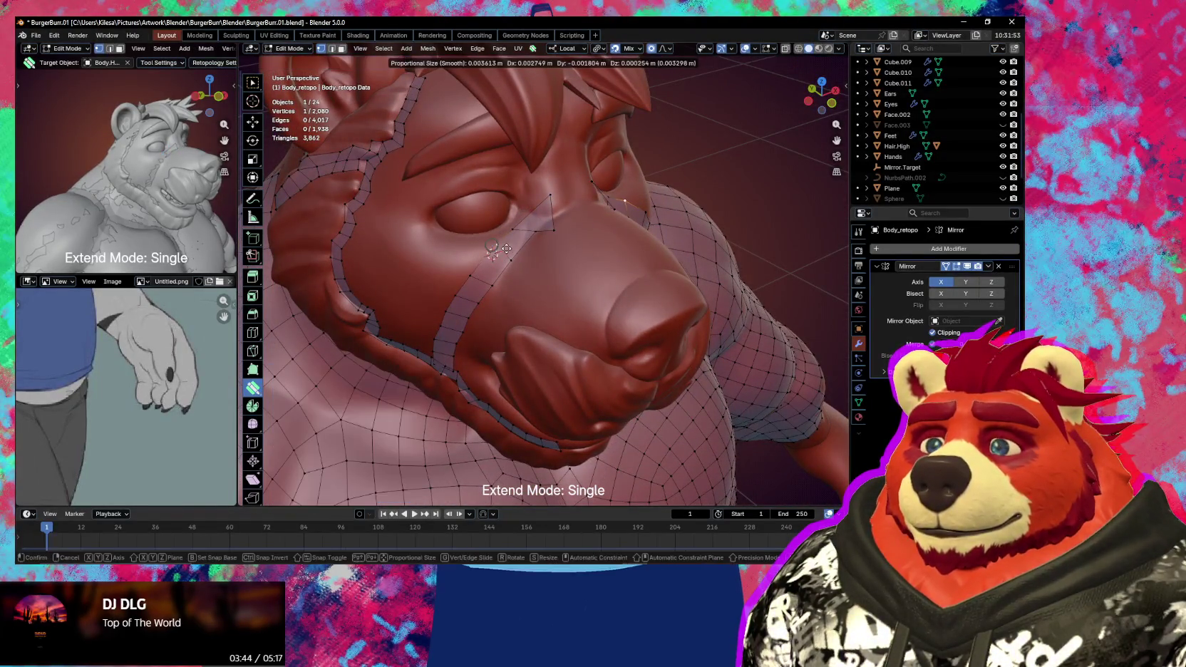
- Extrude a new face up the side of the snout
{"action": "key", "text": "ctrl"}
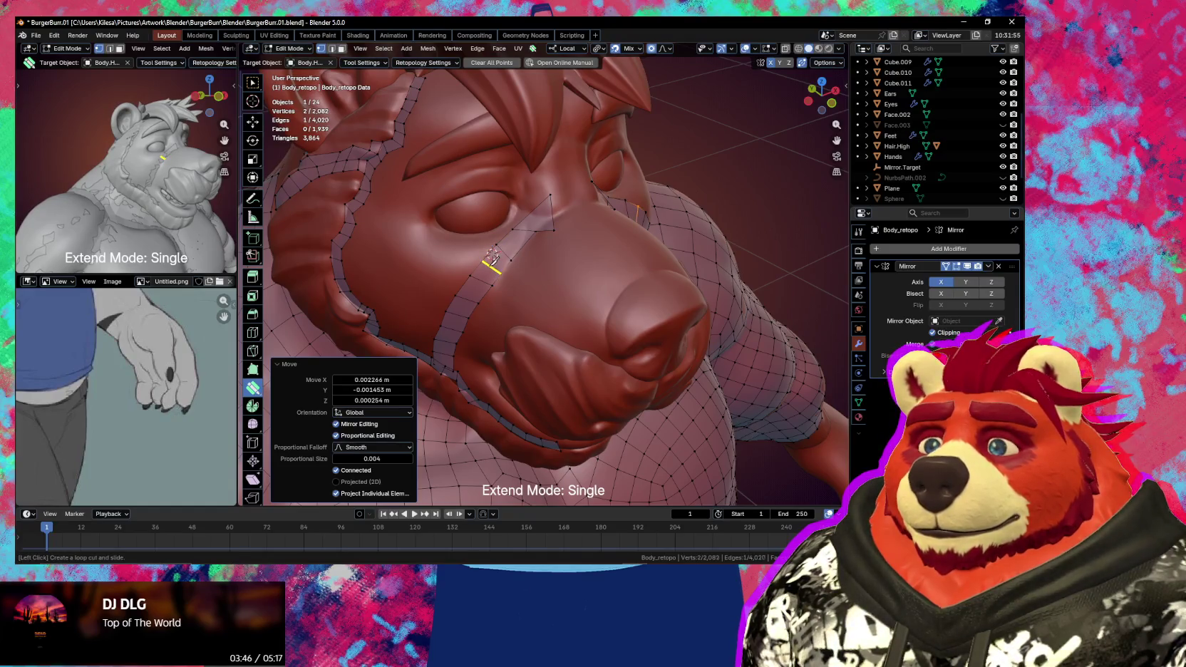
{"action": "scroll", "coordinate": [492, 258], "scroll_direction": "up", "scroll_amount": 3}
{"action": "middle_click_drag", "start_coordinate": [499, 250], "coordinate": [523, 221]}
{"action": "mouse_move", "coordinate": [524, 220]}
{"action": "left_mouse_down"}
{"action": "mouse_move", "coordinate": [509, 235]}
{"action": "mouse_move", "coordinate": [543, 170]}
{"action": "left_mouse_up"}
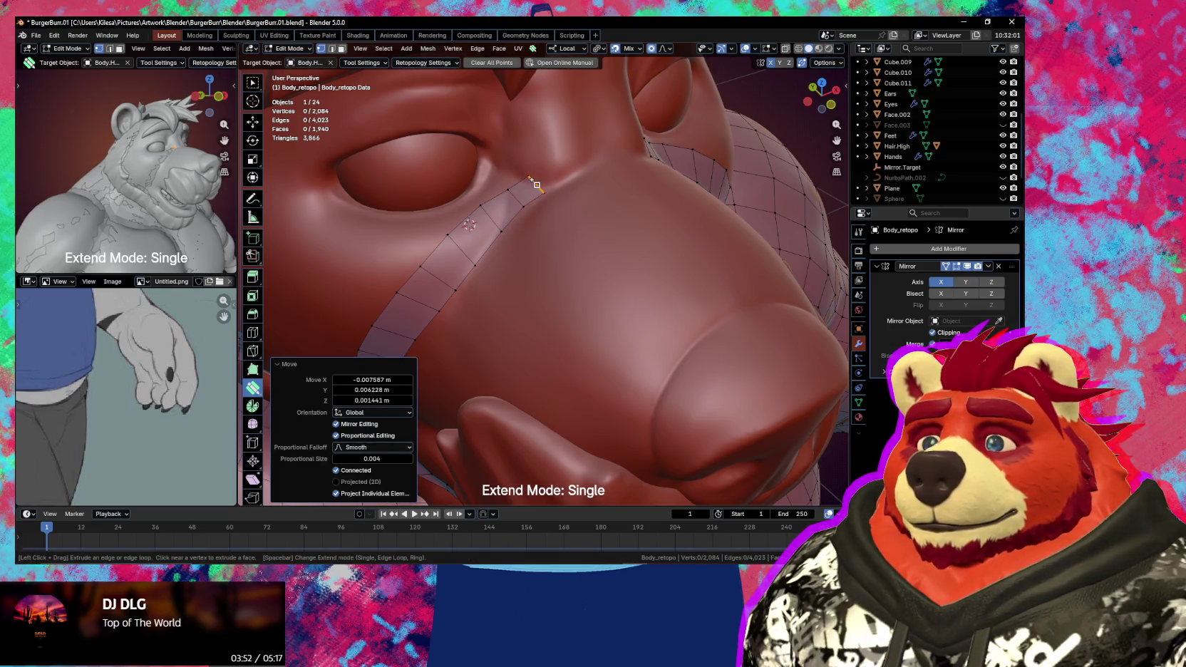
{"action": "left_click_drag", "start_coordinate": [561, 172], "coordinate": [620, 143]}
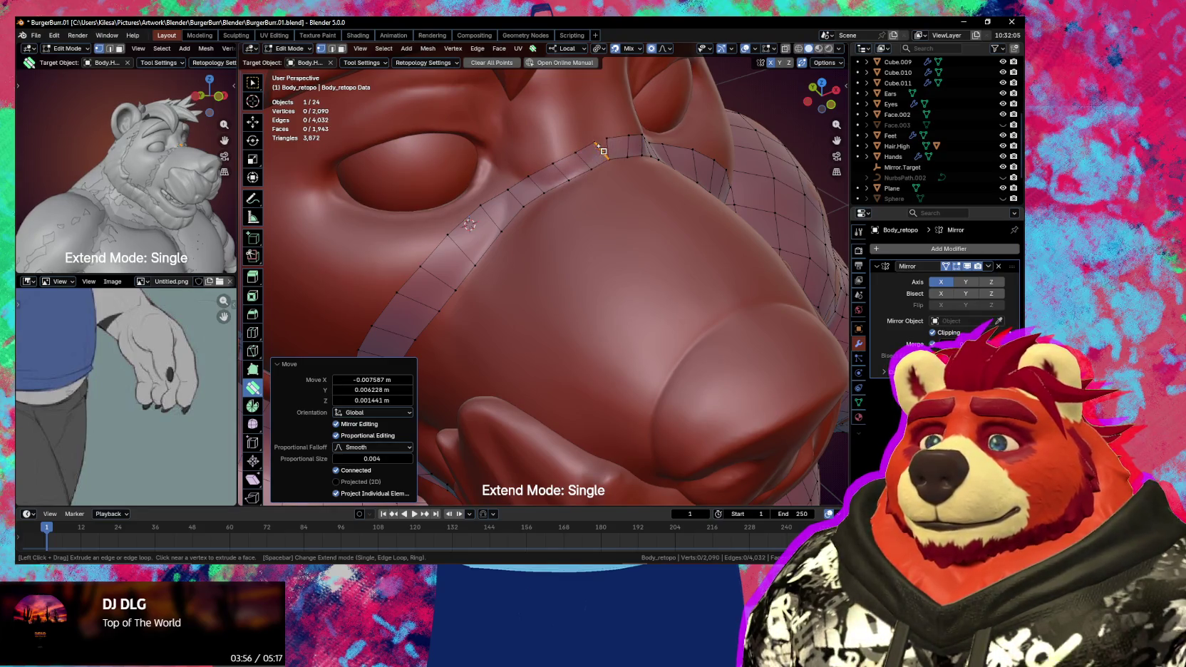
- Fit the strip's vertices and edge along the snout using proportional editing near the eye
{"action": "scroll", "coordinate": [579, 209], "scroll_direction": "down", "scroll_amount": 3}
{"action": "mouse_move", "coordinate": [578, 208]}
{"action": "middle_mouse_down"}
{"action": "mouse_move", "coordinate": [605, 169]}
{"action": "mouse_move", "coordinate": [603, 225]}
{"action": "mouse_move", "coordinate": [519, 252]}
{"action": "mouse_move", "coordinate": [549, 267]}
{"action": "middle_mouse_up"}
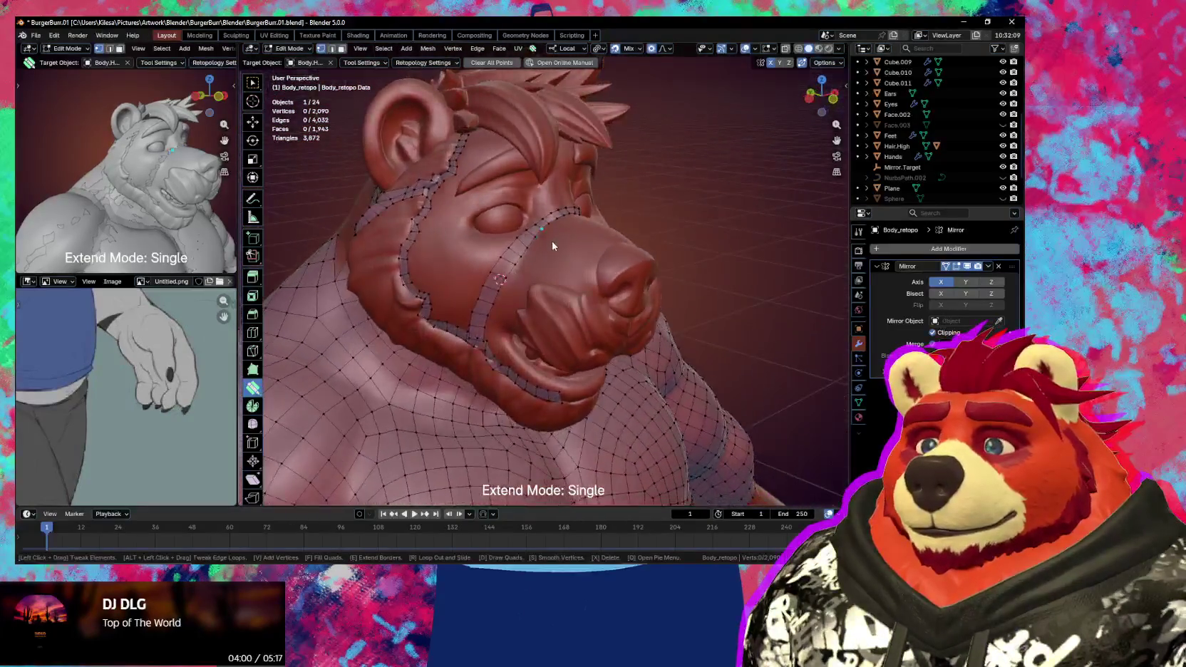
{"action": "scroll", "coordinate": [549, 267], "scroll_direction": "up", "scroll_amount": 2}
{"action": "mouse_move", "coordinate": [522, 213]}
{"action": "left_mouse_down"}
{"action": "mouse_move", "coordinate": [542, 228]}
{"action": "mouse_move", "coordinate": [542, 261]}
{"action": "mouse_move", "coordinate": [521, 276]}
{"action": "left_mouse_up"}
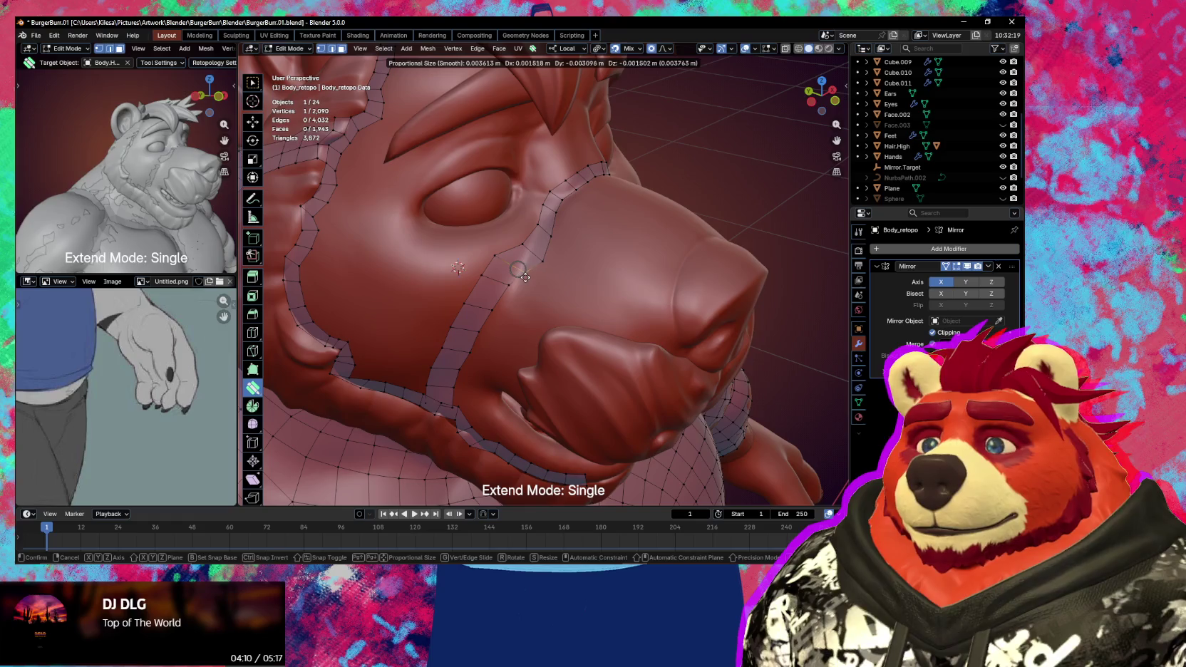
{"action": "mouse_move", "coordinate": [525, 278]}
{"action": "left_mouse_down"}
{"action": "mouse_move", "coordinate": [522, 256]}
{"action": "mouse_move", "coordinate": [508, 267]}
{"action": "mouse_move", "coordinate": [528, 256]}
{"action": "mouse_move", "coordinate": [527, 221]}
{"action": "left_mouse_up"}
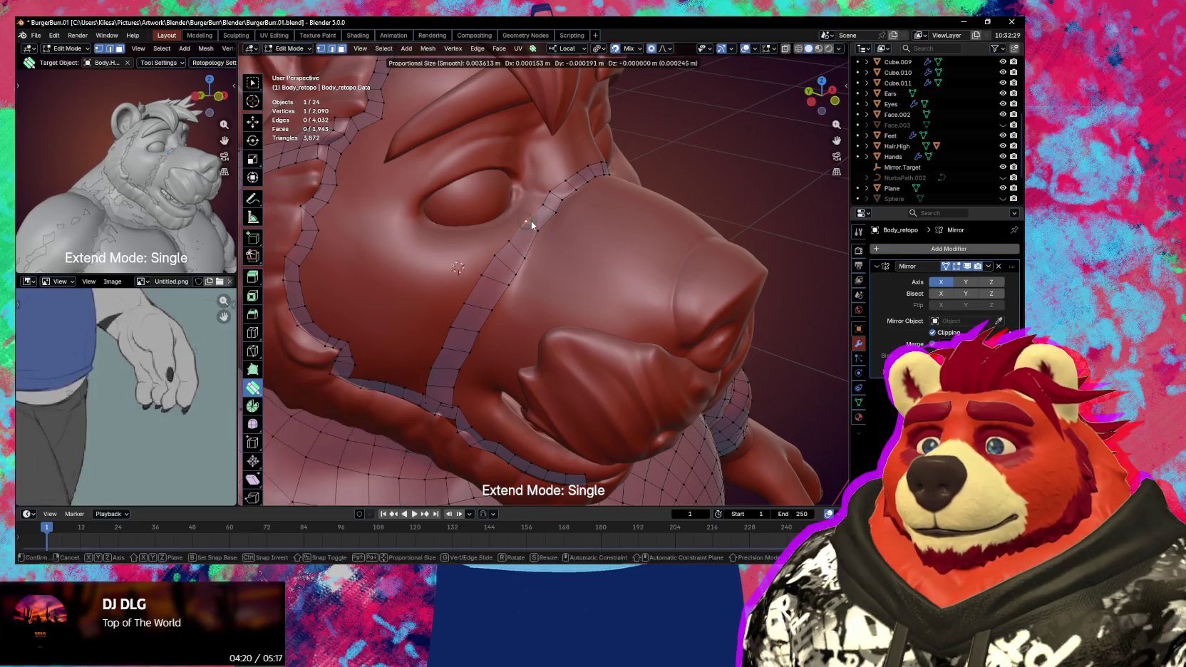
{"action": "left_click_drag", "start_coordinate": [491, 263], "coordinate": [493, 254]}
{"action": "left_click_drag", "start_coordinate": [487, 276], "coordinate": [489, 274]}
- Add a new quad below the strip and switch extend mode to Loop
{"action": "left_click", "coordinate": [464, 304]}
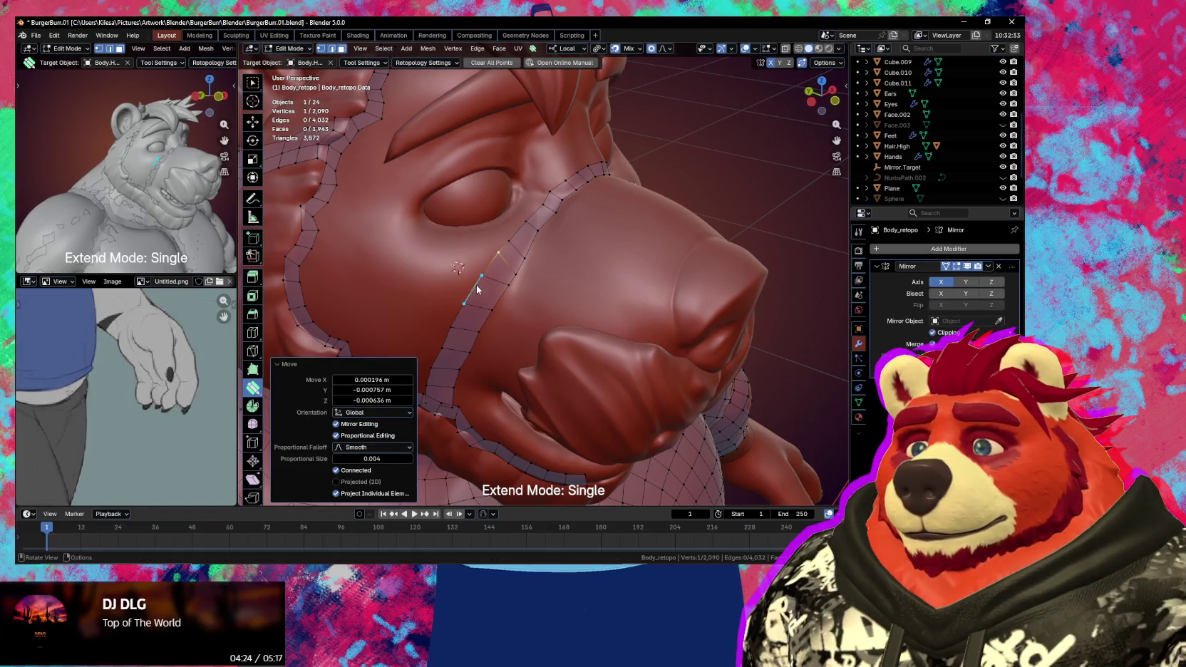
{"action": "left_click_drag", "start_coordinate": [469, 291], "coordinate": [434, 289]}
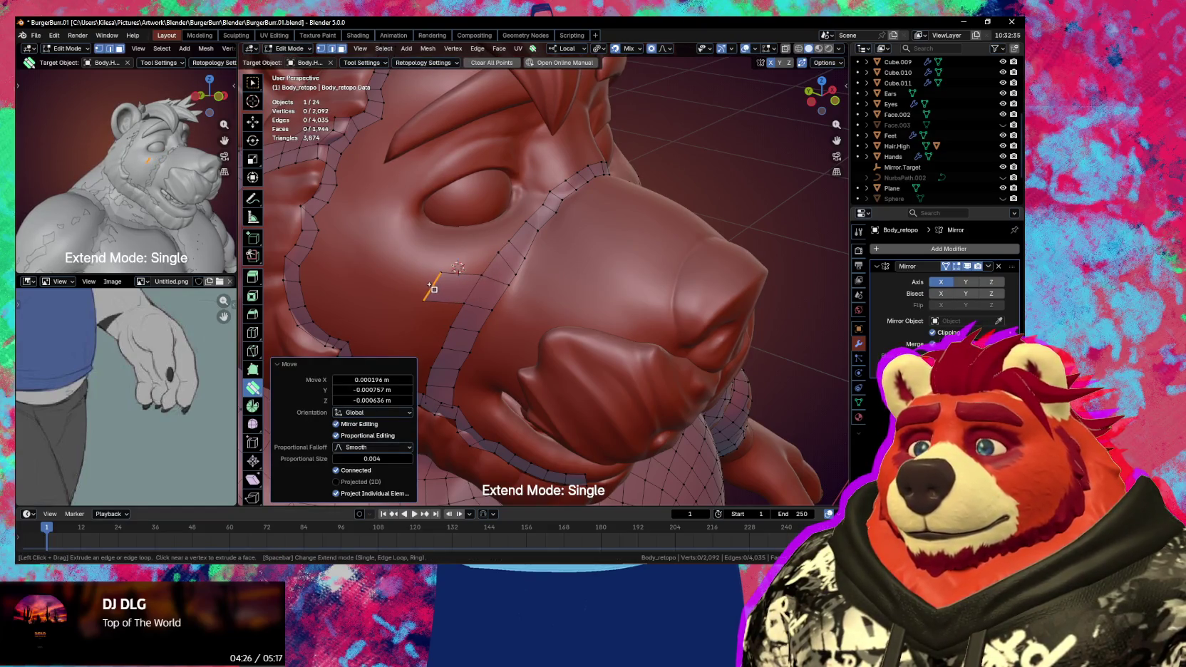
{"action": "left_click", "coordinate": [482, 269]}
- Extrude the edge loop into a cheek strip, then add a single face beside it
{"action": "key", "text": "space"}
{"action": "left_click_drag", "start_coordinate": [486, 270], "coordinate": [483, 259]}
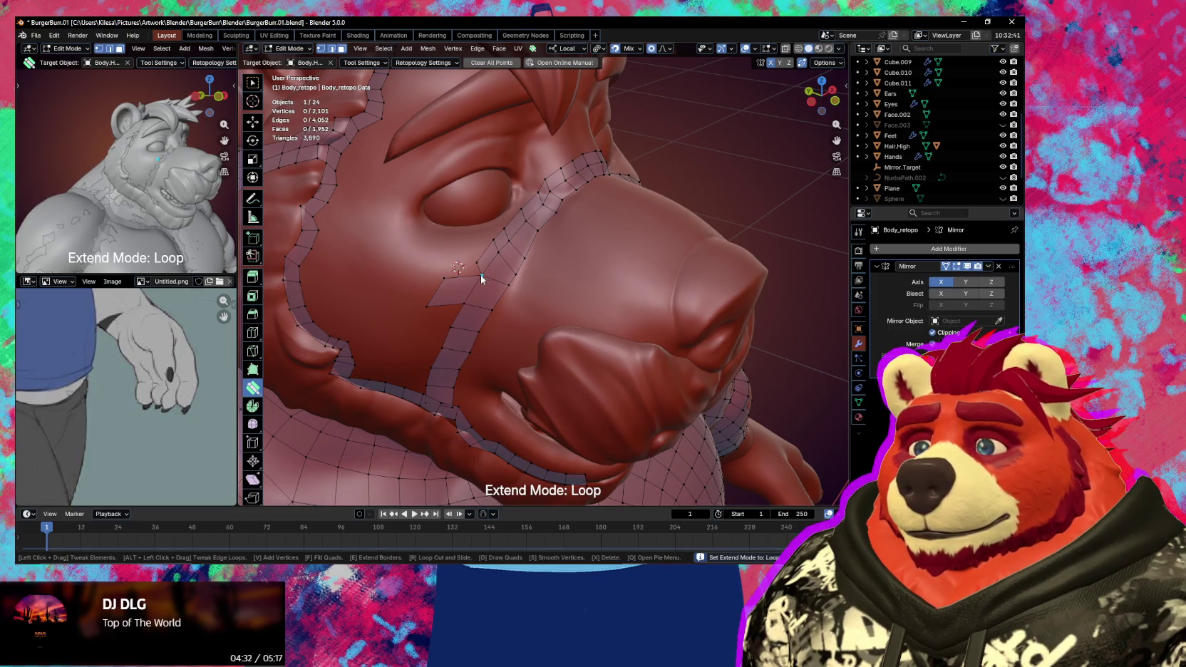
{"action": "key", "text": "space"}
{"action": "key", "text": "space"}
{"action": "left_click_drag", "start_coordinate": [481, 276], "coordinate": [461, 270]}
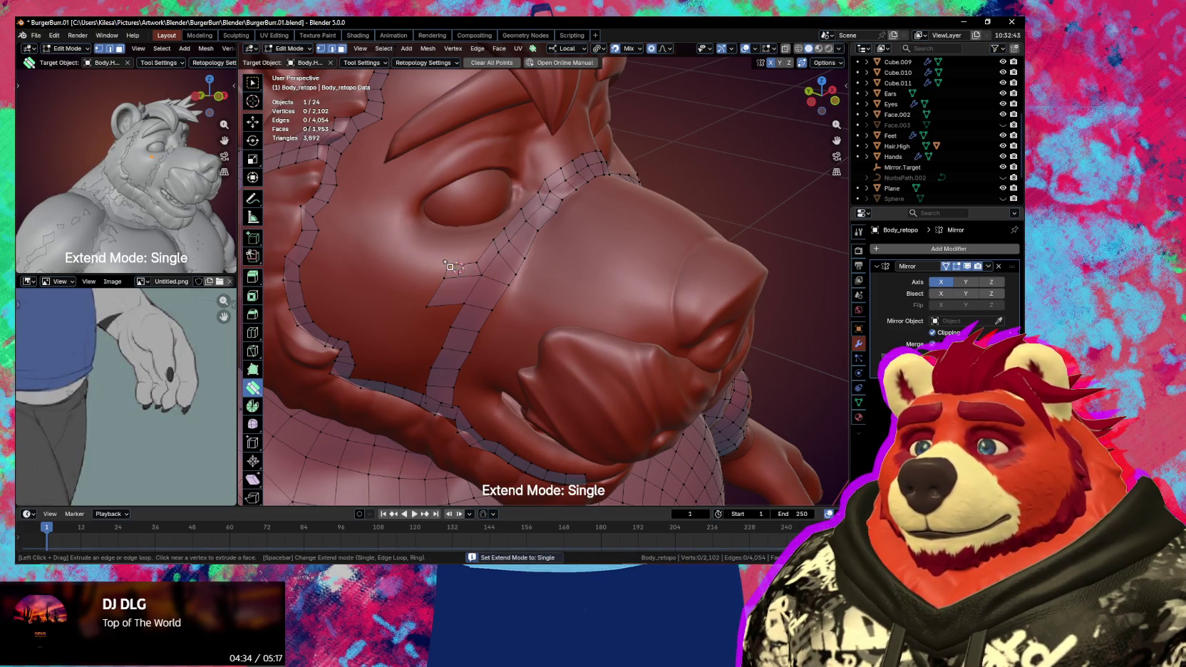
{"action": "middle_click_drag", "start_coordinate": [465, 266], "coordinate": [590, 261]}
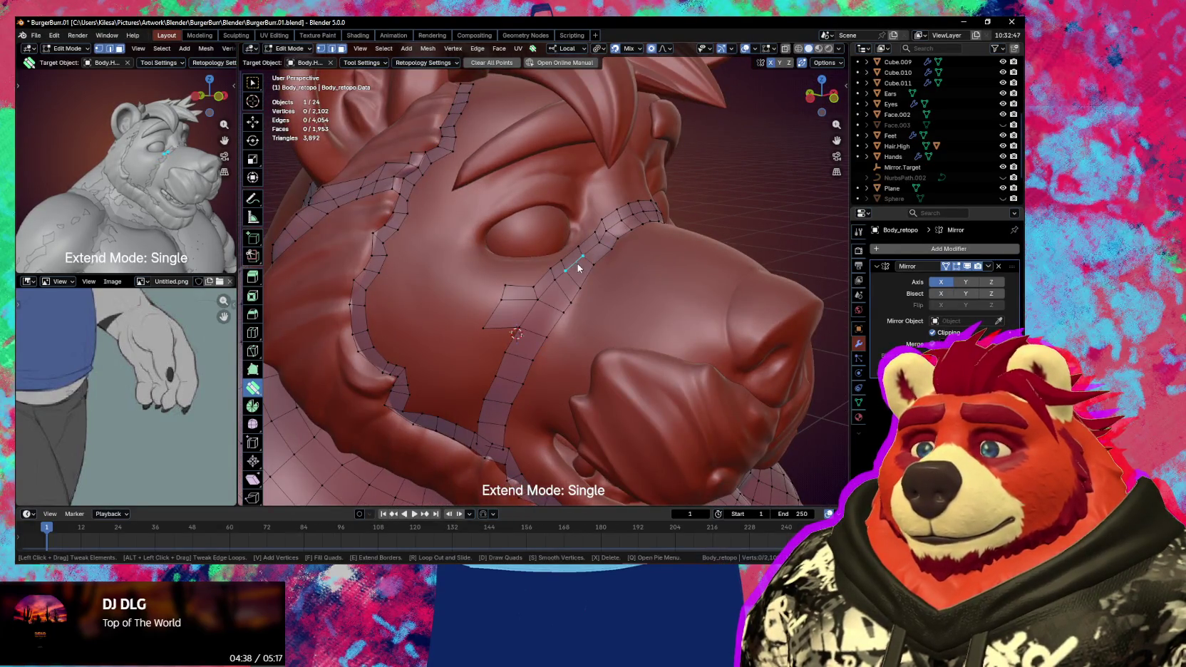
- Move the new face up toward the eye to fit the cheek, then isolate the retopology mesh in local view
{"action": "mouse_move", "coordinate": [581, 274]}
{"action": "left_mouse_down"}
{"action": "mouse_move", "coordinate": [591, 251]}
{"action": "mouse_move", "coordinate": [597, 260]}
{"action": "mouse_move", "coordinate": [569, 273]}
{"action": "left_mouse_up"}
{"action": "mouse_move", "coordinate": [569, 274]}
{"action": "middle_mouse_down"}
{"action": "mouse_move", "coordinate": [547, 291]}
{"action": "mouse_move", "coordinate": [485, 299]}
{"action": "middle_mouse_up"}
{"action": "left_click_drag", "start_coordinate": [485, 300], "coordinate": [483, 289]}
{"action": "mouse_move", "coordinate": [482, 289]}
{"action": "middle_mouse_down"}
{"action": "mouse_move", "coordinate": [524, 251]}
{"action": "mouse_move", "coordinate": [518, 241]}
{"action": "mouse_move", "coordinate": [562, 247]}
{"action": "mouse_move", "coordinate": [517, 265]}
{"action": "middle_mouse_up"}
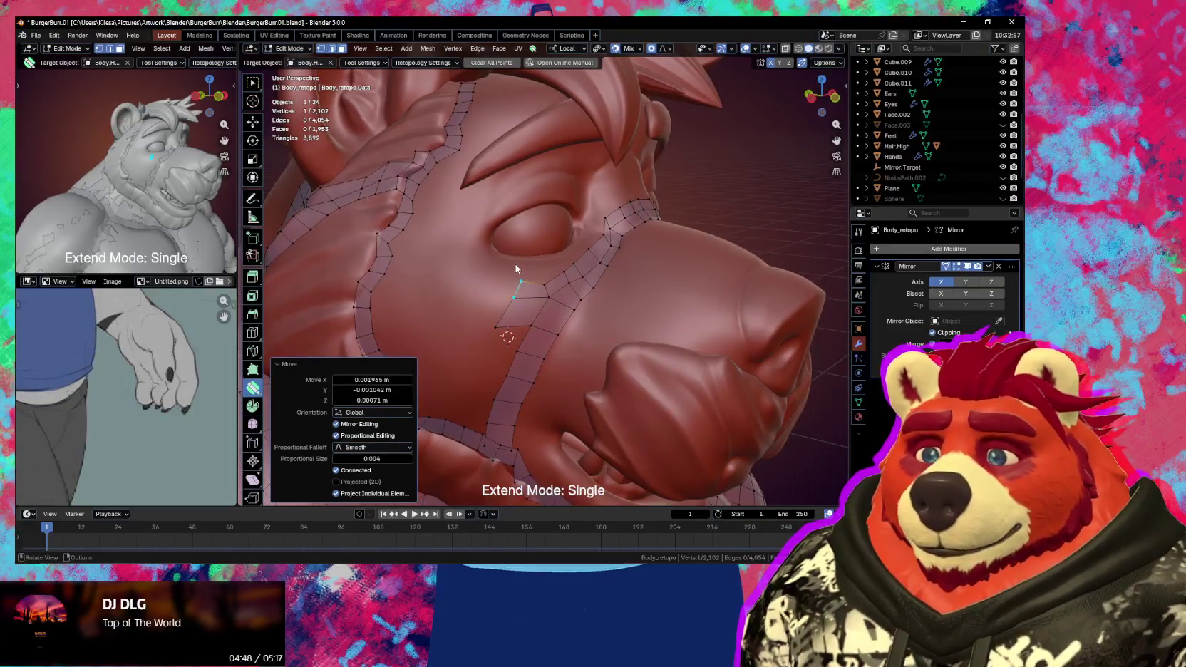
{"action": "key", "text": "KP_Divide"}
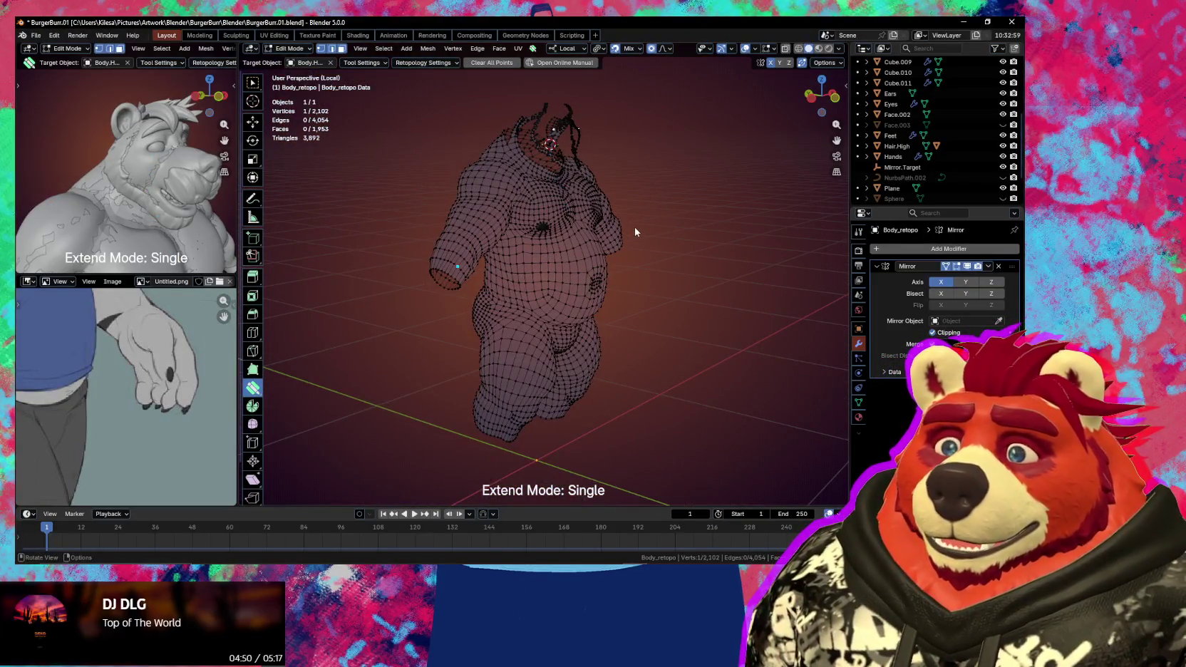
- Isolate Body.High together with Body_retopo in local view and resume editing the retopology mesh
{"action": "key", "text": "Tab"}
{"action": "key", "text": "KP_Divide"}
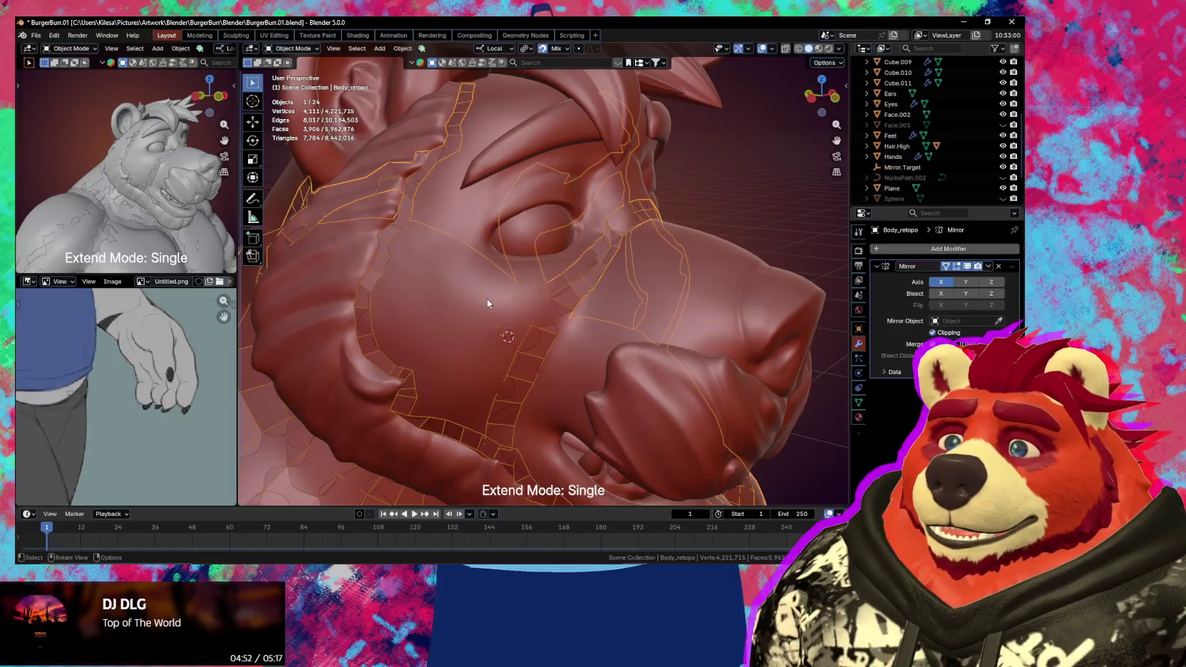
{"action": "left_click", "coordinate": [486, 300], "text": "shift"}
{"action": "key", "text": "KP_Divide"}
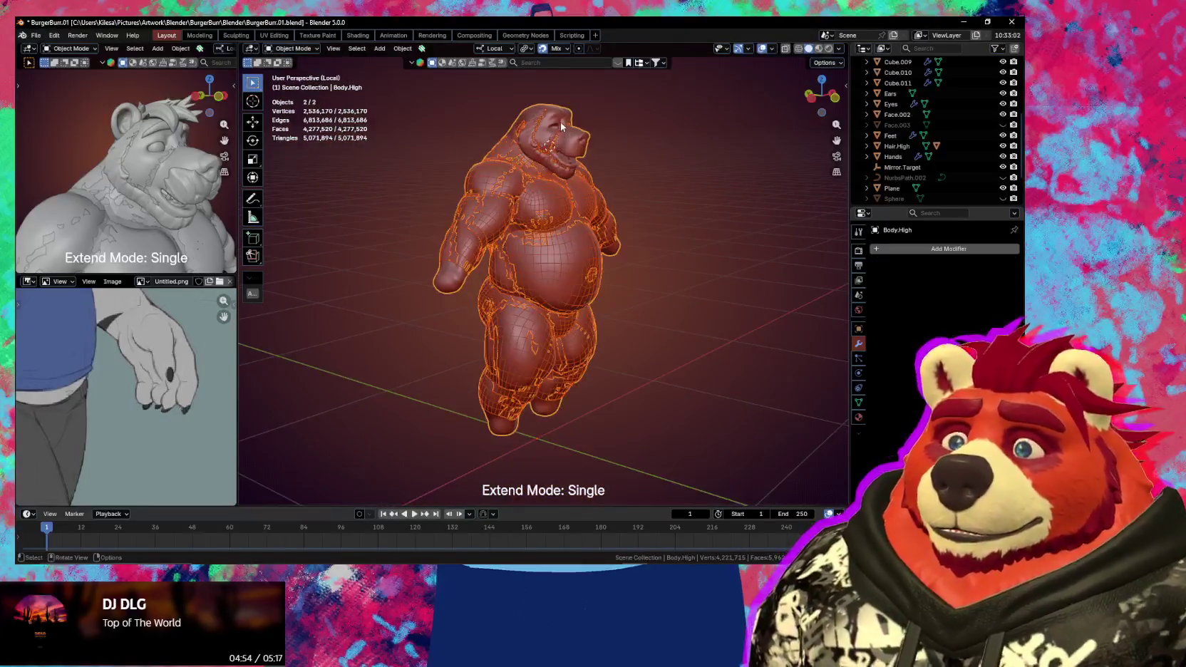
{"action": "scroll", "coordinate": [560, 123], "scroll_direction": "up", "scroll_amount": 3}
{"action": "scroll", "coordinate": [559, 207], "scroll_direction": "up", "scroll_amount": 5}
{"action": "left_click", "coordinate": [545, 360]}
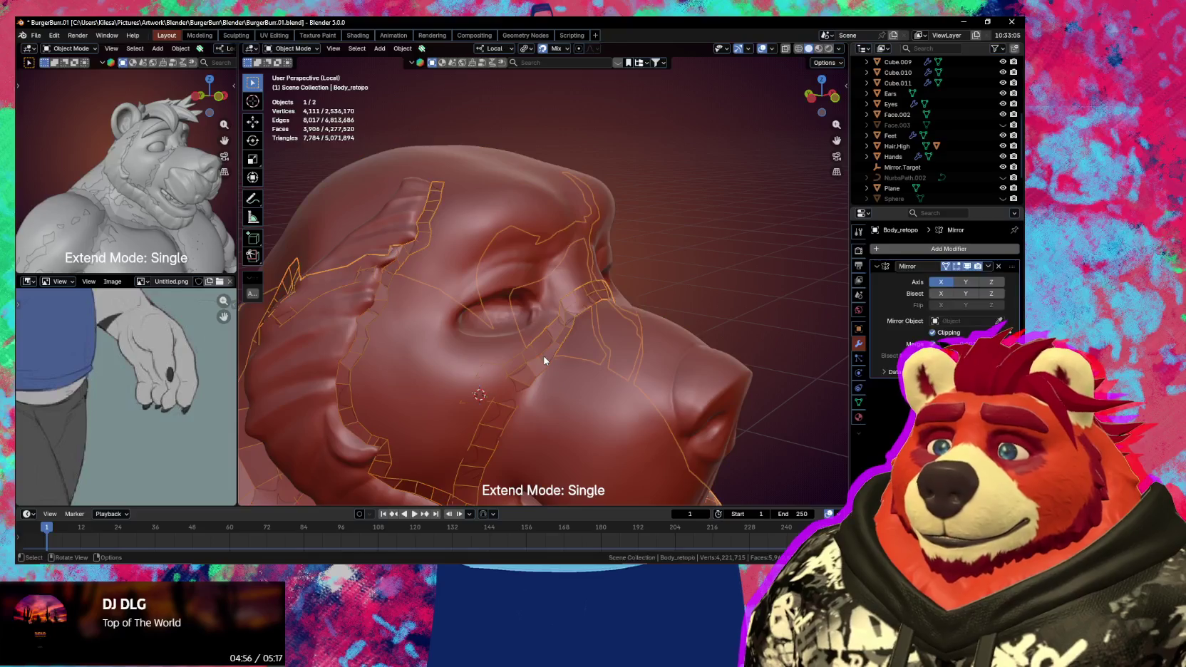
{"action": "key", "text": "Tab"}
- Draw quad strips up from the existing edge and along the brow toward the forehead
{"action": "mouse_move", "coordinate": [544, 360]}
{"action": "middle_mouse_down"}
{"action": "mouse_move", "coordinate": [544, 325]}
{"action": "mouse_move", "coordinate": [518, 338]}
{"action": "middle_mouse_up"}
{"action": "key", "text": "d"}
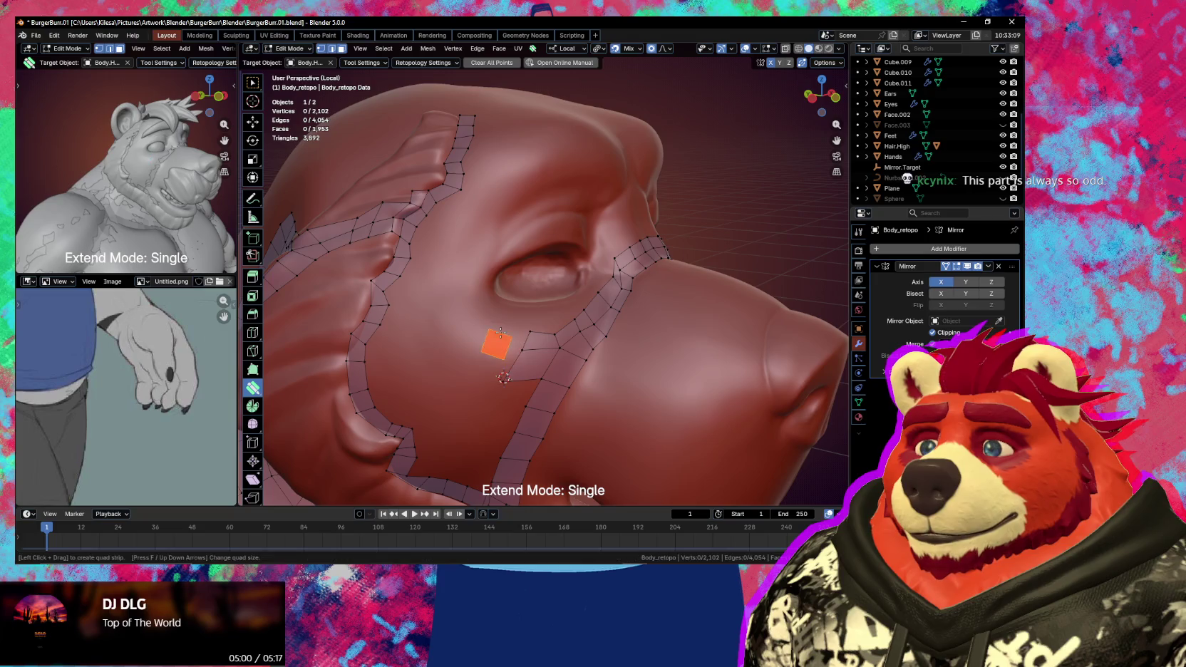
{"action": "left_click_drag", "start_coordinate": [512, 335], "coordinate": [460, 307]}
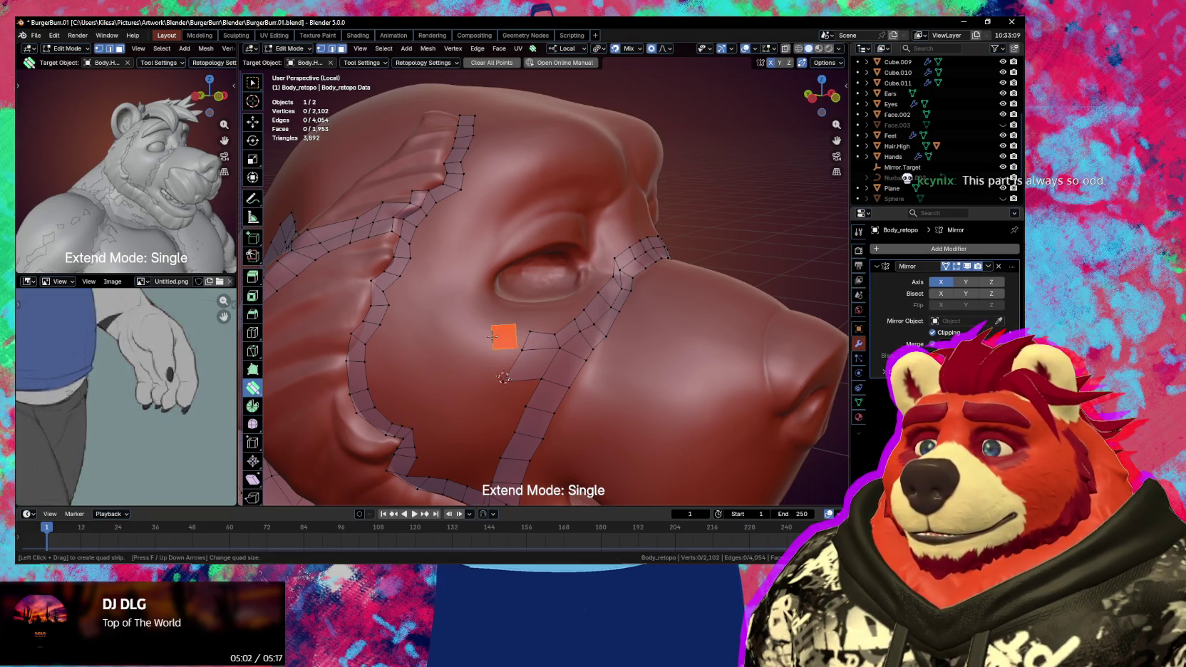
{"action": "left_click_drag", "start_coordinate": [489, 206], "coordinate": [541, 181]}
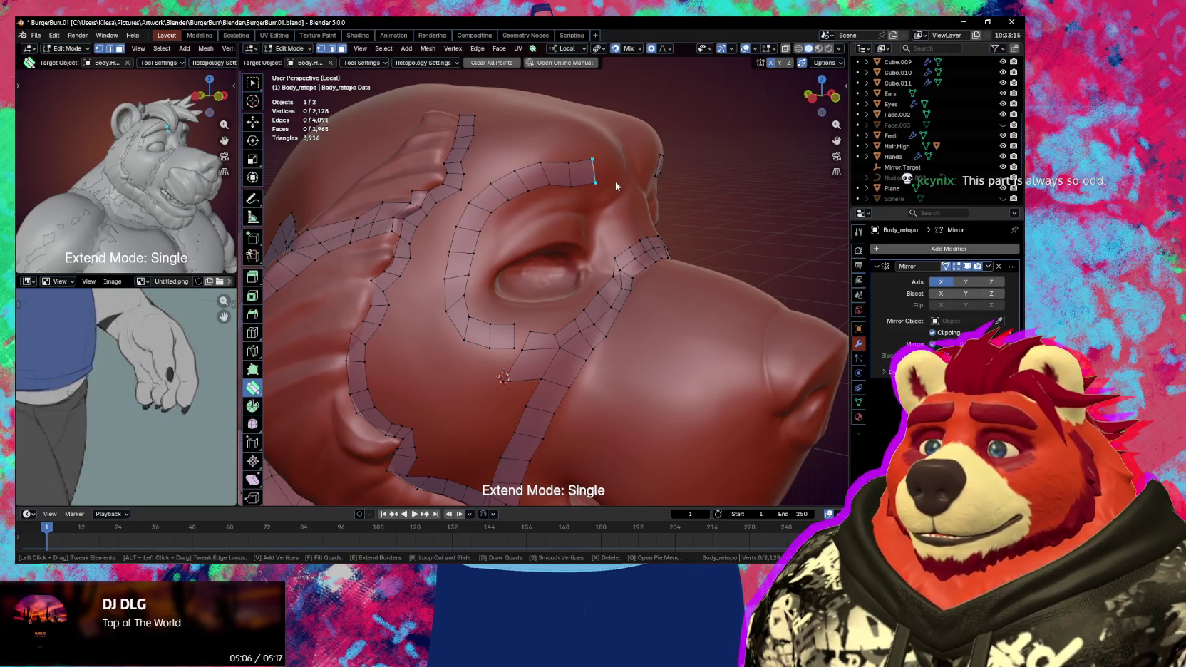
{"action": "middle_click_drag", "start_coordinate": [616, 181], "coordinate": [606, 175]}
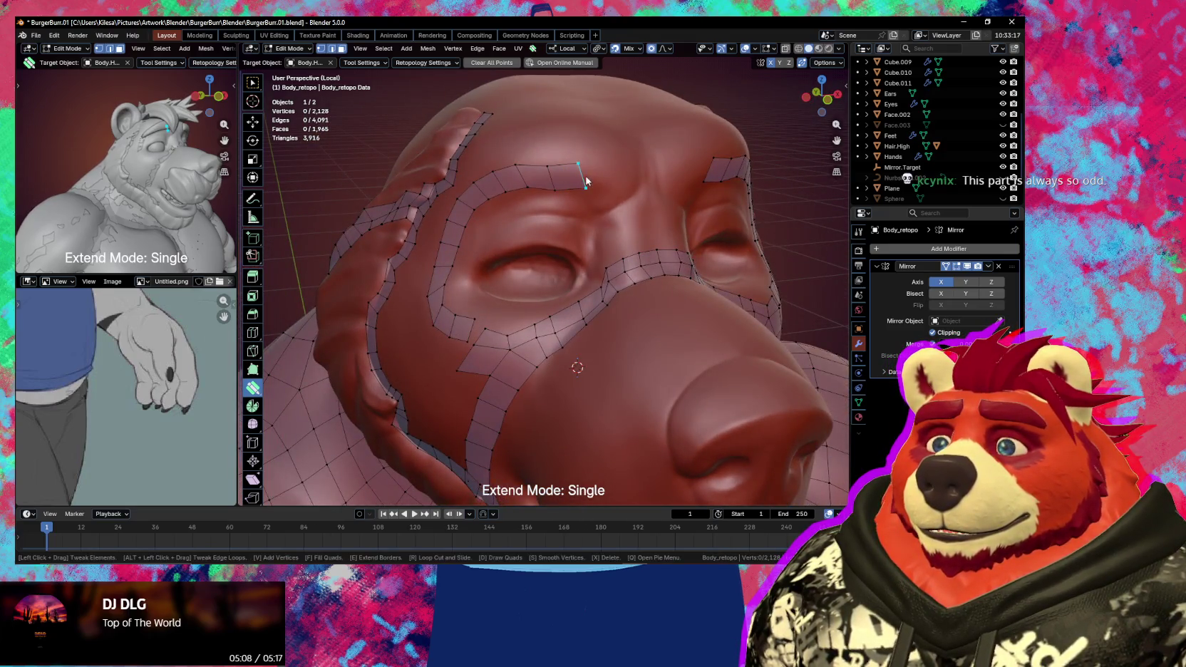
{"action": "left_click_drag", "start_coordinate": [584, 181], "coordinate": [658, 174]}
{"action": "middle_click_drag", "start_coordinate": [646, 178], "coordinate": [641, 242]}
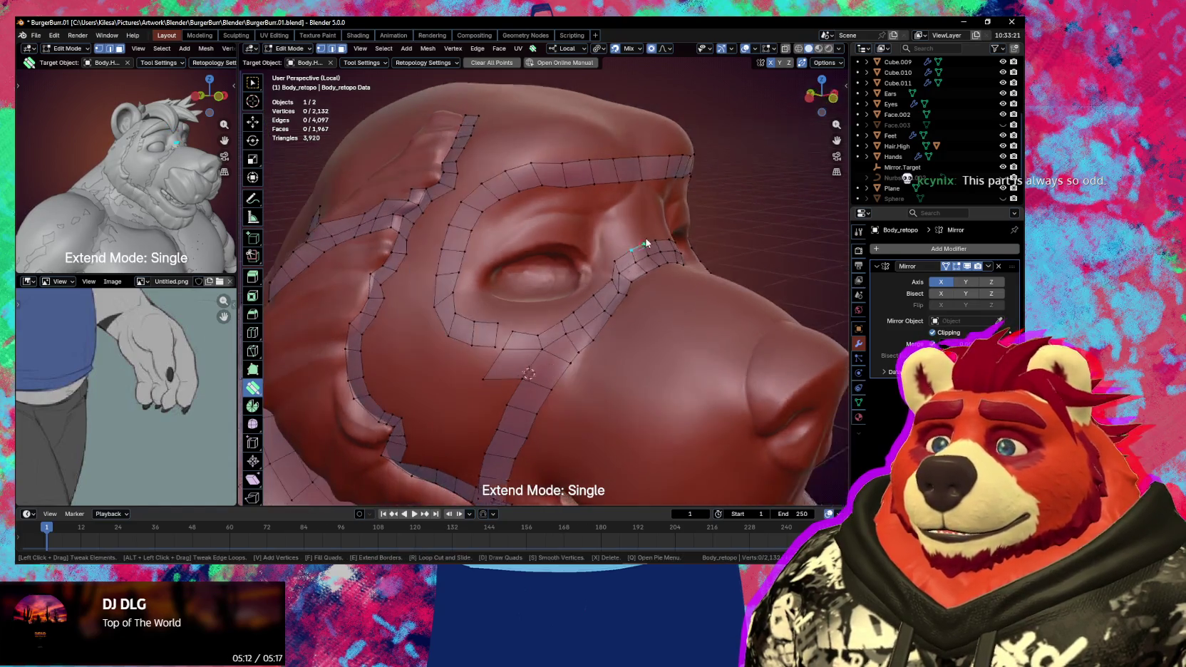
- Tighten the vertices around the nose with proportional falloff
{"action": "mouse_move", "coordinate": [504, 329]}
{"action": "left_mouse_down"}
{"action": "mouse_move", "coordinate": [467, 309]}
{"action": "mouse_move", "coordinate": [511, 315]}
{"action": "left_mouse_up"}
{"action": "middle_click_drag", "start_coordinate": [511, 318], "coordinate": [589, 305]}
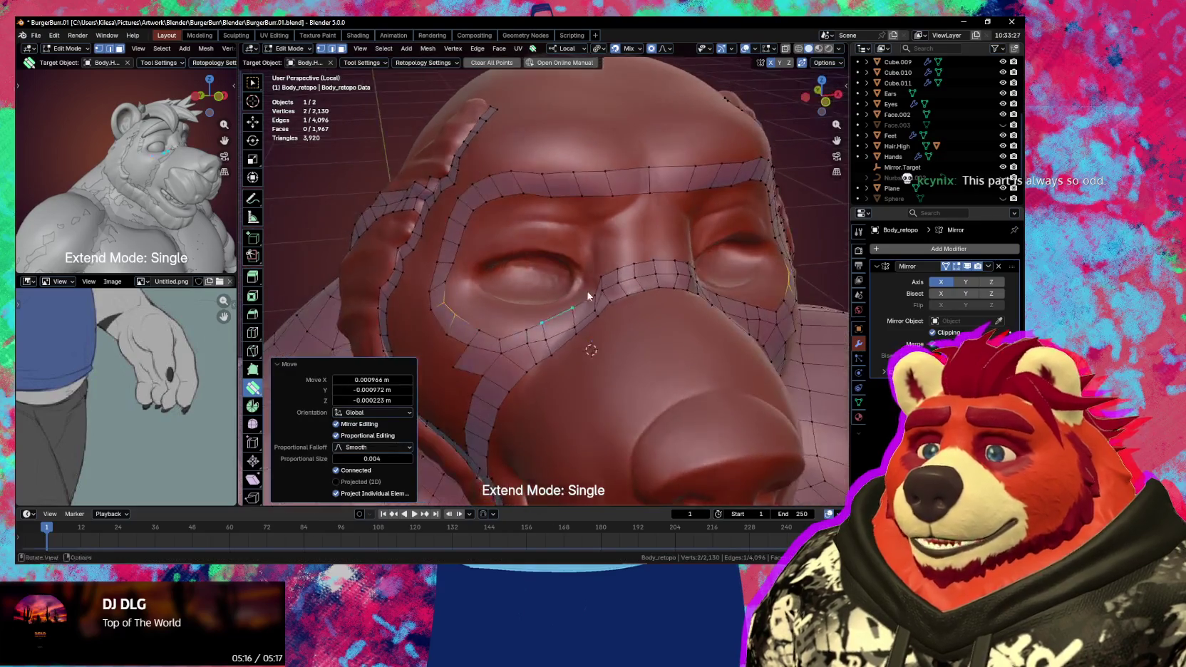
{"action": "left_click", "coordinate": [589, 303]}
{"action": "left_click_drag", "start_coordinate": [589, 305], "coordinate": [588, 303]}
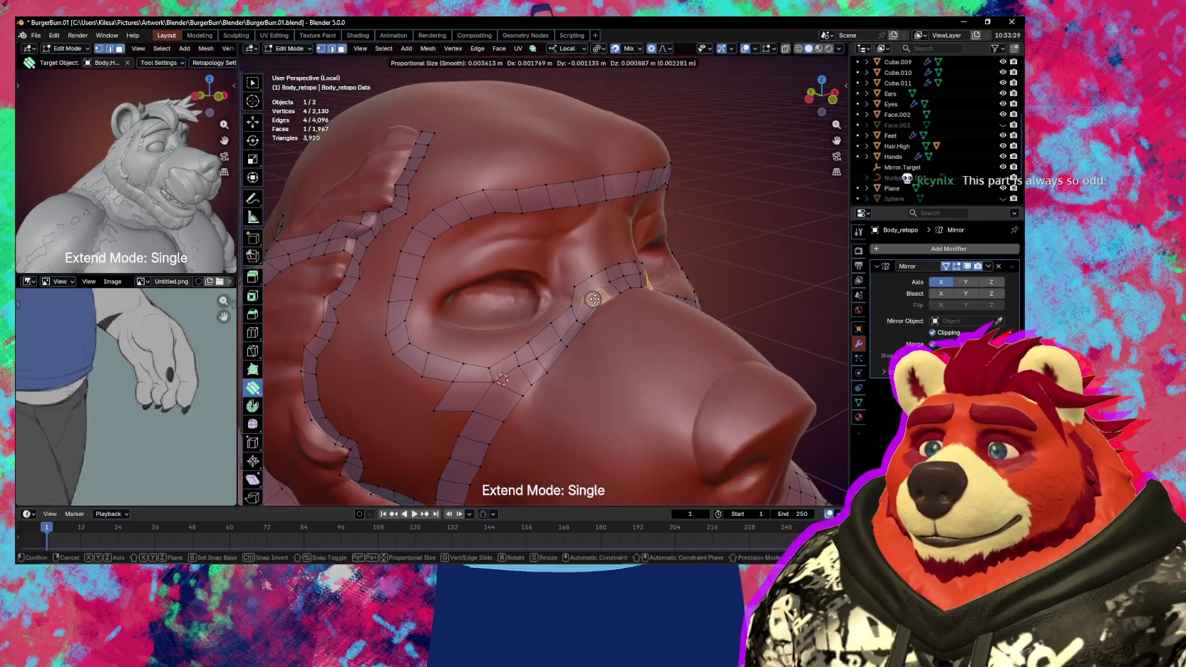
{"action": "middle_click_drag", "start_coordinate": [588, 304], "coordinate": [566, 306]}
{"action": "mouse_move", "coordinate": [566, 307]}
{"action": "left_mouse_down"}
{"action": "mouse_move", "coordinate": [528, 356]}
{"action": "mouse_move", "coordinate": [542, 345]}
{"action": "mouse_move", "coordinate": [534, 334]}
{"action": "left_mouse_up"}
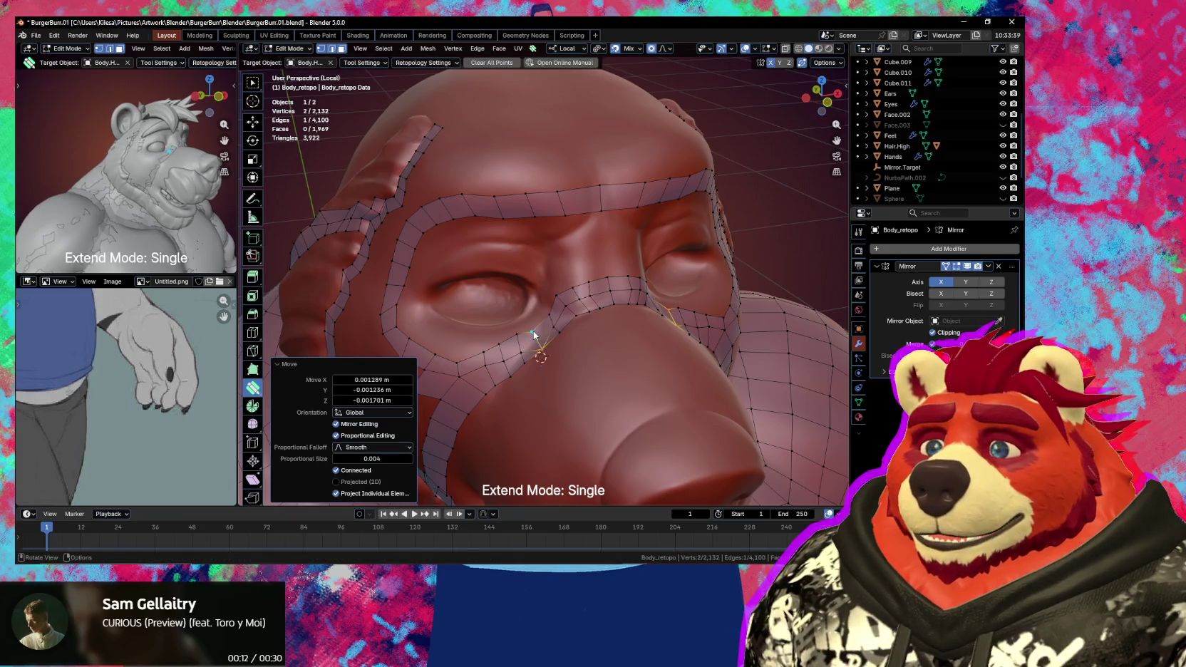
{"action": "scroll", "coordinate": [586, 352], "scroll_direction": "up", "scroll_amount": 3}
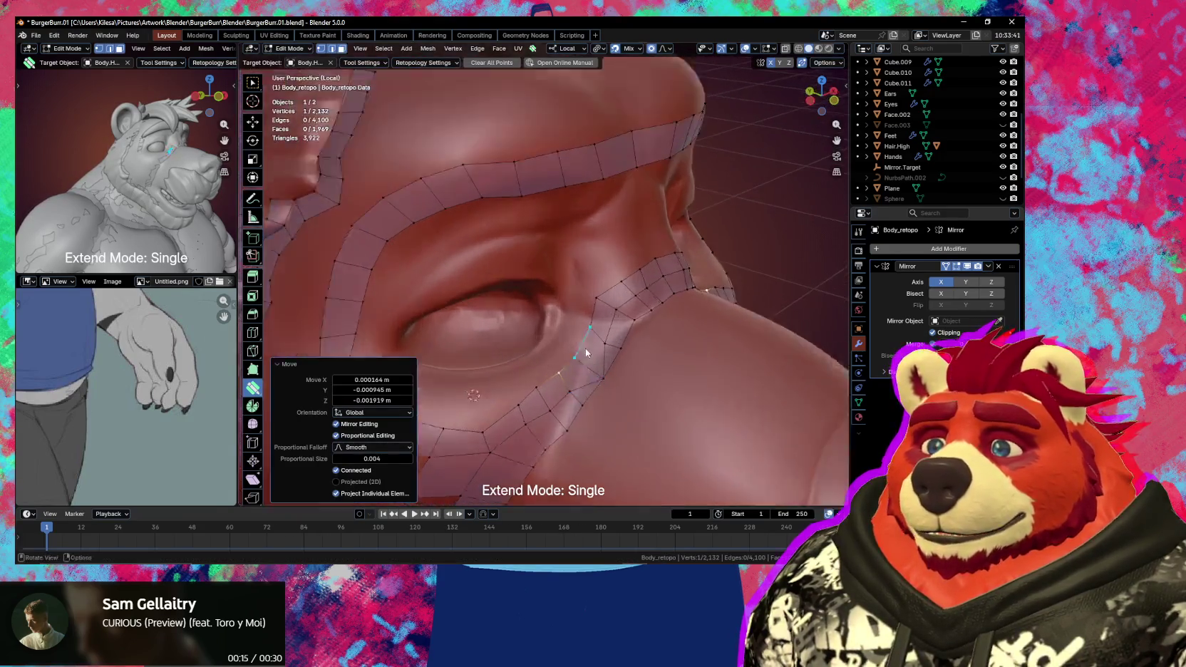
{"action": "scroll", "coordinate": [586, 352], "scroll_direction": "up", "scroll_amount": 2}
- Add vertices beside the eye and shape them into a band beneath it
{"action": "left_click", "coordinate": [611, 399], "text": "ctrl"}
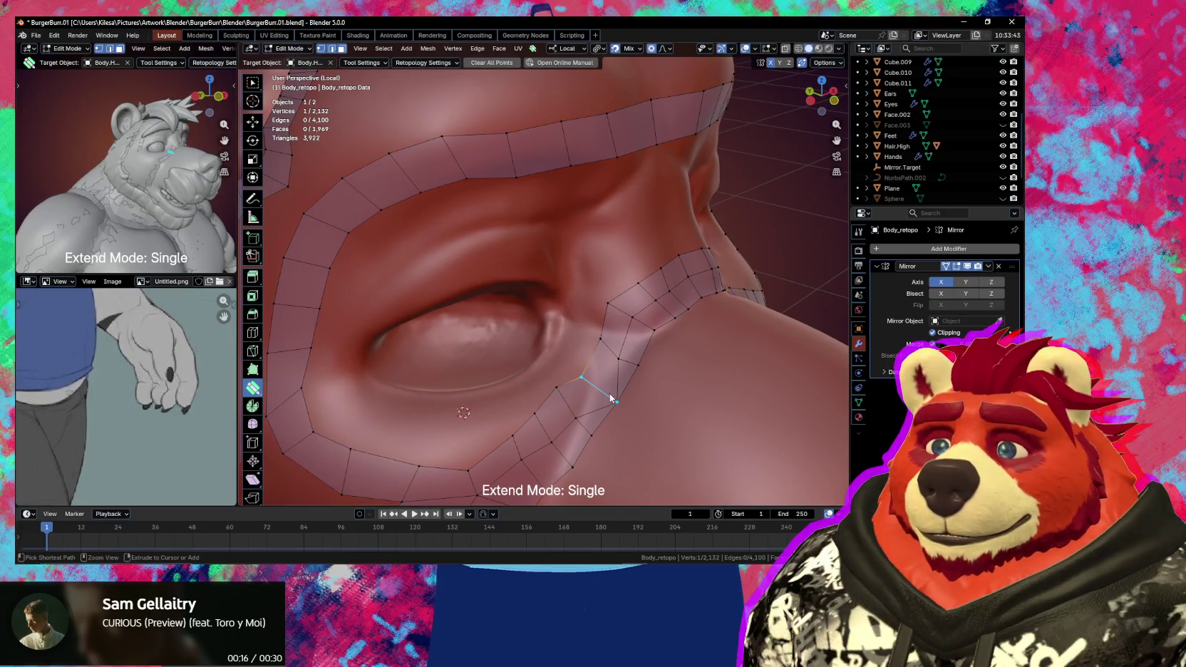
{"action": "left_click", "coordinate": [565, 395], "text": "ctrl"}
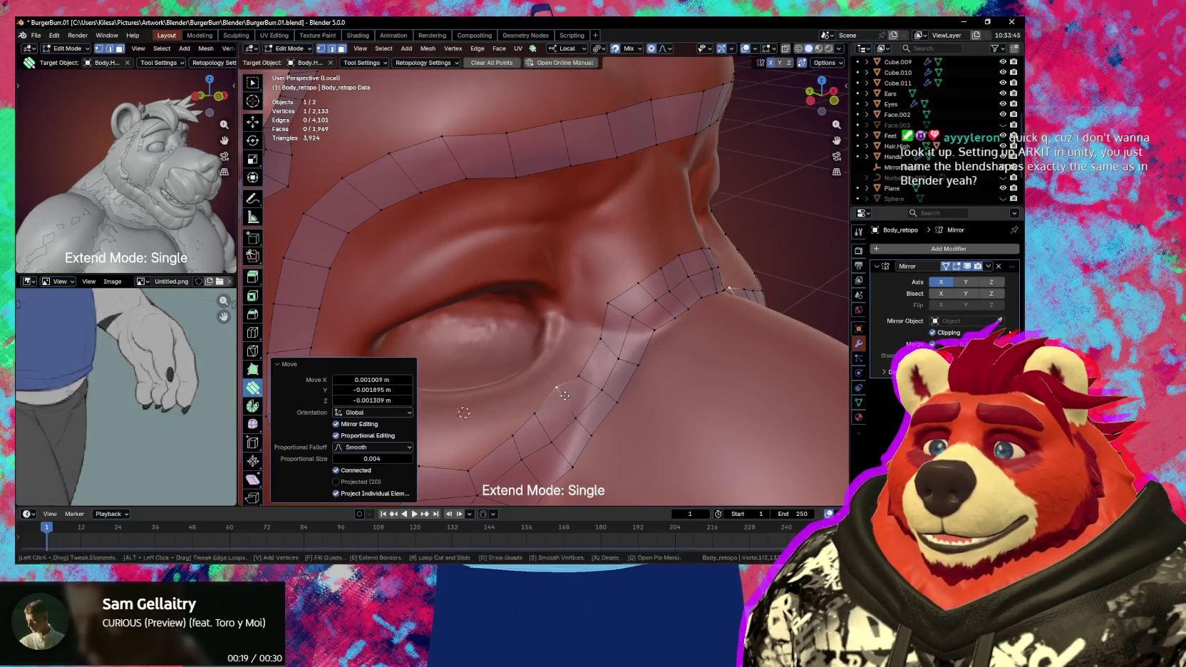
{"action": "left_click_drag", "start_coordinate": [564, 395], "coordinate": [518, 447]}
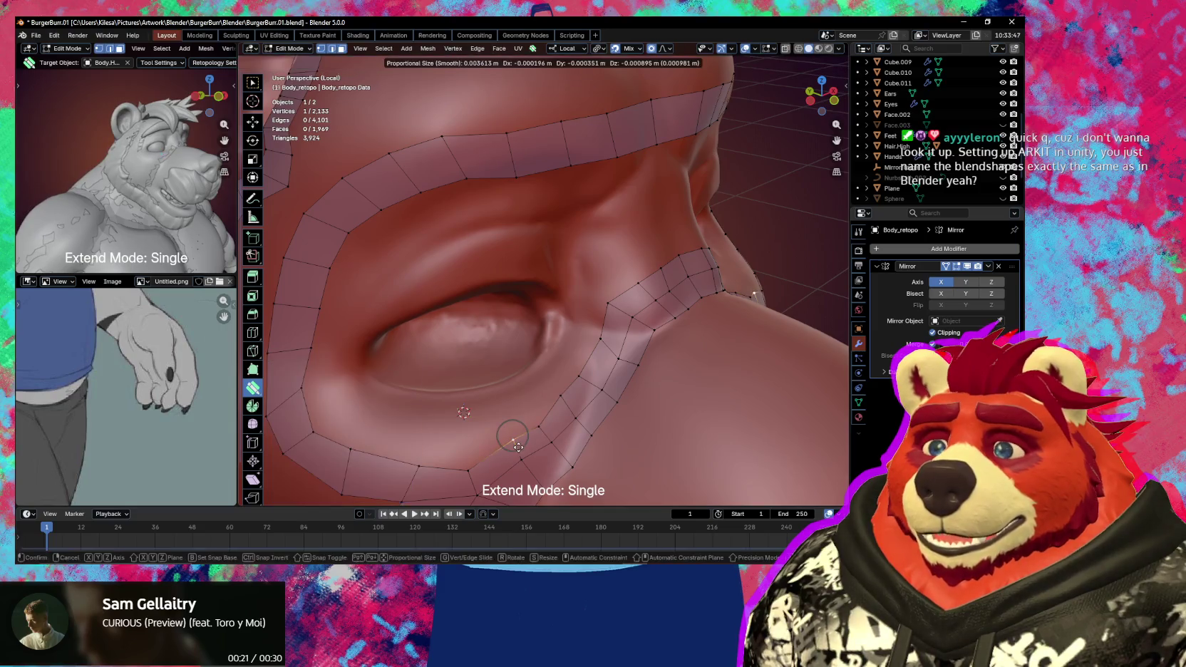
{"action": "middle_click_drag", "start_coordinate": [519, 445], "coordinate": [576, 322]}
{"action": "mouse_move", "coordinate": [576, 322]}
{"action": "left_mouse_down"}
{"action": "mouse_move", "coordinate": [610, 370]}
{"action": "mouse_move", "coordinate": [650, 317]}
{"action": "left_mouse_up"}
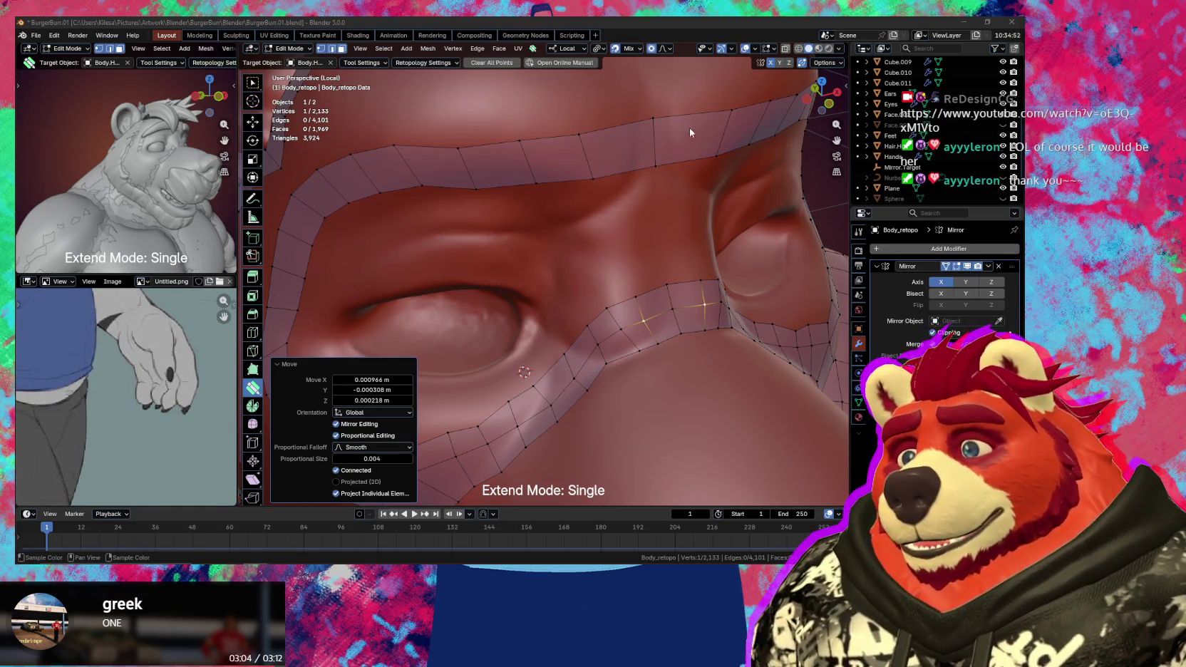
- Nudge the brow strip's vertices and edges into place on the sculpt
{"action": "middle_click_drag", "start_coordinate": [571, 217], "coordinate": [578, 187]}
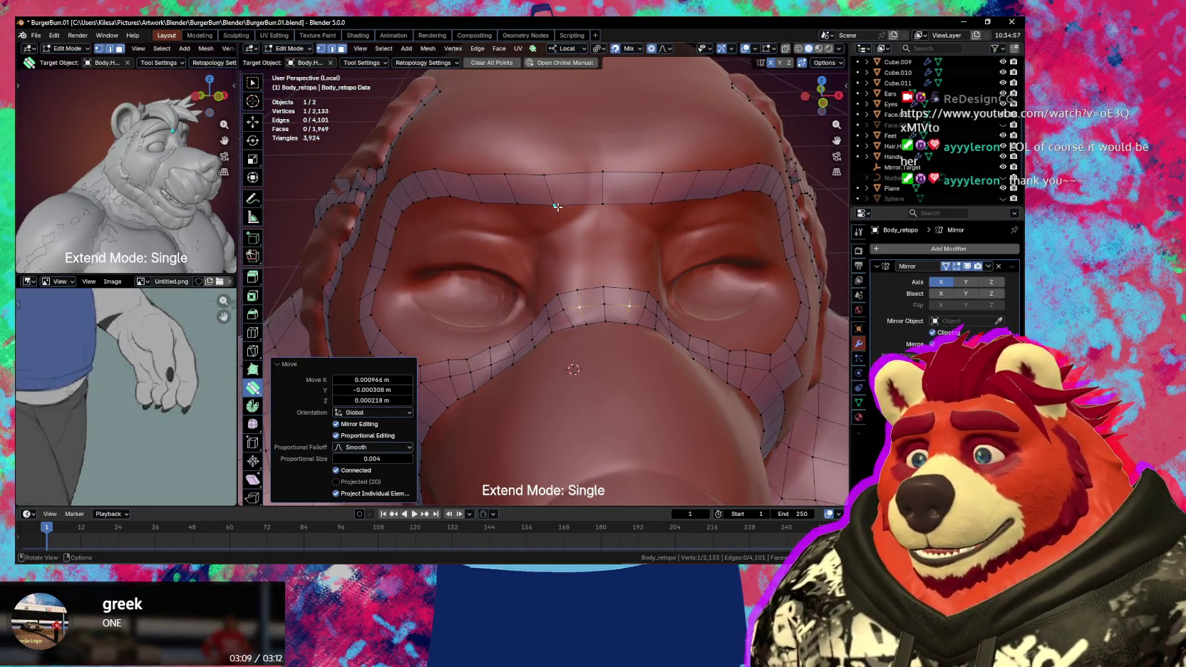
{"action": "left_click_drag", "start_coordinate": [544, 178], "coordinate": [553, 182]}
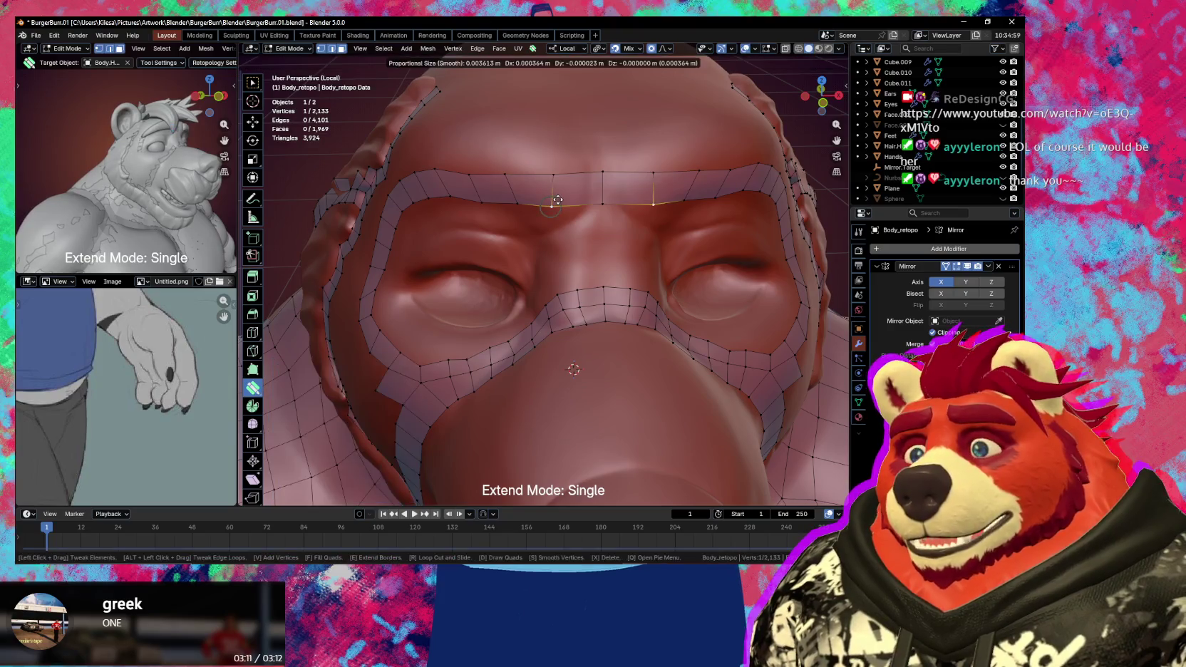
{"action": "mouse_move", "coordinate": [560, 189]}
{"action": "left_mouse_down"}
{"action": "mouse_move", "coordinate": [570, 186]}
{"action": "mouse_move", "coordinate": [554, 187]}
{"action": "left_mouse_up"}
{"action": "left_click", "coordinate": [564, 186]}
{"action": "middle_click_drag", "start_coordinate": [564, 187], "coordinate": [561, 187]}
{"action": "left_click_drag", "start_coordinate": [505, 172], "coordinate": [512, 194]}
{"action": "left_click", "coordinate": [509, 171]}
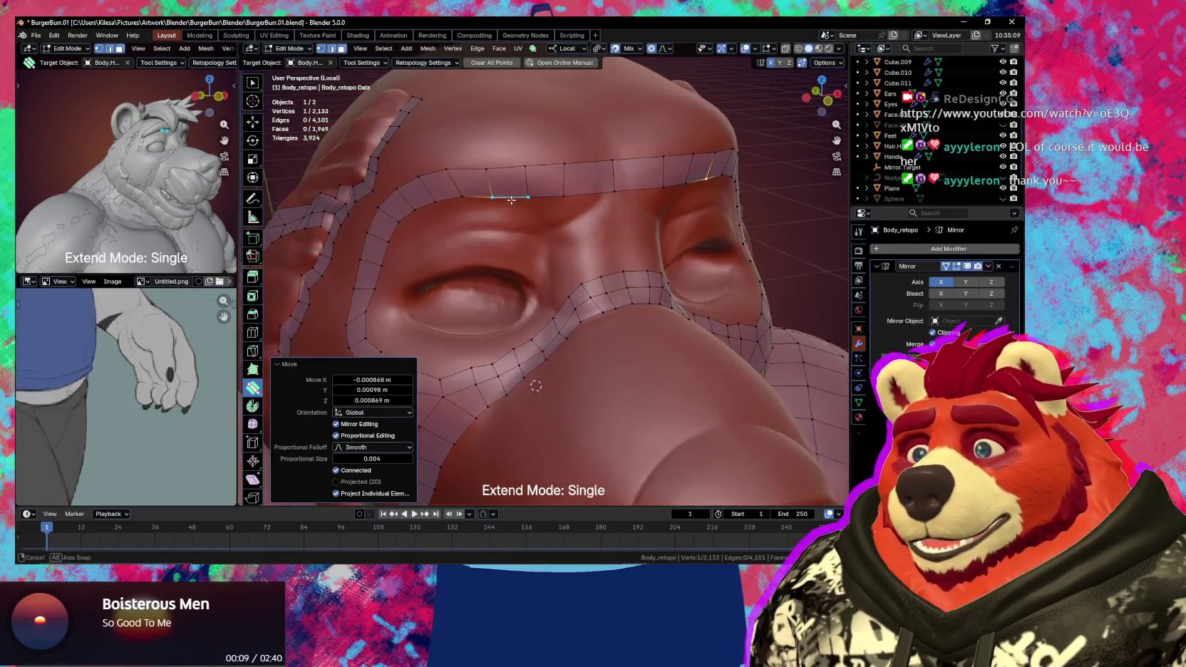
{"action": "middle_click_drag", "start_coordinate": [512, 194], "coordinate": [519, 177]}
{"action": "left_click_drag", "start_coordinate": [520, 177], "coordinate": [457, 163]}
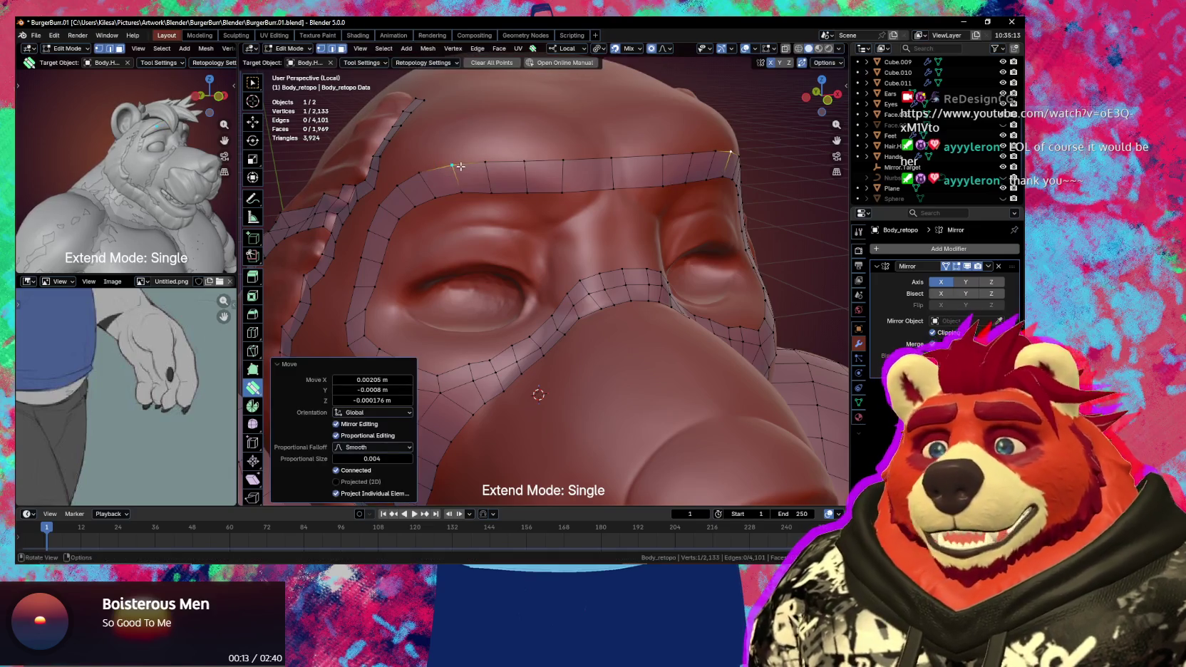
- Cut a new edge loop across the brow strip
{"action": "left_click", "coordinate": [511, 203]}
{"action": "left_click", "coordinate": [587, 206]}
{"action": "middle_click_drag", "start_coordinate": [587, 206], "coordinate": [583, 171]}
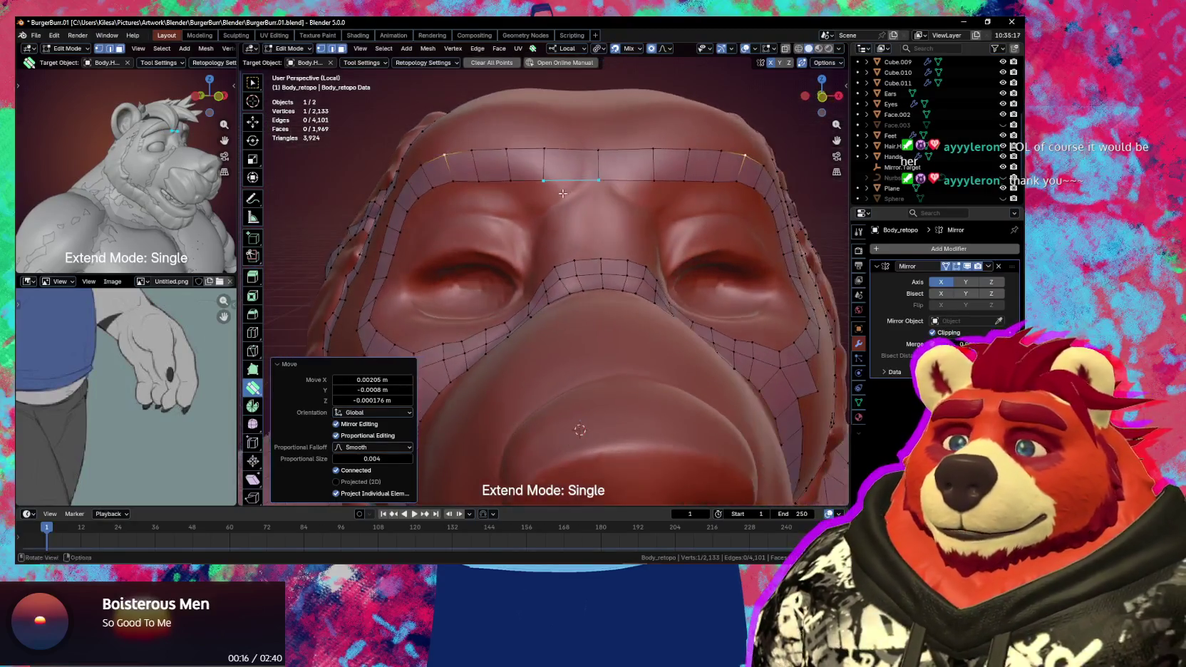
{"action": "key", "text": "ctrl+r"}
{"action": "left_click", "coordinate": [577, 164]}
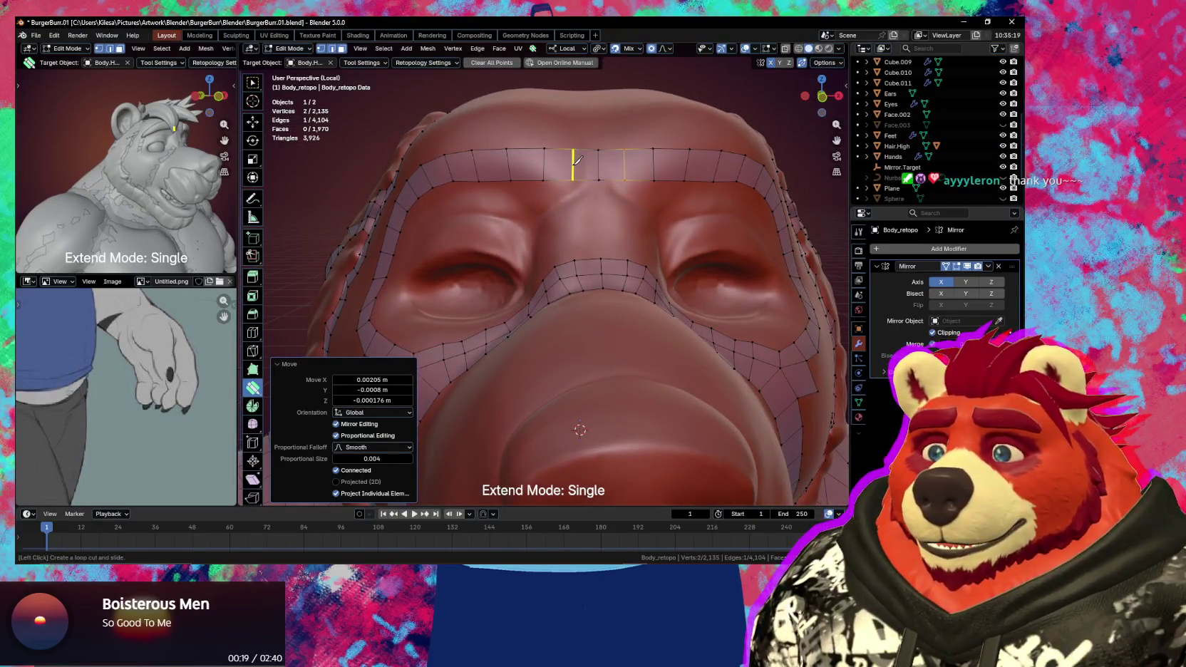
- Move a cheek vertex into a better position beside the eye
{"action": "mouse_move", "coordinate": [573, 203]}
{"action": "middle_mouse_down"}
{"action": "mouse_move", "coordinate": [577, 222]}
{"action": "mouse_move", "coordinate": [527, 292]}
{"action": "middle_mouse_up"}
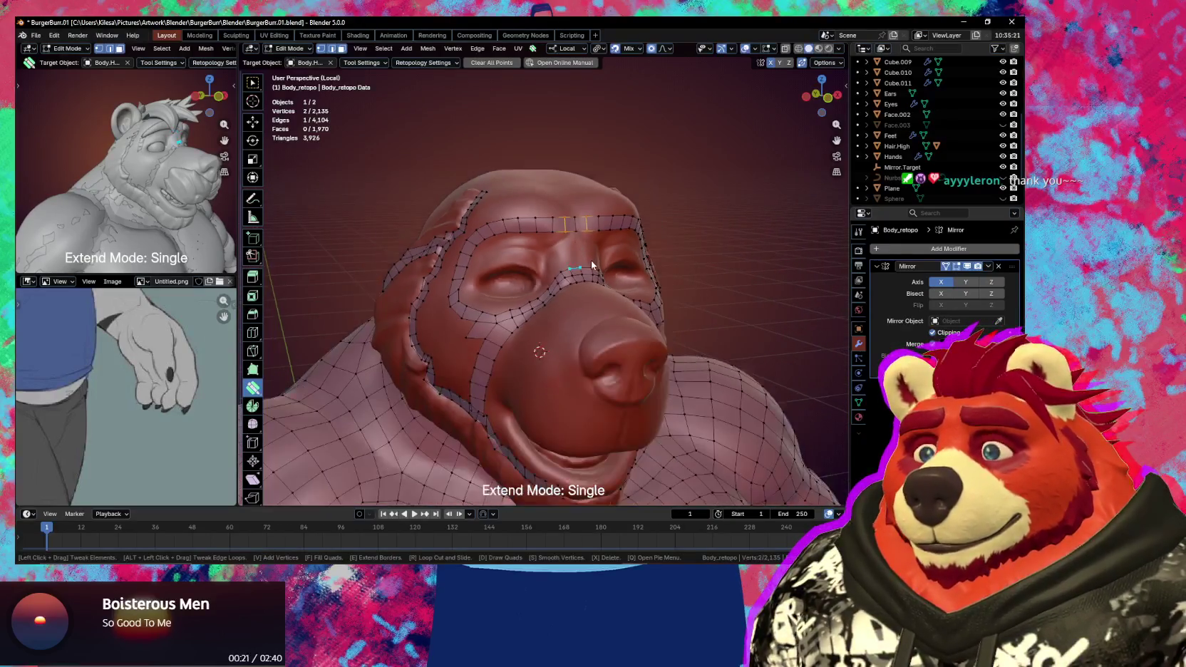
{"action": "scroll", "coordinate": [527, 292], "scroll_direction": "up", "scroll_amount": 3}
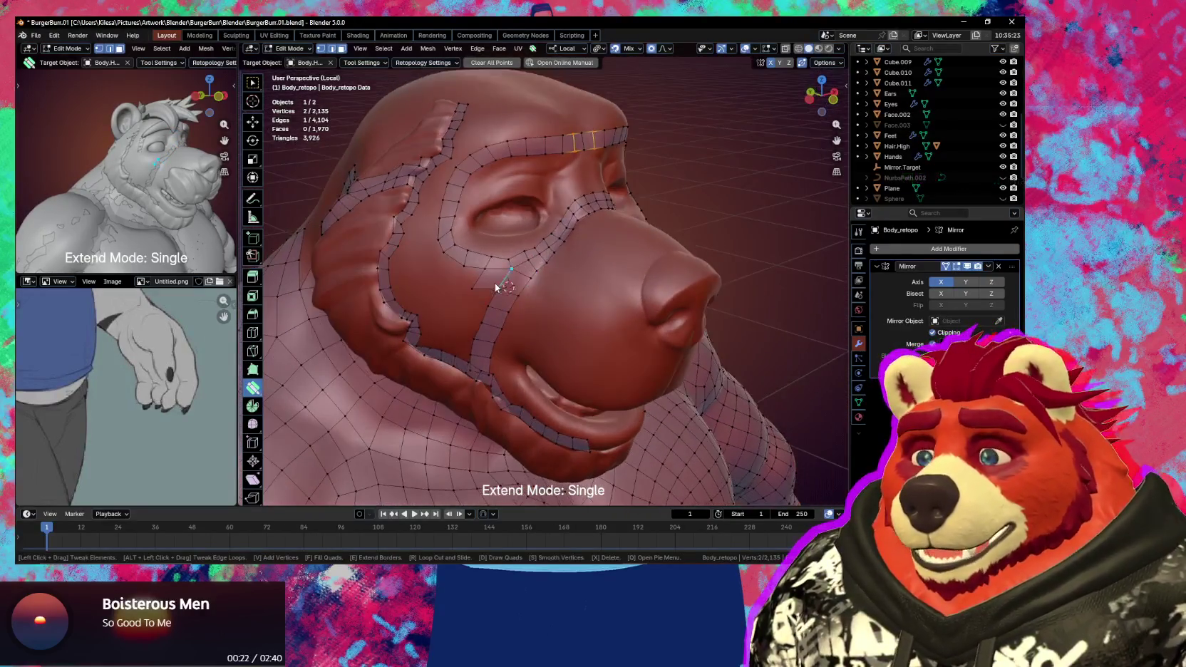
{"action": "scroll", "coordinate": [463, 296], "scroll_direction": "up", "scroll_amount": 4}
{"action": "left_click_drag", "start_coordinate": [417, 302], "coordinate": [431, 289]}
{"action": "scroll", "coordinate": [432, 290], "scroll_direction": "down", "scroll_amount": 2}
{"action": "scroll", "coordinate": [463, 299], "scroll_direction": "down", "scroll_amount": 2}
{"action": "mouse_move", "coordinate": [499, 285]}
{"action": "middle_mouse_down"}
{"action": "mouse_move", "coordinate": [583, 229]}
{"action": "mouse_move", "coordinate": [499, 271]}
{"action": "middle_mouse_up"}
- Add a triangle face on the cheek, reposition its corner vertex, and smooth it
{"action": "key", "text": "e"}
{"action": "left_click", "coordinate": [480, 281]}
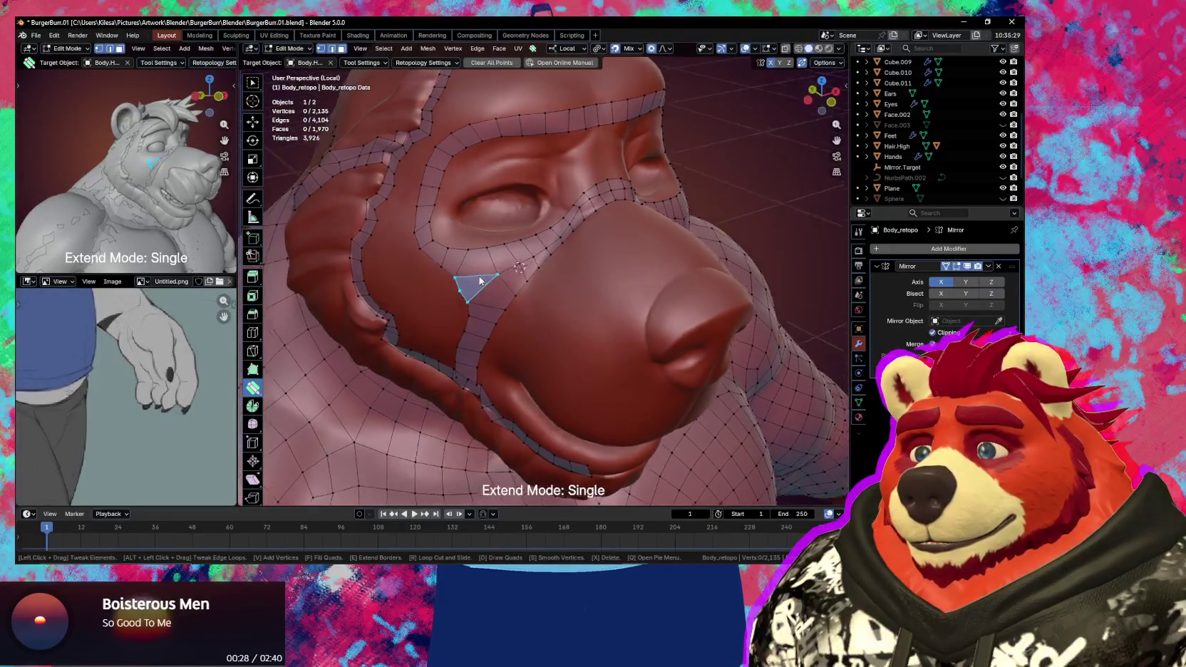
{"action": "mouse_move", "coordinate": [479, 281]}
{"action": "left_mouse_down"}
{"action": "mouse_move", "coordinate": [478, 299]}
{"action": "mouse_move", "coordinate": [493, 295]}
{"action": "left_mouse_up"}
{"action": "mouse_move", "coordinate": [493, 295]}
{"action": "middle_mouse_down"}
{"action": "mouse_move", "coordinate": [533, 300]}
{"action": "mouse_move", "coordinate": [518, 310]}
{"action": "mouse_move", "coordinate": [526, 301]}
{"action": "middle_mouse_up"}
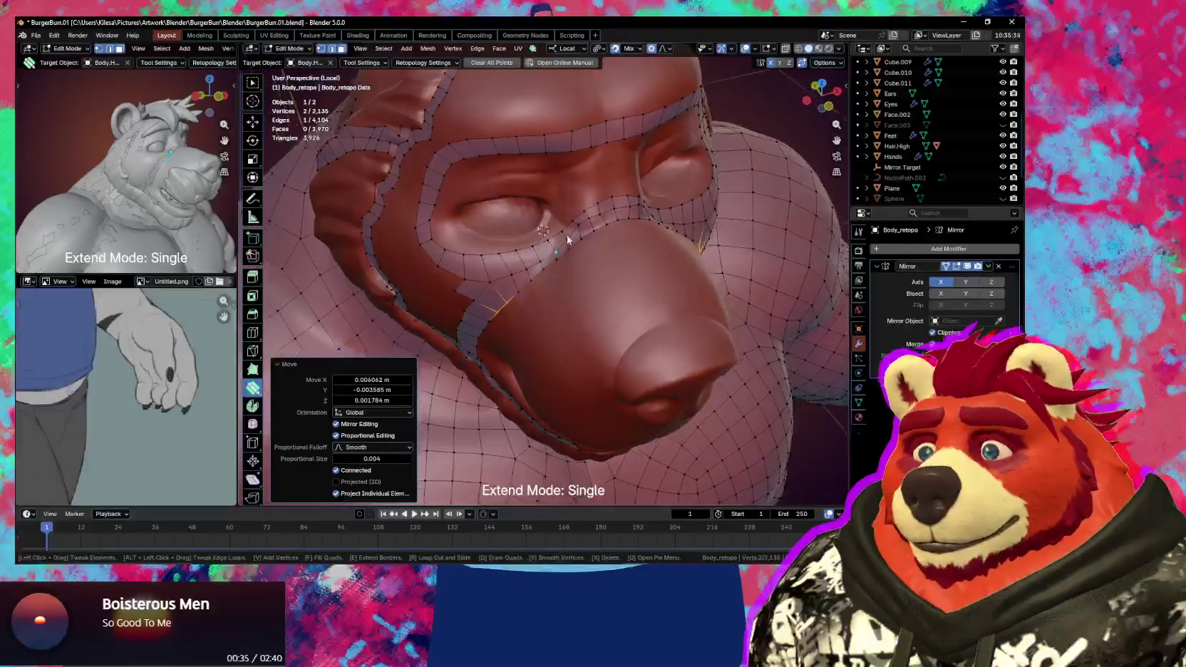
{"action": "key", "text": "s"}
{"action": "key", "text": "Escape"}
{"action": "mouse_move", "coordinate": [596, 233]}
{"action": "middle_mouse_down"}
{"action": "mouse_move", "coordinate": [626, 234]}
{"action": "mouse_move", "coordinate": [563, 267]}
{"action": "mouse_move", "coordinate": [542, 256]}
{"action": "mouse_move", "coordinate": [616, 258]}
{"action": "mouse_move", "coordinate": [566, 221]}
{"action": "middle_mouse_up"}
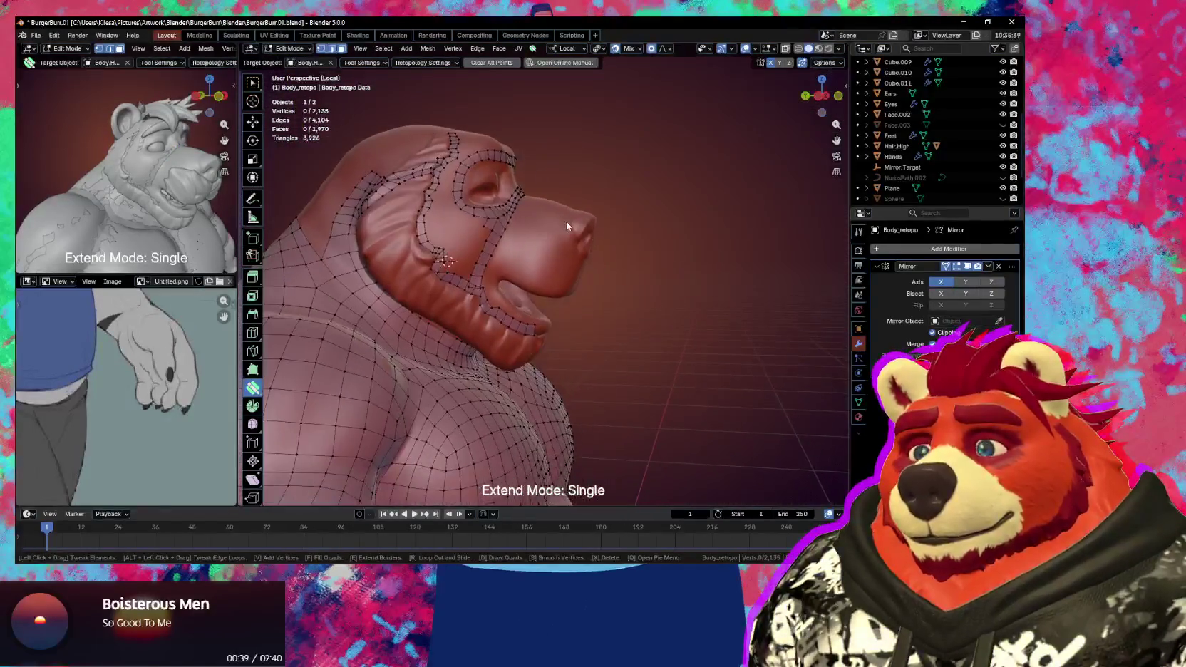
- Lift a jaw vertex and slide an edge along the jaw loop
{"action": "scroll", "coordinate": [556, 271], "scroll_direction": "up", "scroll_amount": 2}
{"action": "scroll", "coordinate": [518, 281], "scroll_direction": "up", "scroll_amount": 1}
{"action": "scroll", "coordinate": [509, 282], "scroll_direction": "up", "scroll_amount": 2}
{"action": "mouse_move", "coordinate": [508, 282]}
{"action": "middle_mouse_down"}
{"action": "mouse_move", "coordinate": [420, 221]}
{"action": "mouse_move", "coordinate": [452, 268]}
{"action": "middle_mouse_up"}
{"action": "key", "text": "s"}
{"action": "key", "text": "Escape"}
{"action": "mouse_move", "coordinate": [439, 263]}
{"action": "left_mouse_down"}
{"action": "mouse_move", "coordinate": [437, 248]}
{"action": "mouse_move", "coordinate": [465, 266]}
{"action": "mouse_move", "coordinate": [456, 258]}
{"action": "mouse_move", "coordinate": [464, 280]}
{"action": "mouse_move", "coordinate": [445, 280]}
{"action": "left_mouse_up"}
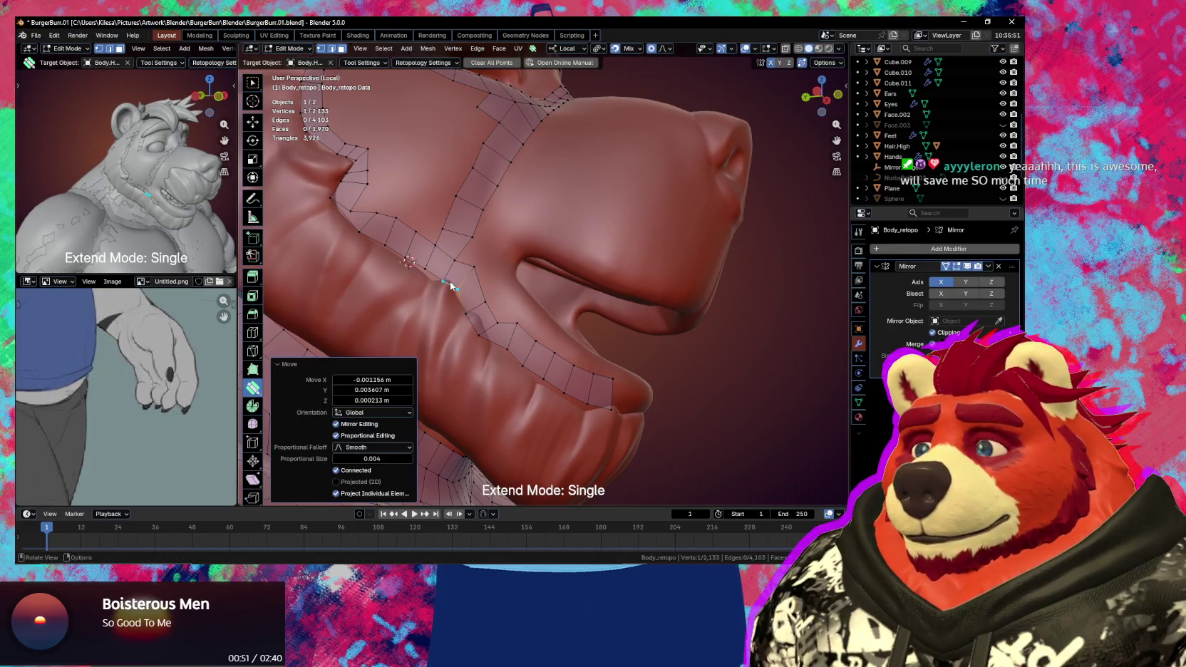
{"action": "mouse_move", "coordinate": [476, 269]}
{"action": "middle_mouse_down"}
{"action": "mouse_move", "coordinate": [472, 291]}
{"action": "mouse_move", "coordinate": [437, 308]}
{"action": "middle_mouse_up"}
{"action": "mouse_move", "coordinate": [437, 308]}
{"action": "left_mouse_down"}
{"action": "mouse_move", "coordinate": [439, 293]}
{"action": "mouse_move", "coordinate": [469, 327]}
{"action": "mouse_move", "coordinate": [469, 315]}
{"action": "mouse_move", "coordinate": [409, 295]}
{"action": "mouse_move", "coordinate": [421, 268]}
{"action": "mouse_move", "coordinate": [399, 244]}
{"action": "mouse_move", "coordinate": [374, 244]}
{"action": "left_mouse_up"}
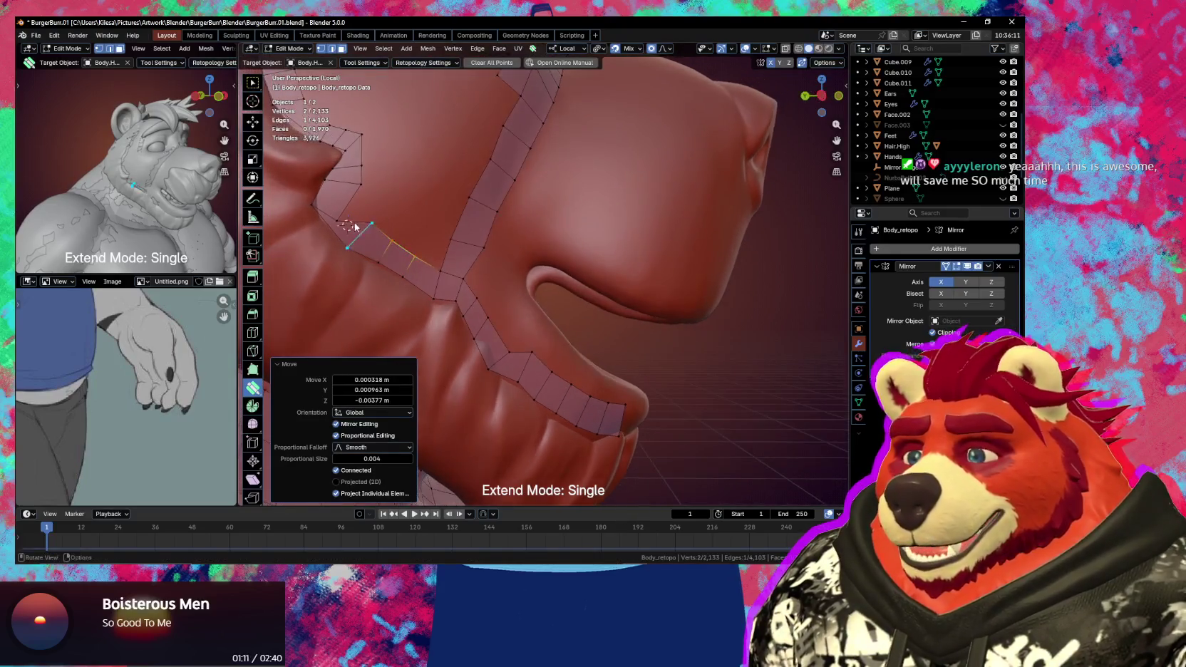
- Reposition the vertices at the mouth corner to follow the sculpt
{"action": "middle_click_drag", "start_coordinate": [374, 244], "coordinate": [429, 240]}
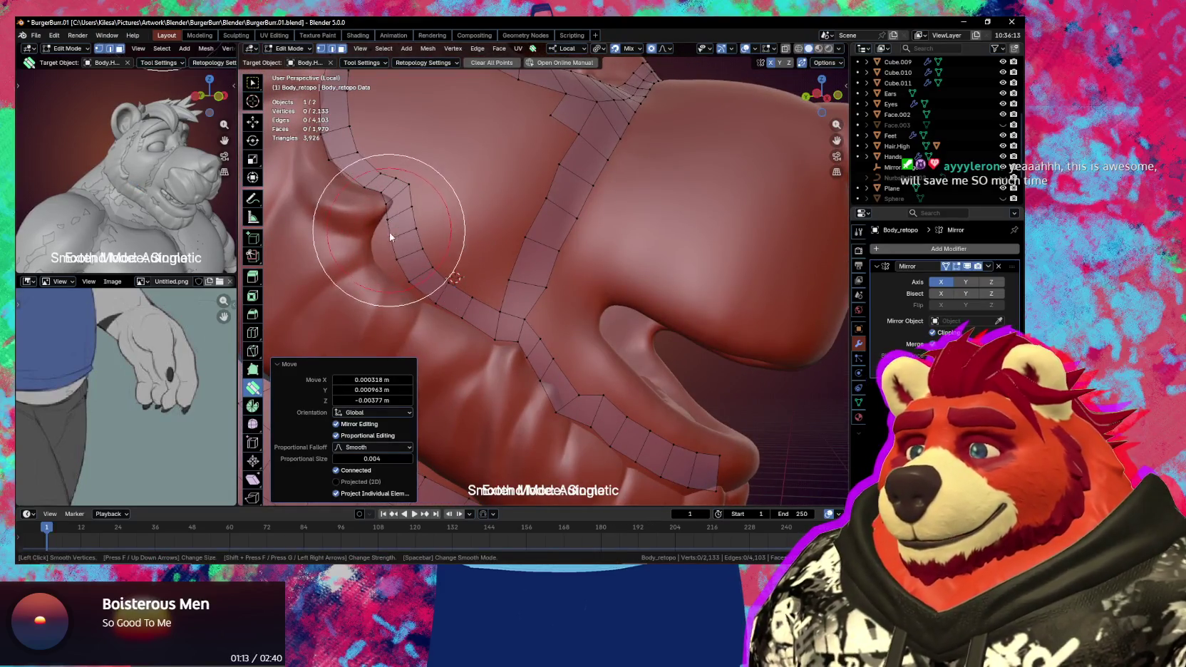
{"action": "mouse_move", "coordinate": [405, 265]}
{"action": "left_mouse_down"}
{"action": "mouse_move", "coordinate": [381, 271]}
{"action": "mouse_move", "coordinate": [376, 243]}
{"action": "mouse_move", "coordinate": [391, 239]}
{"action": "mouse_move", "coordinate": [387, 198]}
{"action": "mouse_move", "coordinate": [391, 219]}
{"action": "mouse_move", "coordinate": [396, 209]}
{"action": "mouse_move", "coordinate": [378, 235]}
{"action": "mouse_move", "coordinate": [395, 202]}
{"action": "left_mouse_up"}
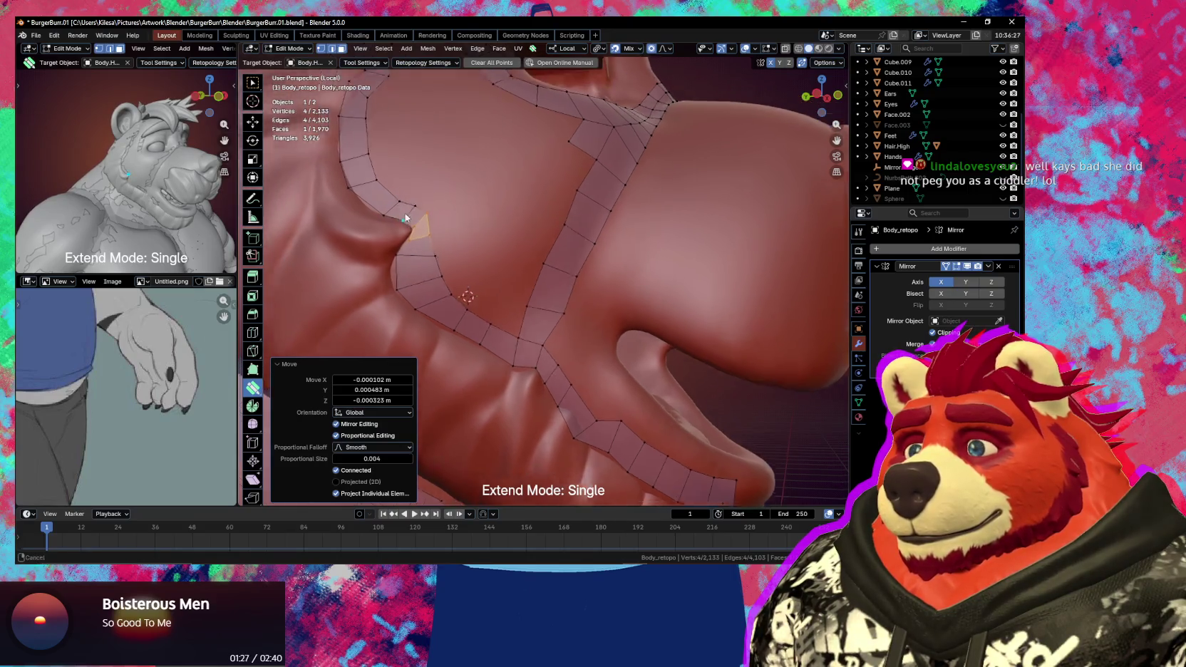
{"action": "middle_click_drag", "start_coordinate": [392, 183], "coordinate": [436, 243]}
{"action": "mouse_move", "coordinate": [428, 244]}
{"action": "left_mouse_down"}
{"action": "mouse_move", "coordinate": [390, 191]}
{"action": "mouse_move", "coordinate": [395, 146]}
{"action": "left_mouse_up"}
{"action": "middle_click_drag", "start_coordinate": [395, 146], "coordinate": [460, 237]}
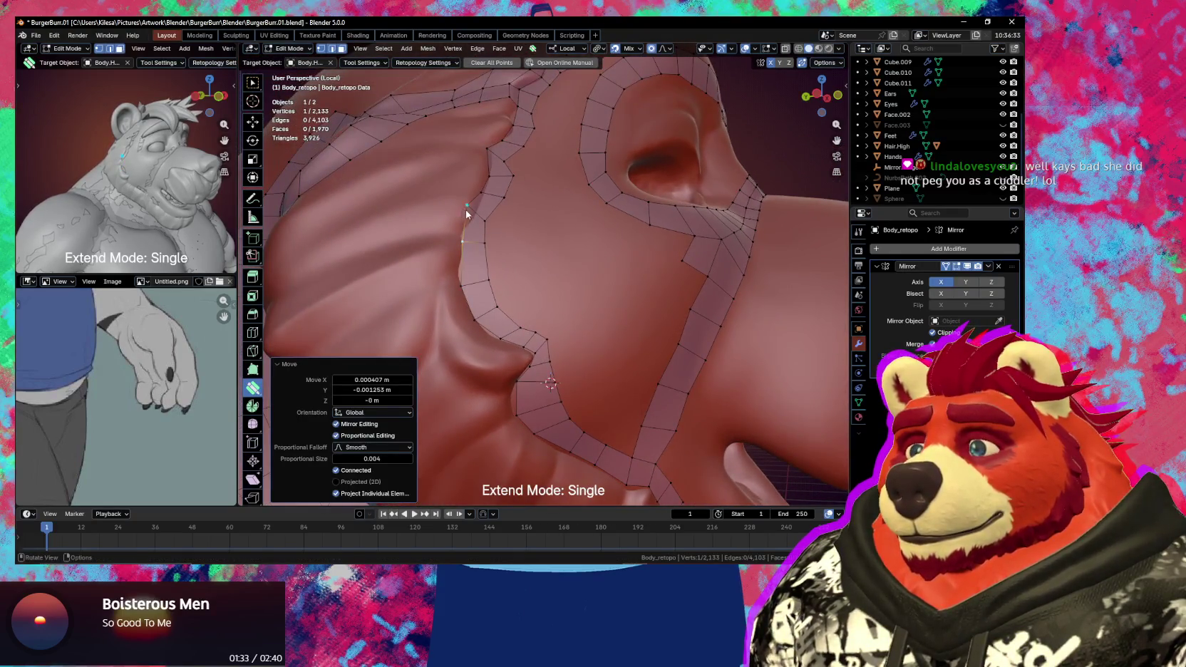
- Reshape the cheek edge loop and adjust a vertex on the cheek strip
{"action": "left_click_drag", "start_coordinate": [465, 209], "coordinate": [470, 214]}
{"action": "mouse_move", "coordinate": [471, 214]}
{"action": "middle_mouse_down"}
{"action": "mouse_move", "coordinate": [459, 271]}
{"action": "mouse_move", "coordinate": [460, 260]}
{"action": "middle_mouse_up"}
{"action": "mouse_move", "coordinate": [450, 262]}
{"action": "left_mouse_down"}
{"action": "mouse_move", "coordinate": [470, 210]}
{"action": "mouse_move", "coordinate": [496, 210]}
{"action": "left_mouse_up"}
{"action": "left_click", "coordinate": [466, 219]}
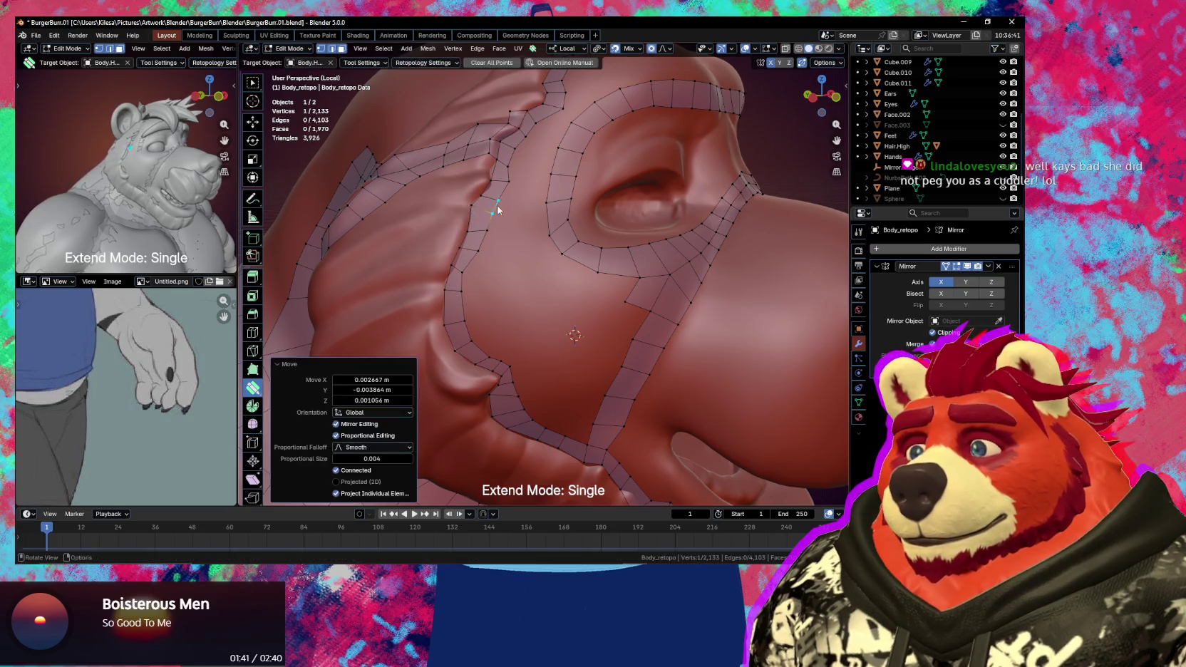
{"action": "left_click", "coordinate": [482, 219]}
{"action": "middle_click_drag", "start_coordinate": [482, 219], "coordinate": [481, 223]}
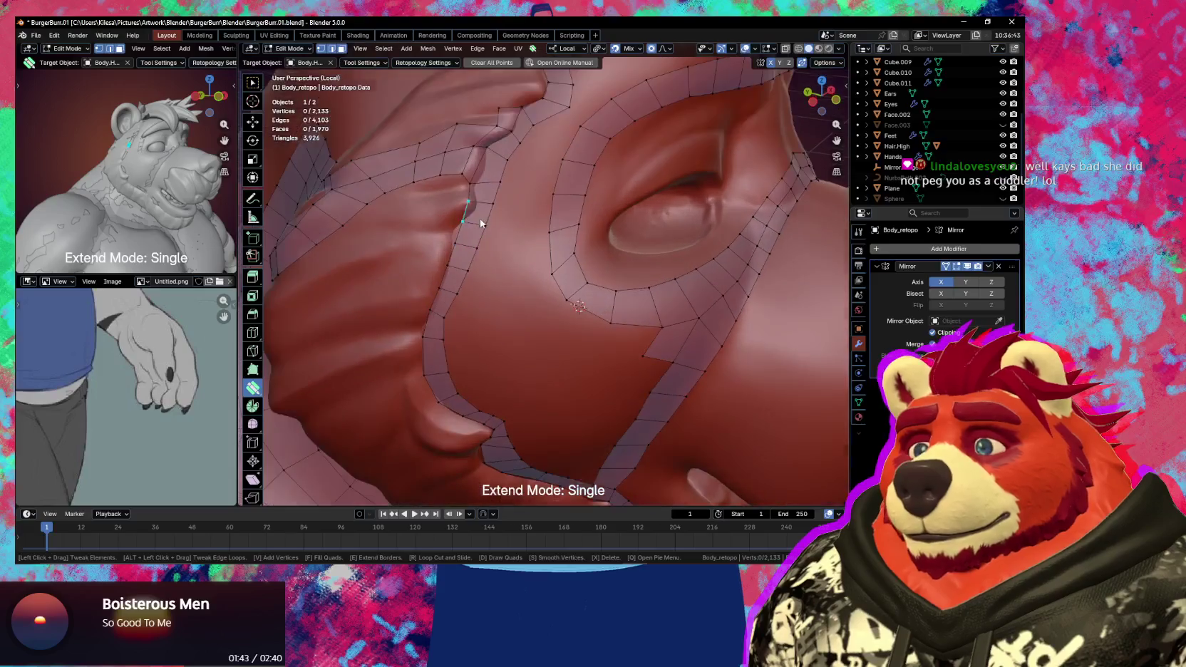
{"action": "mouse_move", "coordinate": [476, 182]}
{"action": "left_mouse_down"}
{"action": "mouse_move", "coordinate": [490, 173]}
{"action": "mouse_move", "coordinate": [473, 229]}
{"action": "left_mouse_up"}
{"action": "middle_click_drag", "start_coordinate": [474, 232], "coordinate": [495, 240]}
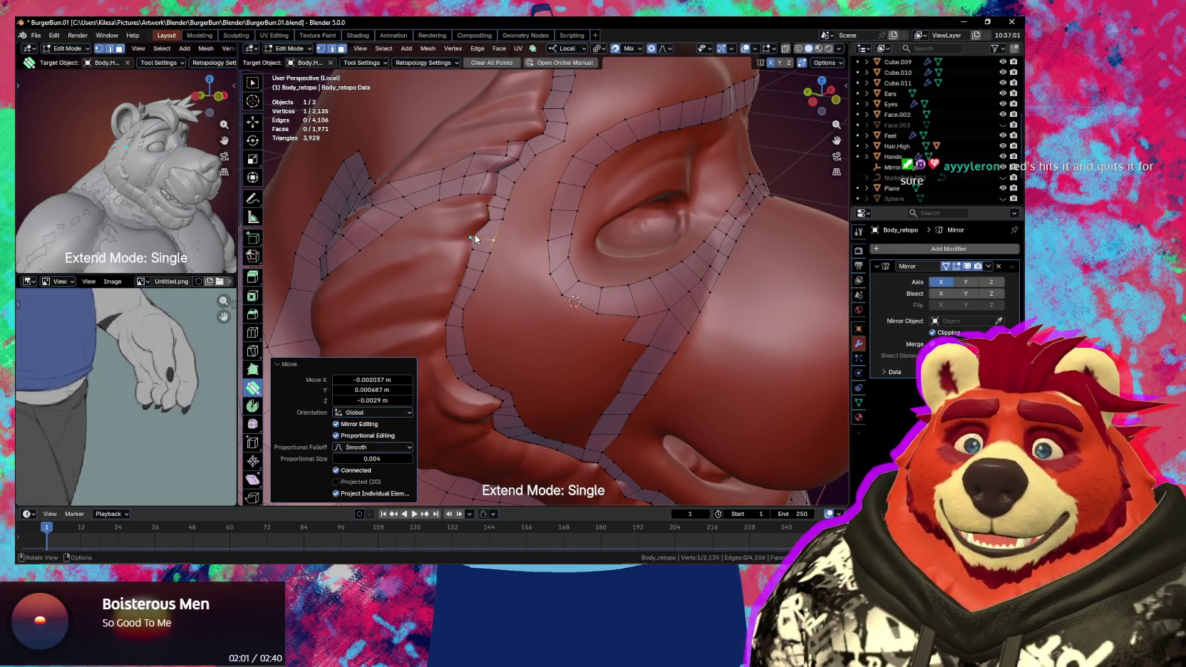
{"action": "mouse_move", "coordinate": [520, 258]}
{"action": "middle_mouse_down"}
{"action": "mouse_move", "coordinate": [551, 249]}
{"action": "mouse_move", "coordinate": [559, 259]}
{"action": "mouse_move", "coordinate": [515, 243]}
{"action": "mouse_move", "coordinate": [552, 286]}
{"action": "middle_mouse_up"}
{"action": "scroll", "coordinate": [559, 259], "scroll_direction": "down", "scroll_amount": 3}
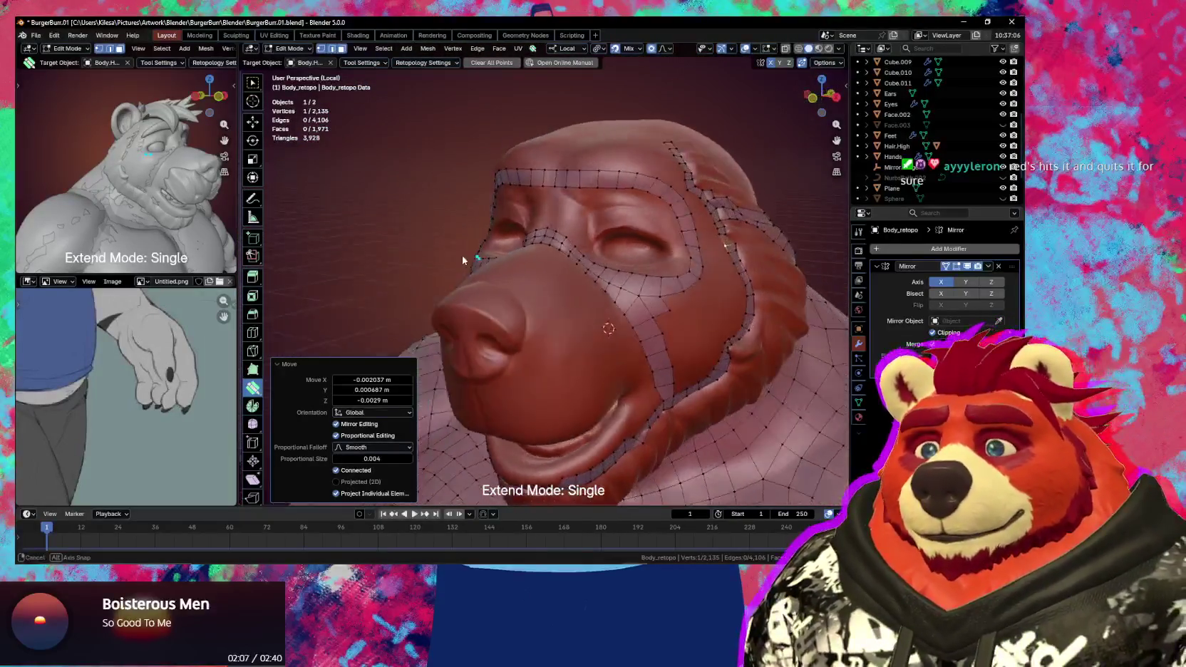
- Extrude a quad from the edge between the eyes down to the lower mask vertices
{"action": "scroll", "coordinate": [552, 283], "scroll_direction": "up", "scroll_amount": 2}
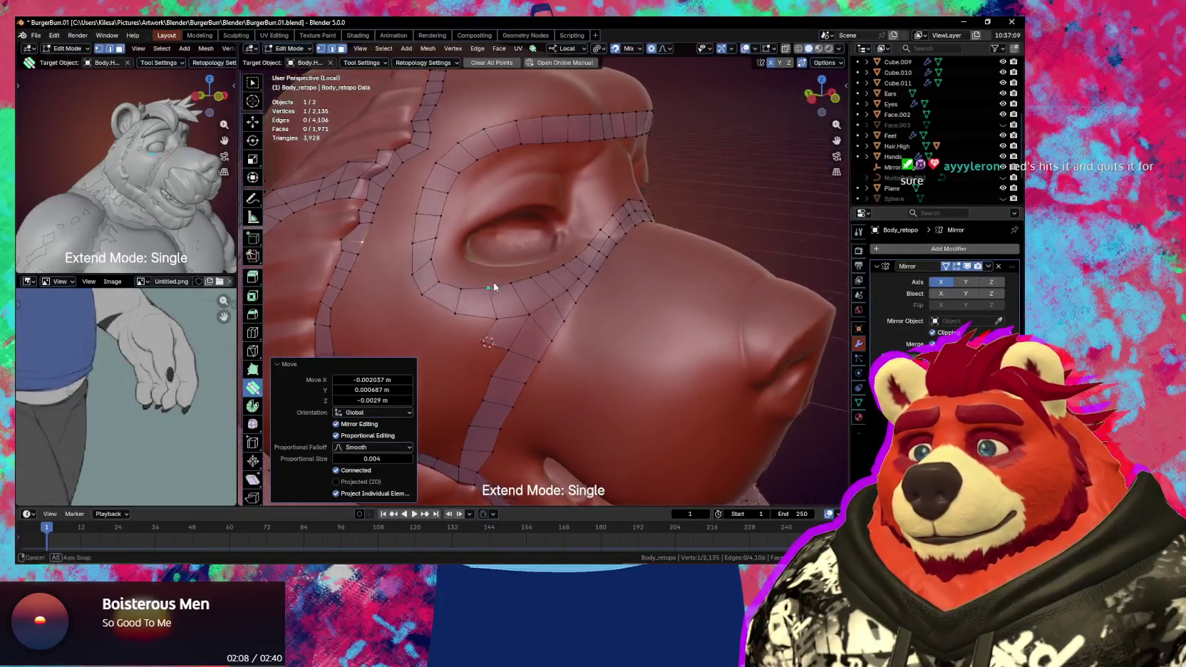
{"action": "scroll", "coordinate": [535, 285], "scroll_direction": "up", "scroll_amount": 2}
{"action": "scroll", "coordinate": [507, 291], "scroll_direction": "up", "scroll_amount": 2}
{"action": "mouse_move", "coordinate": [508, 291]}
{"action": "middle_mouse_down"}
{"action": "mouse_move", "coordinate": [474, 295]}
{"action": "mouse_move", "coordinate": [639, 247]}
{"action": "middle_mouse_up"}
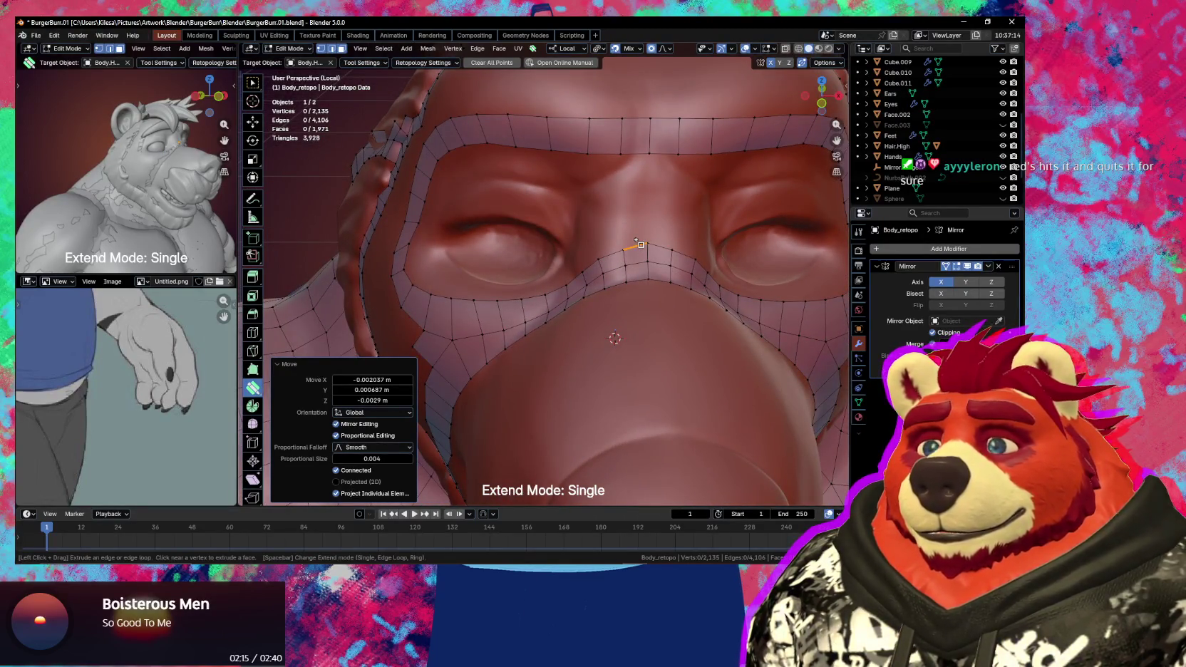
{"action": "left_click_drag", "start_coordinate": [634, 153], "coordinate": [651, 241]}
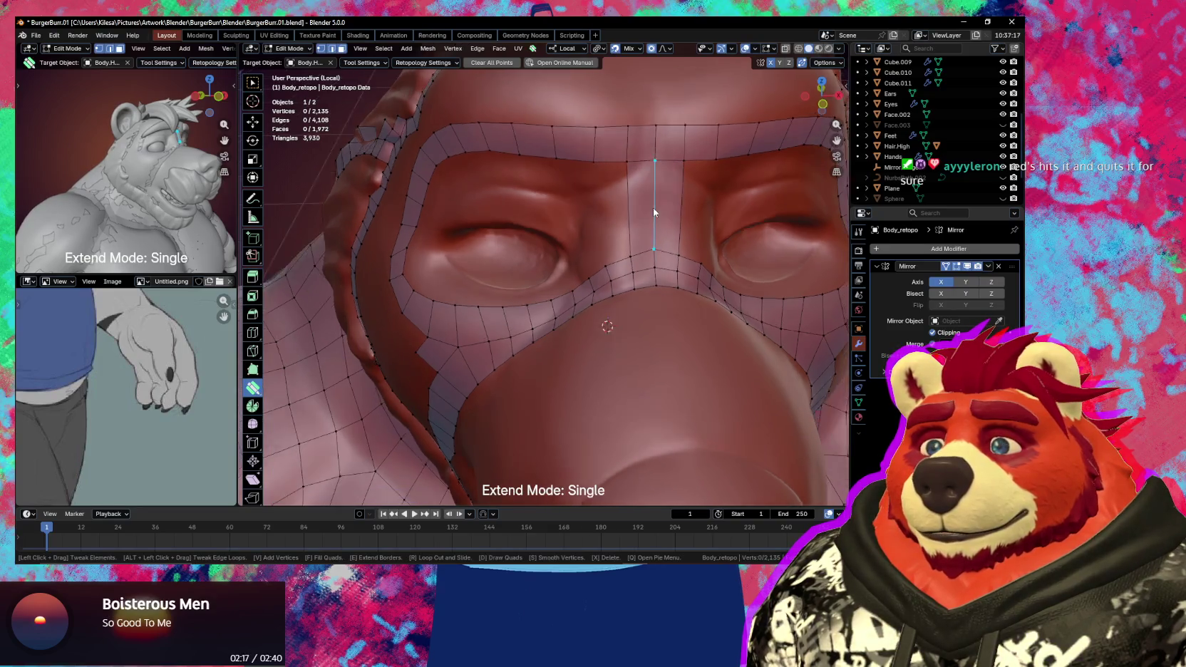
{"action": "middle_click_drag", "start_coordinate": [653, 208], "coordinate": [656, 202]}
- Loop-cut the new nose-bridge faces, slide a vertical loop into place, and set extend mode to Ring
{"action": "key", "text": "ctrl+r"}
{"action": "scroll", "coordinate": [658, 198], "scroll_direction": "up", "scroll_amount": 2}
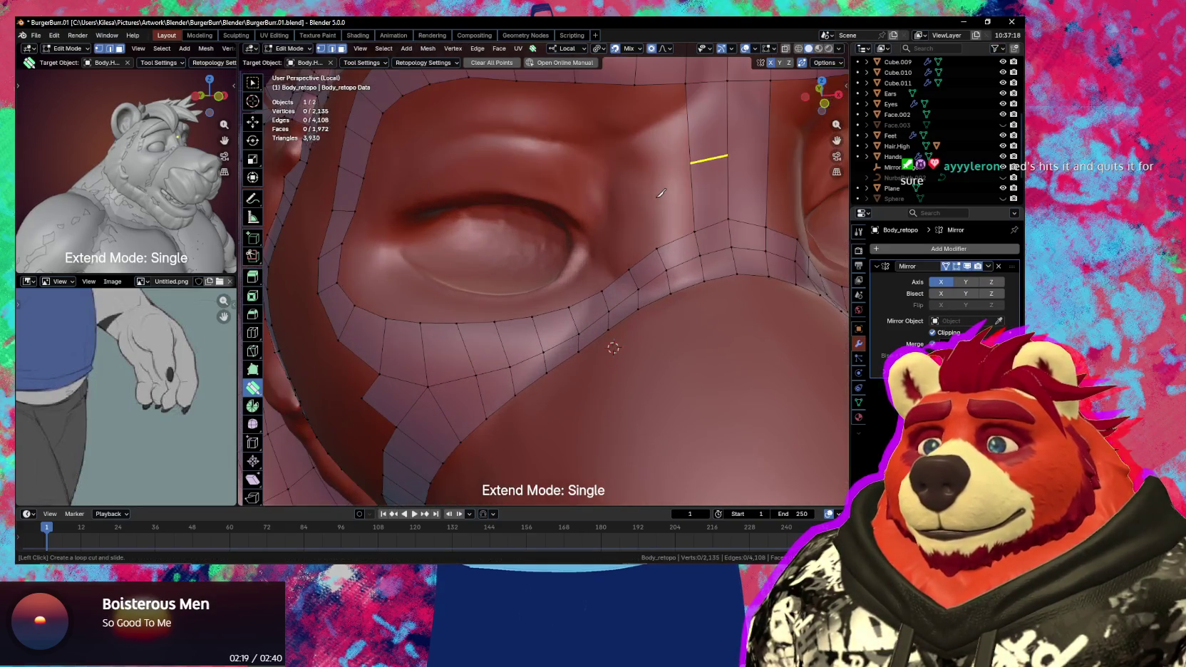
{"action": "left_click", "coordinate": [725, 194]}
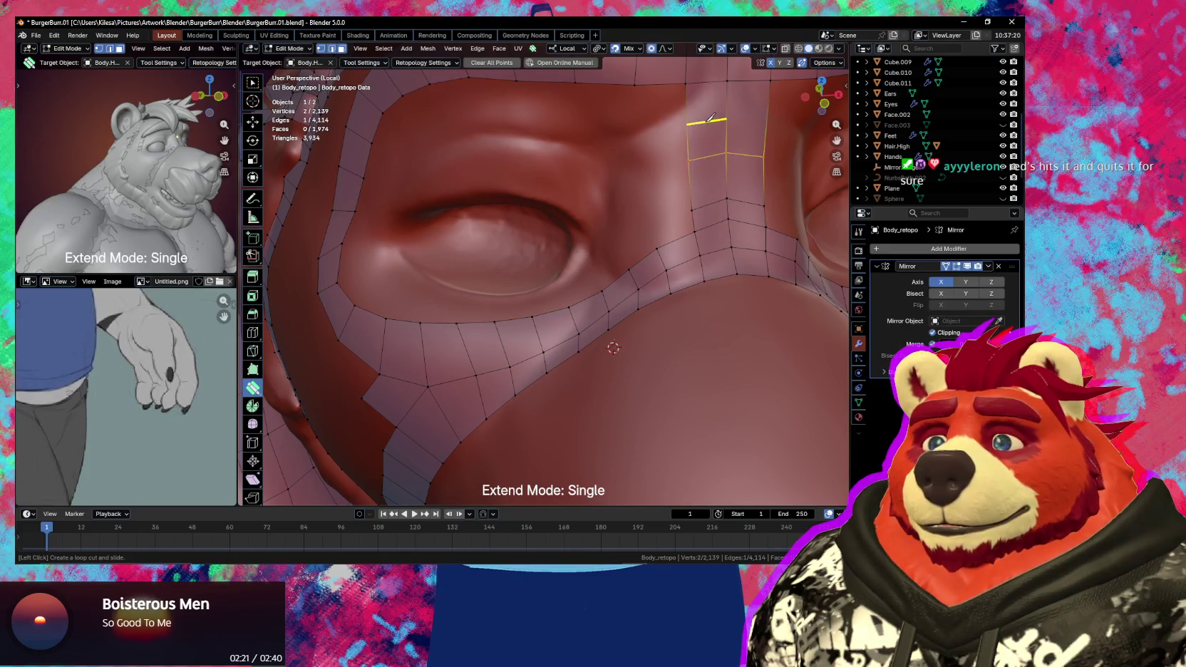
{"action": "left_click", "coordinate": [729, 178]}
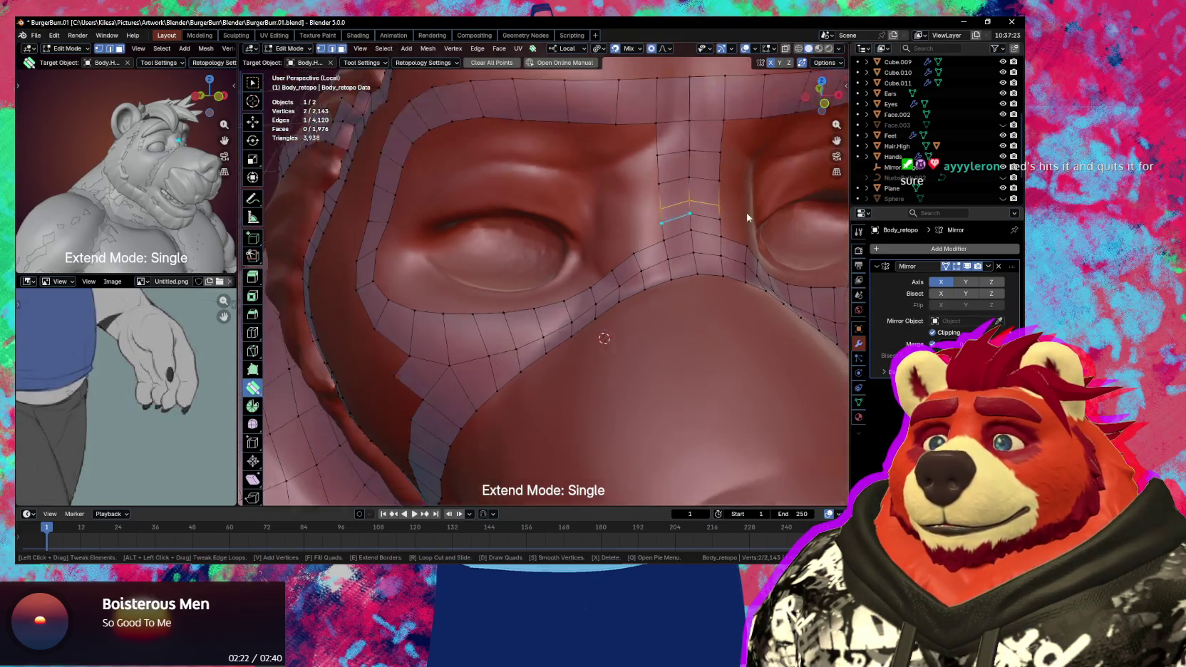
{"action": "middle_click_drag", "start_coordinate": [729, 178], "coordinate": [678, 227]}
{"action": "left_click_drag", "start_coordinate": [591, 140], "coordinate": [562, 157]}
{"action": "mouse_move", "coordinate": [563, 157]}
{"action": "middle_mouse_down"}
{"action": "mouse_move", "coordinate": [653, 219]}
{"action": "mouse_move", "coordinate": [636, 216]}
{"action": "middle_mouse_up"}
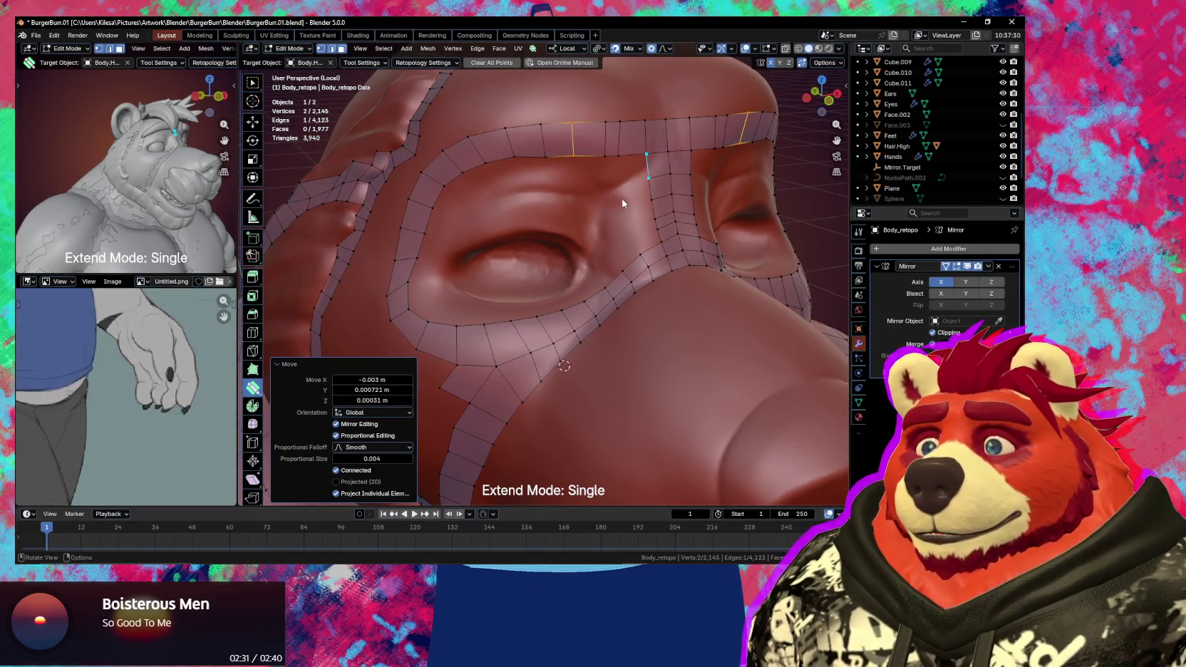
{"action": "key", "text": "space"}
{"action": "key", "text": "space"}
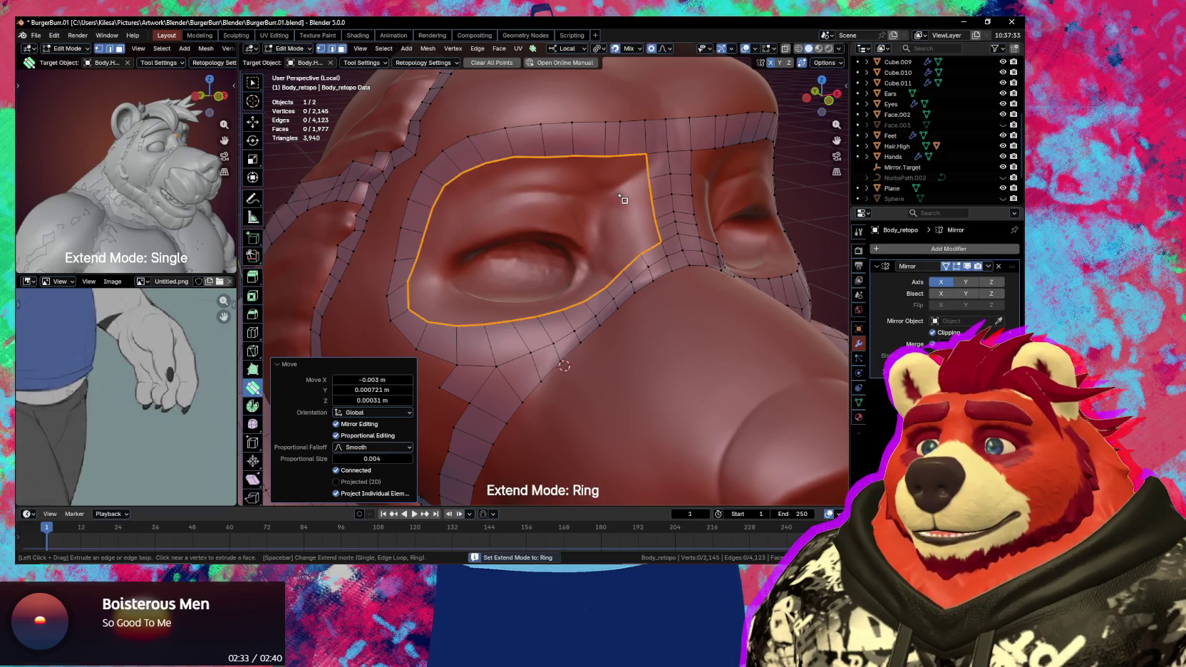
- Extrude a ring of faces inward around the eye and scale its inner edge
{"action": "left_click_drag", "start_coordinate": [623, 201], "coordinate": [606, 212]}
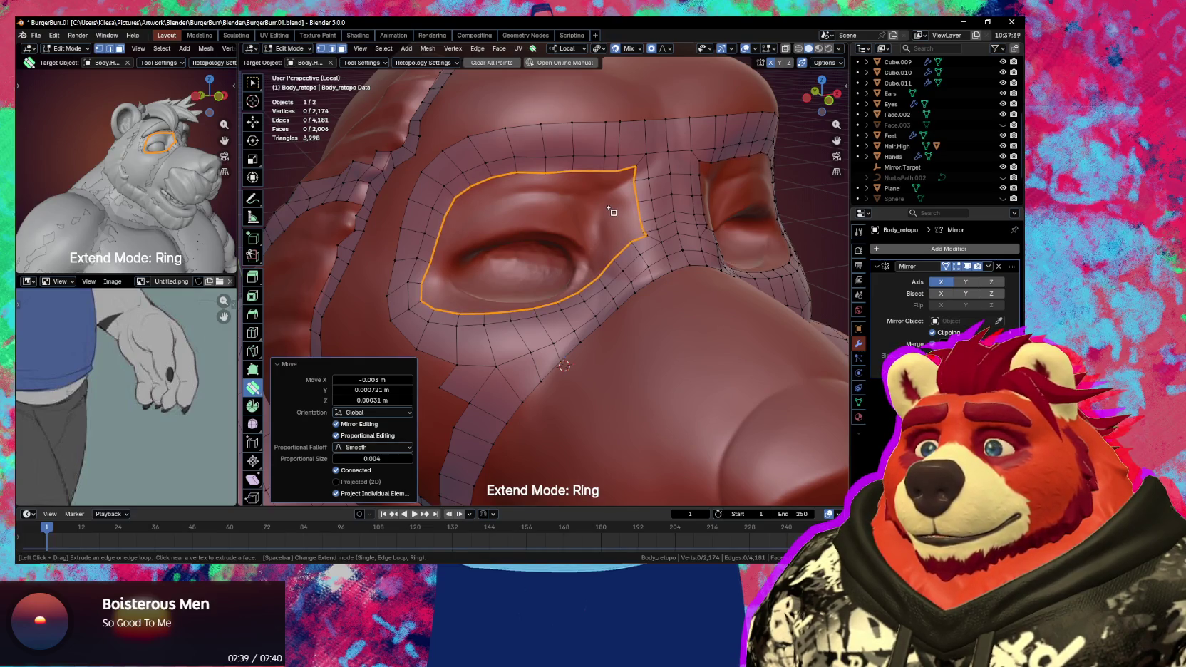
{"action": "left_click", "coordinate": [635, 211]}
{"action": "key", "text": "s"}
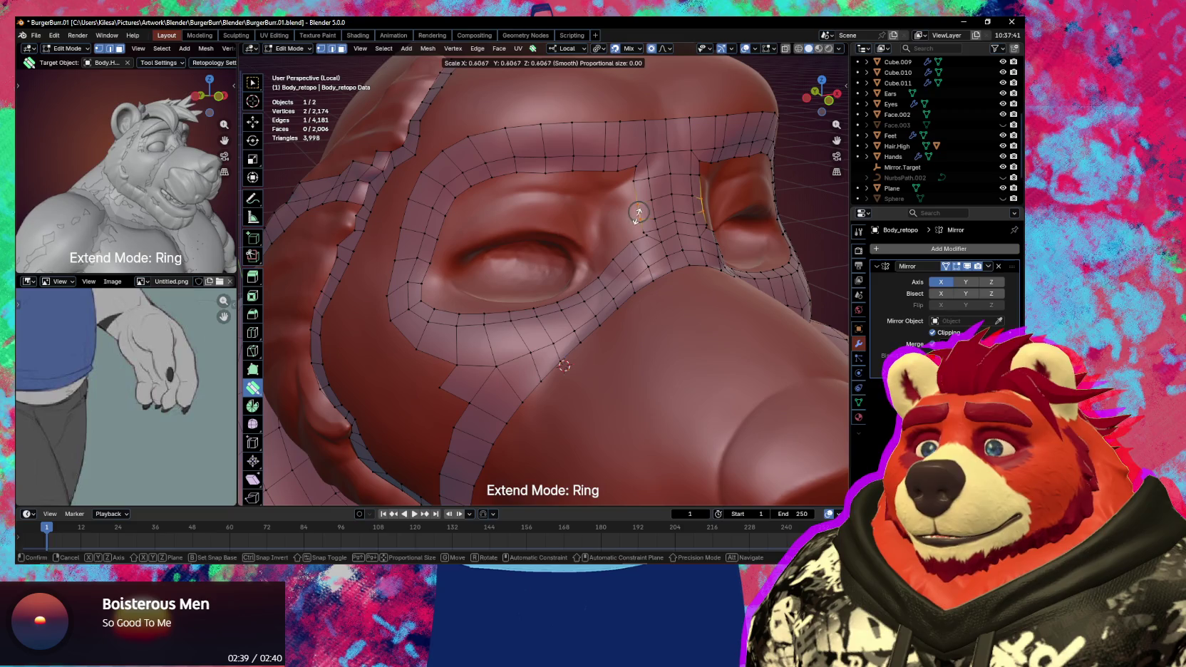
{"action": "scroll", "coordinate": [639, 212], "scroll_direction": "up", "scroll_amount": 3}
{"action": "left_click", "coordinate": [615, 240]}
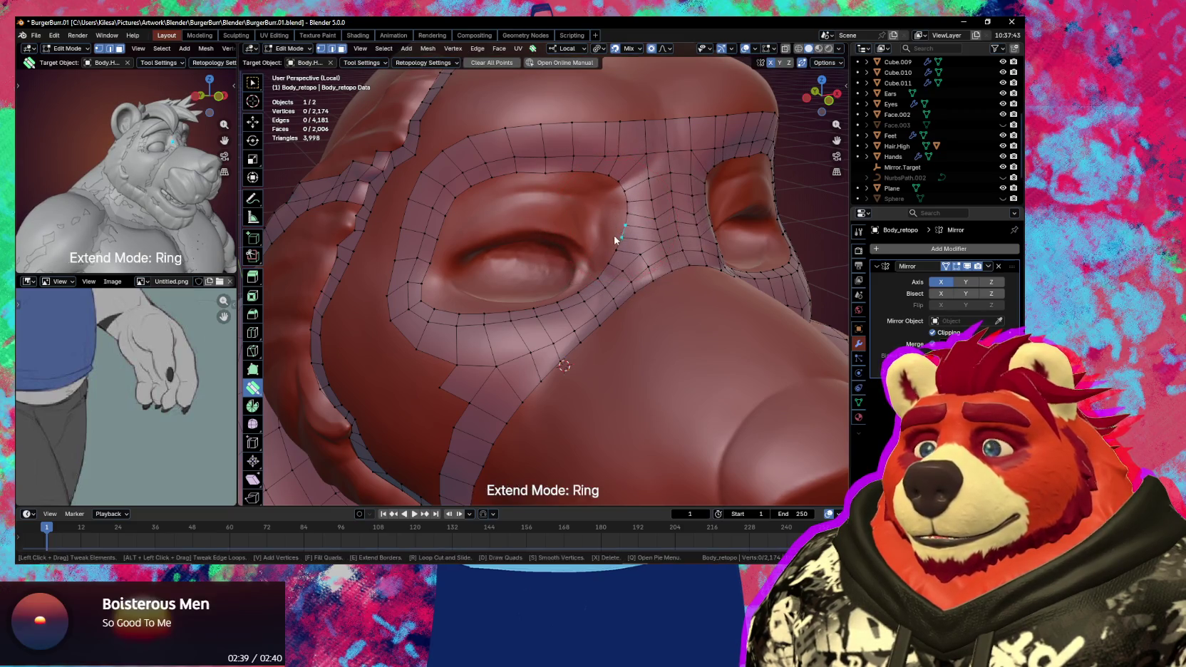
- Smooth the quad loop and rim vertices around the nostril onto the sculpt
{"action": "key", "text": "s"}
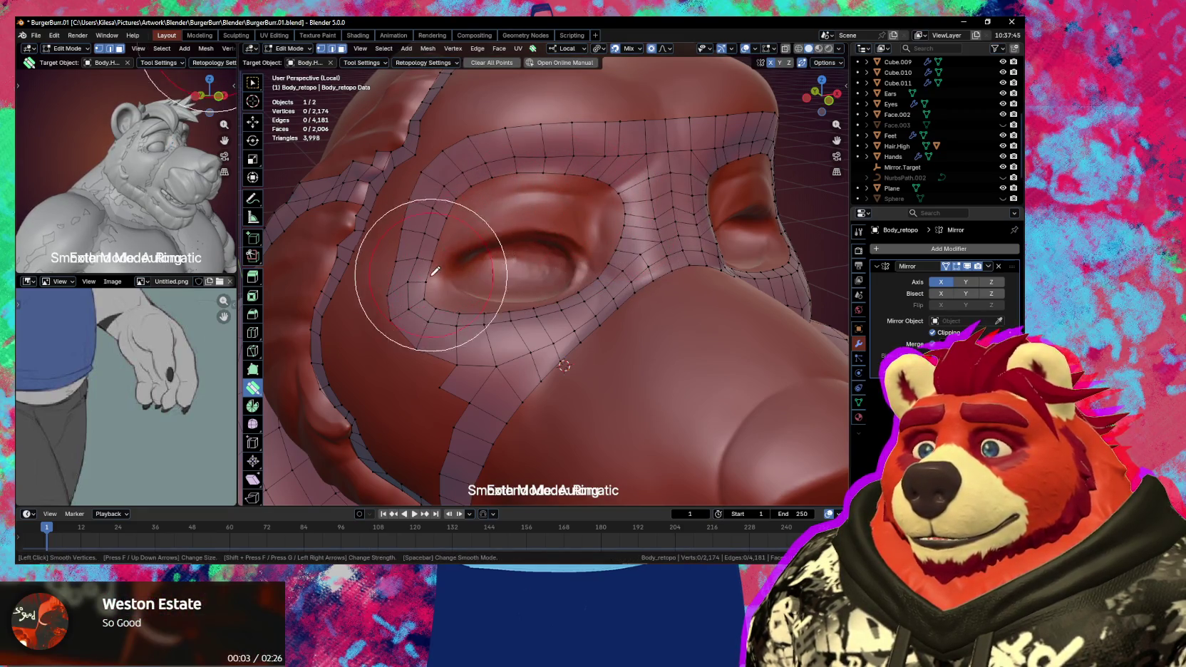
{"action": "left_click_drag", "start_coordinate": [435, 271], "coordinate": [489, 278]}
{"action": "key", "text": "s"}
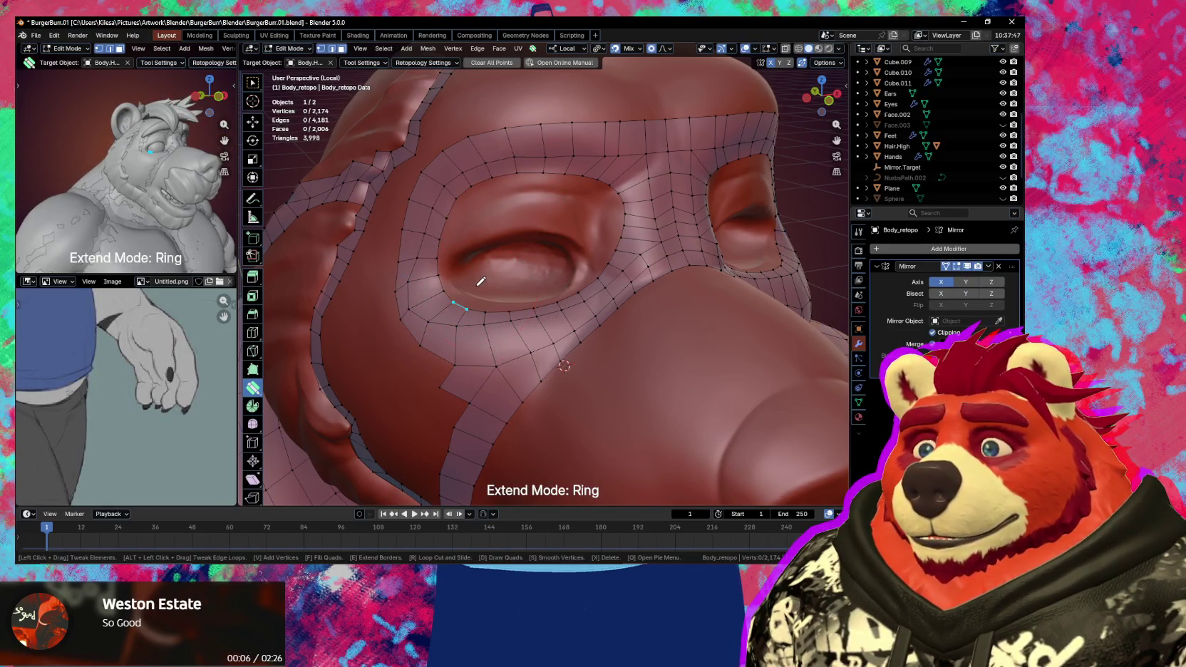
{"action": "key", "text": "s"}
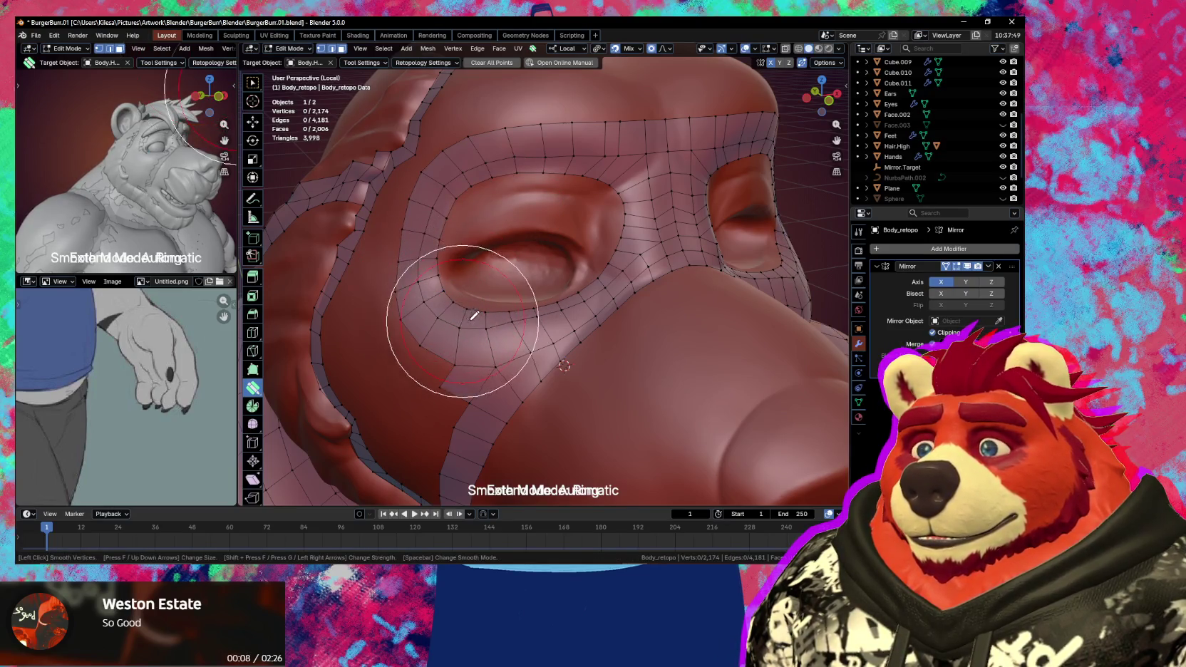
{"action": "left_click_drag", "start_coordinate": [603, 285], "coordinate": [502, 317]}
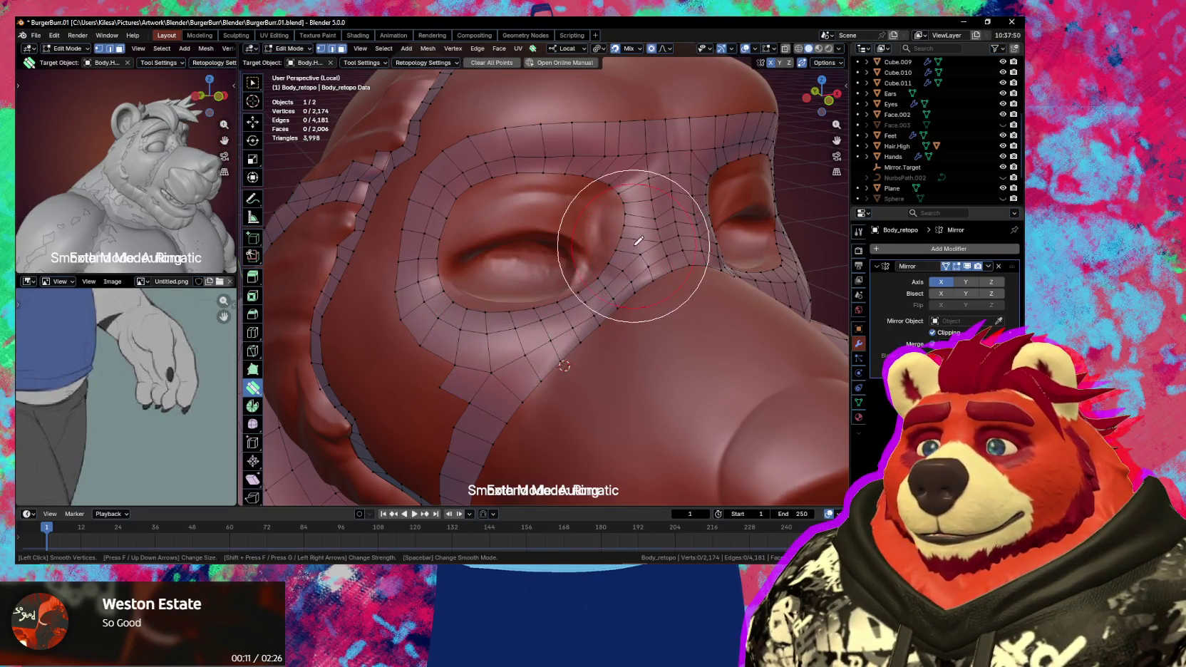
{"action": "key", "text": "s"}
{"action": "middle_click_drag", "start_coordinate": [604, 252], "coordinate": [611, 232]}
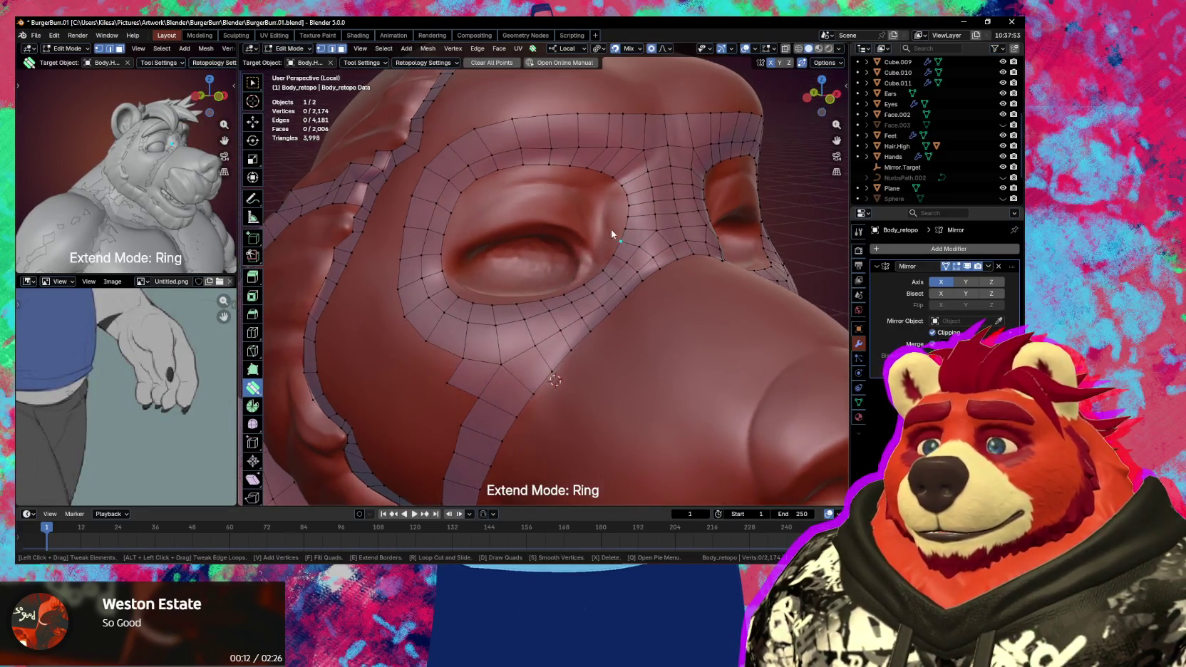
{"action": "mouse_move", "coordinate": [531, 209]}
{"action": "middle_mouse_down"}
{"action": "mouse_move", "coordinate": [607, 223]}
{"action": "mouse_move", "coordinate": [597, 232]}
{"action": "mouse_move", "coordinate": [619, 213]}
{"action": "mouse_move", "coordinate": [616, 236]}
{"action": "middle_mouse_up"}
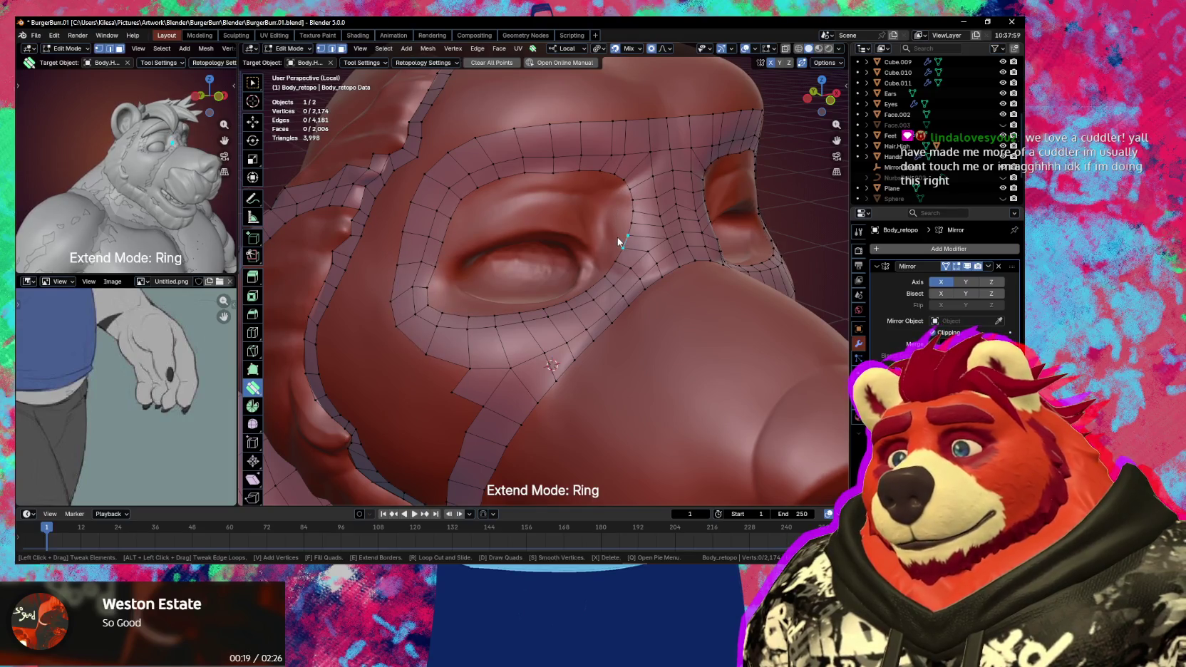
- Remove the spare edge ring beside the nostril and set extend mode to Single
{"action": "key", "text": "x"}
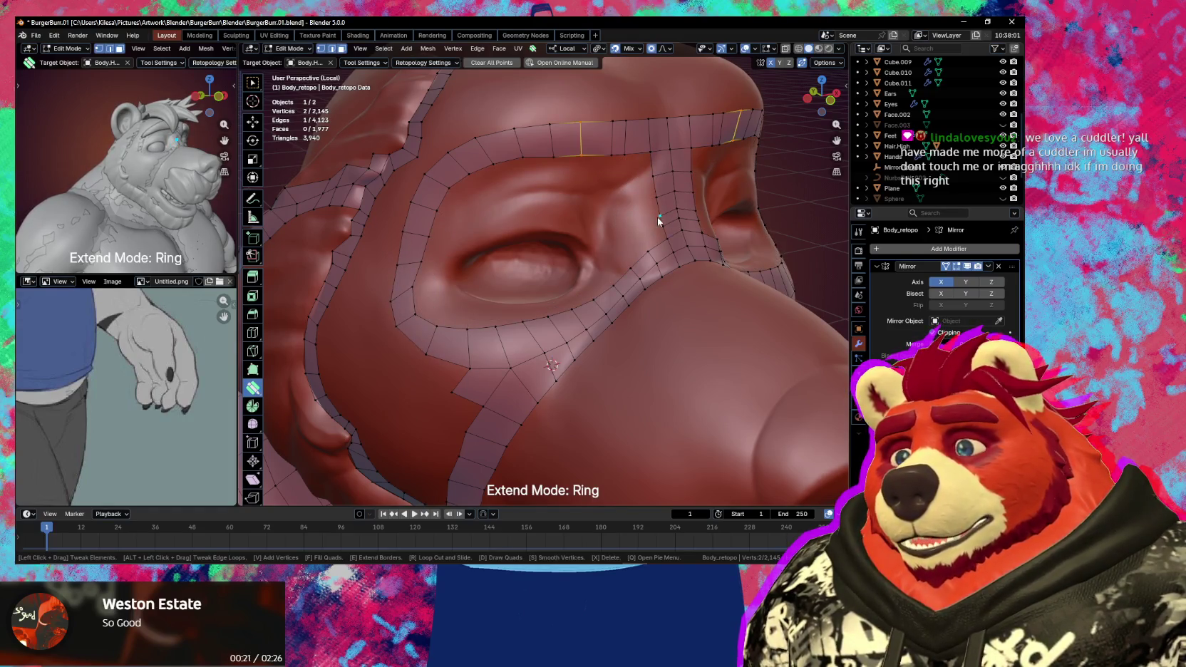
{"action": "middle_click_drag", "start_coordinate": [658, 217], "coordinate": [642, 228]}
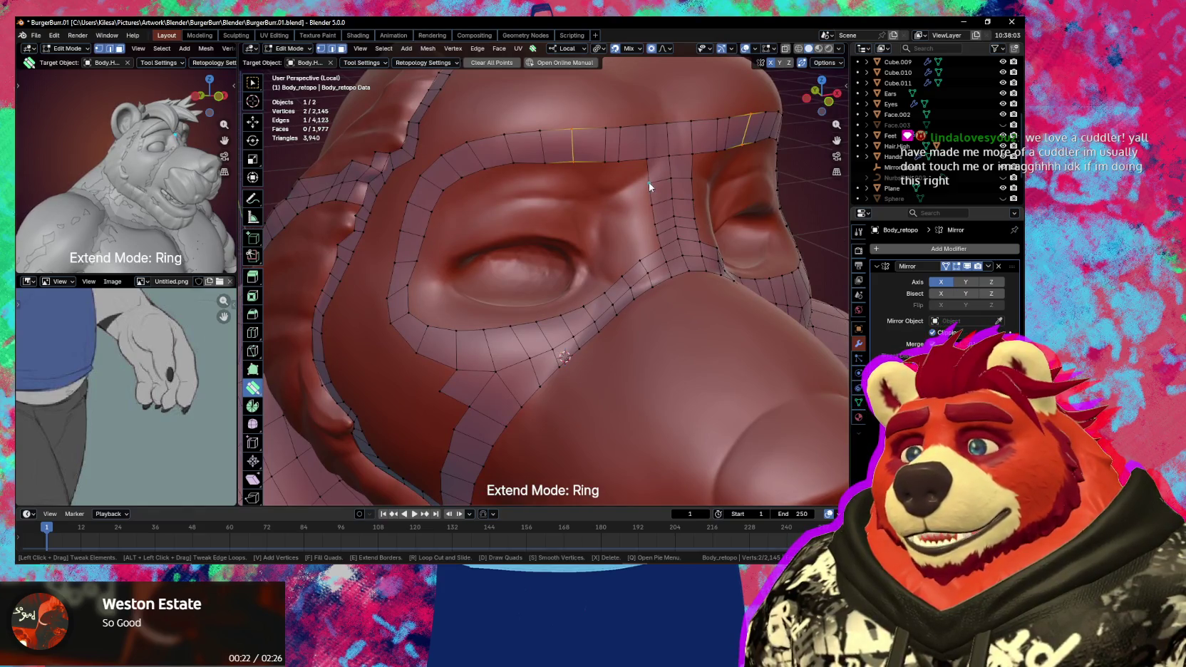
{"action": "key", "text": "space"}
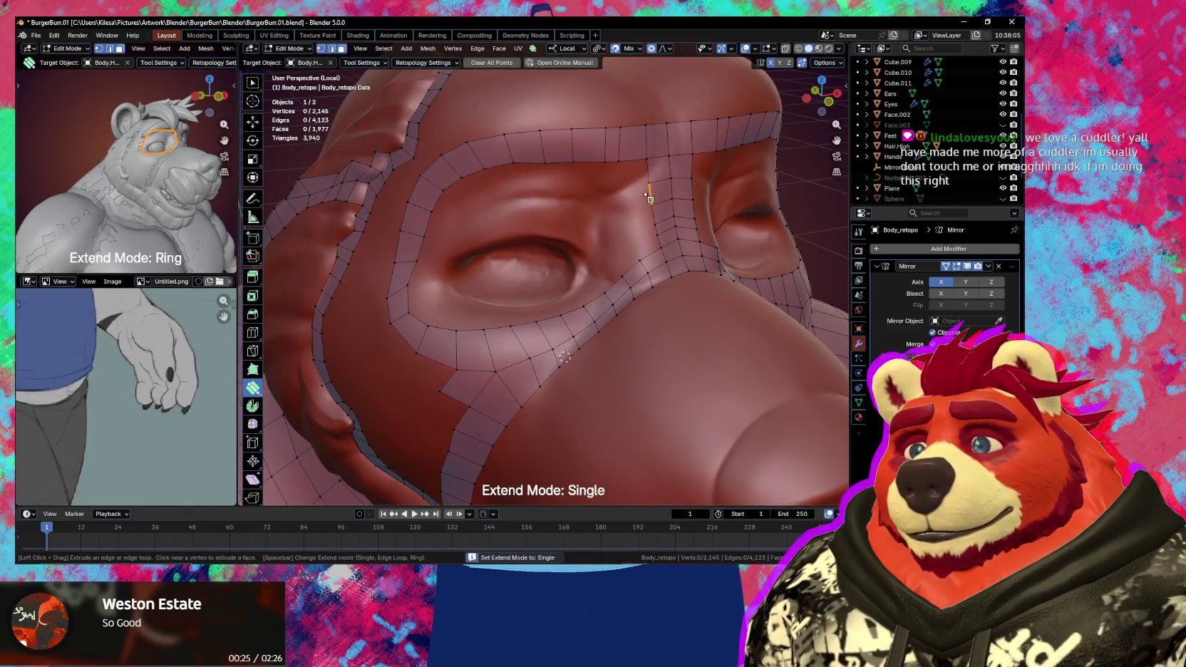
- In Loop extend mode, extrude a new edge loop beside the nostril, then extrude the top border edges upward
{"action": "key", "text": "space"}
{"action": "left_click_drag", "start_coordinate": [649, 201], "coordinate": [625, 208]}
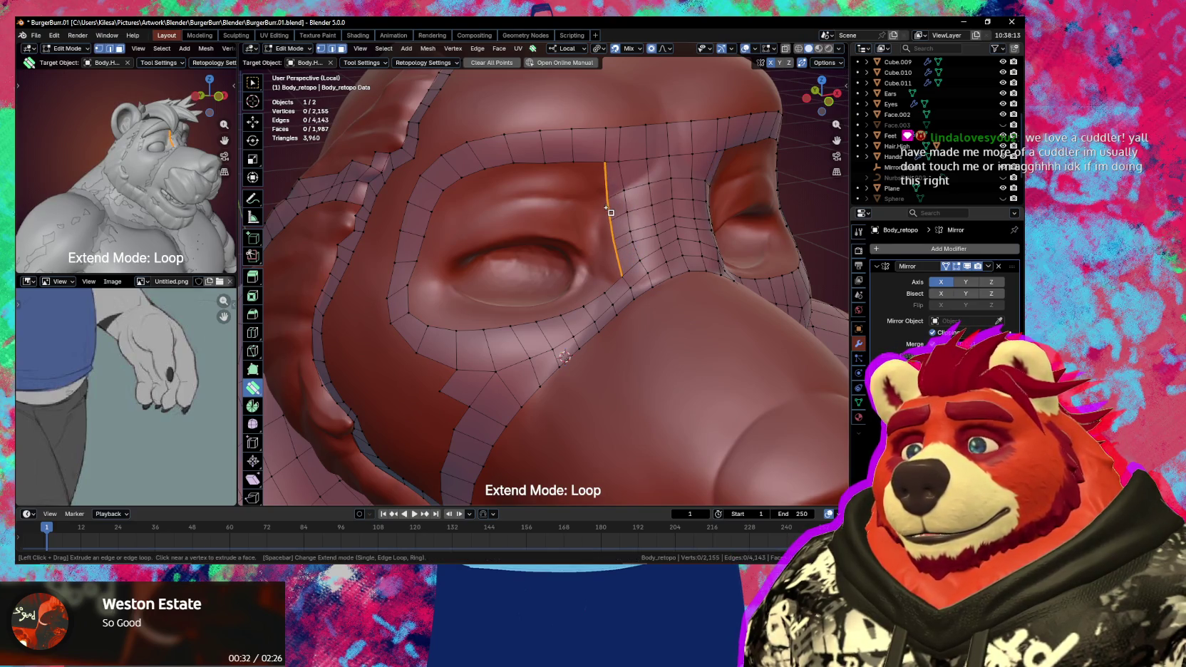
{"action": "middle_click_drag", "start_coordinate": [611, 211], "coordinate": [612, 211]}
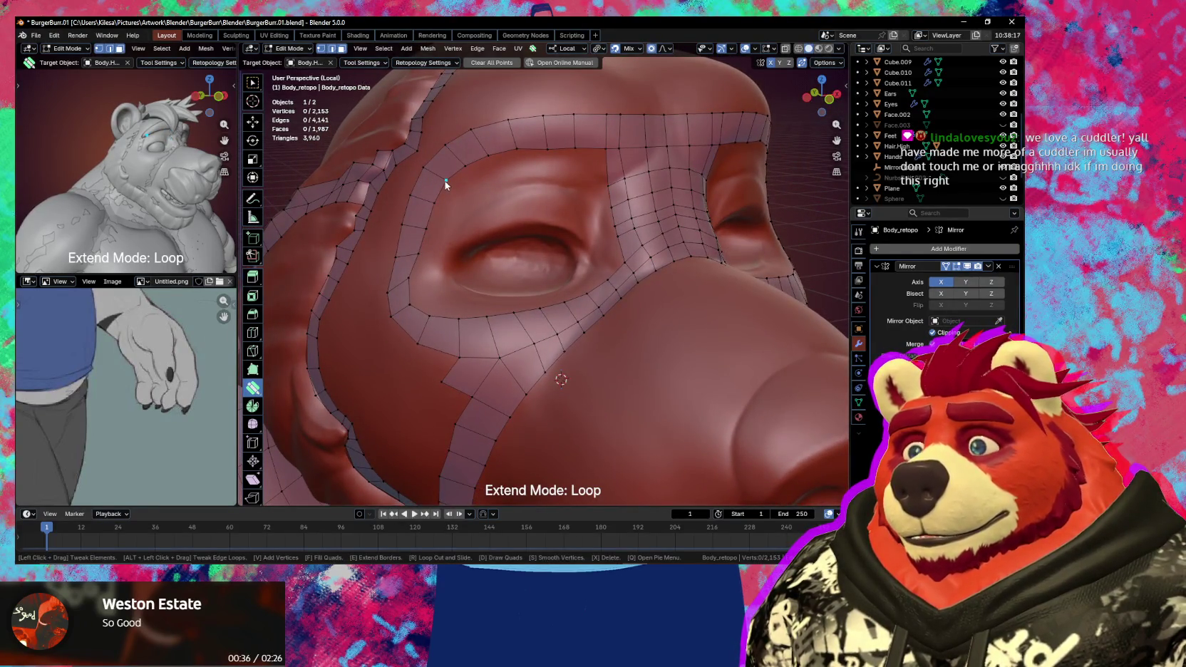
{"action": "left_click_drag", "start_coordinate": [445, 181], "coordinate": [442, 178]}
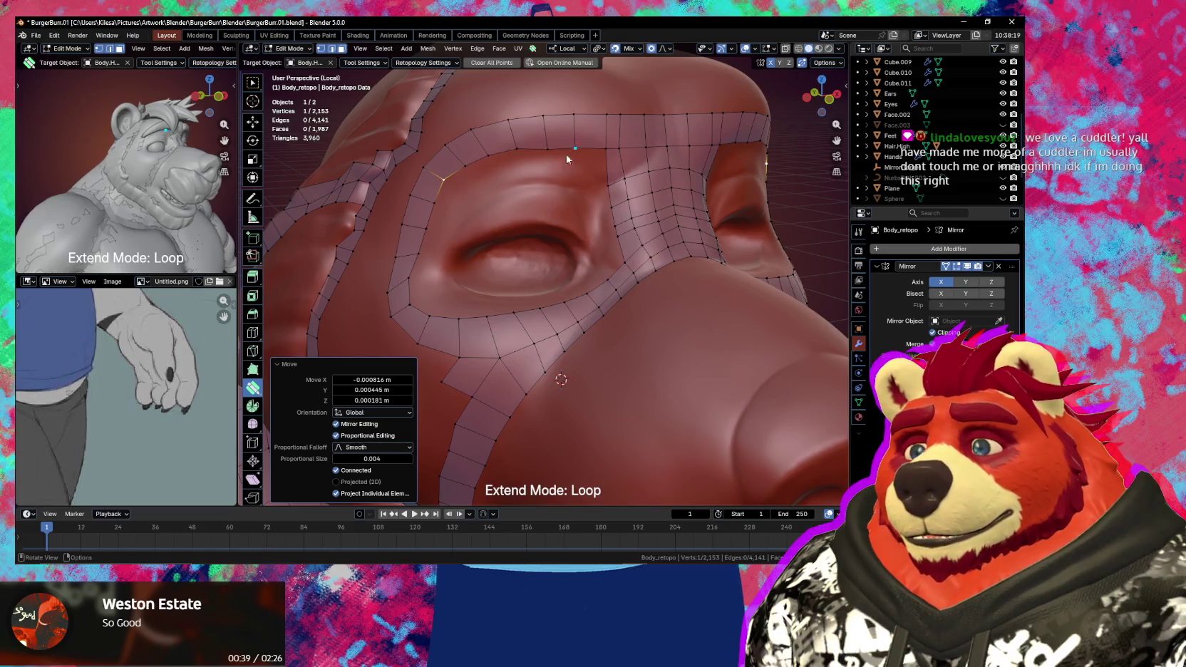
{"action": "key", "text": "ctrl+z"}
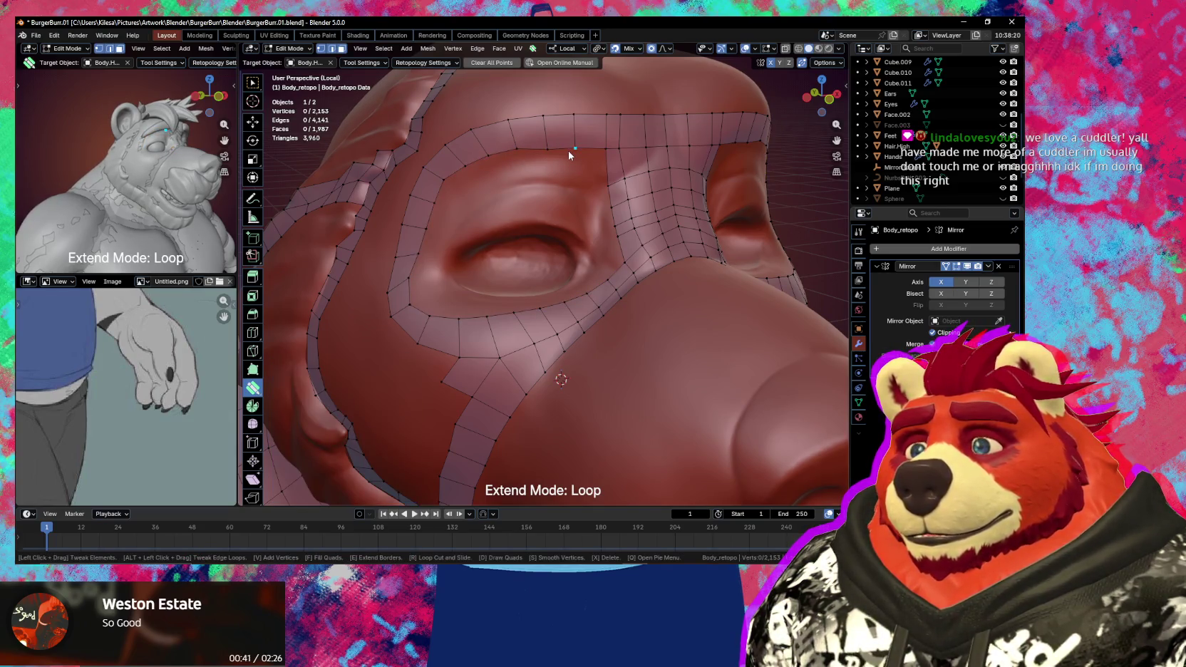
{"action": "key", "text": "w"}
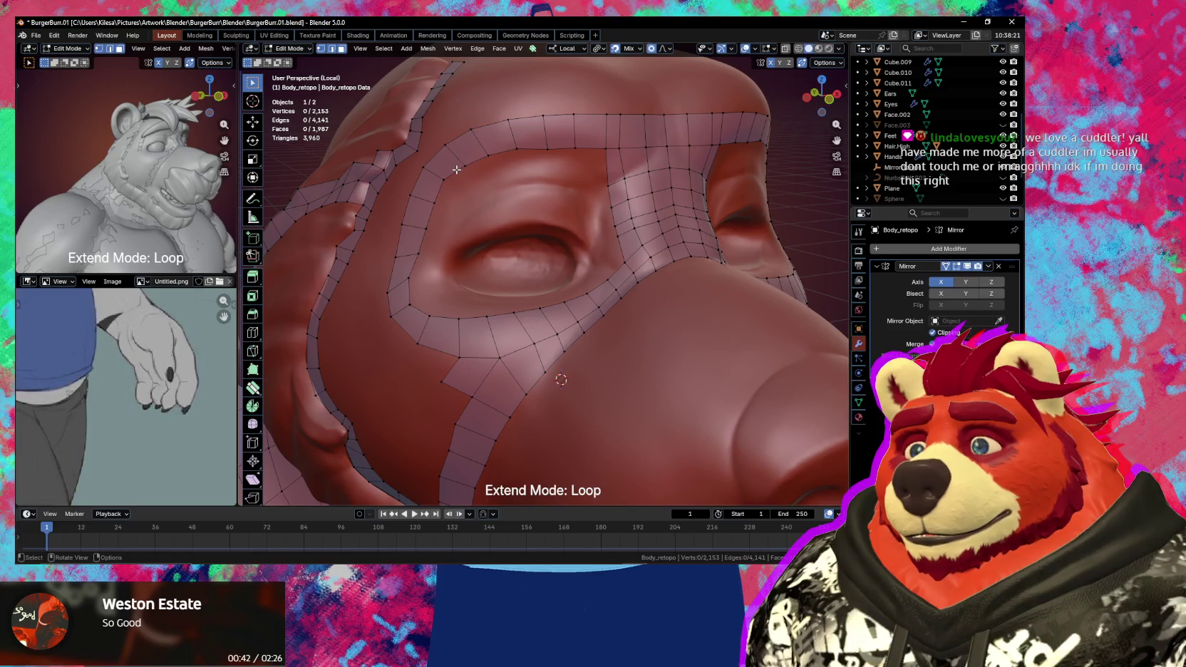
{"action": "left_click", "coordinate": [558, 148], "text": "ctrl"}
{"action": "key", "text": "e"}
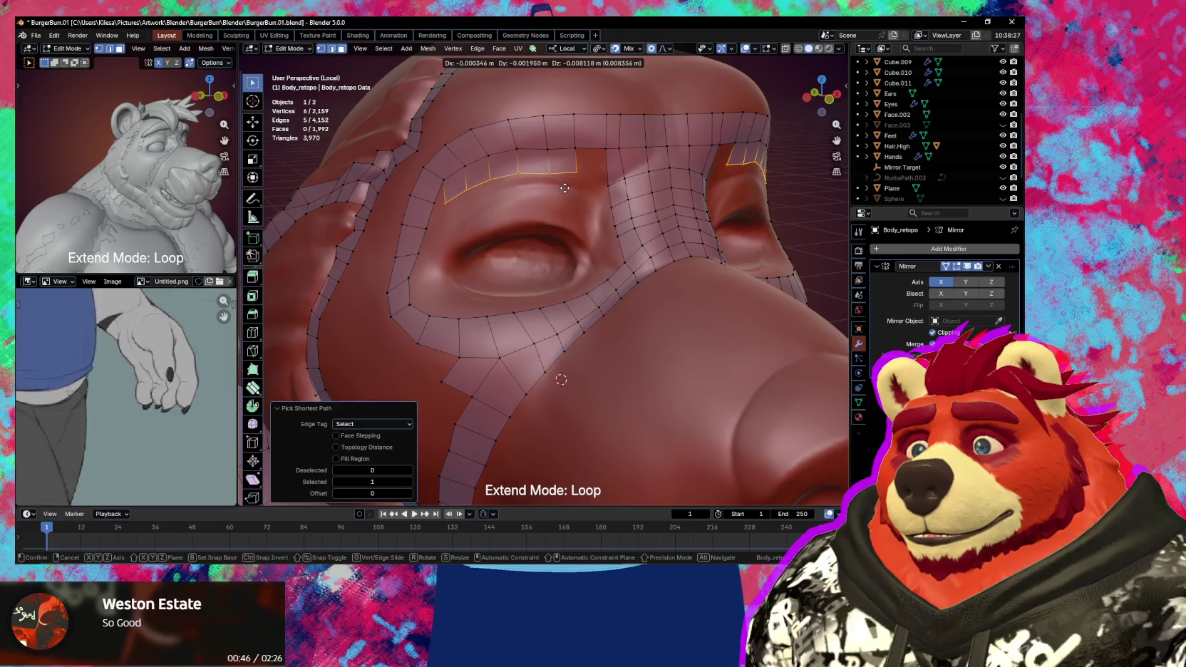
{"action": "left_click", "coordinate": [565, 188]}
- Fill the top gap with a new face and nudge its vertices onto the sculpt
{"action": "left_click", "coordinate": [448, 205]}
{"action": "key", "text": "g"}
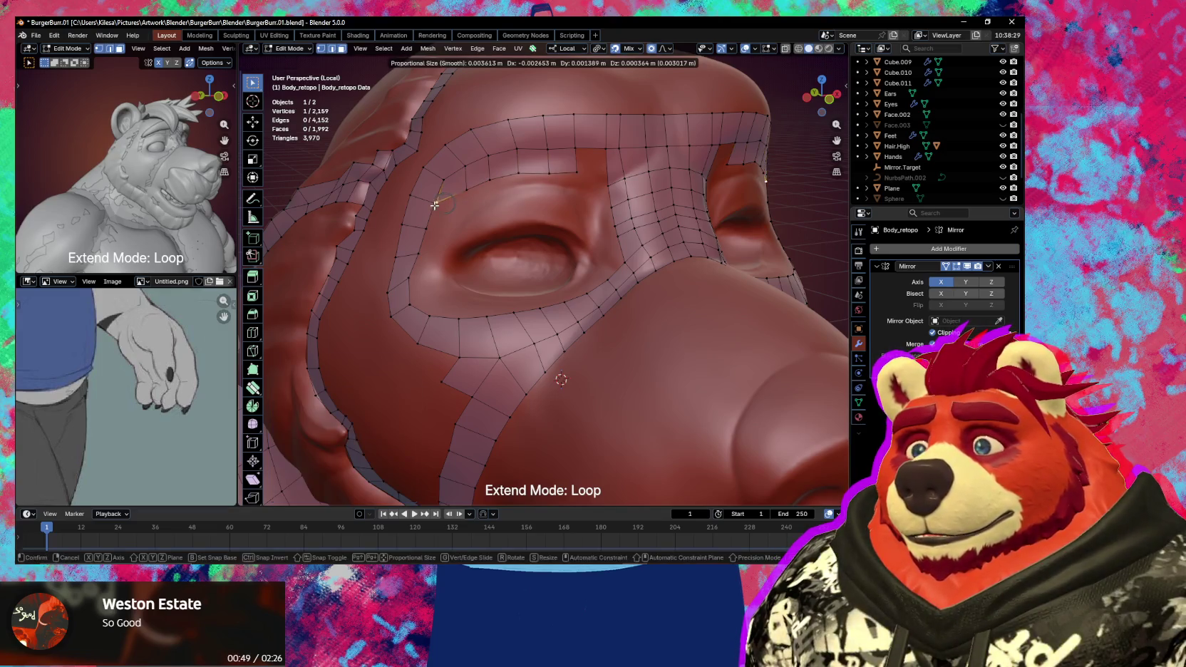
{"action": "left_click", "coordinate": [435, 205]}
{"action": "left_click", "coordinate": [575, 154]}
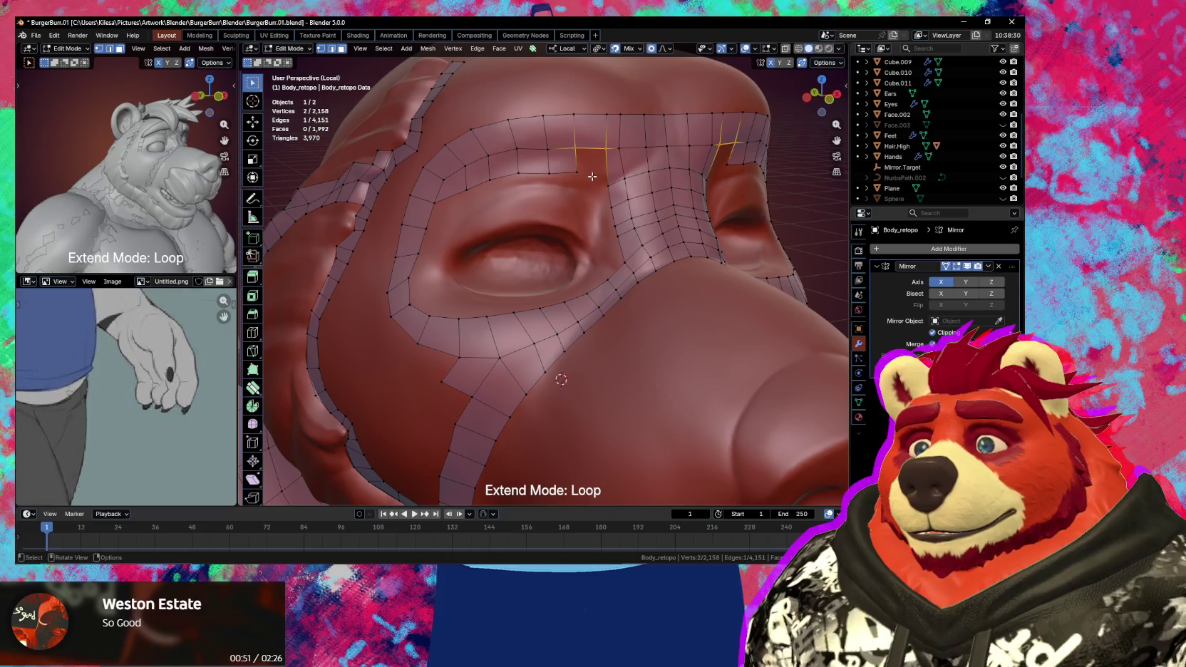
{"action": "key", "text": "f"}
{"action": "key", "text": "g"}
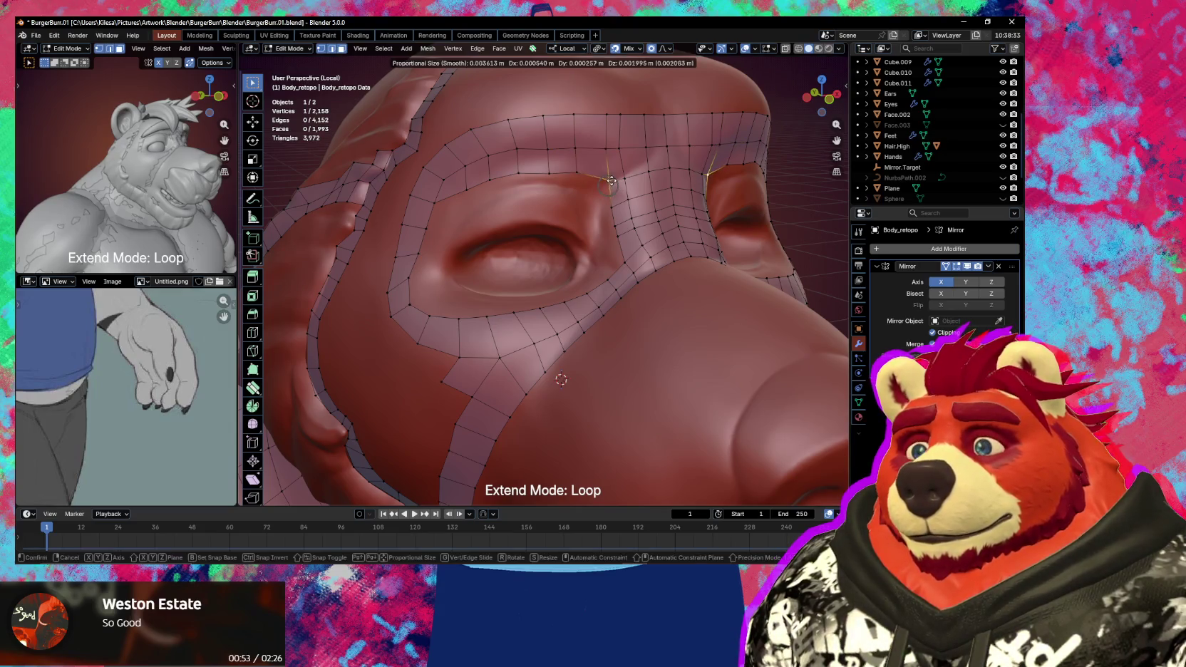
{"action": "left_click", "coordinate": [611, 188]}
{"action": "middle_click_drag", "start_coordinate": [611, 187], "coordinate": [448, 295]}
- Adjust a vertex beside the nostril to sit on the sculpt
{"action": "left_click", "coordinate": [423, 293]}
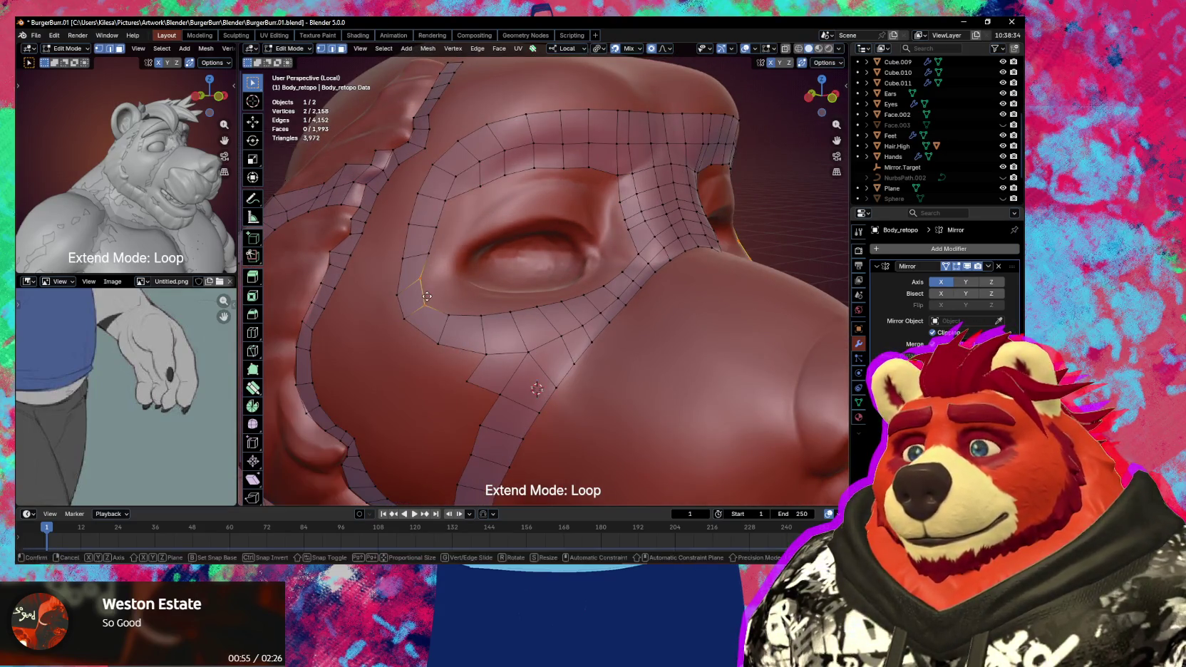
{"action": "left_click", "coordinate": [432, 311], "text": "shift"}
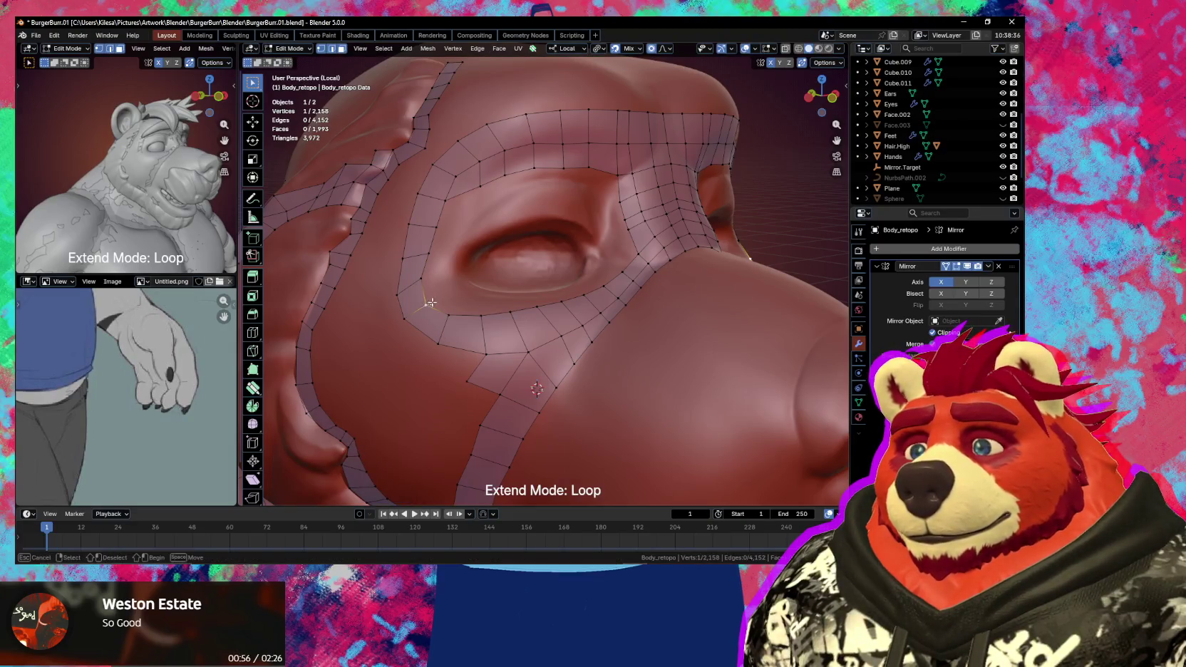
{"action": "left_click", "coordinate": [427, 306]}
{"action": "key", "text": "g"}
{"action": "left_click", "coordinate": [442, 297]}
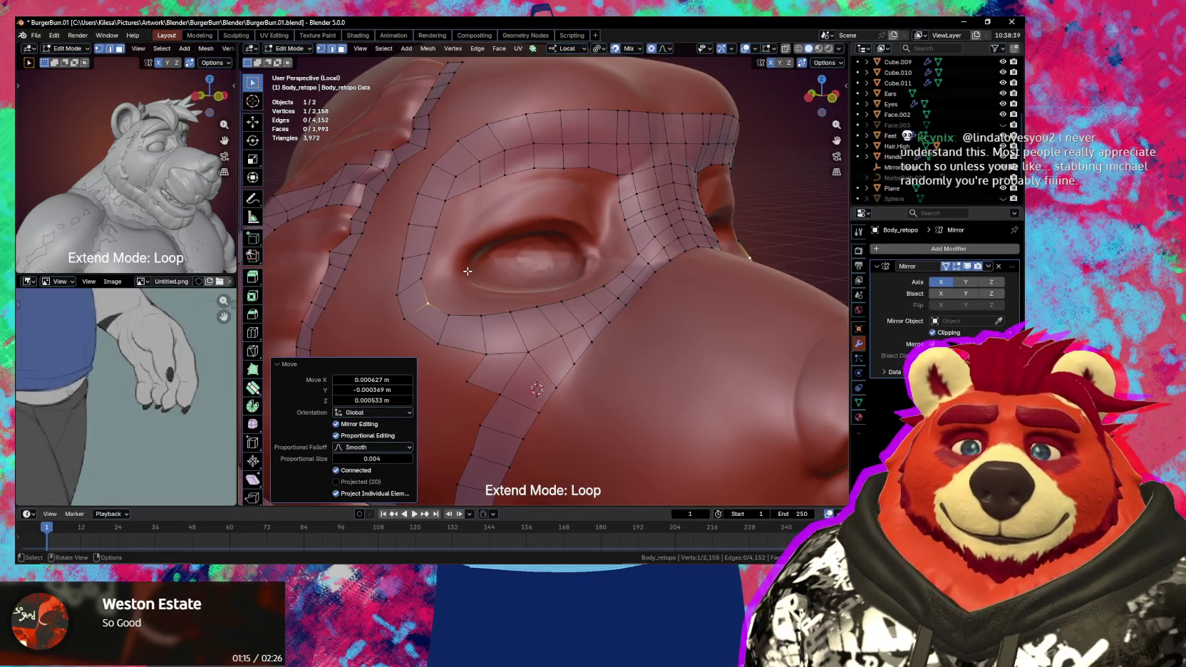
{"action": "mouse_move", "coordinate": [555, 257]}
{"action": "middle_mouse_down"}
{"action": "mouse_move", "coordinate": [562, 232]}
{"action": "mouse_move", "coordinate": [528, 328]}
{"action": "mouse_move", "coordinate": [624, 323]}
{"action": "mouse_move", "coordinate": [584, 346]}
{"action": "middle_mouse_up"}
- With Poly Build, move vertices around the nostril and merge an edge into its neighbour
{"action": "key", "text": "shift+space"}
{"action": "mouse_move", "coordinate": [583, 345]}
{"action": "left_mouse_down"}
{"action": "mouse_move", "coordinate": [626, 316]}
{"action": "mouse_move", "coordinate": [642, 328]}
{"action": "left_mouse_up"}
{"action": "middle_click_drag", "start_coordinate": [643, 328], "coordinate": [642, 327]}
{"action": "left_click_drag", "start_coordinate": [642, 328], "coordinate": [637, 304]}
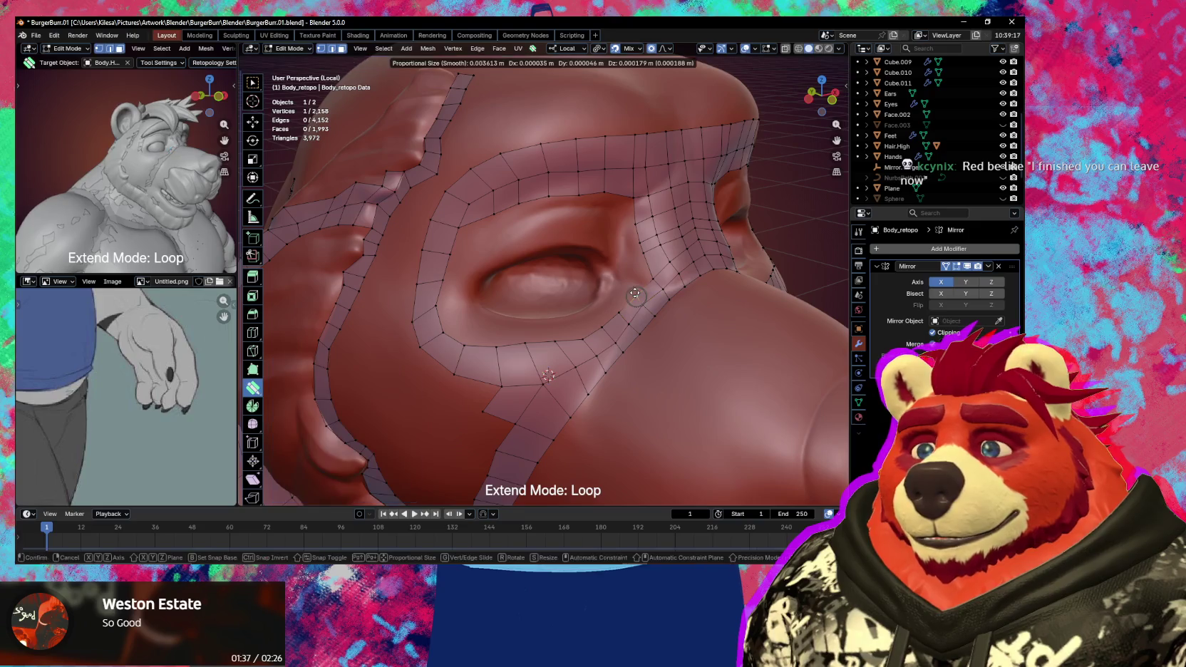
{"action": "middle_click_drag", "start_coordinate": [637, 303], "coordinate": [616, 309]}
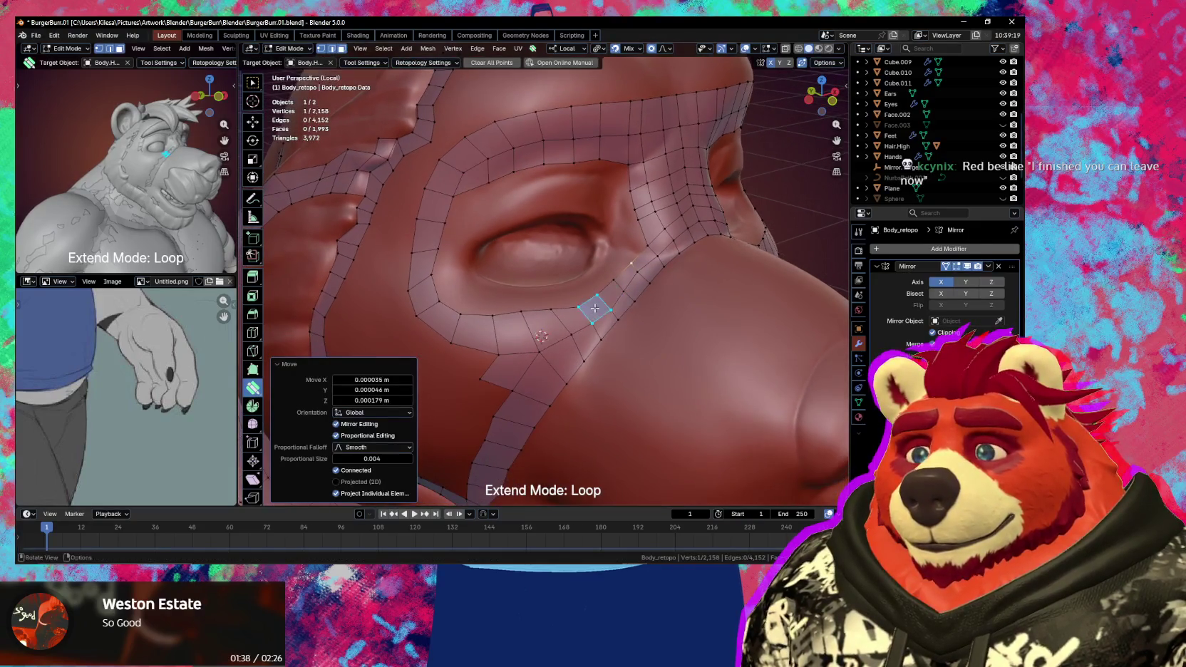
{"action": "left_click_drag", "start_coordinate": [614, 311], "coordinate": [615, 311]}
{"action": "mouse_move", "coordinate": [615, 311]}
{"action": "middle_mouse_down"}
{"action": "mouse_move", "coordinate": [648, 322]}
{"action": "mouse_move", "coordinate": [638, 325]}
{"action": "middle_mouse_up"}
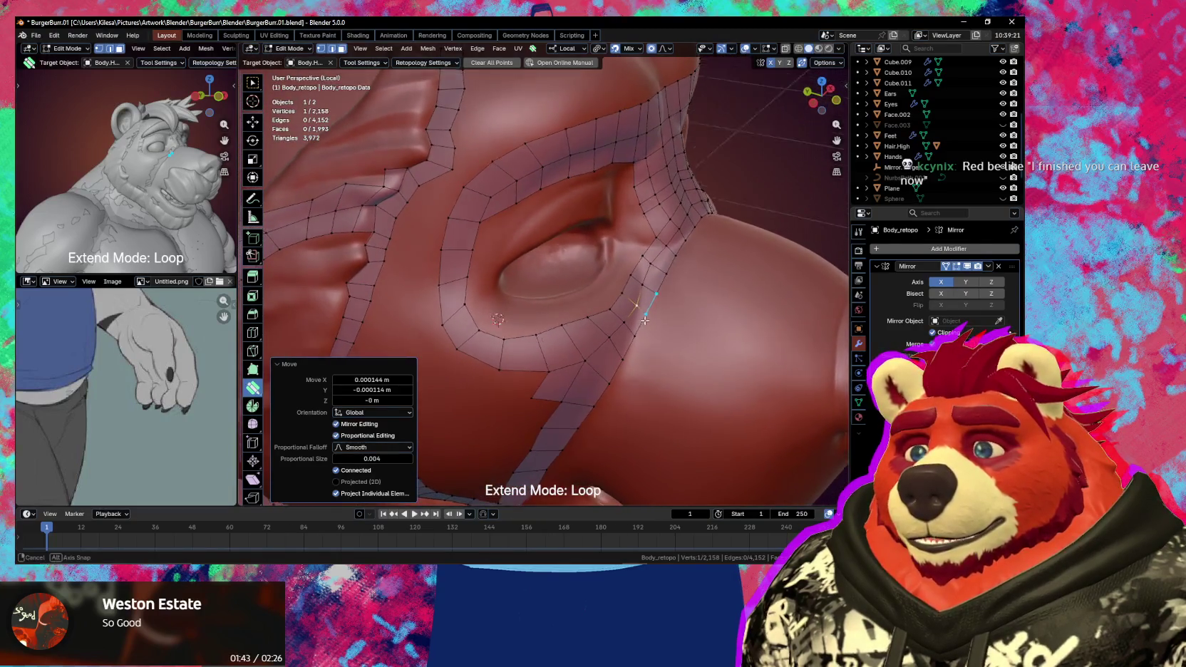
{"action": "scroll", "coordinate": [637, 326], "scroll_direction": "up", "scroll_amount": 5}
- Shift the edge beside the nostril and move four vertices with proportional falloff
{"action": "left_click_drag", "start_coordinate": [635, 327], "coordinate": [634, 292]}
{"action": "middle_click_drag", "start_coordinate": [657, 336], "coordinate": [657, 336]}
{"action": "key", "text": "ctrl+z"}
{"action": "mouse_move", "coordinate": [617, 301]}
{"action": "left_mouse_down"}
{"action": "mouse_move", "coordinate": [644, 327]}
{"action": "mouse_move", "coordinate": [635, 299]}
{"action": "mouse_move", "coordinate": [629, 314]}
{"action": "mouse_move", "coordinate": [676, 291]}
{"action": "left_mouse_up"}
- Merge a vertex beside the nostril and add a new vertex on the surface
{"action": "key", "text": "ctrl+z"}
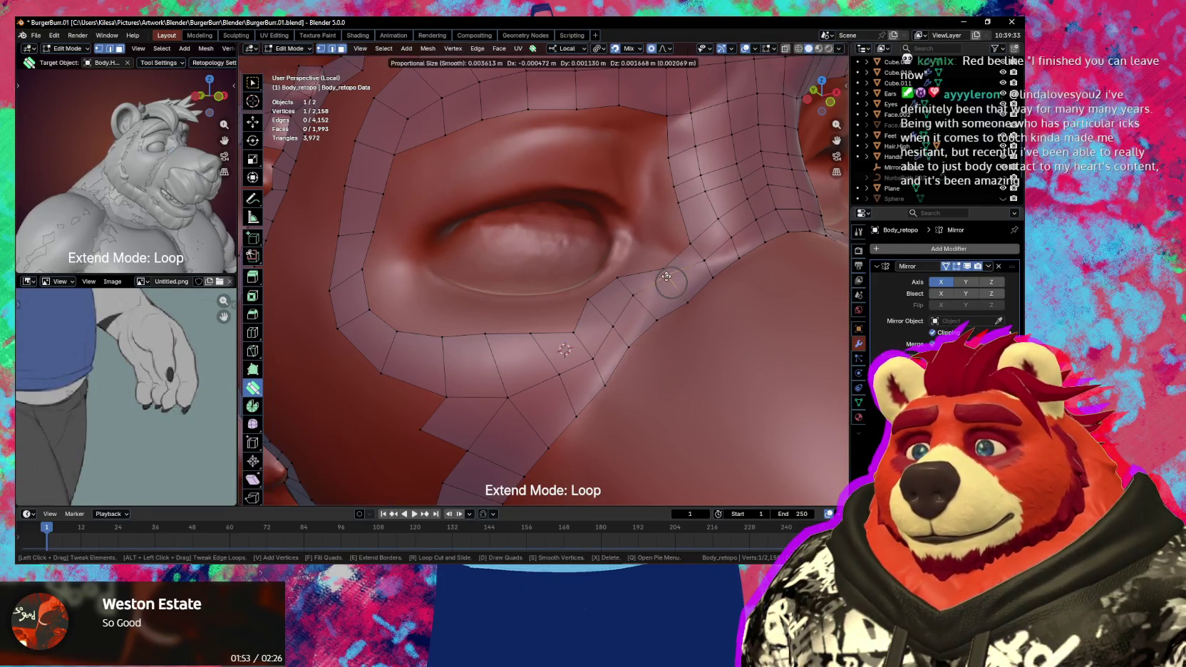
{"action": "mouse_move", "coordinate": [677, 293]}
{"action": "middle_mouse_down"}
{"action": "mouse_move", "coordinate": [742, 289]}
{"action": "mouse_move", "coordinate": [707, 298]}
{"action": "middle_mouse_up"}
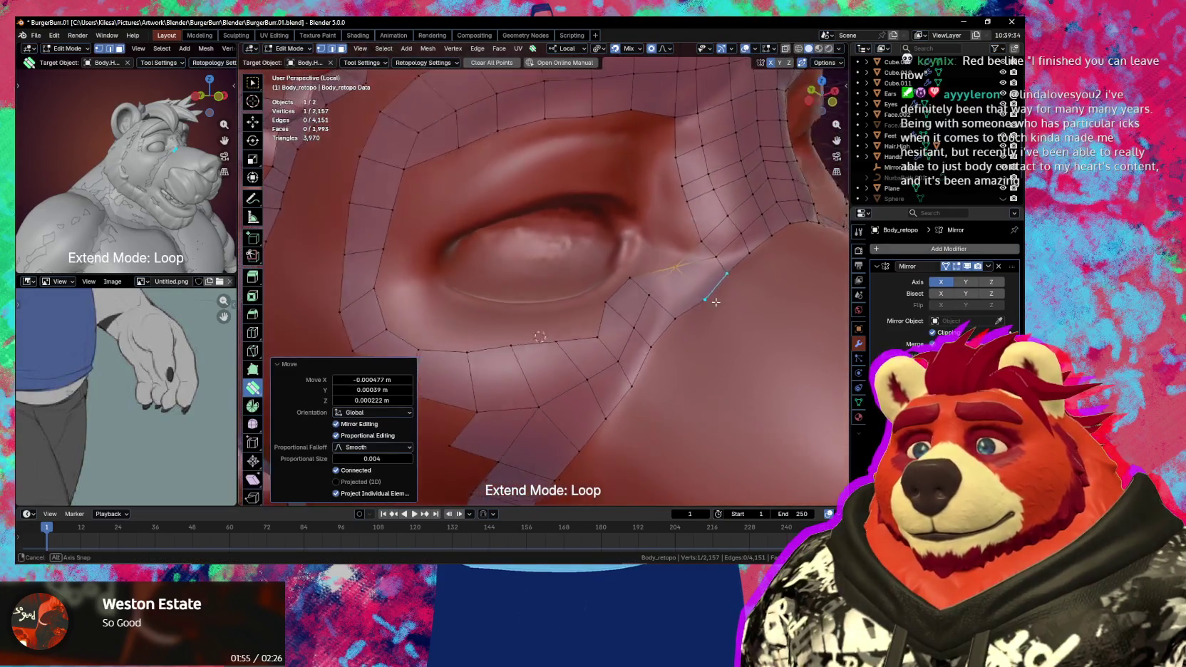
{"action": "left_click", "coordinate": [681, 294], "text": "ctrl"}
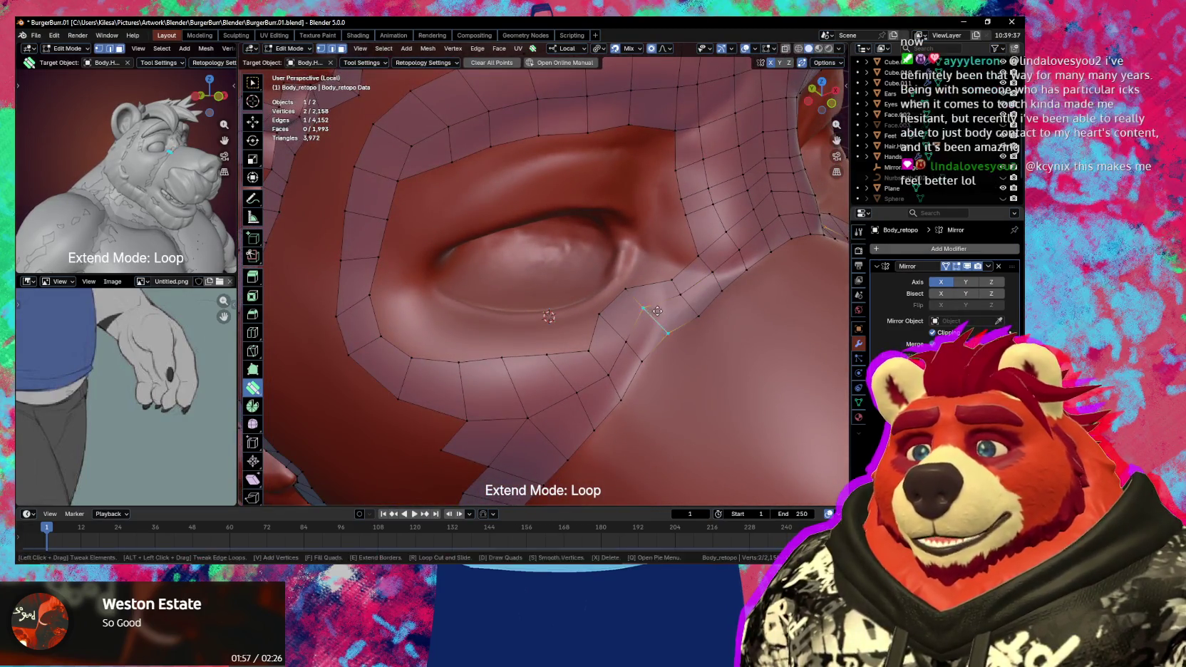
{"action": "mouse_move", "coordinate": [665, 309]}
{"action": "left_mouse_down"}
{"action": "mouse_move", "coordinate": [664, 330]}
{"action": "mouse_move", "coordinate": [690, 314]}
{"action": "mouse_move", "coordinate": [657, 363]}
{"action": "left_mouse_up"}
- Reposition the edge below the nostril with a proportional move
{"action": "left_click_drag", "start_coordinate": [611, 302], "coordinate": [633, 312]}
{"action": "left_click_drag", "start_coordinate": [633, 312], "coordinate": [642, 322]}
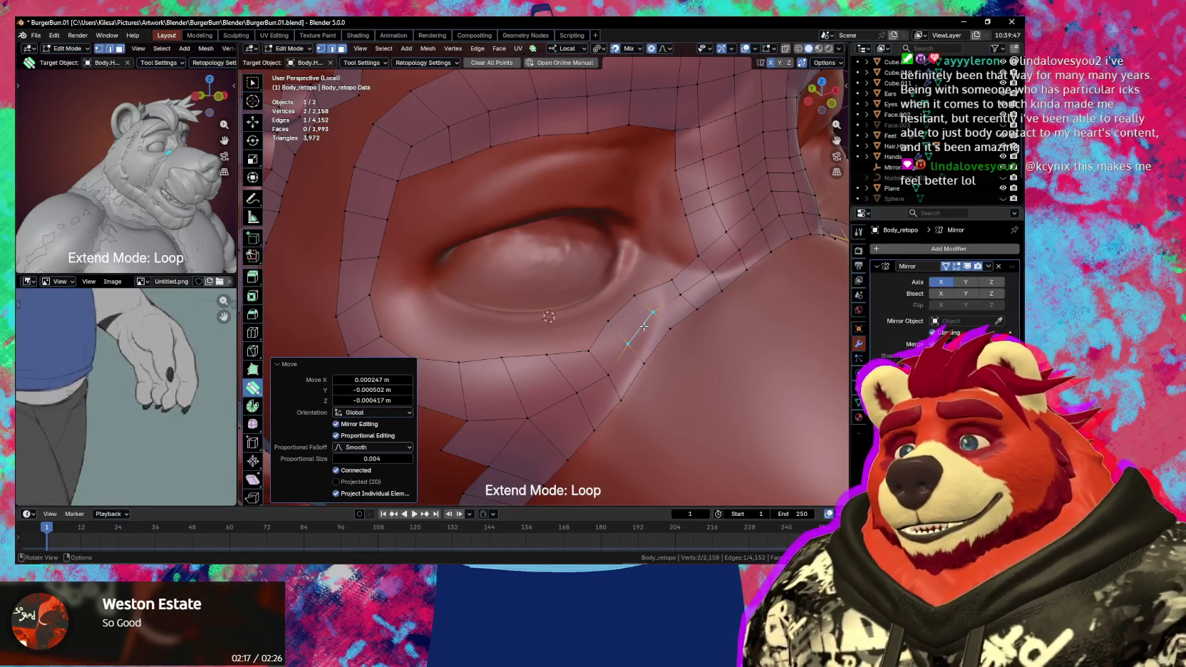
{"action": "middle_click_drag", "start_coordinate": [503, 216], "coordinate": [642, 291]}
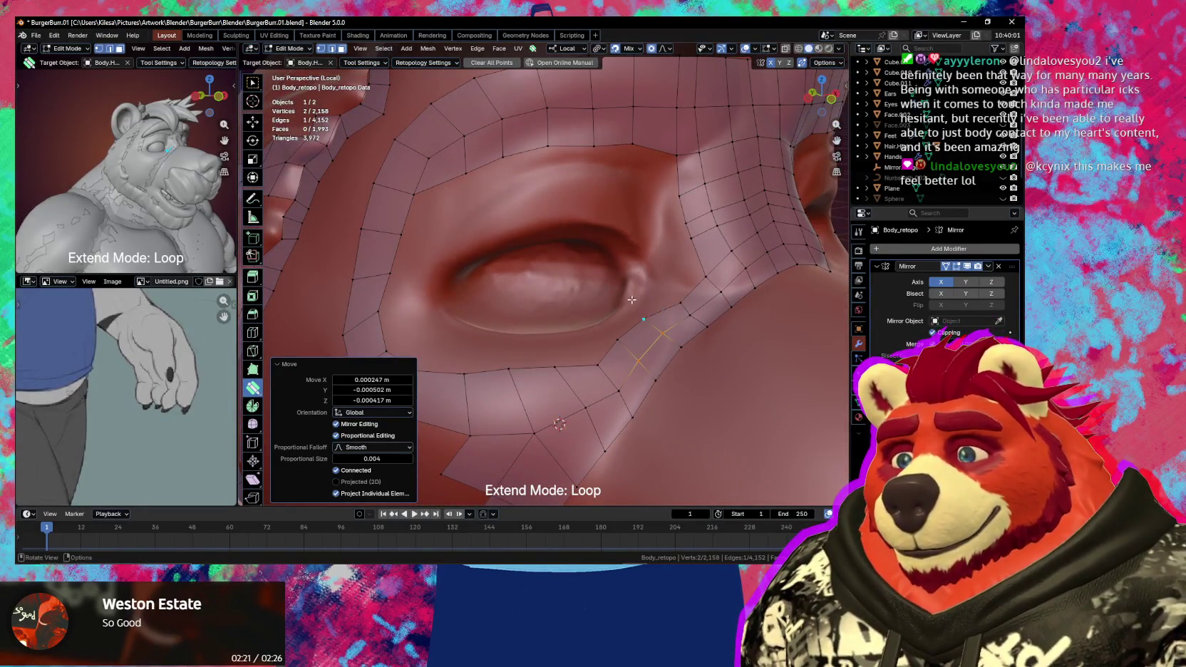
{"action": "key", "text": "g"}
{"action": "left_click", "coordinate": [638, 329]}
{"action": "key", "text": "g"}
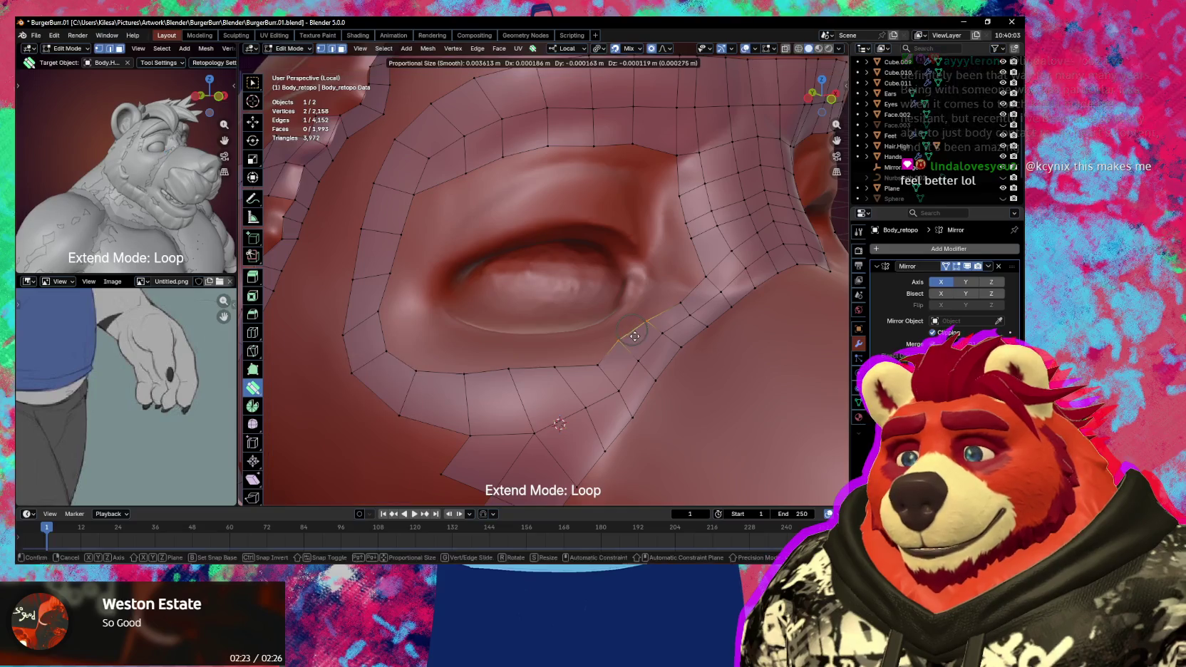
{"action": "left_click", "coordinate": [636, 337]}
- Move a vertex below the nostril with smooth falloff to fit the sculpt
{"action": "middle_click_drag", "start_coordinate": [524, 360], "coordinate": [469, 377]}
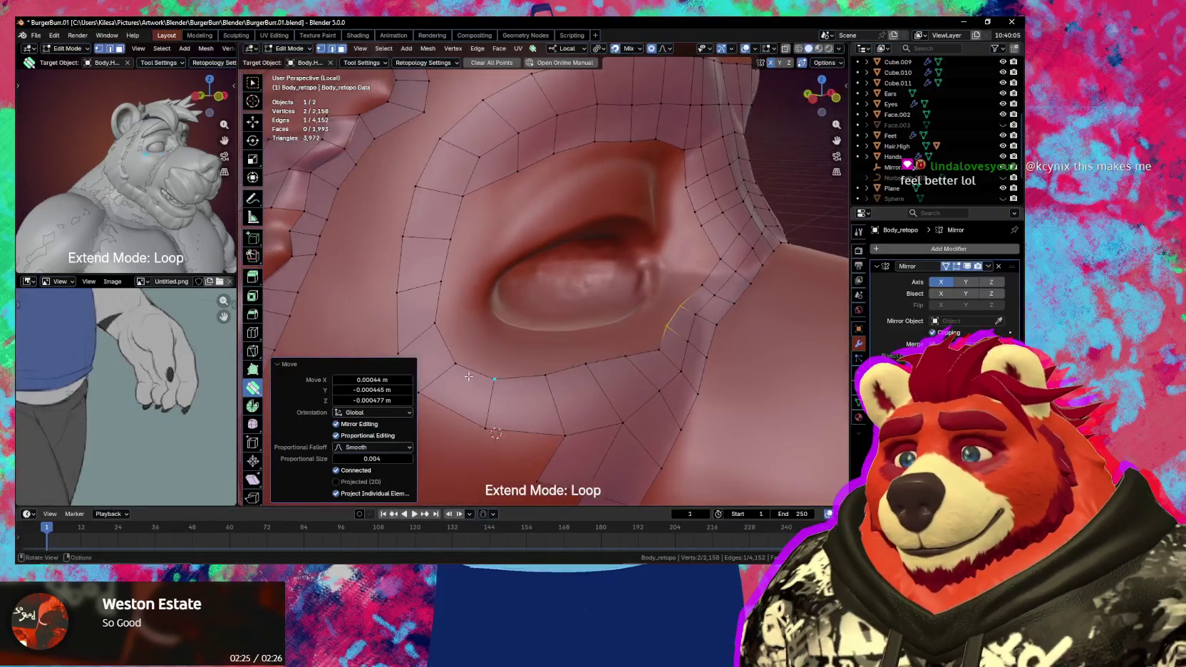
{"action": "left_click", "coordinate": [460, 366]}
{"action": "key", "text": "g"}
{"action": "left_click", "coordinate": [470, 366]}
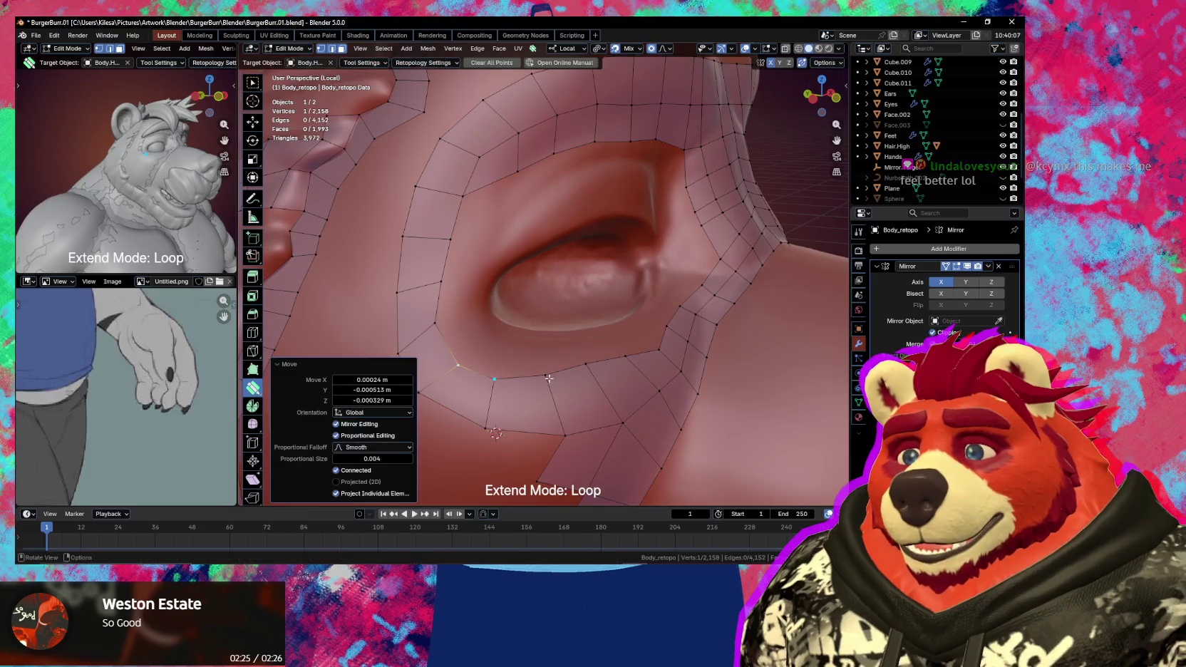
{"action": "middle_click_drag", "start_coordinate": [470, 367], "coordinate": [621, 271]}
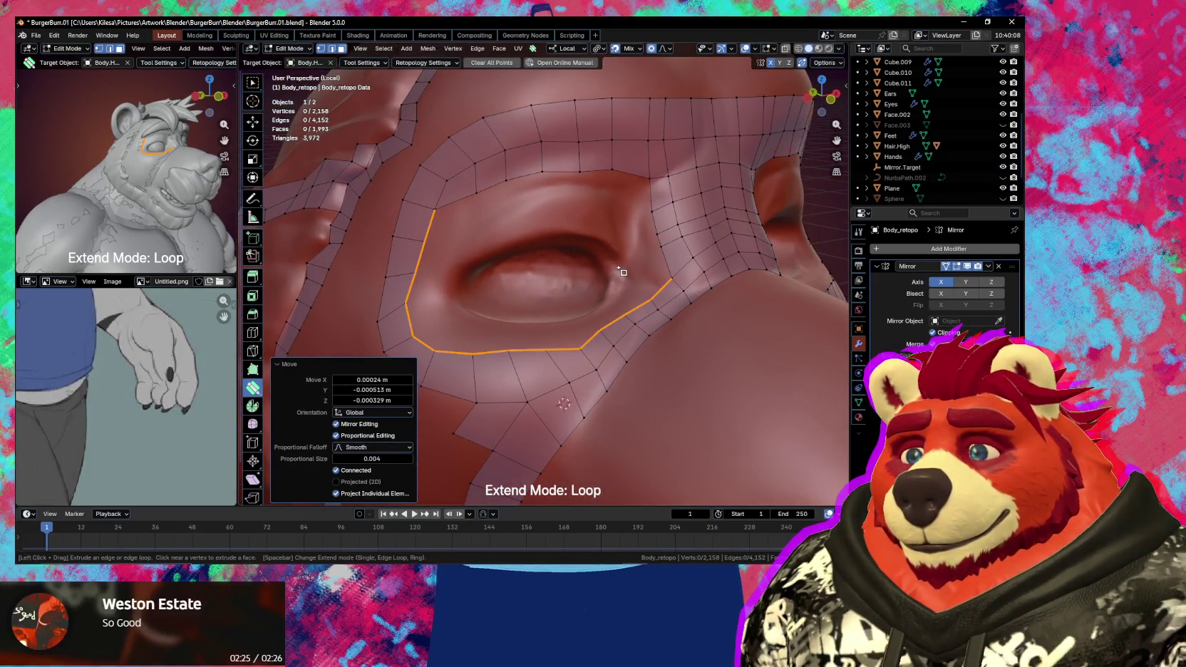
- Set extend mode to Ring and extrude the eye loop inward into two new rings
{"action": "key", "text": "space"}
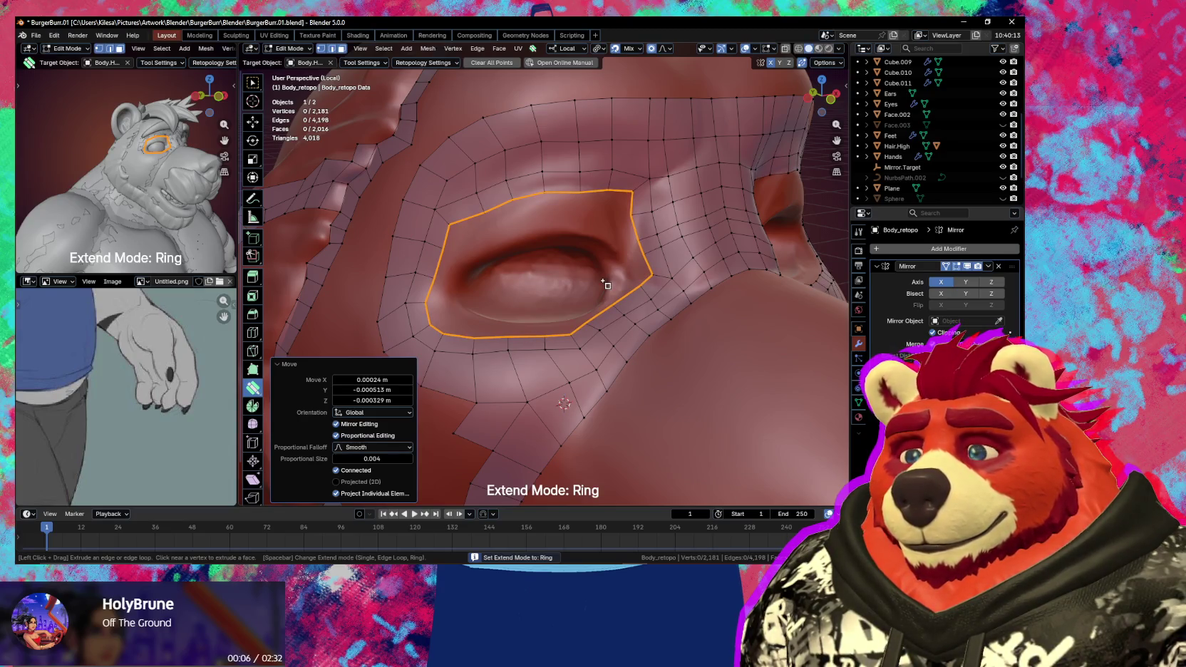
{"action": "left_click_drag", "start_coordinate": [604, 284], "coordinate": [587, 285]}
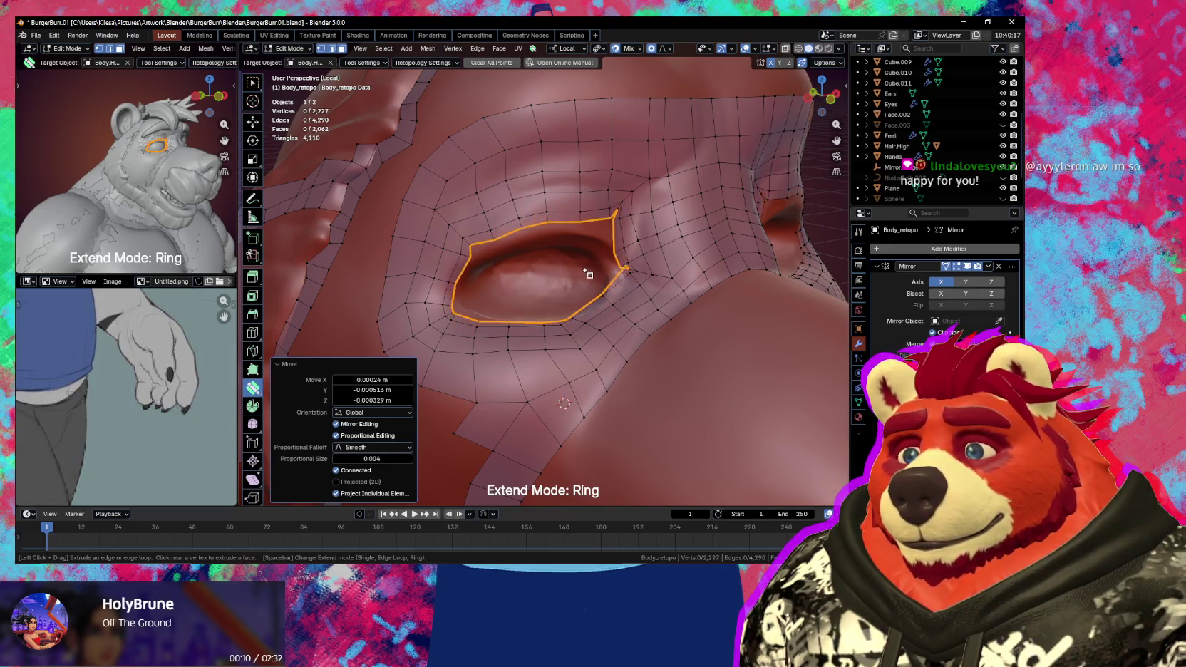
{"action": "left_click", "coordinate": [595, 270]}
- Smooth the crowded loops above and around the eye
{"action": "key", "text": "shift"}
{"action": "mouse_move", "coordinate": [616, 247]}
{"action": "left_mouse_down"}
{"action": "mouse_move", "coordinate": [579, 267]}
{"action": "mouse_move", "coordinate": [538, 206]}
{"action": "mouse_move", "coordinate": [476, 243]}
{"action": "mouse_move", "coordinate": [490, 292]}
{"action": "left_mouse_up"}
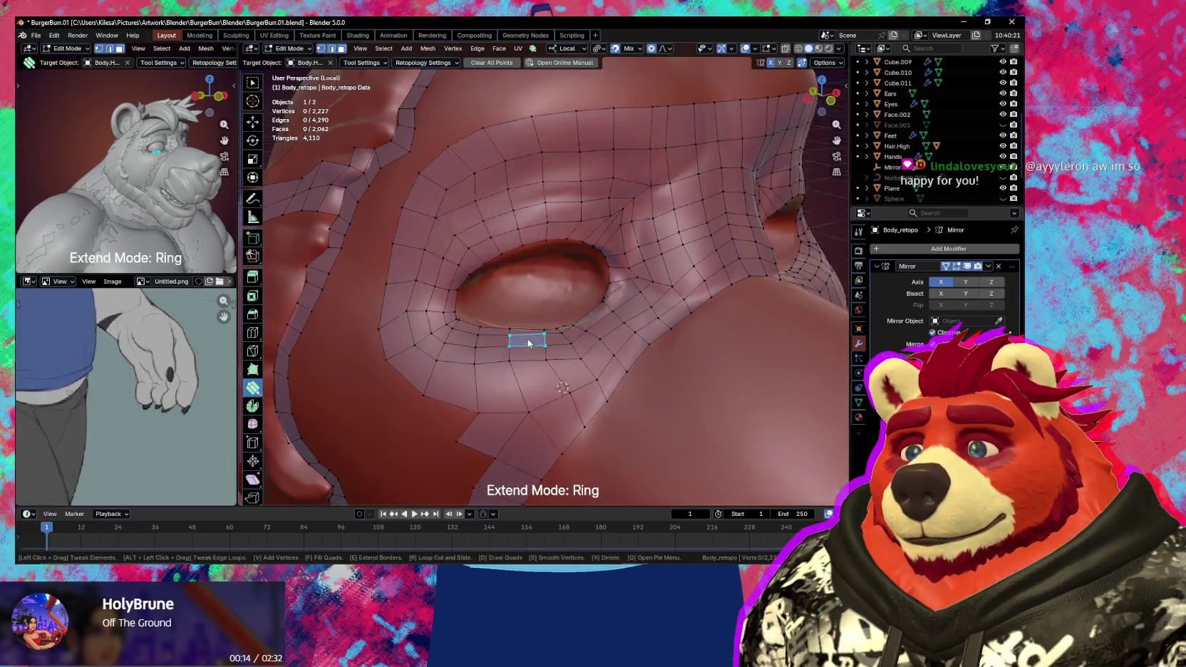
{"action": "middle_click_drag", "start_coordinate": [529, 339], "coordinate": [571, 371]}
{"action": "mouse_move", "coordinate": [611, 336]}
{"action": "left_mouse_down"}
{"action": "mouse_move", "coordinate": [649, 265]}
{"action": "mouse_move", "coordinate": [630, 241]}
{"action": "mouse_move", "coordinate": [619, 265]}
{"action": "mouse_move", "coordinate": [620, 254]}
{"action": "left_mouse_up"}
{"action": "middle_click_drag", "start_coordinate": [620, 254], "coordinate": [639, 245]}
{"action": "left_click_drag", "start_coordinate": [533, 266], "coordinate": [464, 318]}
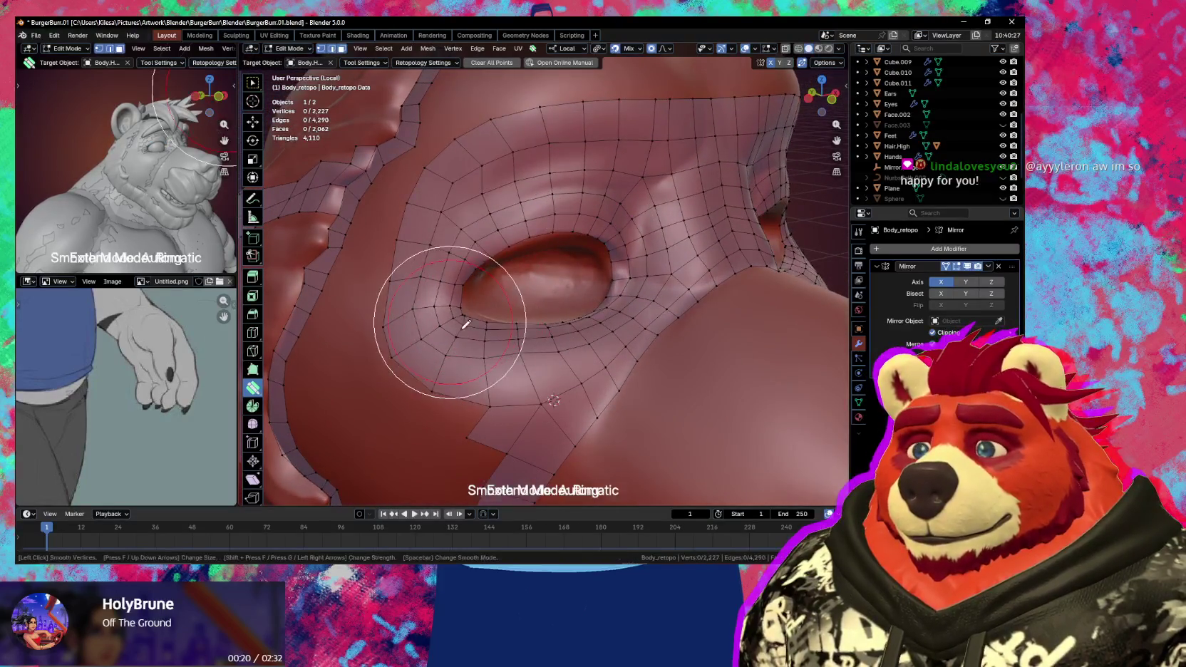
{"action": "mouse_move", "coordinate": [570, 352]}
{"action": "middle_mouse_down"}
{"action": "mouse_move", "coordinate": [665, 389]}
{"action": "mouse_move", "coordinate": [602, 314]}
{"action": "middle_mouse_up"}
- Smooth the lower-lid loops around the eye
{"action": "key", "text": "s"}
{"action": "left_click_drag", "start_coordinate": [569, 274], "coordinate": [559, 273]}
{"action": "middle_click_drag", "start_coordinate": [511, 331], "coordinate": [394, 290]}
{"action": "key", "text": "s"}
{"action": "left_click_drag", "start_coordinate": [394, 290], "coordinate": [384, 273]}
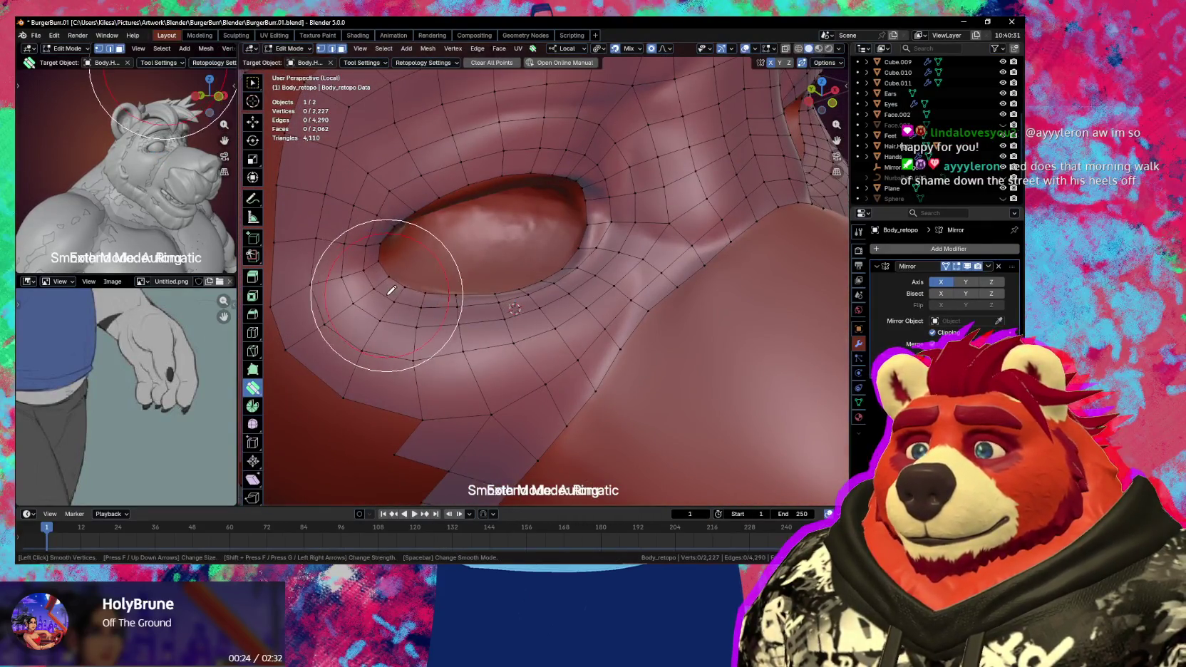
{"action": "key", "text": "s"}
{"action": "left_click", "coordinate": [412, 294]}
{"action": "mouse_move", "coordinate": [412, 294]}
{"action": "middle_mouse_down"}
{"action": "mouse_move", "coordinate": [410, 265]}
{"action": "mouse_move", "coordinate": [477, 309]}
{"action": "mouse_move", "coordinate": [607, 251]}
{"action": "middle_mouse_up"}
{"action": "key", "text": "ctrl+Tab"}
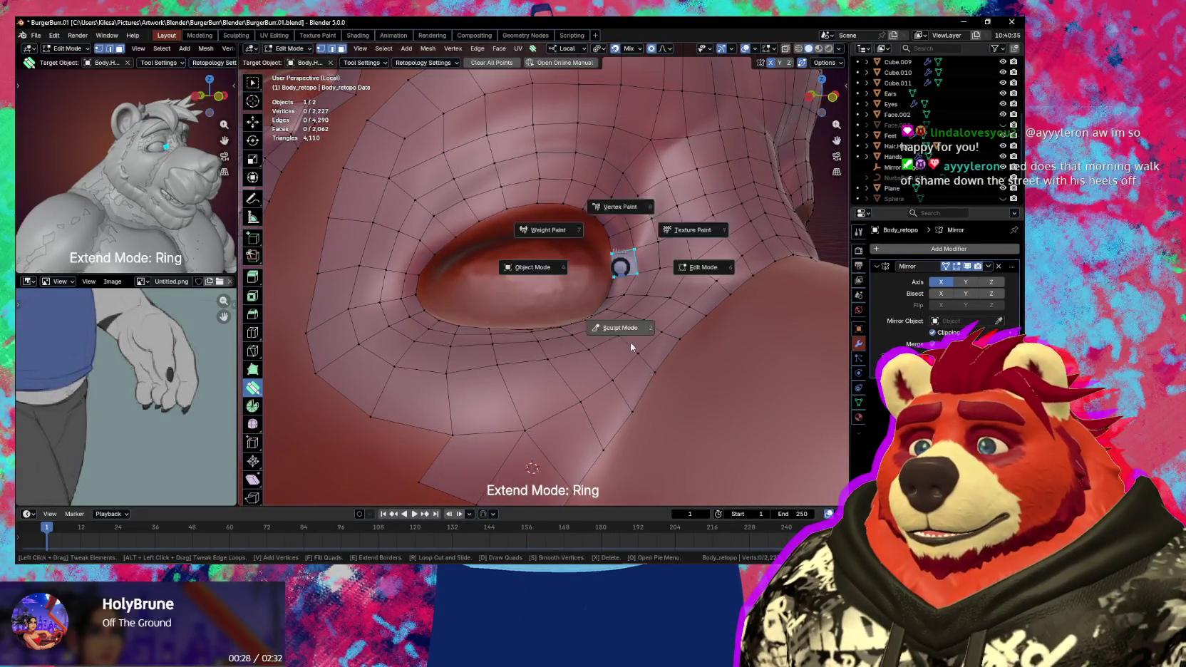
- In Sculpt Mode, shrink the brush to 337 px, relax-slide the eyelid loops, then return to Edit Mode
{"action": "left_click", "coordinate": [627, 332]}
{"action": "key", "text": "f"}
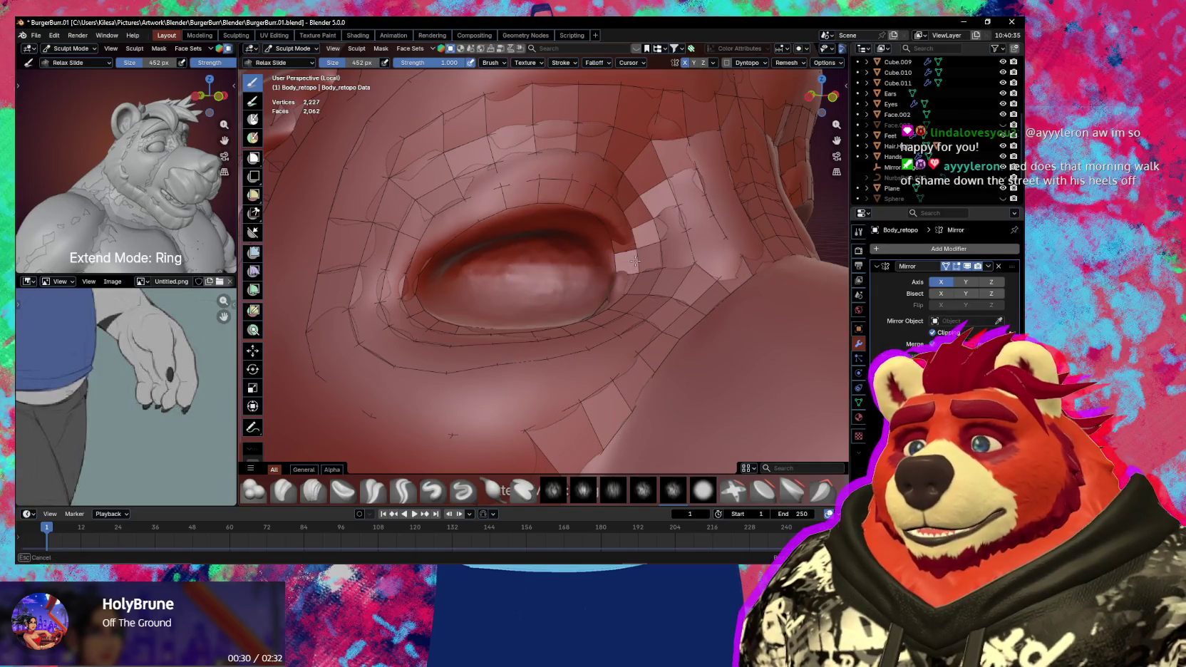
{"action": "left_click", "coordinate": [632, 256]}
{"action": "middle_click_drag", "start_coordinate": [632, 257], "coordinate": [675, 233]}
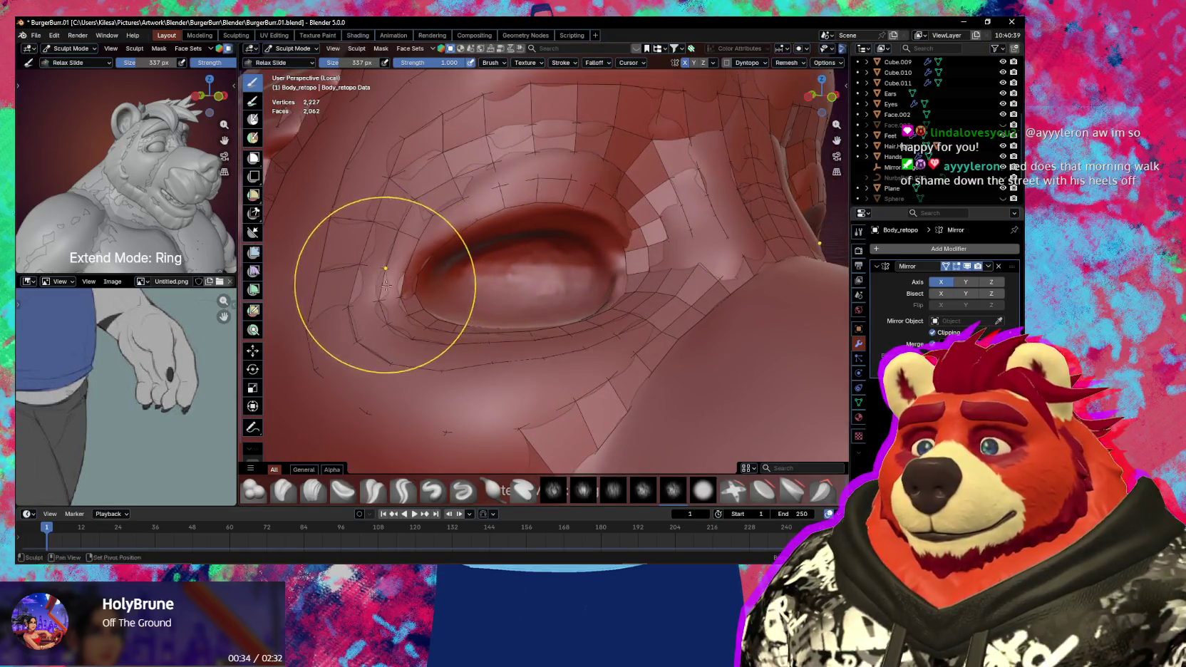
{"action": "middle_click_drag", "start_coordinate": [410, 291], "coordinate": [484, 357]}
{"action": "left_click_drag", "start_coordinate": [586, 309], "coordinate": [564, 292]}
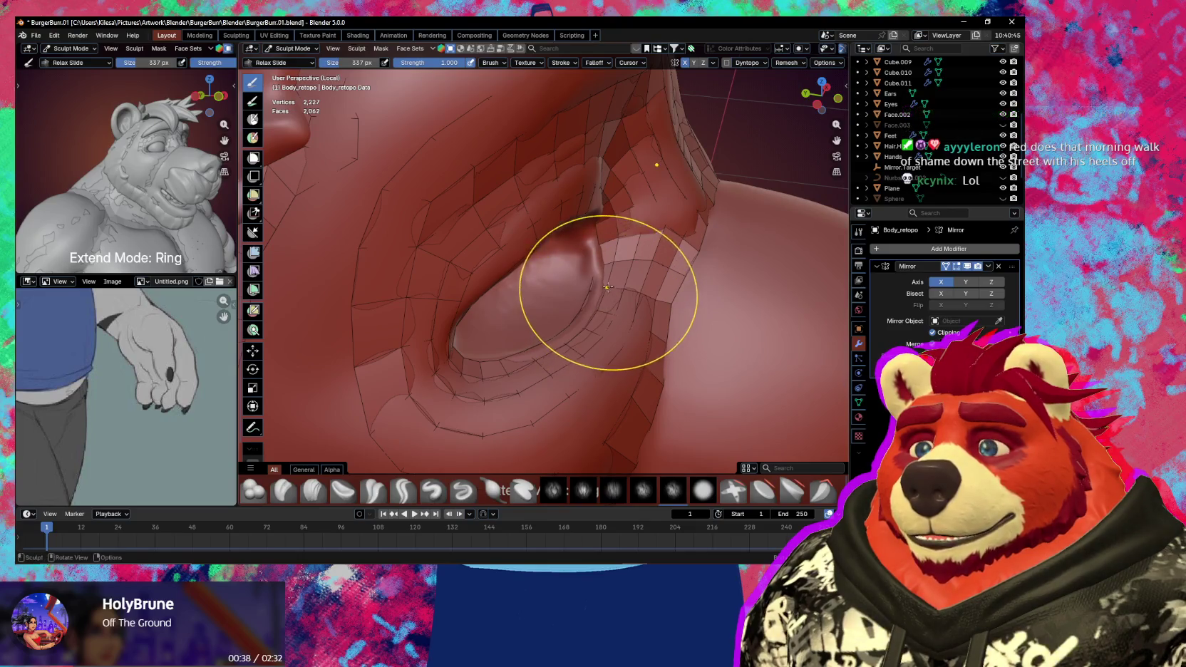
{"action": "middle_click_drag", "start_coordinate": [564, 292], "coordinate": [607, 247]}
{"action": "left_click_drag", "start_coordinate": [606, 248], "coordinate": [570, 239]}
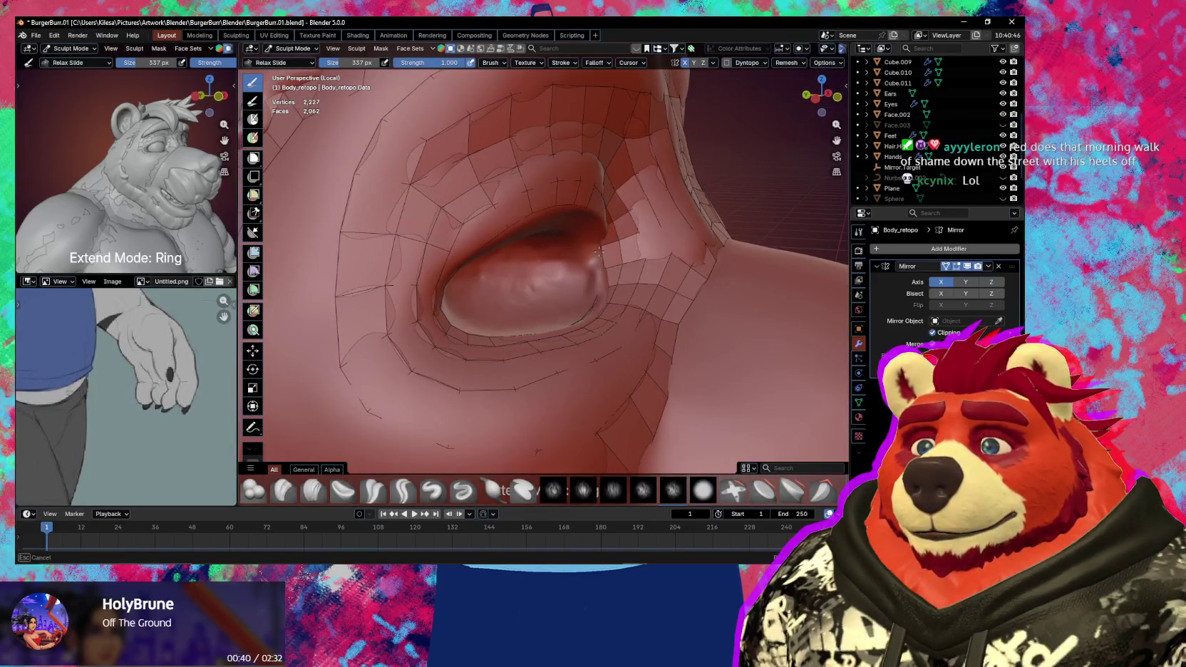
{"action": "key", "text": "Tab"}
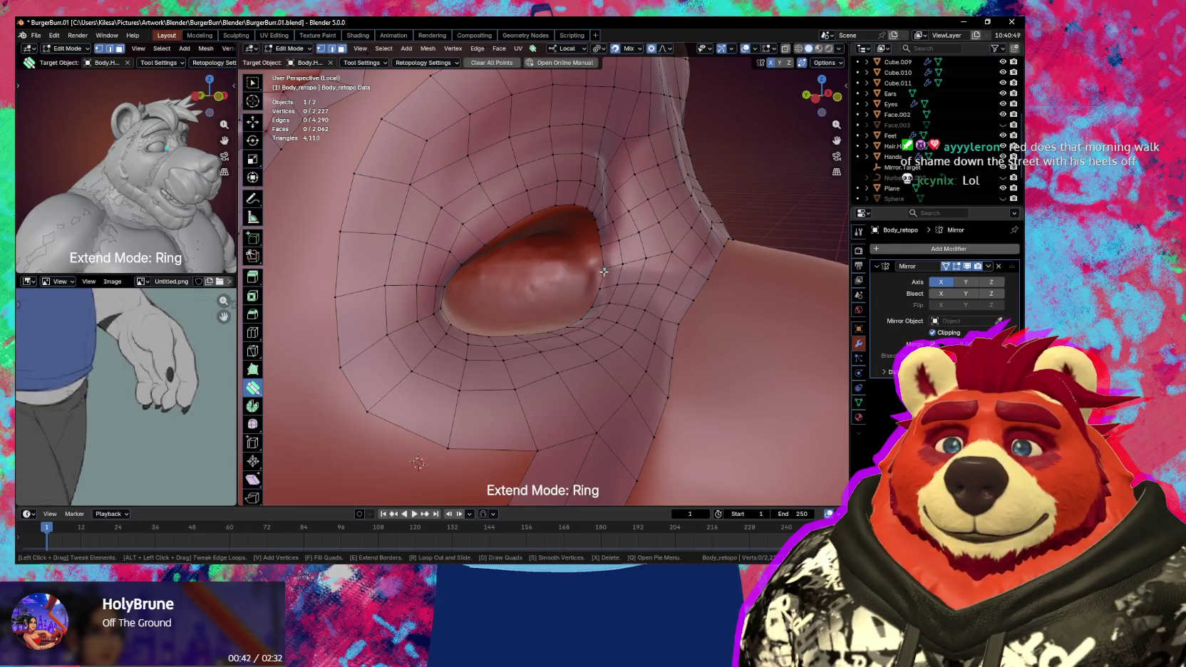
{"action": "middle_click_drag", "start_coordinate": [604, 272], "coordinate": [591, 303]}
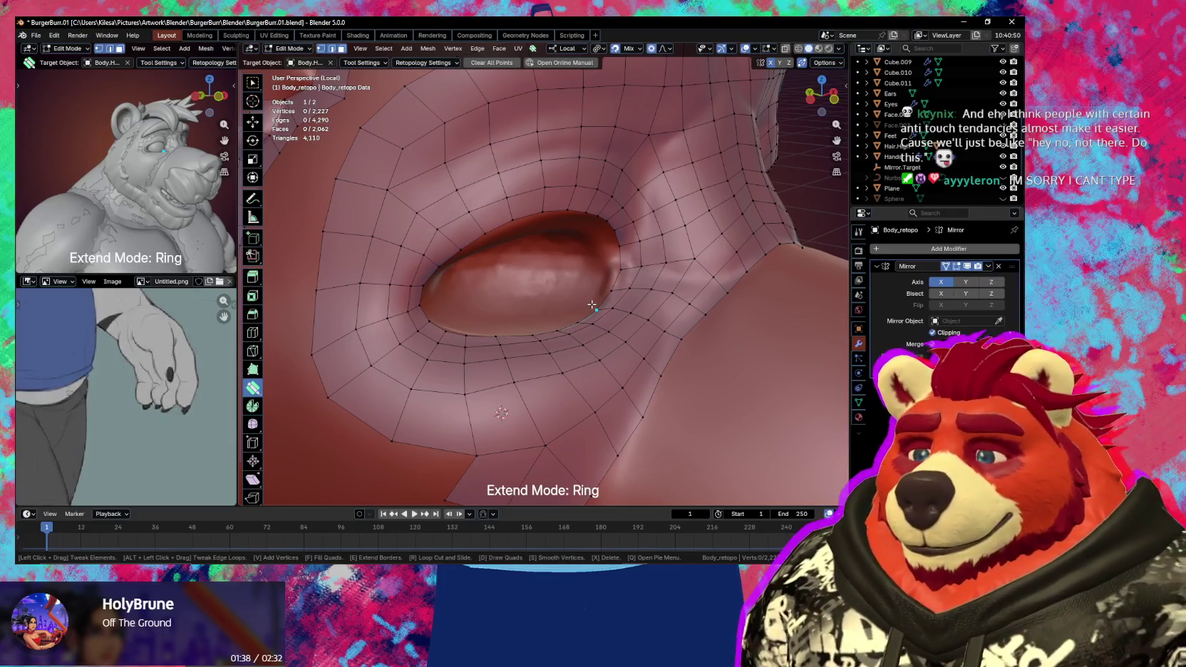
- Extrude two new edge rings from the boundary into the eye opening
{"action": "mouse_move", "coordinate": [617, 357]}
{"action": "middle_mouse_down"}
{"action": "mouse_move", "coordinate": [635, 344]}
{"action": "mouse_move", "coordinate": [516, 303]}
{"action": "mouse_move", "coordinate": [588, 318]}
{"action": "mouse_move", "coordinate": [577, 296]}
{"action": "mouse_move", "coordinate": [547, 295]}
{"action": "mouse_move", "coordinate": [563, 299]}
{"action": "mouse_move", "coordinate": [596, 270]}
{"action": "mouse_move", "coordinate": [581, 273]}
{"action": "middle_mouse_up"}
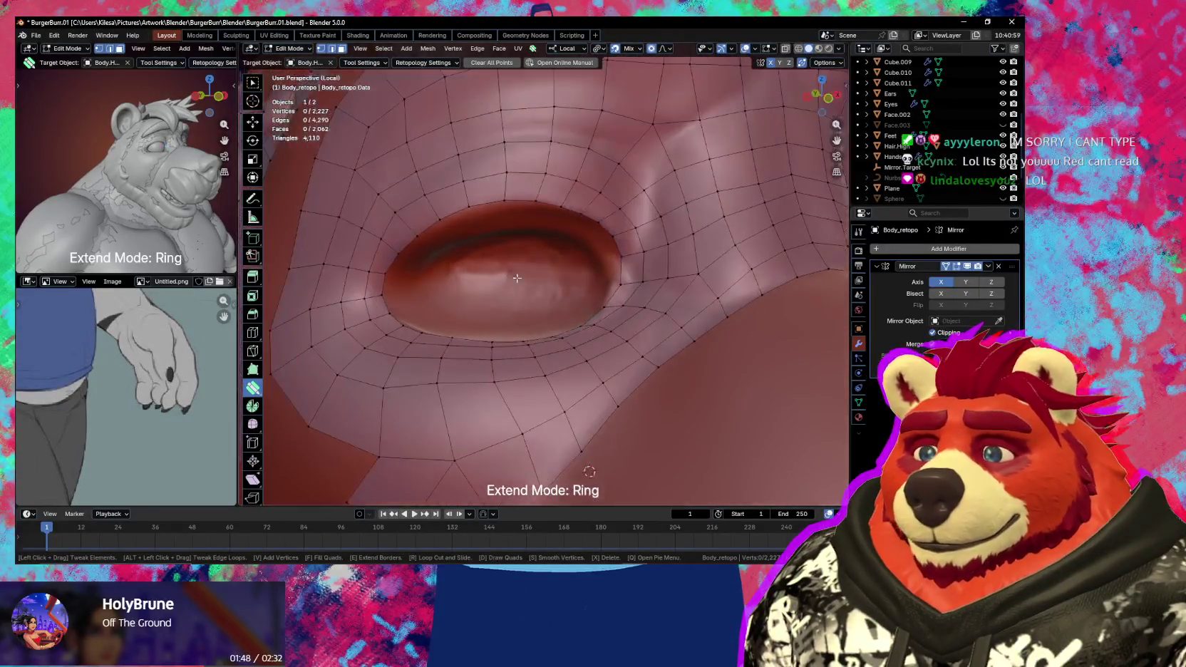
{"action": "mouse_move", "coordinate": [581, 272]}
{"action": "left_mouse_down"}
{"action": "mouse_move", "coordinate": [554, 283]}
{"action": "mouse_move", "coordinate": [563, 295]}
{"action": "left_mouse_up"}
{"action": "mouse_move", "coordinate": [562, 295]}
{"action": "middle_mouse_down"}
{"action": "mouse_move", "coordinate": [578, 285]}
{"action": "mouse_move", "coordinate": [544, 274]}
{"action": "middle_mouse_up"}
- Extrude three more rings deeper into the eye hole
{"action": "left_click_drag", "start_coordinate": [544, 273], "coordinate": [533, 279]}
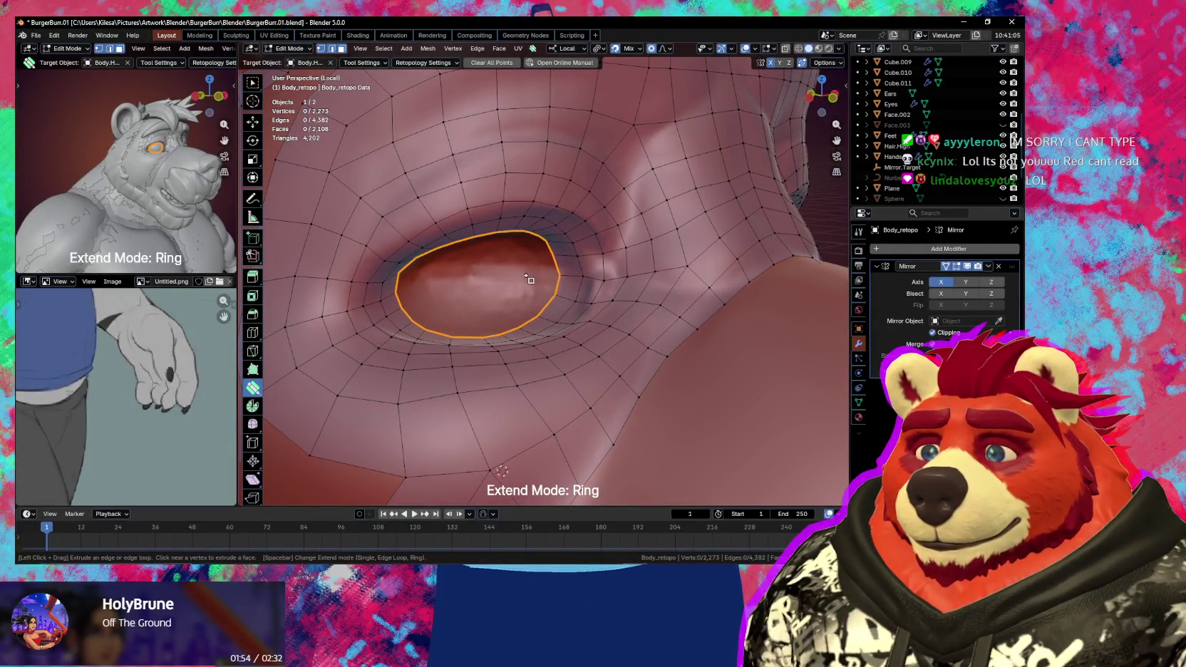
{"action": "mouse_move", "coordinate": [529, 280]}
{"action": "middle_mouse_down"}
{"action": "mouse_move", "coordinate": [517, 282]}
{"action": "mouse_move", "coordinate": [512, 268]}
{"action": "middle_mouse_up"}
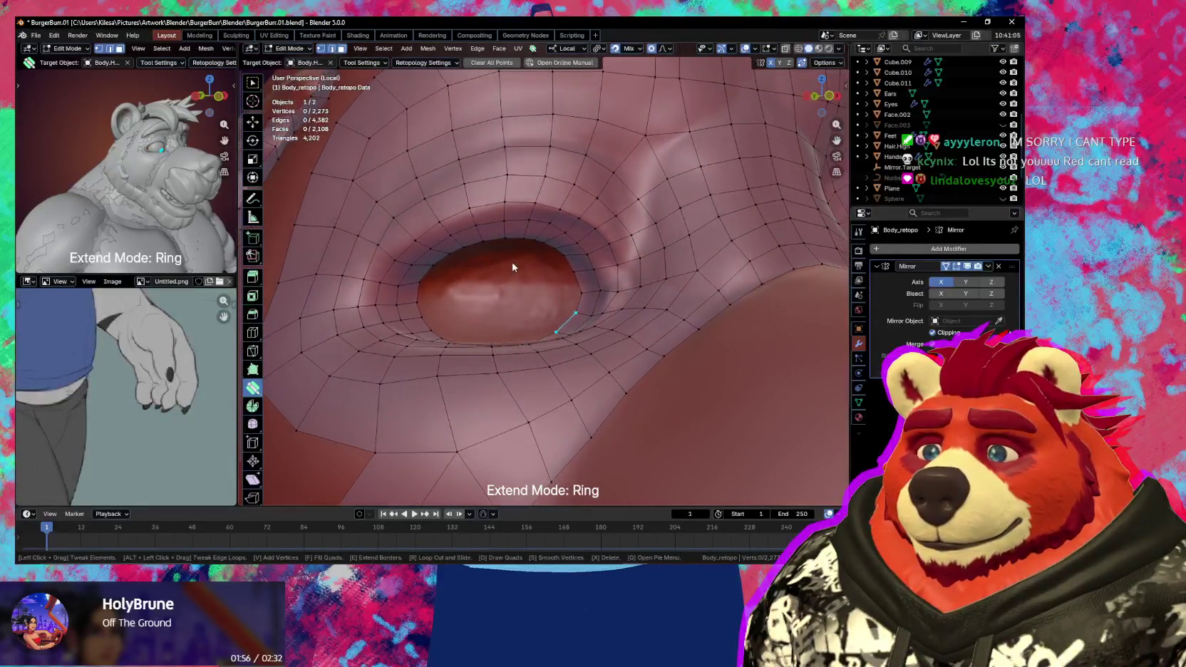
{"action": "left_click_drag", "start_coordinate": [517, 273], "coordinate": [507, 284]}
{"action": "mouse_move", "coordinate": [508, 284]}
{"action": "middle_mouse_down"}
{"action": "mouse_move", "coordinate": [513, 311]}
{"action": "mouse_move", "coordinate": [522, 265]}
{"action": "mouse_move", "coordinate": [572, 291]}
{"action": "mouse_move", "coordinate": [540, 313]}
{"action": "mouse_move", "coordinate": [493, 300]}
{"action": "mouse_move", "coordinate": [543, 304]}
{"action": "mouse_move", "coordinate": [522, 273]}
{"action": "middle_mouse_up"}
{"action": "left_click_drag", "start_coordinate": [512, 266], "coordinate": [497, 277]}
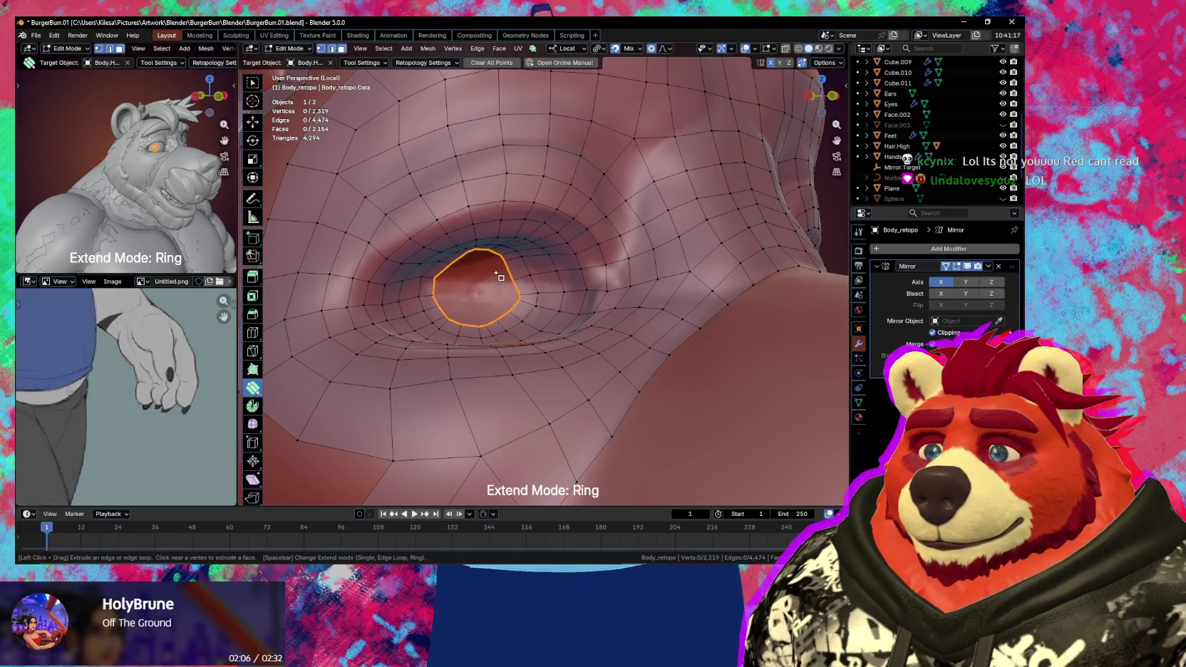
{"action": "mouse_move", "coordinate": [494, 275]}
{"action": "middle_mouse_down"}
{"action": "mouse_move", "coordinate": [488, 262]}
{"action": "mouse_move", "coordinate": [534, 266]}
{"action": "middle_mouse_up"}
- Smooth the new rings inside the eye and select the hole's boundary loop
{"action": "key", "text": "shift"}
{"action": "key", "text": "shift"}
{"action": "left_click_drag", "start_coordinate": [535, 265], "coordinate": [437, 264], "text": "shift"}
{"action": "middle_click_drag", "start_coordinate": [519, 293], "coordinate": [514, 294]}
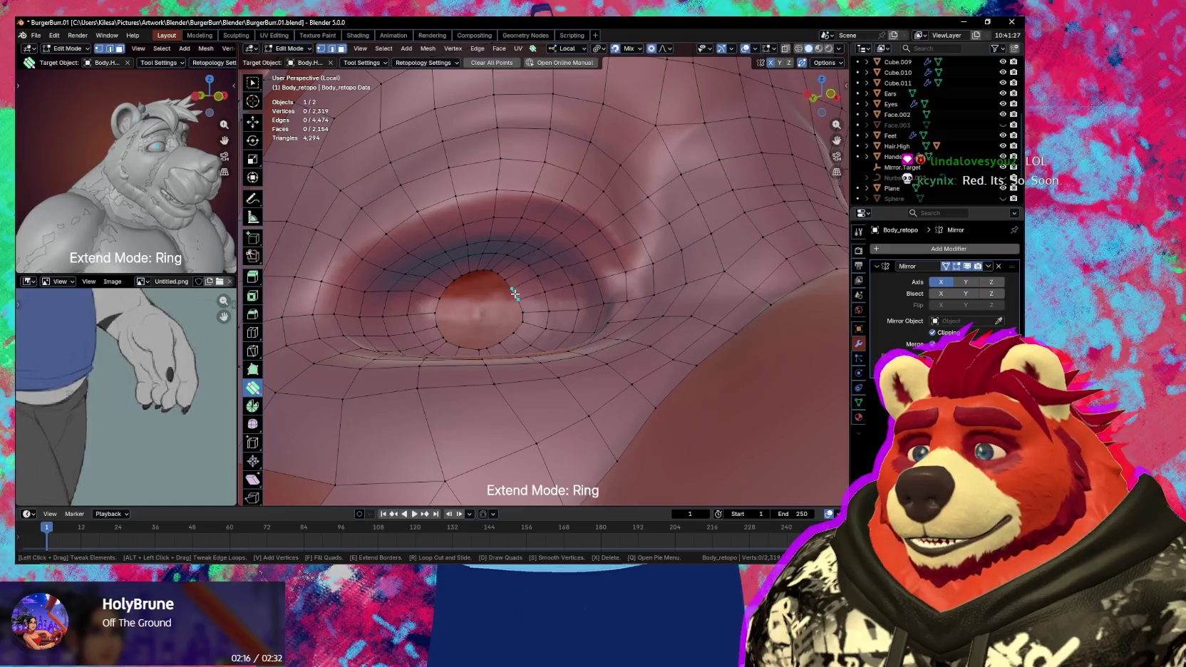
{"action": "key", "text": "w"}
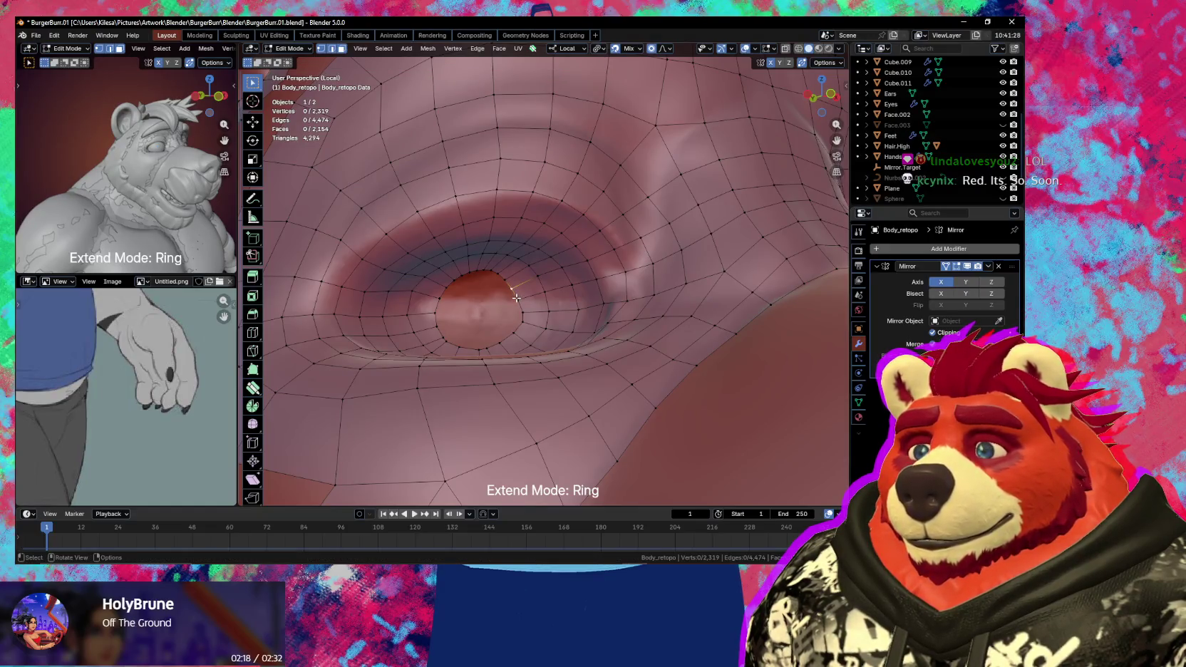
{"action": "left_click", "coordinate": [517, 294], "text": "alt"}
- Cap the eye hole with a single face and poke it into a triangle fan
{"action": "key", "text": "f"}
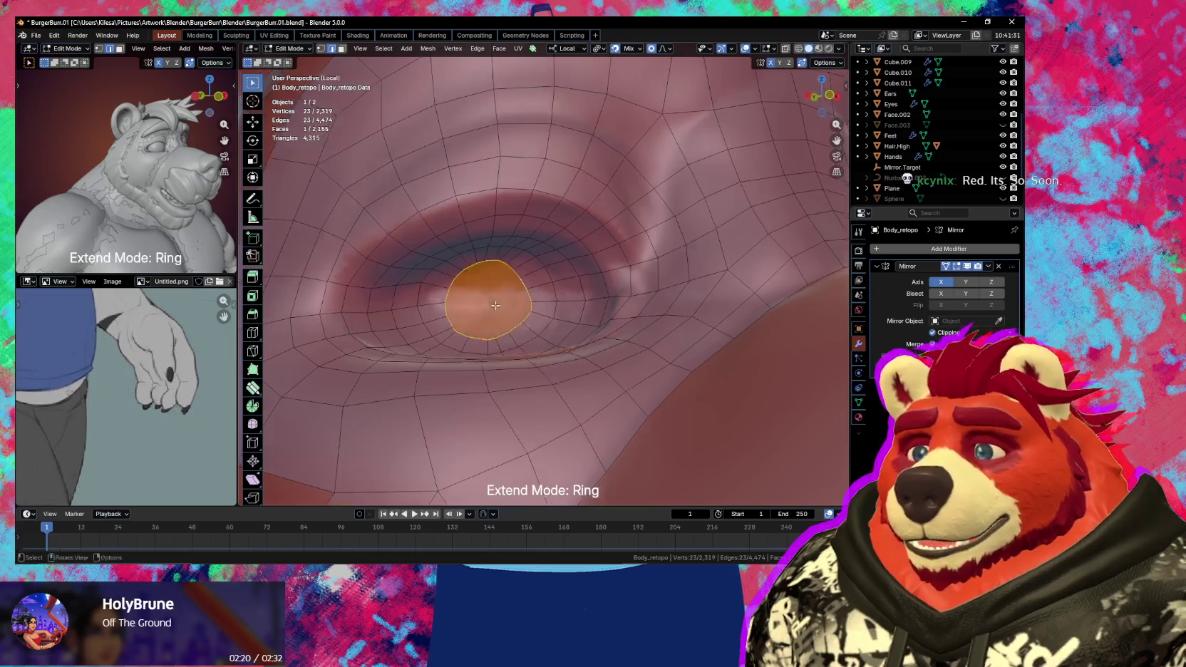
{"action": "key", "text": "ctrl+f"}
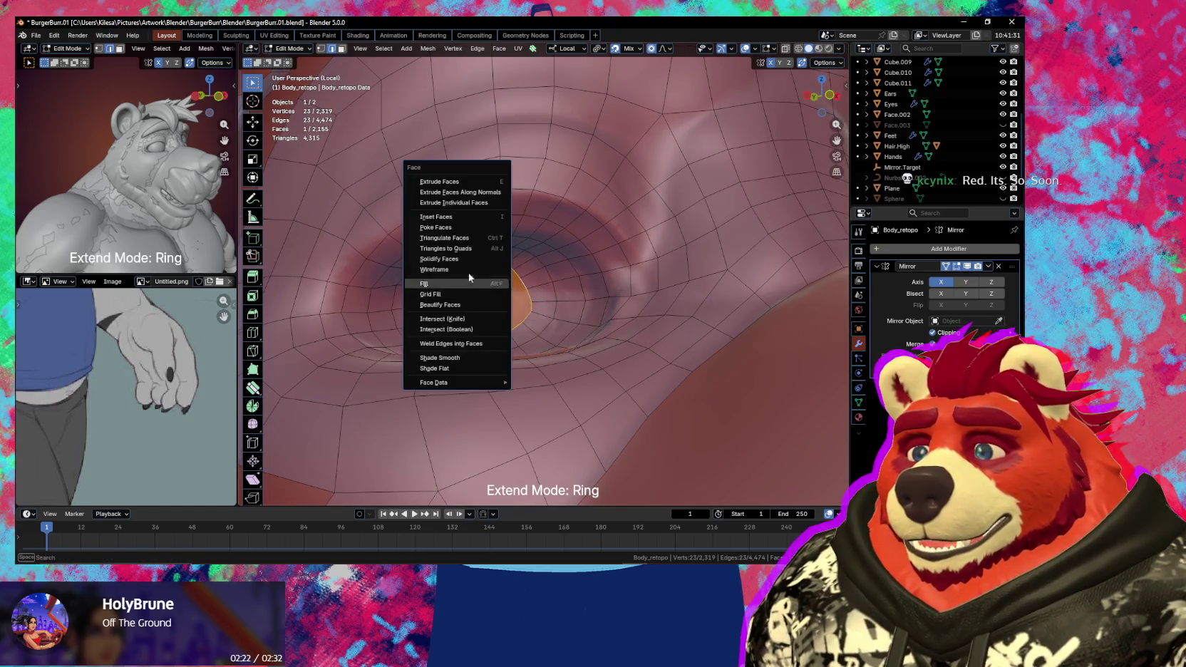
{"action": "left_click", "coordinate": [462, 227]}
{"action": "mouse_move", "coordinate": [462, 235]}
{"action": "middle_mouse_down"}
{"action": "mouse_move", "coordinate": [493, 352]}
{"action": "mouse_move", "coordinate": [531, 270]}
{"action": "mouse_move", "coordinate": [470, 278]}
{"action": "mouse_move", "coordinate": [488, 281]}
{"action": "middle_mouse_up"}
{"action": "scroll", "coordinate": [513, 300], "scroll_direction": "up", "scroll_amount": 6}
- Restore the selection of the eye-centre fan
{"action": "left_click", "coordinate": [499, 261]}
{"action": "key", "text": "1"}
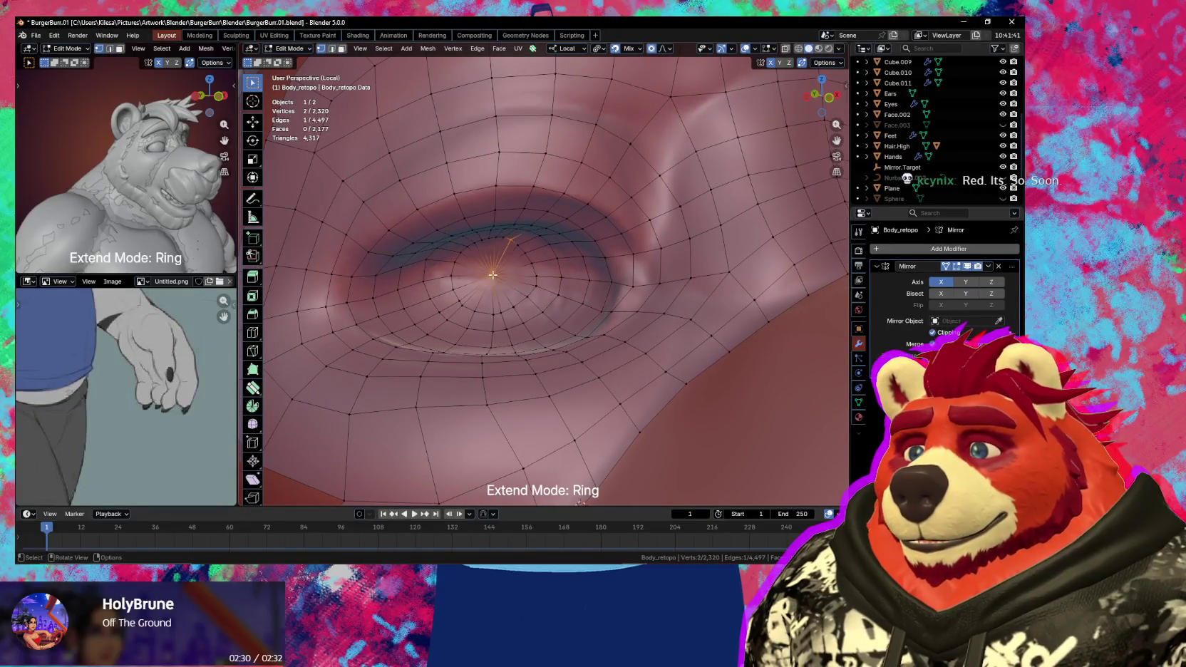
{"action": "key", "text": "ctrl+z"}
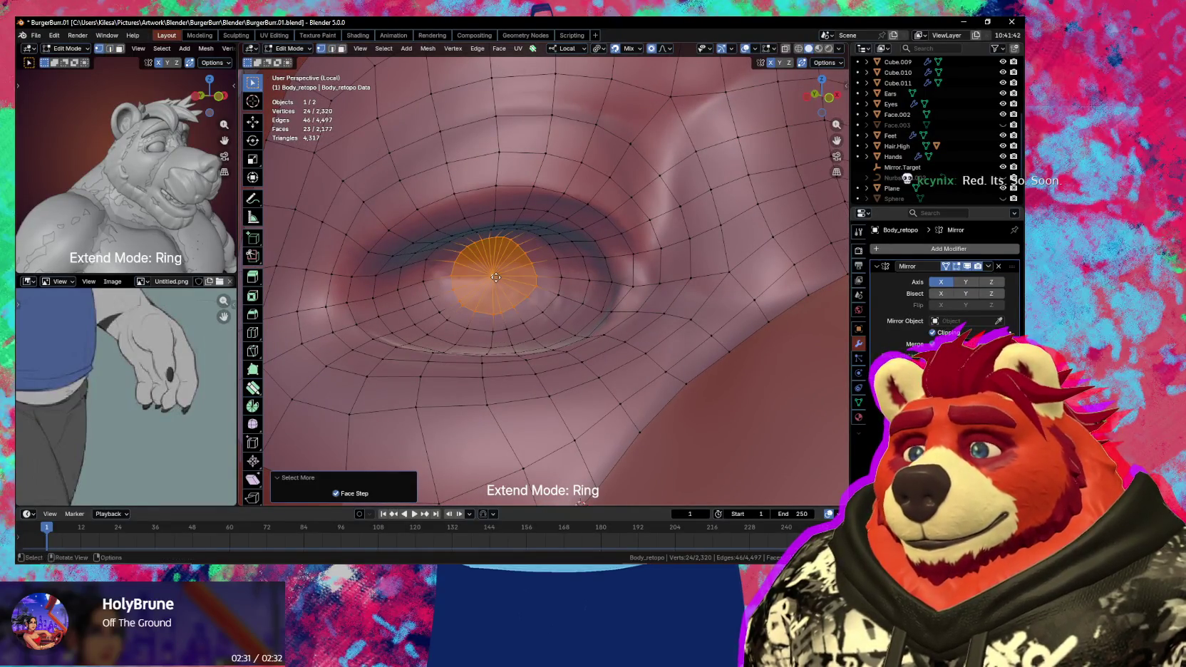
{"action": "mouse_move", "coordinate": [497, 282]}
{"action": "middle_mouse_down"}
{"action": "mouse_move", "coordinate": [528, 282]}
{"action": "mouse_move", "coordinate": [525, 315]}
{"action": "middle_mouse_up"}
{"action": "key", "text": "ctrl+z"}
{"action": "key", "text": "ctrl+z"}
{"action": "key", "text": "ctrl+shift+z"}
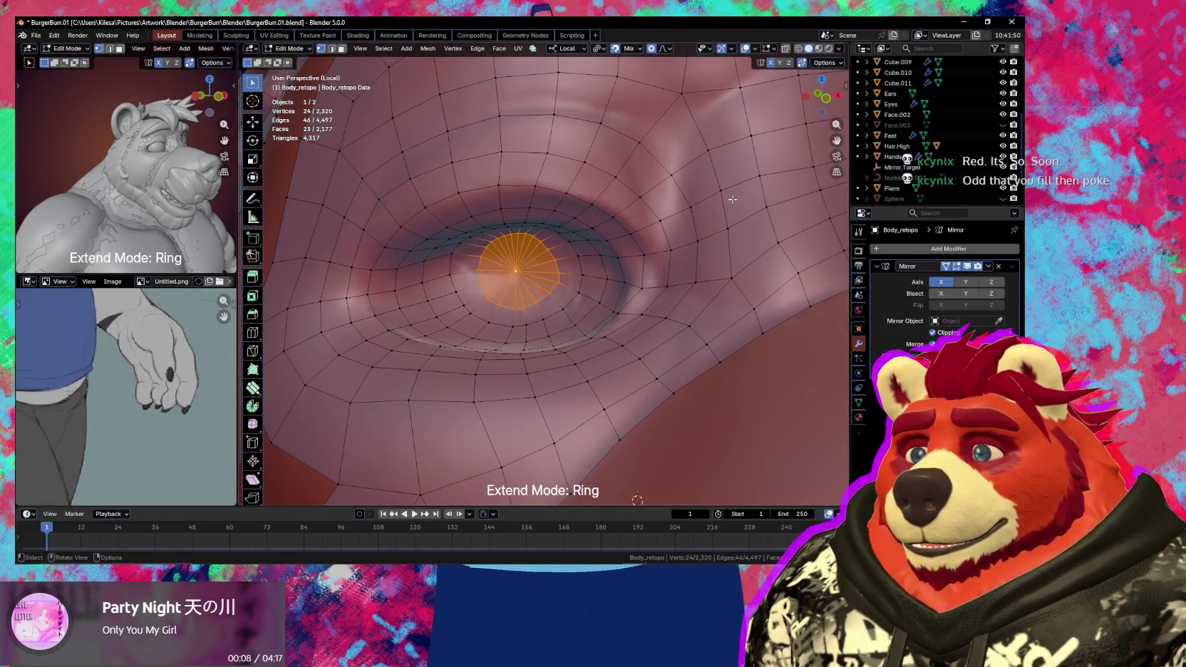
- Scale the centre fan down to 0.832 with proportional falloff
{"action": "key", "text": "g"}
{"action": "left_click", "coordinate": [502, 272]}
{"action": "key", "text": "s"}
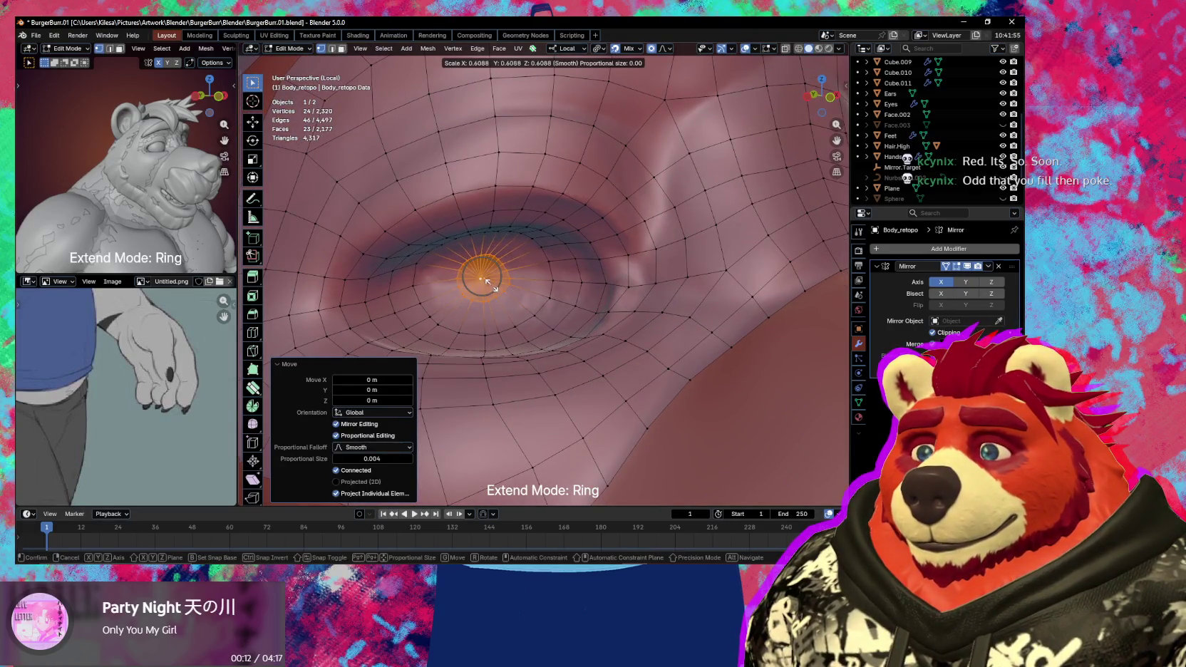
{"action": "left_click", "coordinate": [503, 294]}
{"action": "key", "text": "s"}
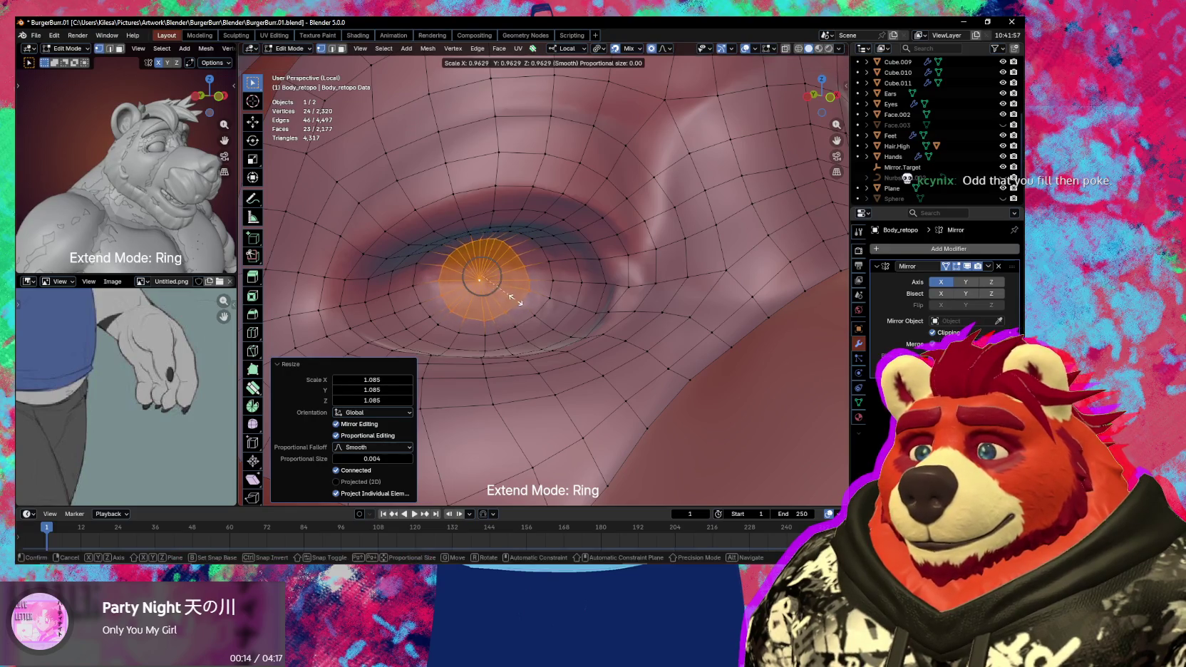
{"action": "left_click", "coordinate": [509, 299]}
{"action": "middle_click_drag", "start_coordinate": [509, 299], "coordinate": [507, 292]}
- Clear the selection and smooth the vertices around the eye cap
{"action": "key", "text": "shift+space"}
{"action": "key", "text": "alt+a"}
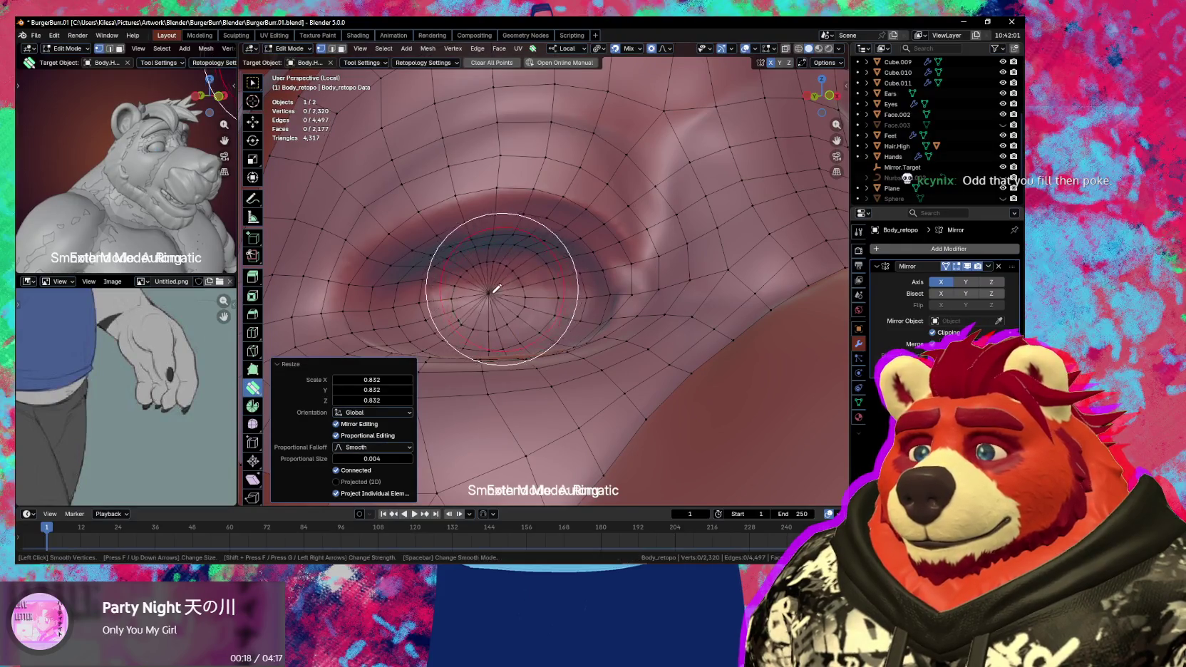
{"action": "key", "text": "Escape"}
{"action": "mouse_move", "coordinate": [530, 334]}
{"action": "middle_mouse_down"}
{"action": "mouse_move", "coordinate": [537, 365]}
{"action": "mouse_move", "coordinate": [634, 357]}
{"action": "mouse_move", "coordinate": [522, 336]}
{"action": "mouse_move", "coordinate": [482, 259]}
{"action": "mouse_move", "coordinate": [529, 278]}
{"action": "mouse_move", "coordinate": [523, 224]}
{"action": "middle_mouse_up"}
{"action": "scroll", "coordinate": [537, 365], "scroll_direction": "down", "scroll_amount": 2}
- Draw a new quad on the snout
{"action": "scroll", "coordinate": [611, 343], "scroll_direction": "down", "scroll_amount": 2}
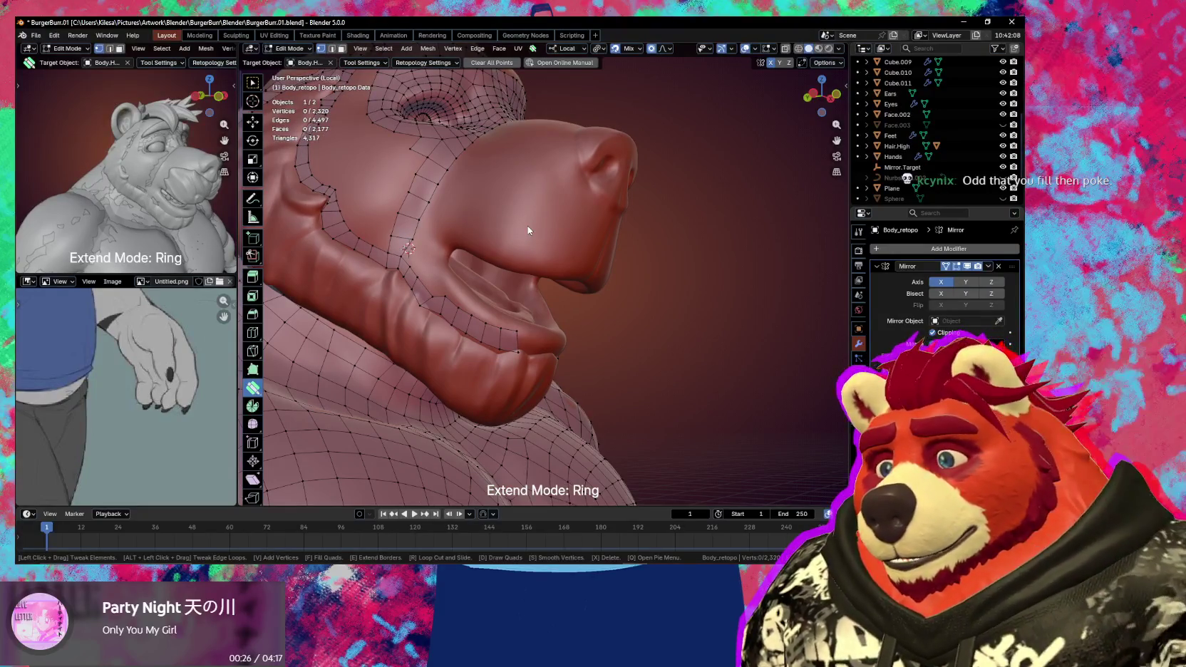
{"action": "mouse_move", "coordinate": [535, 216]}
{"action": "middle_mouse_down"}
{"action": "mouse_move", "coordinate": [521, 240]}
{"action": "mouse_move", "coordinate": [534, 212]}
{"action": "middle_mouse_up"}
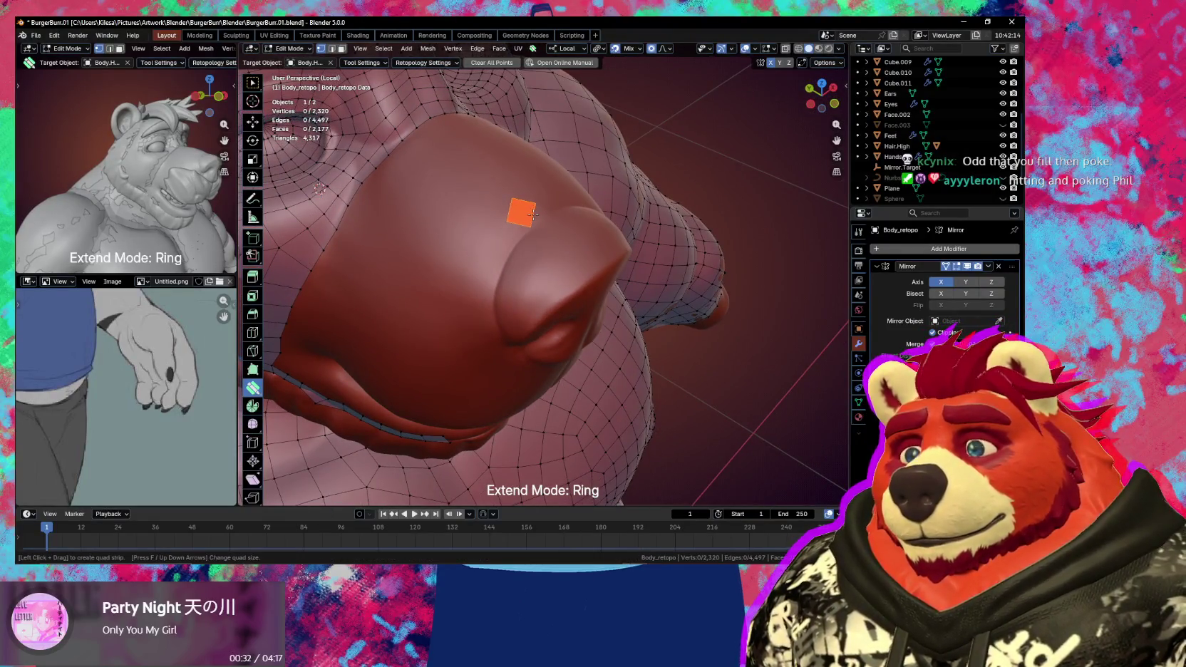
{"action": "left_click", "coordinate": [513, 227]}
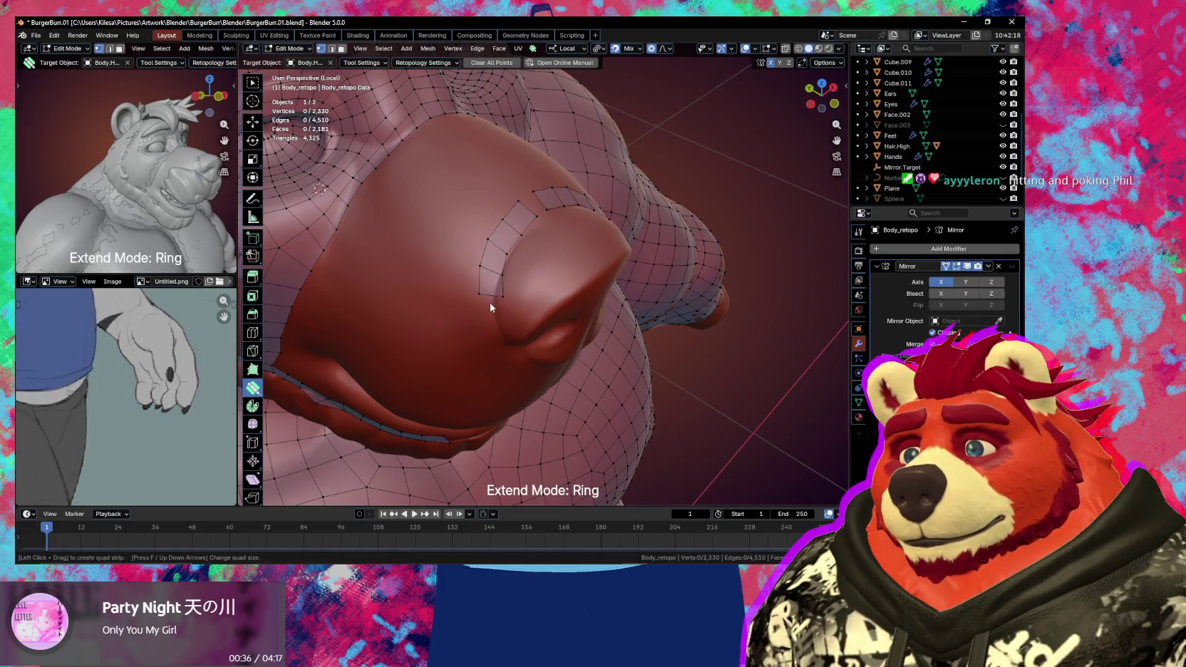
{"action": "middle_click_drag", "start_coordinate": [505, 363], "coordinate": [446, 244]}
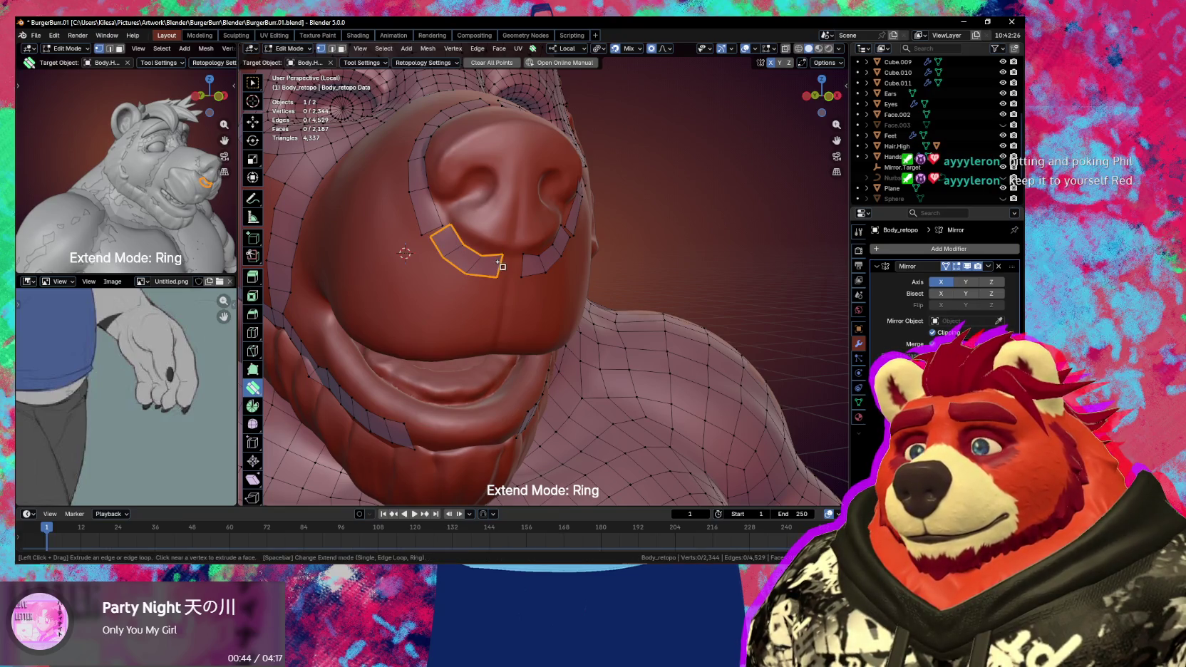
- Switch to single-edge extension, extrude a face from the nostril rim, and fit its vertices to the sculpt
{"action": "key", "text": "space"}
{"action": "left_click_drag", "start_coordinate": [499, 264], "coordinate": [516, 268]}
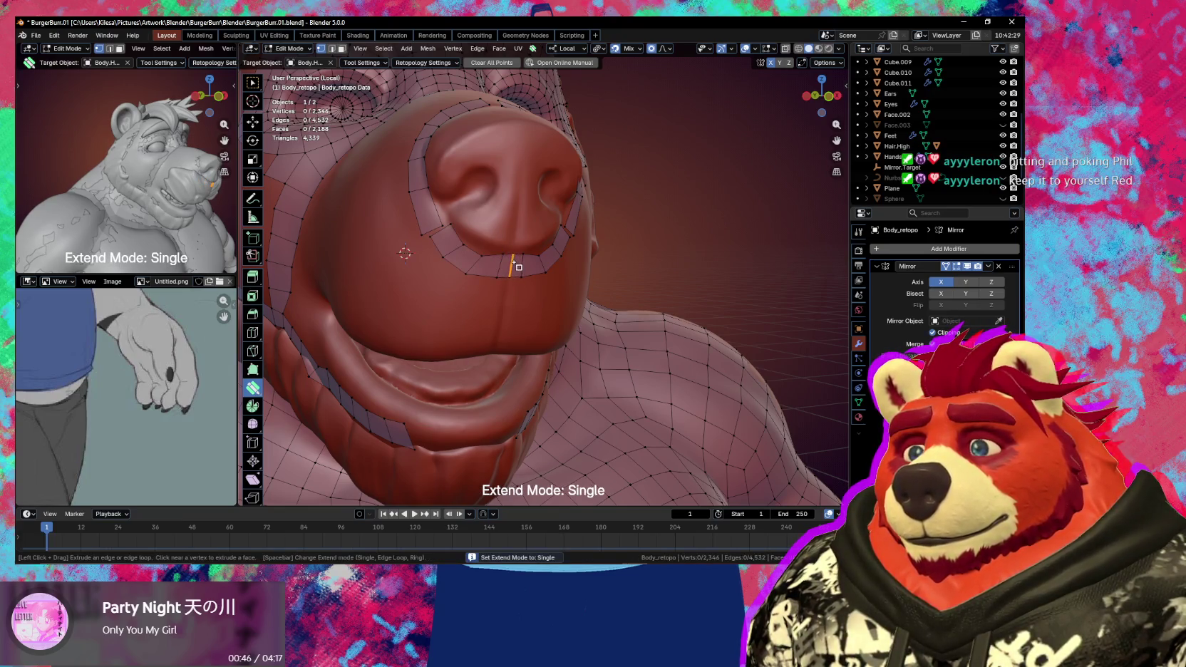
{"action": "left_click_drag", "start_coordinate": [450, 231], "coordinate": [423, 235]}
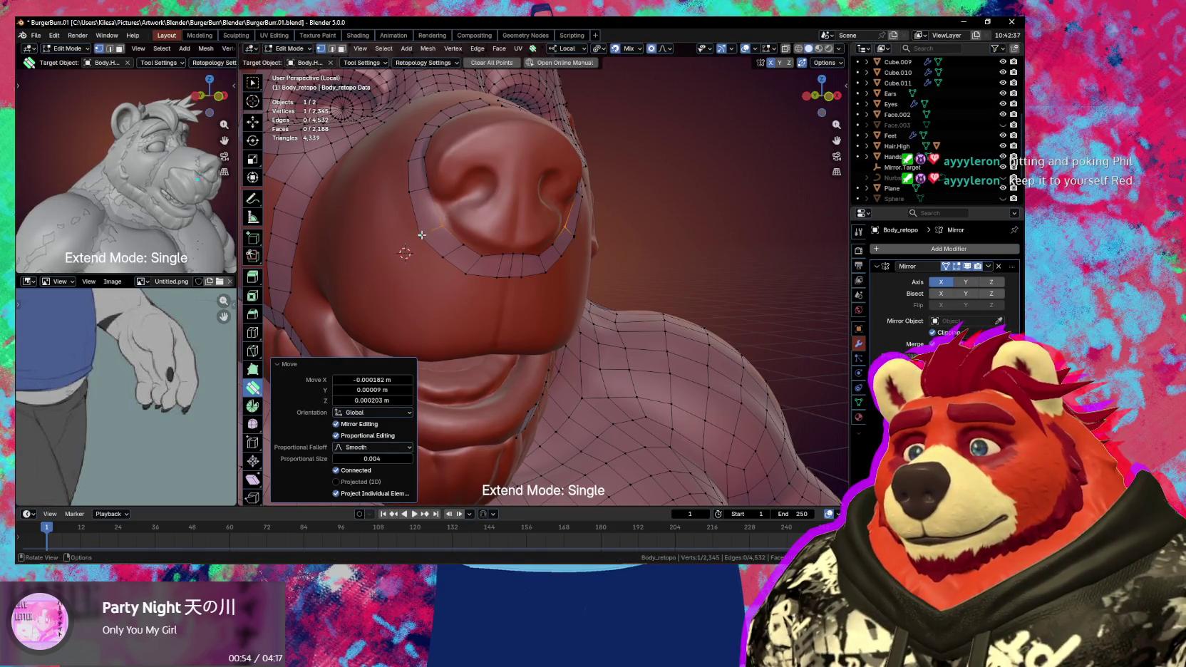
{"action": "middle_click_drag", "start_coordinate": [420, 239], "coordinate": [467, 257]}
{"action": "left_click_drag", "start_coordinate": [471, 260], "coordinate": [465, 254]}
{"action": "middle_click_drag", "start_coordinate": [467, 255], "coordinate": [487, 262]}
{"action": "mouse_move", "coordinate": [486, 261]}
{"action": "left_mouse_down"}
{"action": "mouse_move", "coordinate": [523, 289]}
{"action": "mouse_move", "coordinate": [508, 281]}
{"action": "mouse_move", "coordinate": [515, 271]}
{"action": "left_mouse_up"}
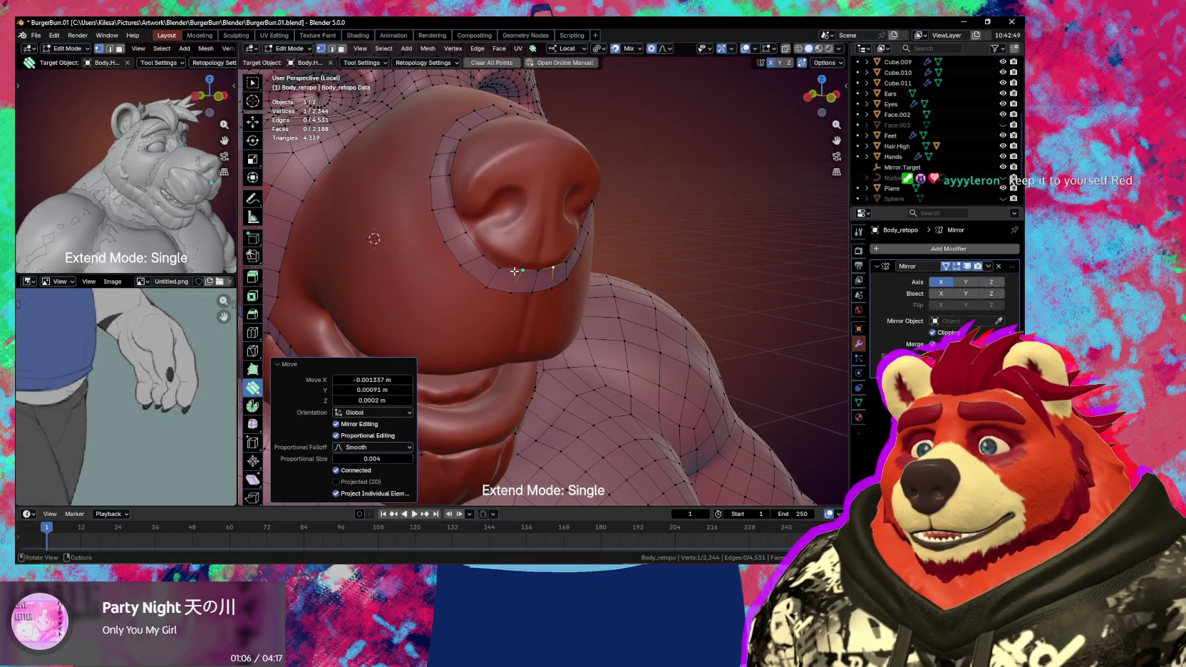
- With Poly Build, add a new quad face below the bear's nose to close the ring
{"action": "left_click", "coordinate": [514, 272]}
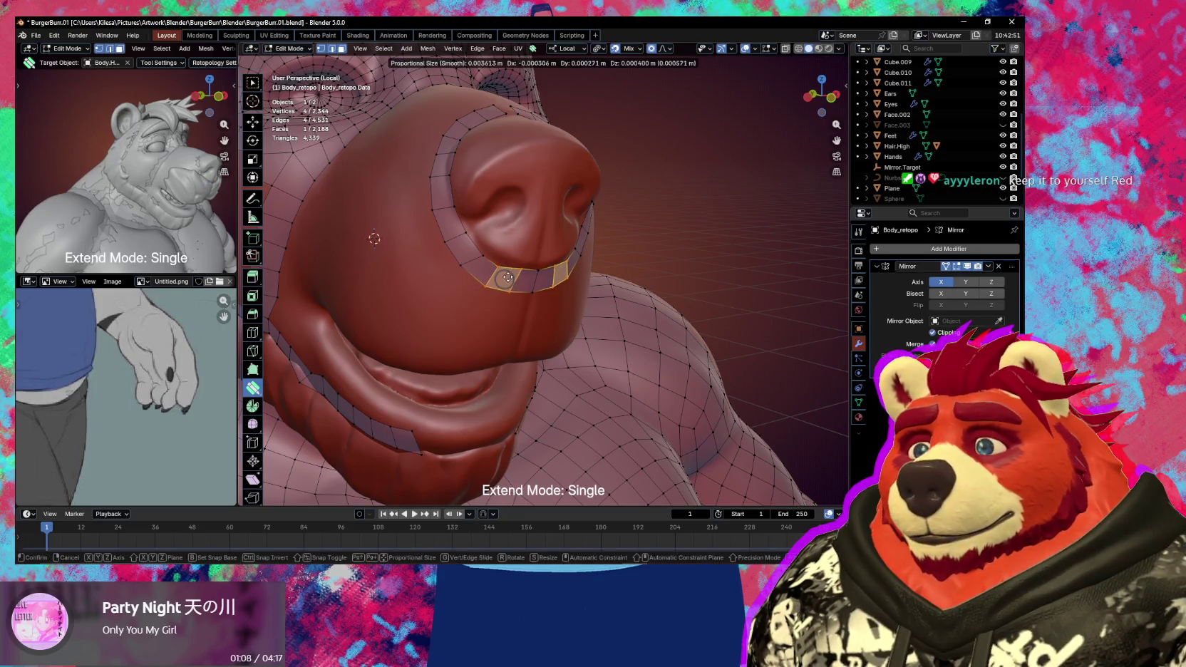
{"action": "left_click", "coordinate": [508, 277]}
{"action": "middle_click_drag", "start_coordinate": [507, 277], "coordinate": [486, 251]}
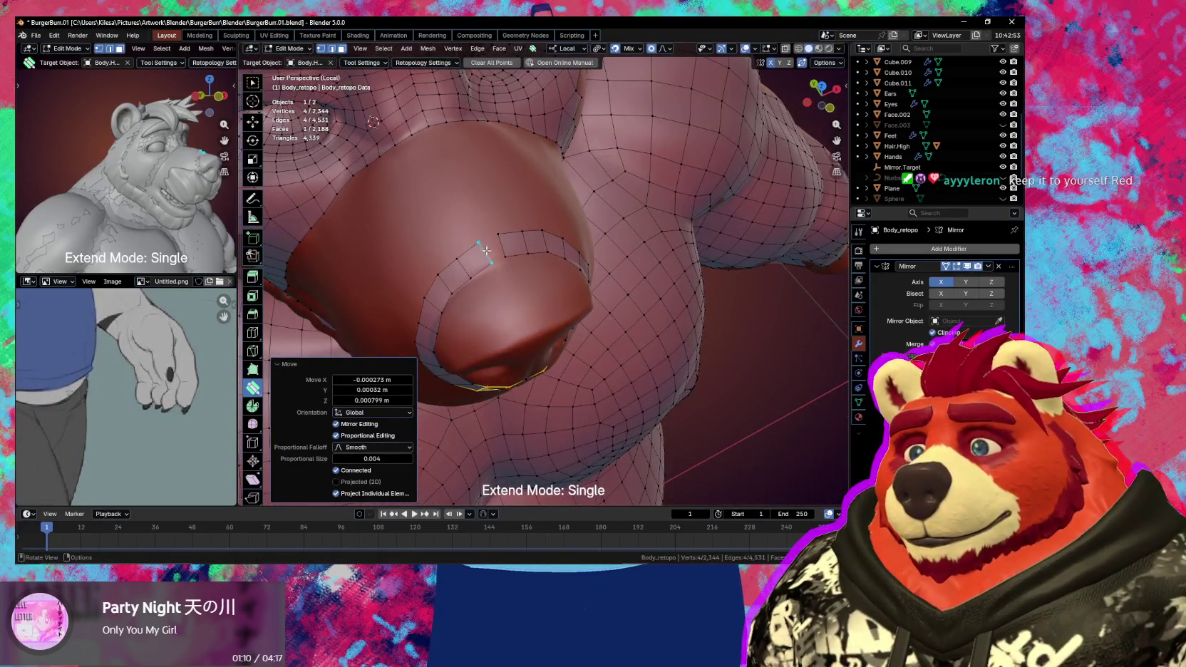
{"action": "left_click_drag", "start_coordinate": [484, 251], "coordinate": [476, 262]}
{"action": "left_click", "coordinate": [469, 263]}
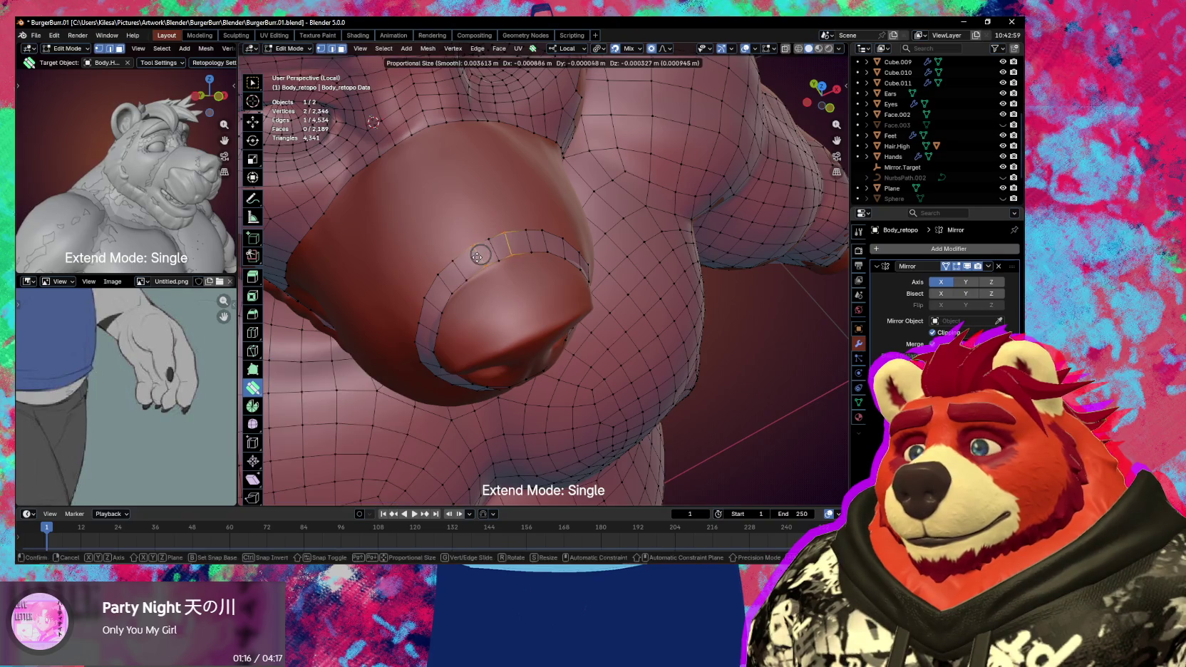
- Refit the ring's edges and side vertices so they hug the nose sculpt
{"action": "mouse_move", "coordinate": [490, 264]}
{"action": "middle_mouse_down"}
{"action": "mouse_move", "coordinate": [528, 231]}
{"action": "mouse_move", "coordinate": [515, 236]}
{"action": "middle_mouse_up"}
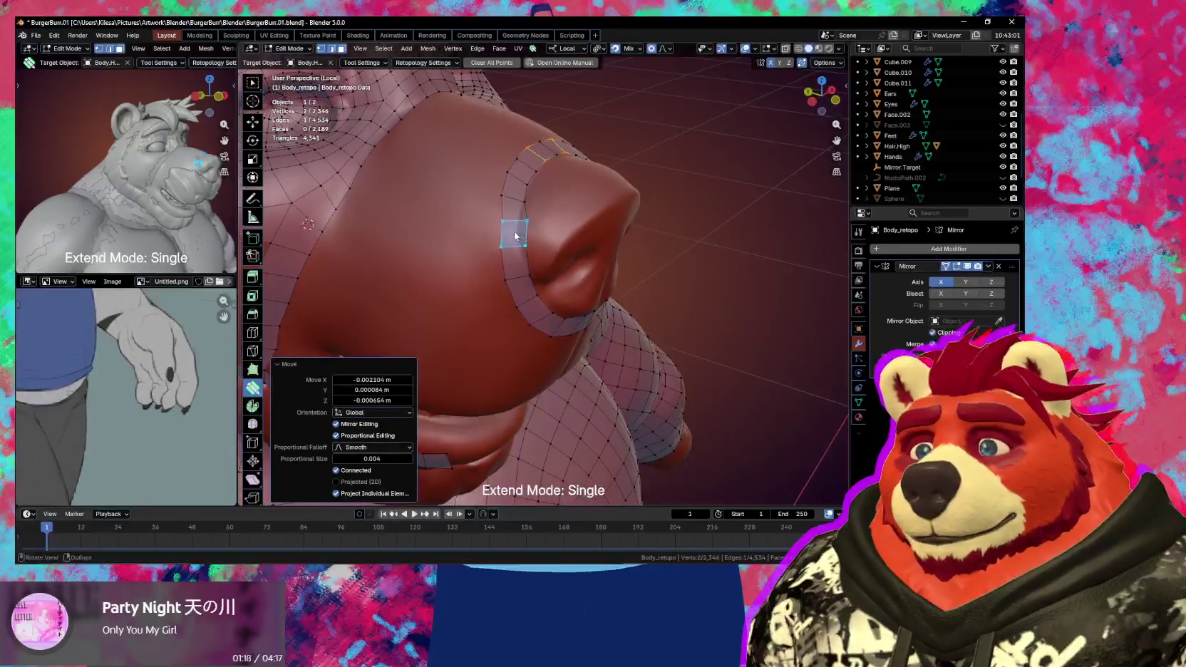
{"action": "mouse_move", "coordinate": [526, 236]}
{"action": "left_mouse_down"}
{"action": "mouse_move", "coordinate": [522, 251]}
{"action": "mouse_move", "coordinate": [497, 223]}
{"action": "mouse_move", "coordinate": [516, 225]}
{"action": "left_mouse_up"}
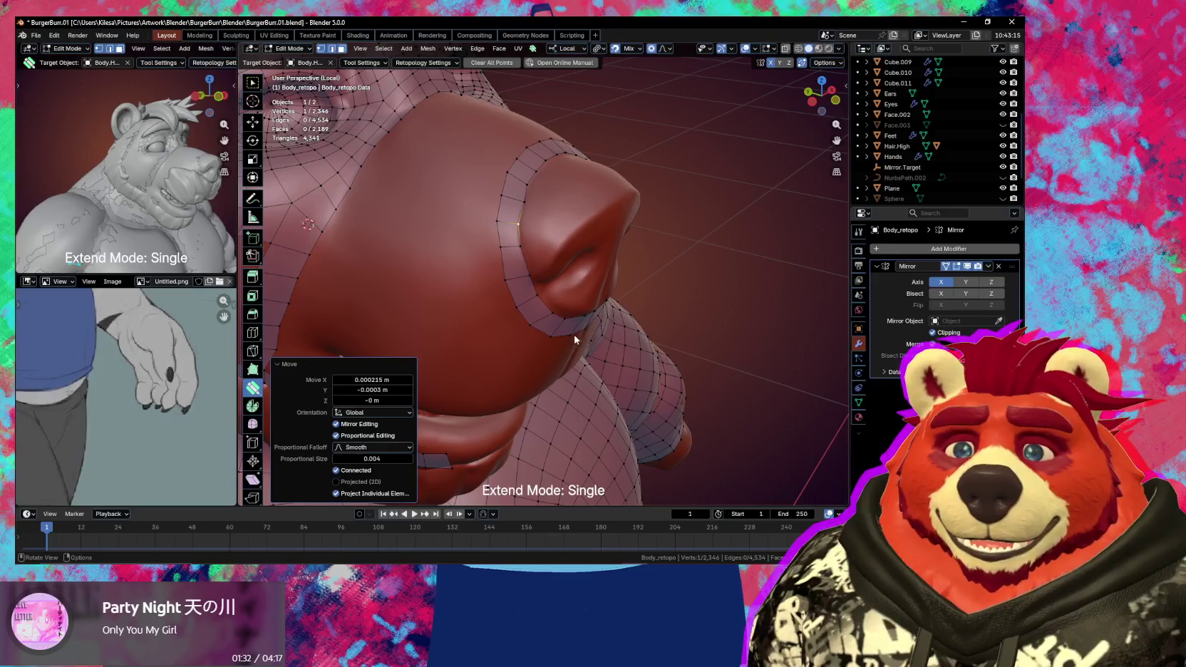
{"action": "mouse_move", "coordinate": [432, 331]}
{"action": "middle_mouse_down"}
{"action": "mouse_move", "coordinate": [496, 326]}
{"action": "mouse_move", "coordinate": [375, 338]}
{"action": "mouse_move", "coordinate": [559, 304]}
{"action": "mouse_move", "coordinate": [494, 321]}
{"action": "mouse_move", "coordinate": [533, 387]}
{"action": "mouse_move", "coordinate": [550, 390]}
{"action": "mouse_move", "coordinate": [539, 368]}
{"action": "middle_mouse_up"}
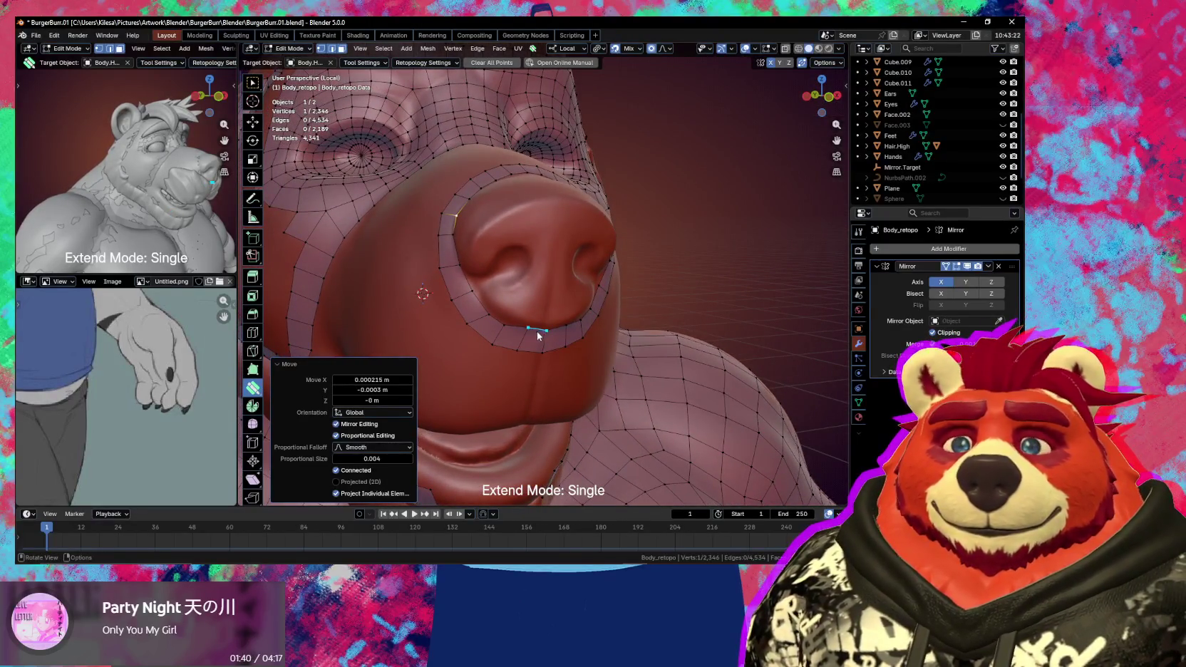
{"action": "middle_click_drag", "start_coordinate": [522, 324], "coordinate": [484, 277]}
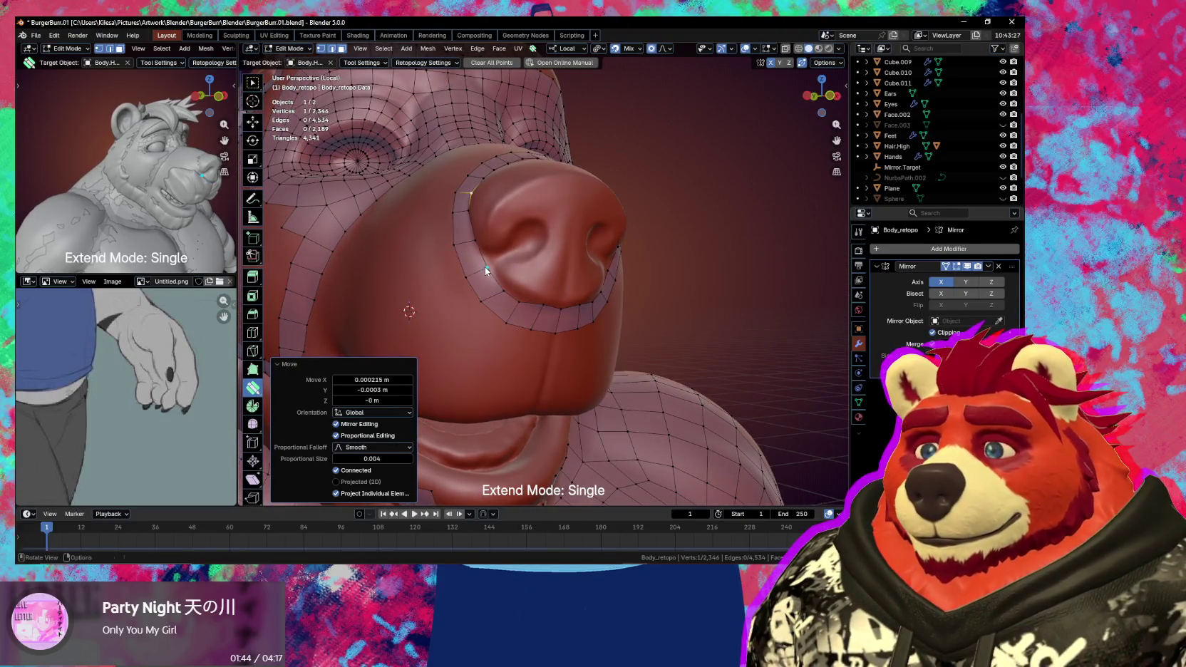
{"action": "left_click_drag", "start_coordinate": [462, 249], "coordinate": [465, 251]}
{"action": "middle_click_drag", "start_coordinate": [464, 251], "coordinate": [519, 261]}
{"action": "left_click_drag", "start_coordinate": [505, 258], "coordinate": [514, 255]}
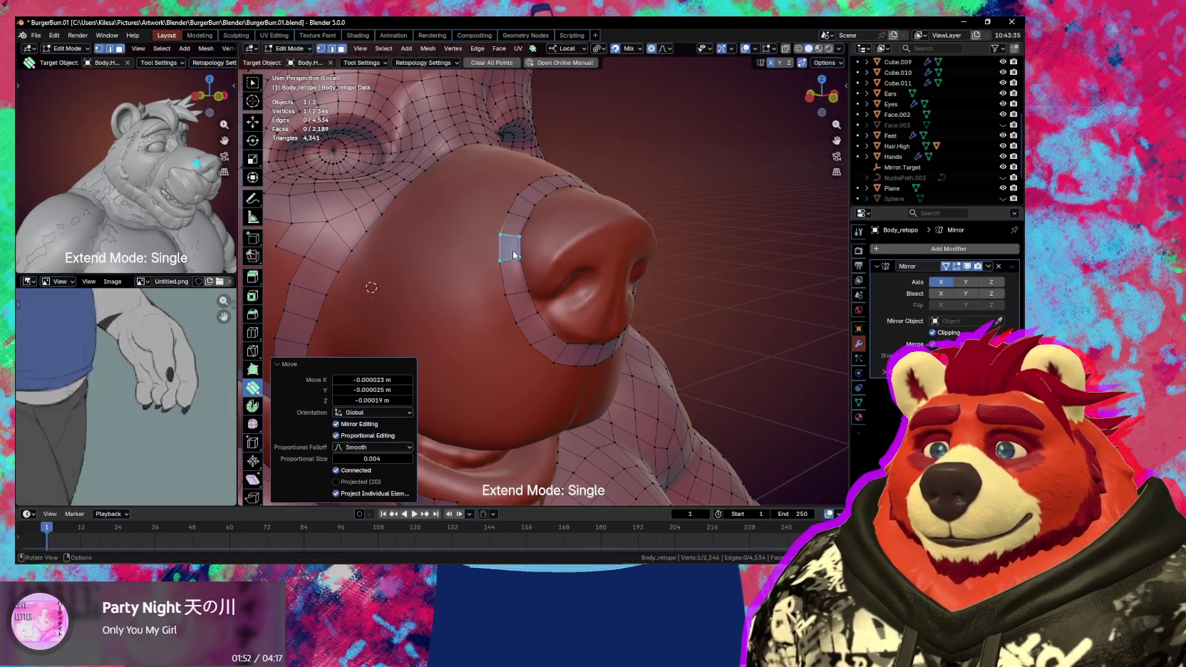
{"action": "middle_click_drag", "start_coordinate": [531, 287], "coordinate": [519, 260]}
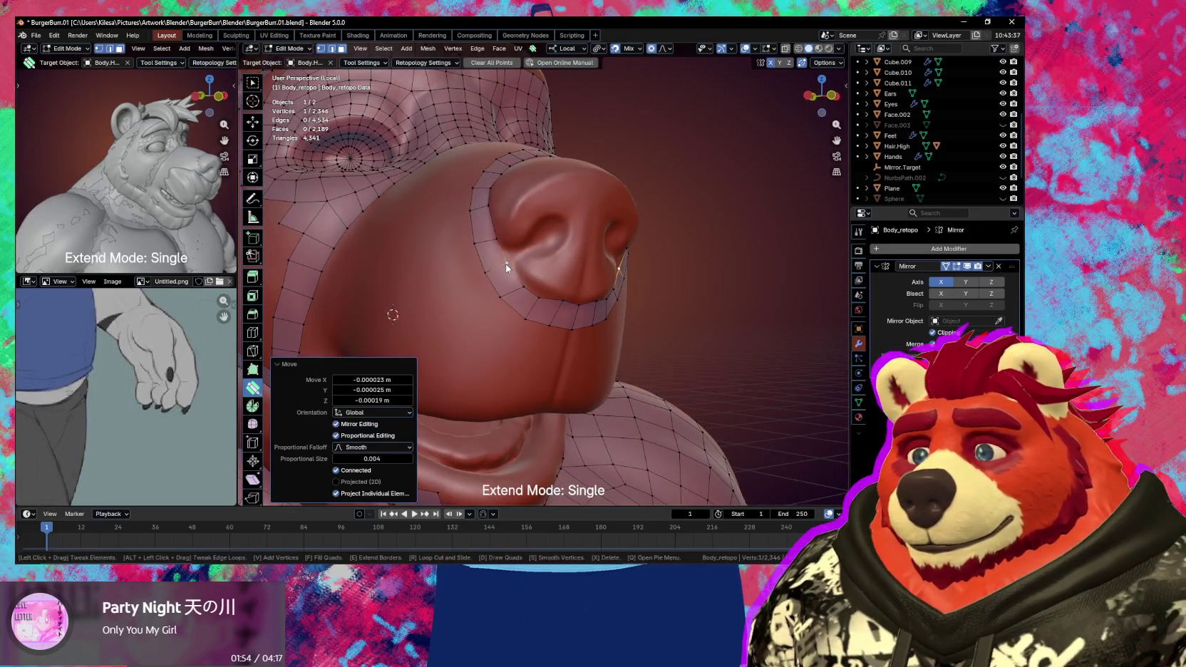
- Move a chosen vertex and tweak vertices along the nostril rim to fit the sculpt
{"action": "key", "text": "g"}
{"action": "left_click", "coordinate": [504, 262]}
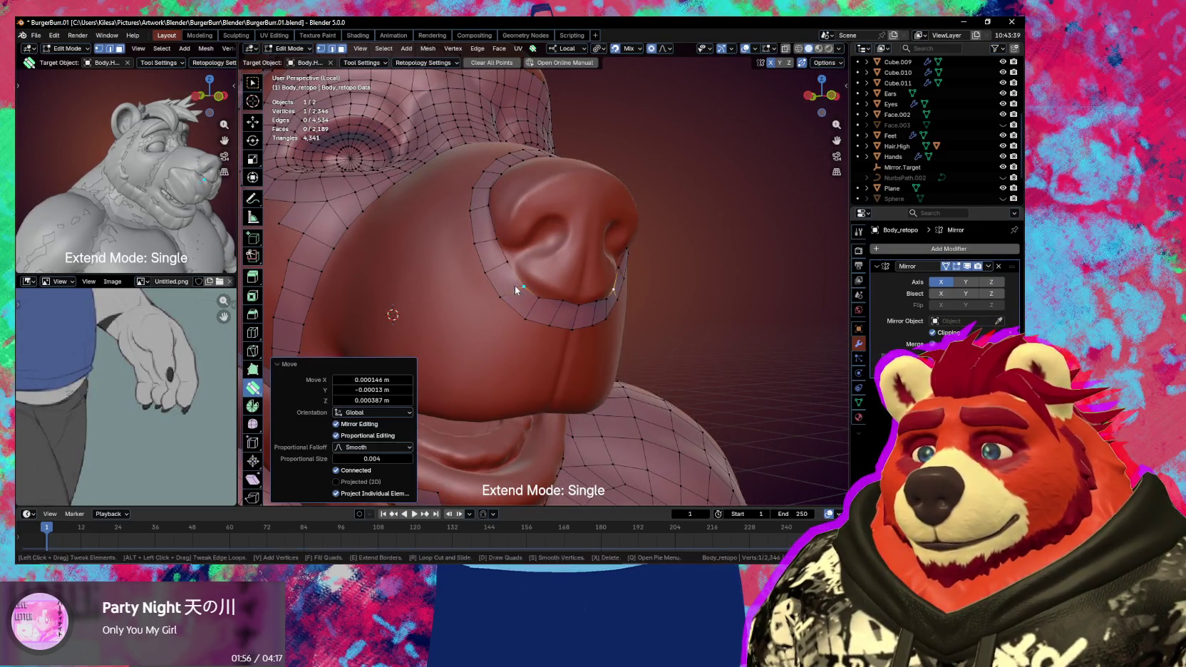
{"action": "left_click_drag", "start_coordinate": [525, 297], "coordinate": [556, 304]}
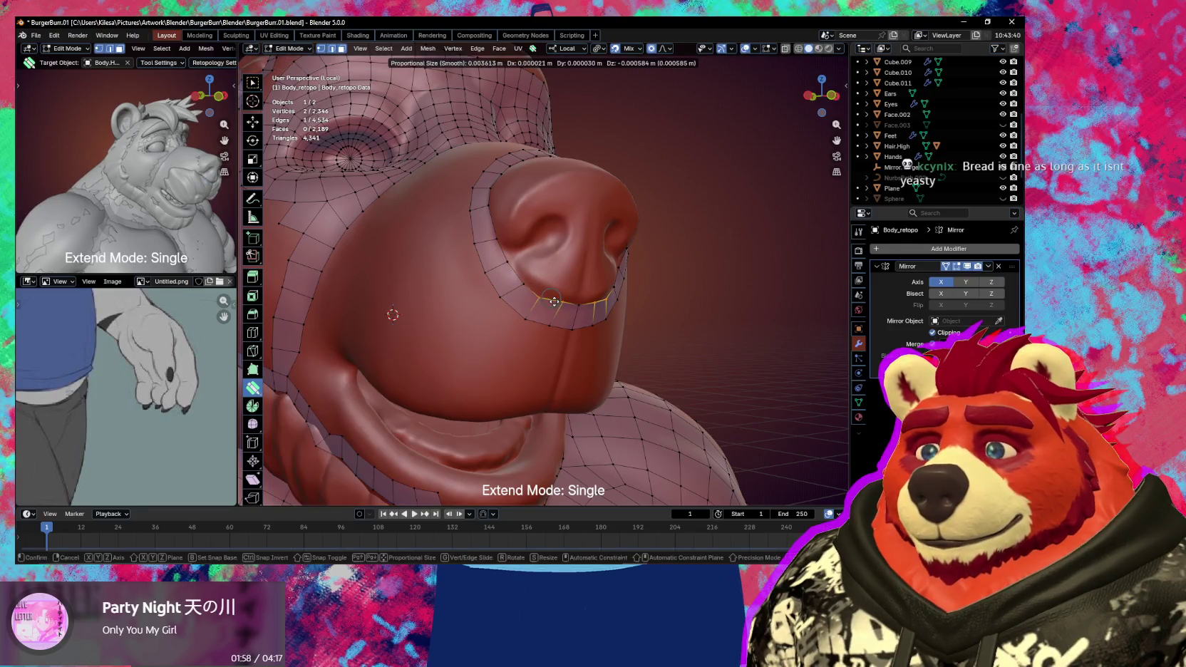
{"action": "middle_click_drag", "start_coordinate": [555, 304], "coordinate": [515, 312]}
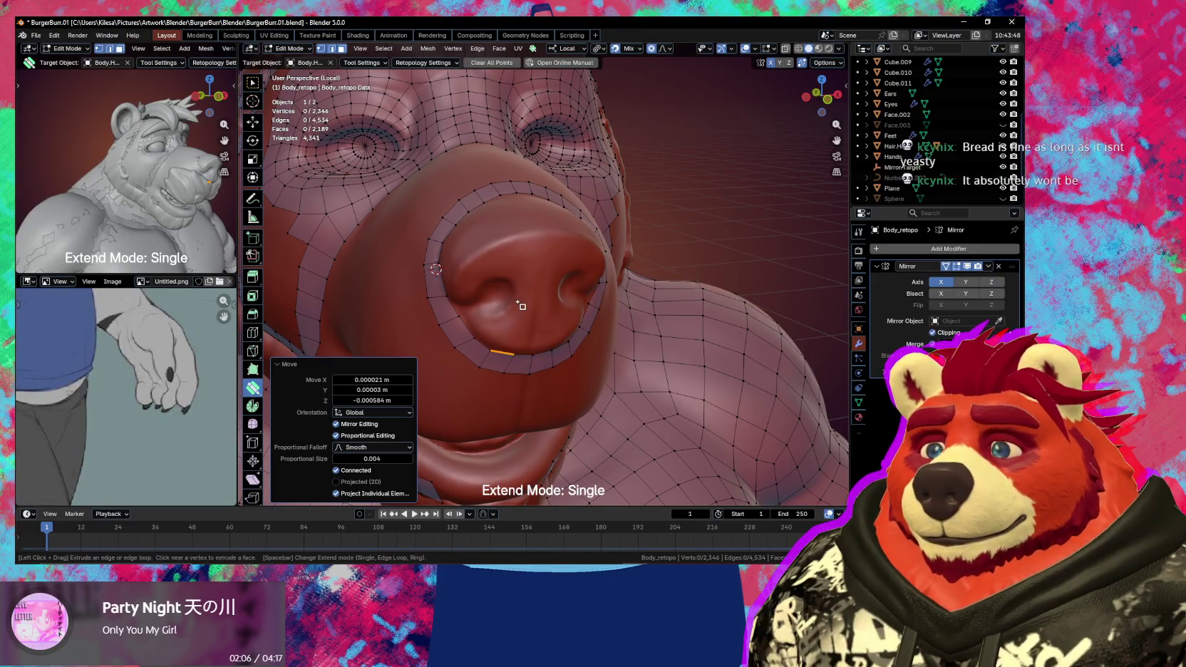
- Set Extend Mode to Loop and extrude a new quad loop around the nose
{"action": "key", "text": "space"}
{"action": "key", "text": "space"}
{"action": "left_click_drag", "start_coordinate": [522, 307], "coordinate": [540, 315]}
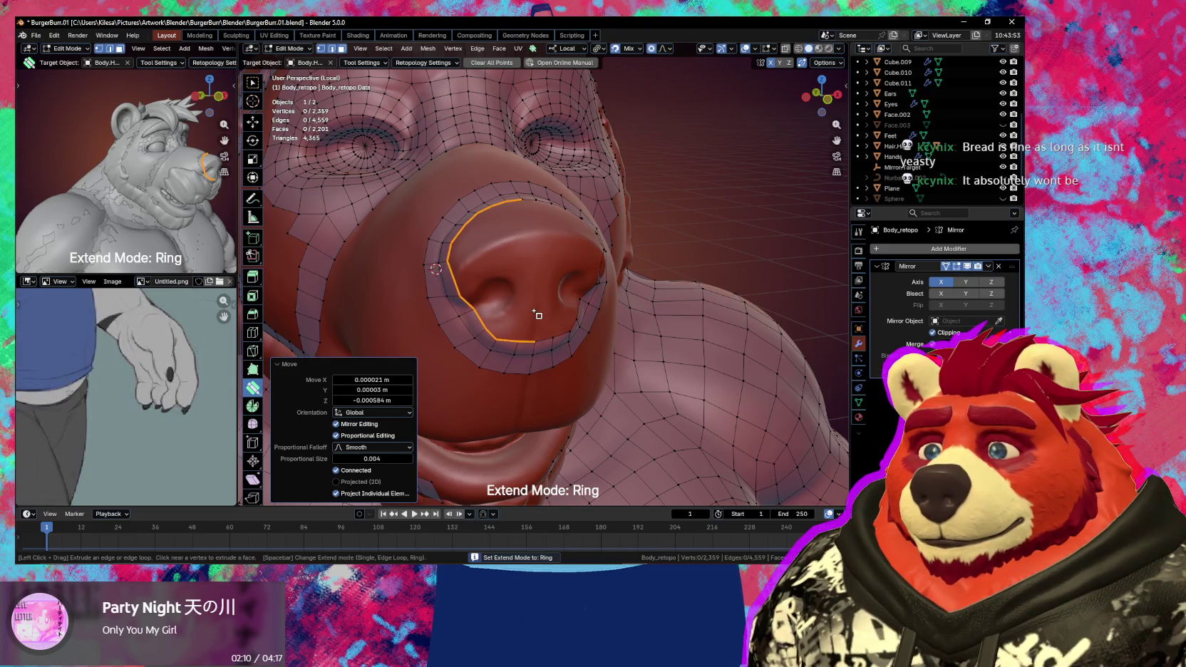
{"action": "mouse_move", "coordinate": [531, 301]}
{"action": "middle_mouse_down"}
{"action": "mouse_move", "coordinate": [566, 304]}
{"action": "mouse_move", "coordinate": [562, 329]}
{"action": "middle_mouse_up"}
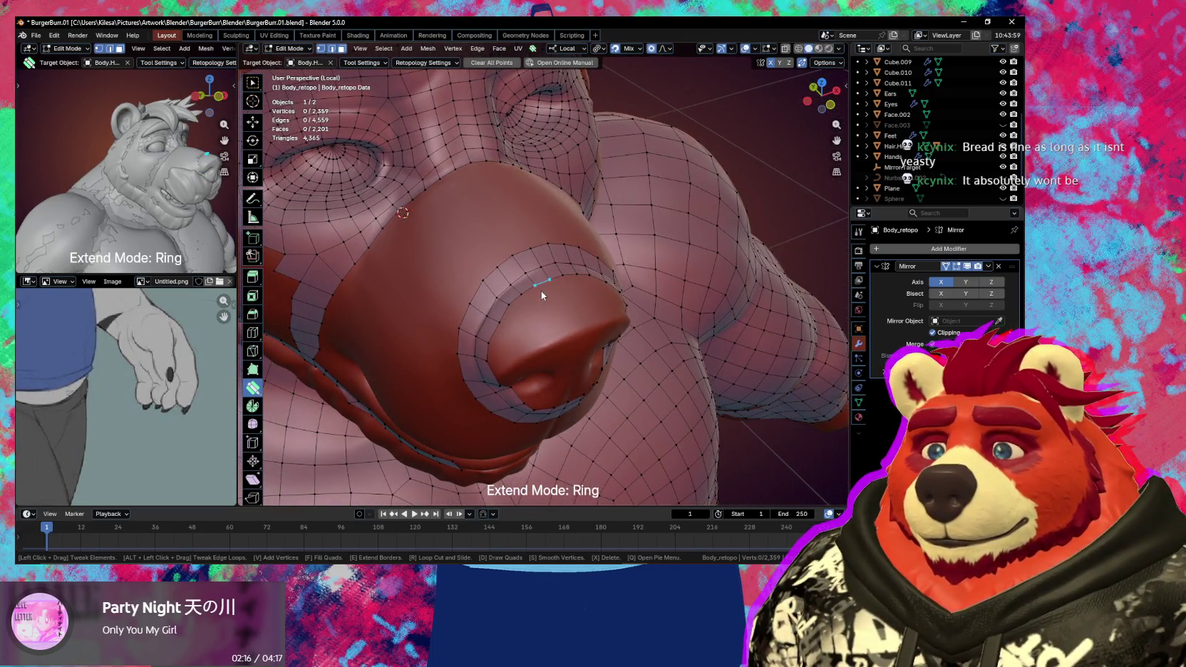
- Switch to Select Box and select the edge run over the nostril
{"action": "key", "text": "w"}
{"action": "left_click", "coordinate": [506, 326]}
{"action": "middle_click_drag", "start_coordinate": [506, 326], "coordinate": [508, 330]}
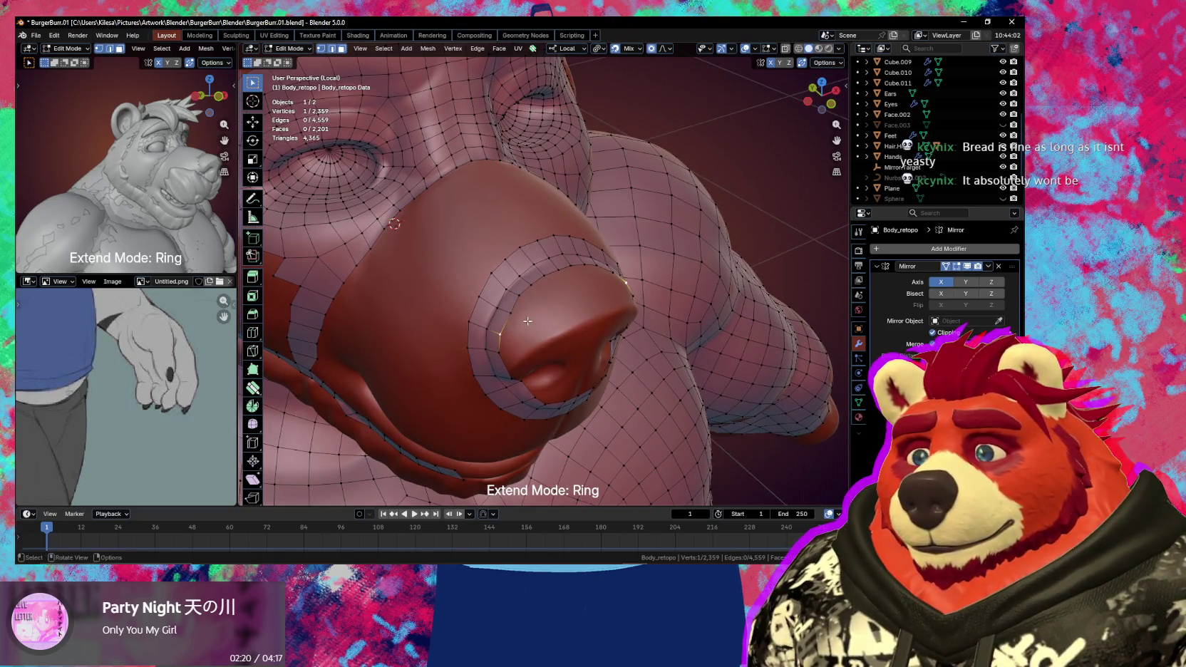
{"action": "left_click", "coordinate": [561, 271], "text": "ctrl"}
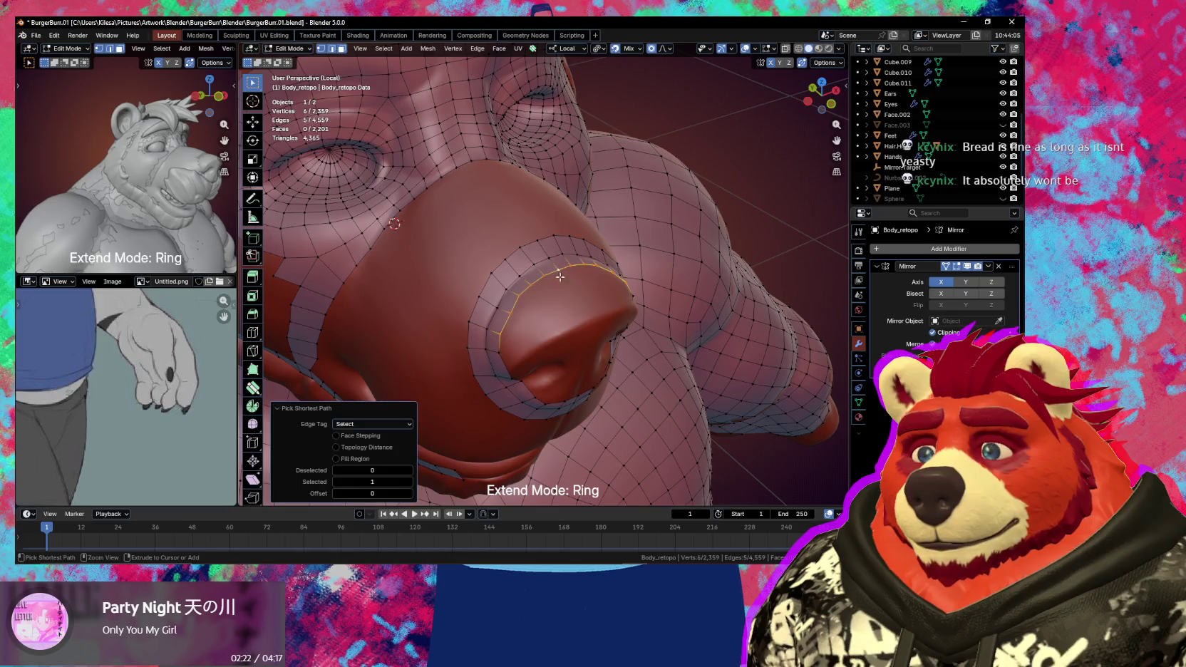
- Extrude the nostril rim edges and scale them along local Y to flatten them
{"action": "middle_click_drag", "start_coordinate": [561, 271], "coordinate": [570, 300]}
{"action": "key", "text": "e"}
{"action": "left_click", "coordinate": [576, 313]}
{"action": "key", "text": "s"}
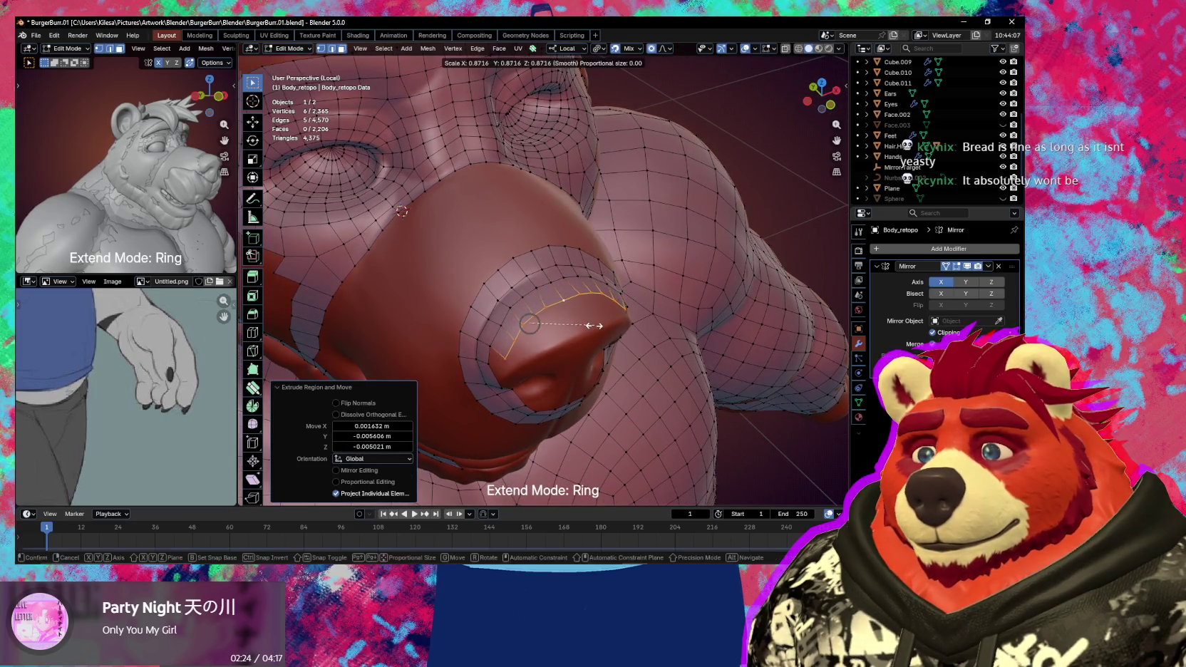
{"action": "left_click", "coordinate": [529, 323]}
{"action": "key", "text": "s"}
{"action": "key", "text": "y"}
{"action": "key", "text": "y"}
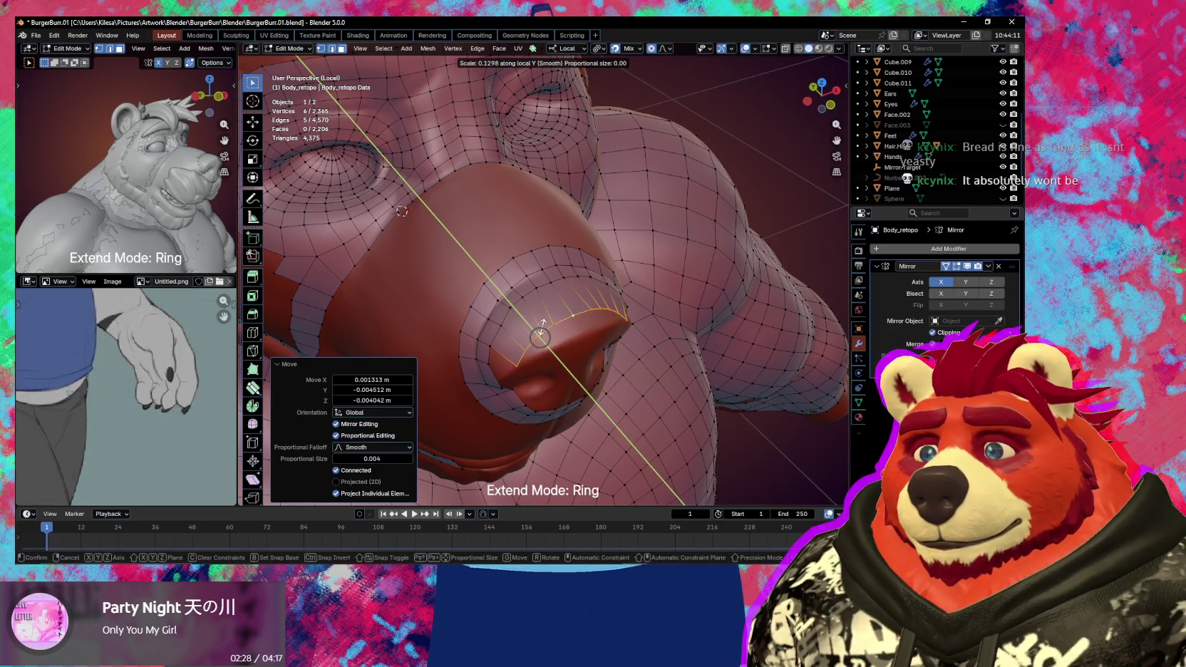
{"action": "left_click", "coordinate": [527, 330]}
- Push the extruded edges deeper into the nostril with further local-Y scaling and small moves
{"action": "middle_click_drag", "start_coordinate": [528, 331], "coordinate": [734, 376]}
{"action": "key", "text": "s"}
{"action": "key", "text": "y"}
{"action": "key", "text": "y"}
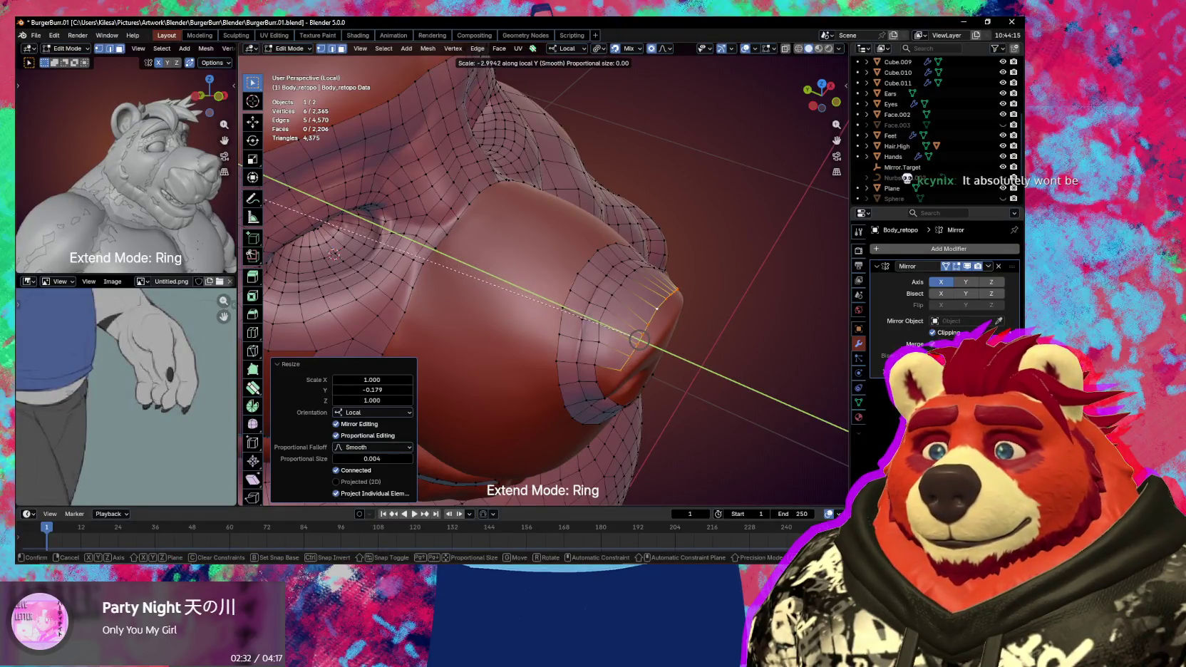
{"action": "left_click", "coordinate": [307, 220]}
{"action": "middle_click_drag", "start_coordinate": [307, 220], "coordinate": [681, 392]}
{"action": "key", "text": "s"}
{"action": "key", "text": "y"}
{"action": "key", "text": "y"}
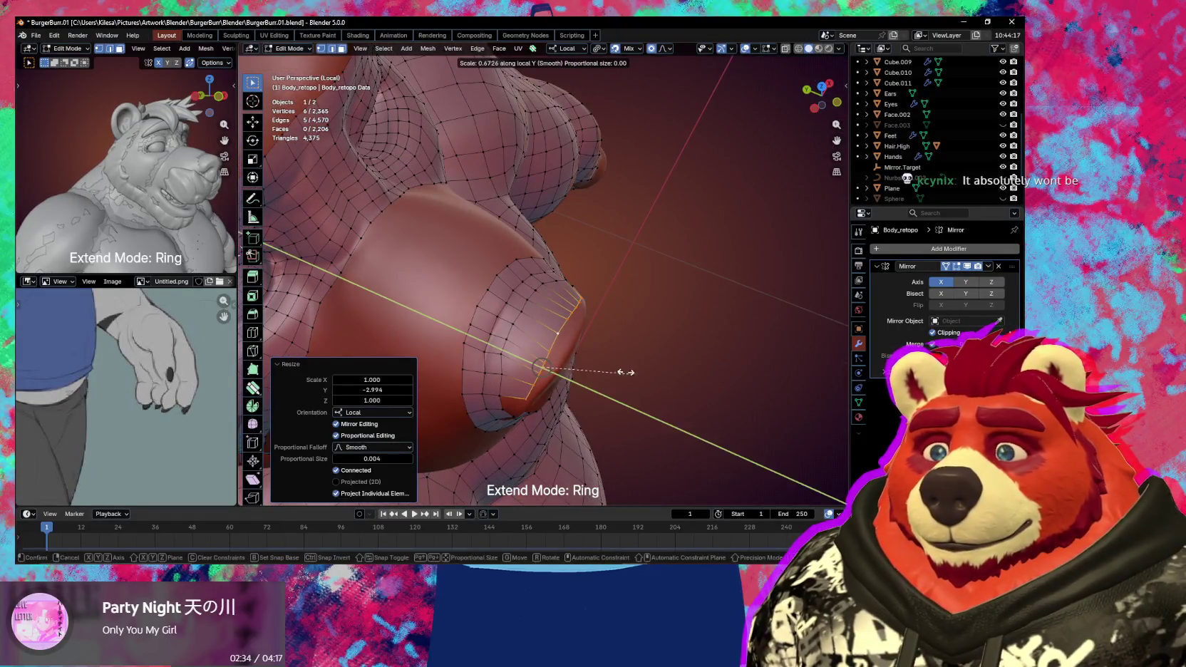
{"action": "key", "text": "g"}
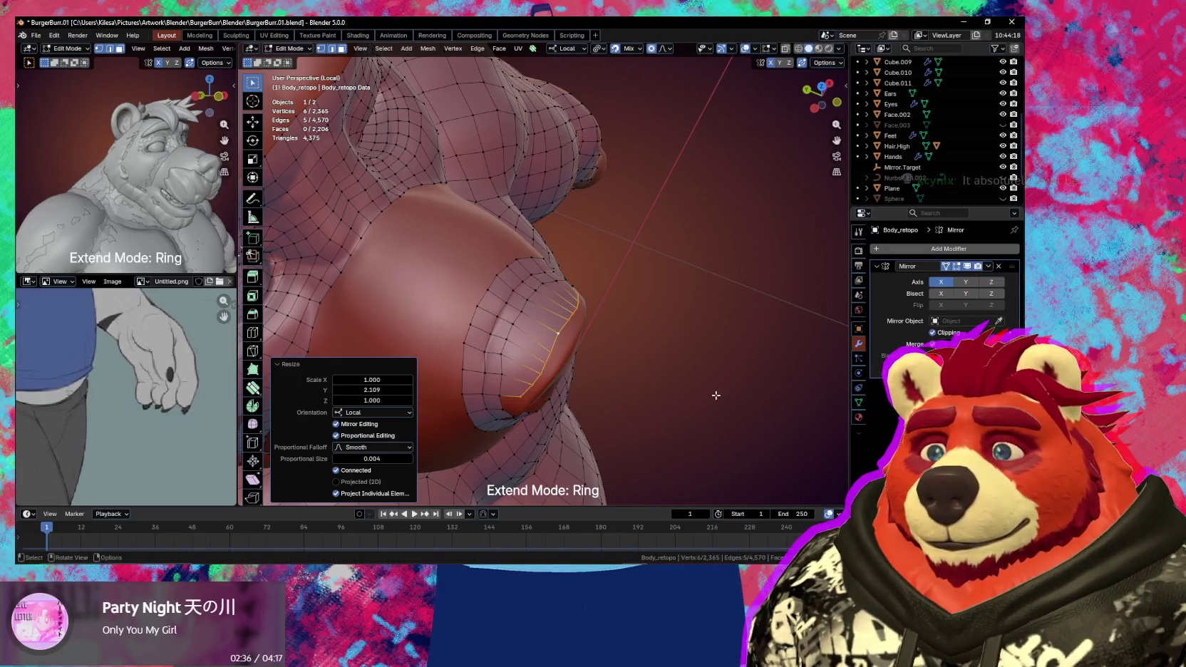
{"action": "left_click", "coordinate": [721, 403]}
{"action": "middle_click_drag", "start_coordinate": [684, 383], "coordinate": [514, 322]}
{"action": "key", "text": "g"}
{"action": "left_click", "coordinate": [623, 370]}
- Add a loop cut across the nostril strip and reposition a nostril vertex
{"action": "key", "text": "ctrl+r"}
{"action": "left_click", "coordinate": [558, 328]}
{"action": "left_click", "coordinate": [515, 323]}
{"action": "key", "text": "g"}
{"action": "left_click", "coordinate": [498, 328]}
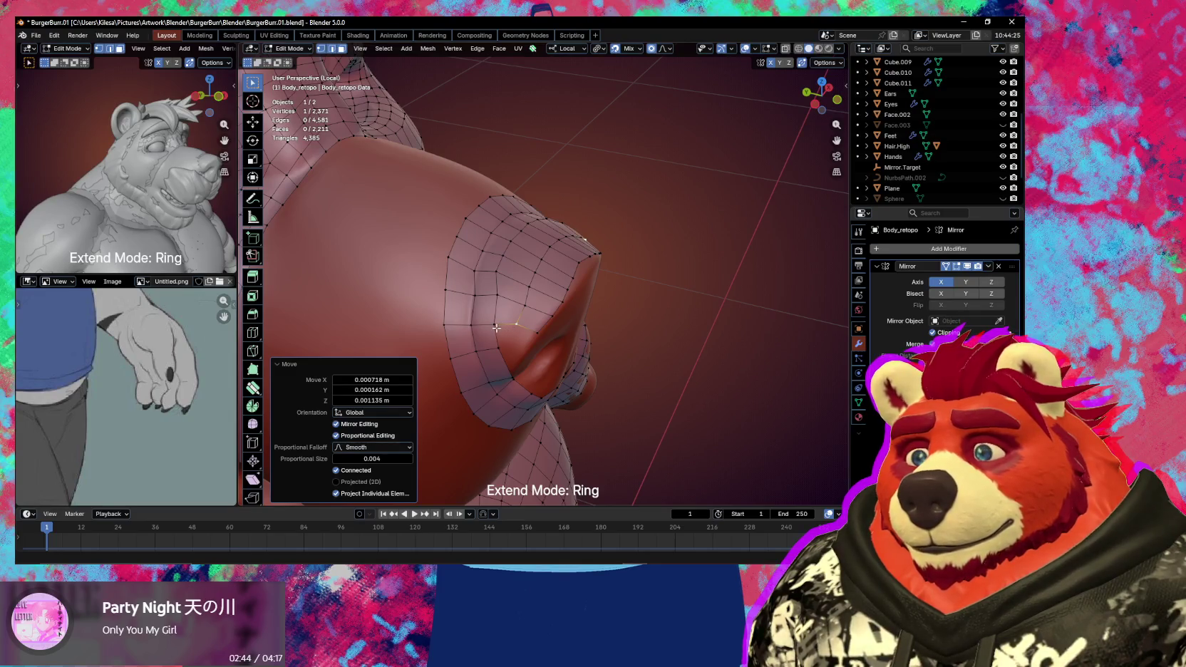
{"action": "left_click", "coordinate": [497, 328], "text": "shift"}
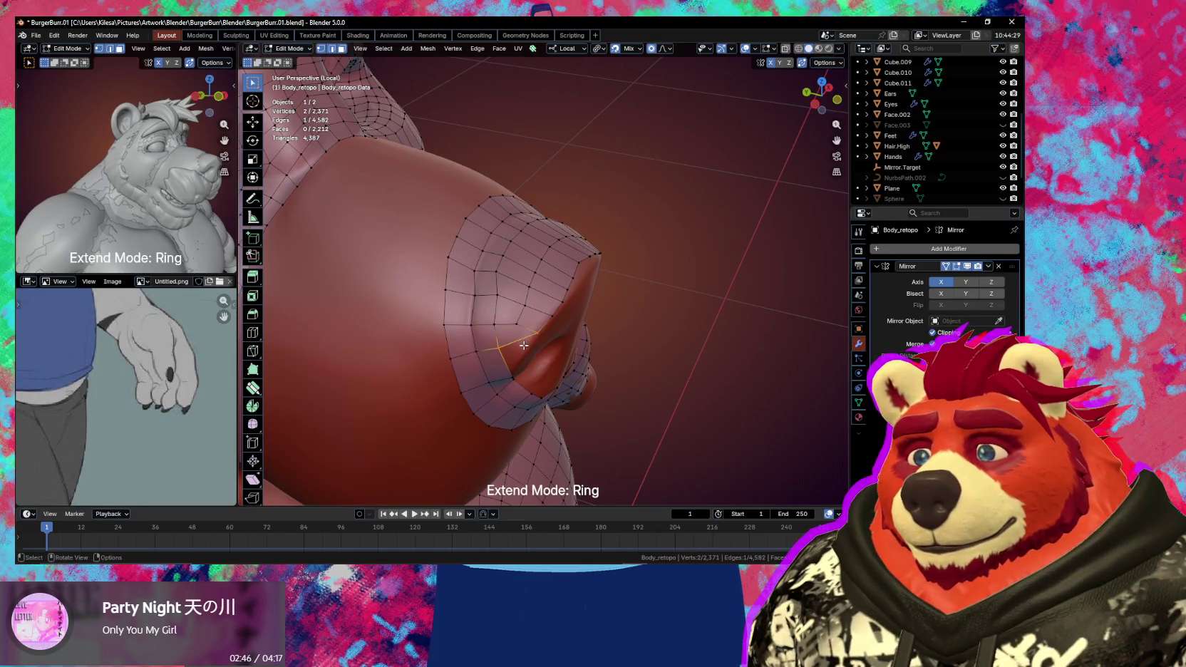
{"action": "middle_click_drag", "start_coordinate": [524, 345], "coordinate": [516, 298]}
- Undo the extra nostril edge and add new faces at the nostril, placing their vertices
{"action": "key", "text": "ctrl+z"}
{"action": "key", "text": "f"}
{"action": "left_click", "coordinate": [472, 260]}
{"action": "key", "text": "g"}
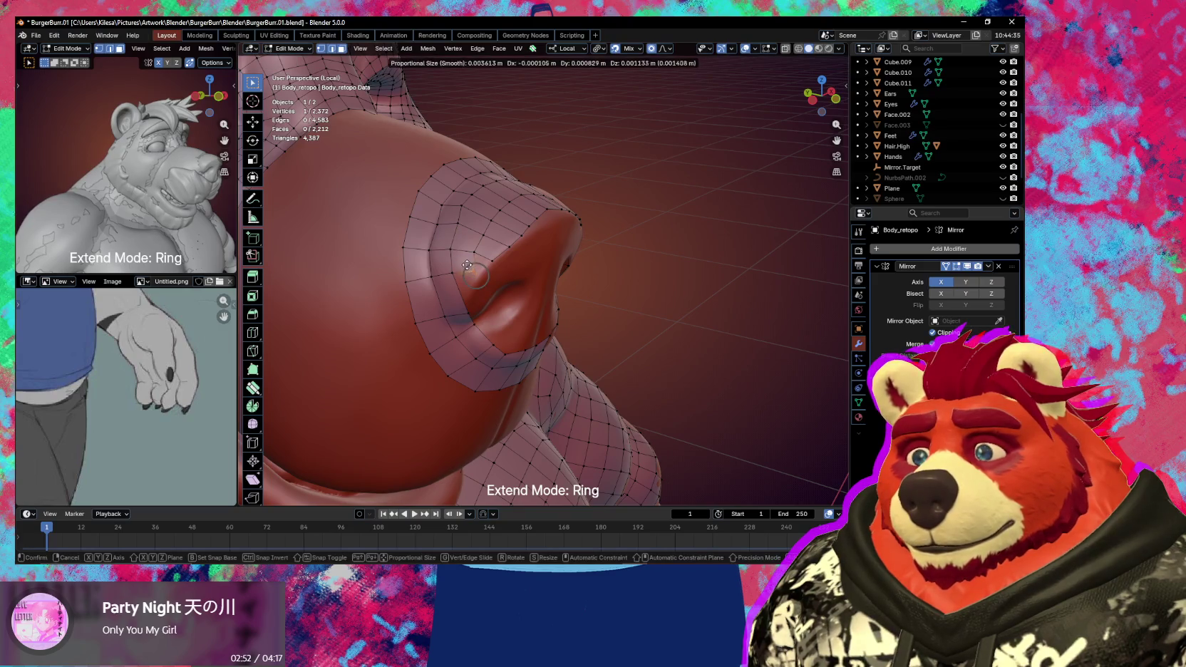
{"action": "left_click", "coordinate": [465, 285]}
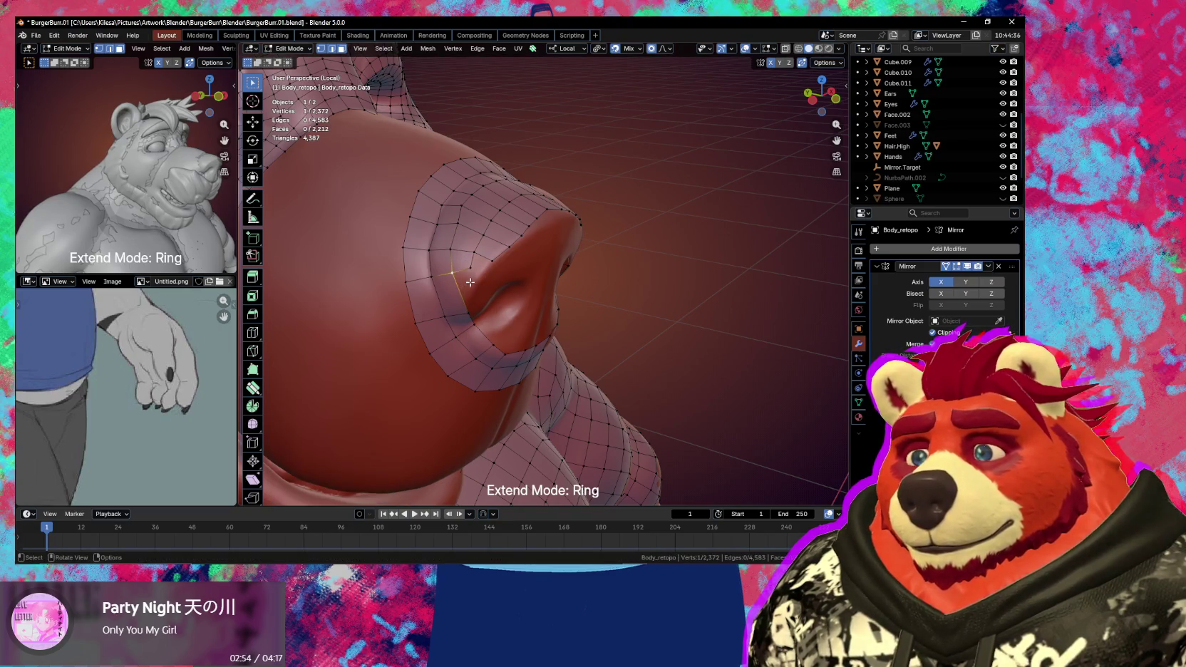
{"action": "key", "text": "f"}
{"action": "left_click", "coordinate": [468, 261]}
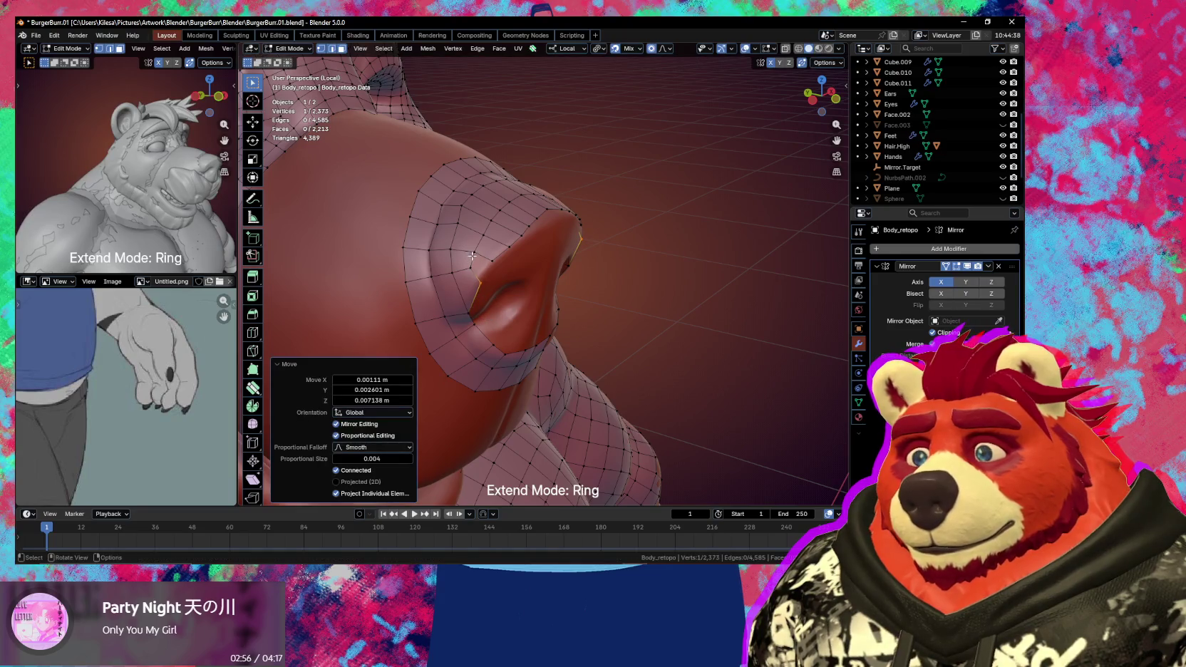
- Select and nudge nostril vertices so they sit on the sculpt
{"action": "left_click", "coordinate": [472, 255]}
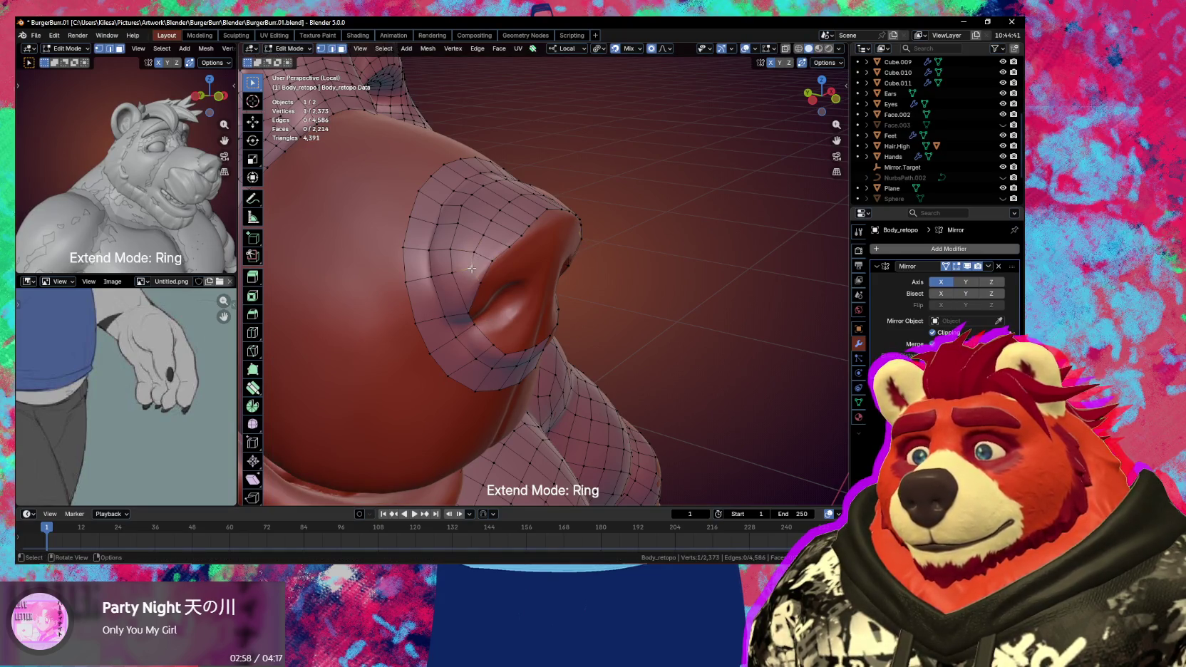
{"action": "left_click", "coordinate": [473, 309]}
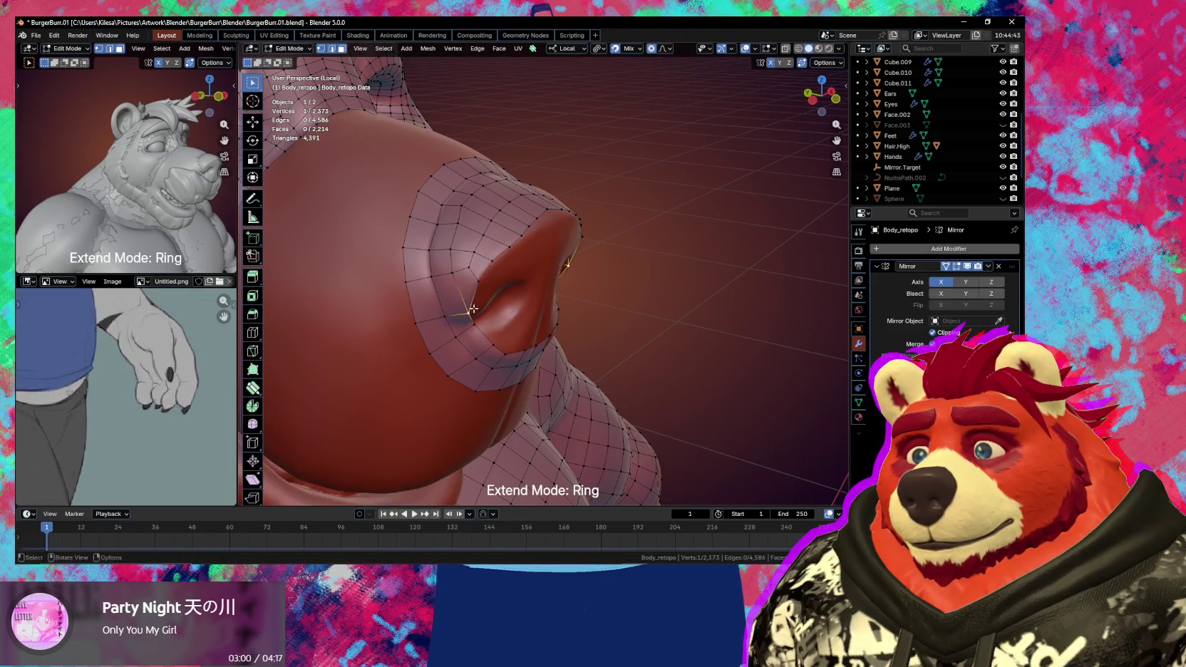
{"action": "left_click", "coordinate": [452, 273]}
{"action": "left_click_drag", "start_coordinate": [451, 273], "coordinate": [470, 303]}
{"action": "middle_click_drag", "start_coordinate": [470, 303], "coordinate": [486, 285]}
{"action": "mouse_move", "coordinate": [527, 326]}
{"action": "middle_mouse_down"}
{"action": "mouse_move", "coordinate": [489, 311]}
{"action": "mouse_move", "coordinate": [524, 332]}
{"action": "middle_mouse_up"}
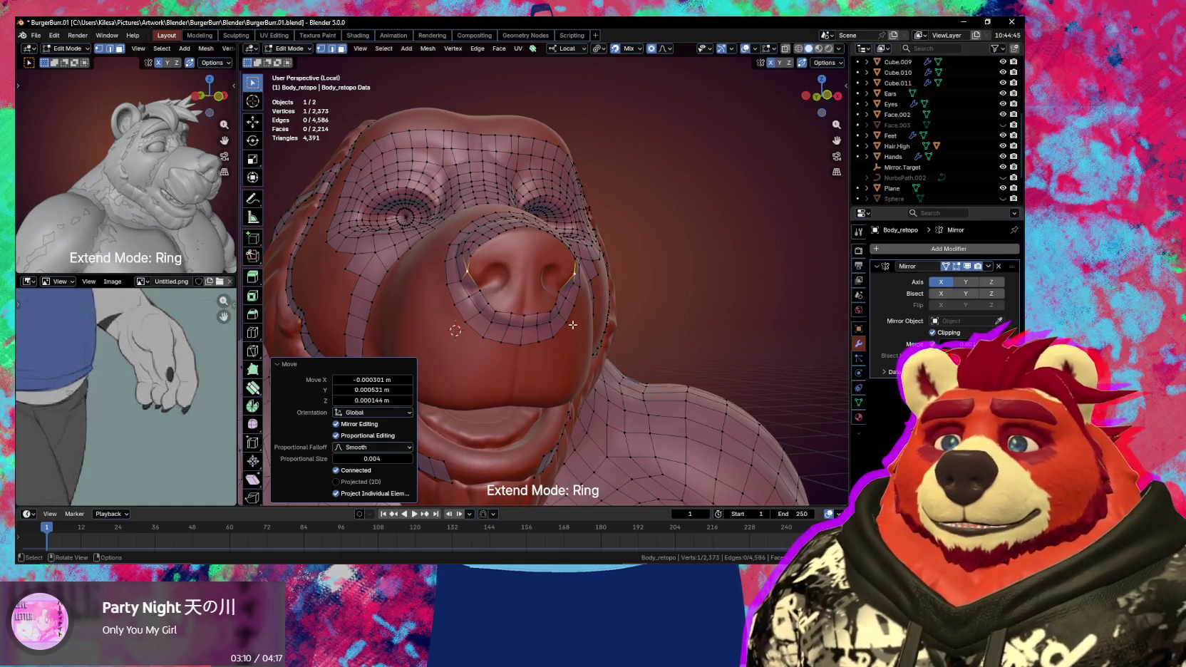
{"action": "mouse_move", "coordinate": [572, 325]}
{"action": "middle_mouse_down"}
{"action": "mouse_move", "coordinate": [552, 330]}
{"action": "mouse_move", "coordinate": [543, 287]}
{"action": "middle_mouse_up"}
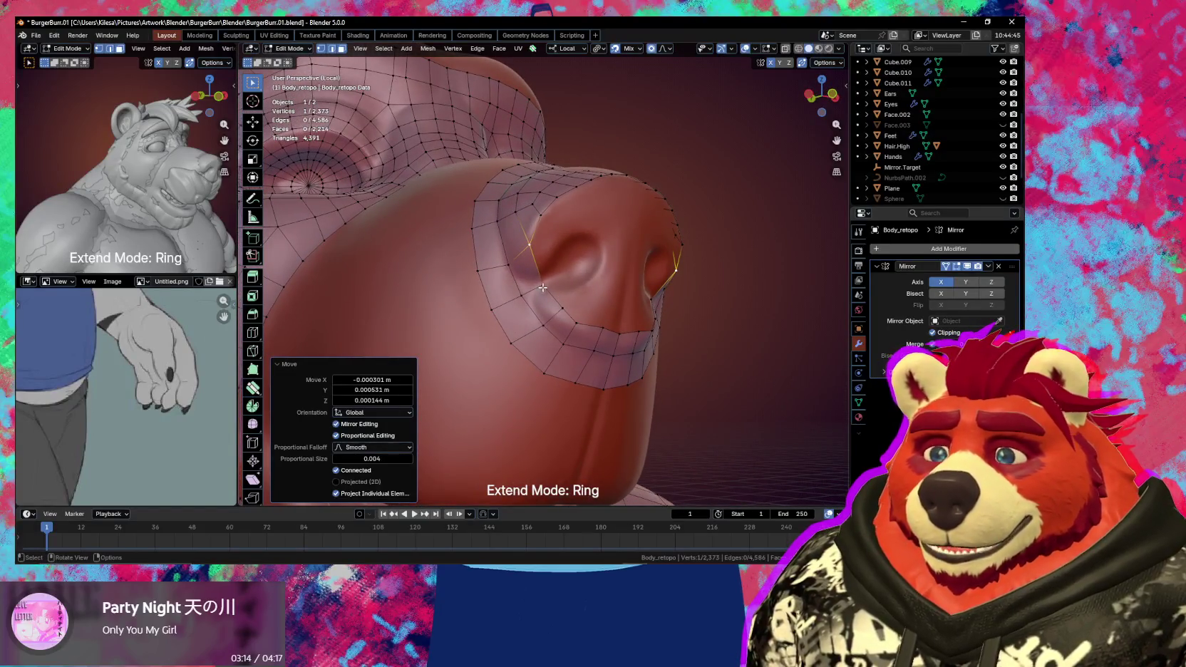
- Grab the snout ring vertices one by one and settle them against the nostril edge
{"action": "key", "text": "g"}
{"action": "left_click", "coordinate": [540, 284]}
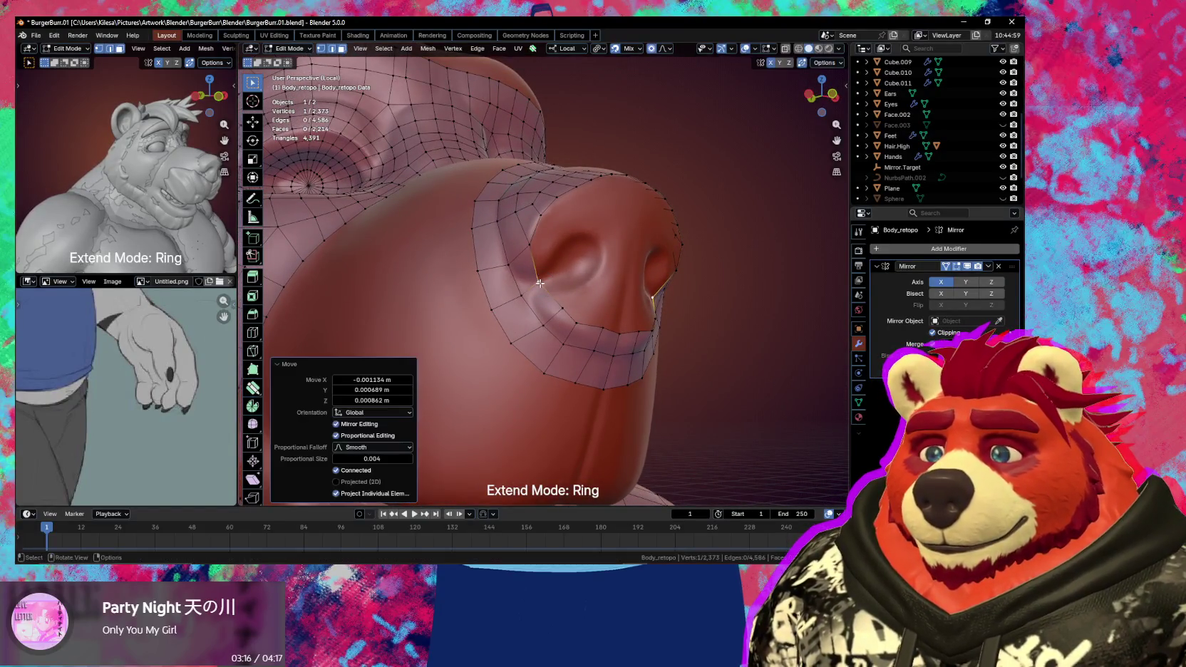
{"action": "key", "text": "g"}
{"action": "left_click", "coordinate": [529, 258]}
{"action": "key", "text": "g"}
{"action": "left_click", "coordinate": [510, 258]}
{"action": "key", "text": "g"}
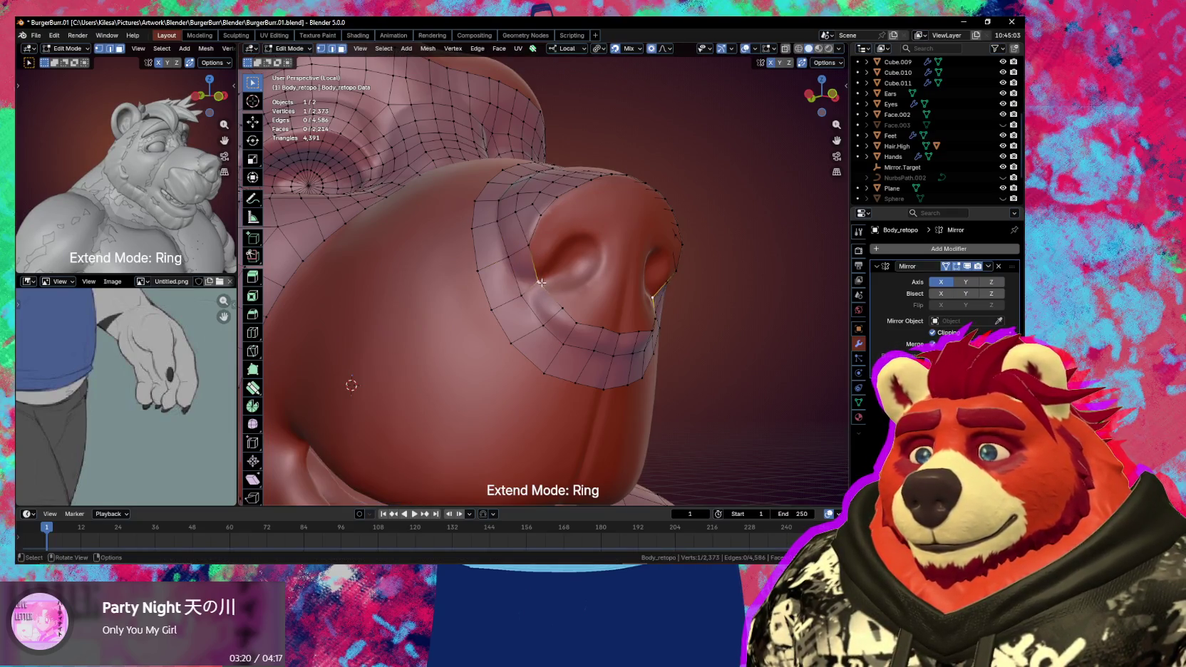
{"action": "left_click", "coordinate": [528, 283]}
{"action": "key", "text": "g"}
{"action": "left_click", "coordinate": [513, 270]}
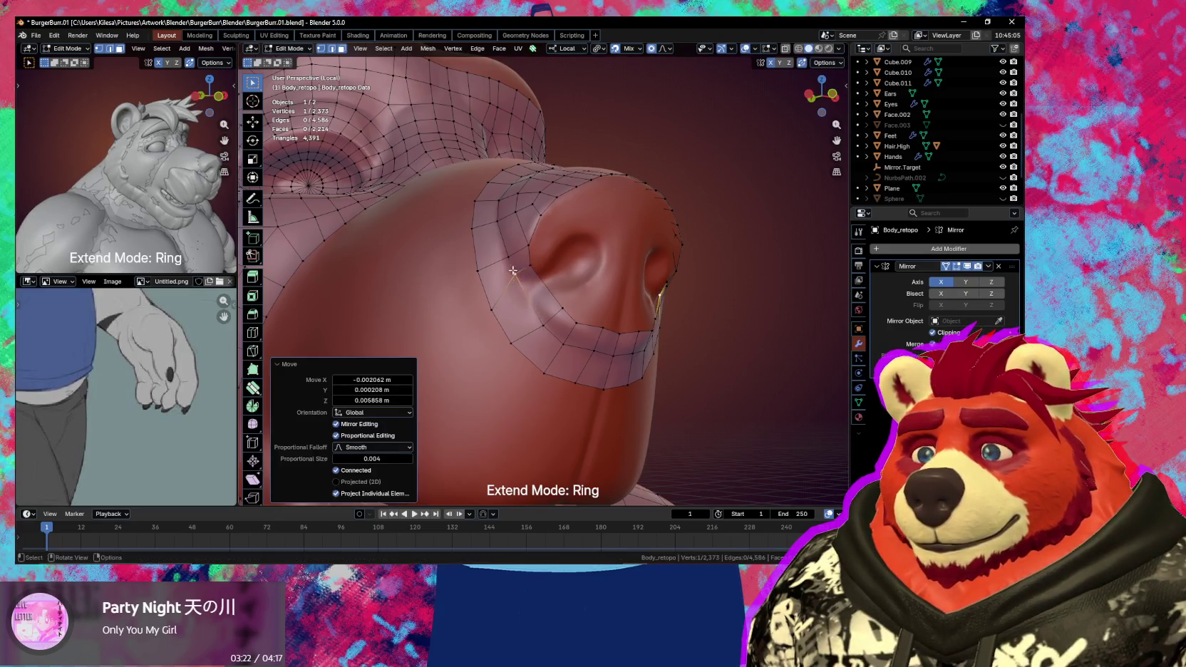
- Fill new faces from the ring edge beside the nostril and lower a vertex
{"action": "key", "text": "f"}
{"action": "key", "text": "g"}
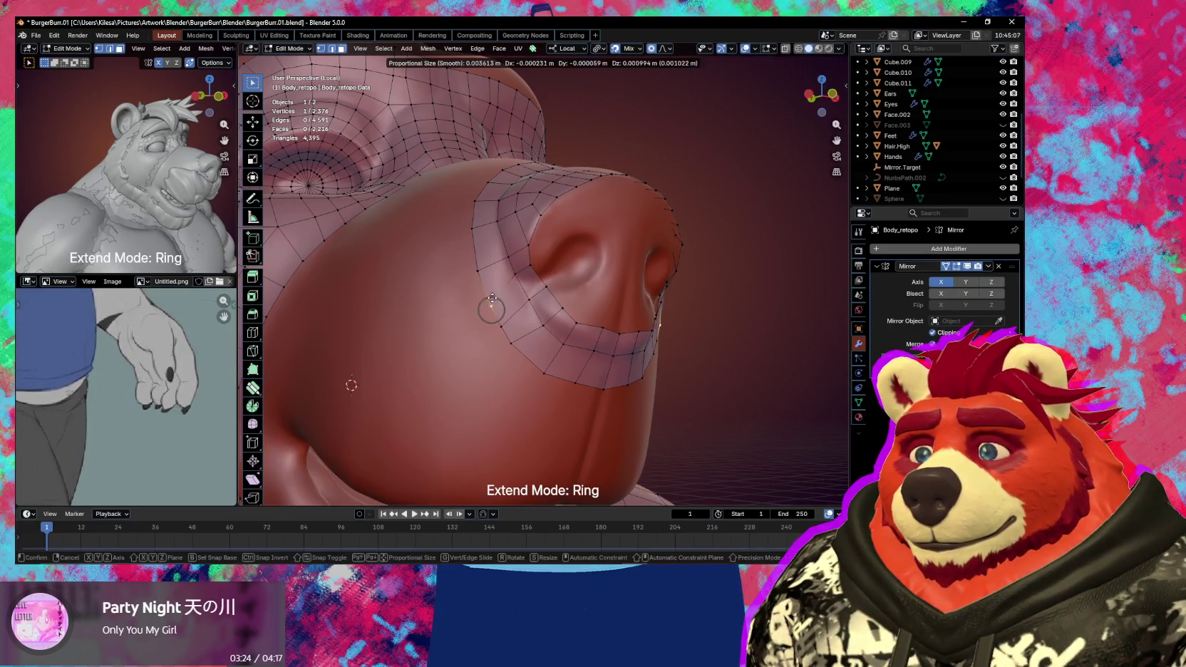
{"action": "left_click", "coordinate": [491, 294]}
{"action": "key", "text": "g"}
{"action": "left_click", "coordinate": [544, 365]}
- Place a vertex at the nostril edge, then select the edge chain along the nose's top rim
{"action": "middle_click_drag", "start_coordinate": [551, 352], "coordinate": [531, 299]}
{"action": "key", "text": "g"}
{"action": "left_click", "coordinate": [529, 272]}
{"action": "key", "text": "g"}
{"action": "left_click", "coordinate": [529, 273]}
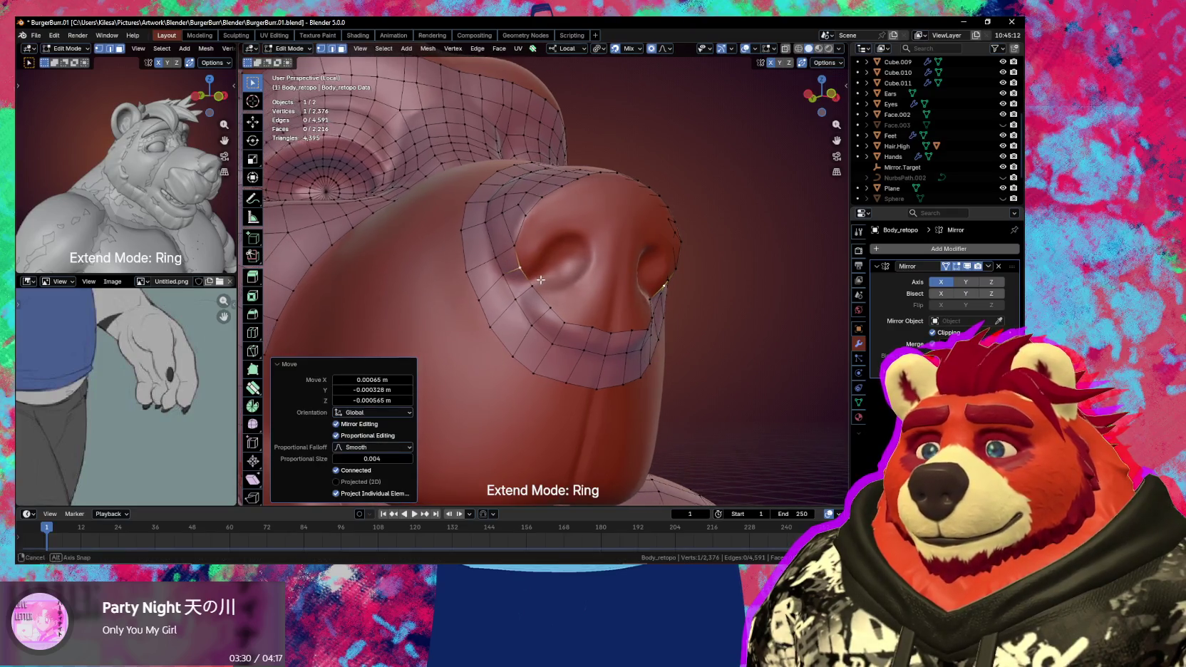
{"action": "mouse_move", "coordinate": [529, 274]}
{"action": "middle_mouse_down"}
{"action": "mouse_move", "coordinate": [576, 238]}
{"action": "mouse_move", "coordinate": [520, 249]}
{"action": "middle_mouse_up"}
{"action": "left_click", "coordinate": [579, 209], "text": "ctrl"}
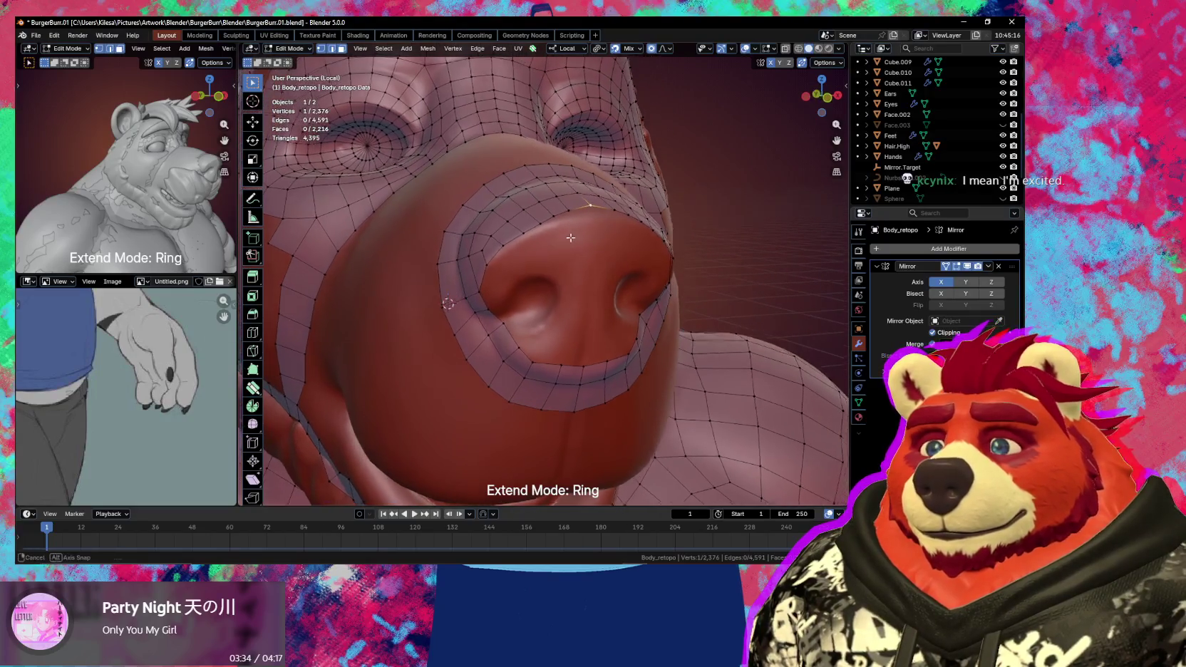
{"action": "left_click", "coordinate": [514, 255], "text": "ctrl"}
- Extrude the top rim edges into a strip between the nostrils, flattened on Z
{"action": "key", "text": "e"}
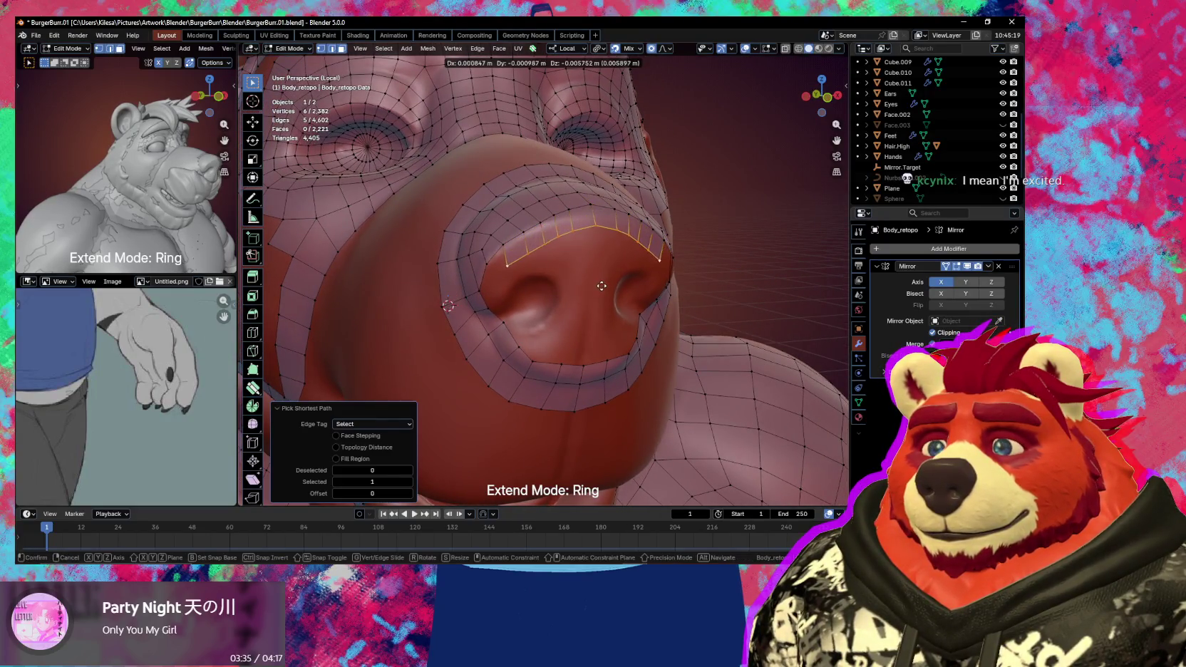
{"action": "left_click", "coordinate": [605, 285]}
{"action": "key", "text": "s"}
{"action": "key", "text": "z"}
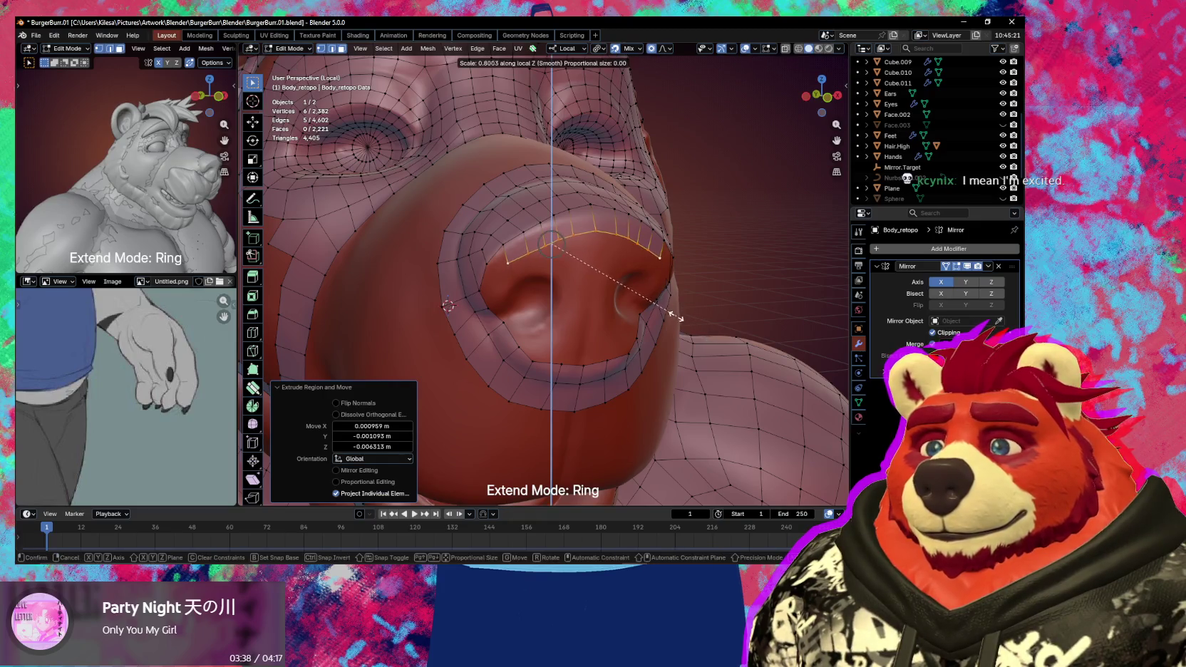
{"action": "left_click", "coordinate": [667, 309]}
{"action": "key", "text": "g"}
{"action": "left_click", "coordinate": [665, 309]}
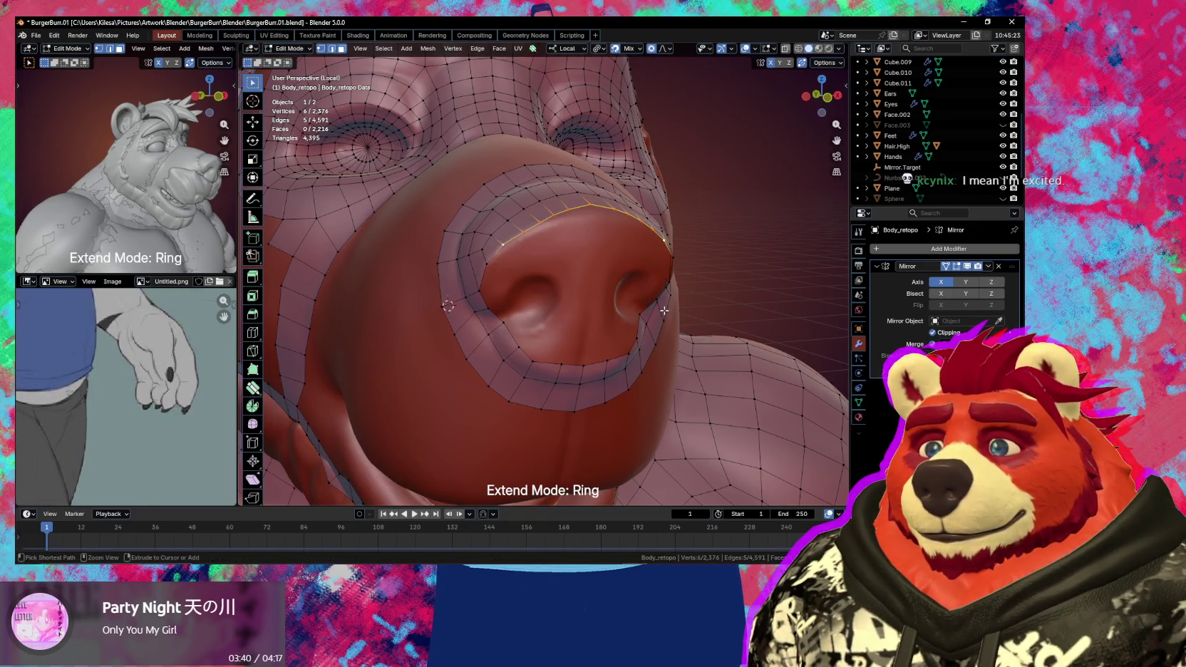
- Nudge a strip vertex with smooth falloff and select the rim vertices at the nostril corner
{"action": "mouse_move", "coordinate": [592, 293]}
{"action": "middle_mouse_down"}
{"action": "mouse_move", "coordinate": [586, 310]}
{"action": "mouse_move", "coordinate": [507, 266]}
{"action": "middle_mouse_up"}
{"action": "left_click", "coordinate": [507, 265]}
{"action": "left_click_drag", "start_coordinate": [507, 265], "coordinate": [503, 239]}
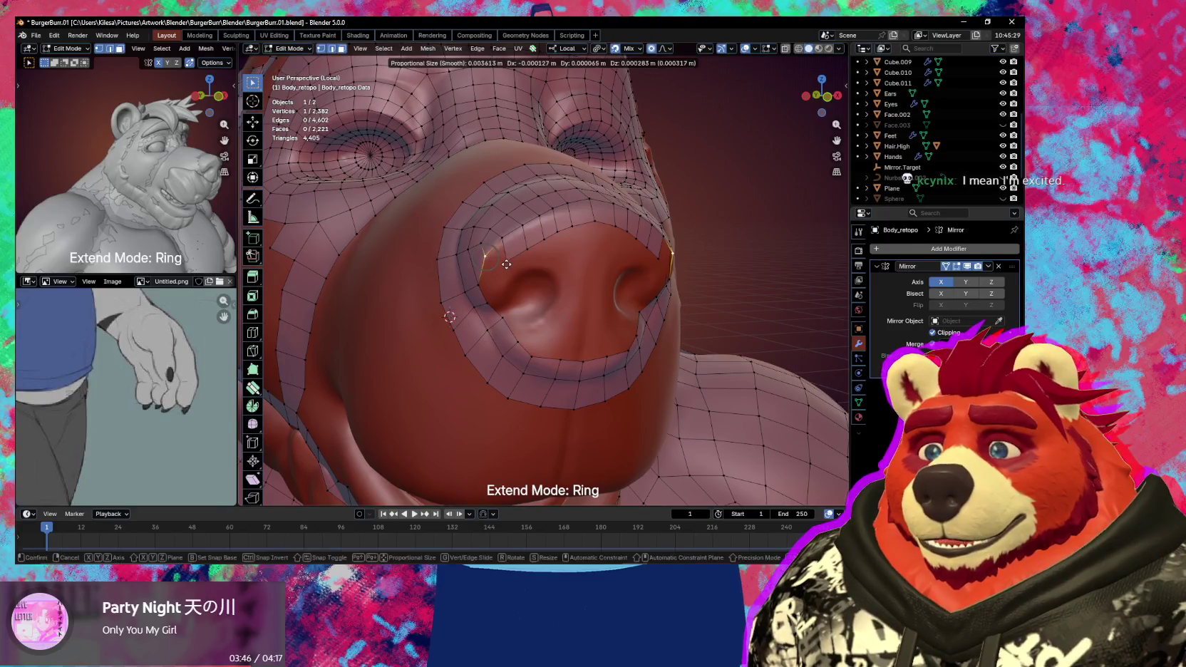
{"action": "middle_click_drag", "start_coordinate": [516, 250], "coordinate": [548, 259]}
{"action": "left_click", "coordinate": [529, 256]}
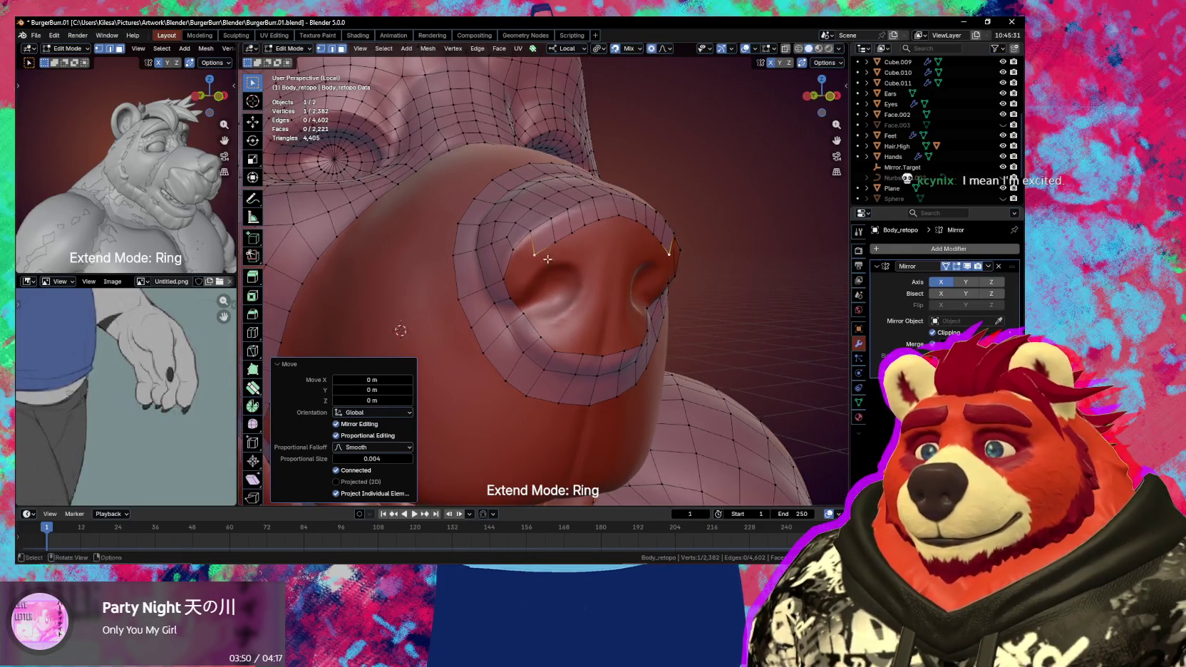
{"action": "left_click", "coordinate": [533, 234]}
- Add a vertex at the nostril corner, remove the stray triangle, and reposition the remaining vertex
{"action": "key", "text": "f"}
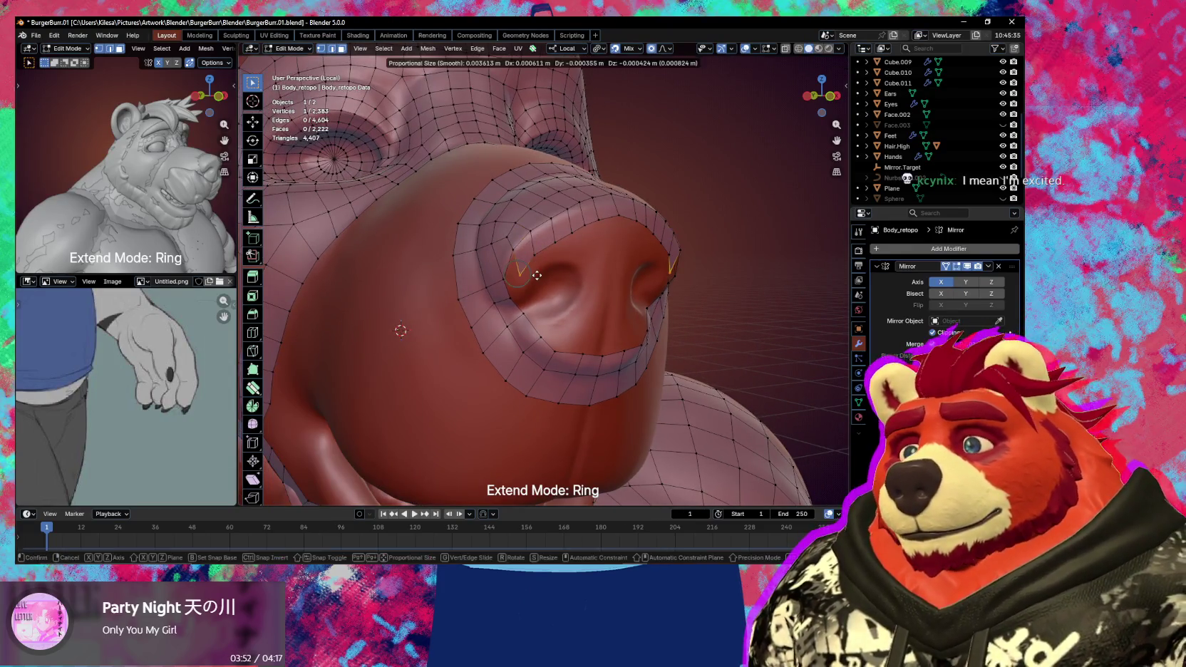
{"action": "left_click", "coordinate": [538, 268]}
{"action": "left_click", "coordinate": [515, 247], "text": "ctrl"}
{"action": "left_click", "coordinate": [515, 276], "text": "ctrl"}
{"action": "key", "text": "ctrl+z"}
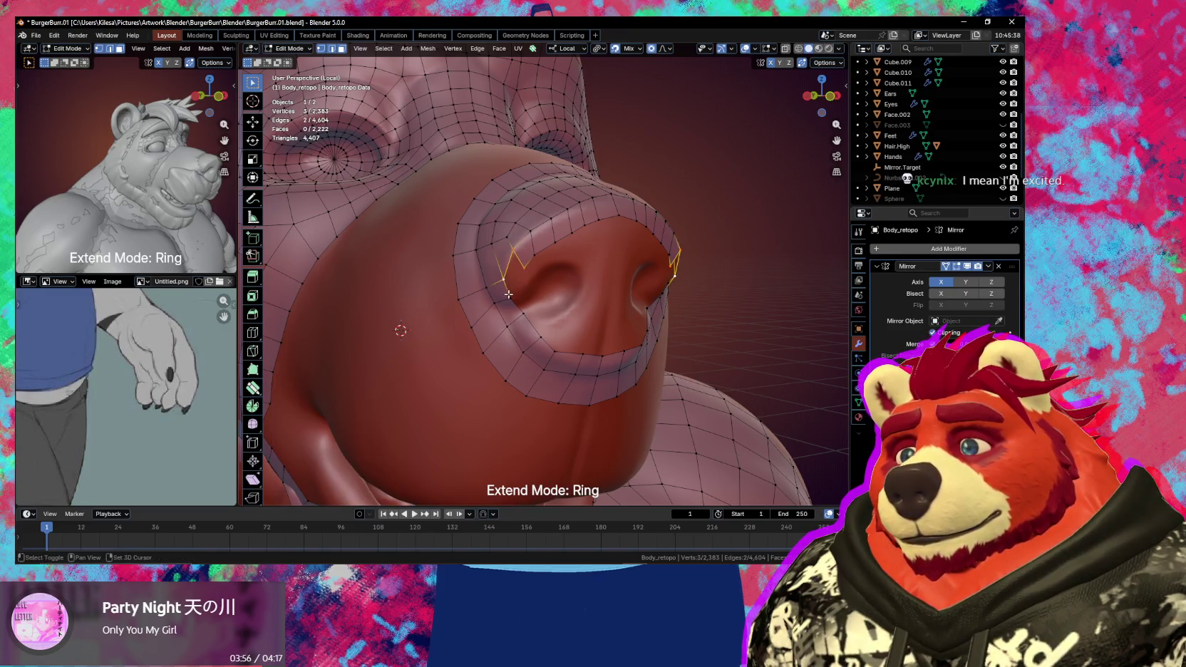
{"action": "left_click_drag", "start_coordinate": [511, 260], "coordinate": [537, 270]}
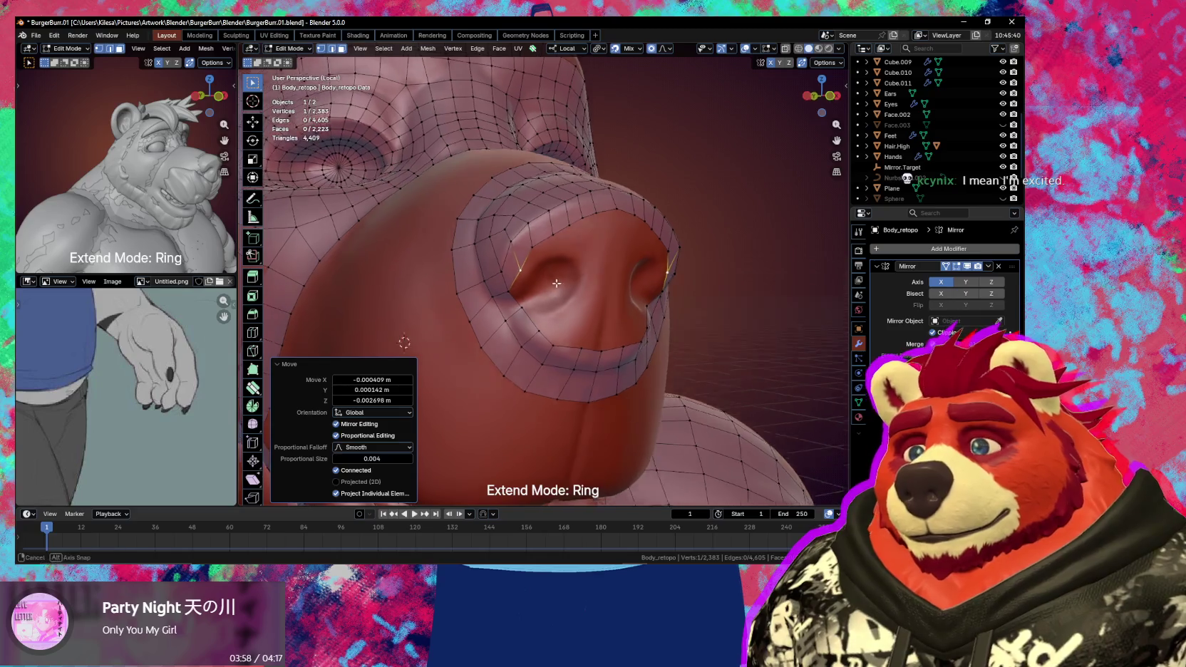
- Tweak the edges and vertices under the nose ring to hug the sculpt
{"action": "middle_click_drag", "start_coordinate": [555, 294], "coordinate": [539, 336]}
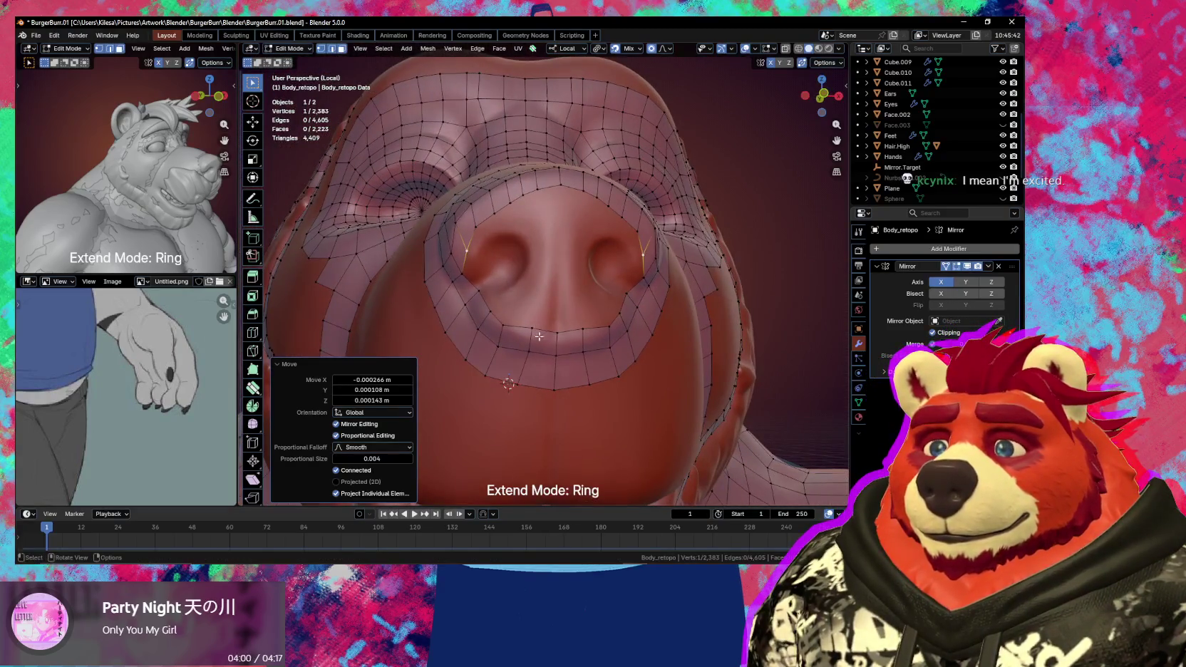
{"action": "left_click_drag", "start_coordinate": [513, 327], "coordinate": [542, 337]}
{"action": "middle_click_drag", "start_coordinate": [542, 337], "coordinate": [527, 317]}
{"action": "left_click", "coordinate": [527, 318]}
- Extrude the edge under the left nostril and merge a new vertex into its neighbour
{"action": "left_click_drag", "start_coordinate": [501, 293], "coordinate": [497, 295]}
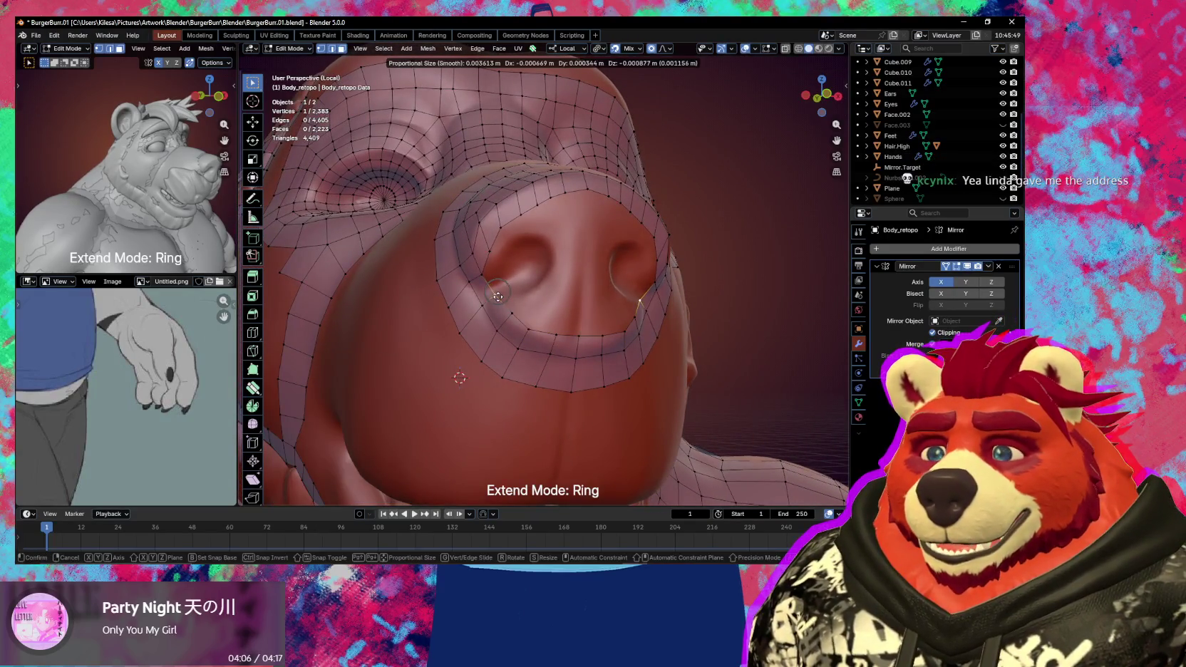
{"action": "left_click", "coordinate": [514, 312]}
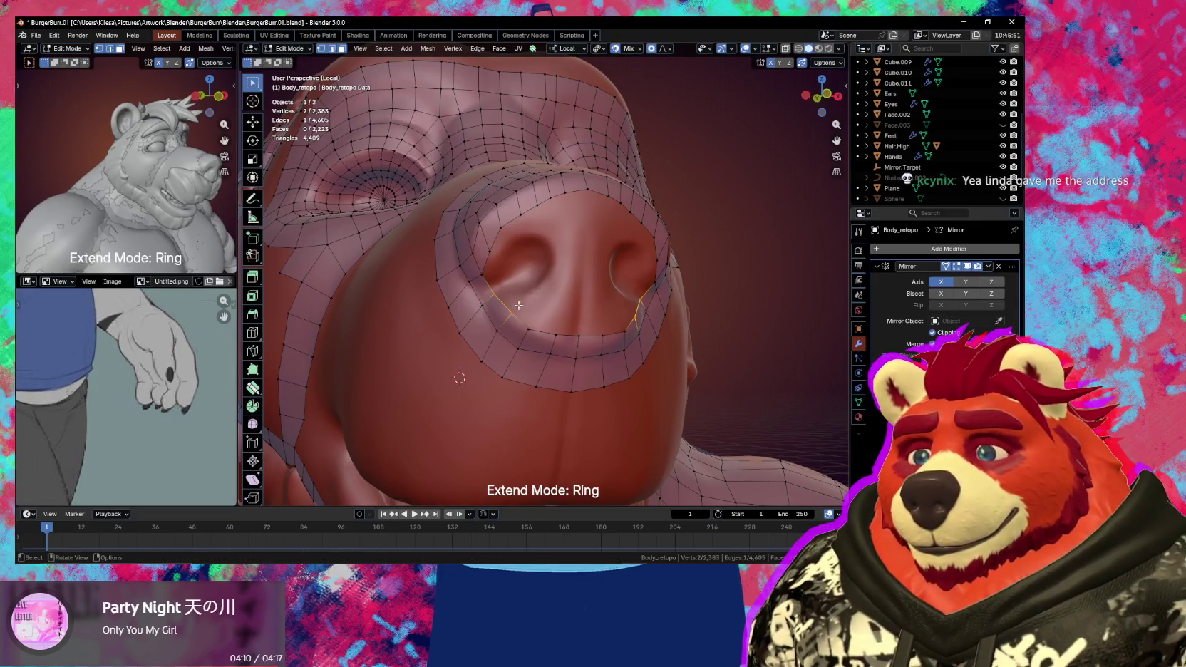
{"action": "key", "text": "e"}
{"action": "left_click", "coordinate": [548, 306]}
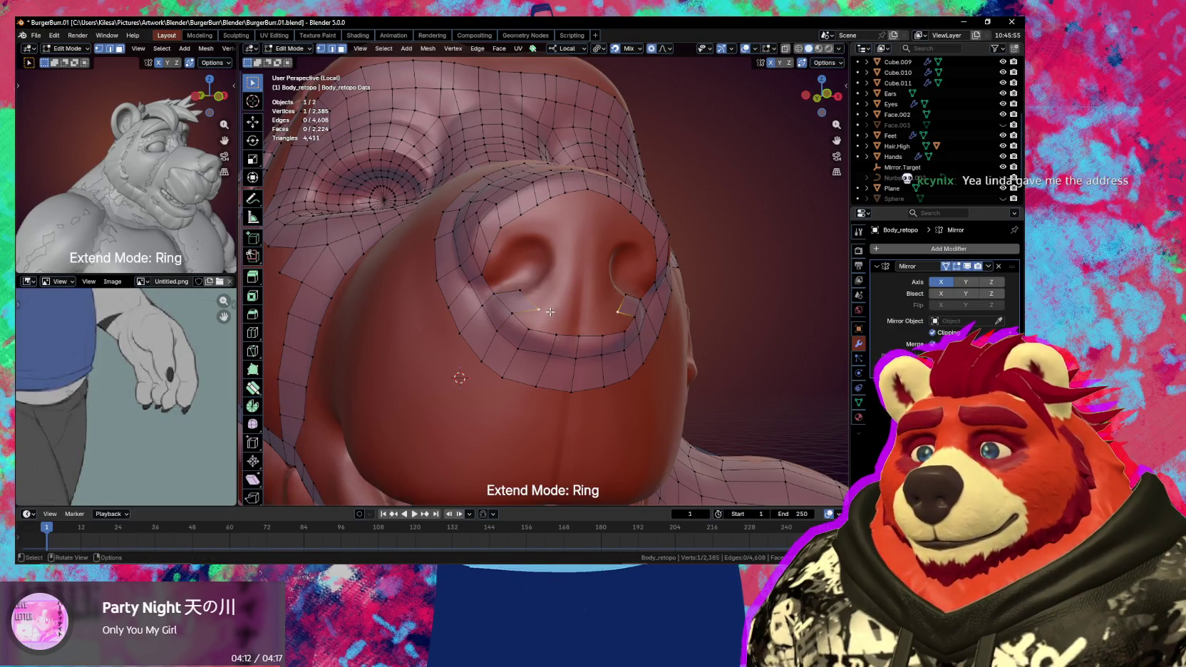
{"action": "left_click", "coordinate": [521, 292]}
{"action": "key", "text": "g"}
{"action": "left_click", "coordinate": [526, 307]}
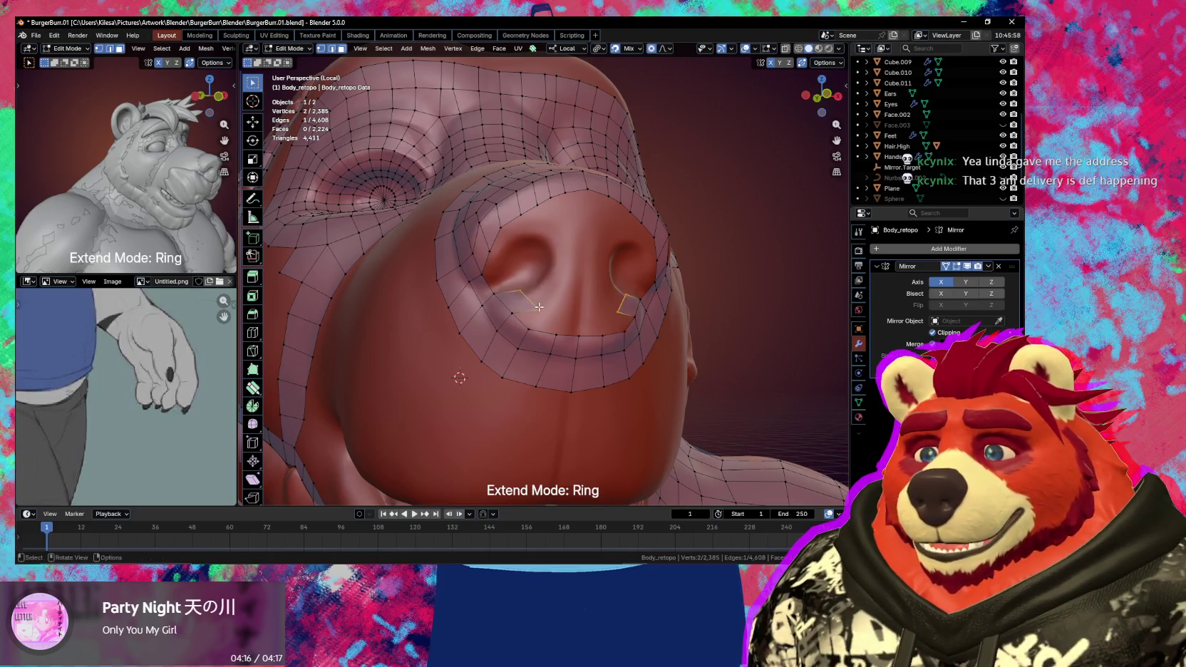
- Reposition that vertex and its mirror onto the sculpted surface beside the nostril
{"action": "key", "text": "g"}
{"action": "left_click", "coordinate": [530, 303]}
{"action": "key", "text": "g"}
{"action": "left_click", "coordinate": [533, 292]}
{"action": "key", "text": "g"}
{"action": "left_click", "coordinate": [533, 306]}
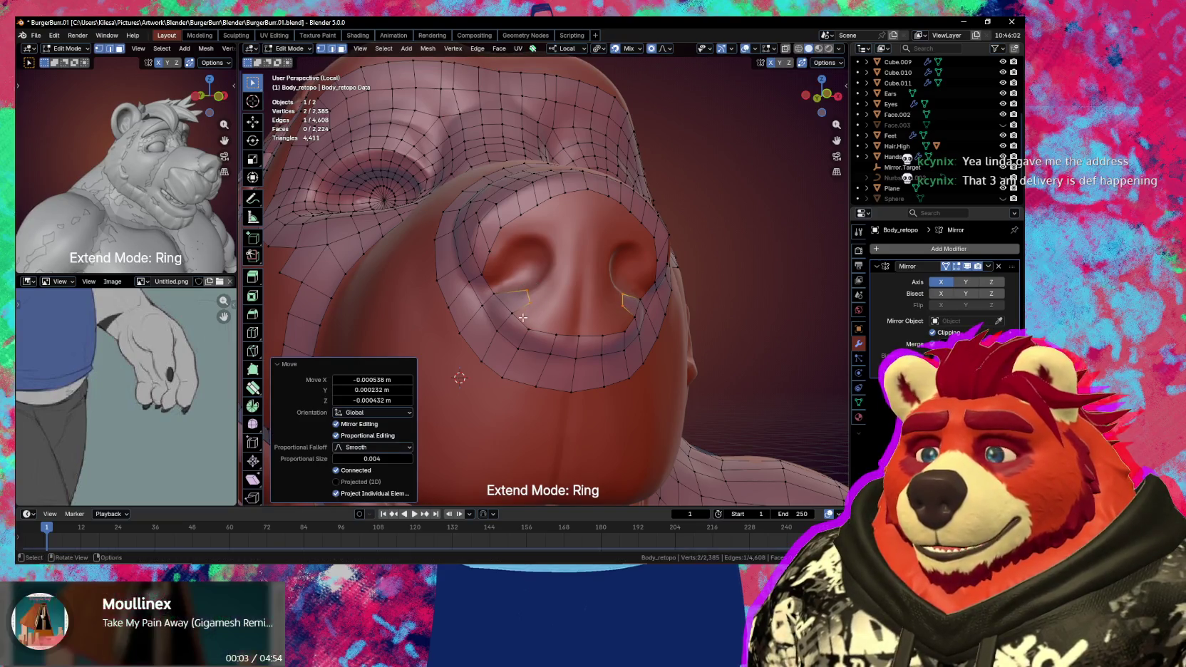
{"action": "key", "text": "g"}
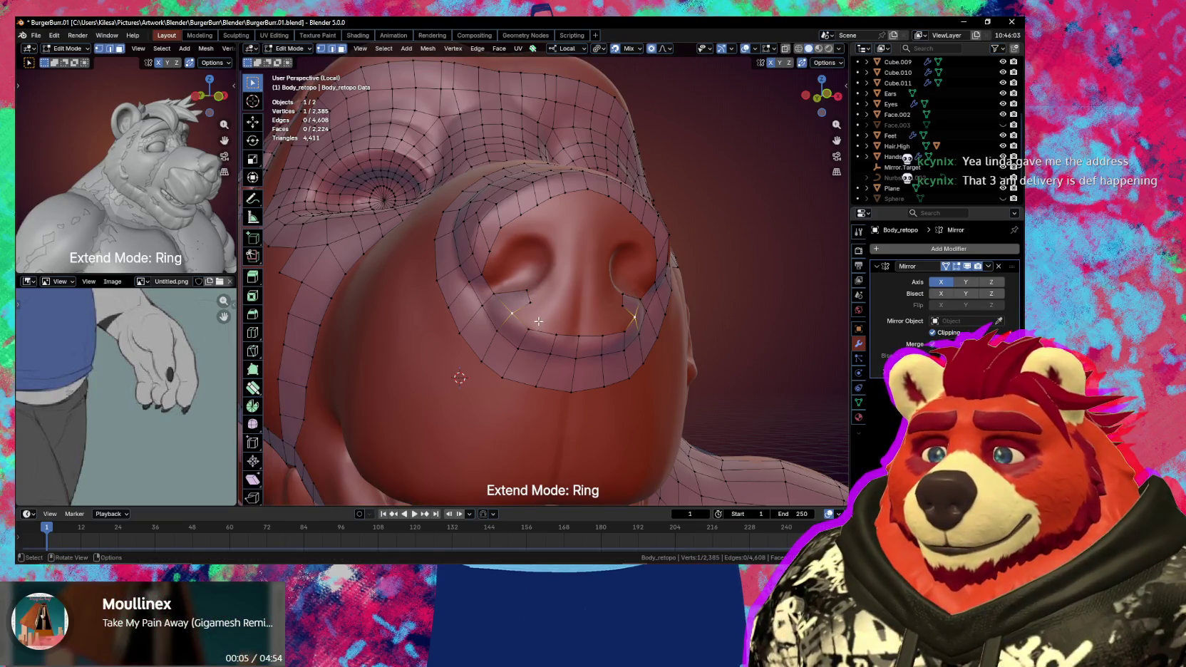
- Extrude two new vertices below the nostril, reaching toward the nose centre
{"action": "key", "text": "e"}
{"action": "left_click", "coordinate": [555, 325]}
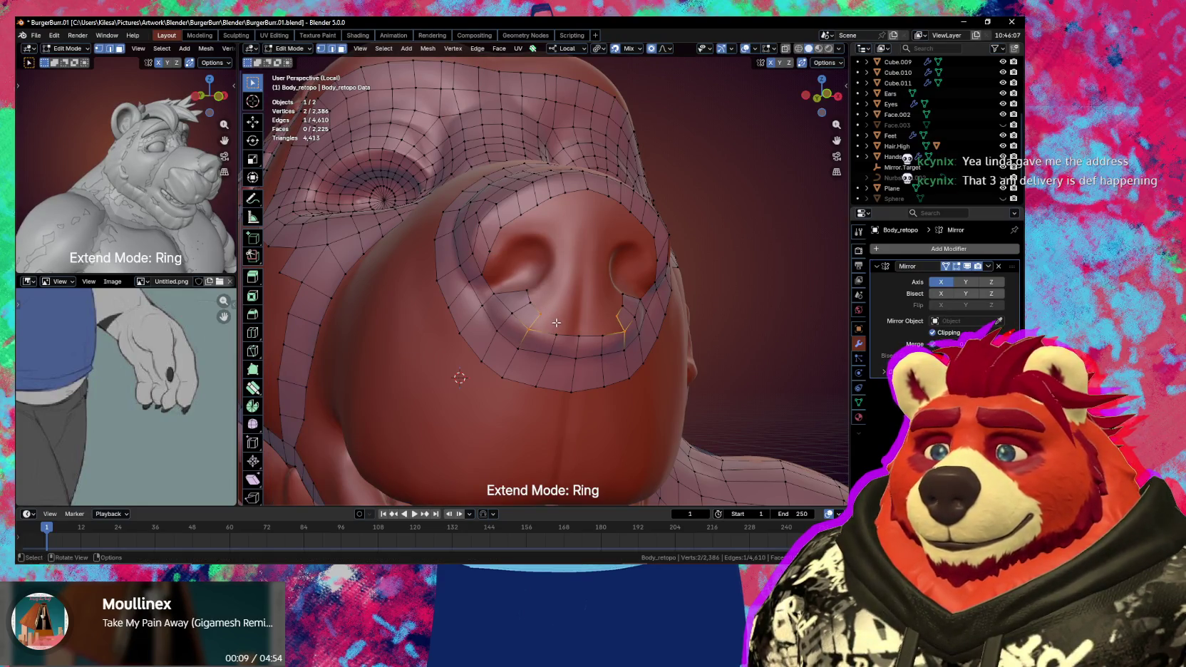
{"action": "left_click", "coordinate": [551, 320]}
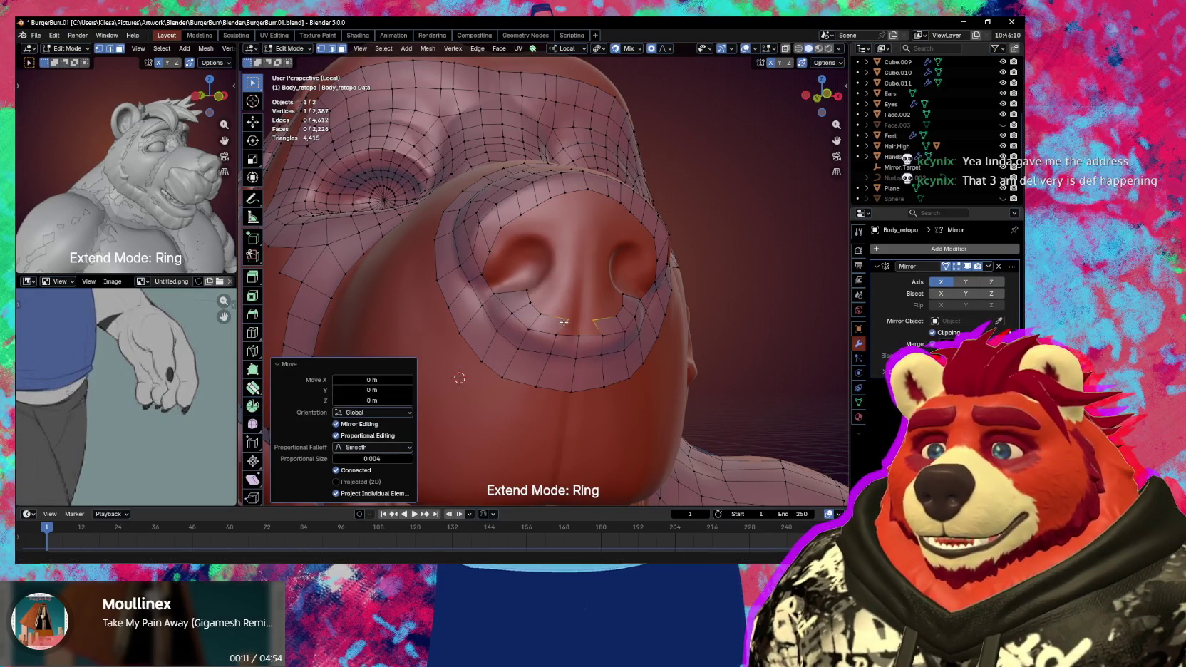
{"action": "key", "text": "e"}
{"action": "left_click", "coordinate": [573, 331]}
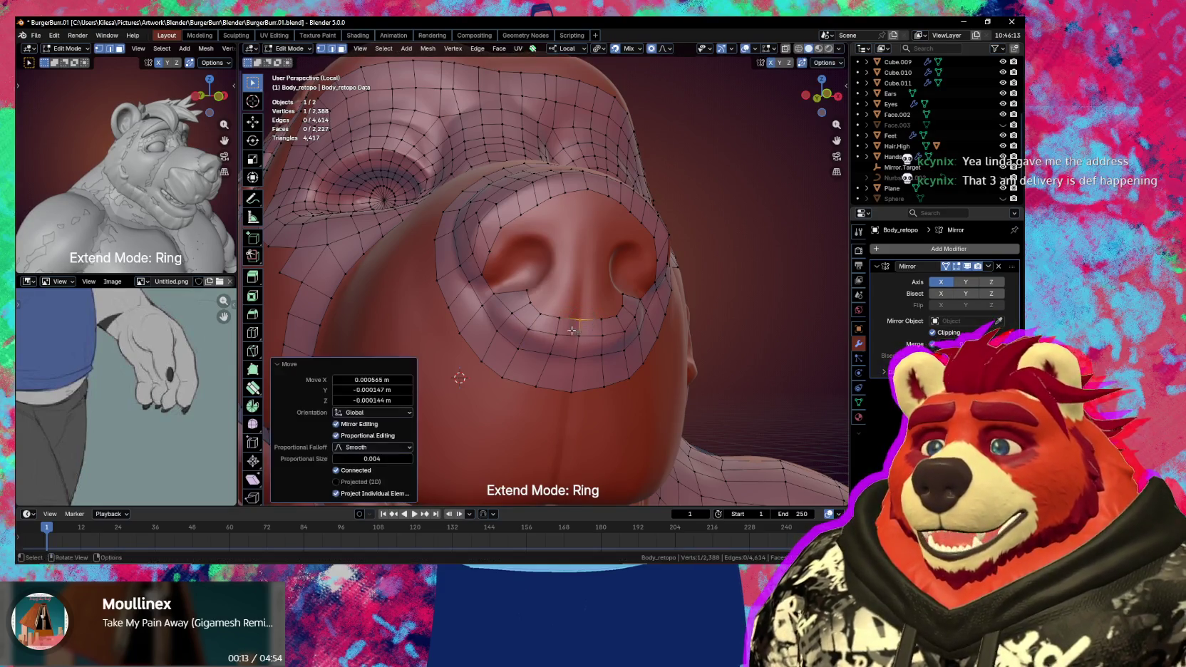
- Shift a nostril rim vertex sideways, then undo an unwanted filled face
{"action": "left_click", "coordinate": [529, 293]}
{"action": "key", "text": "g"}
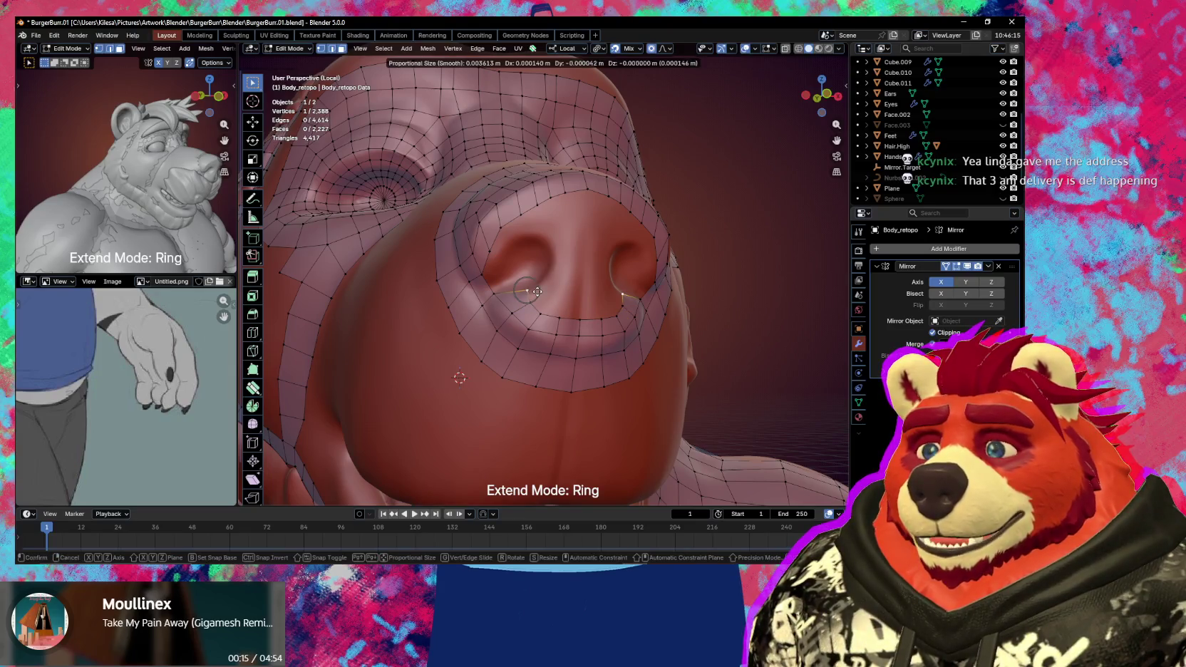
{"action": "left_click", "coordinate": [539, 292]}
{"action": "left_click", "coordinate": [558, 315], "text": "shift"}
{"action": "key", "text": "f"}
{"action": "key", "text": "ctrl+z"}
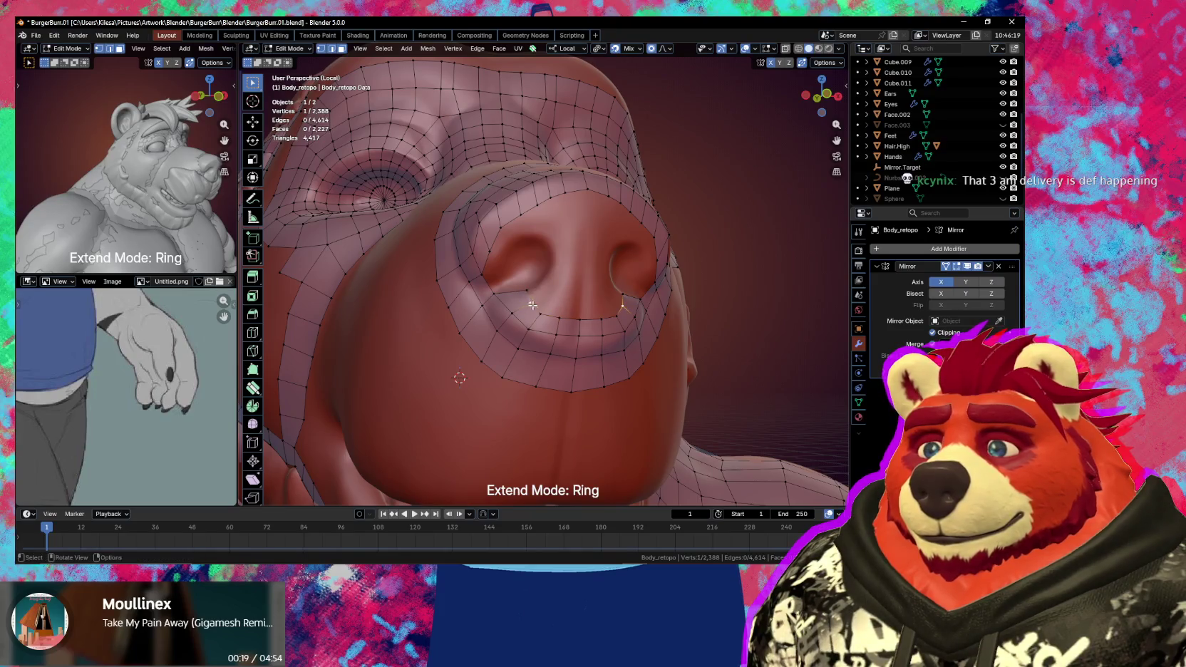
- Add several more vertices under the nostril, joining them to the neighbouring edge
{"action": "key", "text": "alt+d"}
{"action": "scroll", "coordinate": [557, 299], "scroll_direction": "up", "scroll_amount": 5}
{"action": "left_click", "coordinate": [559, 294]}
{"action": "key", "text": "alt+d"}
{"action": "left_click", "coordinate": [567, 299]}
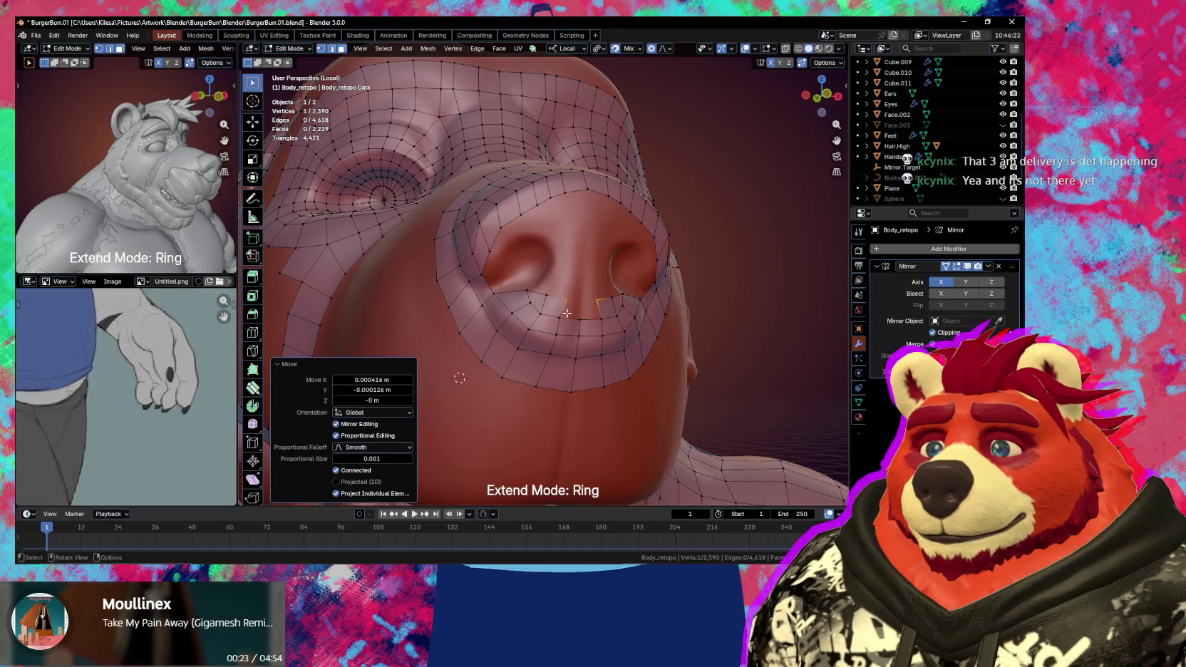
{"action": "left_click", "coordinate": [578, 300], "text": "shift"}
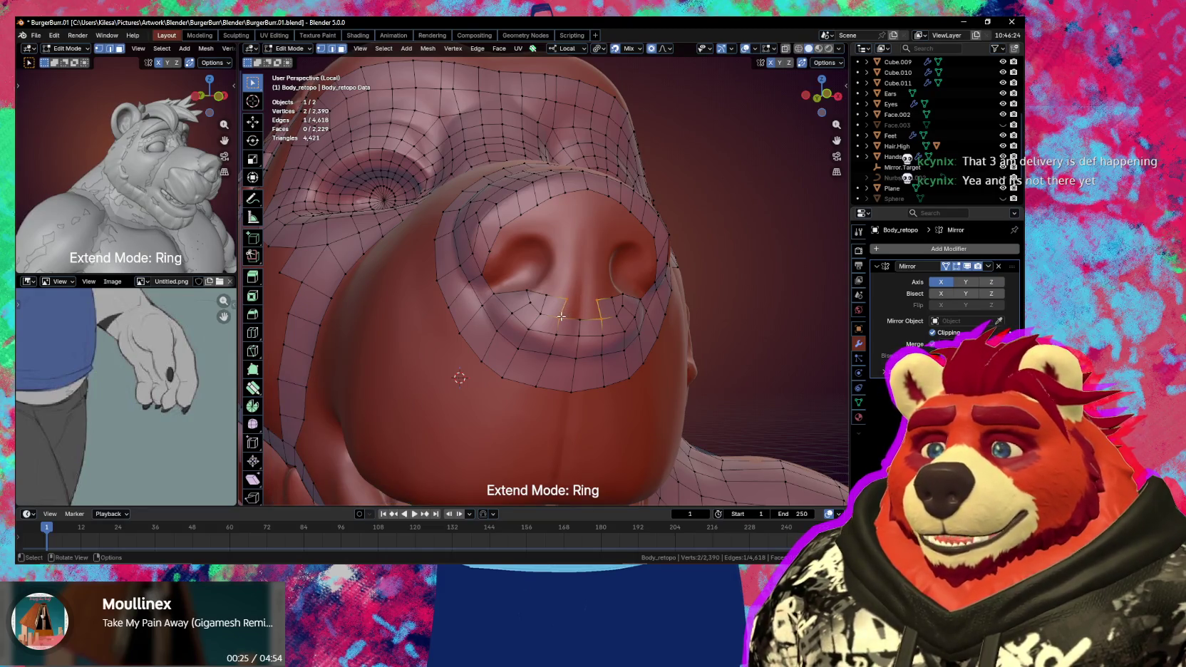
{"action": "key", "text": "alt+d"}
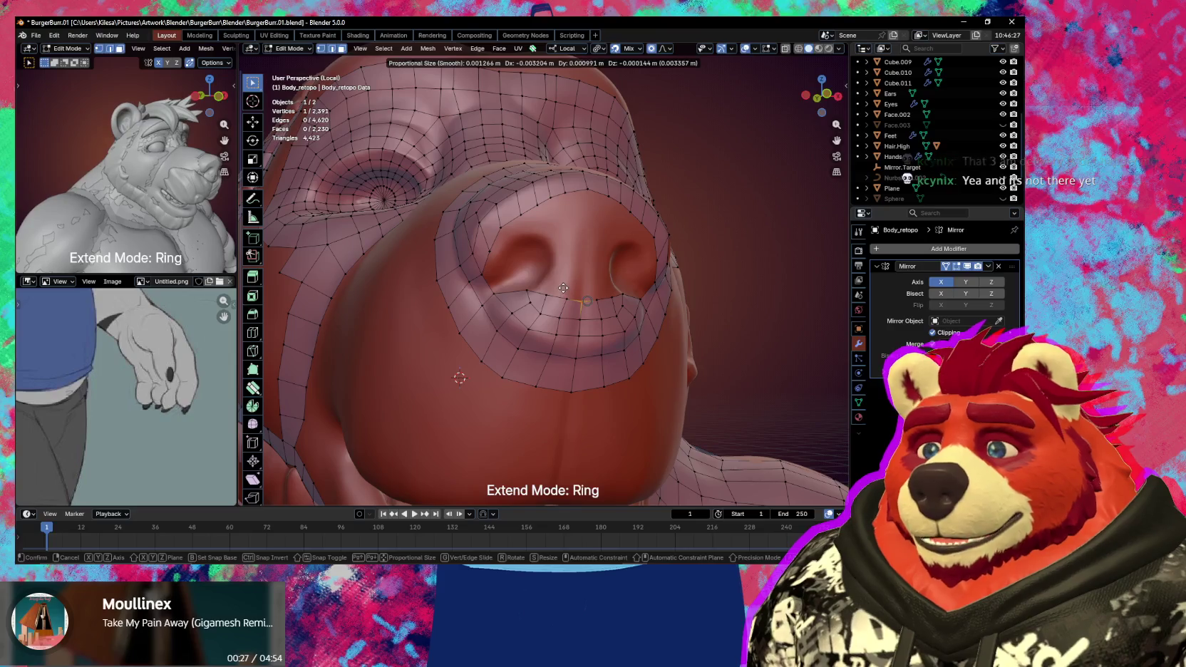
{"action": "left_click", "coordinate": [563, 301]}
- Move the edge loop under the nostrils onto the sculpt, cancelling a trial rotation
{"action": "middle_click_drag", "start_coordinate": [563, 300], "coordinate": [524, 348]}
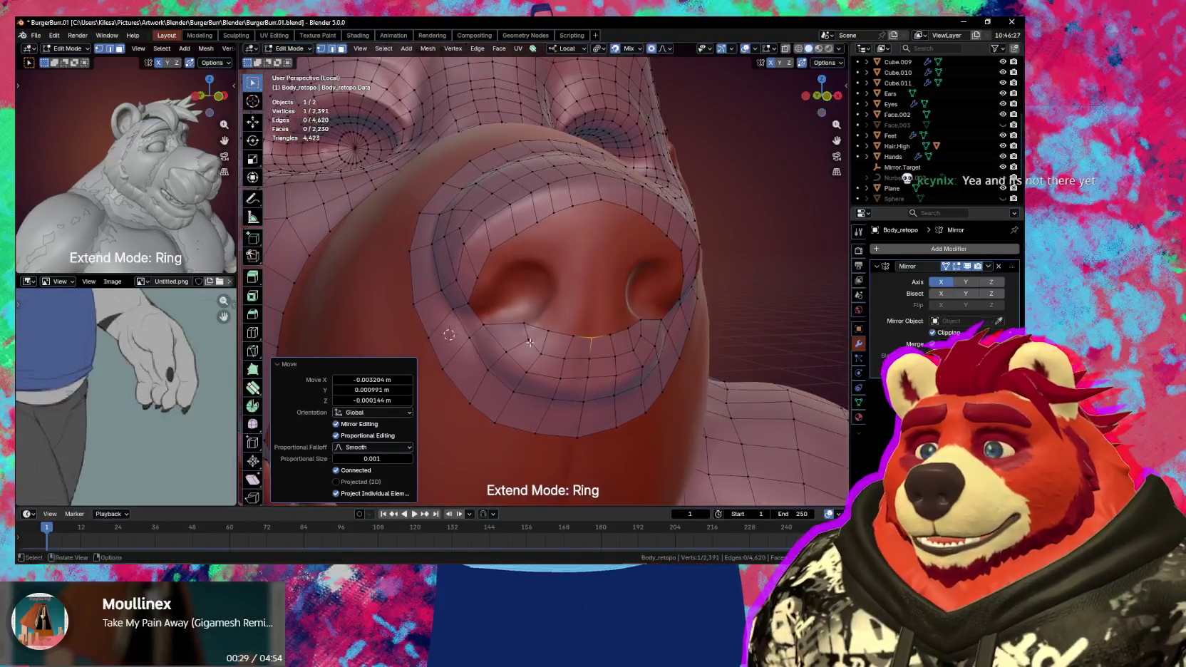
{"action": "key", "text": "g"}
{"action": "left_click", "coordinate": [524, 348]}
{"action": "left_click", "coordinate": [535, 327]}
{"action": "key", "text": "g"}
{"action": "left_click", "coordinate": [535, 327]}
{"action": "key", "text": "r"}
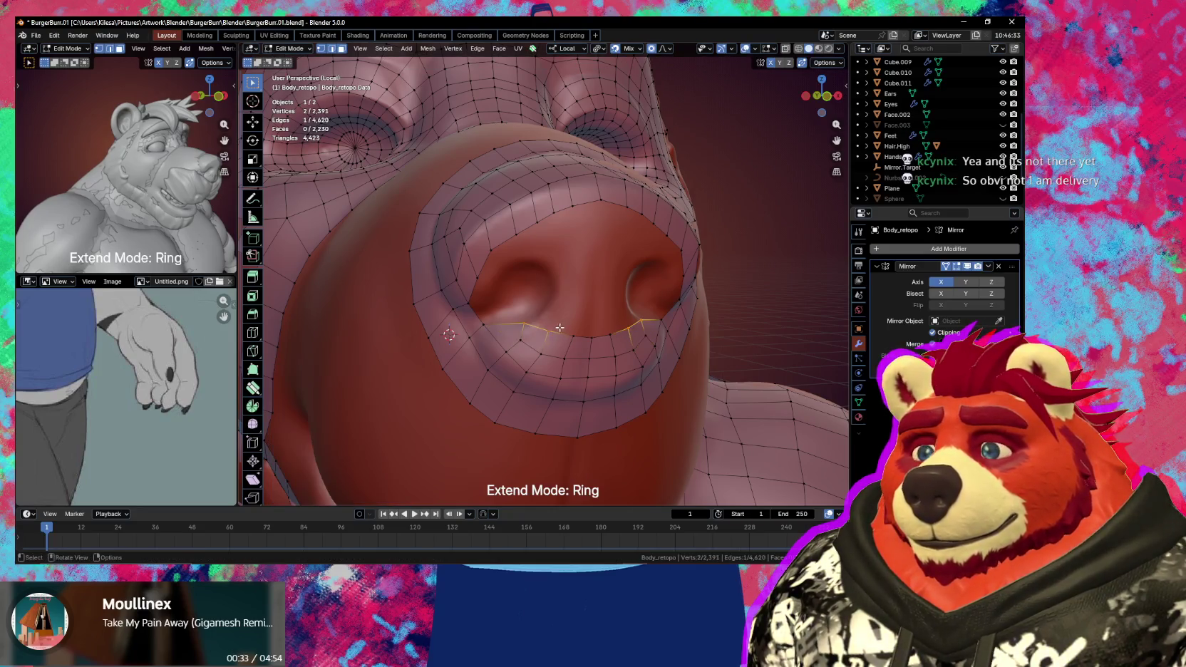
{"action": "right_click", "coordinate": [628, 340]}
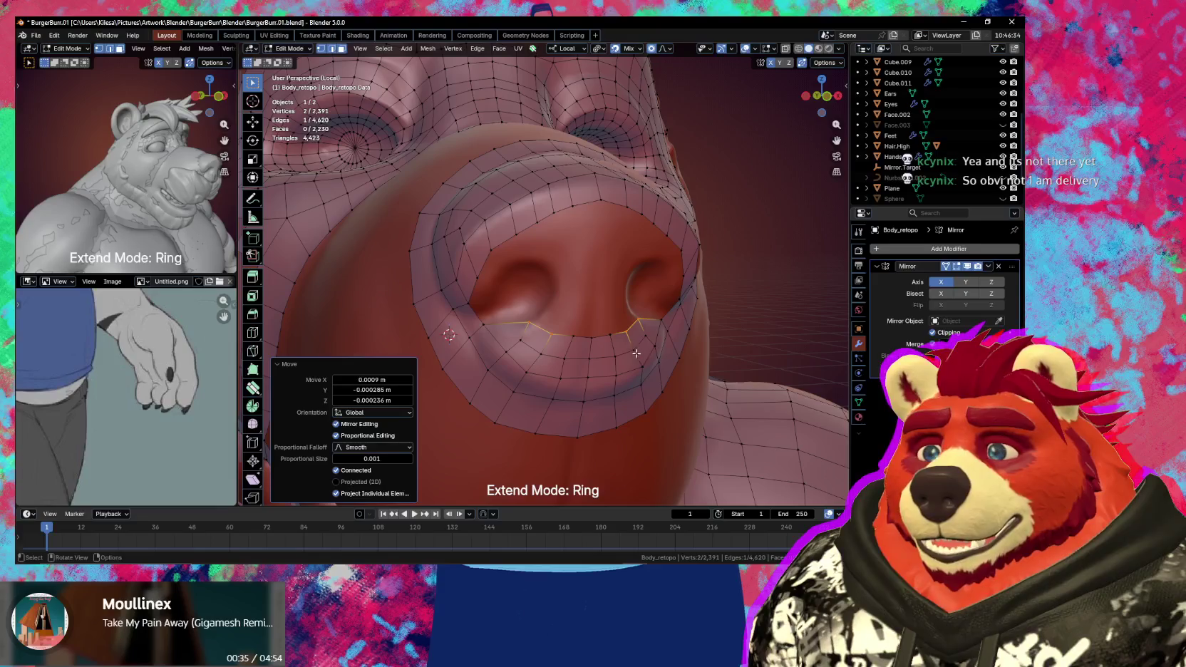
- Set the Auto Merge Threshold in the mesh options to 0.0025 m
{"action": "left_click", "coordinate": [818, 64]}
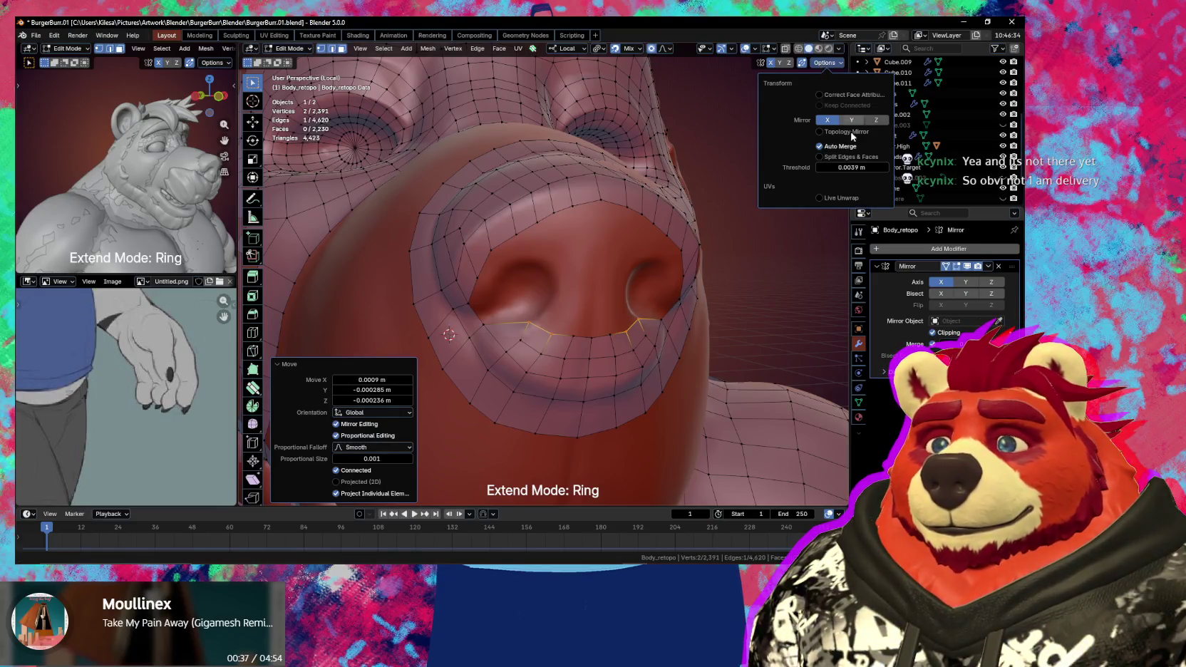
{"action": "left_click", "coordinate": [871, 167]}
{"action": "type", "text": "0.0025"}
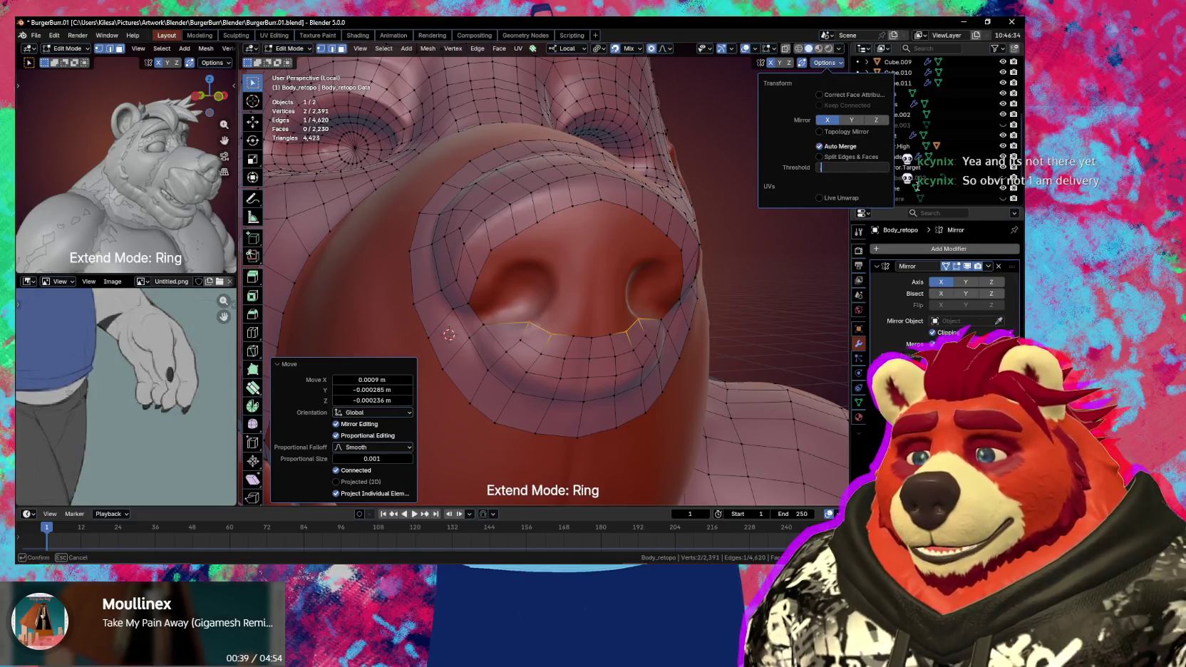
{"action": "key", "text": "Return"}
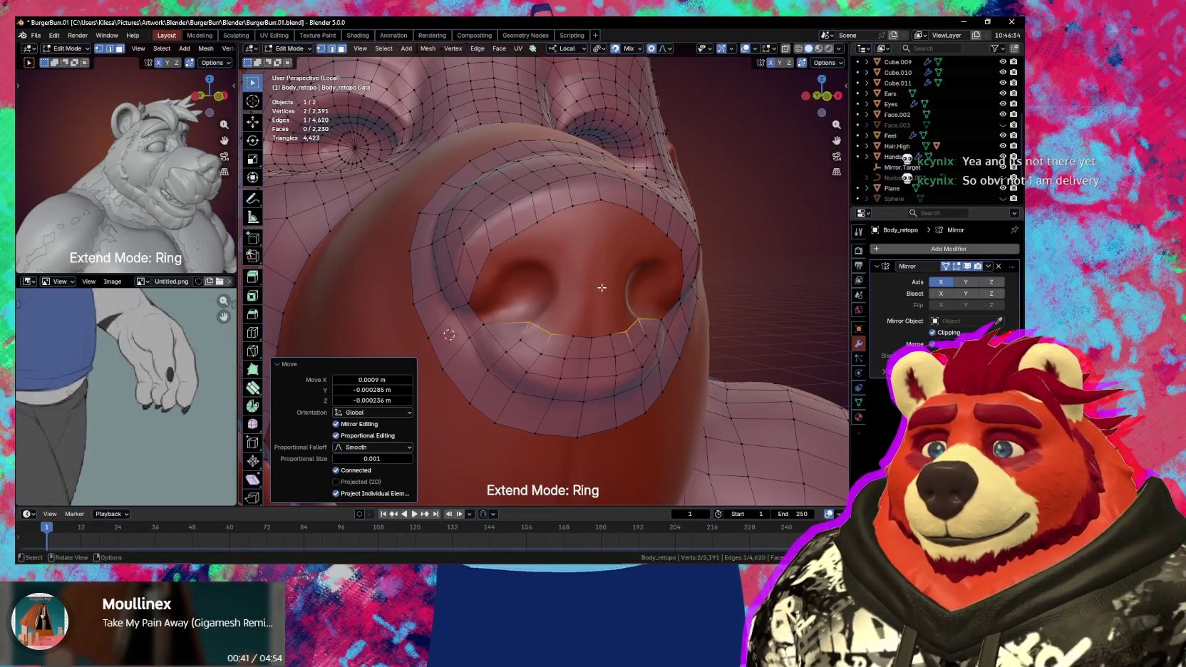
- Move the selected vertex onto the nostril rim
{"action": "middle_click_drag", "start_coordinate": [672, 216], "coordinate": [571, 307]}
{"action": "key", "text": "g"}
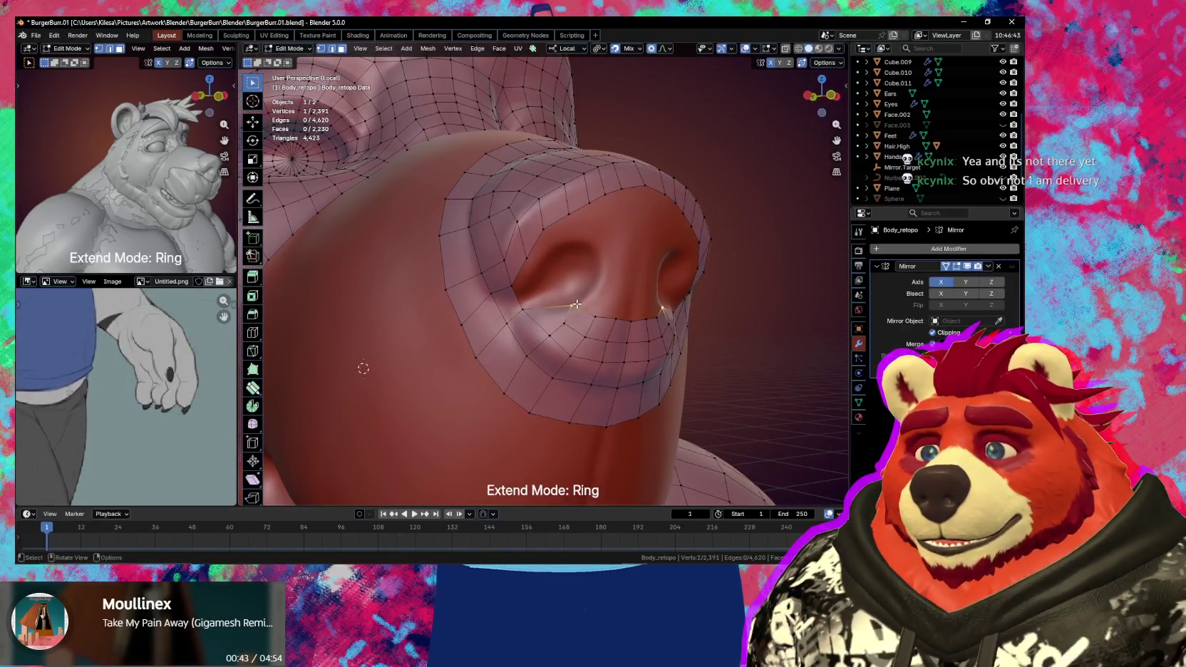
{"action": "left_click_drag", "start_coordinate": [576, 304], "coordinate": [570, 308]}
{"action": "left_click", "coordinate": [571, 307]}
{"action": "middle_click_drag", "start_coordinate": [571, 306], "coordinate": [572, 307]}
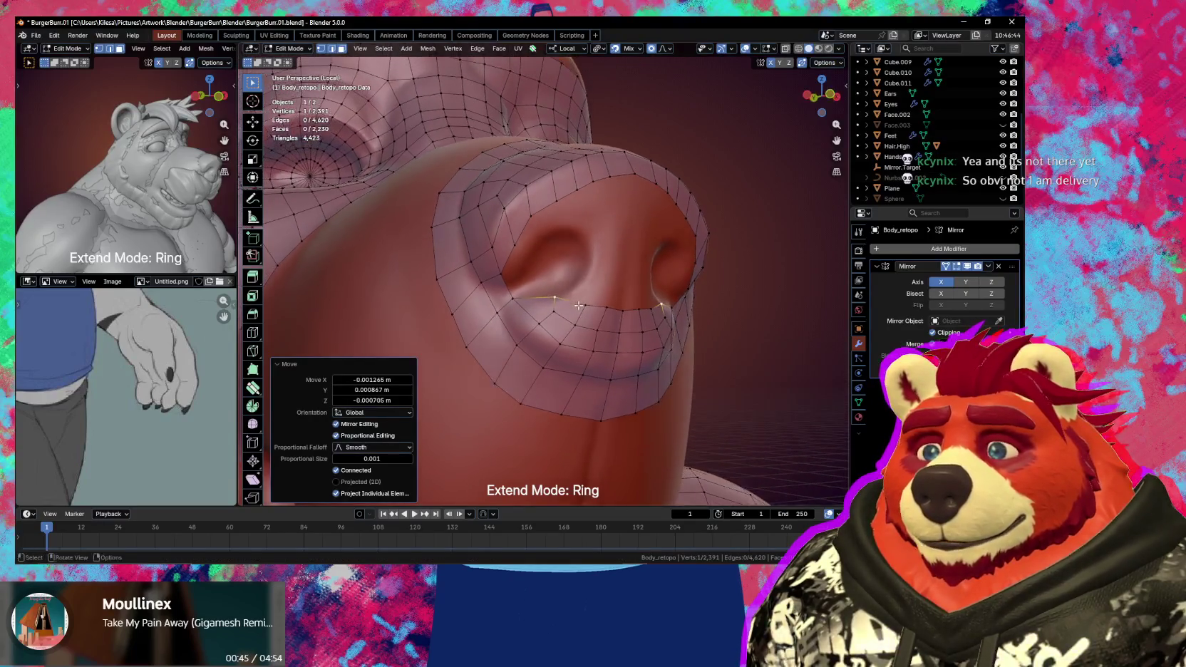
- Extrude a vertex from the edge under the nostril and settle it at the nose edge
{"action": "left_click", "coordinate": [572, 306], "text": "ctrl"}
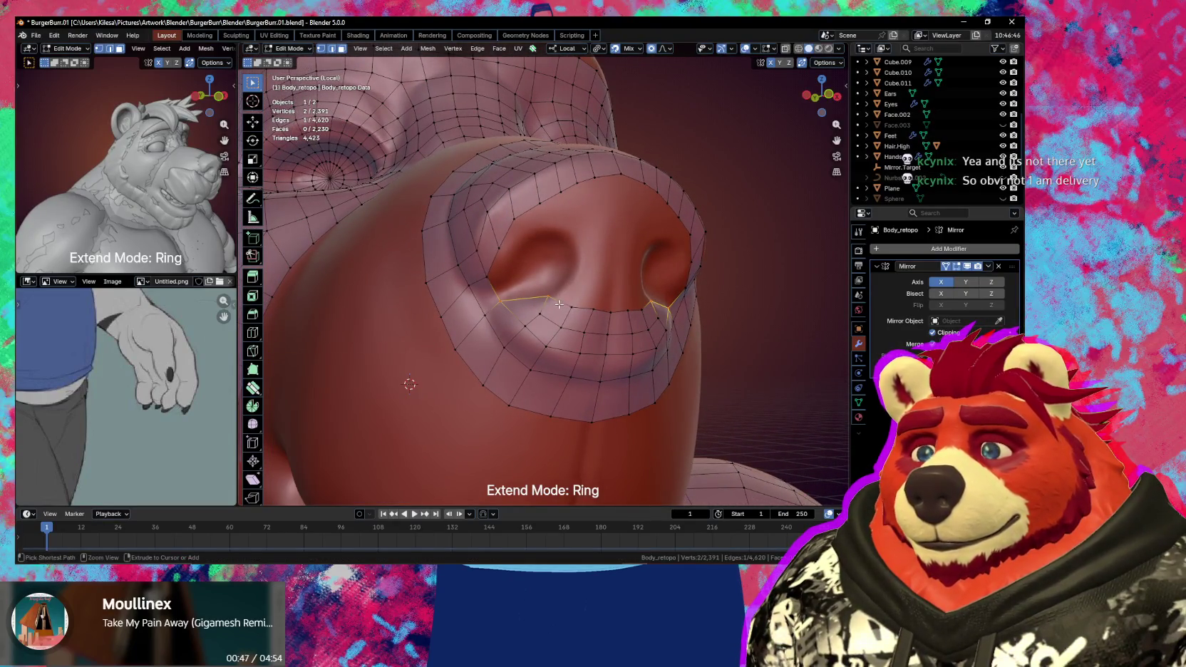
{"action": "key", "text": "e"}
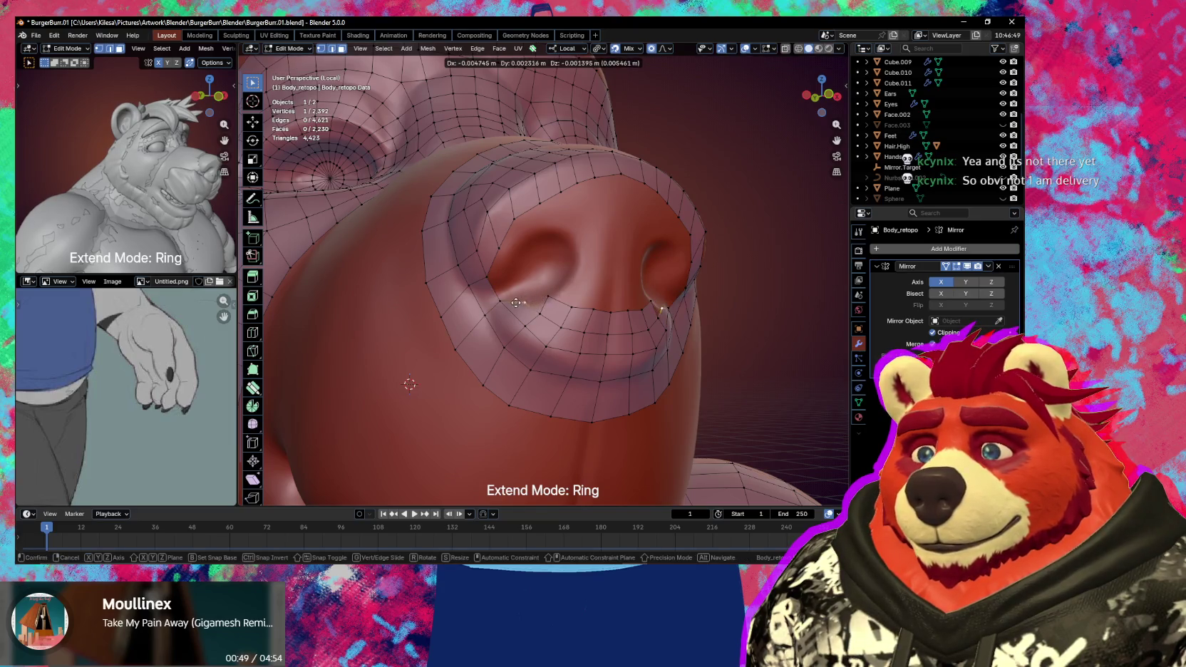
{"action": "left_click", "coordinate": [556, 299]}
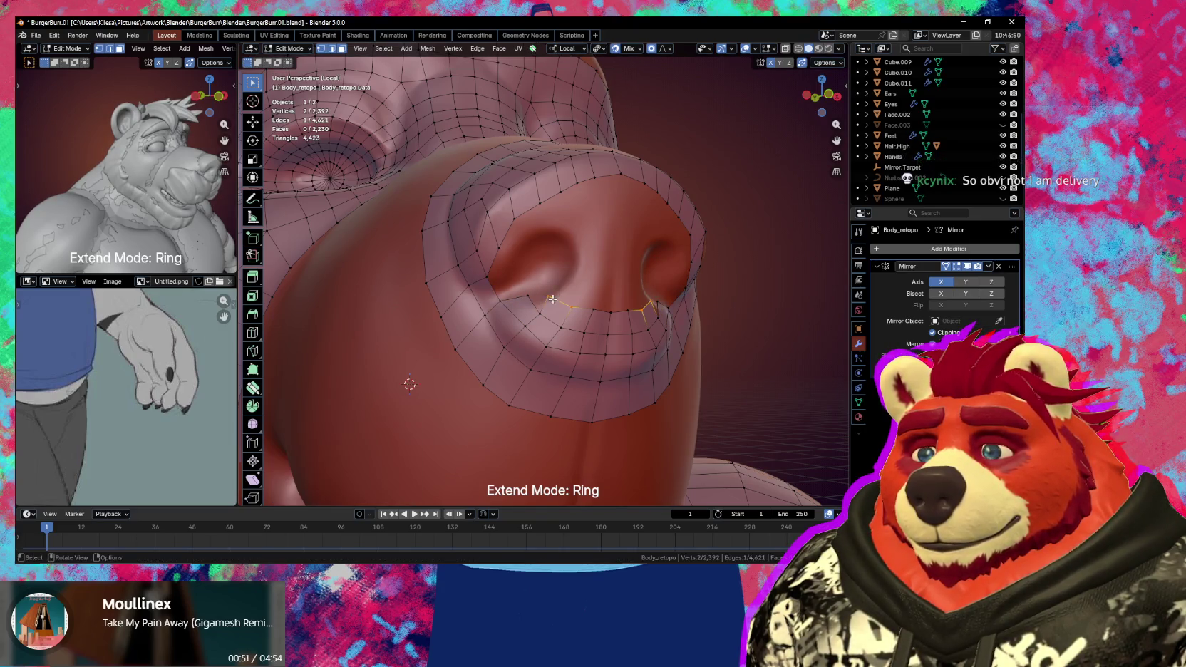
{"action": "key", "text": "g"}
{"action": "left_click", "coordinate": [525, 302]}
{"action": "key", "text": "g"}
{"action": "left_click", "coordinate": [517, 296]}
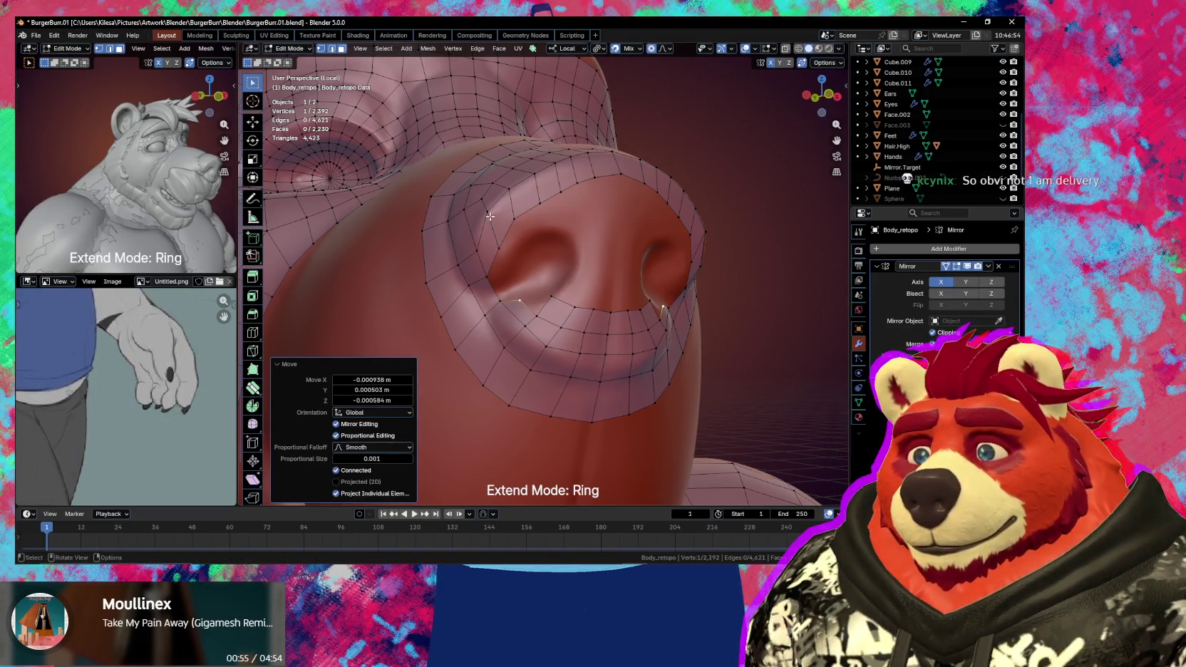
- Extrude another vertex along the top of the nostril and position it
{"action": "middle_click_drag", "start_coordinate": [491, 216], "coordinate": [526, 244]}
{"action": "key", "text": "e"}
{"action": "left_click", "coordinate": [544, 221]}
{"action": "key", "text": "g"}
{"action": "left_click", "coordinate": [557, 210]}
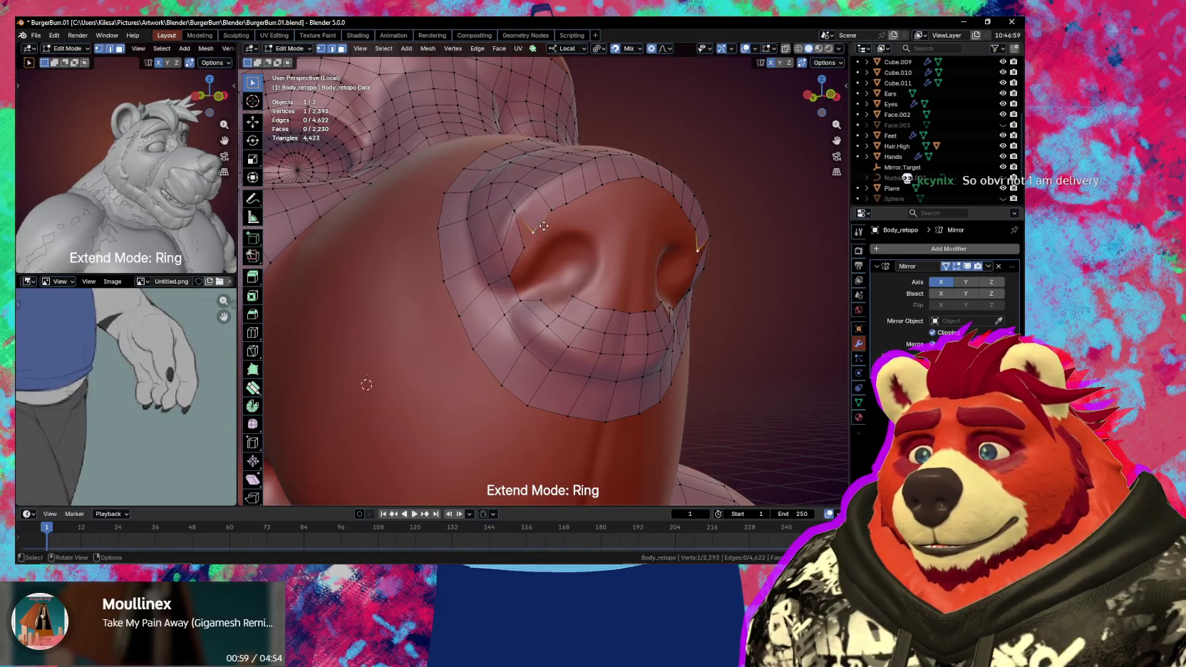
- Move the four-corner nostril face into place and split off a new corner vertex
{"action": "left_click_drag", "start_coordinate": [499, 207], "coordinate": [536, 282]}
{"action": "key", "text": "g"}
{"action": "left_click", "coordinate": [536, 248]}
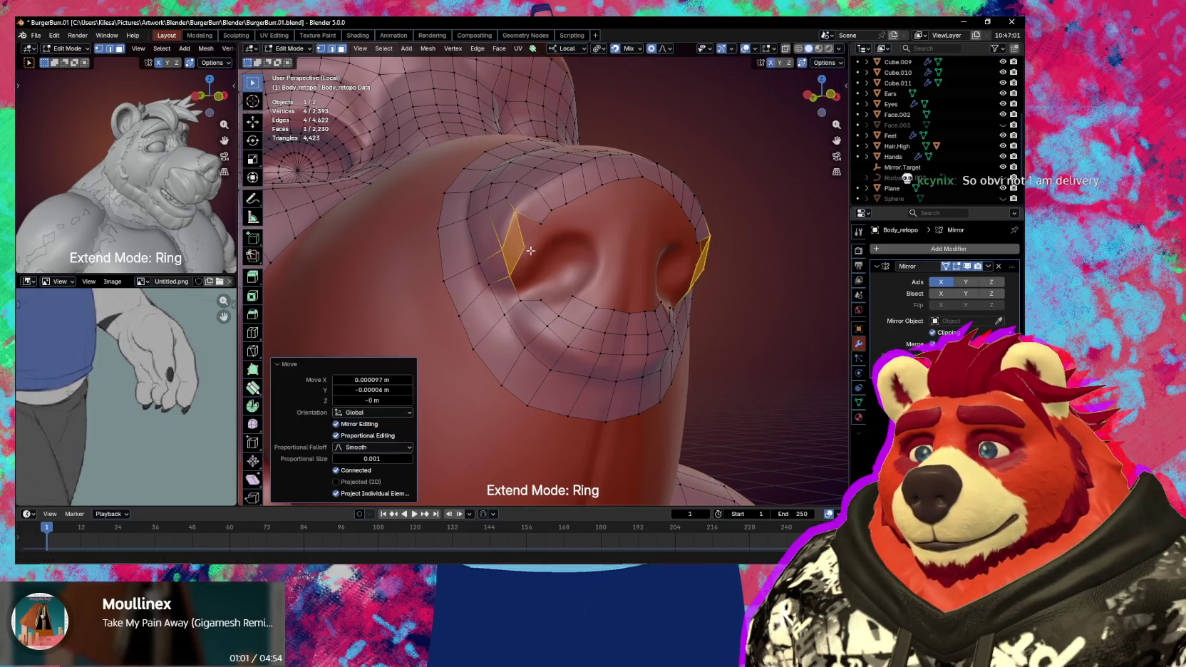
{"action": "left_click", "coordinate": [528, 248]}
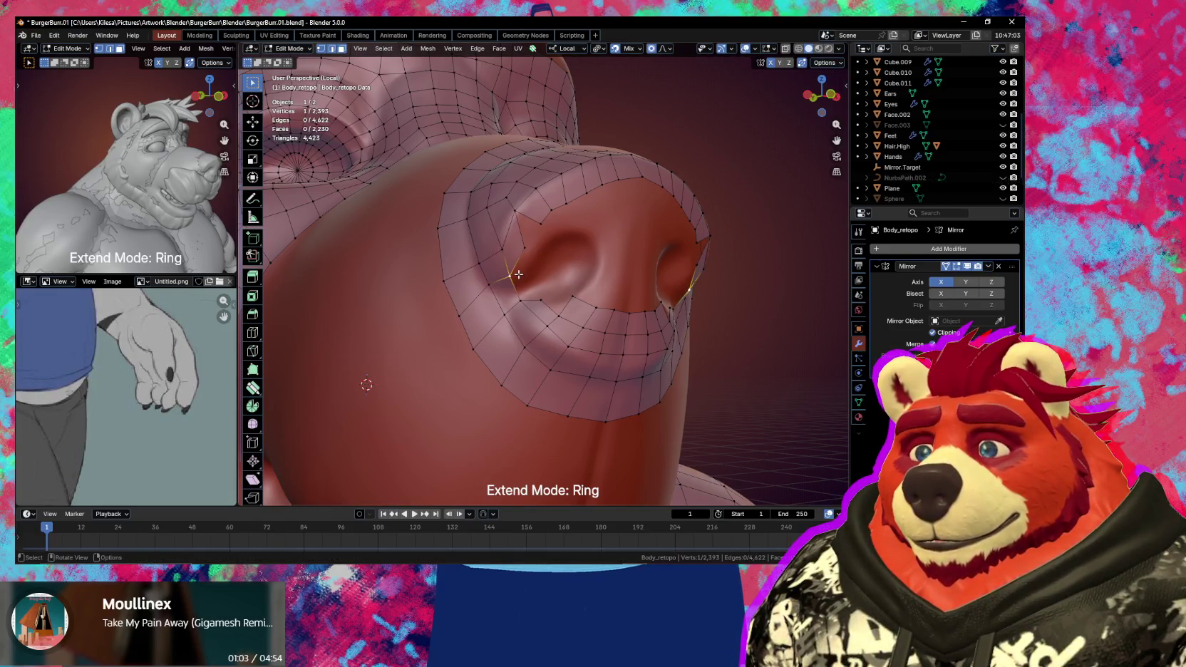
{"action": "key", "text": "e"}
{"action": "left_click", "coordinate": [526, 266]}
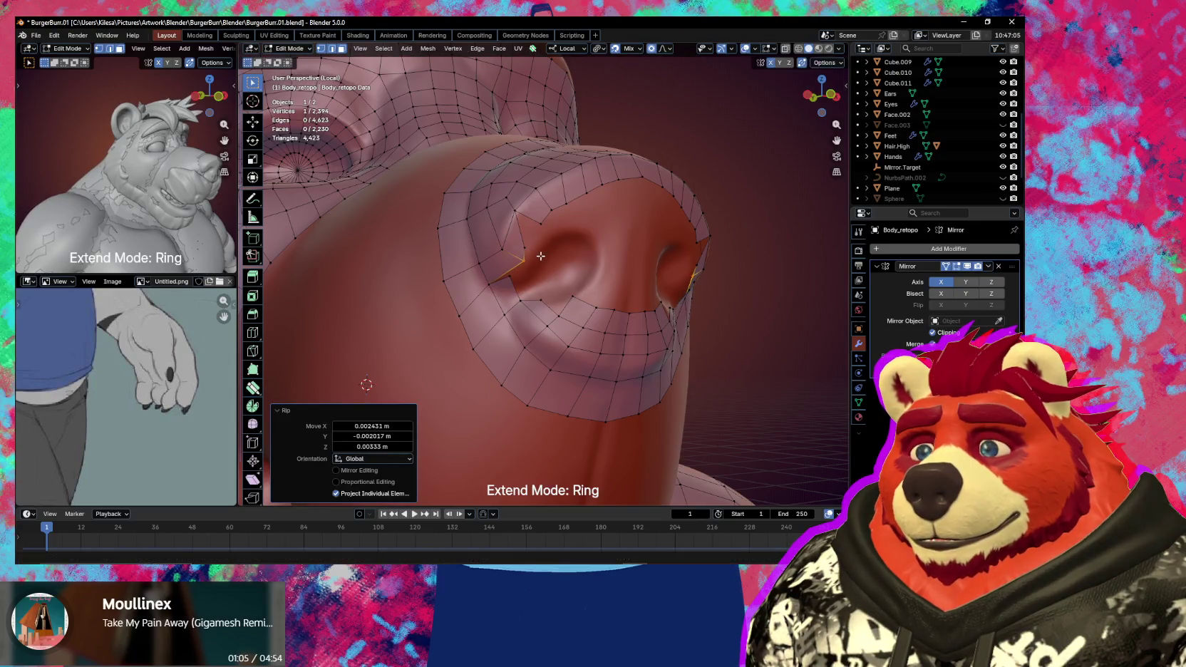
- Merge the split vertex with its neighbour and refine its position on the nostril
{"action": "key", "text": "g"}
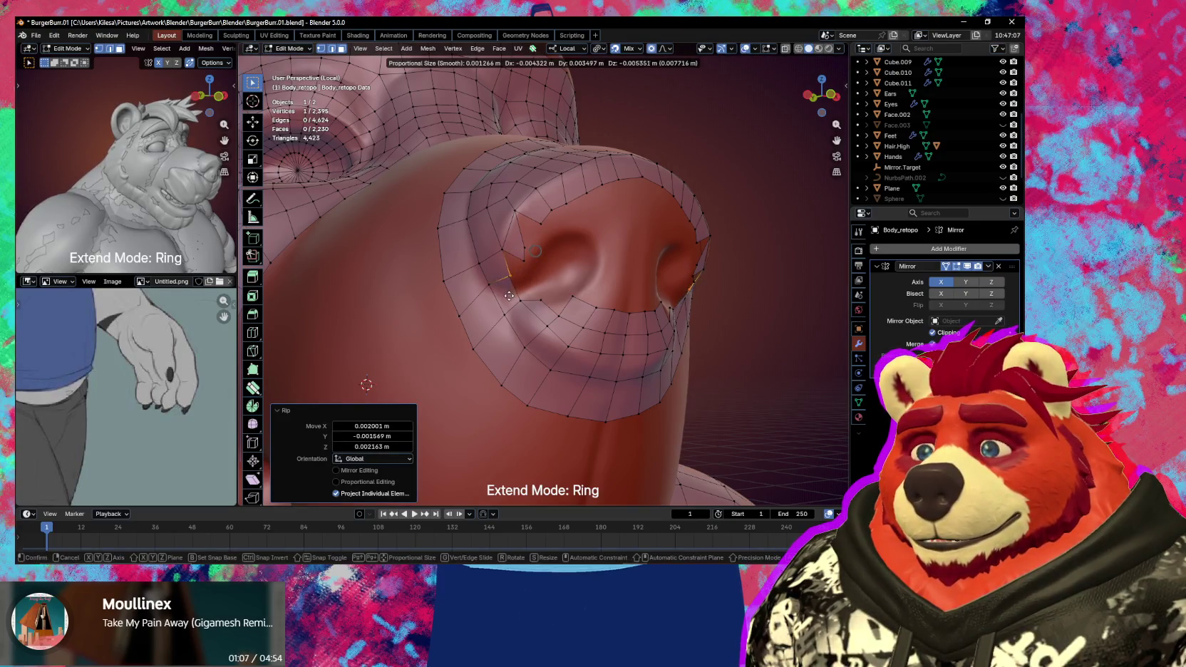
{"action": "left_click", "coordinate": [527, 264]}
{"action": "key", "text": "g"}
{"action": "left_click", "coordinate": [533, 231]}
{"action": "key", "text": "g"}
{"action": "left_click", "coordinate": [535, 246]}
- Fill a new face from the edge beside the nostril and adjust its vertex
{"action": "left_click", "coordinate": [517, 256], "text": "shift"}
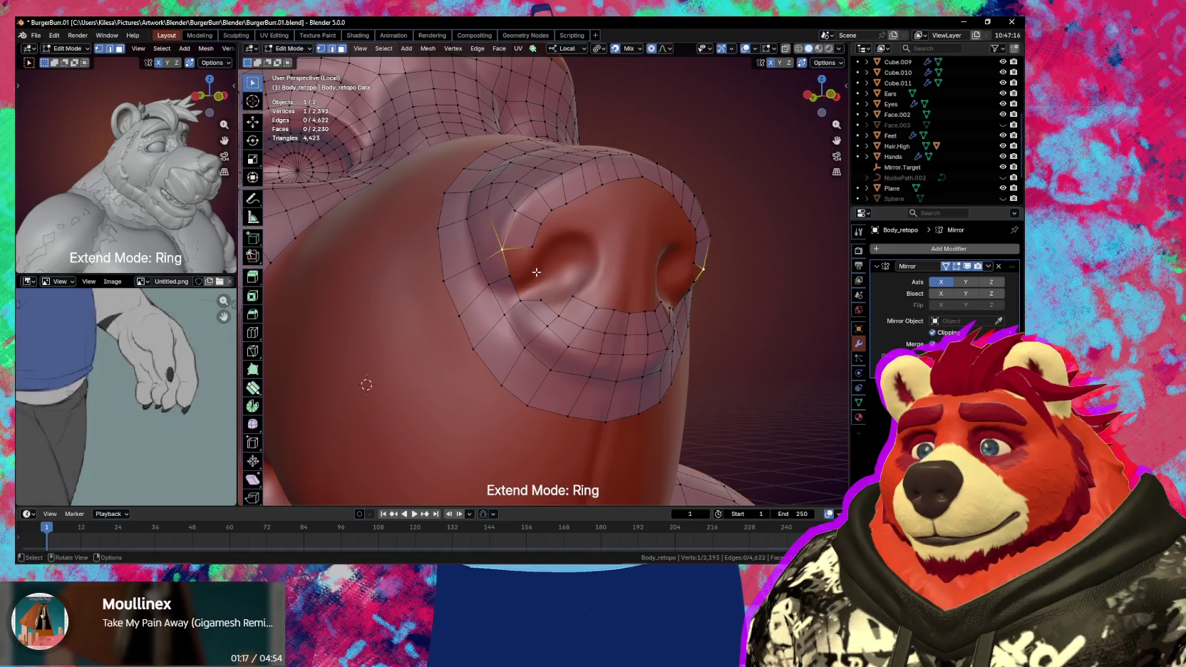
{"action": "key", "text": "f"}
{"action": "key", "text": "g"}
{"action": "left_click", "coordinate": [526, 260]}
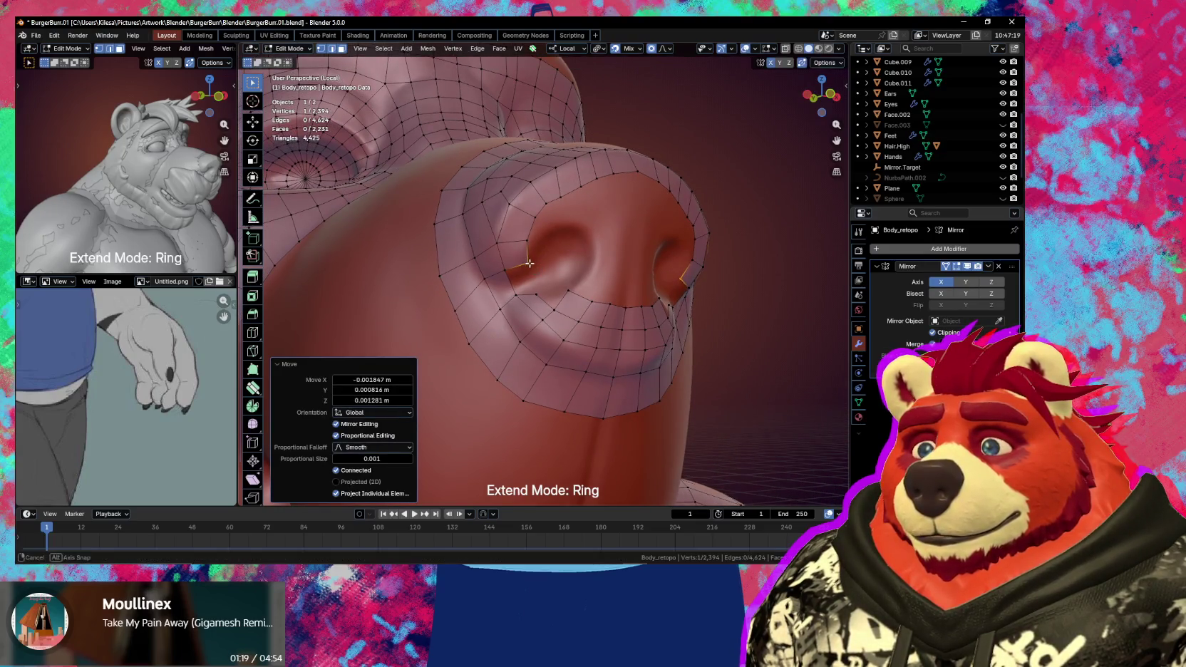
- Select the neighbouring nostril edge and move a vertex on the nostril
{"action": "middle_click_drag", "start_coordinate": [526, 260], "coordinate": [506, 283]}
{"action": "left_click", "coordinate": [506, 283], "text": "shift"}
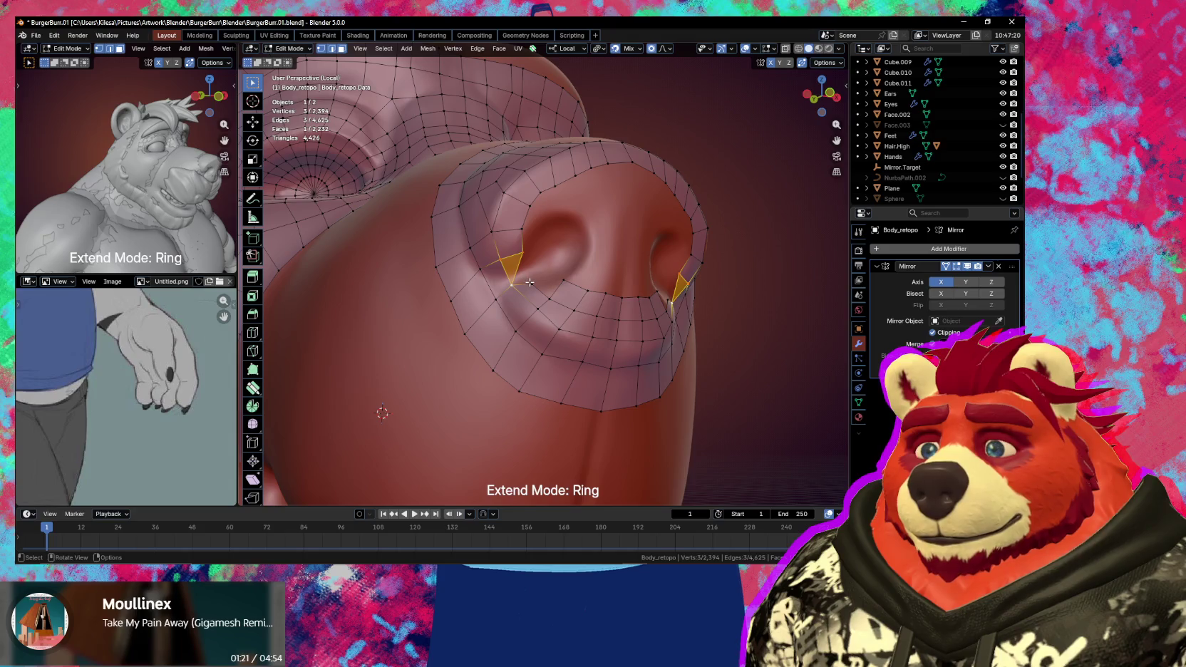
{"action": "left_click", "coordinate": [533, 282], "text": "shift"}
{"action": "middle_click_drag", "start_coordinate": [537, 275], "coordinate": [521, 285]}
{"action": "key", "text": "g"}
{"action": "left_click", "coordinate": [517, 289]}
{"action": "left_click", "coordinate": [506, 291]}
- Nudge that nostril vertex several times until it follows the sculpted rim
{"action": "key", "text": "g"}
{"action": "left_click", "coordinate": [515, 285]}
{"action": "key", "text": "g"}
{"action": "left_click", "coordinate": [515, 278]}
{"action": "middle_click_drag", "start_coordinate": [515, 279], "coordinate": [513, 271]}
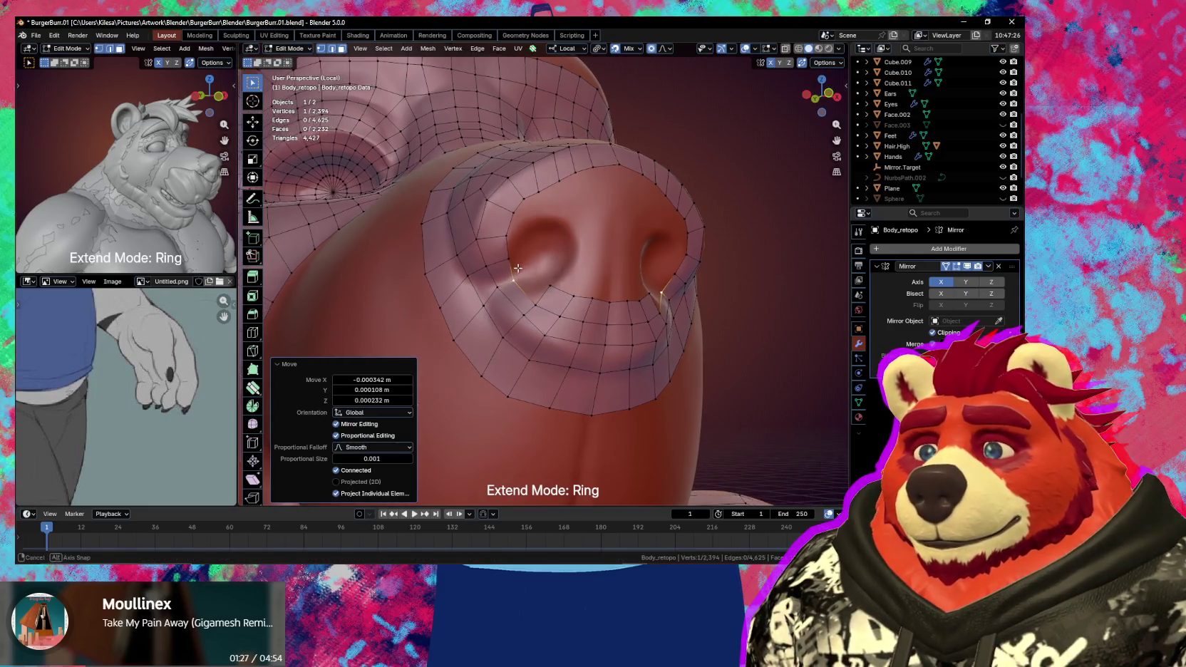
{"action": "key", "text": "g"}
{"action": "left_click", "coordinate": [512, 267]}
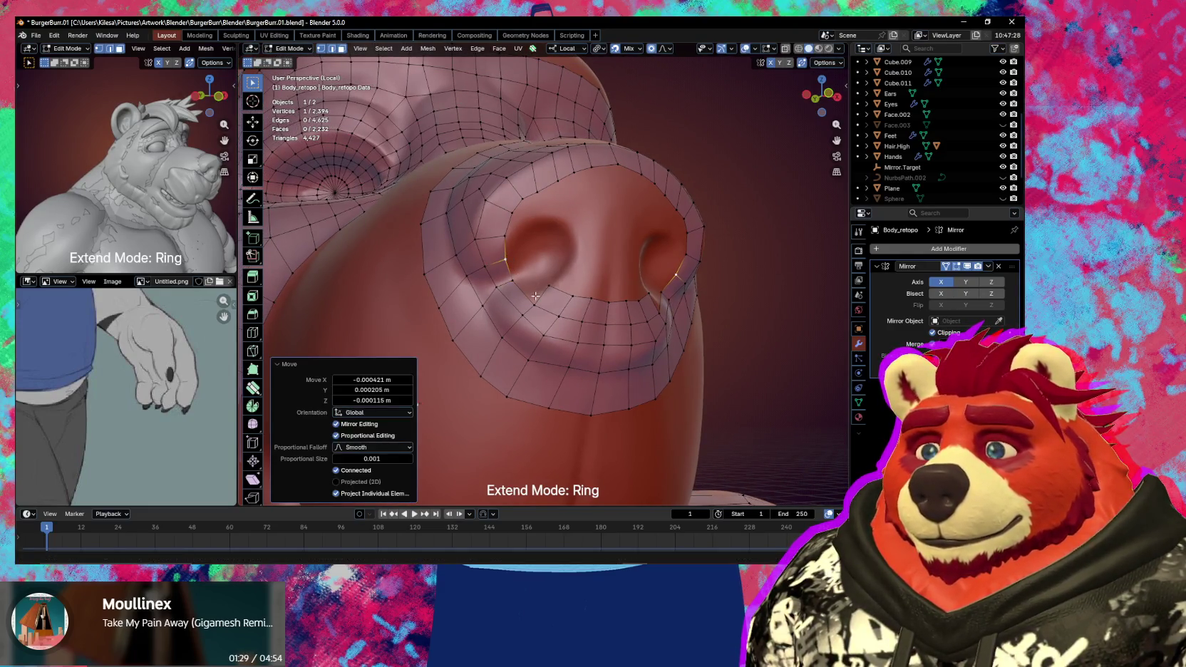
- Build two new faces from the edges under the nostril
{"action": "left_click", "coordinate": [537, 288]}
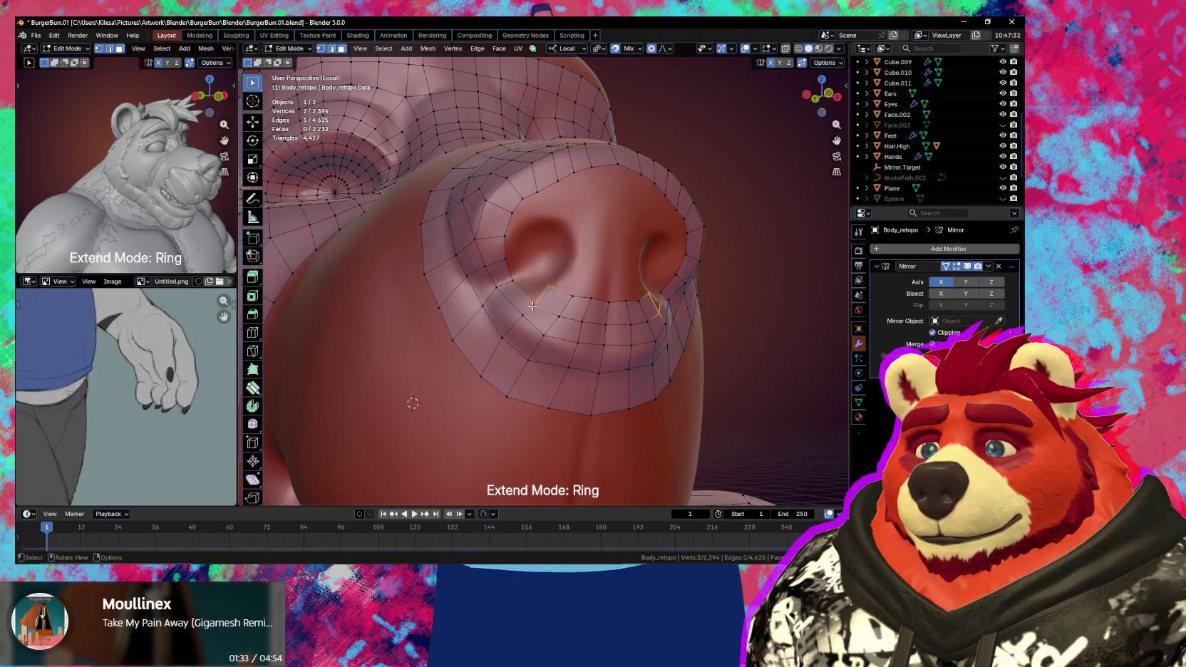
{"action": "key", "text": "F2"}
{"action": "left_click", "coordinate": [521, 291]}
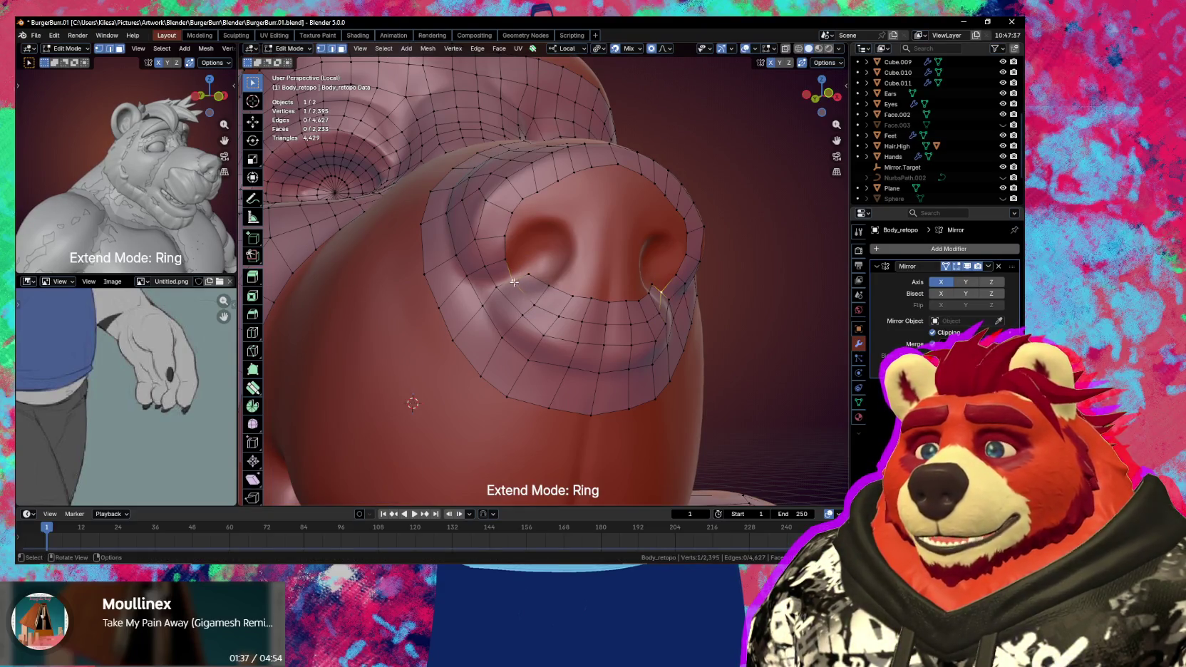
{"action": "key", "text": "F2"}
{"action": "left_click", "coordinate": [501, 257]}
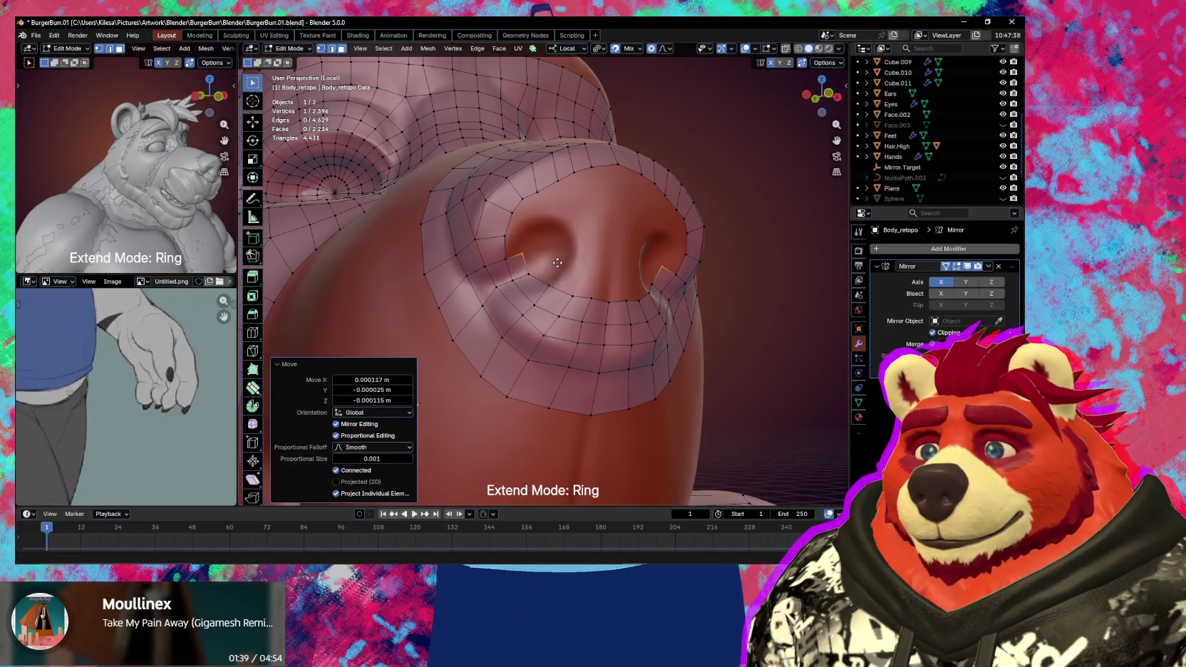
- Add further faces from vertices along the nostril's lower rim
{"action": "left_click", "coordinate": [506, 257]}
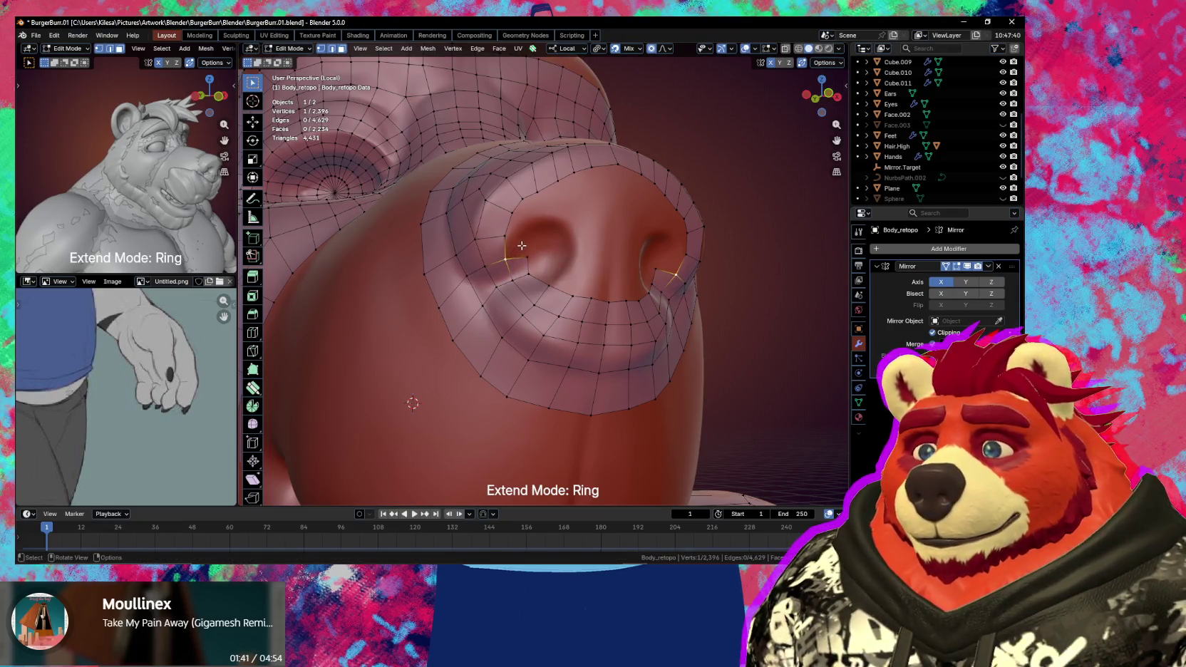
{"action": "key", "text": "F2"}
{"action": "left_click", "coordinate": [522, 245]}
{"action": "middle_click_drag", "start_coordinate": [514, 241], "coordinate": [503, 227]}
{"action": "left_click", "coordinate": [484, 210]}
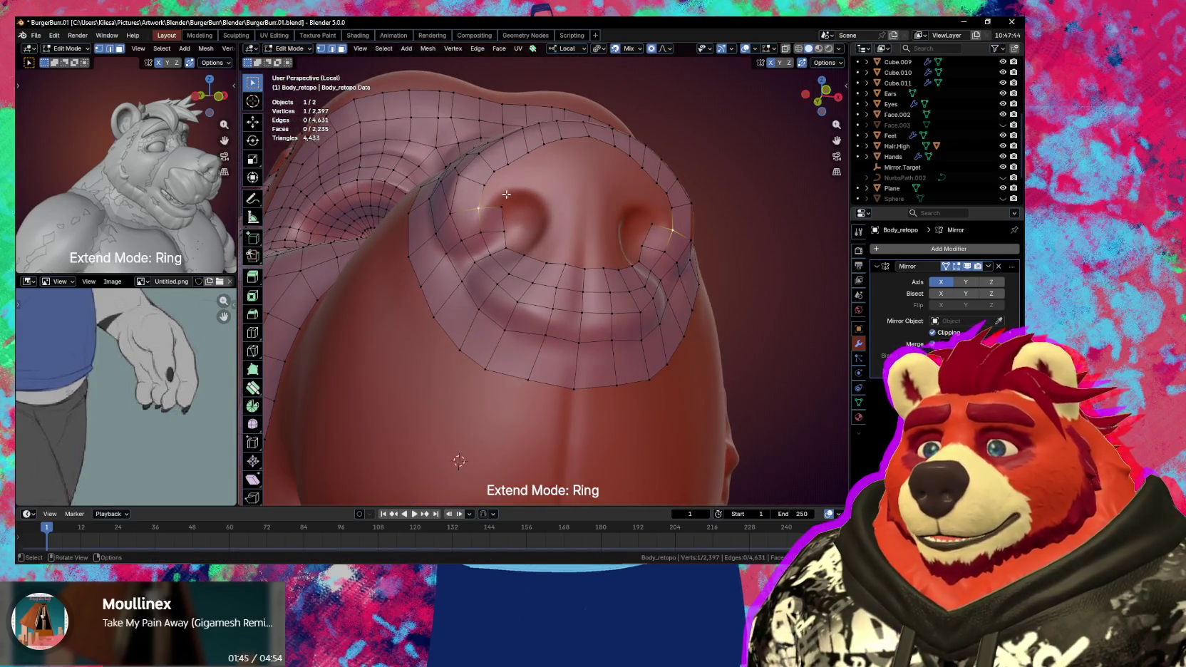
{"action": "key", "text": "F2"}
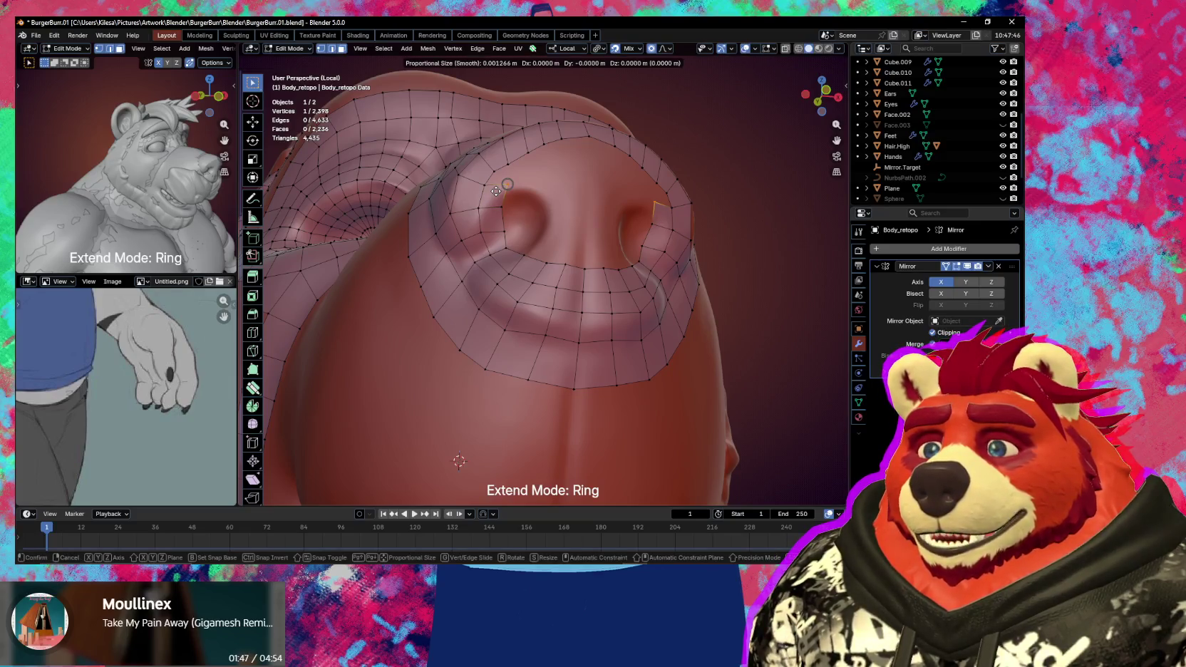
{"action": "left_click", "coordinate": [496, 191]}
{"action": "mouse_move", "coordinate": [496, 191]}
{"action": "middle_mouse_down"}
{"action": "mouse_move", "coordinate": [524, 236]}
{"action": "mouse_move", "coordinate": [543, 219]}
{"action": "mouse_move", "coordinate": [524, 298]}
{"action": "middle_mouse_up"}
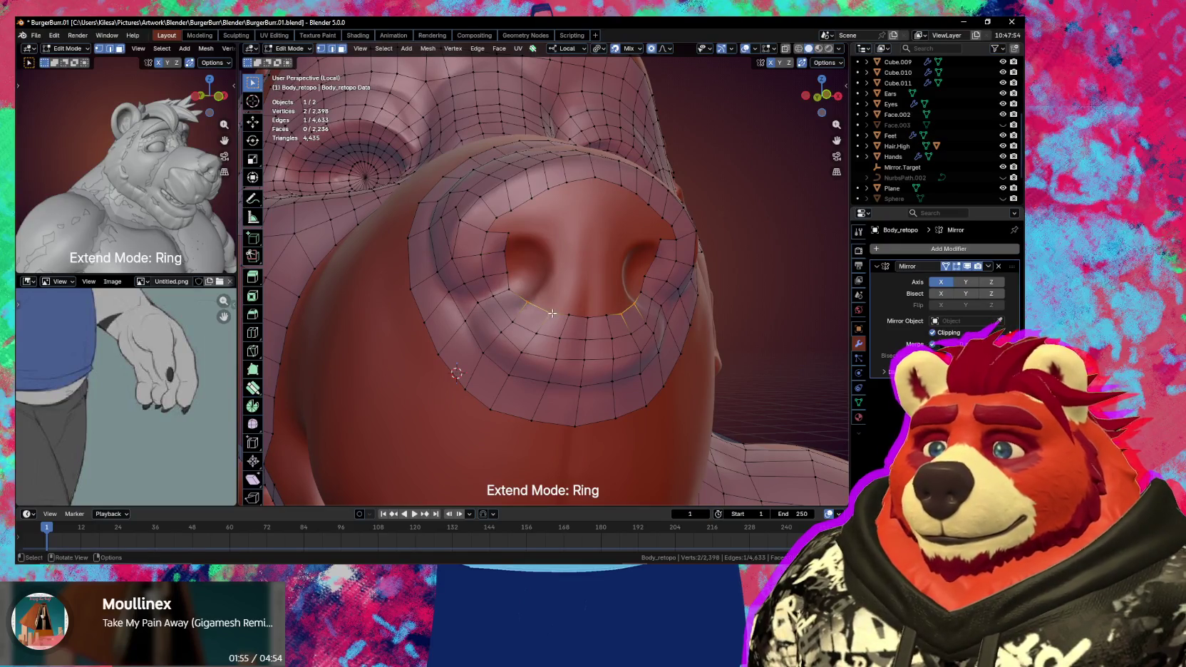
- Extrude the selected nostril edges, shrink them inward and nudge them slightly
{"action": "key", "text": "e"}
{"action": "key", "text": "s"}
{"action": "left_click", "coordinate": [581, 277]}
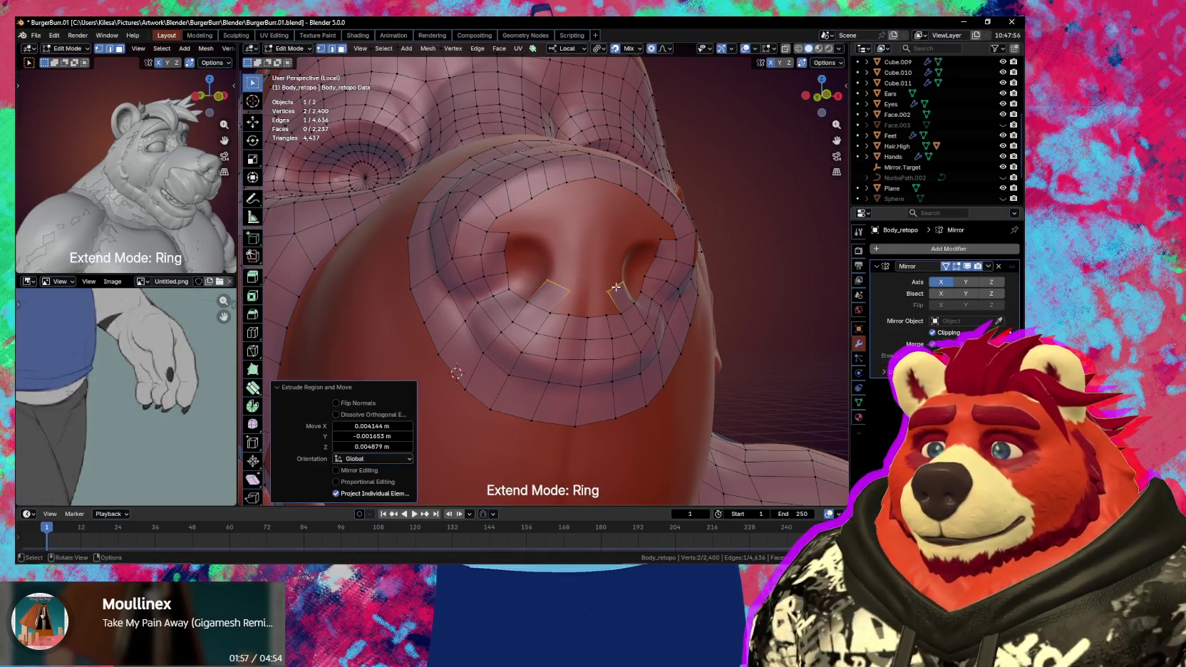
{"action": "key", "text": "g"}
{"action": "left_click", "coordinate": [596, 287]}
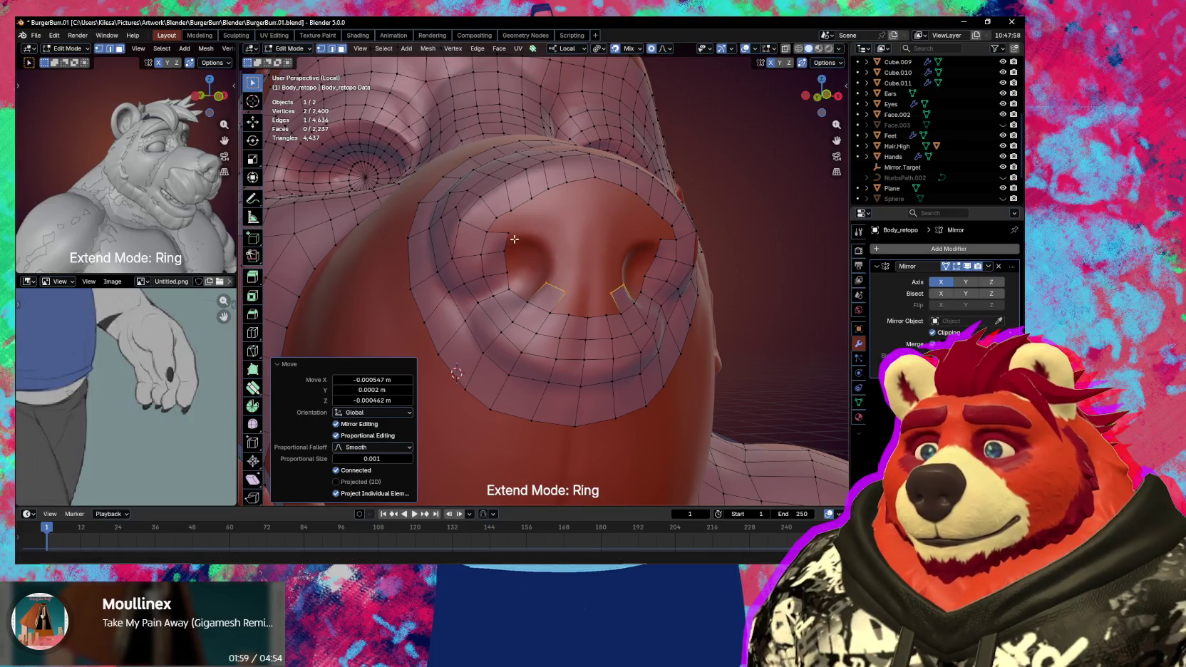
- Move a nostril-top vertex slightly down onto the sculpt
{"action": "left_click", "coordinate": [514, 240]}
{"action": "key", "text": "g"}
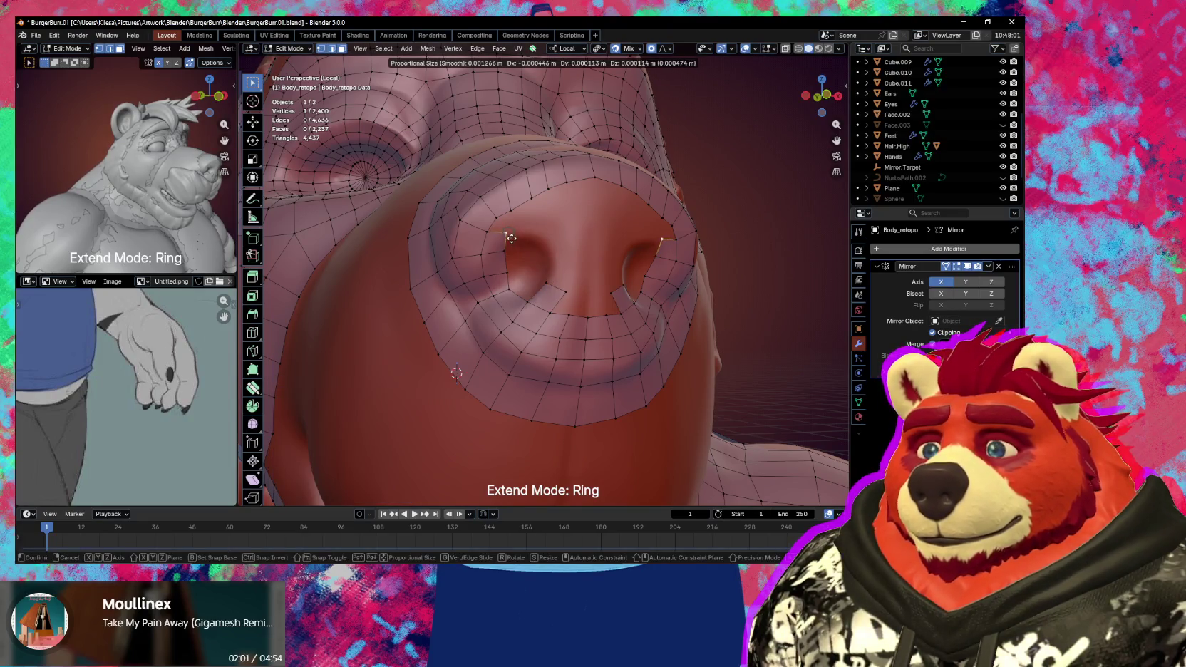
{"action": "left_click", "coordinate": [514, 236]}
{"action": "key", "text": "g"}
{"action": "left_click", "coordinate": [524, 244]}
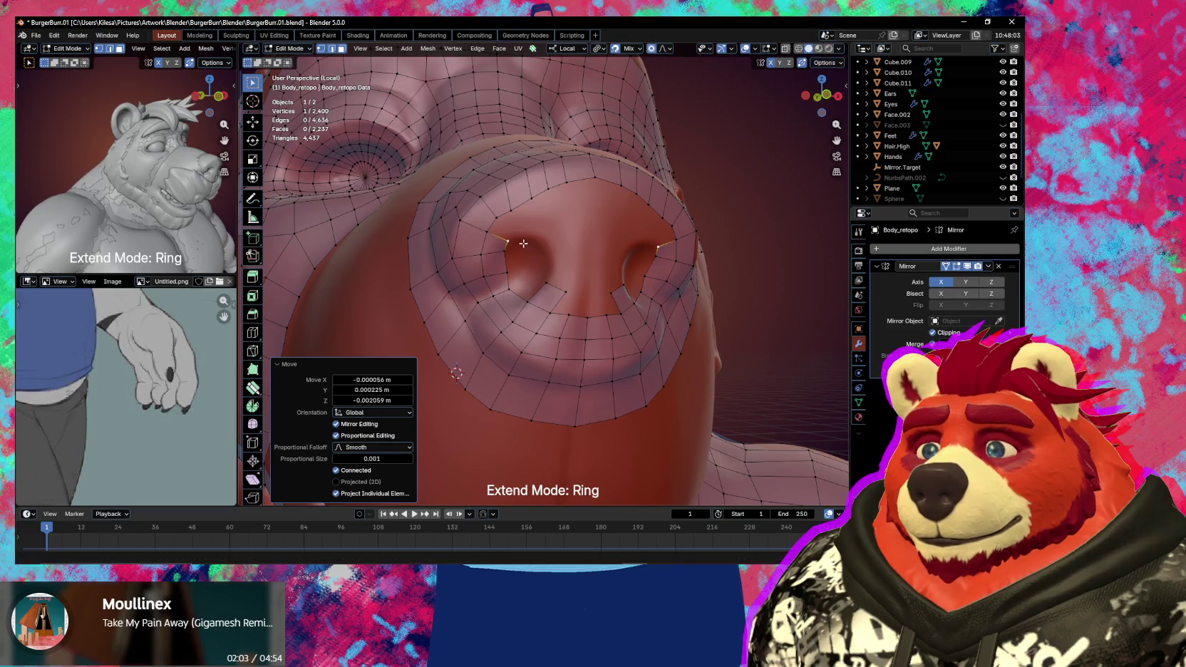
- Extrude a new vertex from another nostril vertex to start the gap's top
{"action": "left_click", "coordinate": [494, 231]}
{"action": "key", "text": "e"}
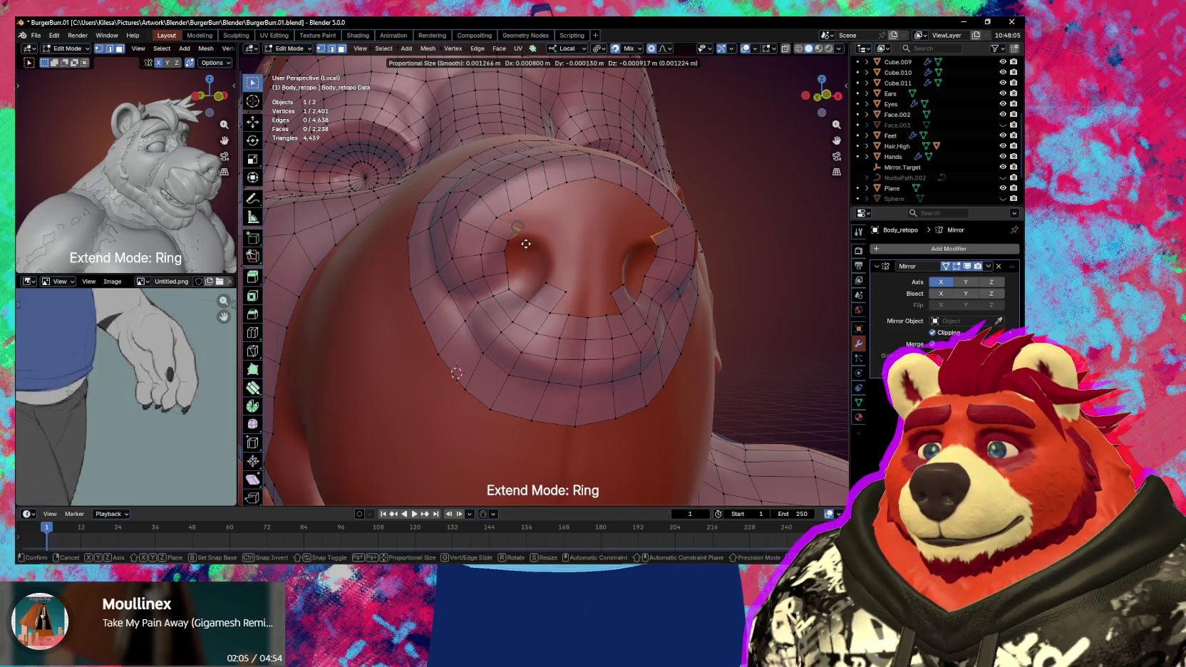
{"action": "left_click", "coordinate": [511, 254]}
{"action": "key", "text": "g"}
- Reposition a nearby vertex between the nostrils onto the nose surface
{"action": "left_click", "coordinate": [507, 263]}
{"action": "left_click", "coordinate": [505, 274]}
{"action": "key", "text": "g"}
{"action": "left_click", "coordinate": [502, 273]}
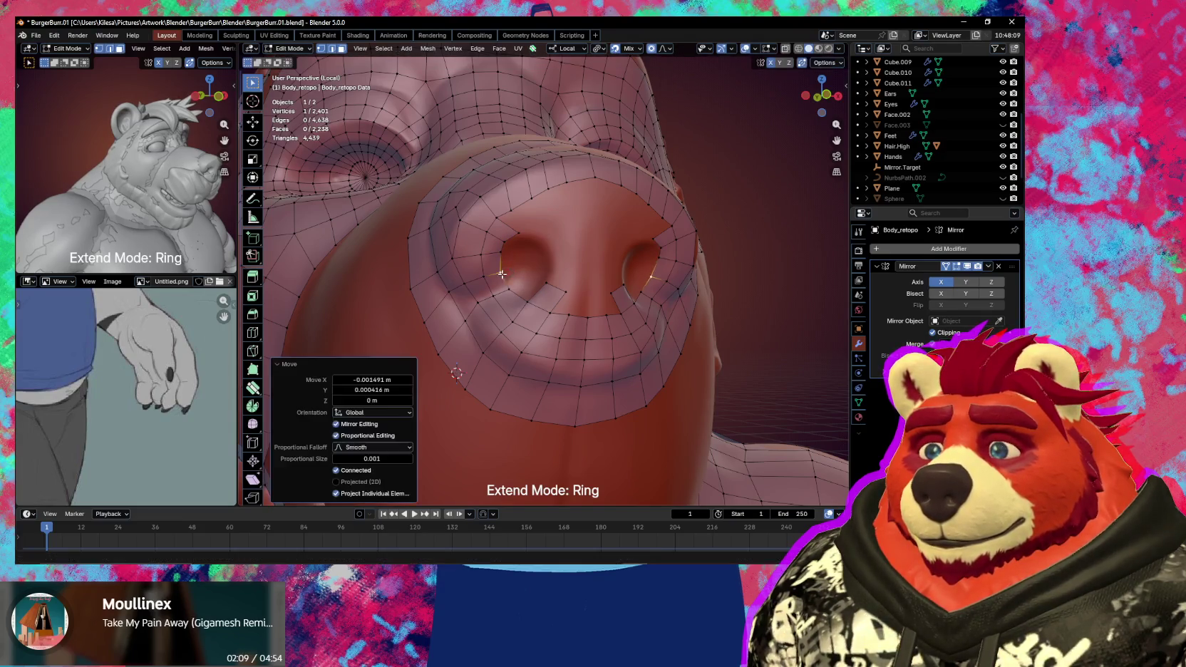
{"action": "key", "text": "g"}
{"action": "left_click", "coordinate": [500, 243]}
{"action": "key", "text": "g"}
- Select two nostril-top vertices and settle them onto the sculpted nose
{"action": "left_click", "coordinate": [499, 244]}
{"action": "left_click", "coordinate": [508, 219], "text": "shift"}
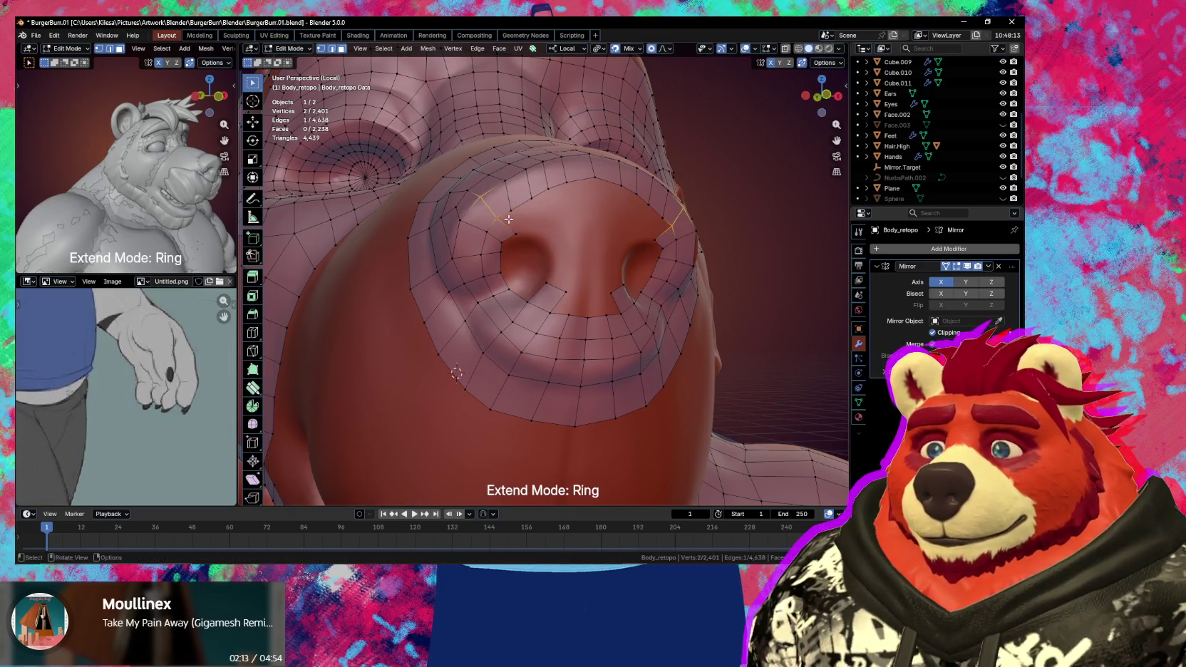
{"action": "key", "text": "g"}
{"action": "left_click", "coordinate": [526, 233]}
{"action": "key", "text": "g"}
{"action": "left_click", "coordinate": [521, 234]}
{"action": "key", "text": "g"}
{"action": "left_click", "coordinate": [525, 237]}
- Undo the last move and place the nose vertex higher on the sculpt
{"action": "key", "text": "ctrl+z"}
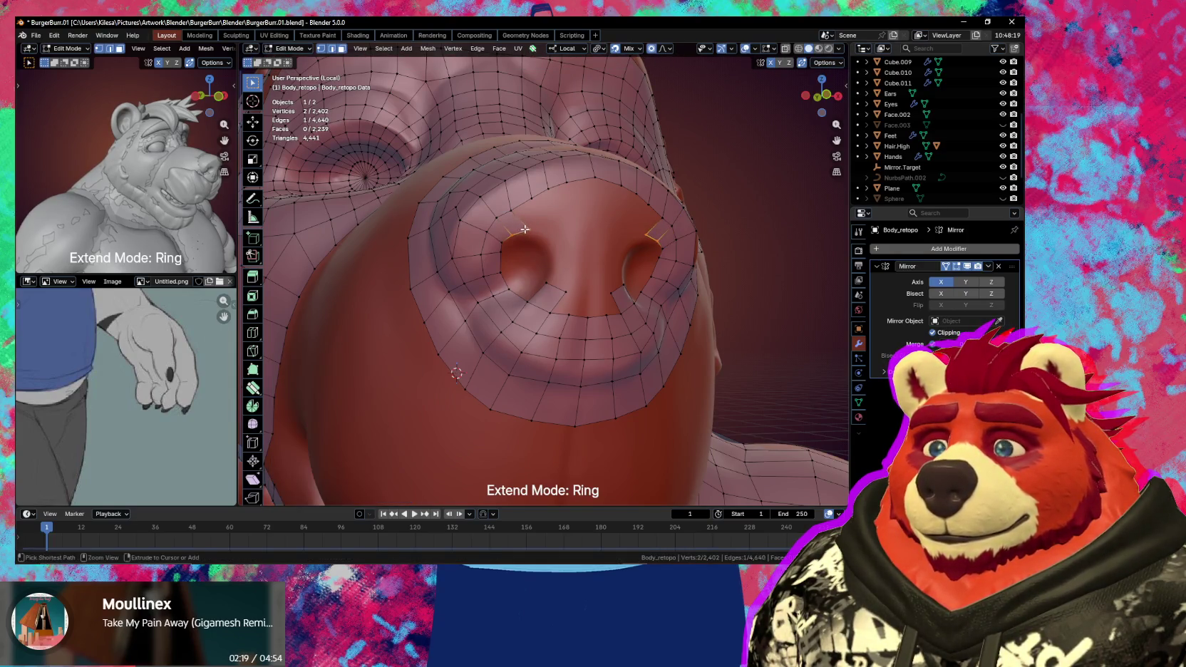
{"action": "key", "text": "g"}
{"action": "left_click", "coordinate": [537, 199]}
{"action": "key", "text": "g"}
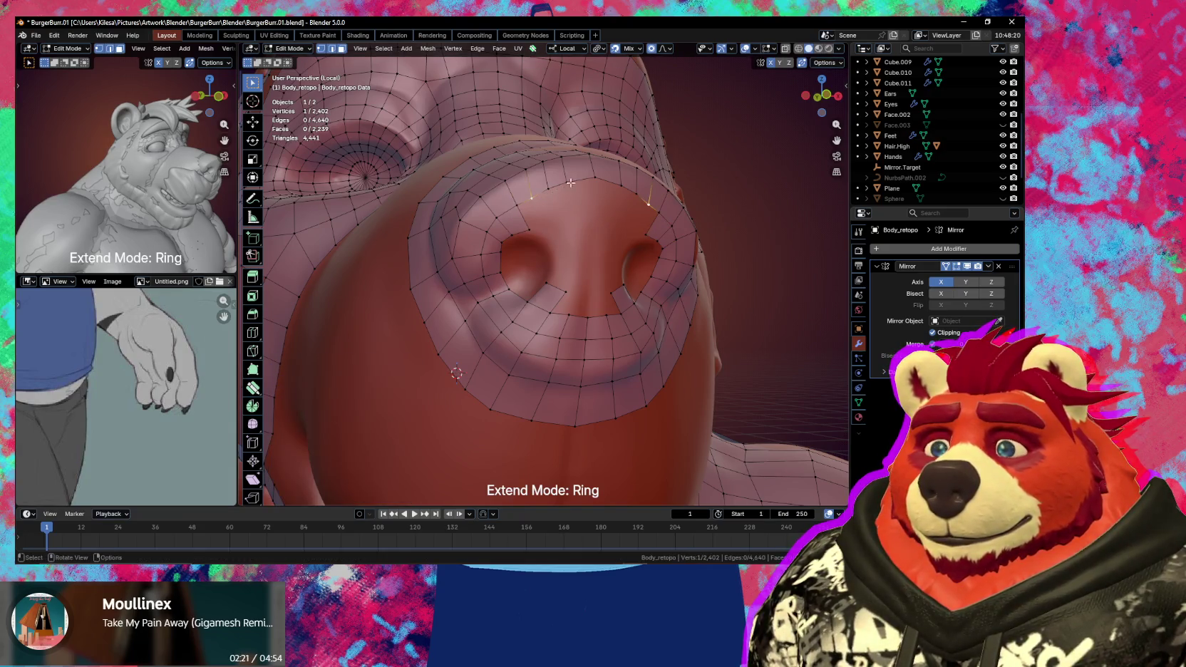
{"action": "left_click", "coordinate": [576, 181]}
- From a lower view, raise the selected nose vertices, then settle them lower
{"action": "middle_click_drag", "start_coordinate": [577, 181], "coordinate": [561, 215]}
{"action": "key", "text": "g"}
{"action": "left_click", "coordinate": [563, 224]}
{"action": "key", "text": "g"}
{"action": "left_click", "coordinate": [543, 241]}
- Reposition the nose vertex, then select its neighbour and move that edge into place
{"action": "key", "text": "g"}
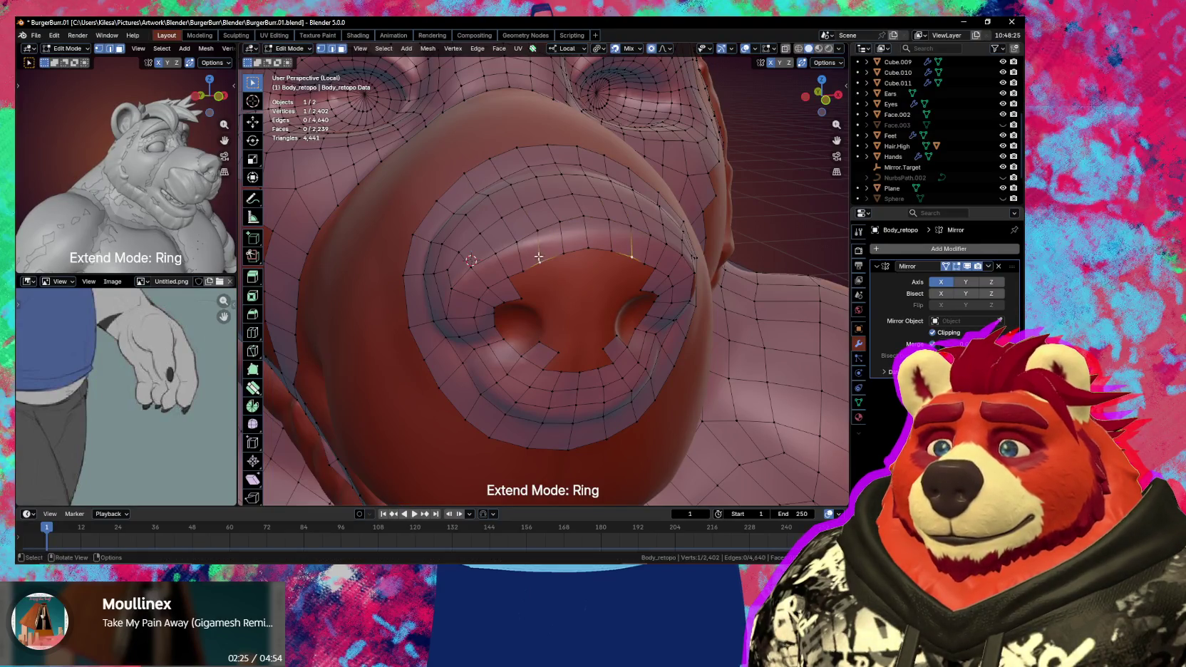
{"action": "left_click", "coordinate": [551, 251]}
{"action": "left_click", "coordinate": [570, 251], "text": "shift"}
{"action": "middle_click_drag", "start_coordinate": [571, 251], "coordinate": [599, 267]}
{"action": "key", "text": "g"}
{"action": "left_click", "coordinate": [603, 270]}
- Move two individual nose vertices onto the sculpted surface
{"action": "left_click", "coordinate": [603, 269]}
{"action": "key", "text": "g"}
{"action": "left_click", "coordinate": [570, 274]}
{"action": "left_click", "coordinate": [544, 281]}
{"action": "key", "text": "g"}
{"action": "left_click", "coordinate": [545, 281]}
- Fine-tune the position of a nose vertex with several small moves
{"action": "middle_click_drag", "start_coordinate": [545, 280], "coordinate": [566, 253]}
{"action": "key", "text": "g"}
{"action": "left_click", "coordinate": [587, 248]}
{"action": "key", "text": "g"}
{"action": "left_click", "coordinate": [586, 249]}
{"action": "key", "text": "g"}
{"action": "left_click", "coordinate": [584, 252]}
- Fill four new quad faces across the strip above the nostrils
{"action": "middle_click_drag", "start_coordinate": [585, 251], "coordinate": [549, 258]}
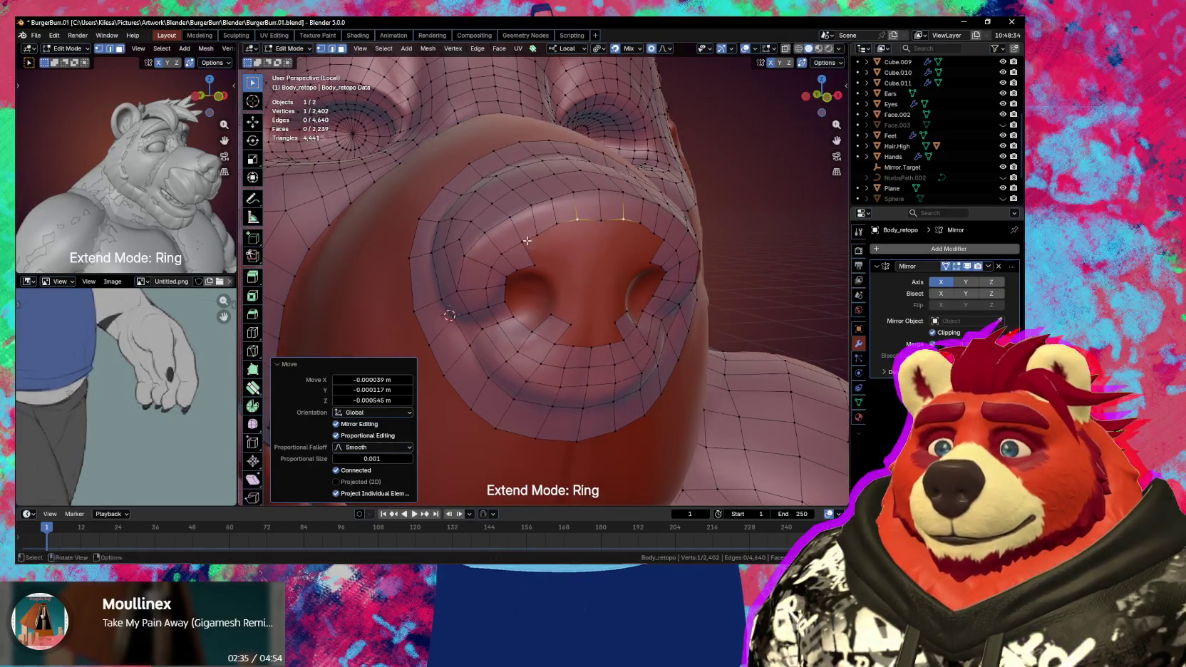
{"action": "left_click", "coordinate": [546, 250]}
{"action": "key", "text": "f"}
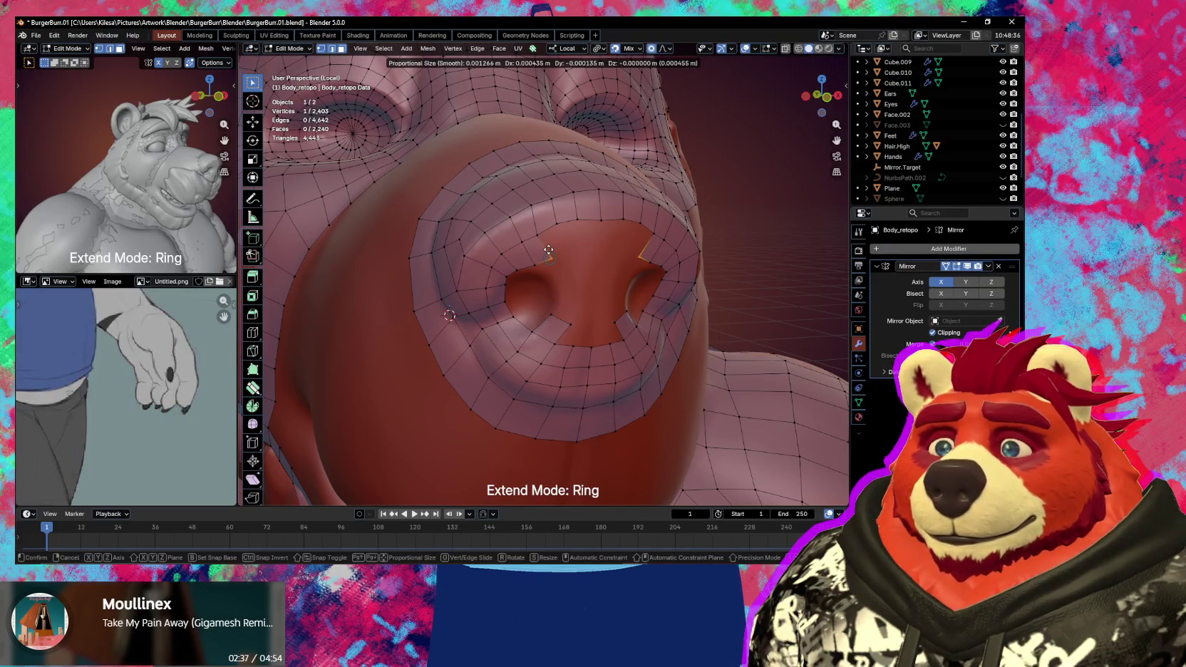
{"action": "left_click", "coordinate": [552, 243]}
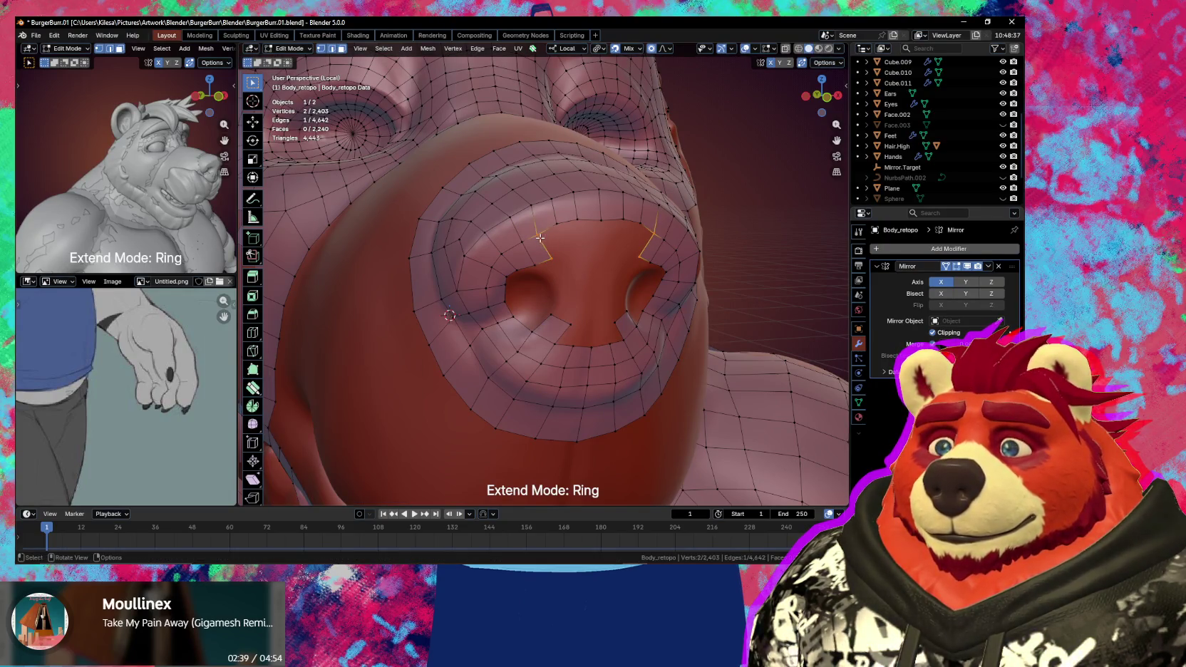
{"action": "key", "text": "f"}
{"action": "left_click", "coordinate": [556, 229]}
{"action": "key", "text": "f"}
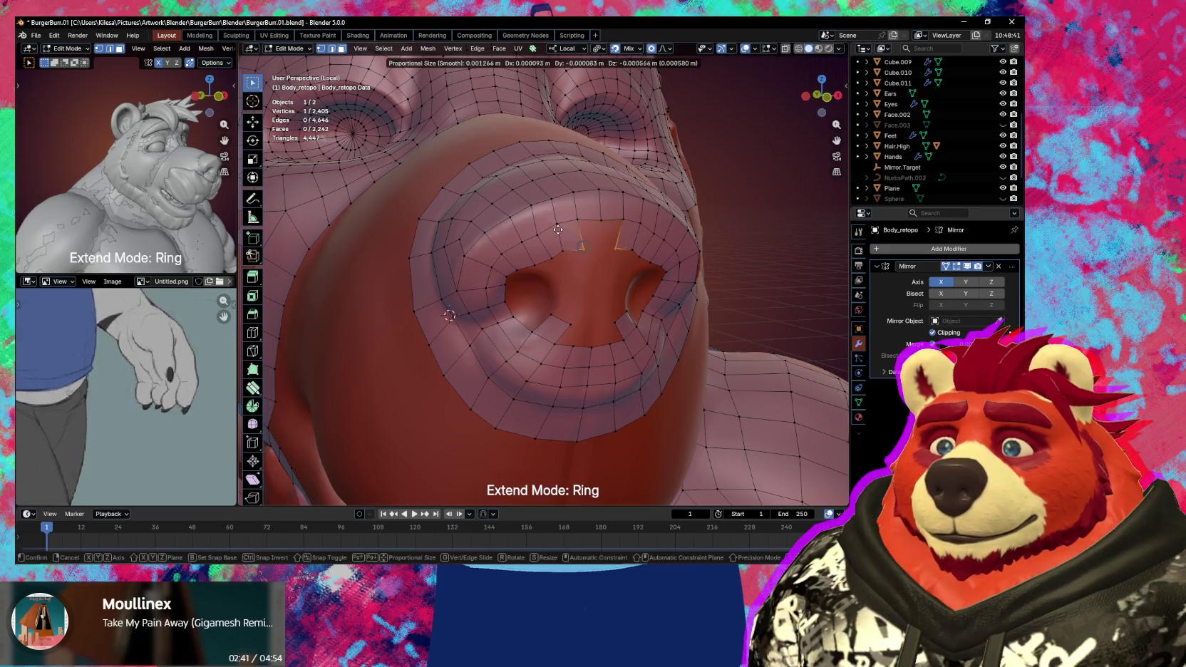
{"action": "left_click", "coordinate": [554, 228]}
{"action": "key", "text": "f"}
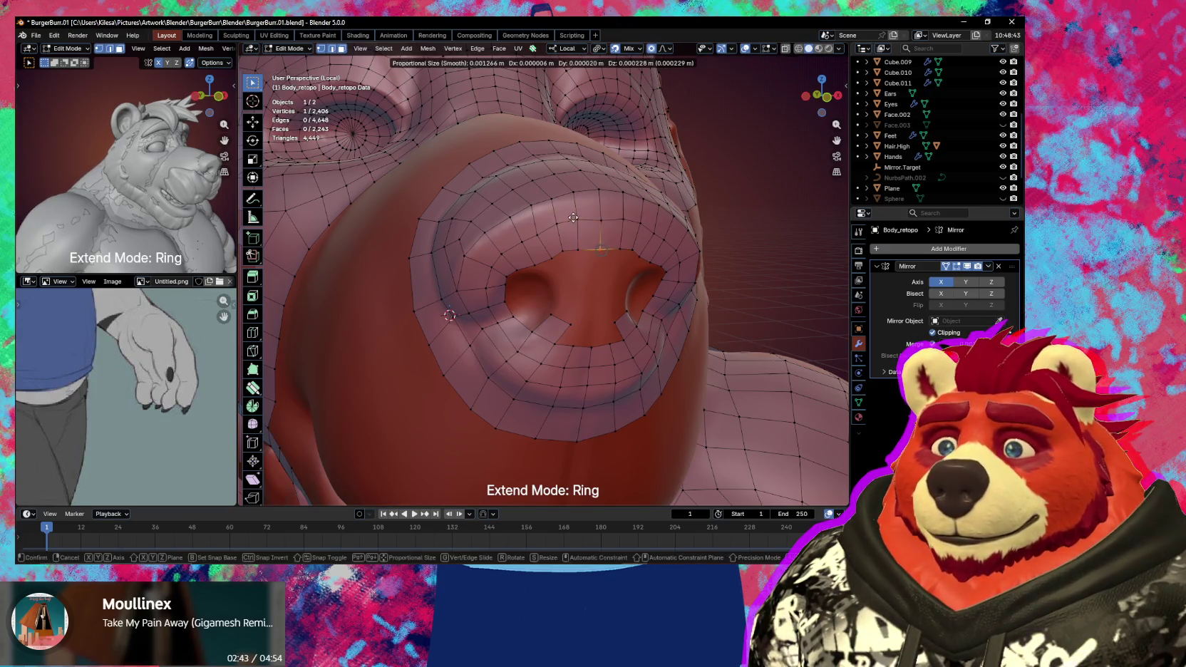
{"action": "left_click", "coordinate": [579, 236]}
- Fit the vertex beside the nostril top onto the sculpt, raising it into place
{"action": "middle_click_drag", "start_coordinate": [579, 236], "coordinate": [585, 220]}
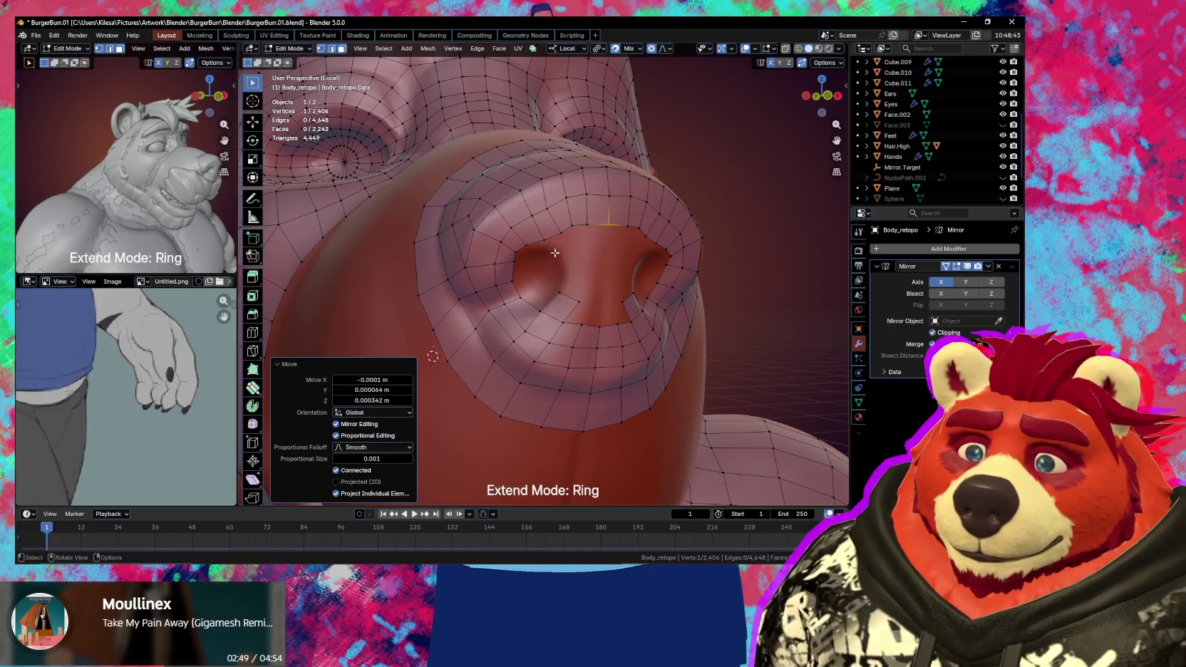
{"action": "left_click", "coordinate": [546, 237]}
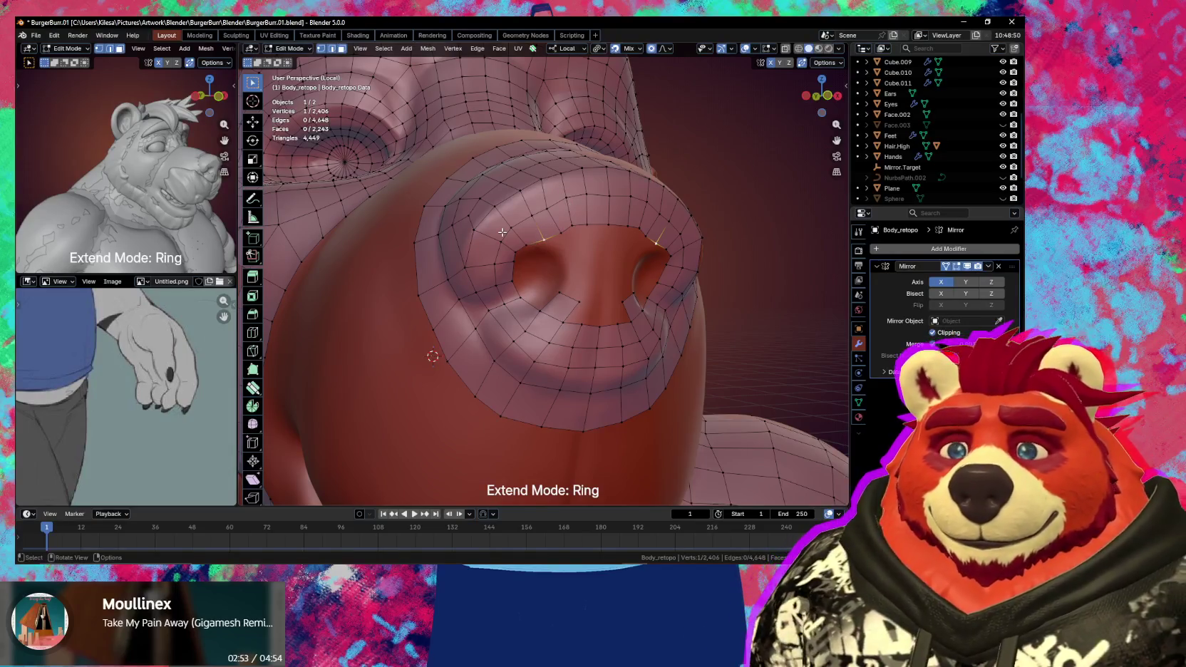
{"action": "key", "text": "g"}
{"action": "key", "text": "g"}
{"action": "left_click", "coordinate": [531, 242]}
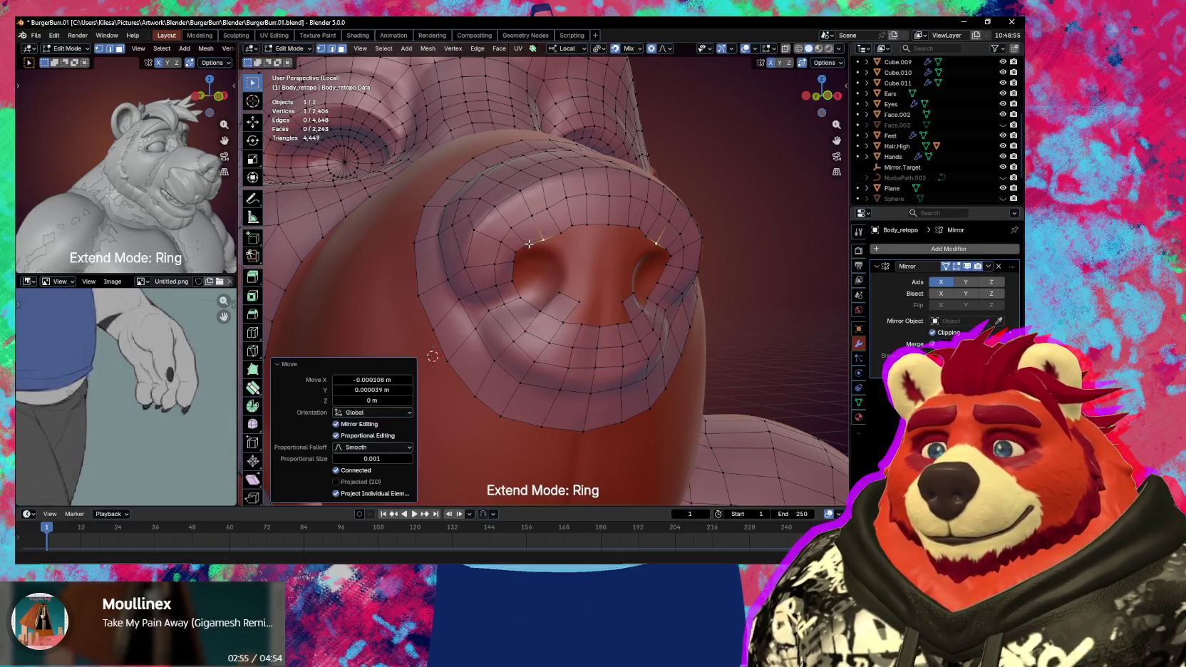
{"action": "left_click", "coordinate": [529, 241]}
{"action": "key", "text": "g"}
{"action": "left_click", "coordinate": [556, 246]}
{"action": "key", "text": "g"}
{"action": "left_click", "coordinate": [558, 232]}
- Try moving a vertex at the nose base, then undo that move
{"action": "left_click", "coordinate": [570, 231], "text": "shift"}
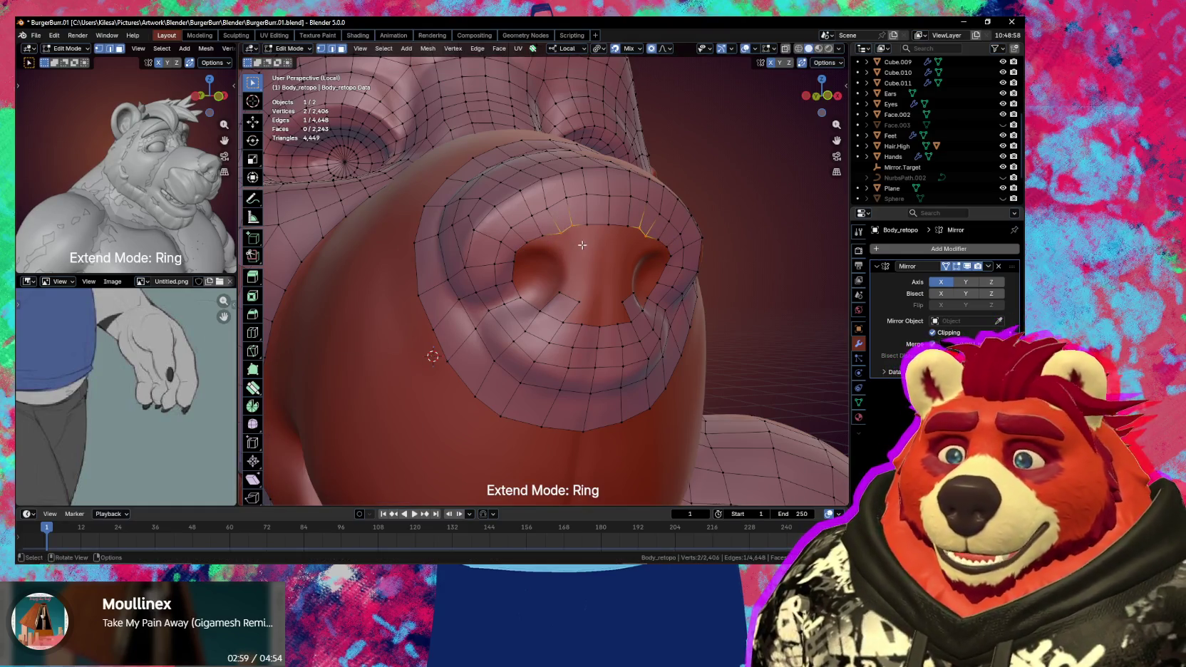
{"action": "middle_click_drag", "start_coordinate": [582, 245], "coordinate": [568, 241]}
{"action": "left_click_drag", "start_coordinate": [523, 219], "coordinate": [517, 220]}
{"action": "key", "text": "ctrl+z"}
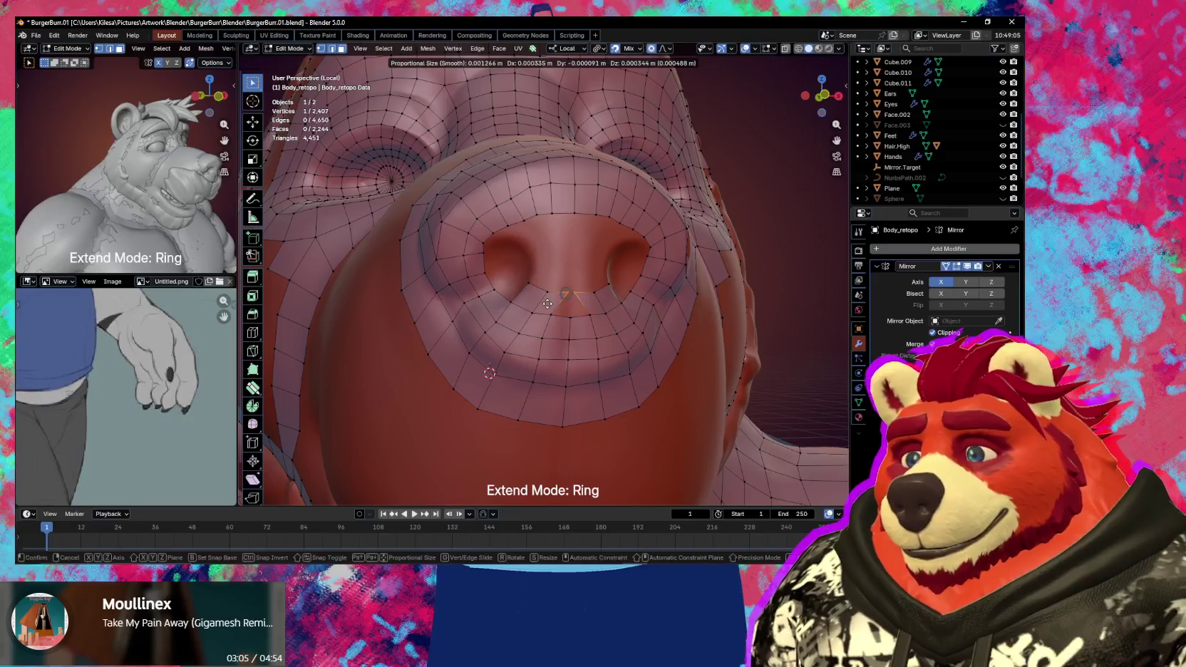
- Join the two nose-base vertices and create a new face between the nostrils
{"action": "left_click", "coordinate": [546, 311], "text": "shift"}
{"action": "key", "text": "j"}
{"action": "right_click", "coordinate": [547, 311], "text": "ctrl"}
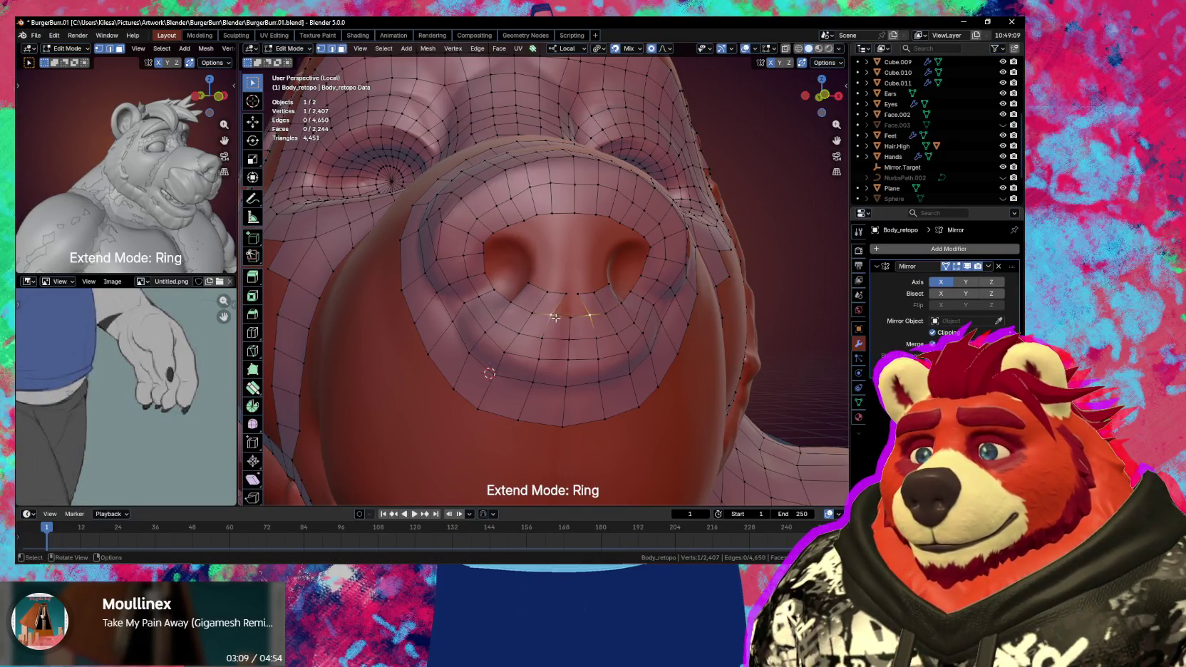
{"action": "left_click", "coordinate": [562, 310], "text": "ctrl"}
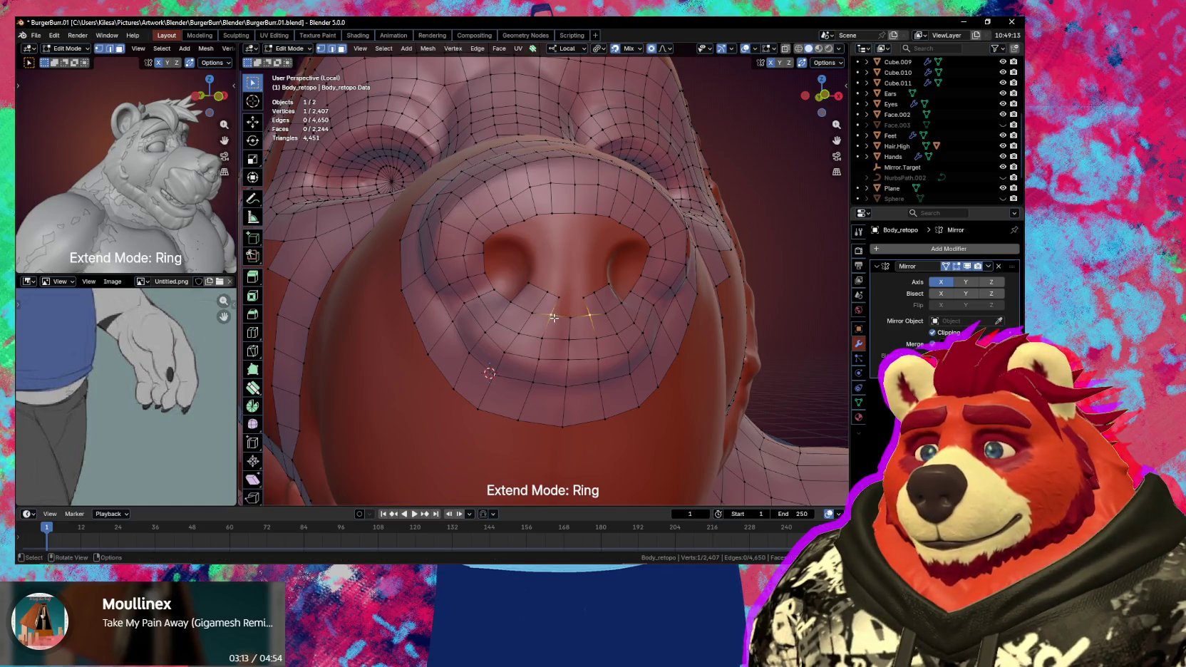
{"action": "key", "text": "e"}
{"action": "left_click", "coordinate": [571, 302]}
- Inspect the nose from several angles and pull the vertex under the nostril down-left
{"action": "middle_click_drag", "start_coordinate": [571, 302], "coordinate": [573, 295]}
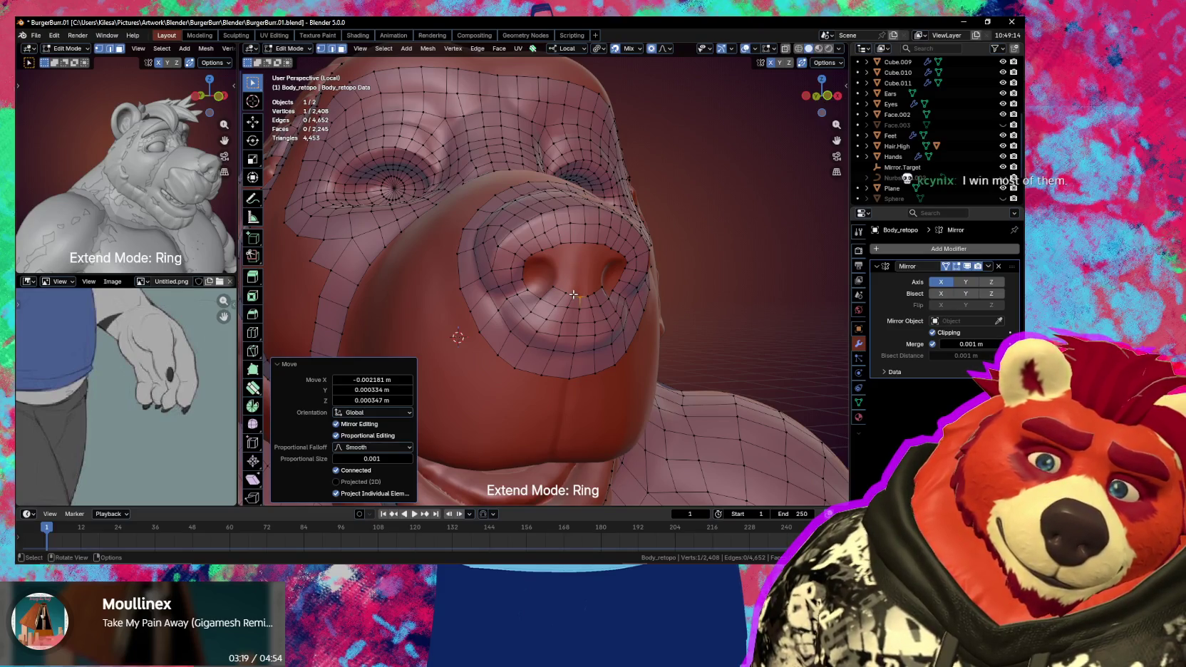
{"action": "mouse_move", "coordinate": [573, 293]}
{"action": "middle_mouse_down"}
{"action": "mouse_move", "coordinate": [557, 322]}
{"action": "mouse_move", "coordinate": [573, 309]}
{"action": "middle_mouse_up"}
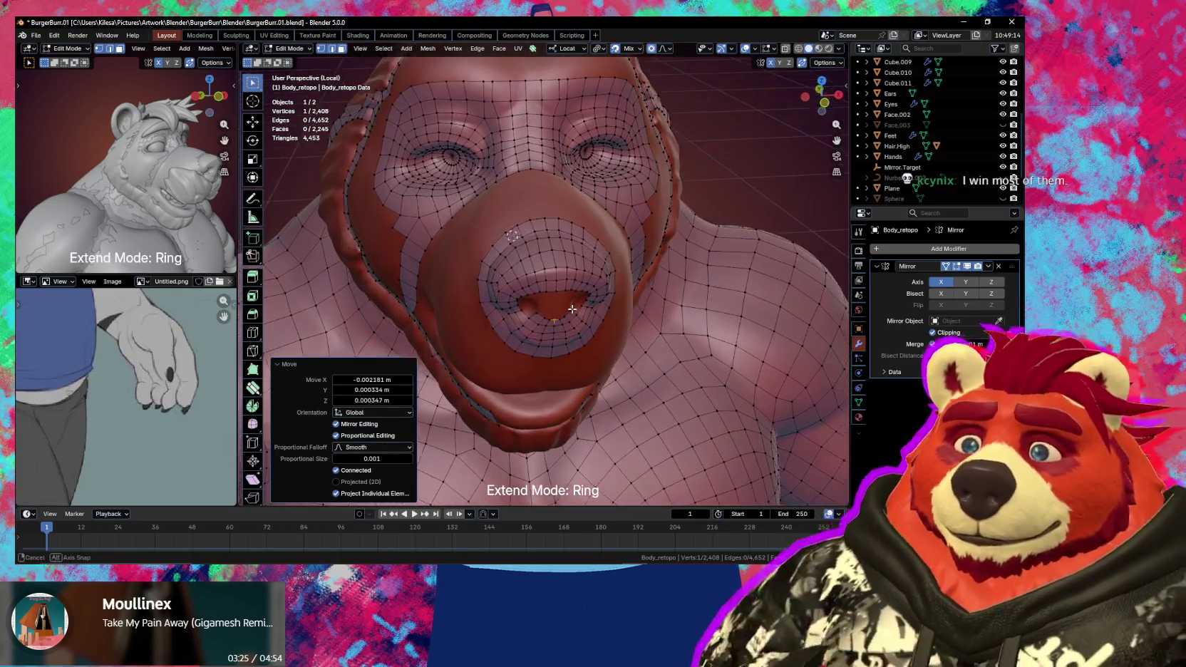
{"action": "middle_click_drag", "start_coordinate": [573, 308], "coordinate": [575, 298]}
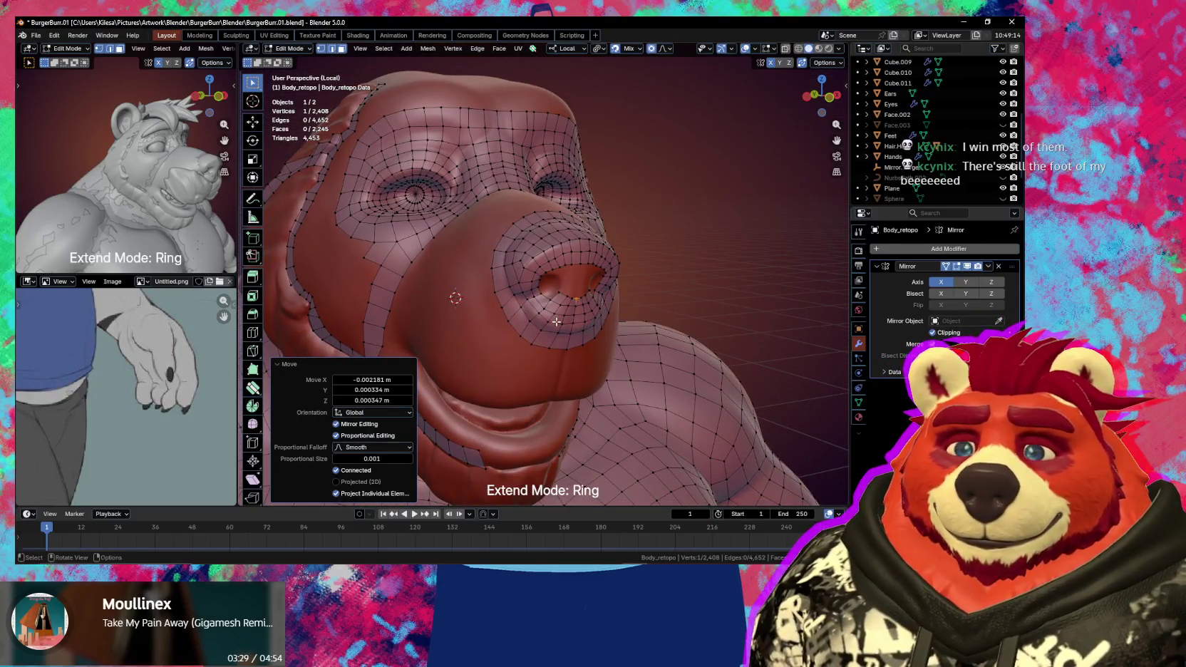
{"action": "scroll", "coordinate": [559, 318], "scroll_direction": "up", "scroll_amount": 2}
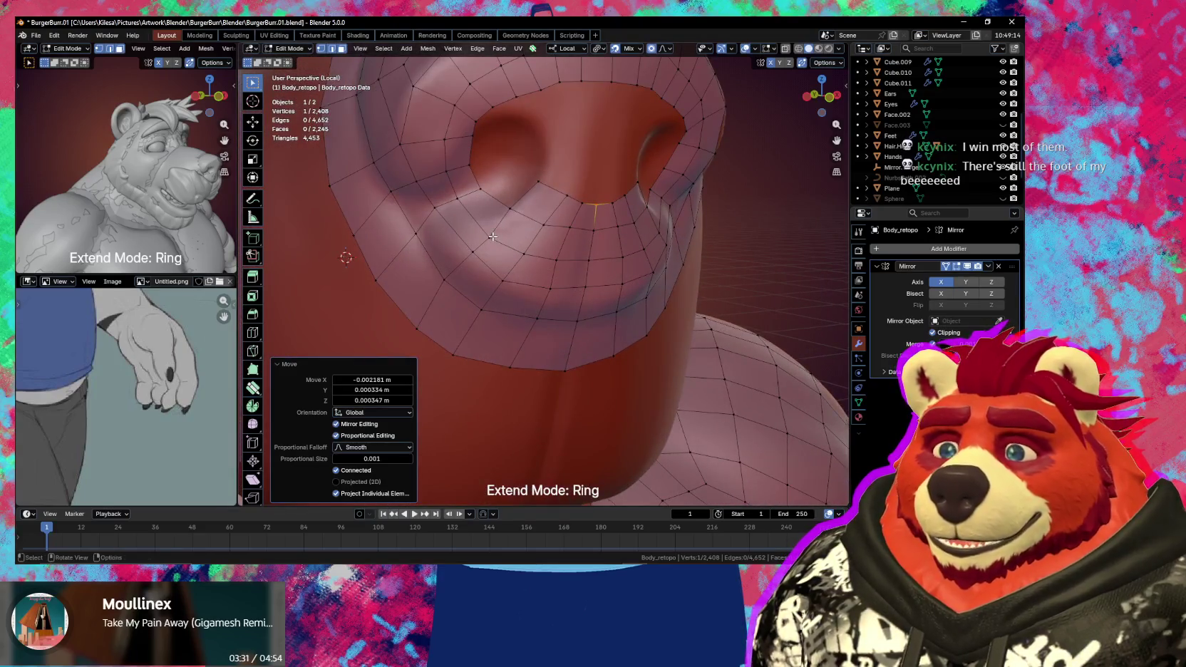
{"action": "middle_click_drag", "start_coordinate": [523, 256], "coordinate": [558, 277]}
{"action": "left_click", "coordinate": [559, 275]}
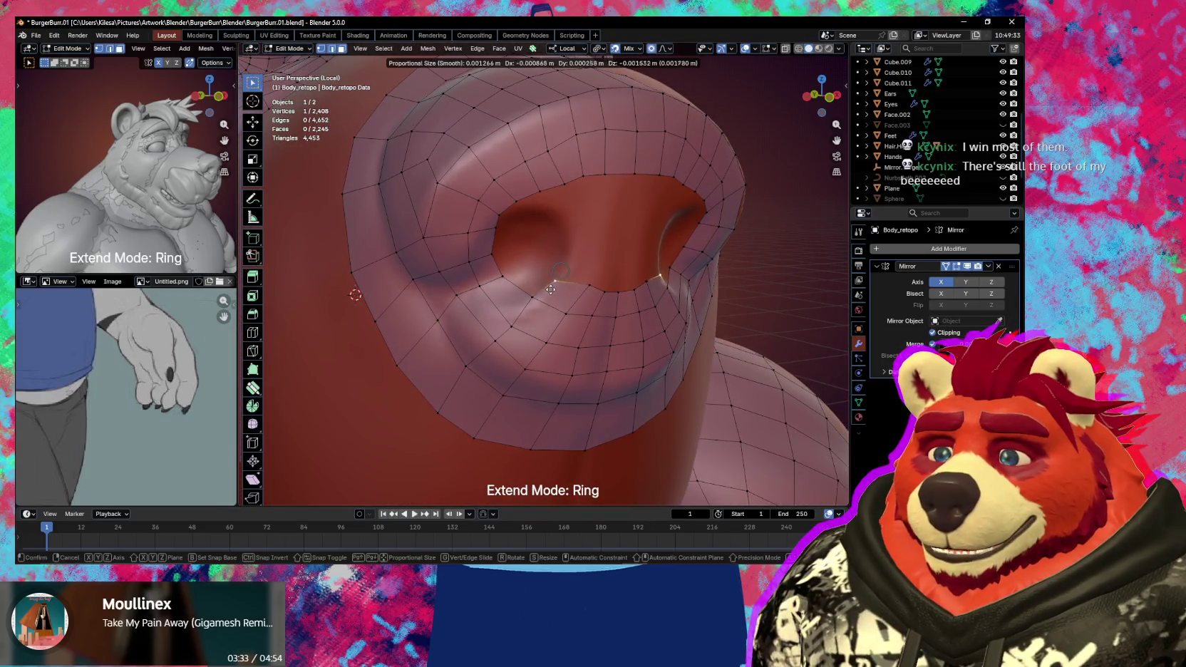
{"action": "left_click_drag", "start_coordinate": [558, 278], "coordinate": [552, 284]}
- Refit a nostril-rim vertex using smooth proportional falloff
{"action": "mouse_move", "coordinate": [547, 301]}
{"action": "middle_mouse_down"}
{"action": "mouse_move", "coordinate": [541, 228]}
{"action": "mouse_move", "coordinate": [514, 196]}
{"action": "middle_mouse_up"}
{"action": "left_click", "coordinate": [514, 196]}
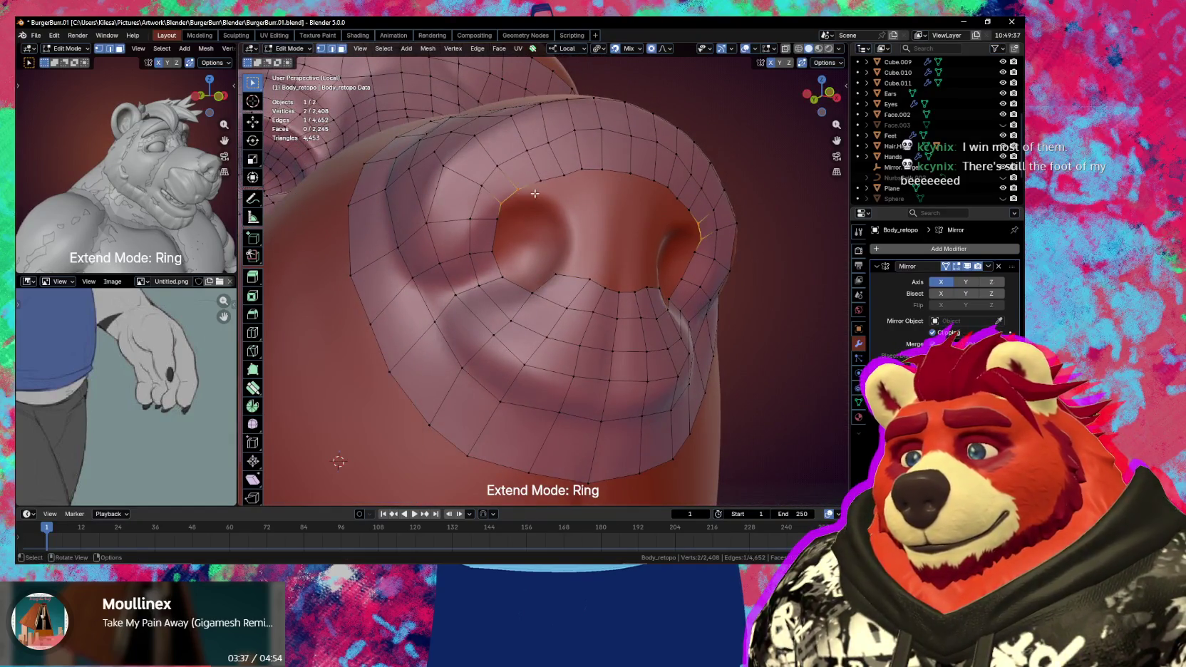
{"action": "left_click_drag", "start_coordinate": [495, 219], "coordinate": [493, 251]}
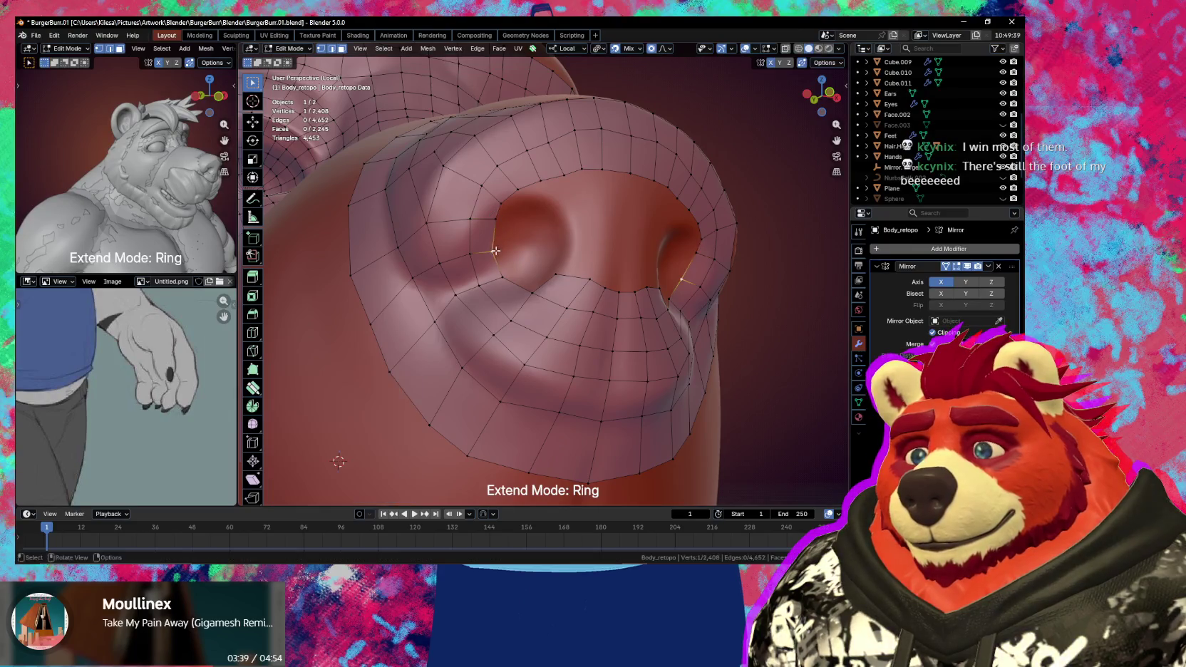
- Drag vertices and an edge on the lower nose ring with proportional editing to follow the sculpt's curve
{"action": "left_click", "coordinate": [517, 288]}
{"action": "middle_click_drag", "start_coordinate": [518, 288], "coordinate": [534, 318]}
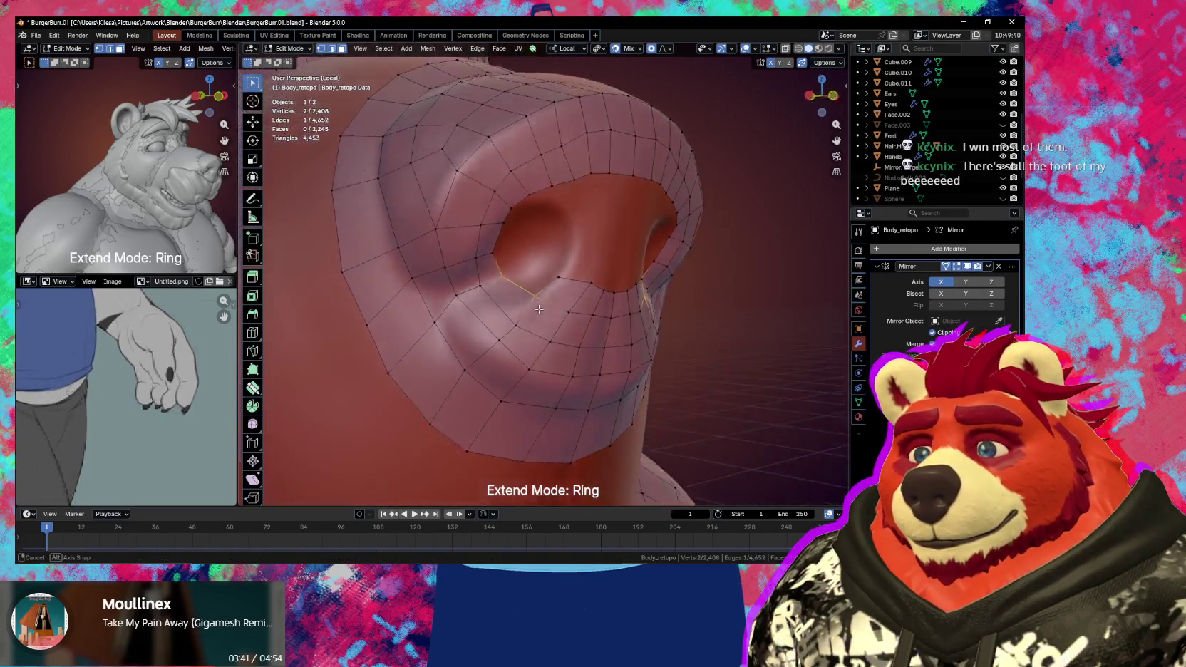
{"action": "mouse_move", "coordinate": [521, 321]}
{"action": "left_mouse_down"}
{"action": "mouse_move", "coordinate": [515, 299]}
{"action": "mouse_move", "coordinate": [479, 312]}
{"action": "mouse_move", "coordinate": [455, 349]}
{"action": "left_mouse_up"}
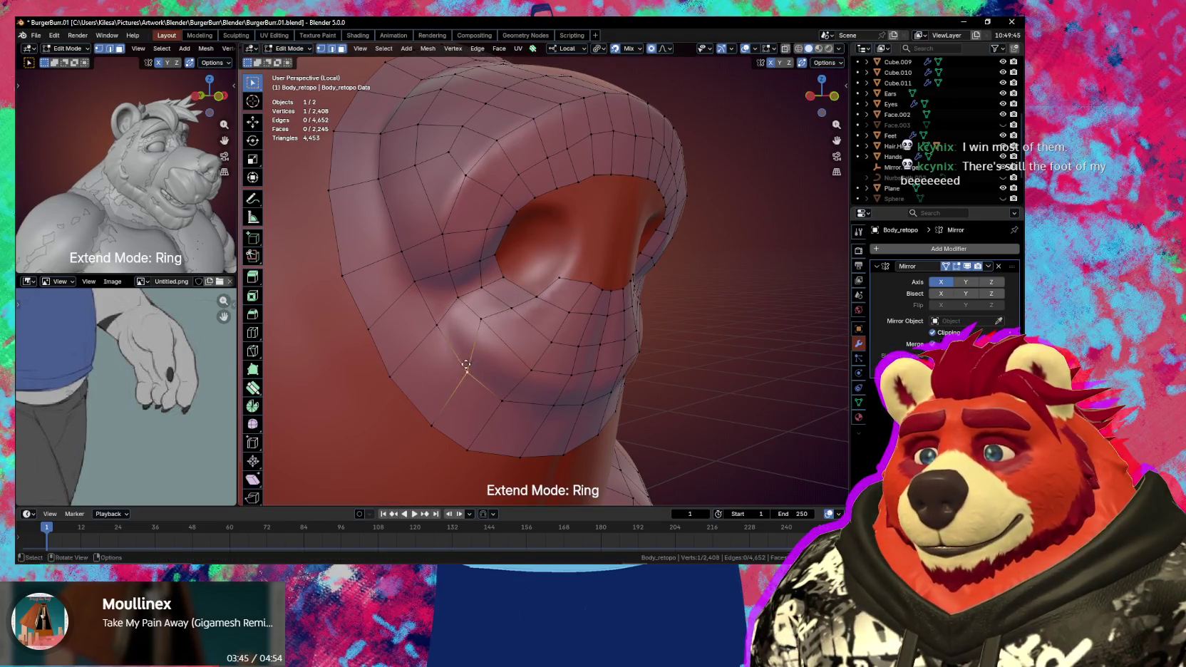
{"action": "middle_click_drag", "start_coordinate": [497, 369], "coordinate": [504, 343]}
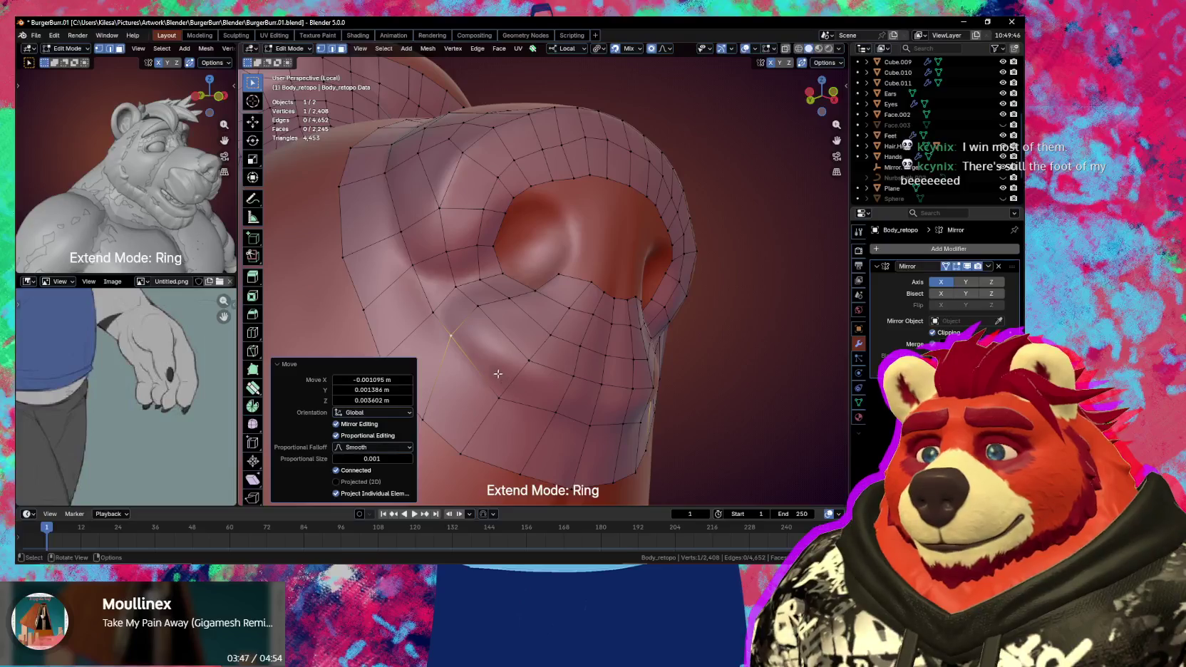
{"action": "left_click_drag", "start_coordinate": [498, 372], "coordinate": [536, 325]}
{"action": "middle_click_drag", "start_coordinate": [536, 325], "coordinate": [543, 360]}
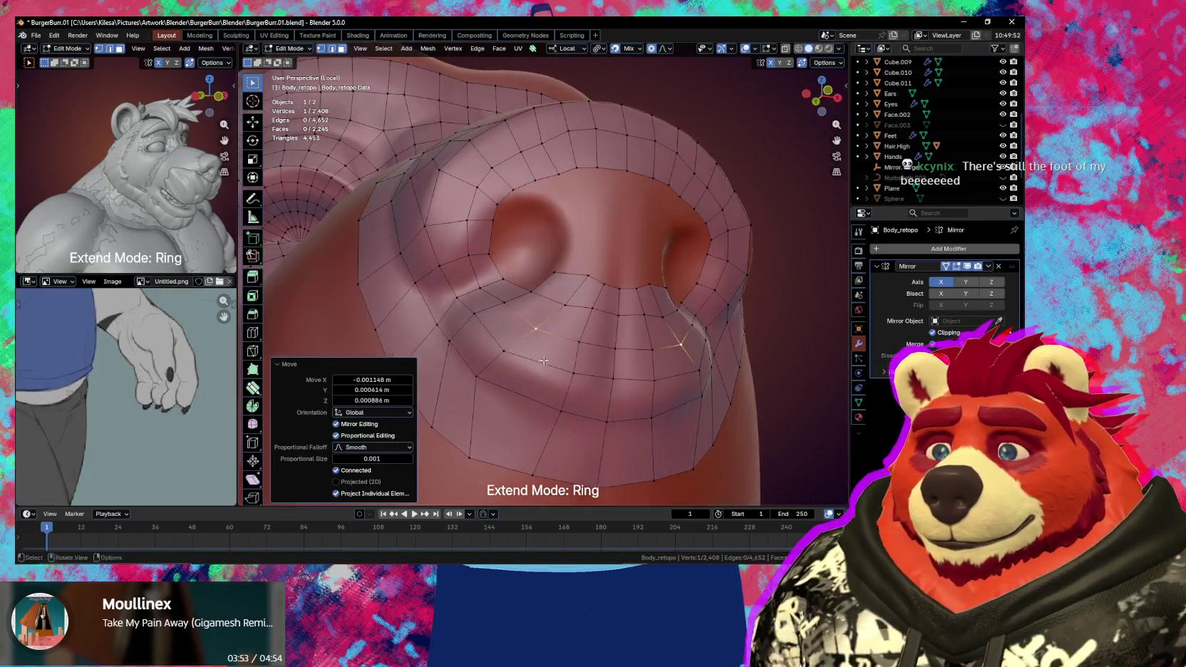
{"action": "left_click_drag", "start_coordinate": [550, 385], "coordinate": [567, 388]}
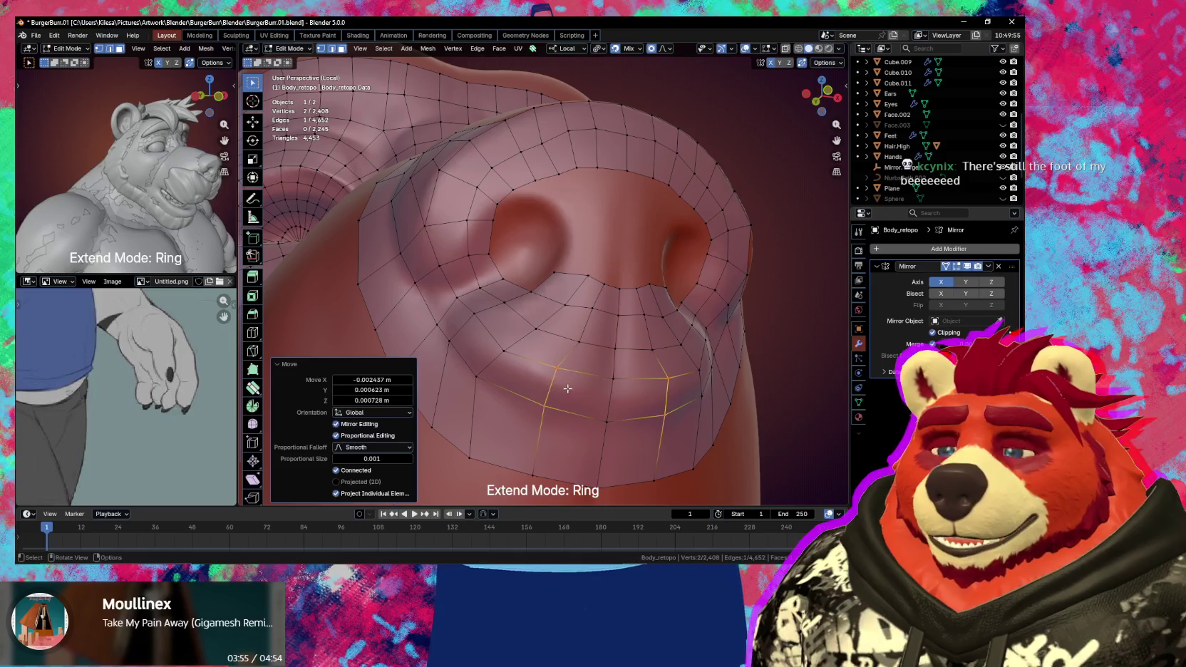
{"action": "middle_click_drag", "start_coordinate": [567, 388], "coordinate": [569, 390]}
{"action": "left_click_drag", "start_coordinate": [583, 280], "coordinate": [594, 290]}
{"action": "left_click", "coordinate": [594, 289]}
{"action": "middle_click_drag", "start_coordinate": [594, 289], "coordinate": [598, 246]}
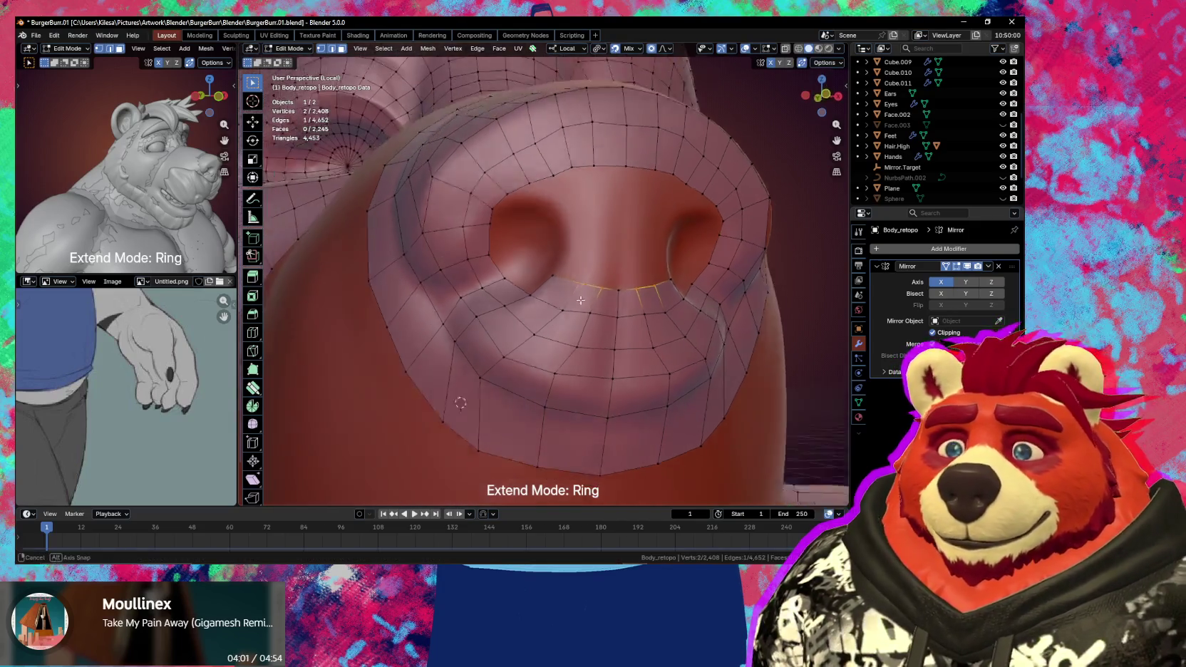
- Extrude the top rim edges between the nostrils downward three times
{"action": "left_click", "coordinate": [604, 225]}
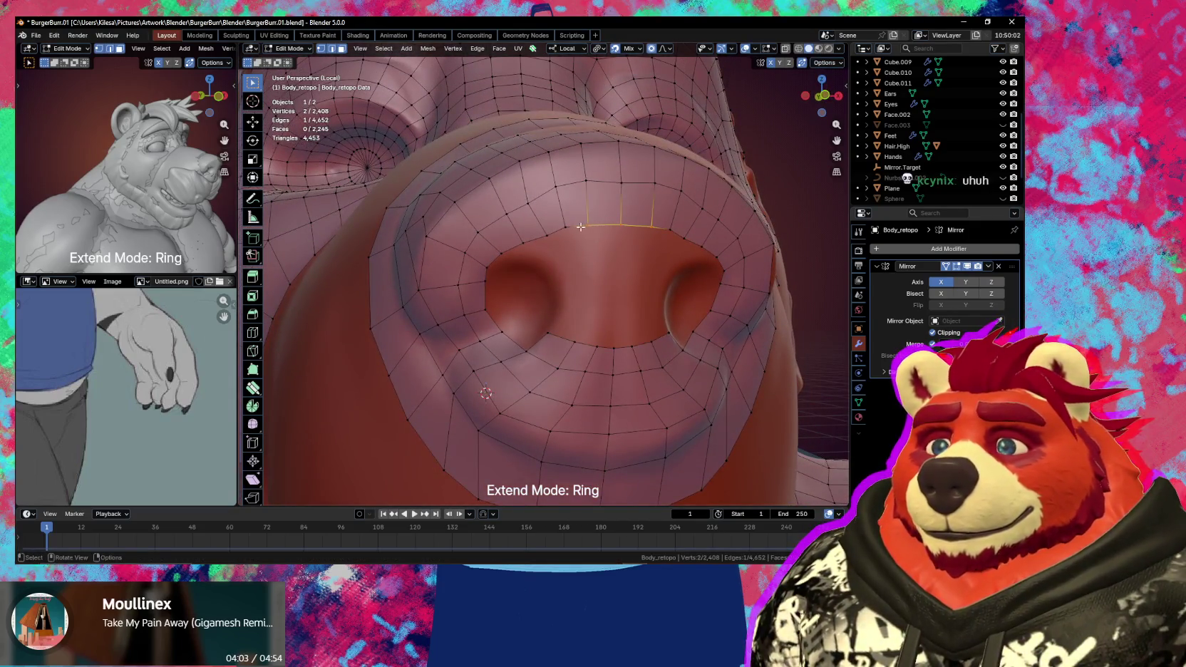
{"action": "key", "text": "e"}
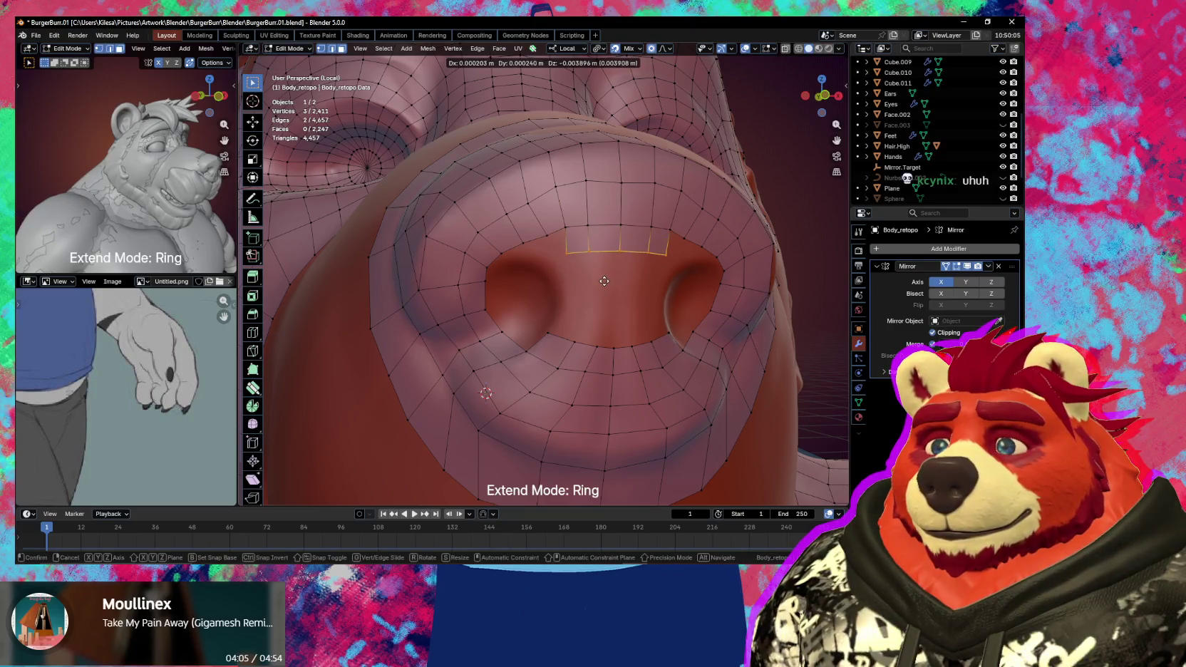
{"action": "left_click", "coordinate": [605, 284]}
{"action": "key", "text": "e"}
{"action": "left_click", "coordinate": [604, 326]}
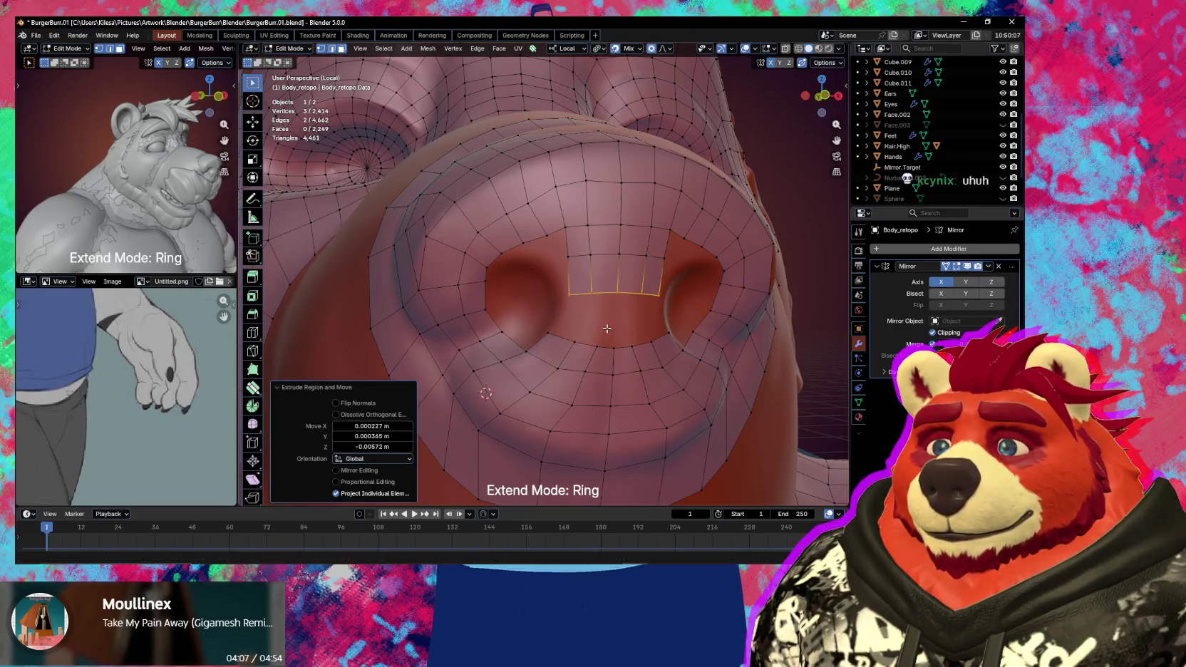
{"action": "key", "text": "e"}
{"action": "left_click", "coordinate": [602, 362]}
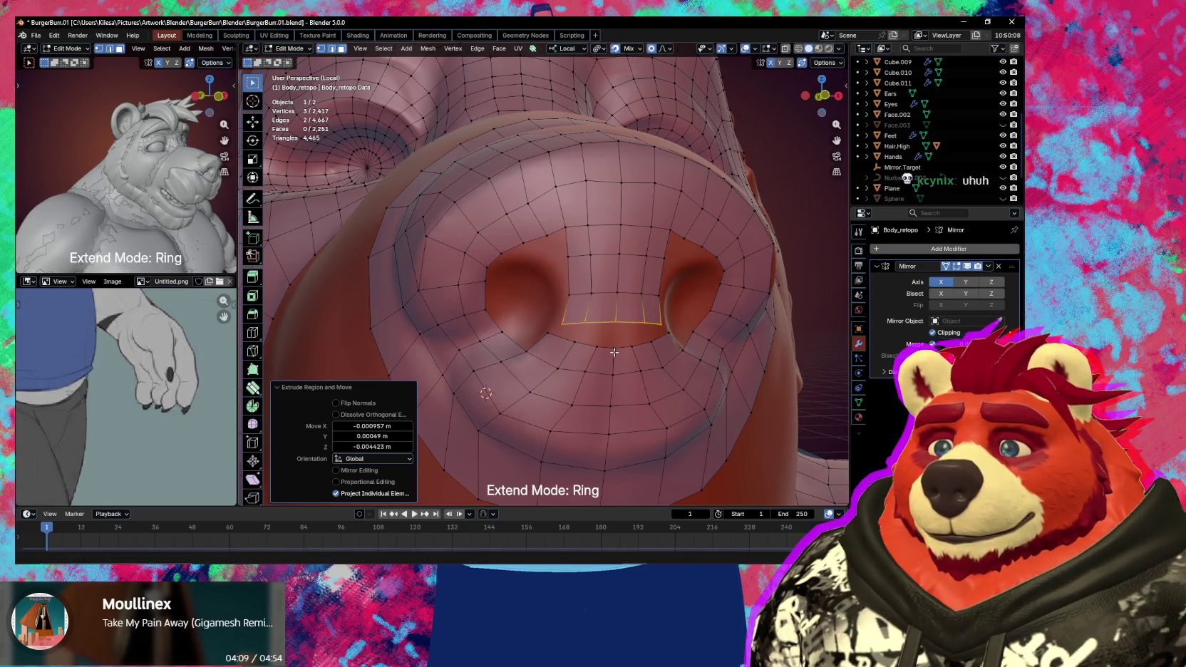
- Fill two new quad faces at the bottom of the nose between the nostrils
{"action": "key", "text": "f"}
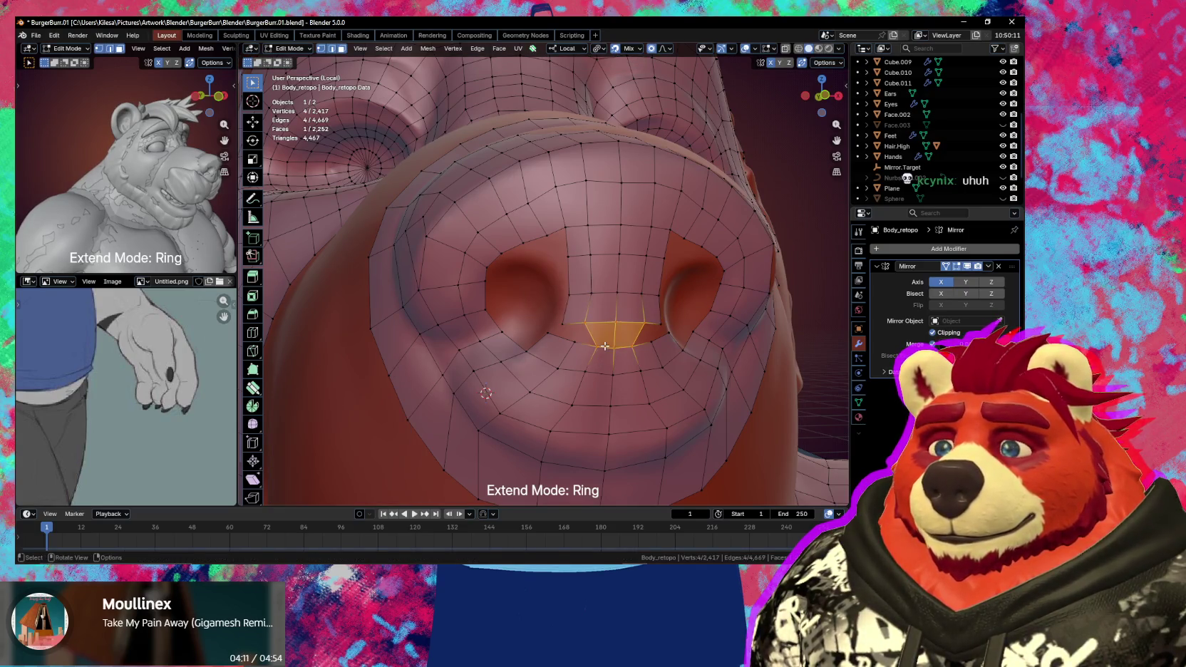
{"action": "left_click", "coordinate": [596, 346]}
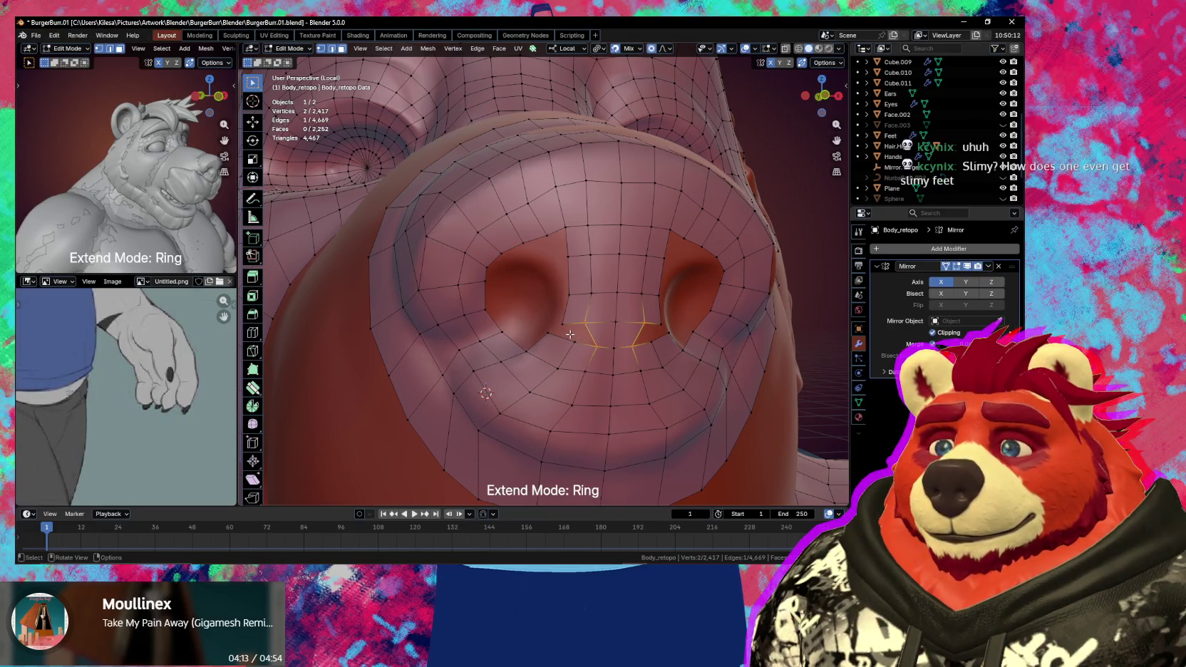
{"action": "key", "text": "f"}
{"action": "middle_click_drag", "start_coordinate": [571, 334], "coordinate": [597, 323]}
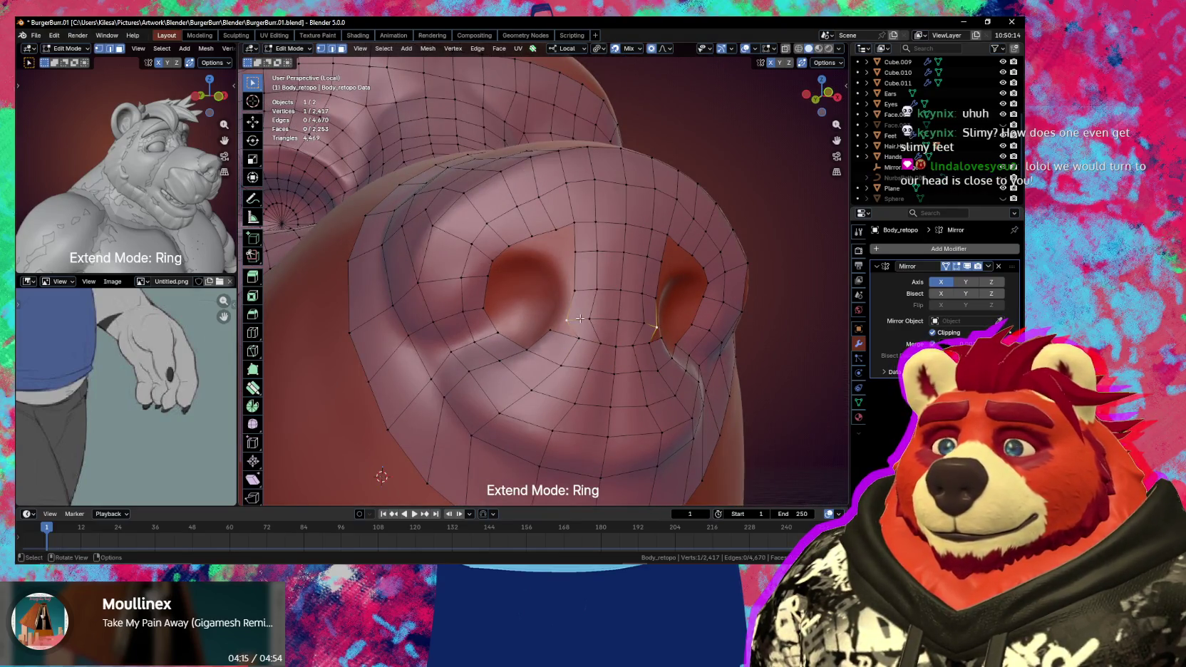
- Move two selected nose vertices with proportional editing, then orbit to face the nostrils
{"action": "left_click", "coordinate": [580, 319], "text": "shift"}
{"action": "key", "text": "g"}
{"action": "left_click", "coordinate": [597, 319]}
{"action": "middle_click_drag", "start_coordinate": [597, 319], "coordinate": [606, 337]}
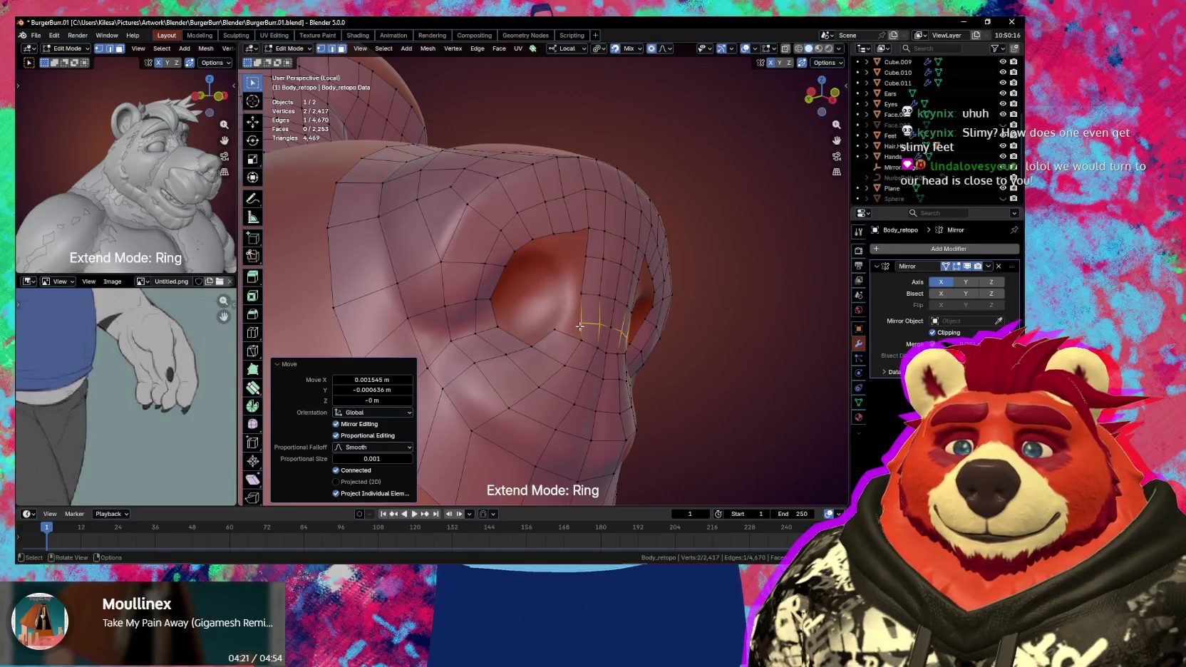
{"action": "middle_click_drag", "start_coordinate": [579, 326], "coordinate": [574, 360]}
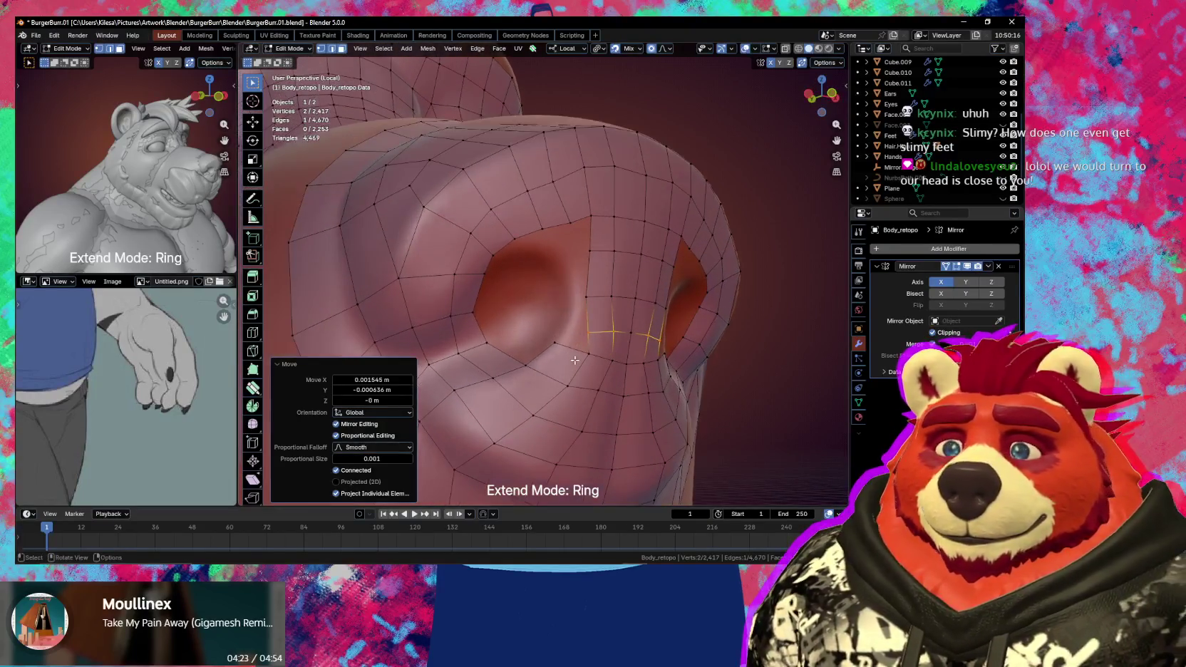
- Extend the quad strip up the gap between the nostrils with F and extrude
{"action": "left_click", "coordinate": [585, 353]}
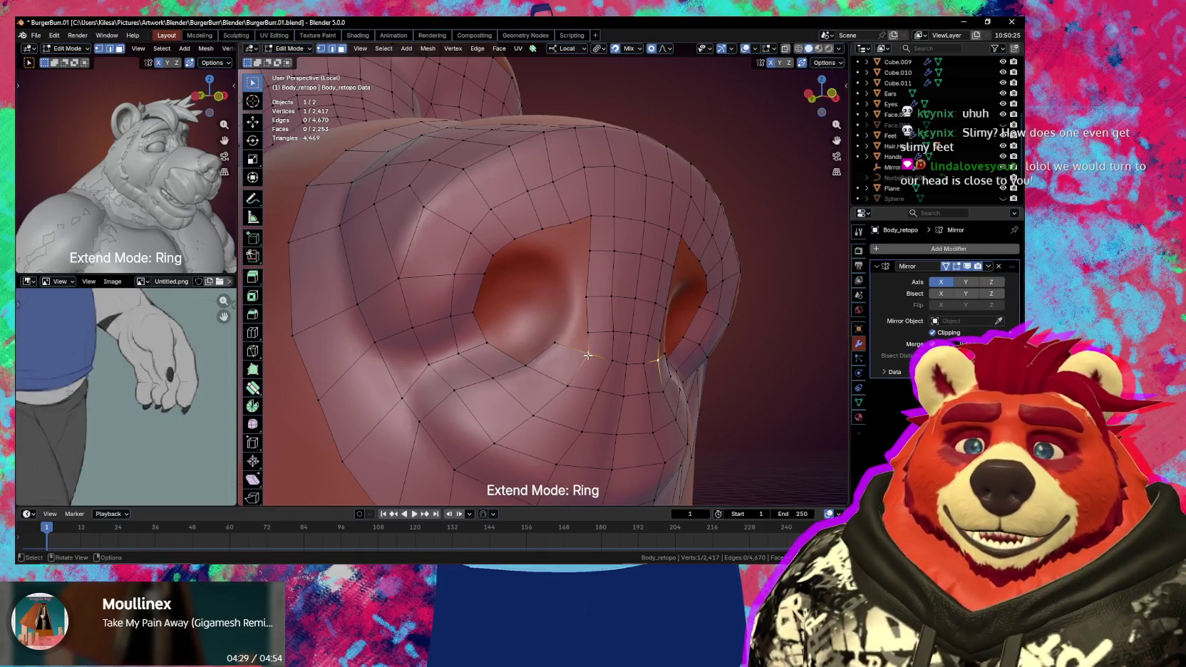
{"action": "key", "text": "f"}
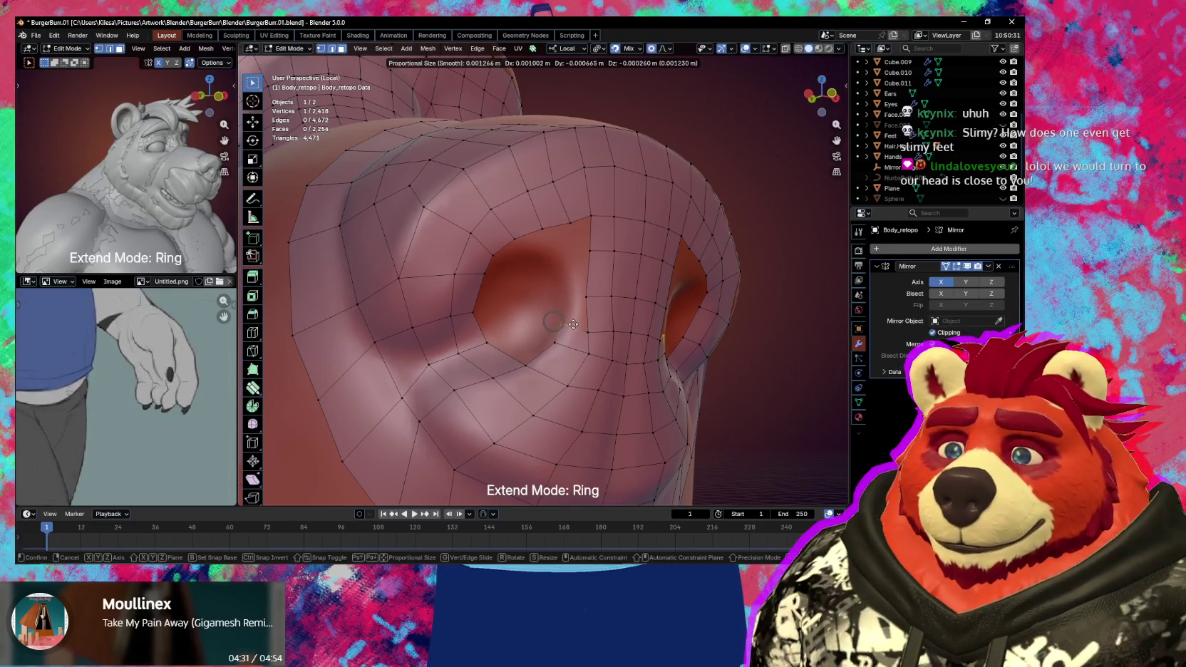
{"action": "left_click", "coordinate": [582, 328]}
{"action": "key", "text": "f"}
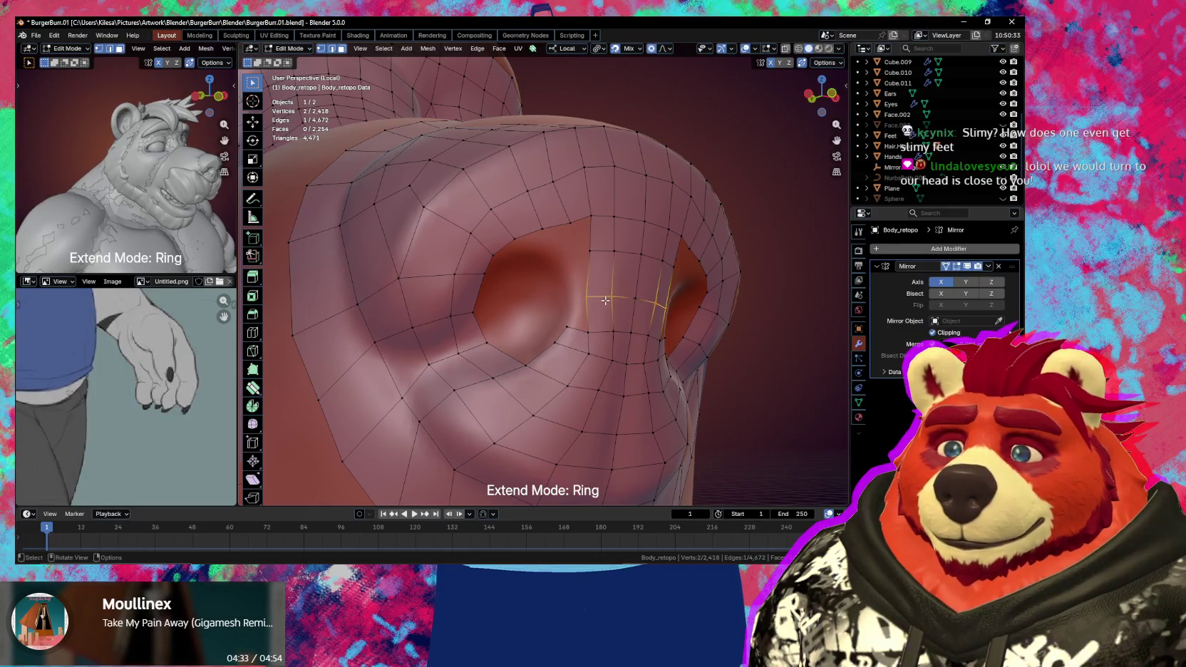
{"action": "left_click", "coordinate": [610, 300]}
{"action": "key", "text": "f"}
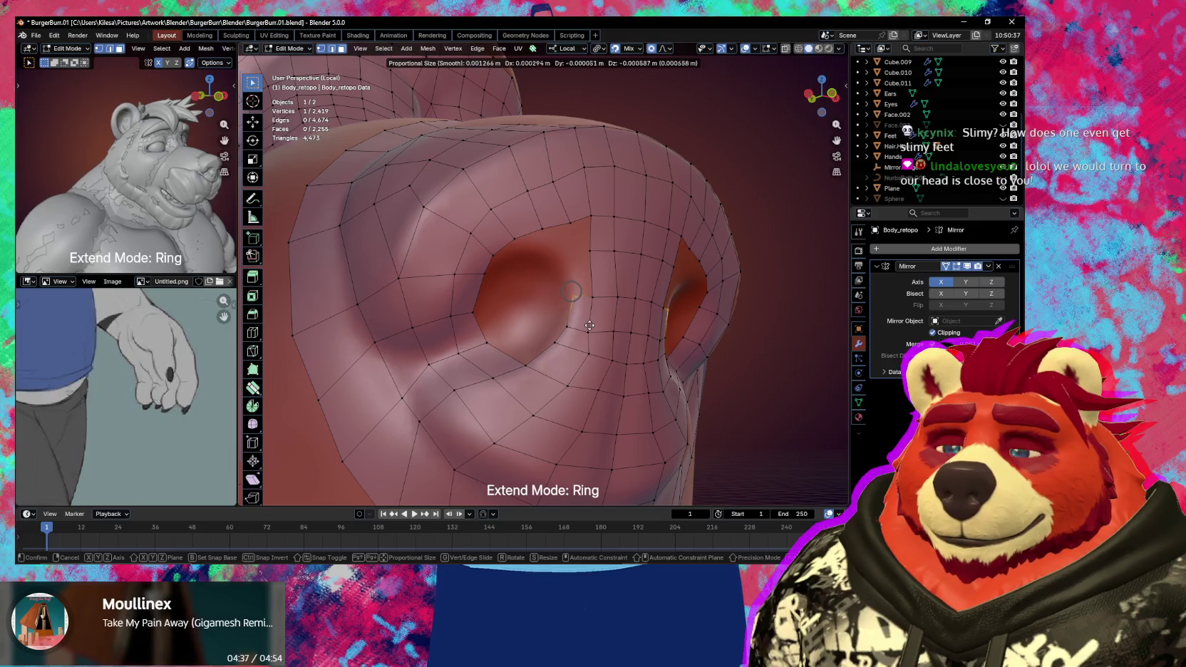
{"action": "left_click", "coordinate": [589, 327]}
{"action": "key", "text": "f"}
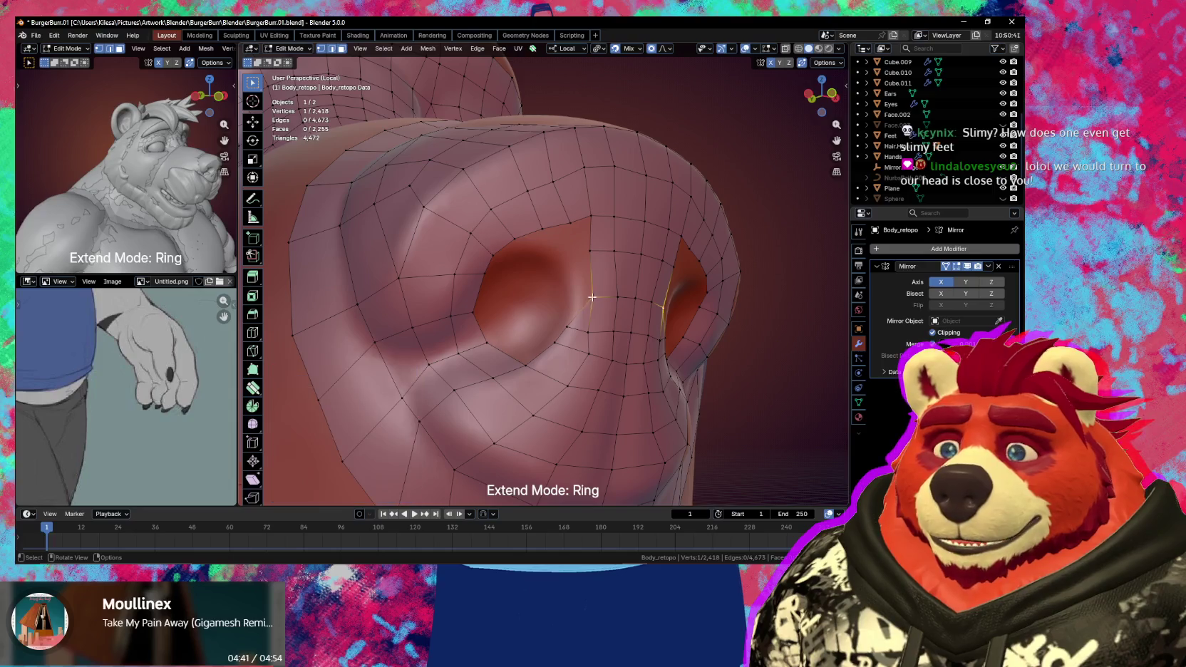
{"action": "mouse_move", "coordinate": [569, 301]}
{"action": "middle_mouse_down"}
{"action": "mouse_move", "coordinate": [561, 322]}
{"action": "mouse_move", "coordinate": [570, 306]}
{"action": "middle_mouse_up"}
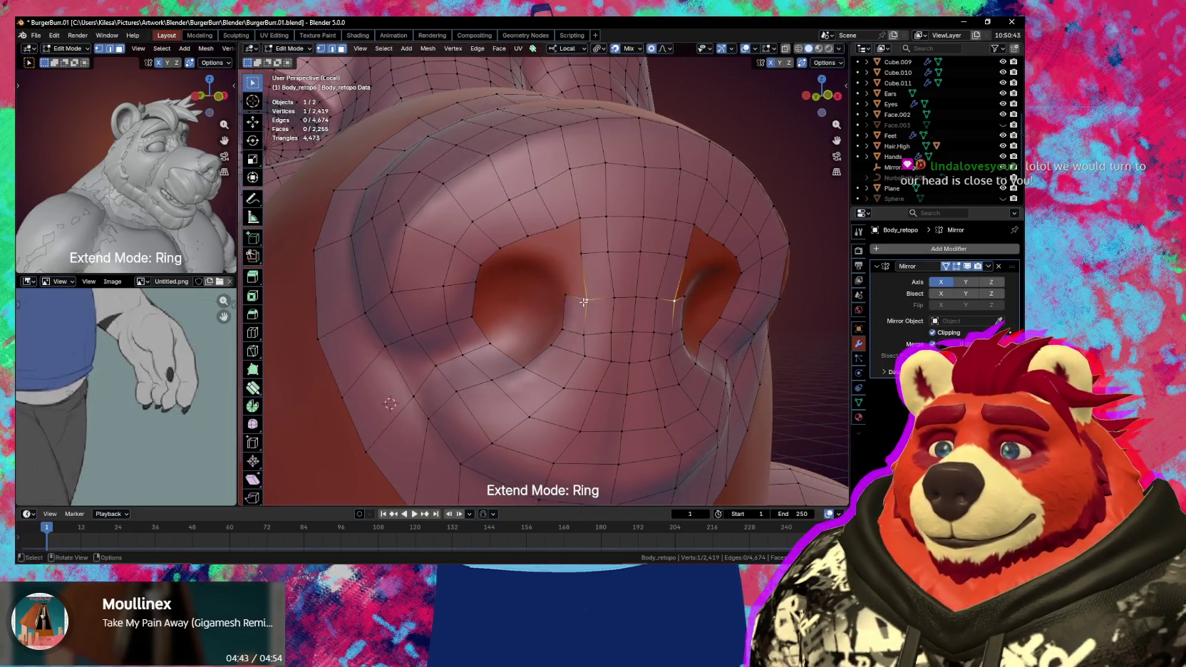
{"action": "key", "text": "e"}
{"action": "left_click", "coordinate": [570, 284]}
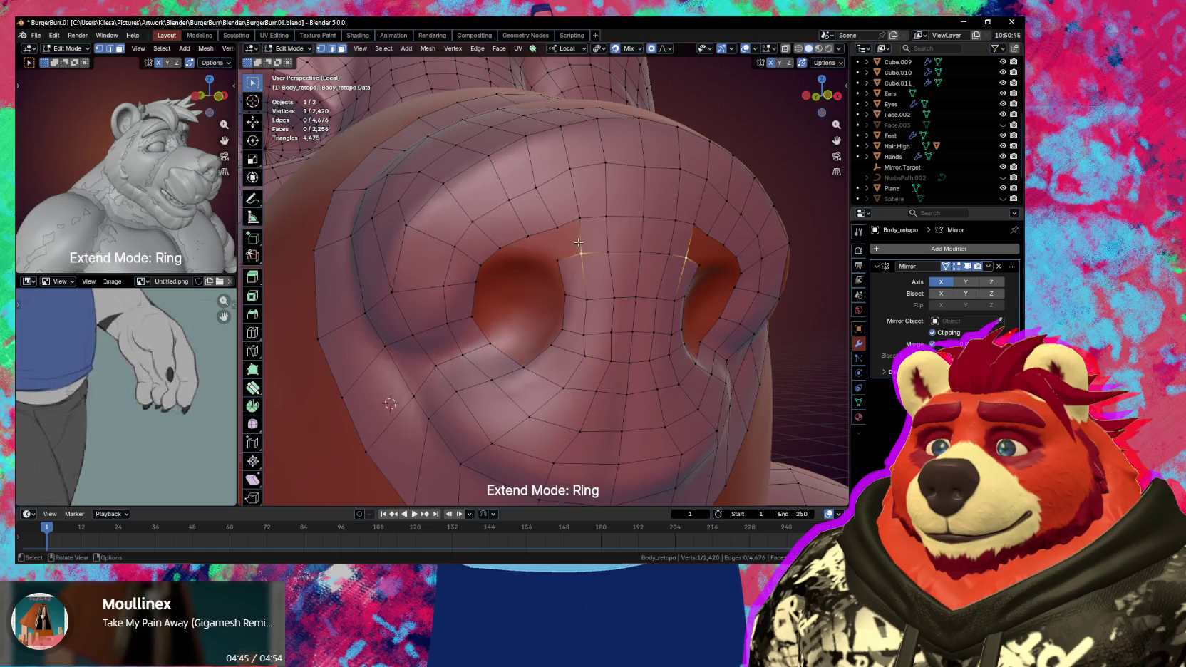
- Reposition a nostril-rim vertex to follow the rim, then deselect everything
{"action": "key", "text": "g"}
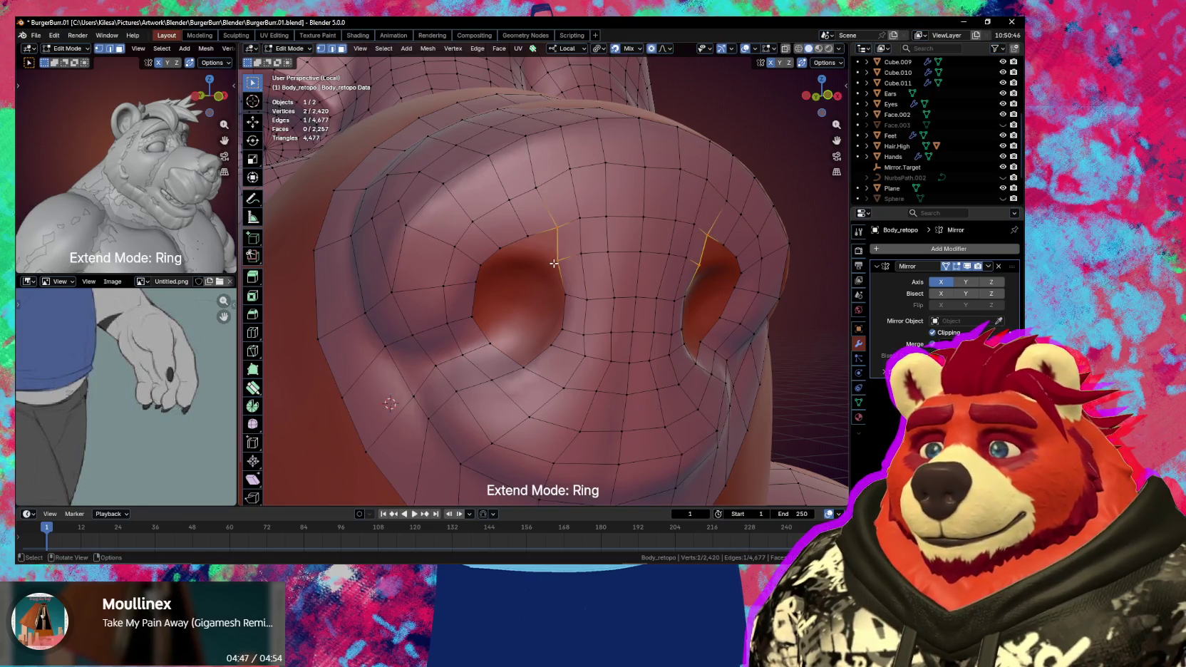
{"action": "key", "text": "g"}
{"action": "left_click", "coordinate": [555, 242]}
{"action": "key", "text": "g"}
{"action": "left_click", "coordinate": [525, 235]}
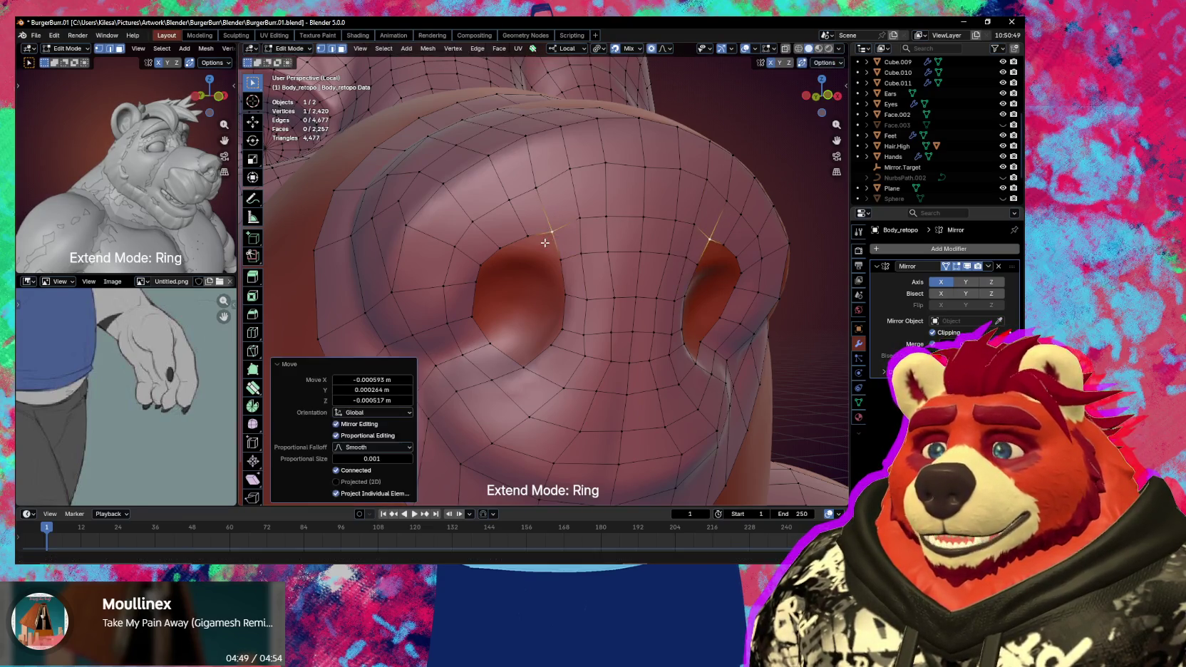
{"action": "middle_click_drag", "start_coordinate": [525, 235], "coordinate": [559, 244]}
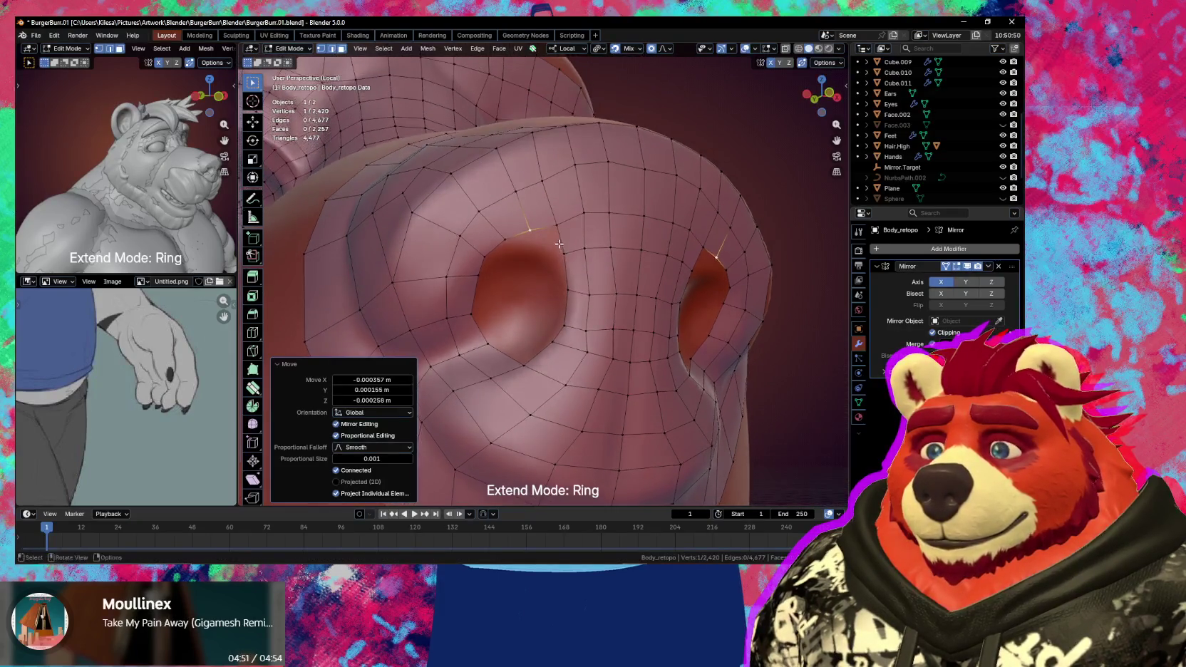
{"action": "key", "text": "alt+a"}
- Extrude the nostril rim loop into the hole and scale it inward
{"action": "left_click", "coordinate": [534, 237], "text": "alt"}
{"action": "key", "text": "e"}
{"action": "key", "text": "s"}
{"action": "left_click", "coordinate": [630, 307]}
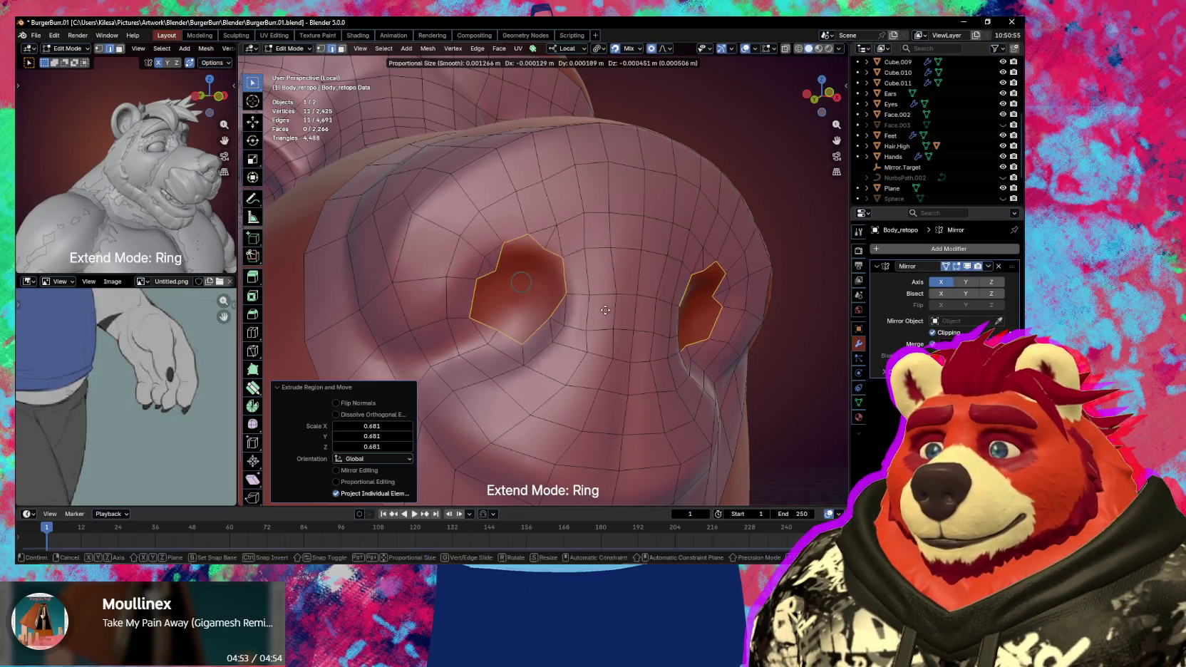
{"action": "key", "text": "ctrl+z"}
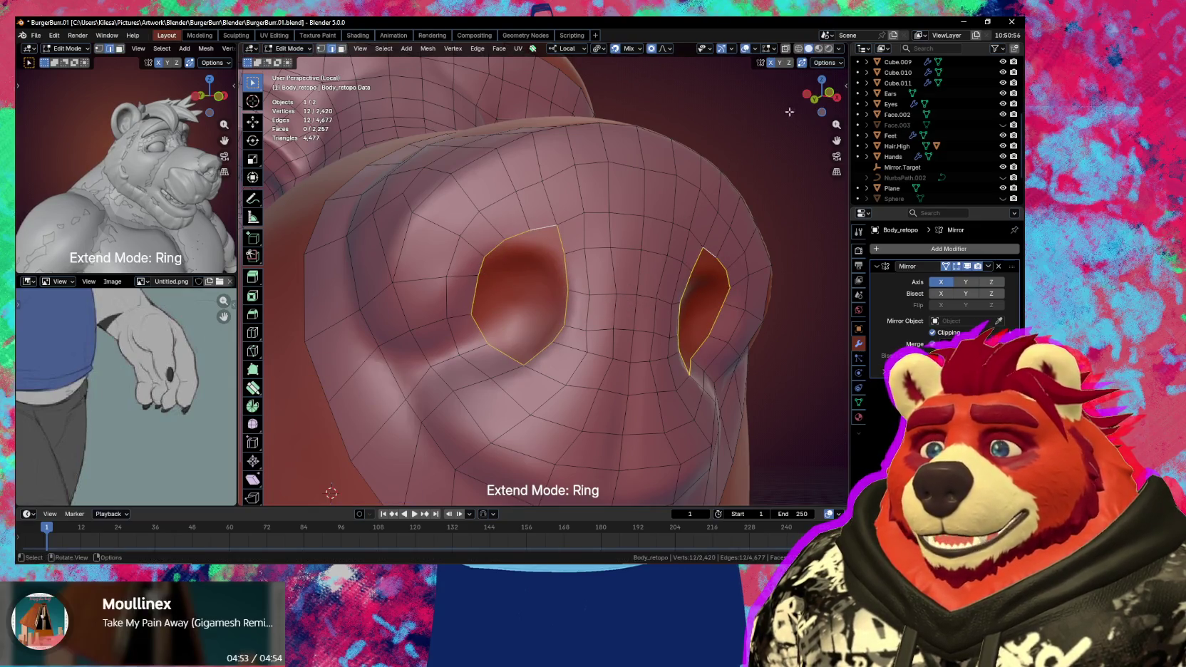
{"action": "key", "text": "e"}
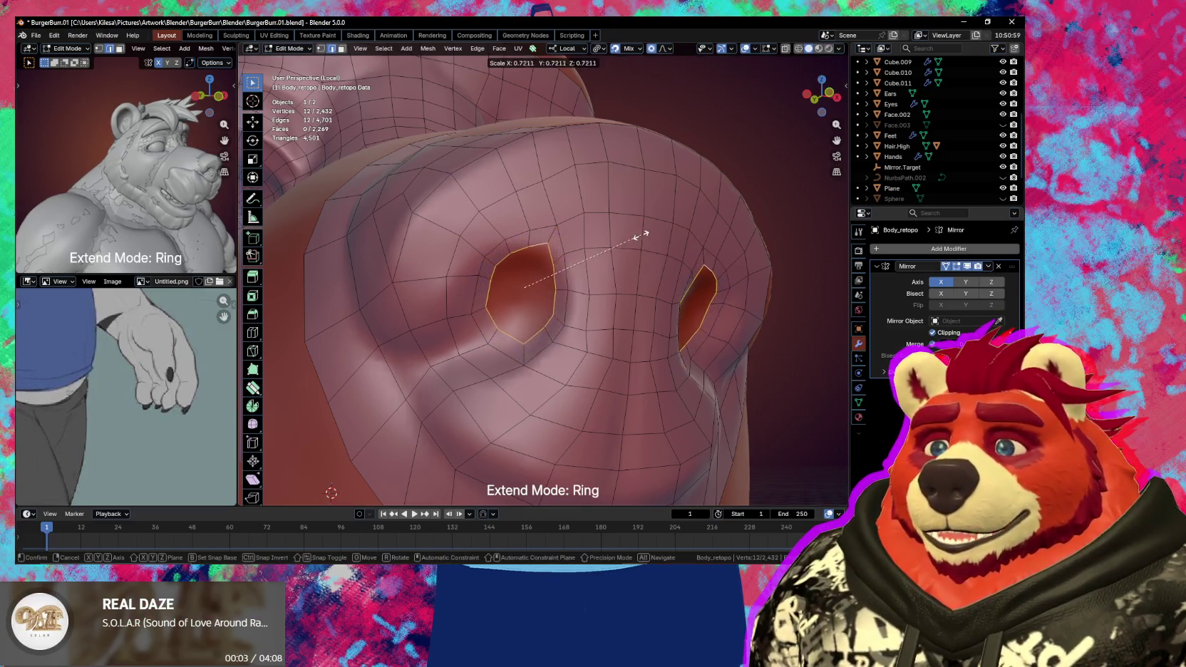
{"action": "left_click", "coordinate": [630, 242]}
{"action": "middle_click_drag", "start_coordinate": [628, 246], "coordinate": [614, 264]}
{"action": "key", "text": "s"}
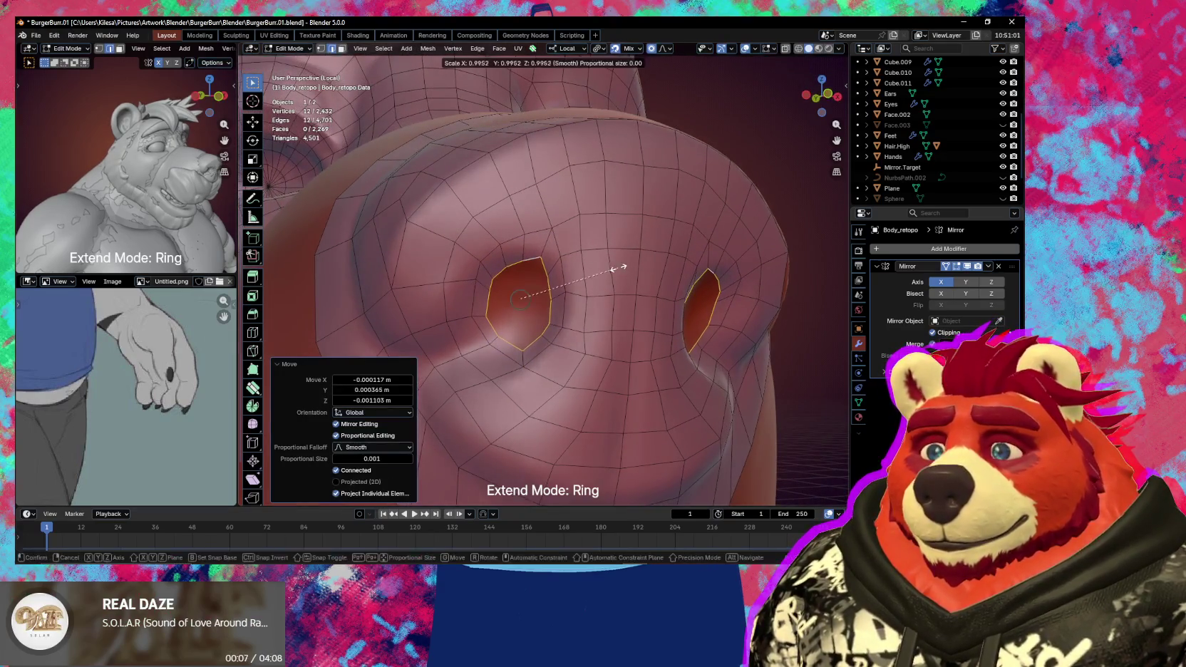
{"action": "left_click", "coordinate": [603, 265]}
- Adjust a top-rim vertex, fill the nostril hole, and poke the cap into a triangle fan
{"action": "left_click", "coordinate": [536, 270]}
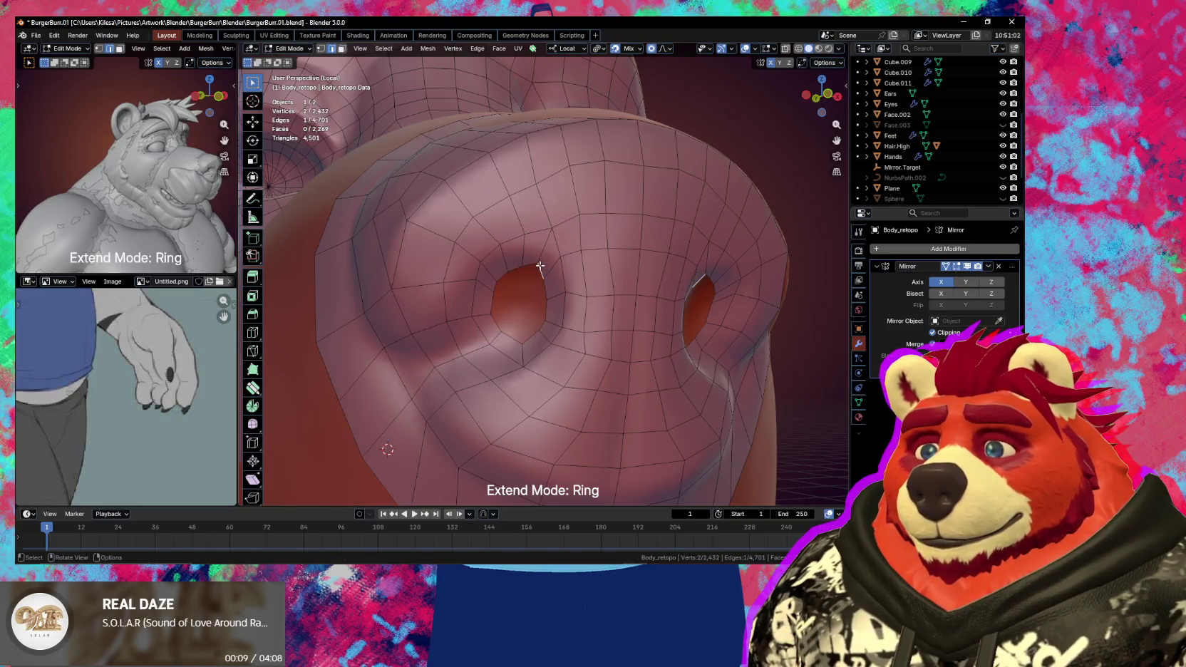
{"action": "left_click_drag", "start_coordinate": [538, 268], "coordinate": [544, 283]}
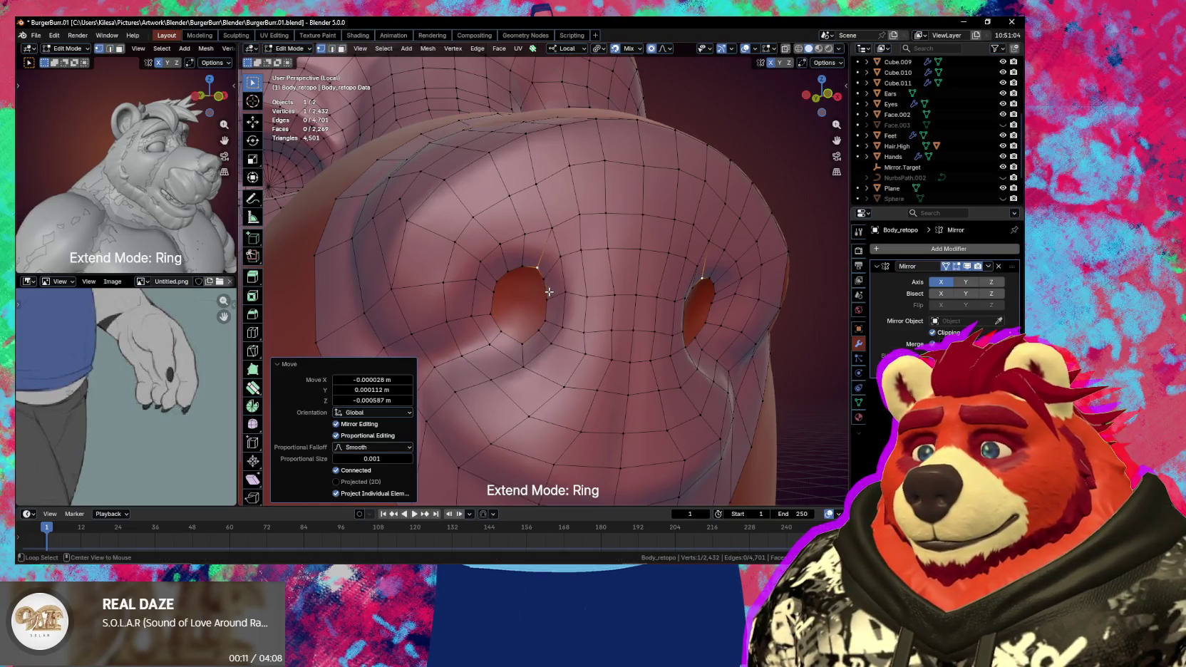
{"action": "left_click", "coordinate": [549, 291], "text": "alt"}
{"action": "key", "text": "f"}
{"action": "key", "text": "ctrl+f"}
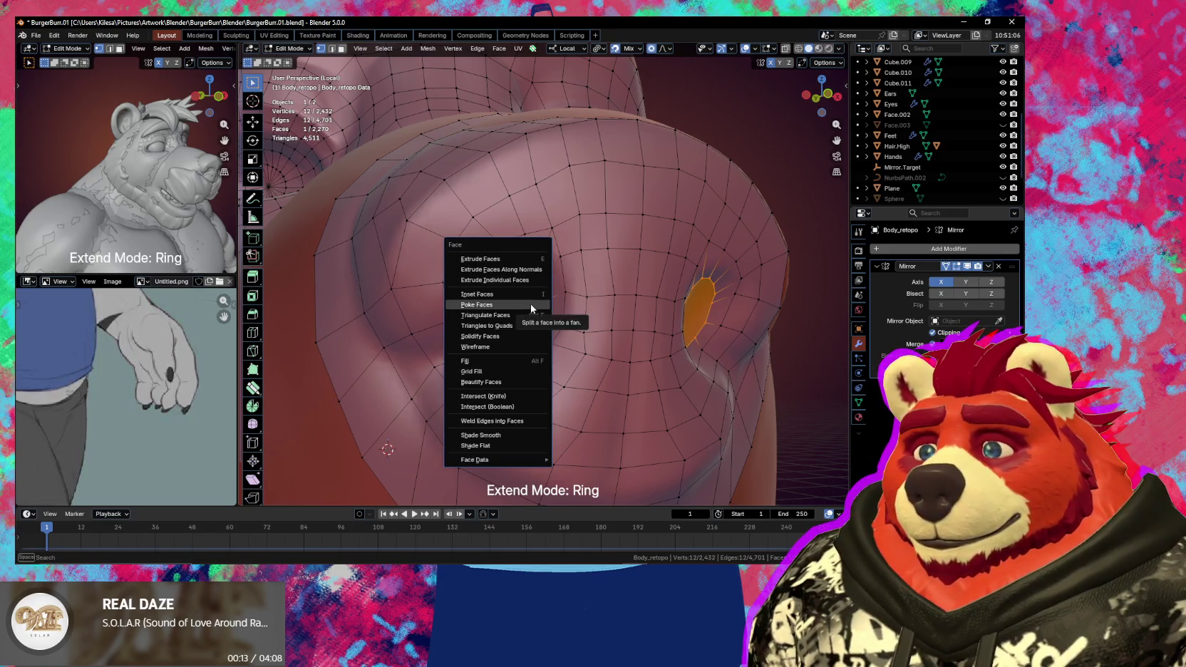
{"action": "left_click", "coordinate": [530, 304]}
- Add a centred edge loop around the nostril cap with Loop Cut
{"action": "middle_click_drag", "start_coordinate": [530, 304], "coordinate": [494, 314]}
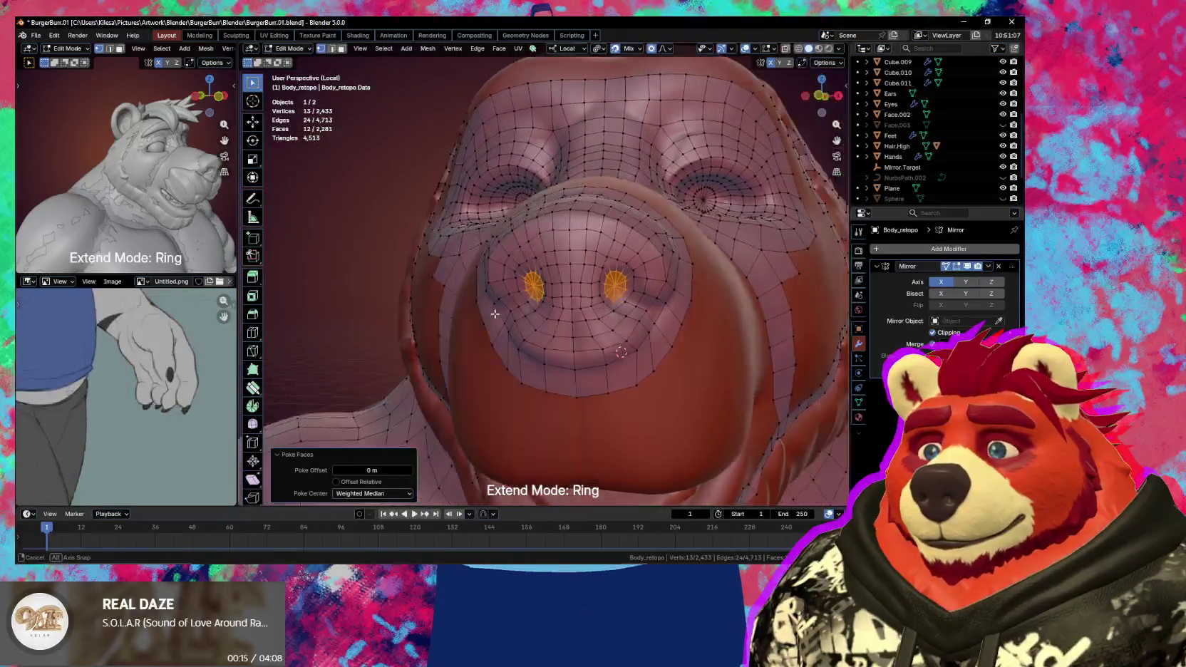
{"action": "scroll", "coordinate": [495, 313], "scroll_direction": "up", "scroll_amount": 3}
{"action": "key", "text": "ctrl+r"}
{"action": "left_click", "coordinate": [524, 265]}
{"action": "right_click", "coordinate": [524, 265]}
{"action": "mouse_move", "coordinate": [524, 265]}
{"action": "middle_mouse_down"}
{"action": "mouse_move", "coordinate": [571, 255]}
{"action": "mouse_move", "coordinate": [530, 279]}
{"action": "middle_mouse_up"}
- Smooth the quads around the nostrils and nose tip, then nudge a vertex below the nostril
{"action": "key", "text": "shift+space"}
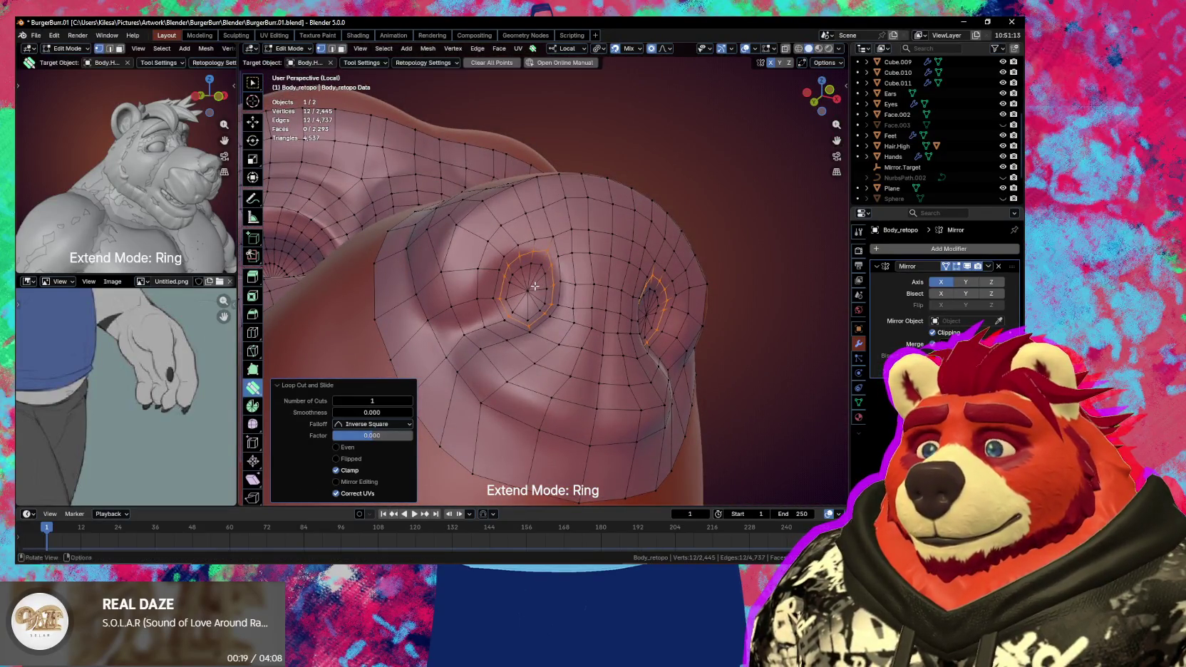
{"action": "left_click_drag", "start_coordinate": [531, 289], "coordinate": [537, 276]}
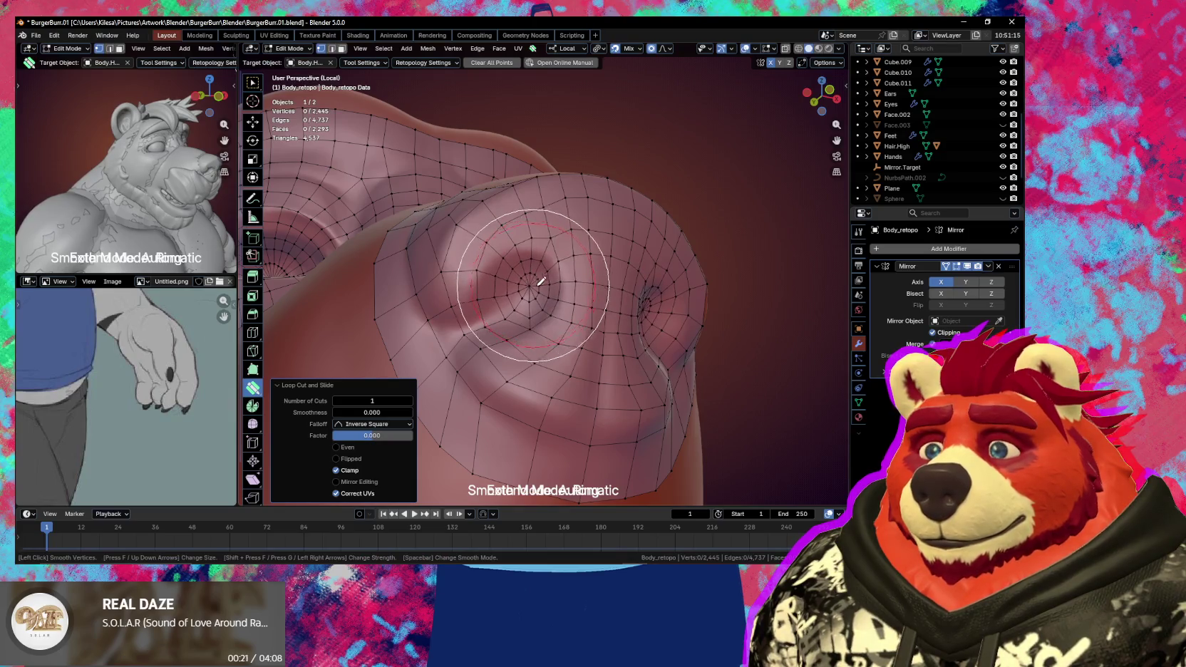
{"action": "middle_click_drag", "start_coordinate": [532, 273], "coordinate": [582, 312]}
{"action": "scroll", "coordinate": [582, 312], "scroll_direction": "down", "scroll_amount": 2}
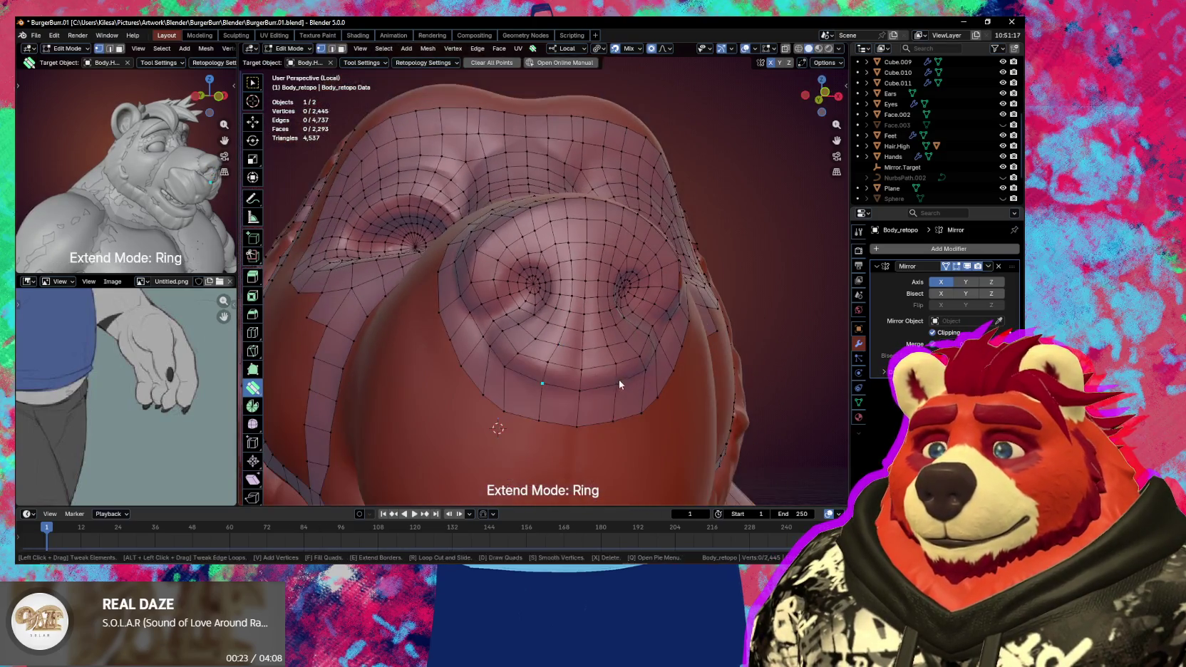
{"action": "mouse_move", "coordinate": [594, 372]}
{"action": "middle_mouse_down"}
{"action": "mouse_move", "coordinate": [488, 367]}
{"action": "mouse_move", "coordinate": [466, 386]}
{"action": "middle_mouse_up"}
{"action": "key", "text": "s"}
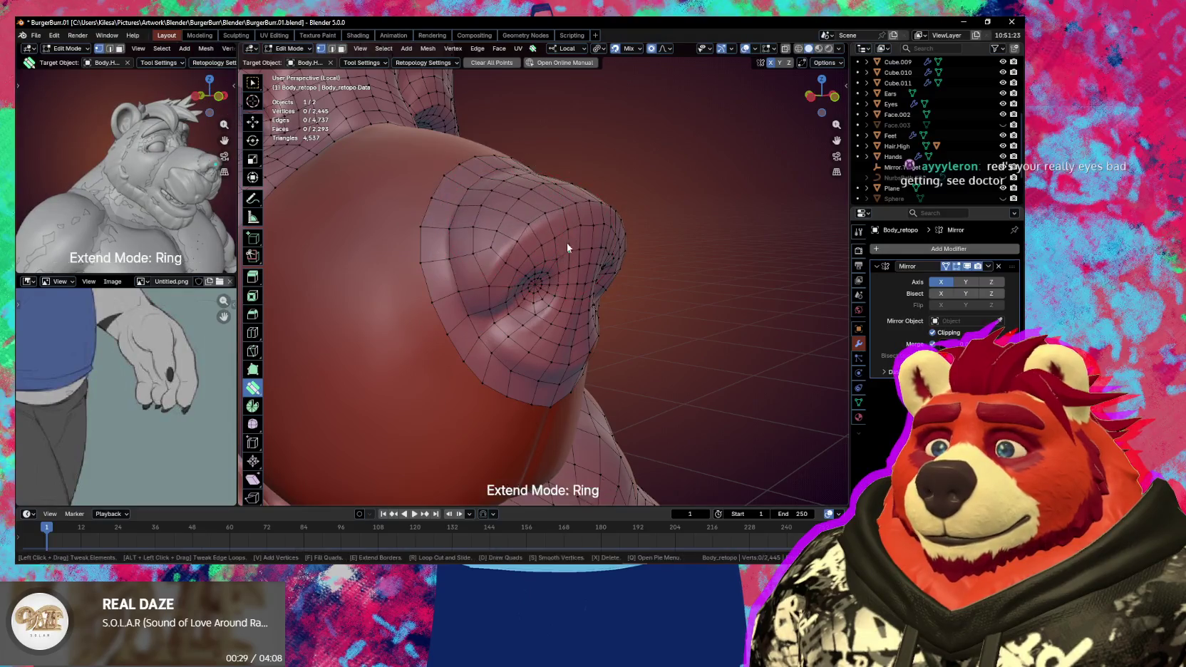
{"action": "middle_click_drag", "start_coordinate": [568, 243], "coordinate": [577, 231]}
{"action": "key", "text": "s"}
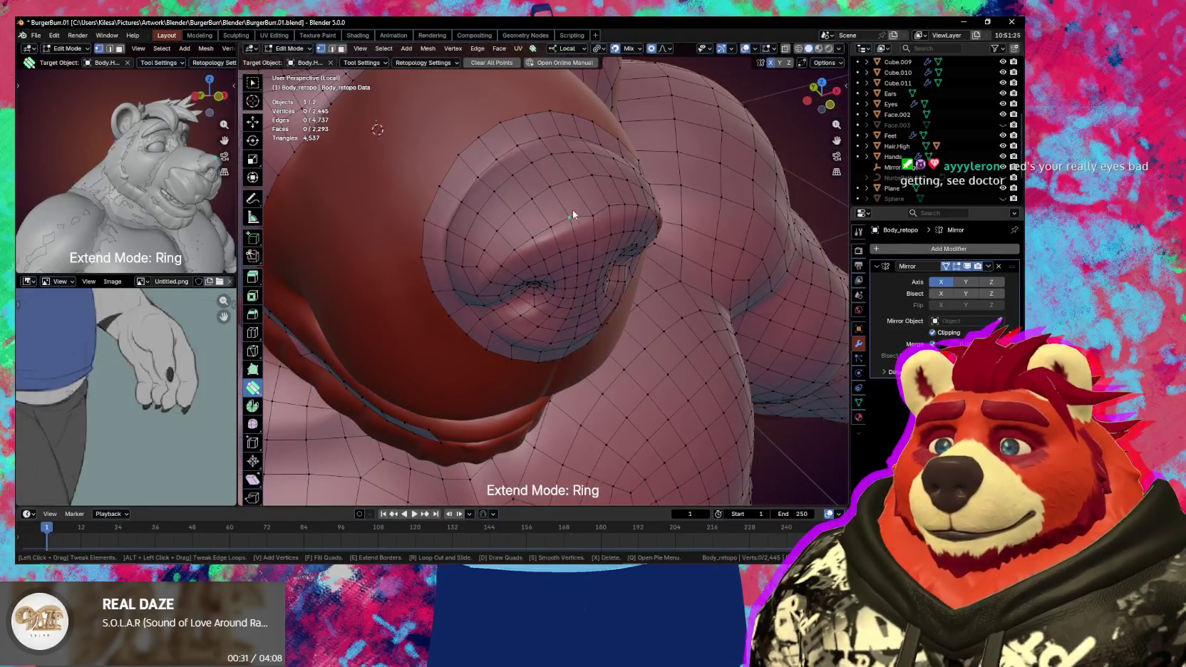
{"action": "mouse_move", "coordinate": [573, 214]}
{"action": "left_mouse_down"}
{"action": "mouse_move", "coordinate": [591, 220]}
{"action": "mouse_move", "coordinate": [542, 231]}
{"action": "mouse_move", "coordinate": [522, 254]}
{"action": "left_mouse_up"}
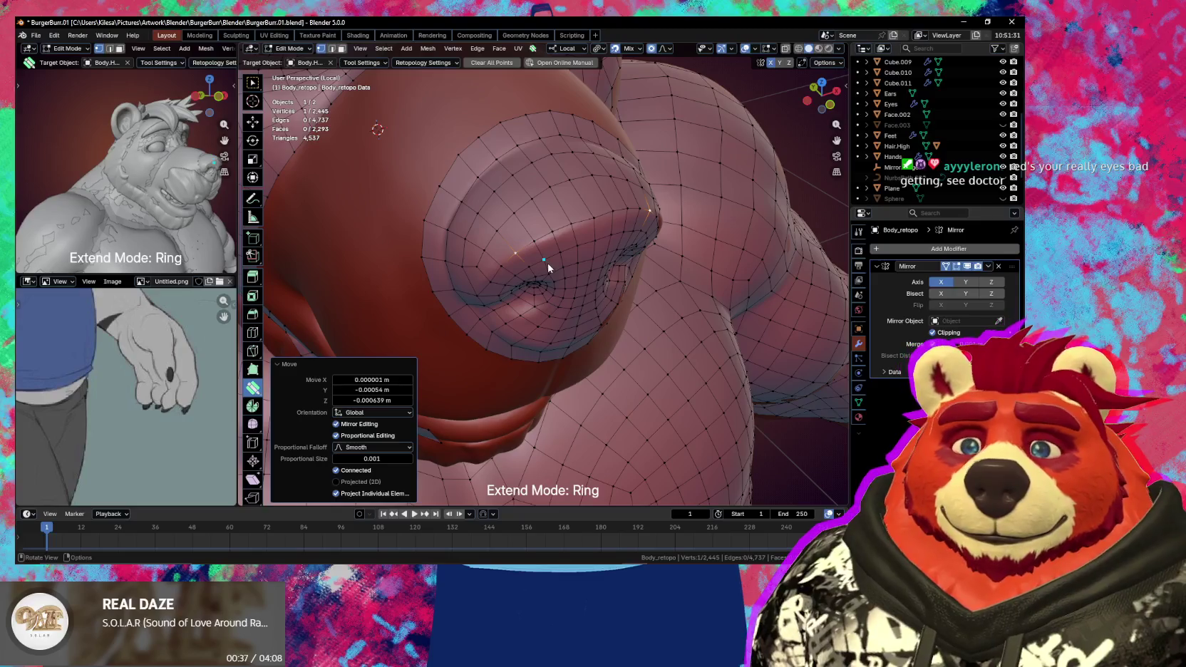
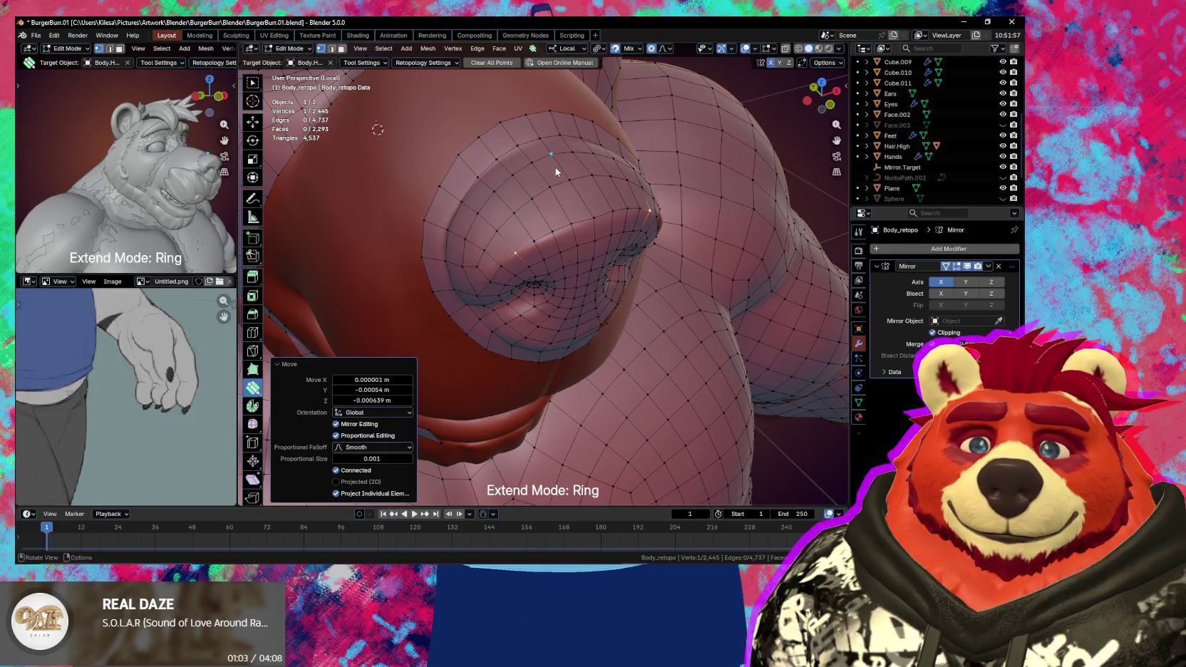
- Fill the gap between the snout's upper retopology edge and the head mesh with a face
{"action": "mouse_move", "coordinate": [537, 213]}
{"action": "middle_mouse_down"}
{"action": "mouse_move", "coordinate": [591, 189]}
{"action": "mouse_move", "coordinate": [597, 232]}
{"action": "mouse_move", "coordinate": [603, 217]}
{"action": "mouse_move", "coordinate": [549, 227]}
{"action": "mouse_move", "coordinate": [543, 311]}
{"action": "mouse_move", "coordinate": [631, 345]}
{"action": "mouse_move", "coordinate": [611, 367]}
{"action": "mouse_move", "coordinate": [554, 371]}
{"action": "mouse_move", "coordinate": [576, 357]}
{"action": "middle_mouse_up"}
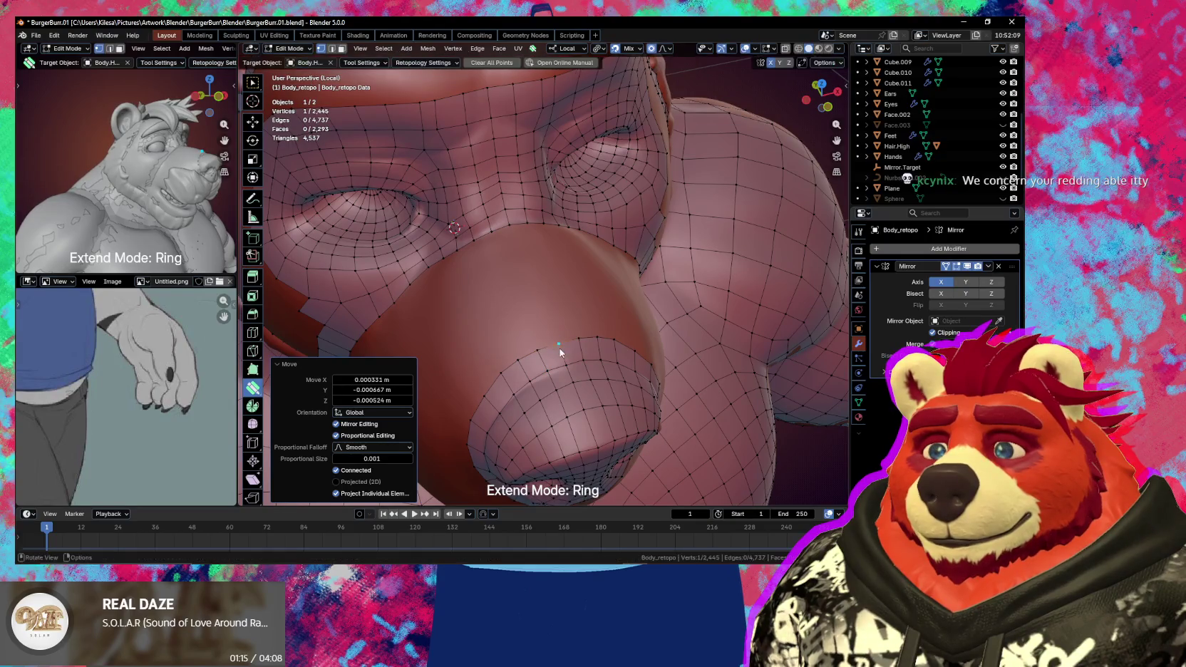
{"action": "middle_click_drag", "start_coordinate": [532, 353], "coordinate": [544, 345]}
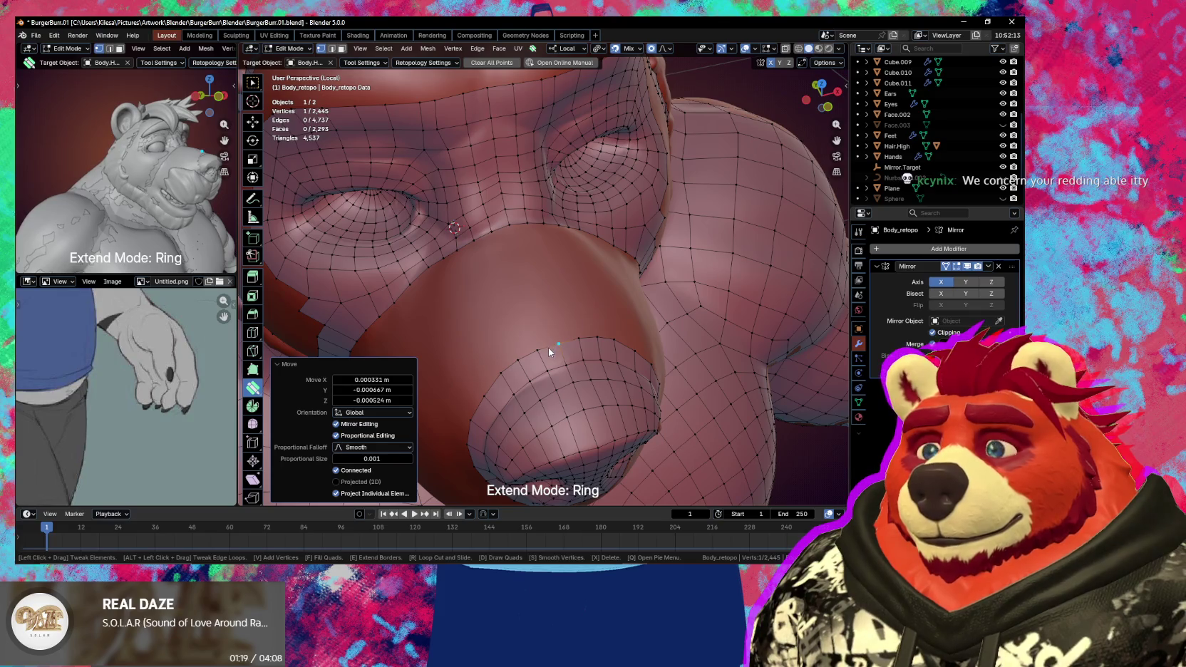
{"action": "key", "text": "w"}
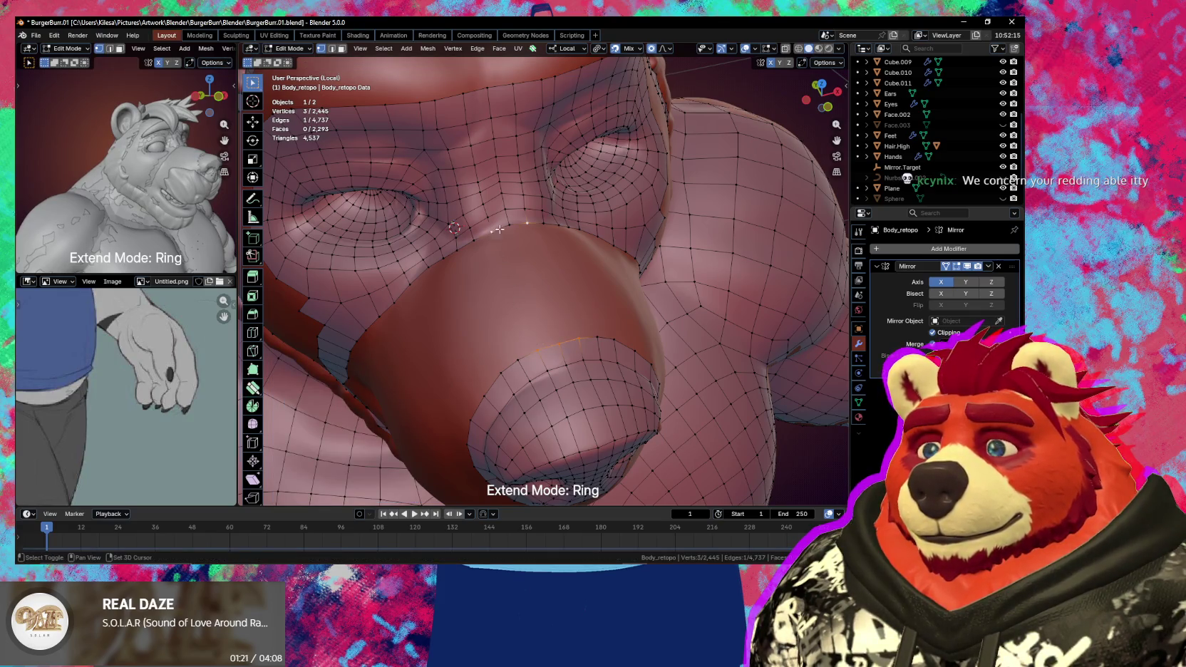
{"action": "key", "text": "f"}
{"action": "middle_click_drag", "start_coordinate": [516, 272], "coordinate": [586, 270]}
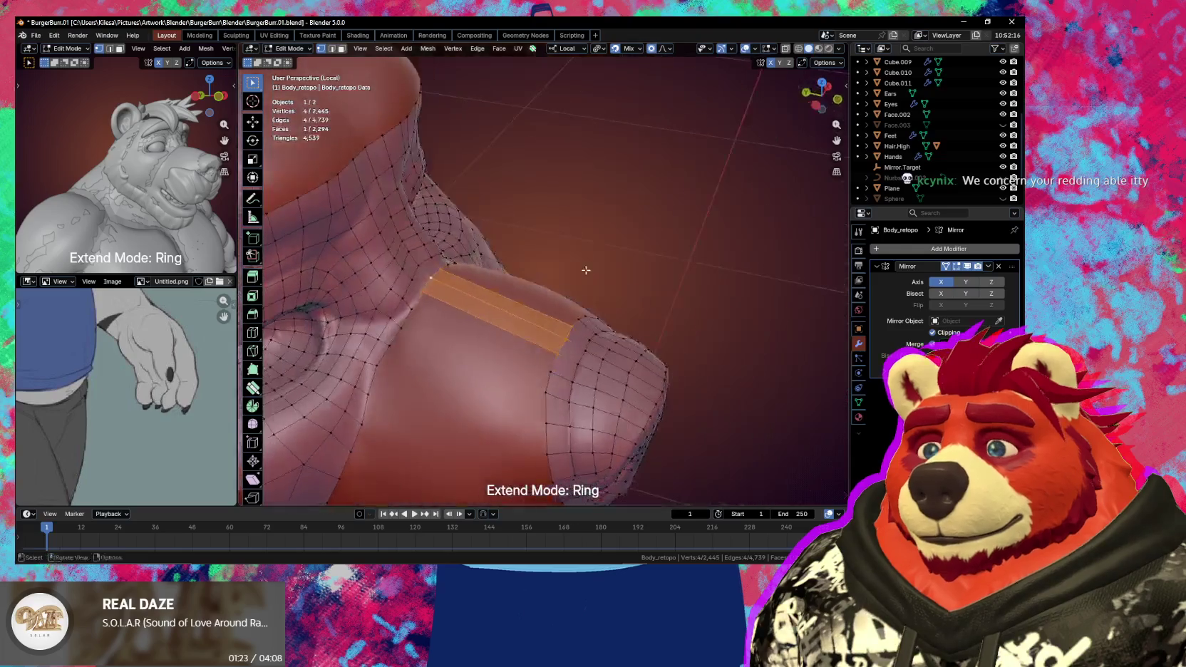
- Split the new face strip with 6 loop cuts
{"action": "key", "text": "ctrl+r"}
{"action": "scroll", "coordinate": [506, 318], "scroll_direction": "up", "scroll_amount": 4}
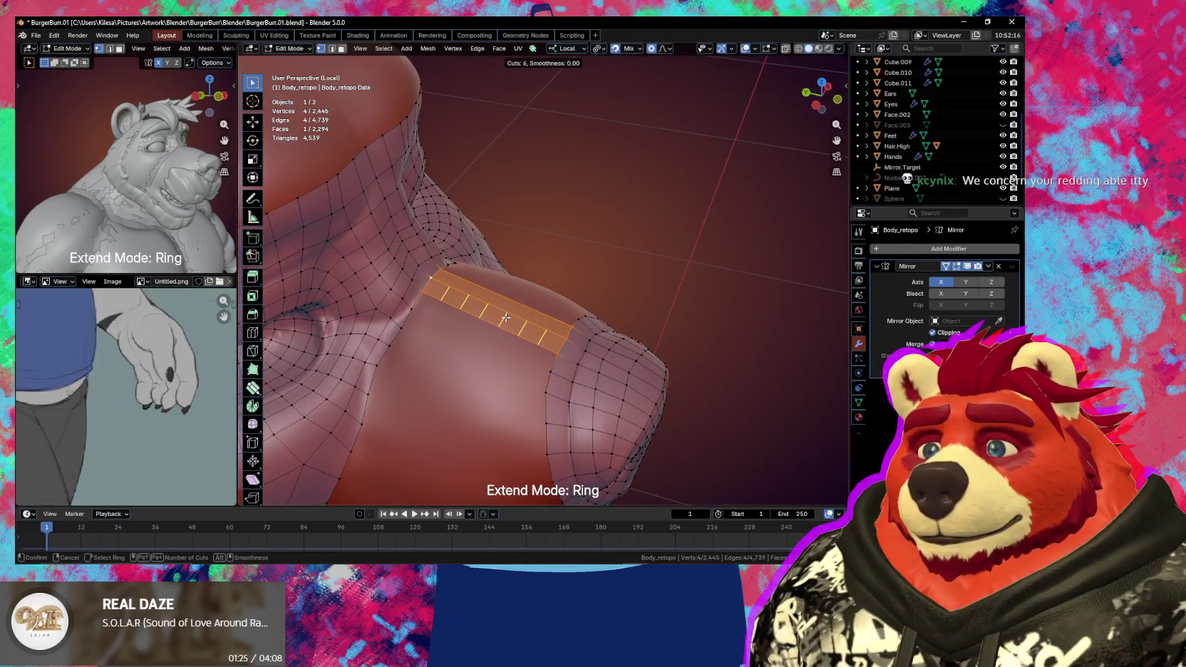
{"action": "left_click", "coordinate": [505, 317]}
{"action": "mouse_move", "coordinate": [505, 318]}
{"action": "middle_mouse_down"}
{"action": "mouse_move", "coordinate": [477, 342]}
{"action": "mouse_move", "coordinate": [556, 310]}
{"action": "middle_mouse_up"}
{"action": "scroll", "coordinate": [555, 310], "scroll_direction": "up", "scroll_amount": 5}
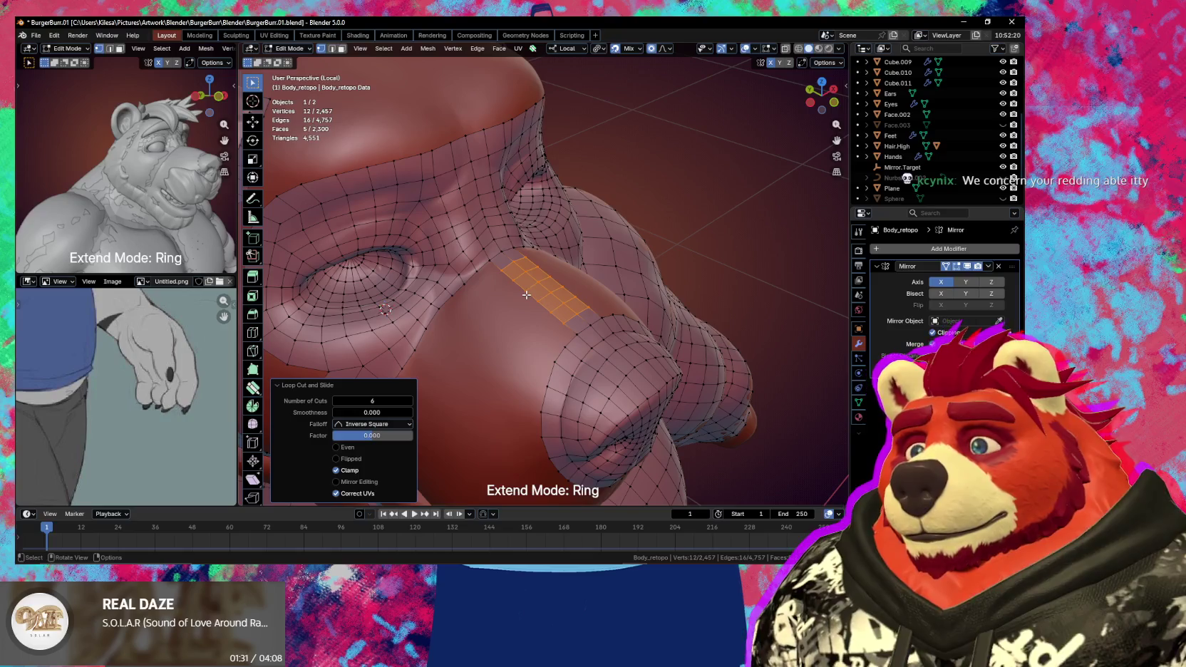
{"action": "middle_click_drag", "start_coordinate": [527, 295], "coordinate": [532, 304]}
- Extrude several rows of quads from the strip's edge down over the cheek in Loop extend mode
{"action": "key", "text": "shift+space"}
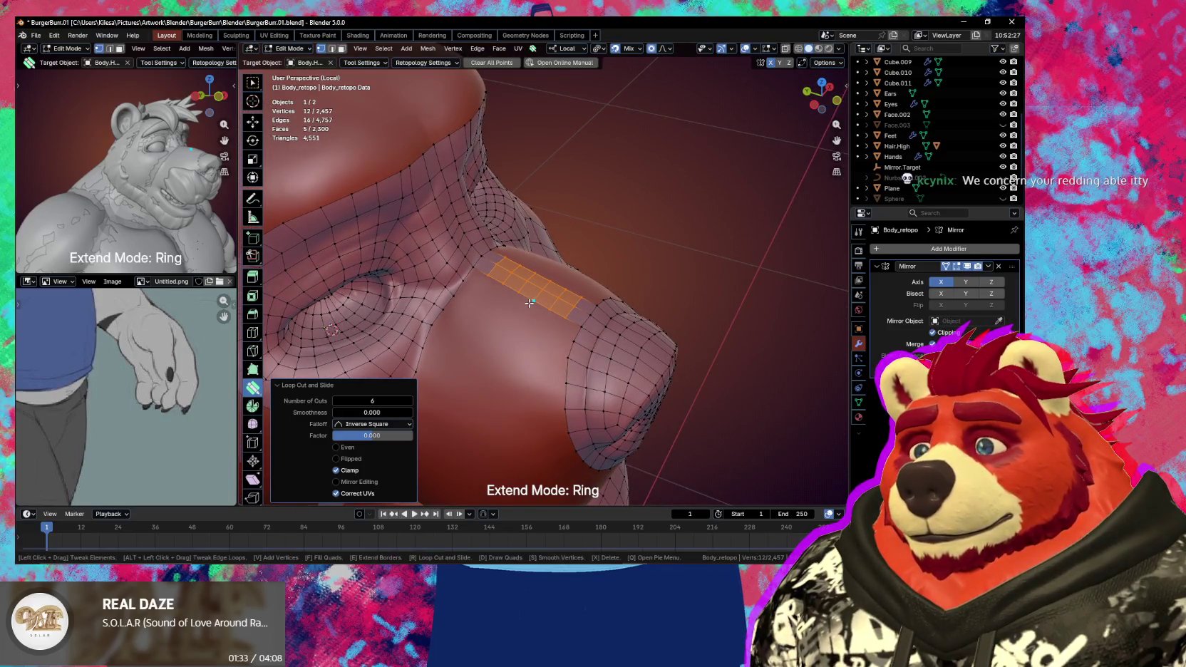
{"action": "left_click", "coordinate": [529, 303]}
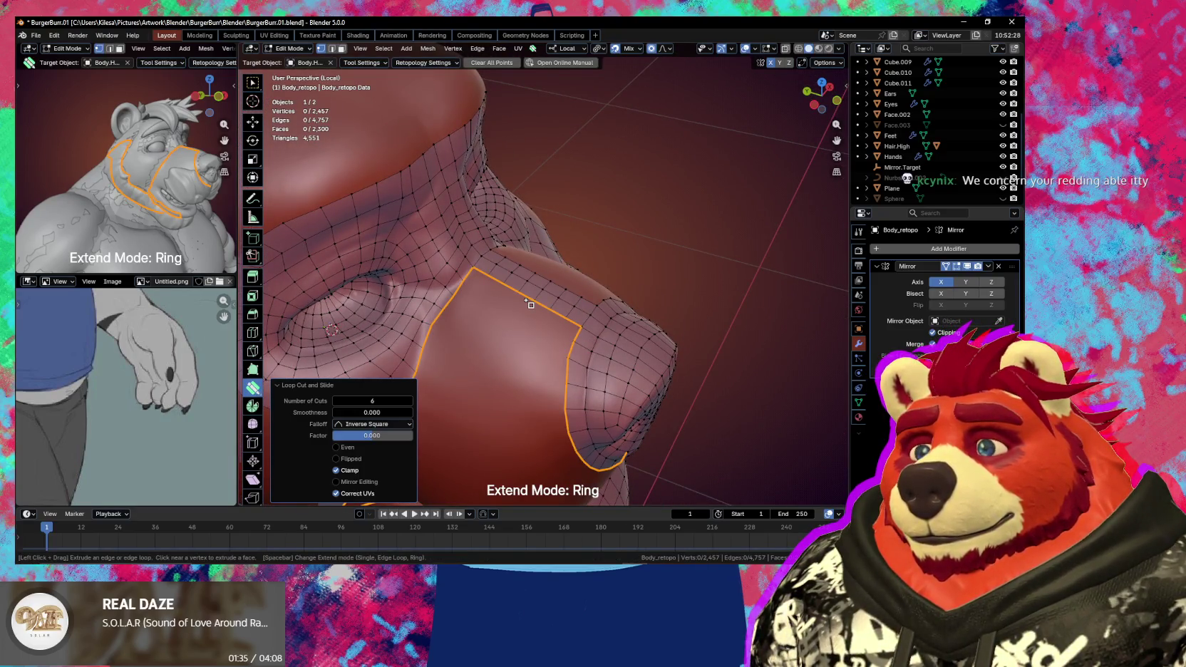
{"action": "key", "text": "space"}
{"action": "left_click_drag", "start_coordinate": [530, 304], "coordinate": [523, 313]}
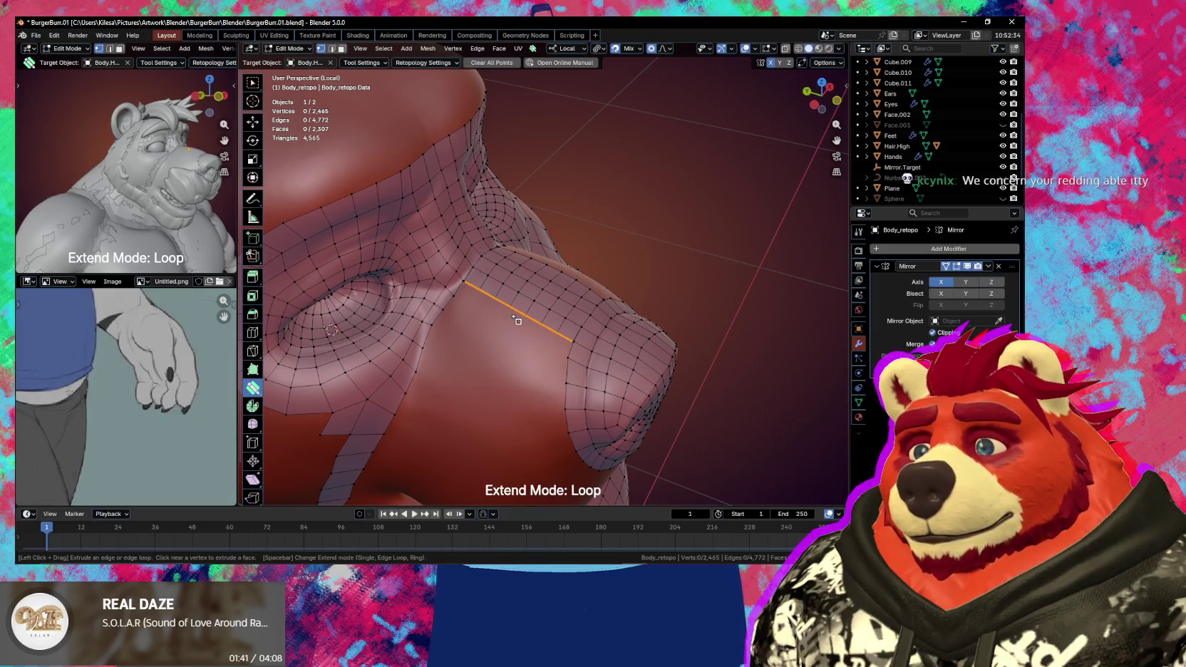
{"action": "left_click_drag", "start_coordinate": [513, 316], "coordinate": [505, 352]}
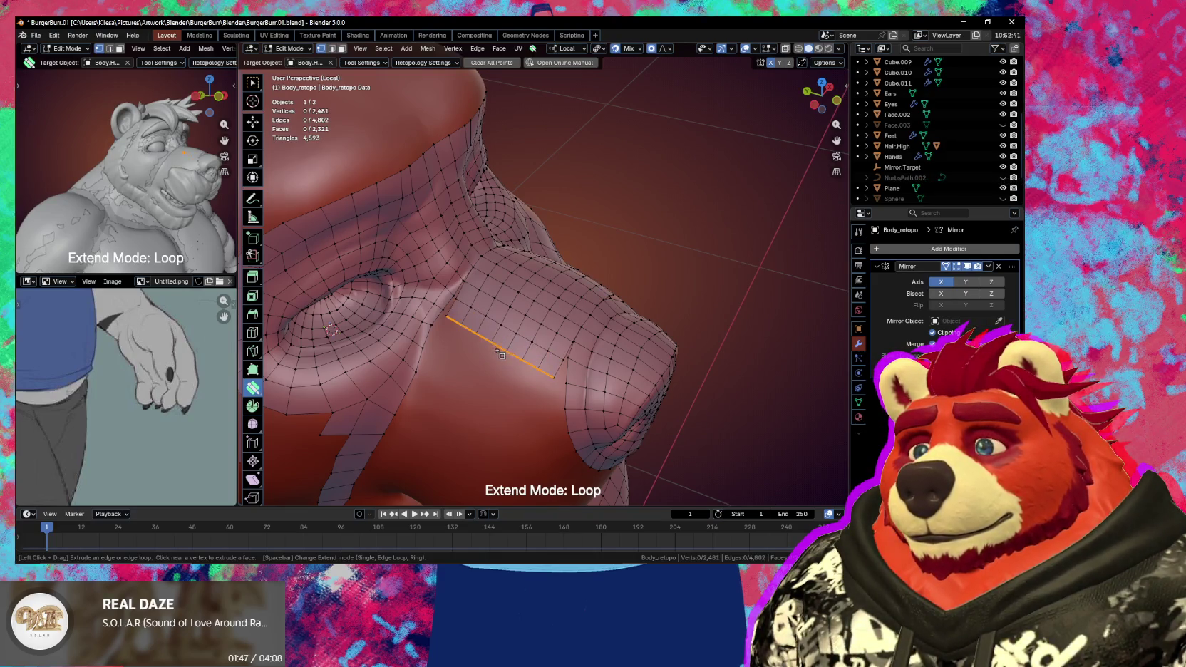
{"action": "left_click_drag", "start_coordinate": [503, 357], "coordinate": [508, 381]}
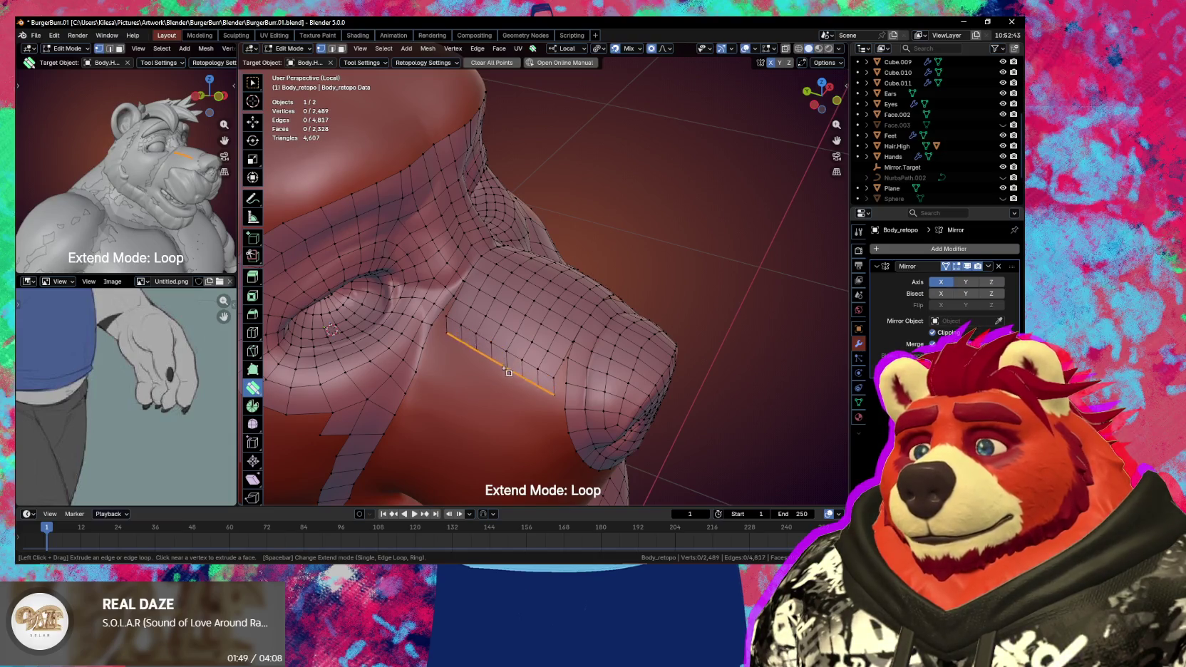
{"action": "middle_click_drag", "start_coordinate": [540, 402], "coordinate": [537, 313]}
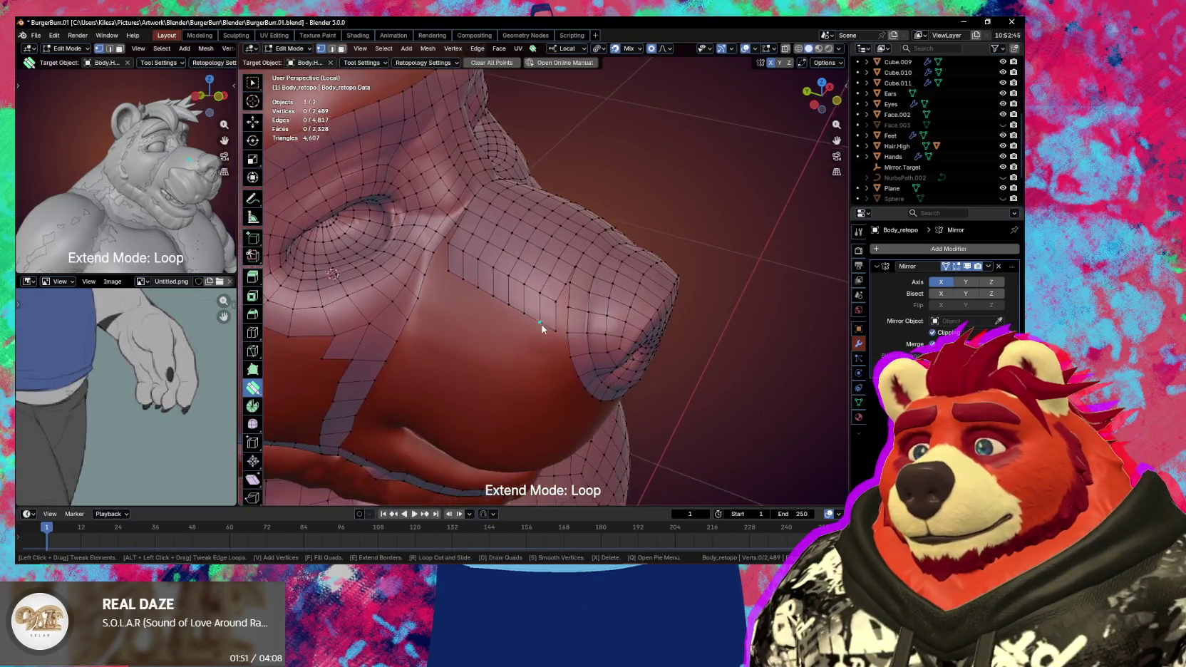
{"action": "left_click_drag", "start_coordinate": [529, 325], "coordinate": [536, 355]}
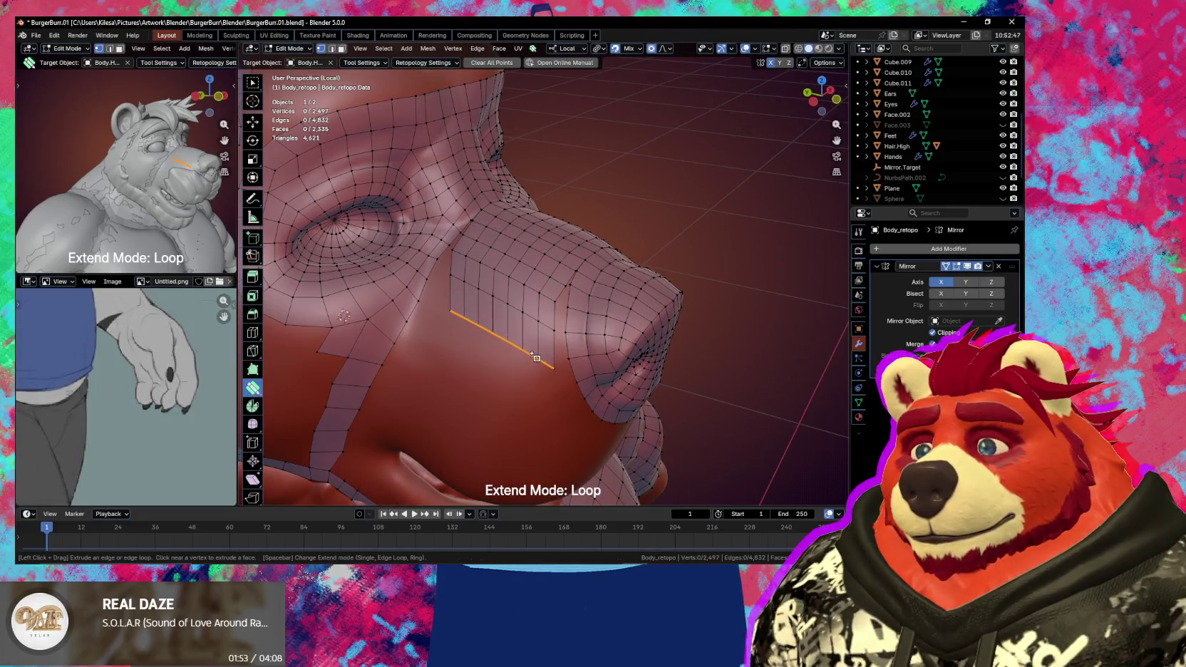
{"action": "mouse_move", "coordinate": [536, 355]}
{"action": "middle_mouse_down"}
{"action": "mouse_move", "coordinate": [510, 325]}
{"action": "mouse_move", "coordinate": [524, 338]}
{"action": "middle_mouse_up"}
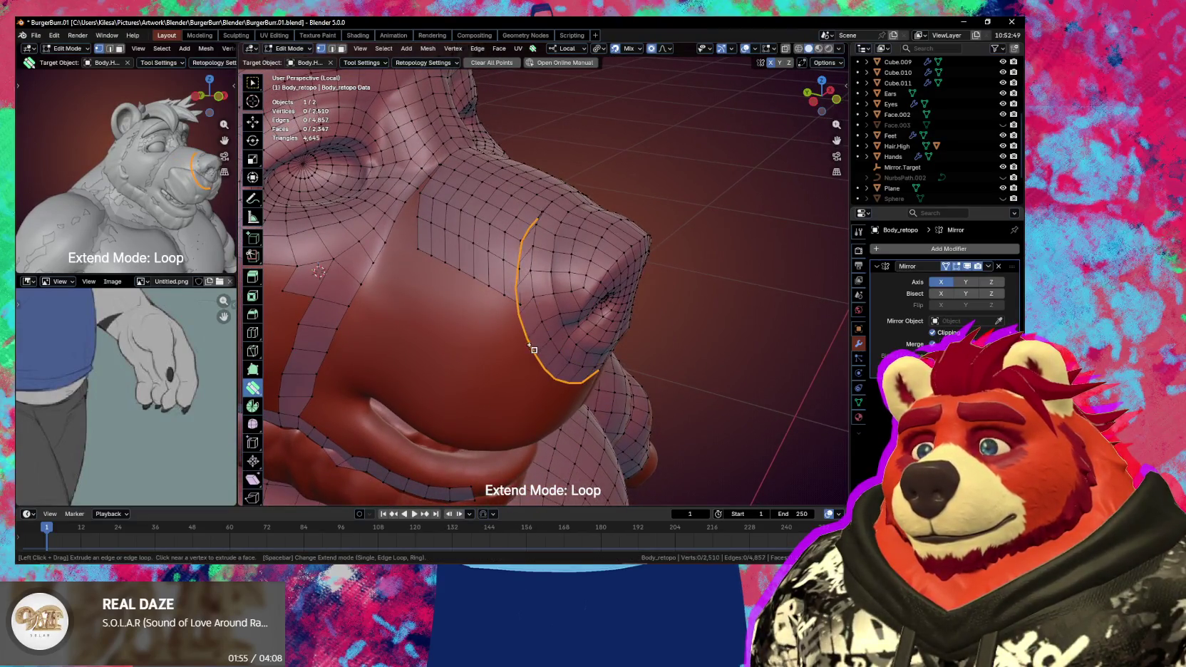
{"action": "mouse_move", "coordinate": [534, 320]}
{"action": "middle_mouse_down"}
{"action": "mouse_move", "coordinate": [513, 338]}
{"action": "mouse_move", "coordinate": [512, 287]}
{"action": "middle_mouse_up"}
- Nudge a muzzle vertex into place and weld three stray vertices onto their neighbours
{"action": "left_click_drag", "start_coordinate": [499, 281], "coordinate": [504, 280]}
{"action": "left_click", "coordinate": [505, 278]}
{"action": "middle_click_drag", "start_coordinate": [498, 290], "coordinate": [585, 235]}
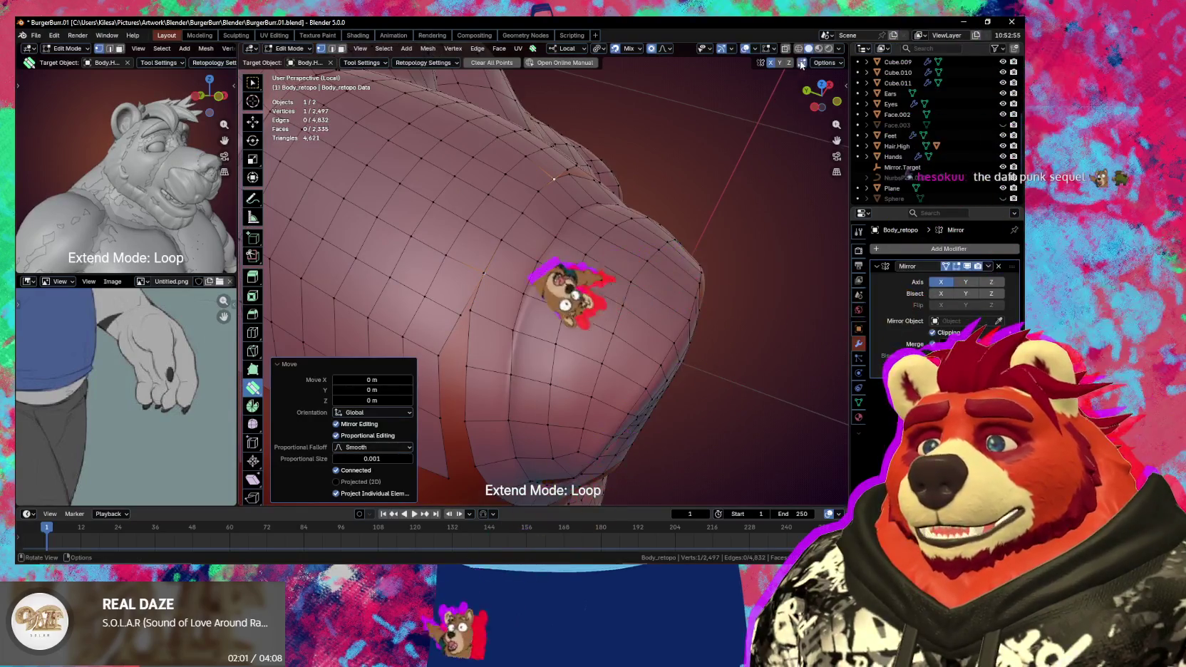
{"action": "mouse_move", "coordinate": [479, 302]}
{"action": "left_mouse_down"}
{"action": "mouse_move", "coordinate": [479, 320]}
{"action": "mouse_move", "coordinate": [442, 354]}
{"action": "mouse_move", "coordinate": [471, 367]}
{"action": "left_mouse_up"}
{"action": "middle_click_drag", "start_coordinate": [471, 366], "coordinate": [485, 355]}
{"action": "mouse_move", "coordinate": [485, 355]}
{"action": "left_mouse_down"}
{"action": "mouse_move", "coordinate": [504, 362]}
{"action": "mouse_move", "coordinate": [513, 347]}
{"action": "left_mouse_up"}
{"action": "left_click_drag", "start_coordinate": [495, 422], "coordinate": [531, 399]}
- Weld two more stray vertices and move another vertex up and to the left
{"action": "mouse_move", "coordinate": [531, 399]}
{"action": "middle_mouse_down"}
{"action": "mouse_move", "coordinate": [587, 386]}
{"action": "mouse_move", "coordinate": [556, 343]}
{"action": "mouse_move", "coordinate": [538, 278]}
{"action": "middle_mouse_up"}
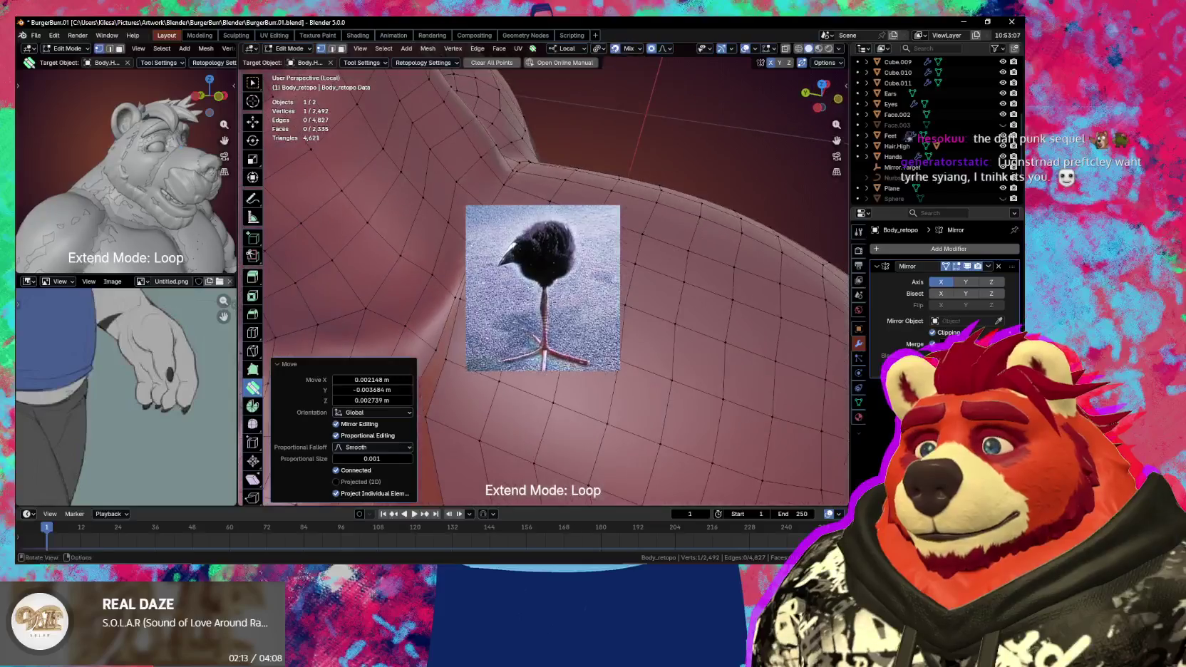
{"action": "left_click_drag", "start_coordinate": [539, 278], "coordinate": [542, 282]}
{"action": "middle_click_drag", "start_coordinate": [542, 281], "coordinate": [549, 285]}
{"action": "left_click_drag", "start_coordinate": [542, 285], "coordinate": [545, 289]}
{"action": "middle_click_drag", "start_coordinate": [546, 289], "coordinate": [549, 286]}
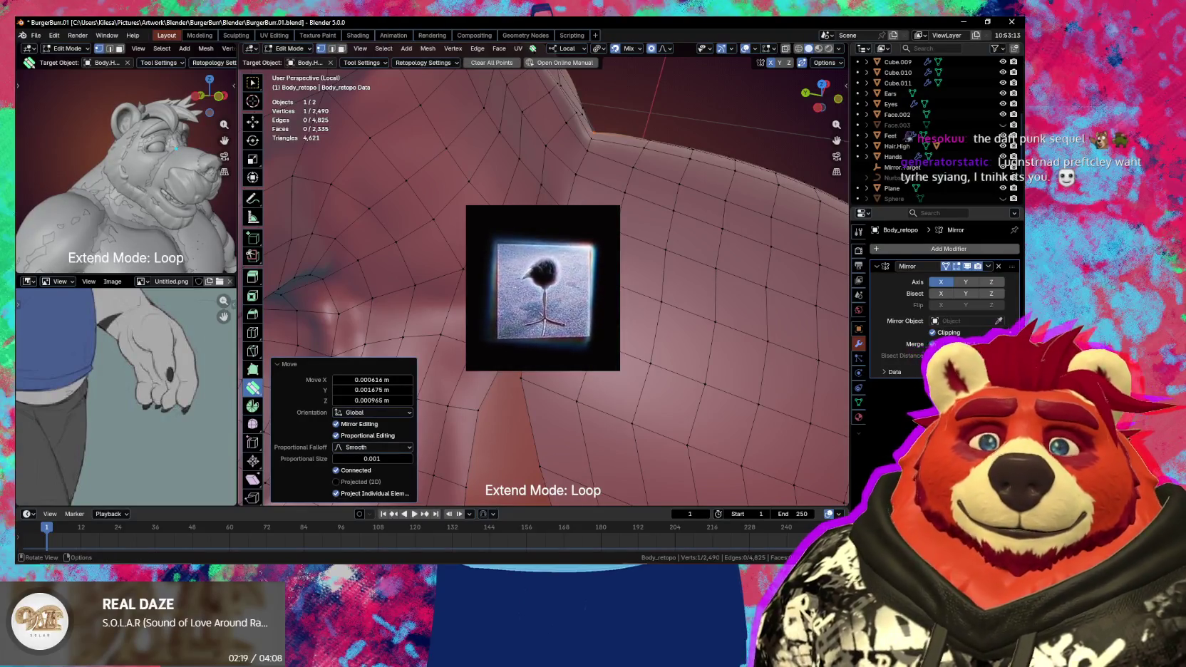
{"action": "scroll", "coordinate": [546, 289], "scroll_direction": "down", "scroll_amount": 3}
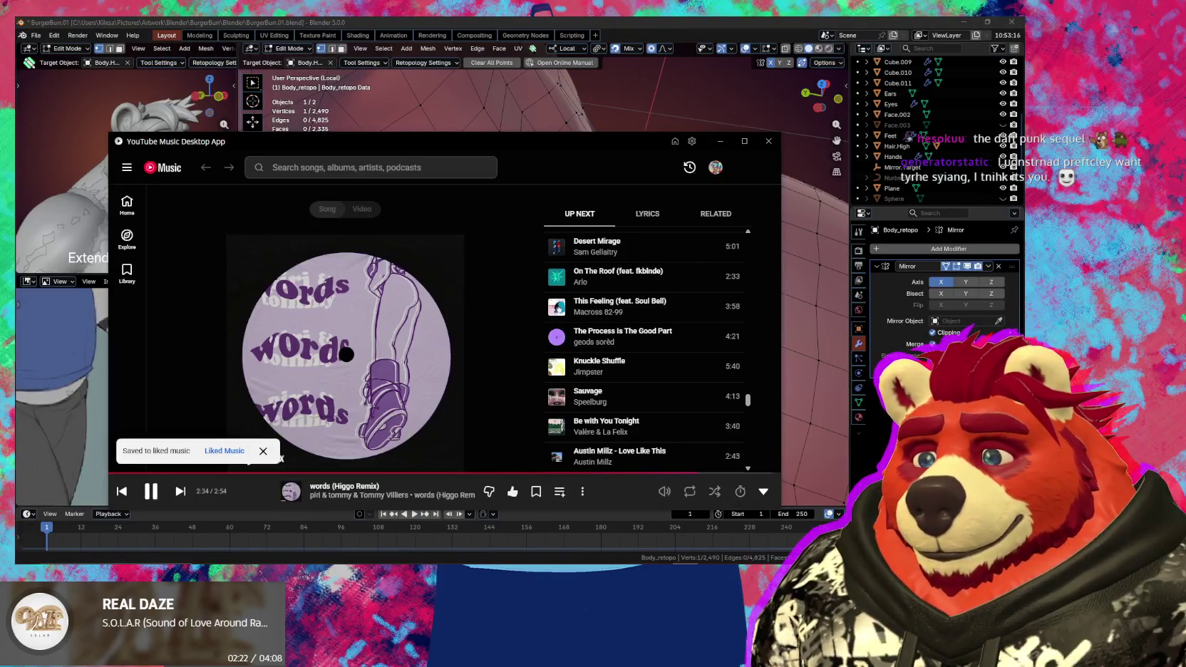
{"action": "key", "text": "super+Down"}
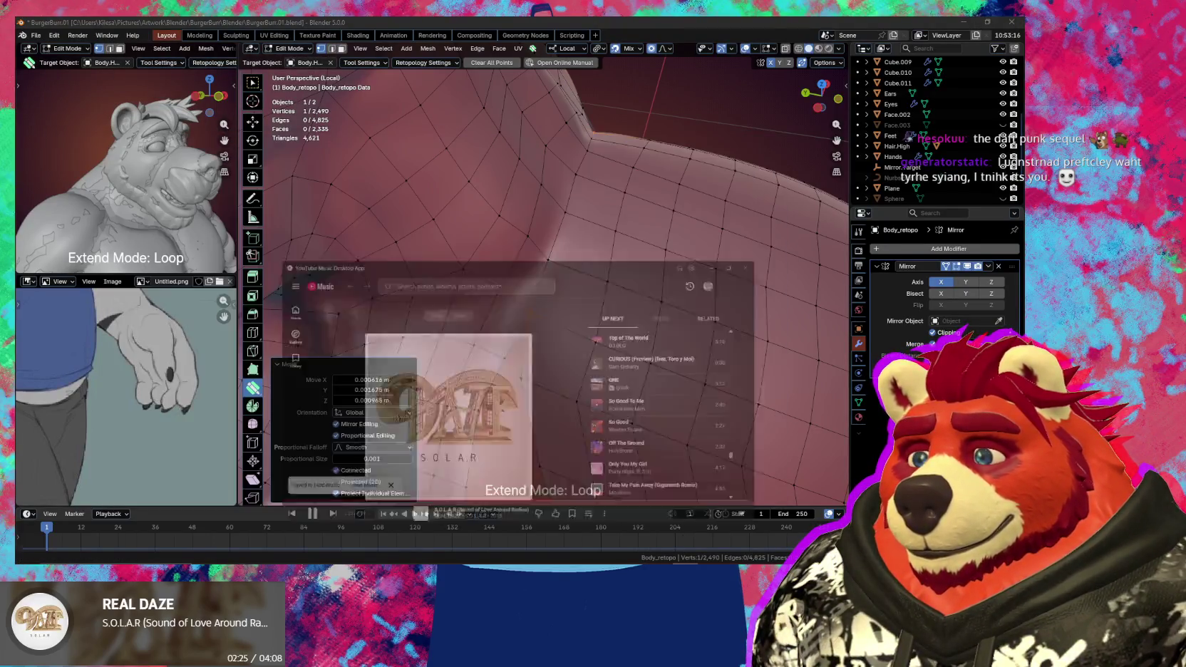
{"action": "mouse_move", "coordinate": [498, 367]}
{"action": "left_mouse_down"}
{"action": "mouse_move", "coordinate": [478, 339]}
{"action": "mouse_move", "coordinate": [484, 349]}
{"action": "left_mouse_up"}
- Weld two vertices onto their neighbouring vertices to auto-merge them
{"action": "middle_click_drag", "start_coordinate": [484, 348], "coordinate": [570, 377]}
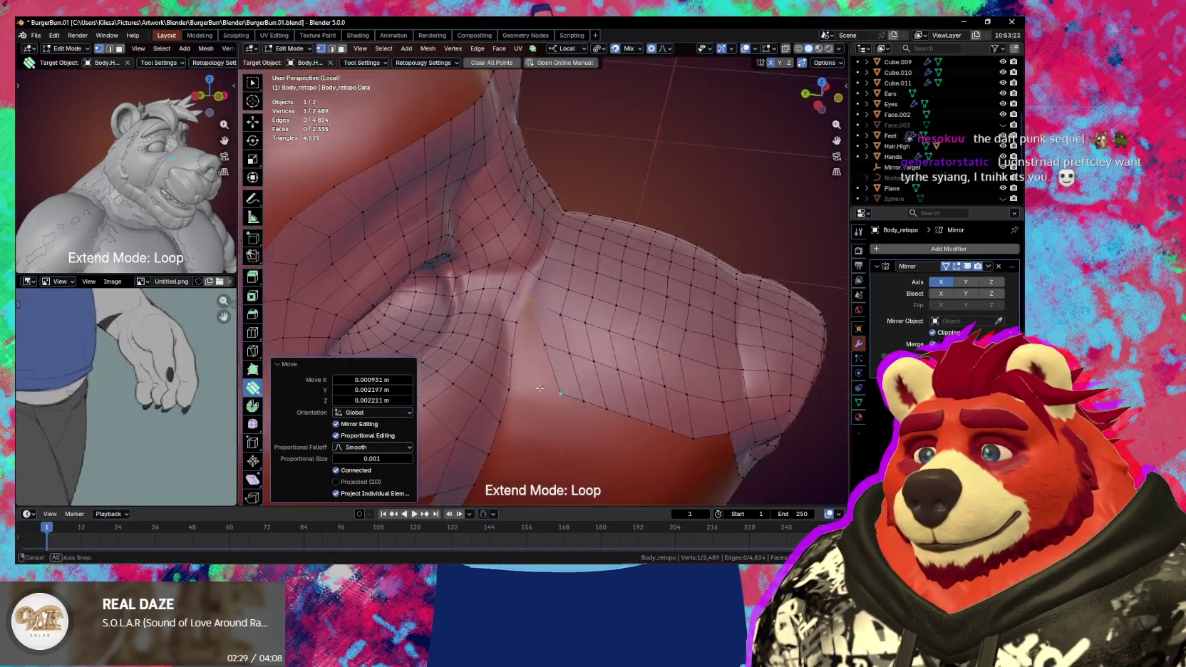
{"action": "mouse_move", "coordinate": [570, 377]}
{"action": "left_mouse_down"}
{"action": "mouse_move", "coordinate": [599, 449]}
{"action": "mouse_move", "coordinate": [514, 371]}
{"action": "left_mouse_up"}
{"action": "mouse_move", "coordinate": [514, 372]}
{"action": "middle_mouse_down"}
{"action": "mouse_move", "coordinate": [594, 347]}
{"action": "mouse_move", "coordinate": [589, 283]}
{"action": "middle_mouse_up"}
- Relax the cheek quads with the smooth brush and tweak a vertex with soft falloff
{"action": "key", "text": "shift+s"}
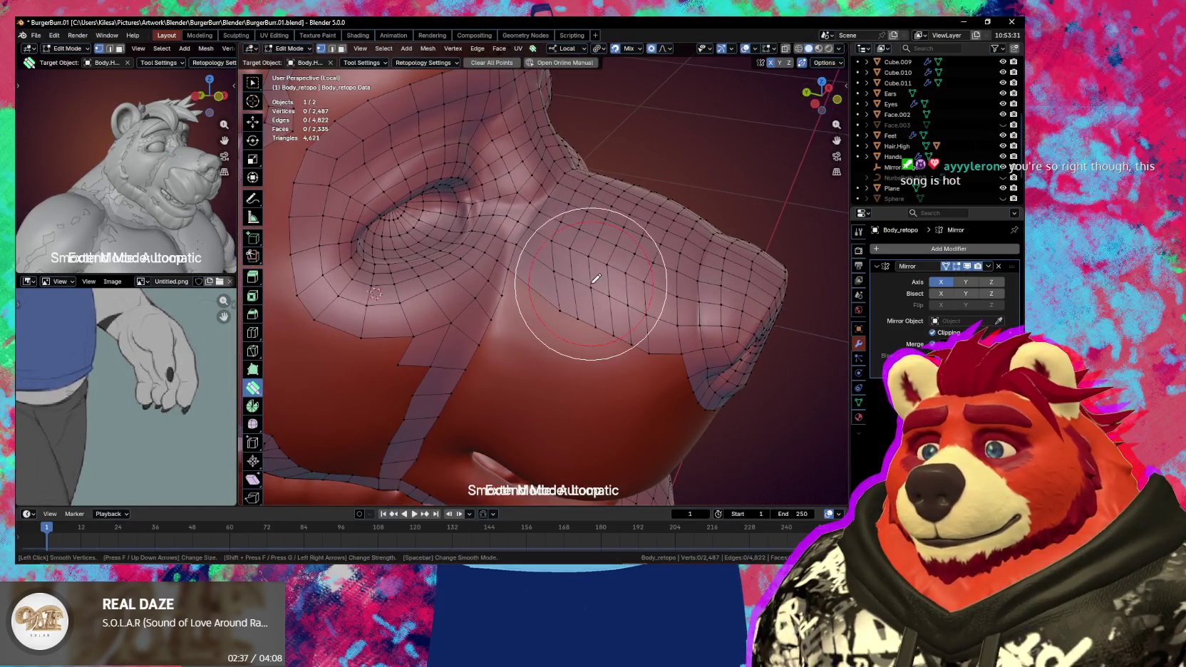
{"action": "mouse_move", "coordinate": [589, 280]}
{"action": "left_mouse_down"}
{"action": "mouse_move", "coordinate": [550, 250]}
{"action": "mouse_move", "coordinate": [569, 252]}
{"action": "left_mouse_up"}
{"action": "mouse_move", "coordinate": [569, 251]}
{"action": "middle_mouse_down"}
{"action": "mouse_move", "coordinate": [563, 321]}
{"action": "mouse_move", "coordinate": [525, 275]}
{"action": "middle_mouse_up"}
{"action": "left_click_drag", "start_coordinate": [524, 275], "coordinate": [512, 323]}
{"action": "mouse_move", "coordinate": [530, 257]}
{"action": "left_mouse_down"}
{"action": "mouse_move", "coordinate": [536, 191]}
{"action": "mouse_move", "coordinate": [526, 209]}
{"action": "left_mouse_up"}
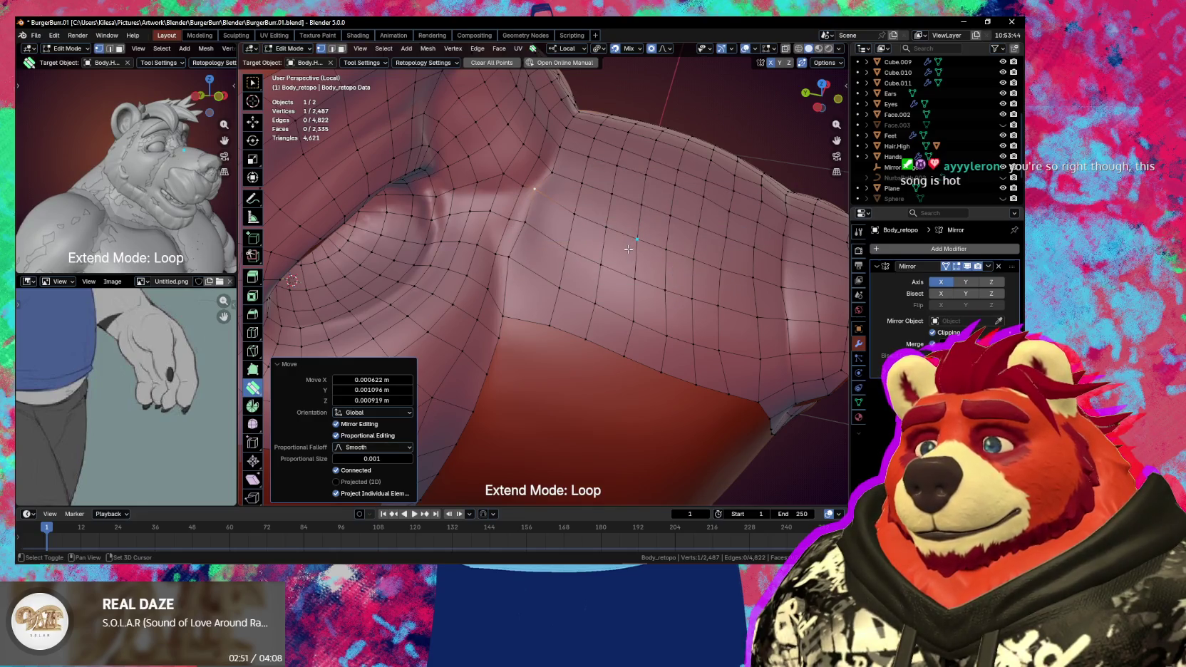
- Smooth more quads using a weaker, smaller smoothing brush
{"action": "key", "text": "shift"}
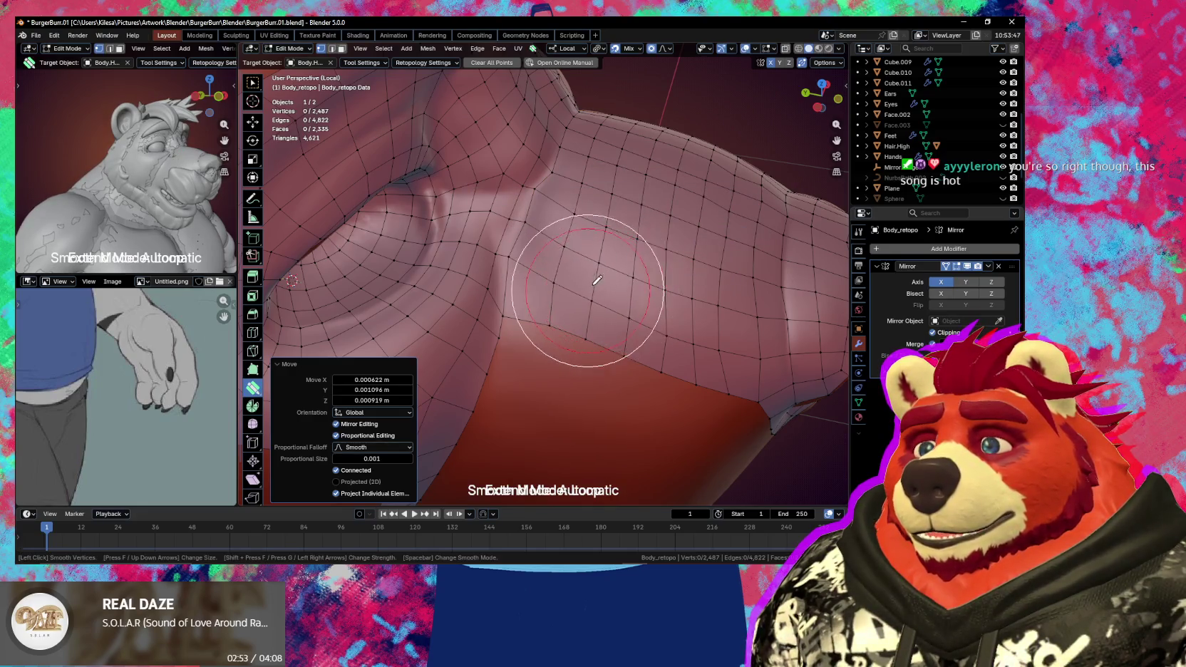
{"action": "left_click_drag", "start_coordinate": [617, 244], "coordinate": [607, 265], "text": "shift"}
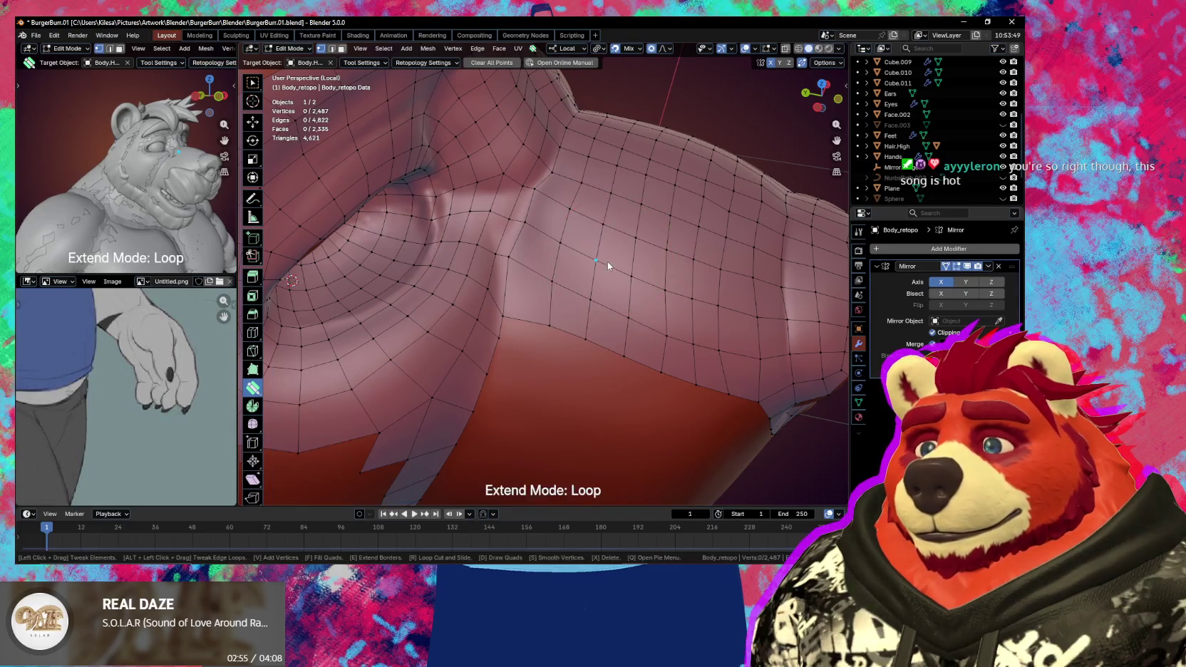
{"action": "key", "text": "Left"}
{"action": "key", "text": "Left"}
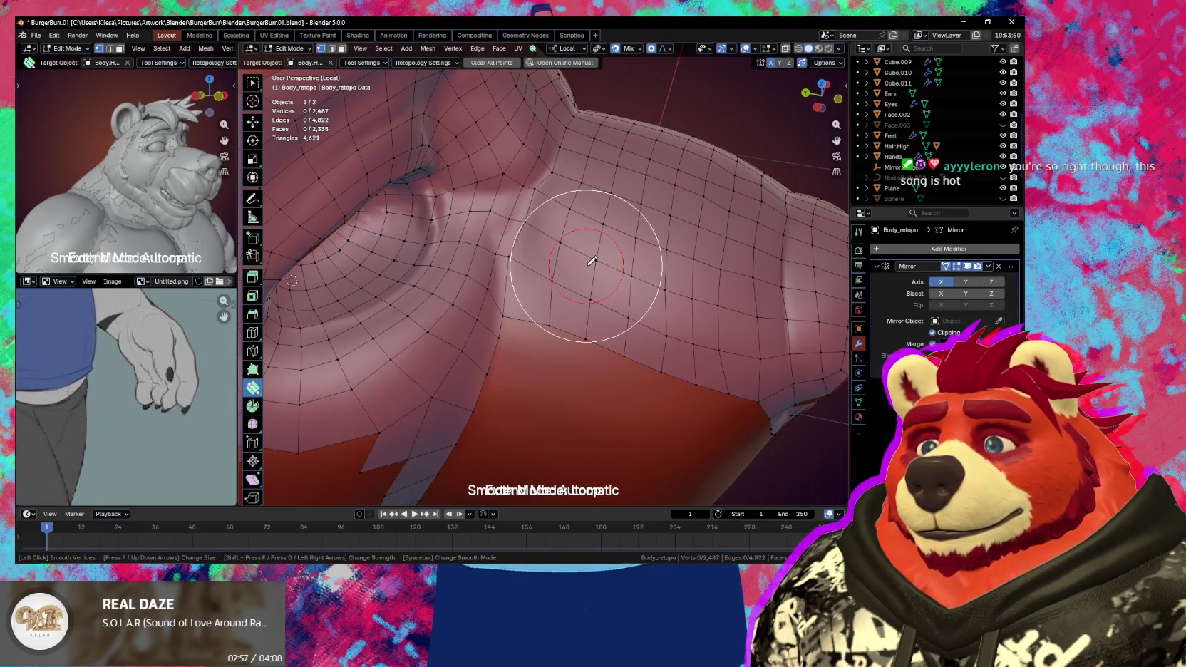
{"action": "key", "text": "Down"}
{"action": "key", "text": "Down"}
{"action": "key", "text": "Down"}
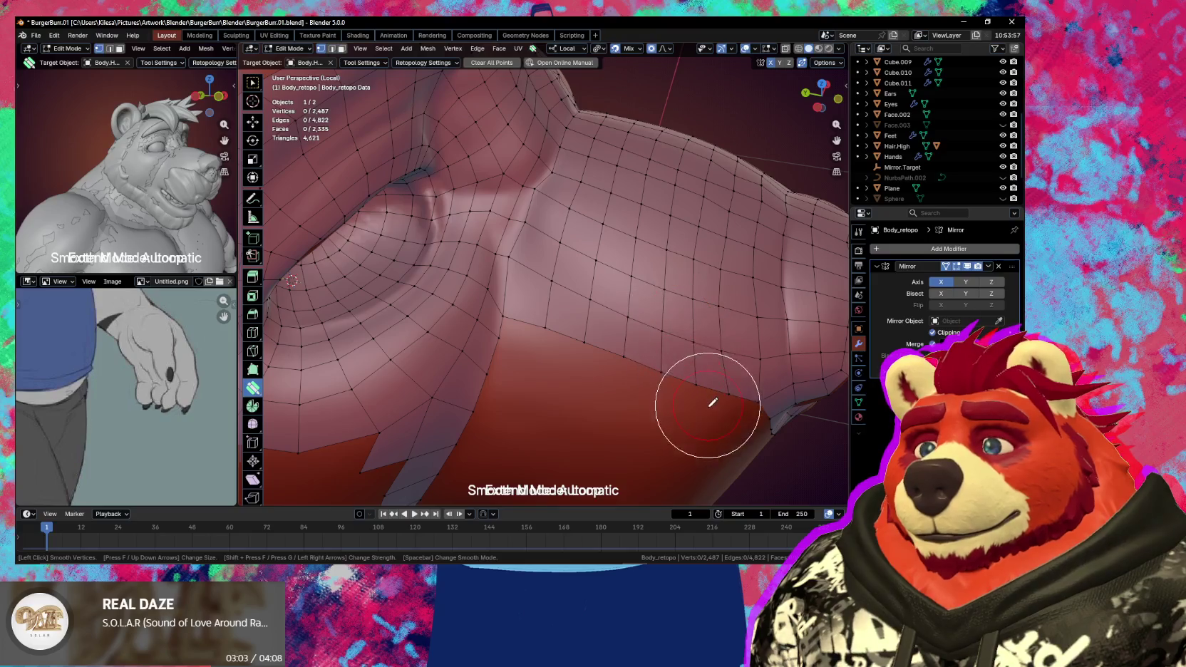
{"action": "key", "text": "Escape"}
{"action": "mouse_move", "coordinate": [688, 390]}
{"action": "middle_mouse_down"}
{"action": "mouse_move", "coordinate": [641, 388]}
{"action": "mouse_move", "coordinate": [604, 323]}
{"action": "mouse_move", "coordinate": [607, 304]}
{"action": "mouse_move", "coordinate": [569, 318]}
{"action": "middle_mouse_up"}
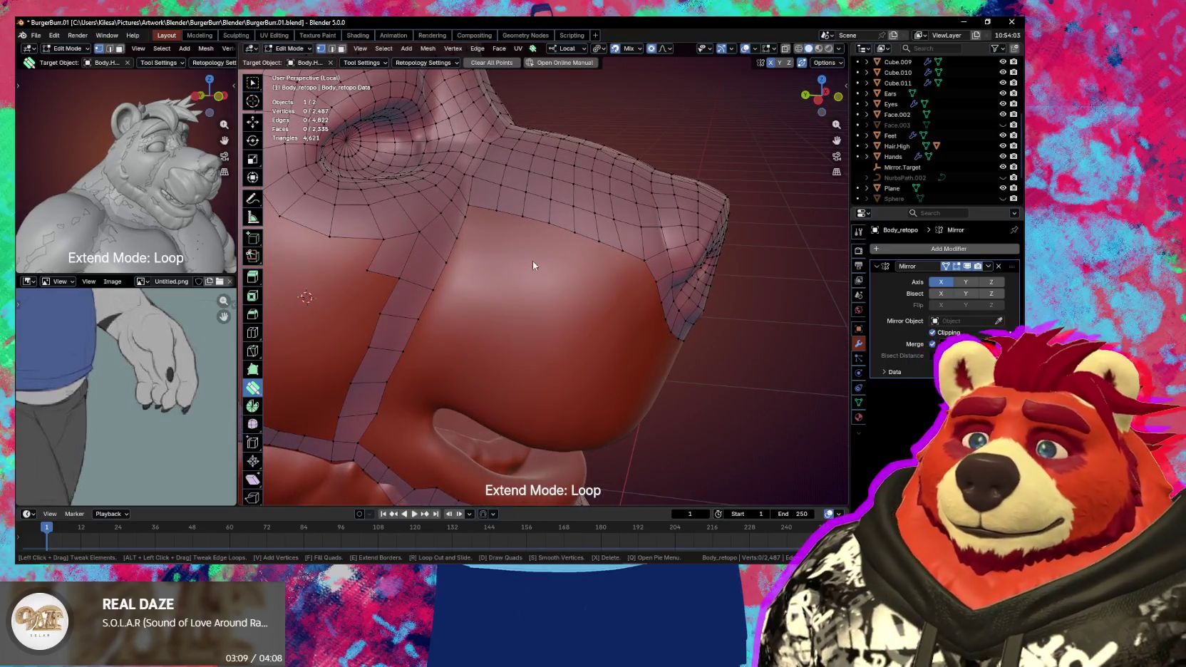
- Extrude the cheek border loop into several new rows of quads
{"action": "middle_click_drag", "start_coordinate": [535, 249], "coordinate": [521, 273]}
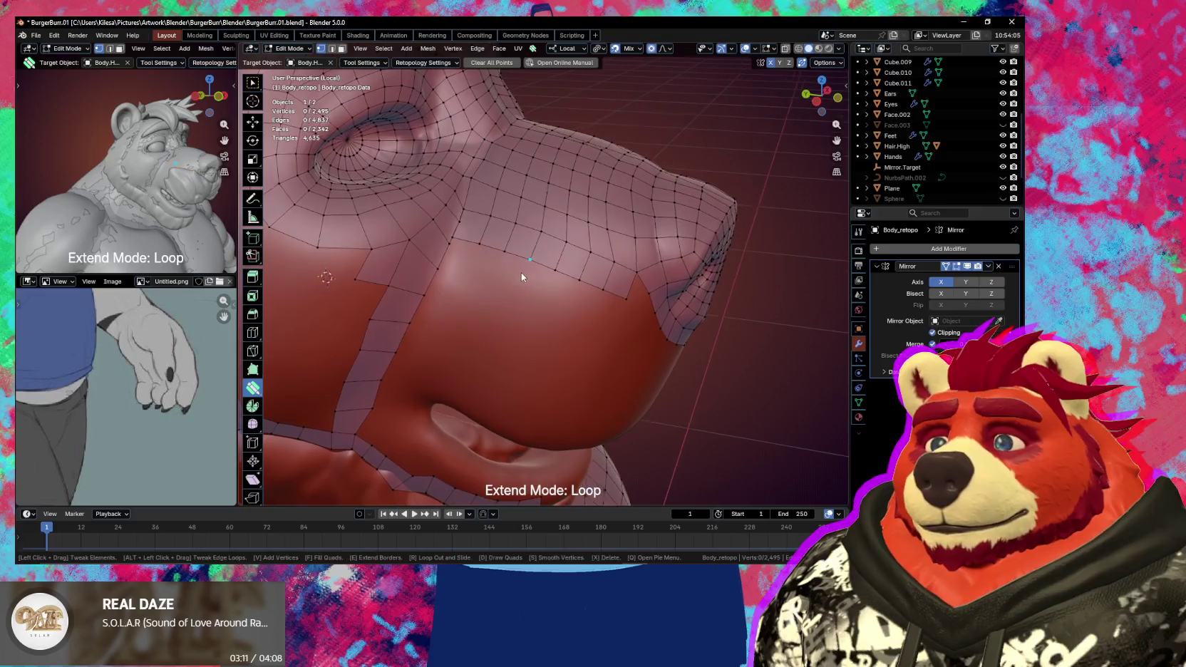
{"action": "mouse_move", "coordinate": [515, 243]}
{"action": "left_mouse_down"}
{"action": "mouse_move", "coordinate": [528, 276]}
{"action": "mouse_move", "coordinate": [511, 328]}
{"action": "left_mouse_up"}
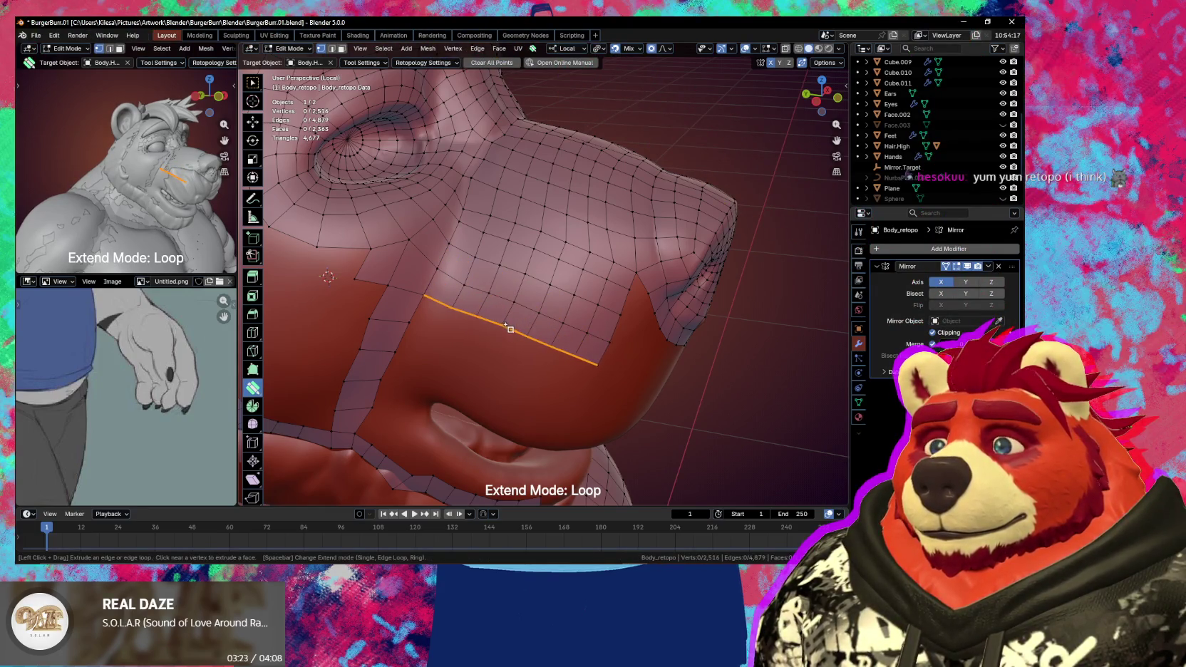
{"action": "middle_click_drag", "start_coordinate": [511, 328], "coordinate": [511, 331]}
{"action": "left_click_drag", "start_coordinate": [511, 331], "coordinate": [511, 335]}
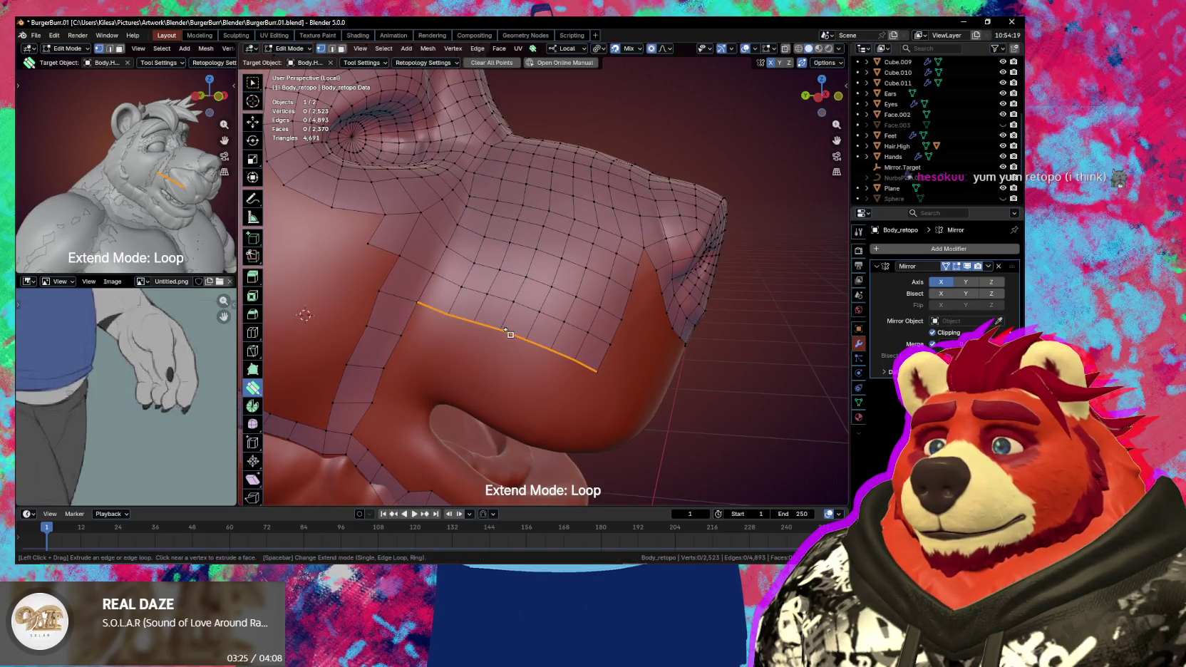
{"action": "middle_click_drag", "start_coordinate": [512, 343], "coordinate": [559, 303]}
{"action": "left_click_drag", "start_coordinate": [563, 307], "coordinate": [550, 328]}
{"action": "middle_click_drag", "start_coordinate": [551, 328], "coordinate": [442, 290]}
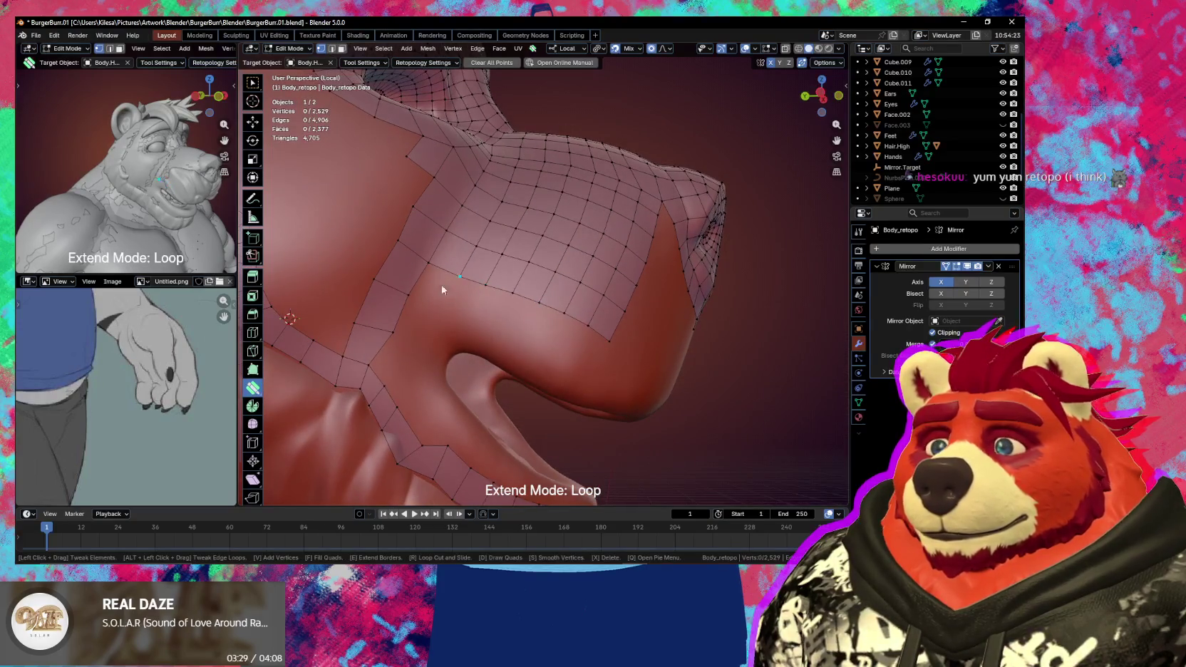
- Cut three edge loops across the cheek patch
{"action": "key", "text": "r"}
{"action": "left_click", "coordinate": [403, 307]}
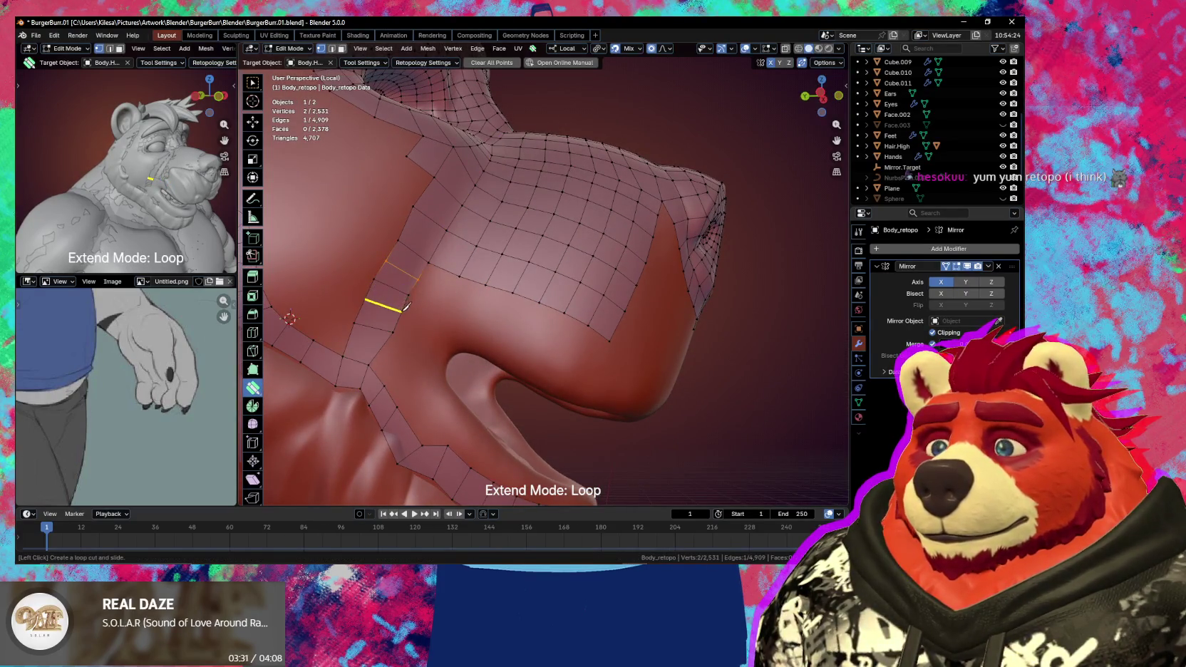
{"action": "left_click", "coordinate": [406, 307]}
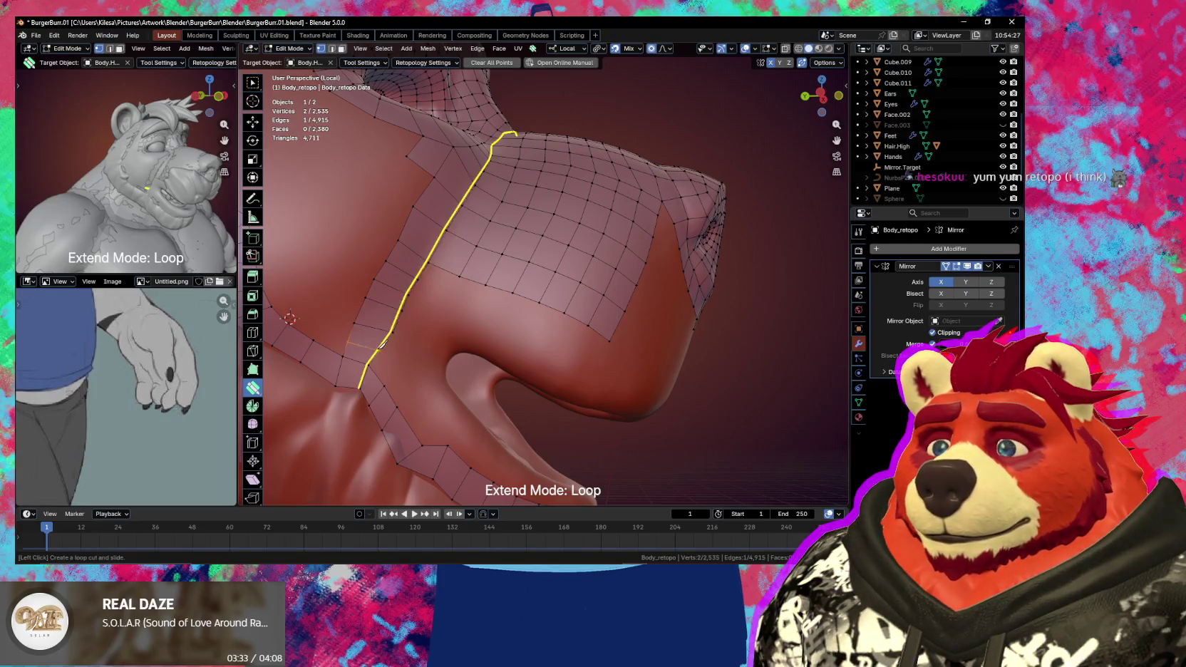
{"action": "left_click", "coordinate": [524, 297]}
{"action": "mouse_move", "coordinate": [556, 314]}
{"action": "middle_mouse_down"}
{"action": "mouse_move", "coordinate": [529, 327]}
{"action": "mouse_move", "coordinate": [512, 241]}
{"action": "mouse_move", "coordinate": [479, 210]}
{"action": "middle_mouse_up"}
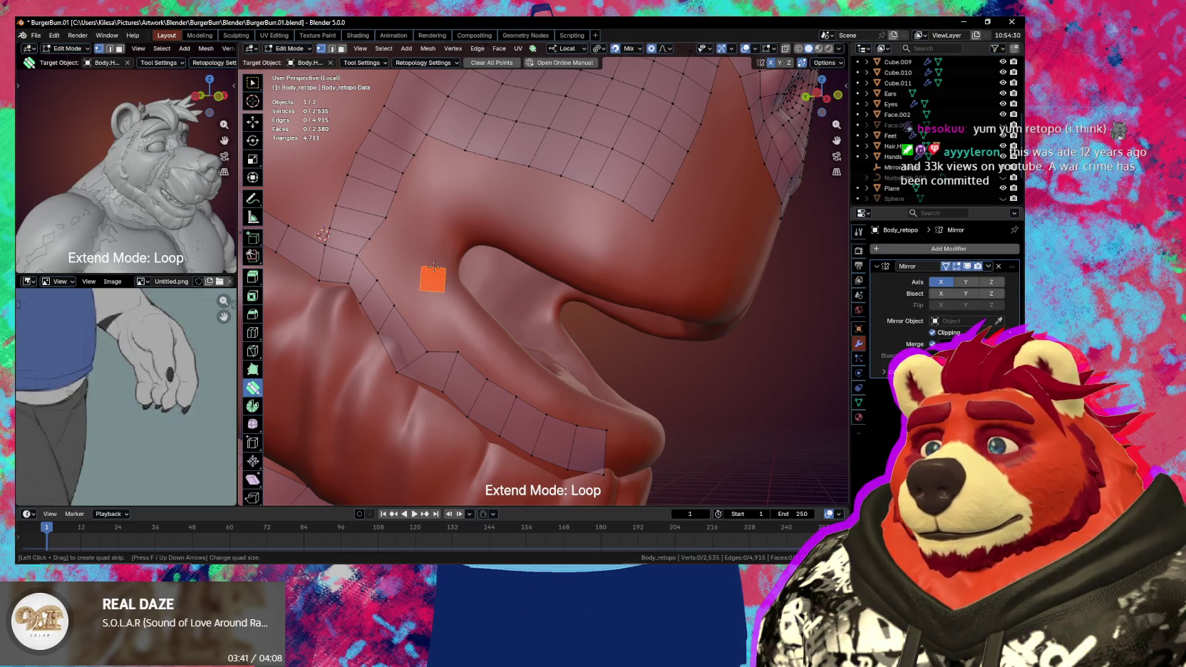
- Draw a quad strip along the upper-lip crease, add an end quad, and fit its corner vertices
{"action": "left_click_drag", "start_coordinate": [434, 268], "coordinate": [437, 251]}
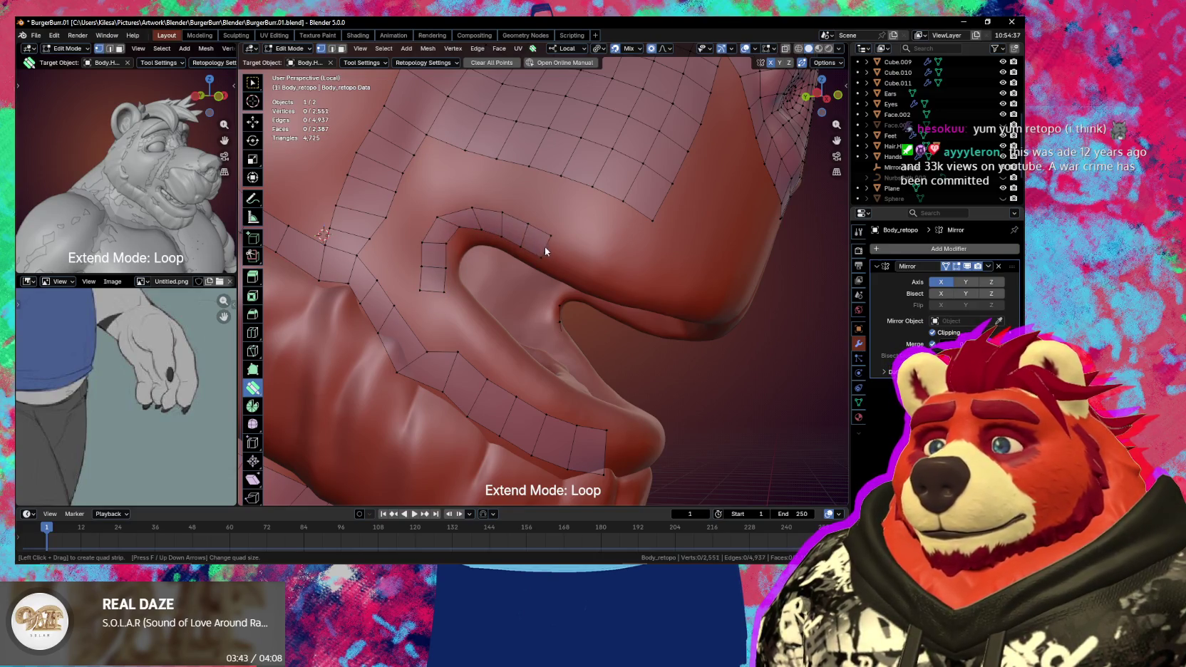
{"action": "left_click_drag", "start_coordinate": [617, 279], "coordinate": [680, 292]}
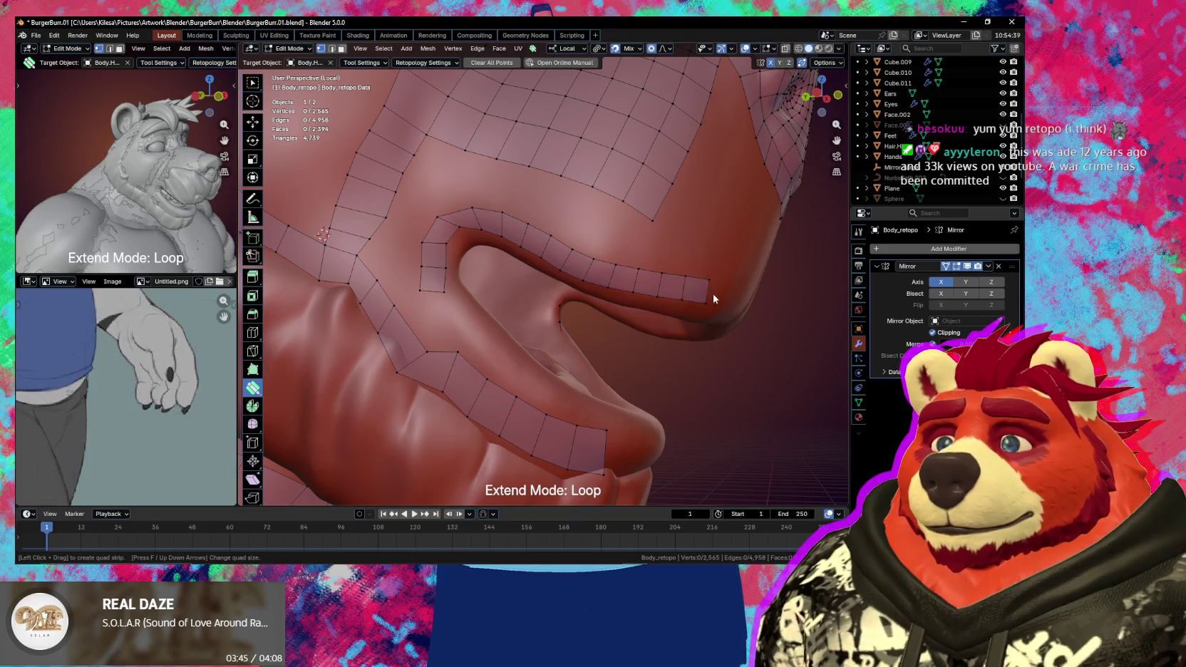
{"action": "left_click", "coordinate": [713, 295]}
{"action": "middle_click_drag", "start_coordinate": [713, 296], "coordinate": [562, 254]}
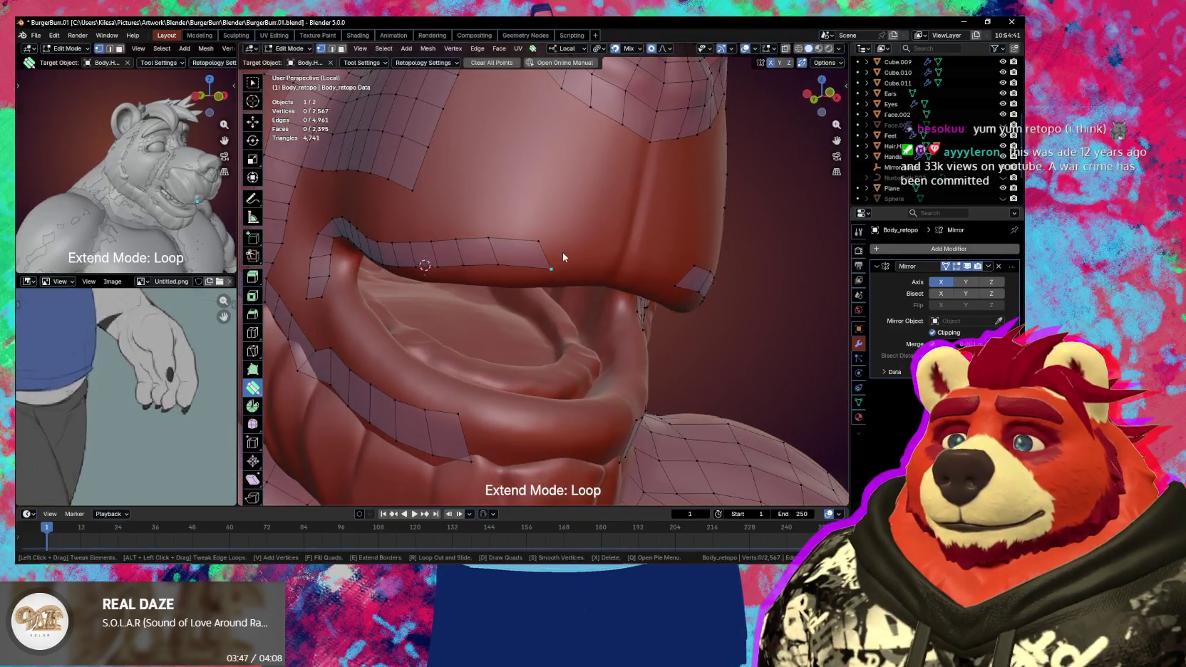
{"action": "mouse_move", "coordinate": [546, 245]}
{"action": "left_mouse_down"}
{"action": "mouse_move", "coordinate": [617, 266]}
{"action": "mouse_move", "coordinate": [578, 258]}
{"action": "left_mouse_up"}
{"action": "middle_click_drag", "start_coordinate": [576, 256], "coordinate": [571, 261]}
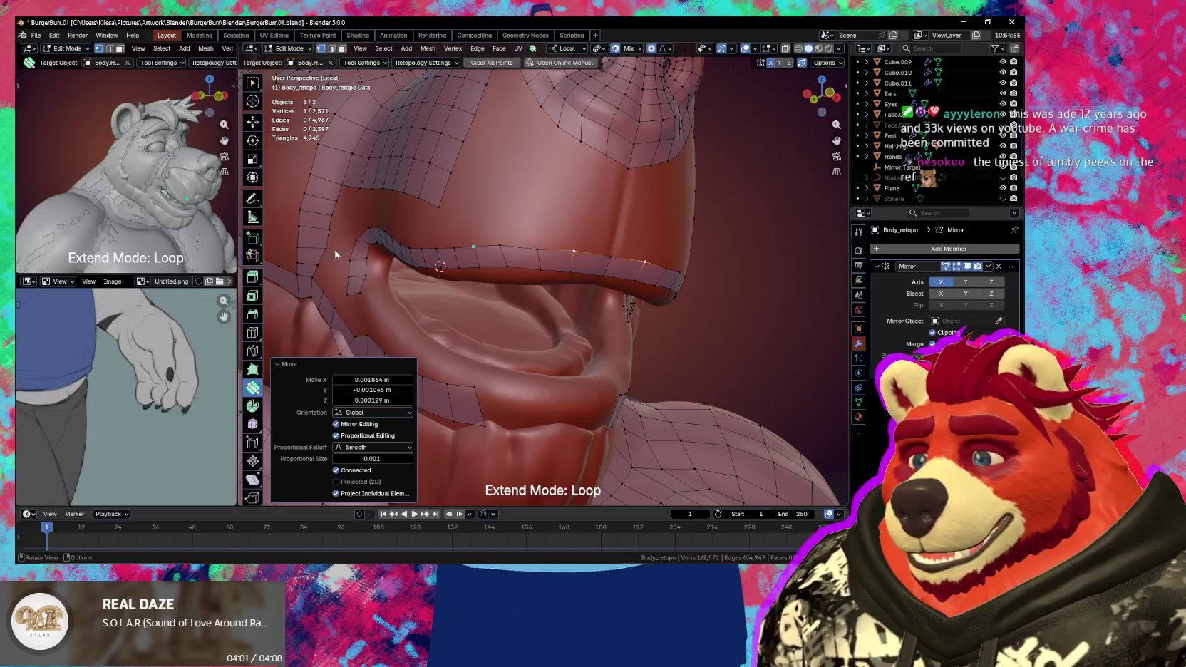
- Zoom the reference image out until the whole striped tiger figure is visible
{"action": "scroll", "coordinate": [160, 372], "scroll_direction": "up", "scroll_amount": 2}
{"action": "scroll", "coordinate": [160, 372], "scroll_direction": "up", "scroll_amount": 1}
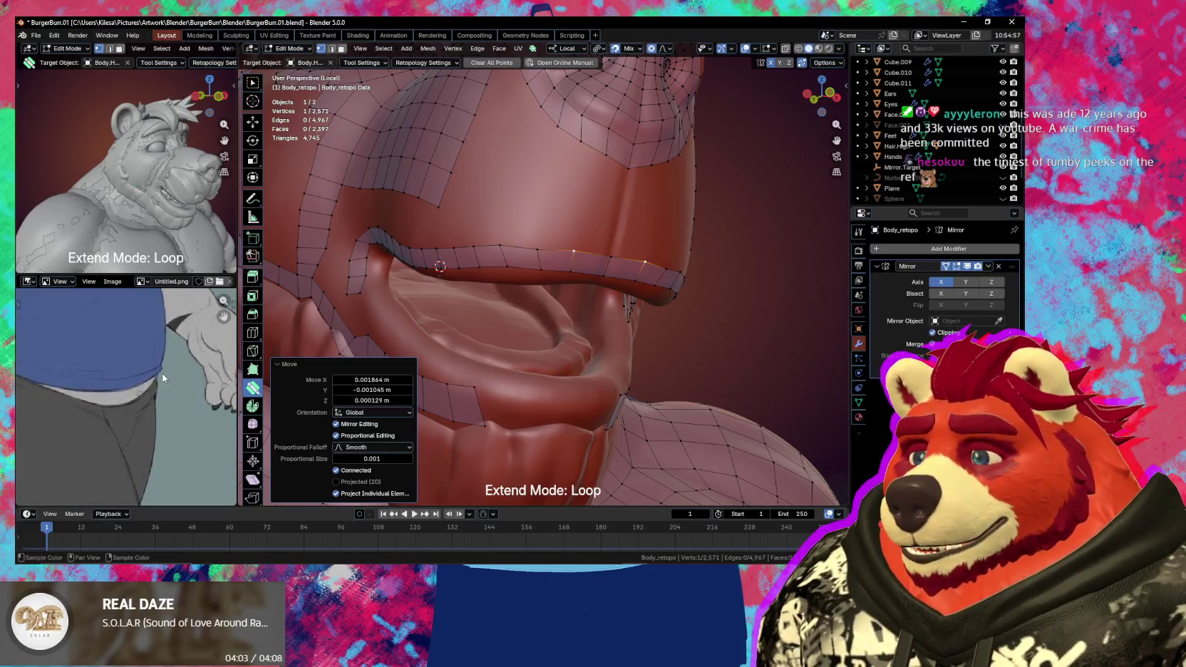
{"action": "scroll", "coordinate": [146, 442], "scroll_direction": "down", "scroll_amount": 2}
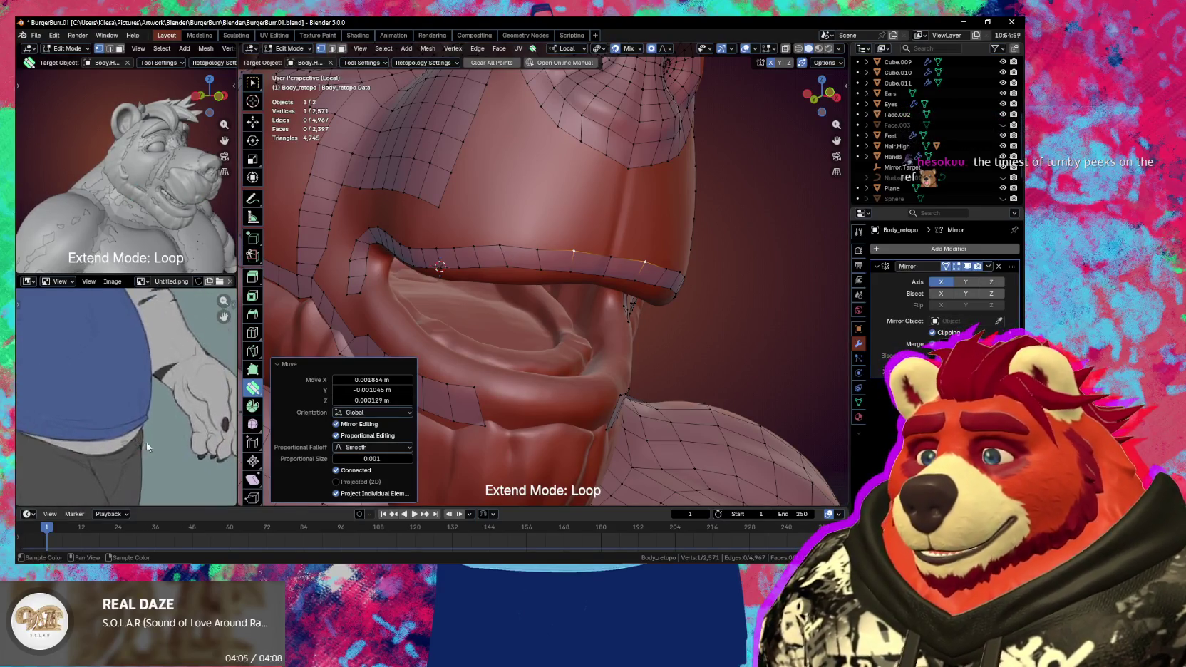
{"action": "scroll", "coordinate": [160, 410], "scroll_direction": "down", "scroll_amount": 1}
{"action": "scroll", "coordinate": [159, 410], "scroll_direction": "down", "scroll_amount": 2}
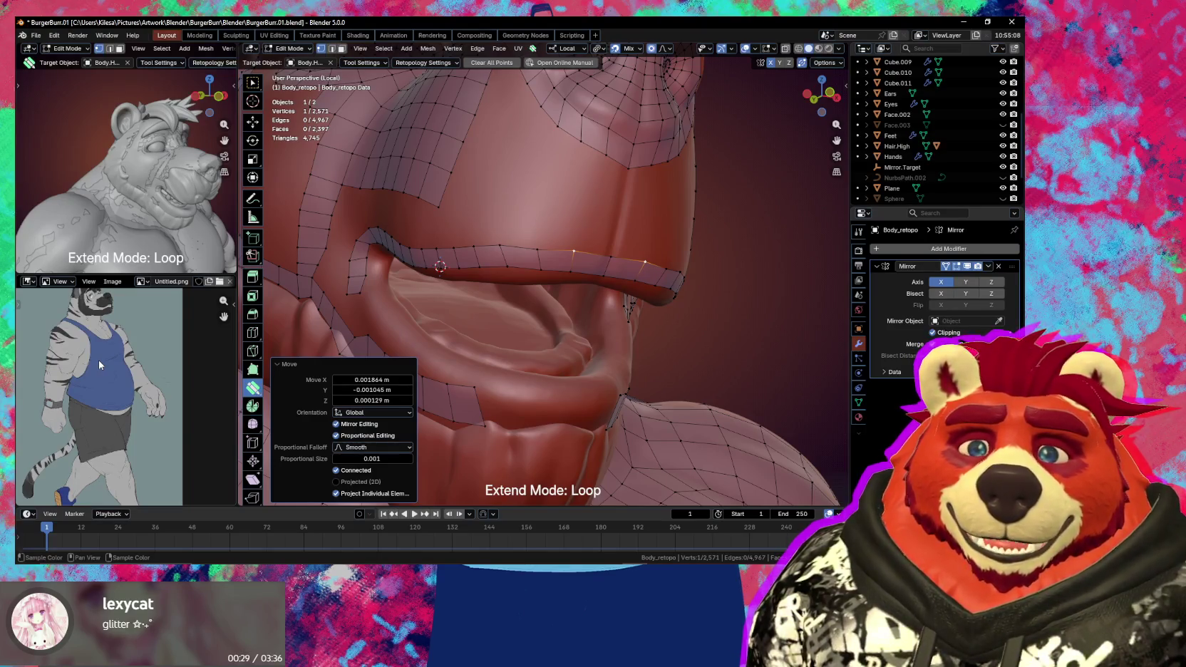
{"action": "mouse_move", "coordinate": [592, 314]}
{"action": "middle_mouse_down"}
{"action": "mouse_move", "coordinate": [626, 320]}
{"action": "mouse_move", "coordinate": [567, 337]}
{"action": "middle_mouse_up"}
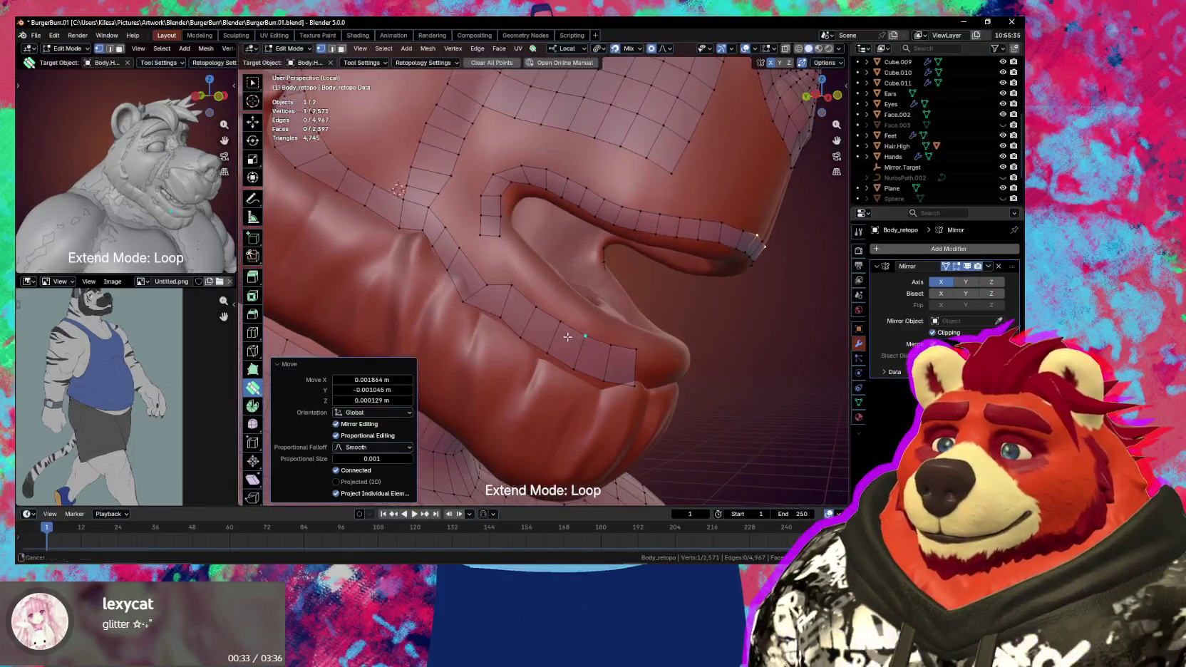
- Reposition several lower-lip vertices to follow the lip
{"action": "middle_click_drag", "start_coordinate": [461, 293], "coordinate": [463, 300]}
{"action": "left_click_drag", "start_coordinate": [463, 299], "coordinate": [462, 300]}
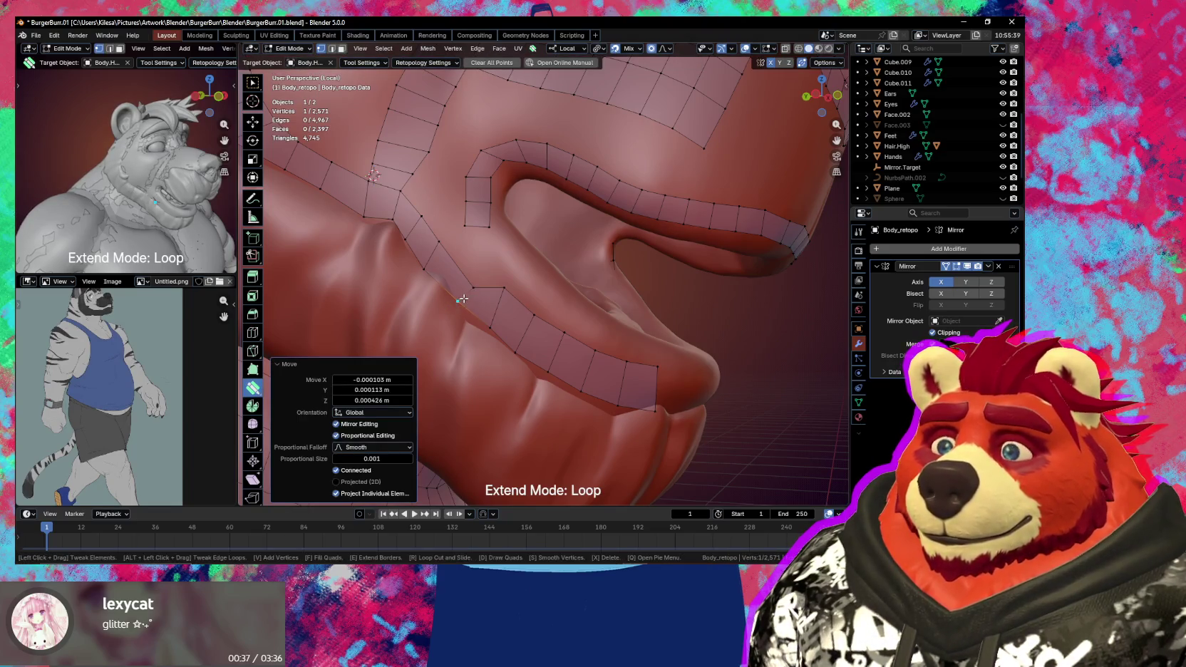
{"action": "left_click", "coordinate": [463, 299]}
{"action": "left_click_drag", "start_coordinate": [454, 280], "coordinate": [454, 255]}
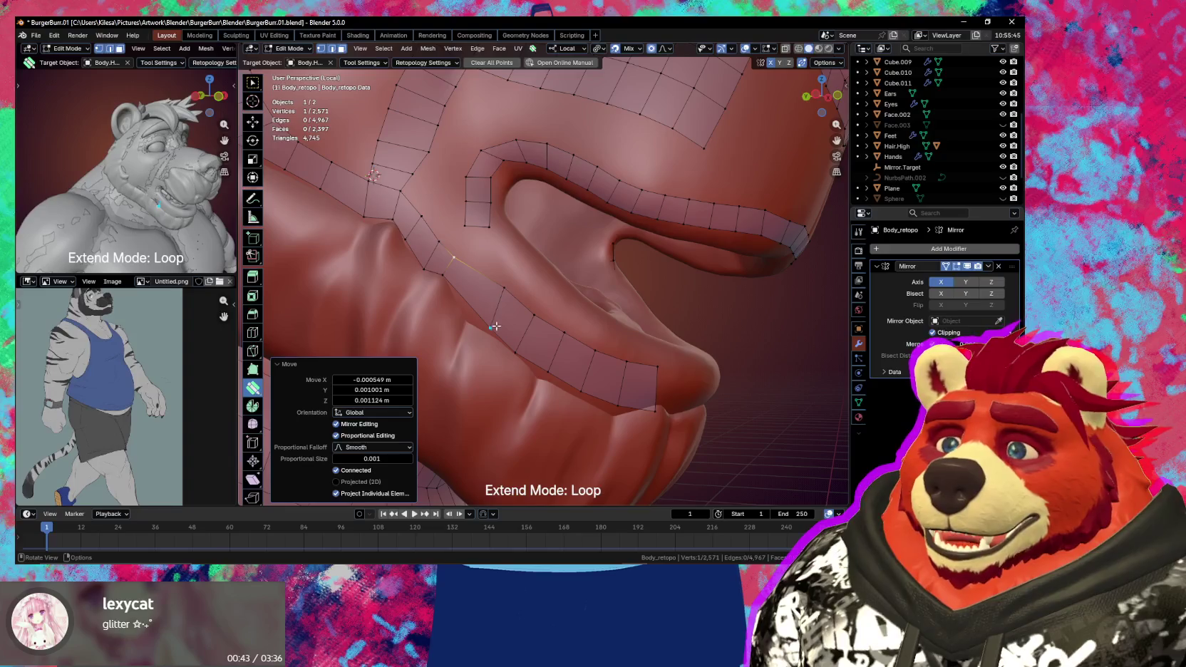
{"action": "mouse_move", "coordinate": [494, 327]}
{"action": "left_mouse_down"}
{"action": "mouse_move", "coordinate": [468, 320]}
{"action": "mouse_move", "coordinate": [462, 283]}
{"action": "left_mouse_up"}
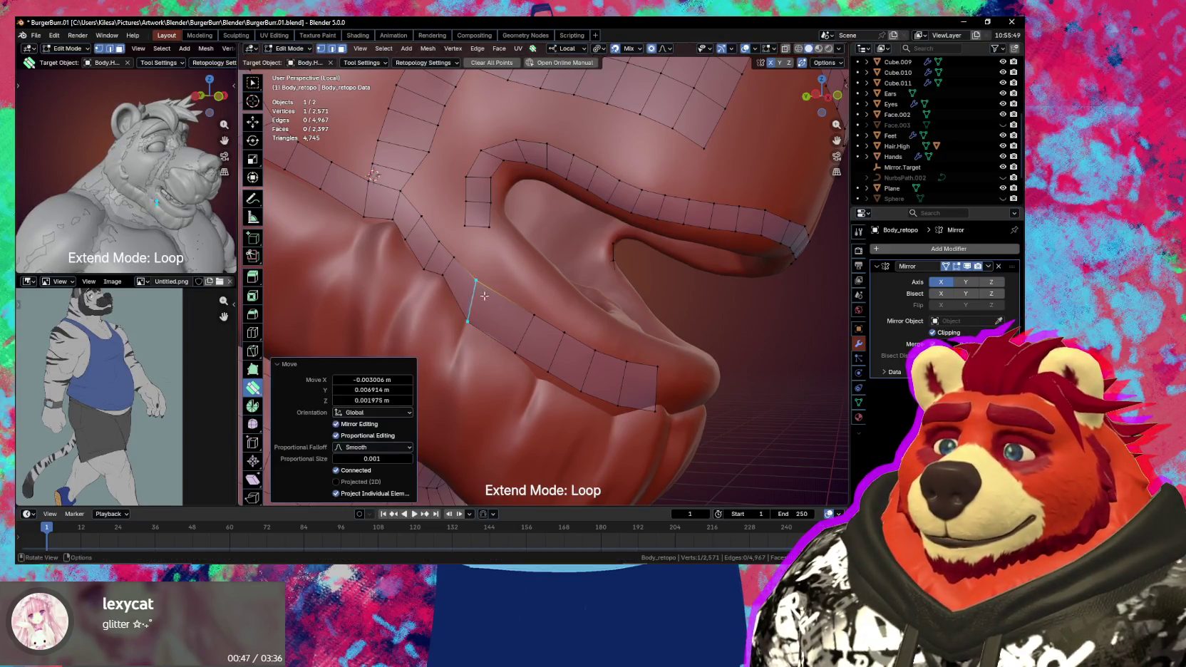
{"action": "mouse_move", "coordinate": [531, 319]}
{"action": "middle_mouse_down"}
{"action": "mouse_move", "coordinate": [516, 278]}
{"action": "mouse_move", "coordinate": [512, 301]}
{"action": "middle_mouse_up"}
{"action": "left_click_drag", "start_coordinate": [462, 277], "coordinate": [463, 281]}
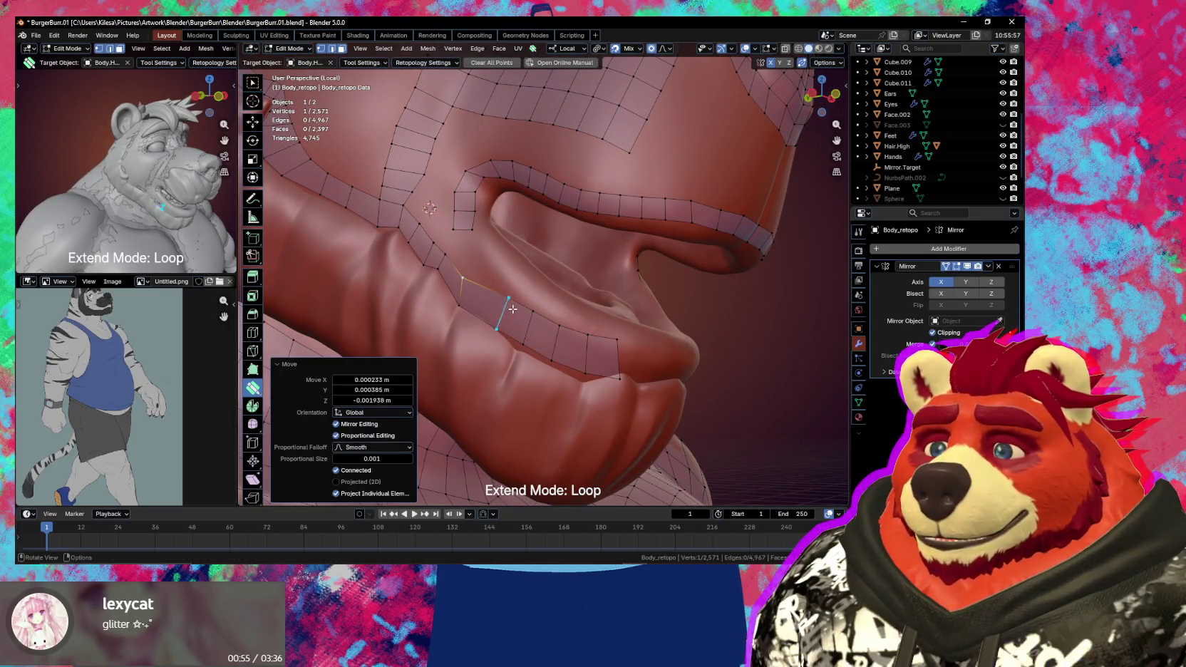
- Cut an edge loop across the lower-lip strip and adjust its vertices and end edge
{"action": "key", "text": "r"}
{"action": "left_click", "coordinate": [483, 308]}
{"action": "mouse_move", "coordinate": [476, 317]}
{"action": "left_mouse_down"}
{"action": "mouse_move", "coordinate": [519, 344]}
{"action": "mouse_move", "coordinate": [529, 326]}
{"action": "mouse_move", "coordinate": [512, 330]}
{"action": "mouse_move", "coordinate": [559, 337]}
{"action": "mouse_move", "coordinate": [550, 367]}
{"action": "mouse_move", "coordinate": [554, 342]}
{"action": "left_mouse_up"}
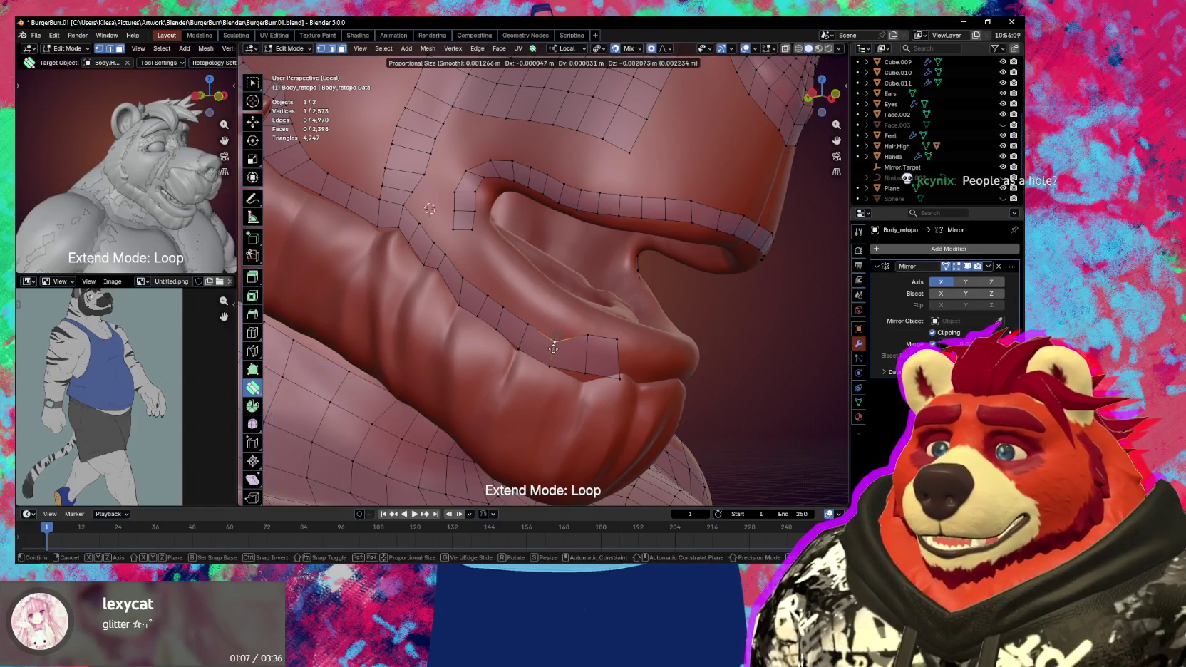
{"action": "left_click_drag", "start_coordinate": [587, 351], "coordinate": [615, 360]}
{"action": "middle_click_drag", "start_coordinate": [616, 365], "coordinate": [609, 362]}
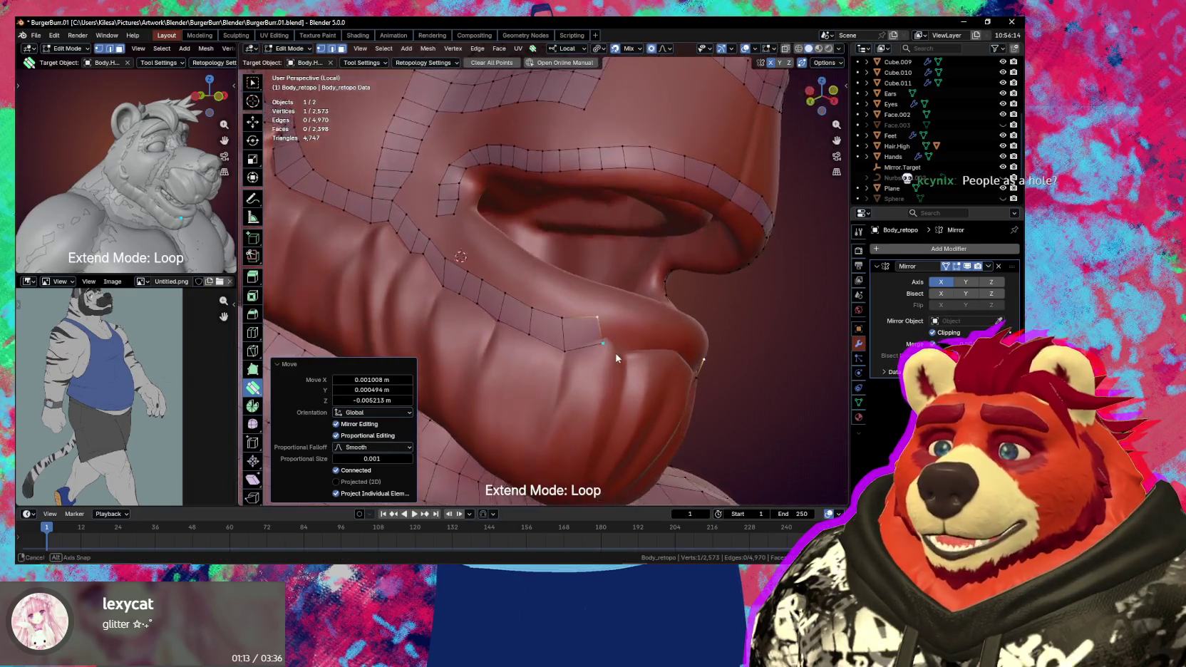
{"action": "left_click_drag", "start_coordinate": [610, 357], "coordinate": [613, 352]}
{"action": "mouse_move", "coordinate": [660, 371]}
{"action": "middle_mouse_down"}
{"action": "mouse_move", "coordinate": [568, 347]}
{"action": "mouse_move", "coordinate": [587, 333]}
{"action": "middle_mouse_up"}
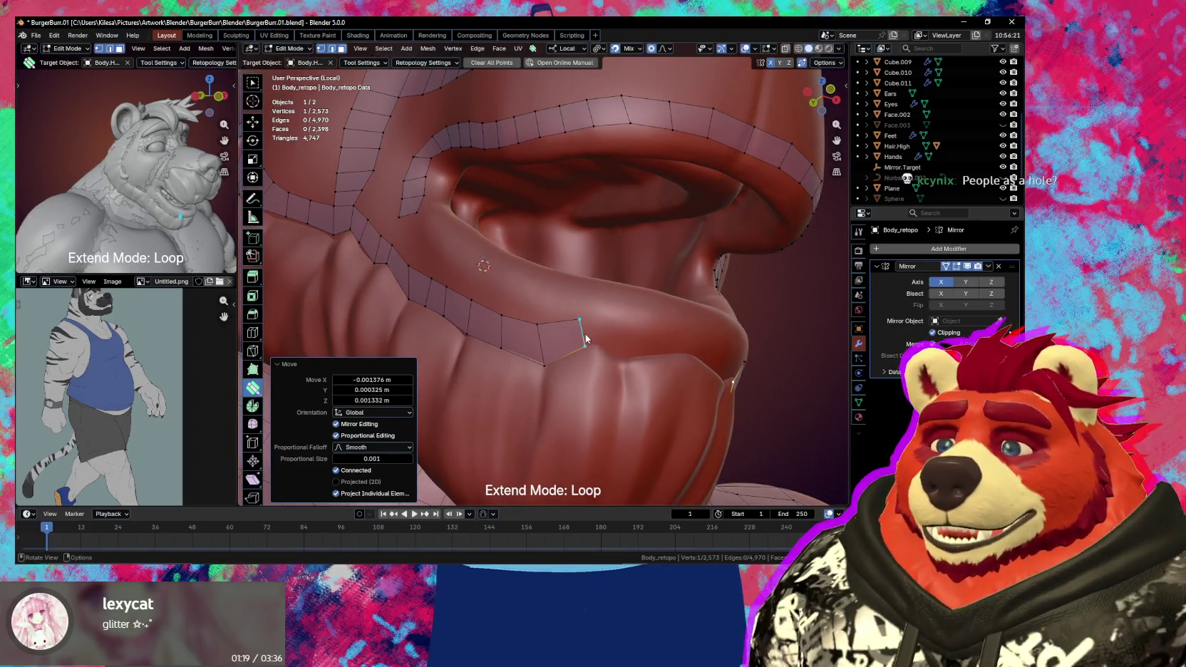
{"action": "left_click_drag", "start_coordinate": [585, 333], "coordinate": [576, 336]}
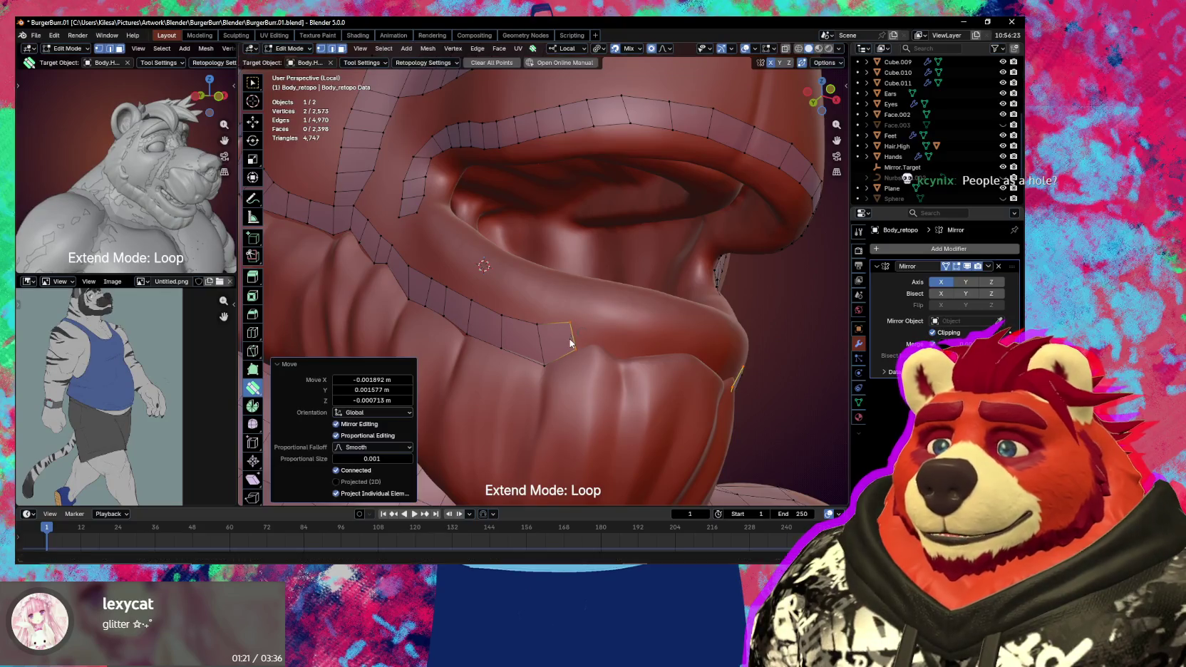
- Extrude the lower-lip edge into a new quad
{"action": "middle_click_drag", "start_coordinate": [577, 336], "coordinate": [564, 336]}
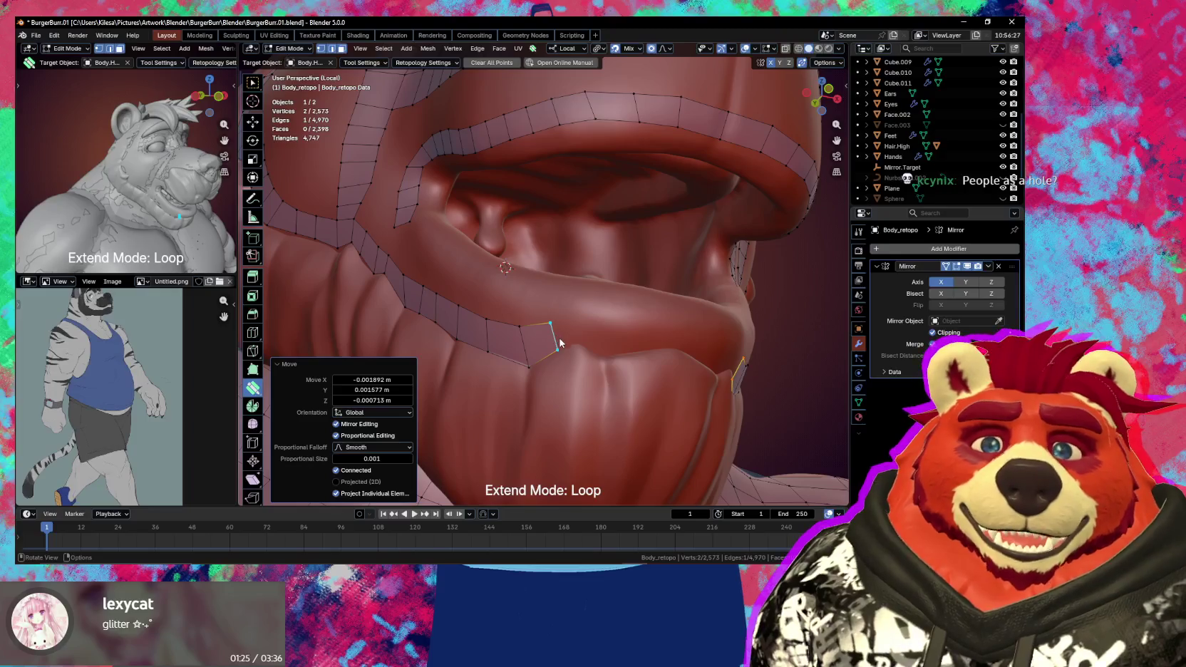
{"action": "mouse_move", "coordinate": [564, 345]}
{"action": "middle_mouse_down"}
{"action": "mouse_move", "coordinate": [556, 332]}
{"action": "mouse_move", "coordinate": [524, 330]}
{"action": "middle_mouse_up"}
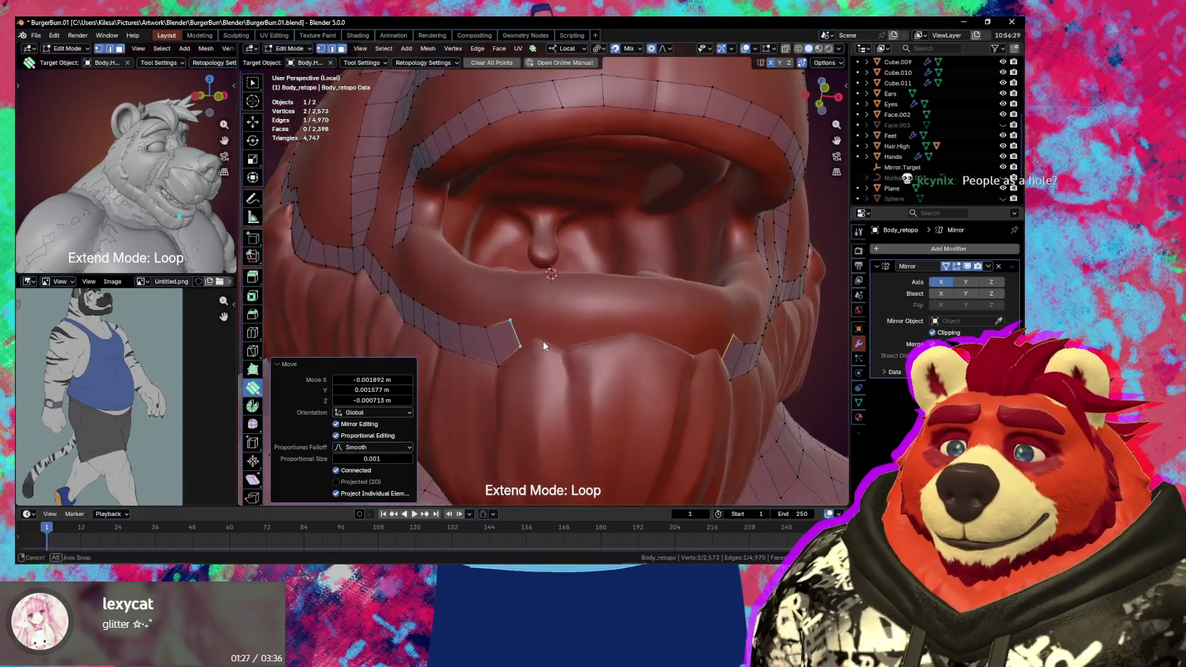
{"action": "key", "text": "alt+a"}
{"action": "mouse_move", "coordinate": [529, 325]}
{"action": "left_mouse_down"}
{"action": "mouse_move", "coordinate": [549, 318]}
{"action": "mouse_move", "coordinate": [560, 341]}
{"action": "mouse_move", "coordinate": [594, 334]}
{"action": "left_mouse_up"}
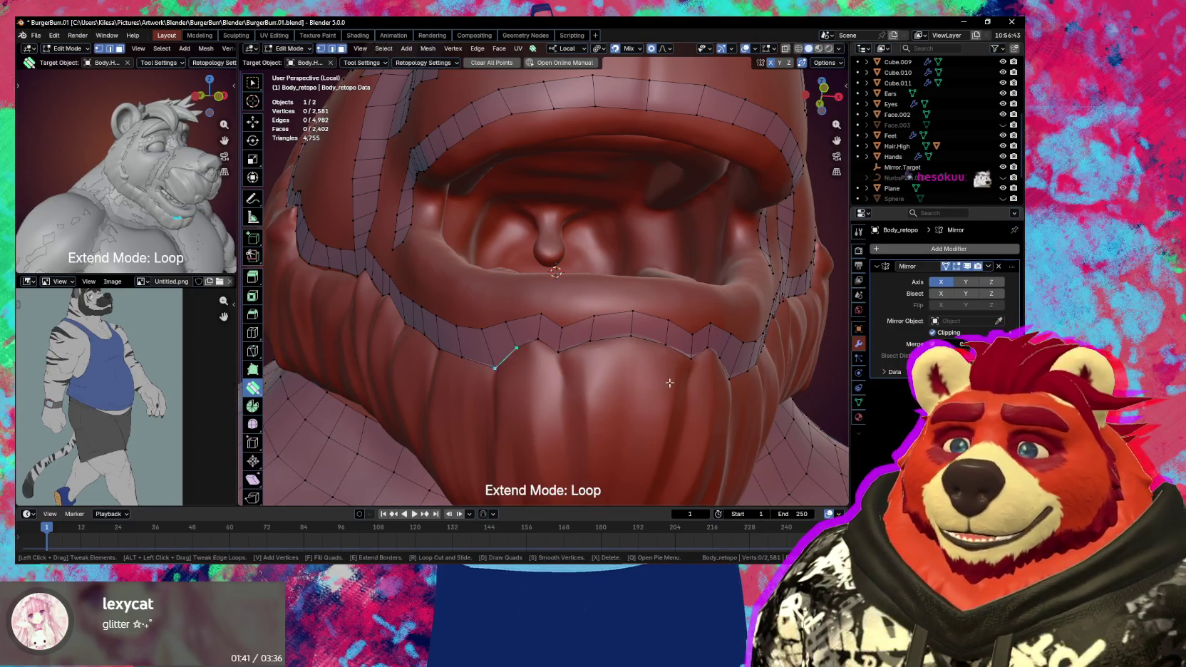
- Move a lower-lip vertex into place and raise the lip-corner vertex
{"action": "key", "text": "ctrl+r"}
{"action": "key", "text": "Escape"}
{"action": "scroll", "coordinate": [609, 352], "scroll_direction": "down", "scroll_amount": 5}
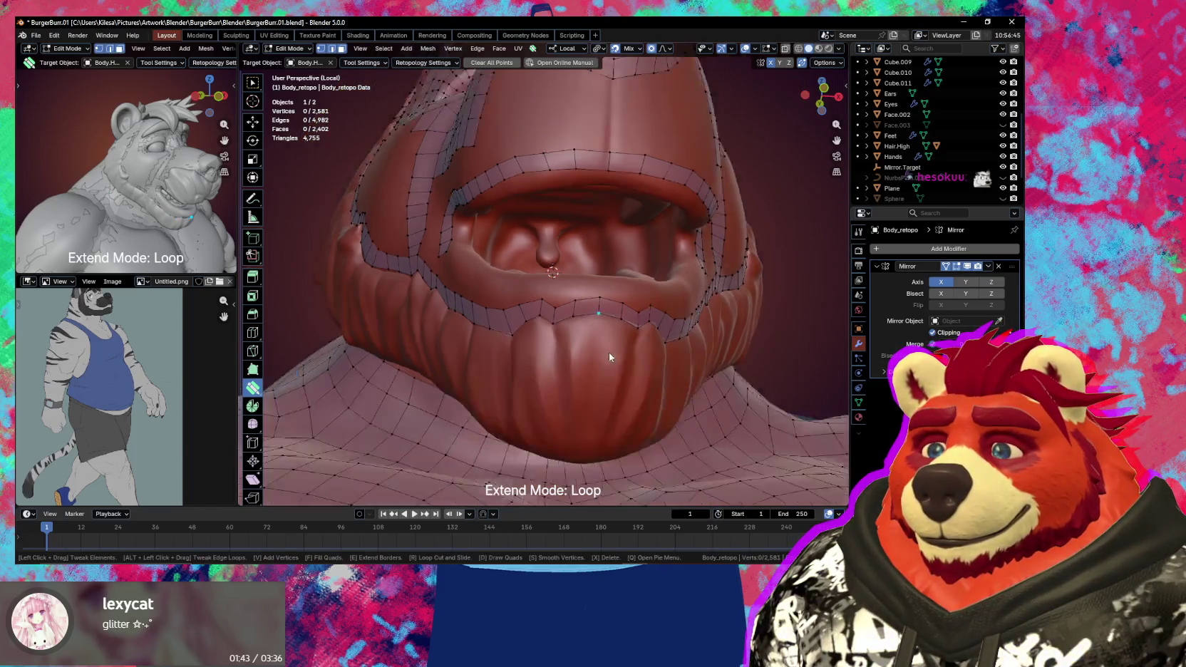
{"action": "mouse_move", "coordinate": [616, 373]}
{"action": "middle_mouse_down"}
{"action": "mouse_move", "coordinate": [587, 358]}
{"action": "mouse_move", "coordinate": [509, 240]}
{"action": "middle_mouse_up"}
{"action": "scroll", "coordinate": [587, 358], "scroll_direction": "up", "scroll_amount": 5}
{"action": "left_click_drag", "start_coordinate": [510, 235], "coordinate": [515, 235]}
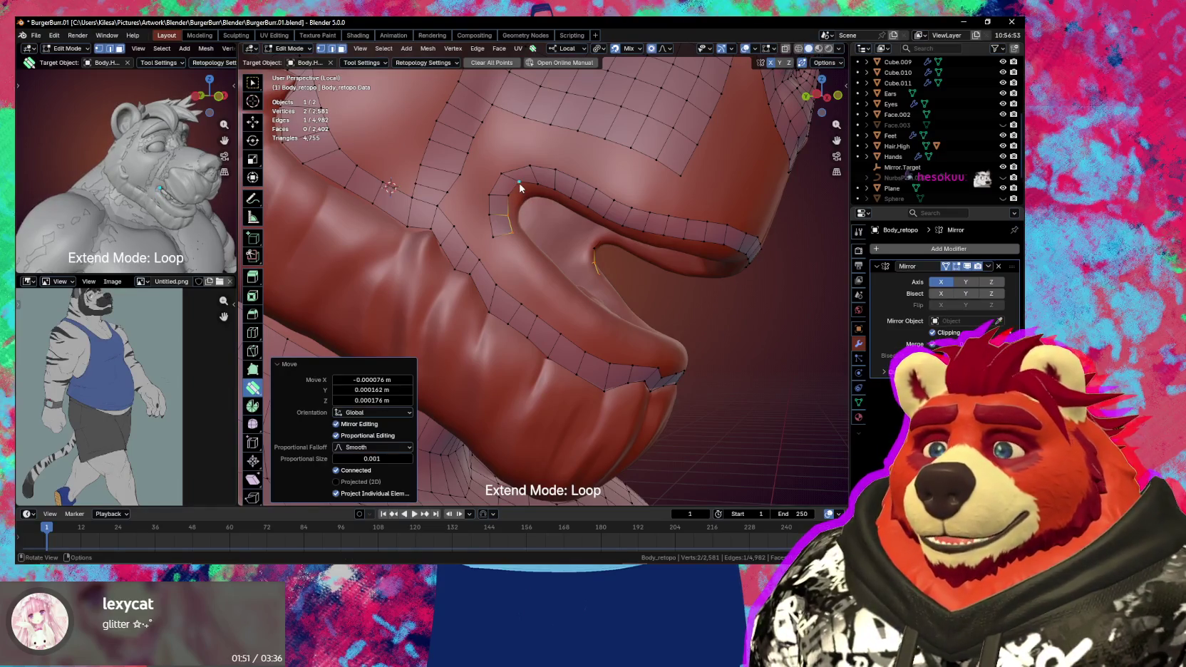
{"action": "mouse_move", "coordinate": [504, 175]}
{"action": "left_mouse_down"}
{"action": "mouse_move", "coordinate": [515, 187]}
{"action": "mouse_move", "coordinate": [489, 192]}
{"action": "mouse_move", "coordinate": [516, 189]}
{"action": "left_mouse_up"}
{"action": "scroll", "coordinate": [516, 190], "scroll_direction": "down", "scroll_amount": 3}
{"action": "mouse_move", "coordinate": [516, 190]}
{"action": "middle_mouse_down"}
{"action": "mouse_move", "coordinate": [536, 266]}
{"action": "mouse_move", "coordinate": [503, 269]}
{"action": "middle_mouse_up"}
{"action": "scroll", "coordinate": [502, 269], "scroll_direction": "up", "scroll_amount": 3}
{"action": "scroll", "coordinate": [500, 269], "scroll_direction": "up", "scroll_amount": 2}
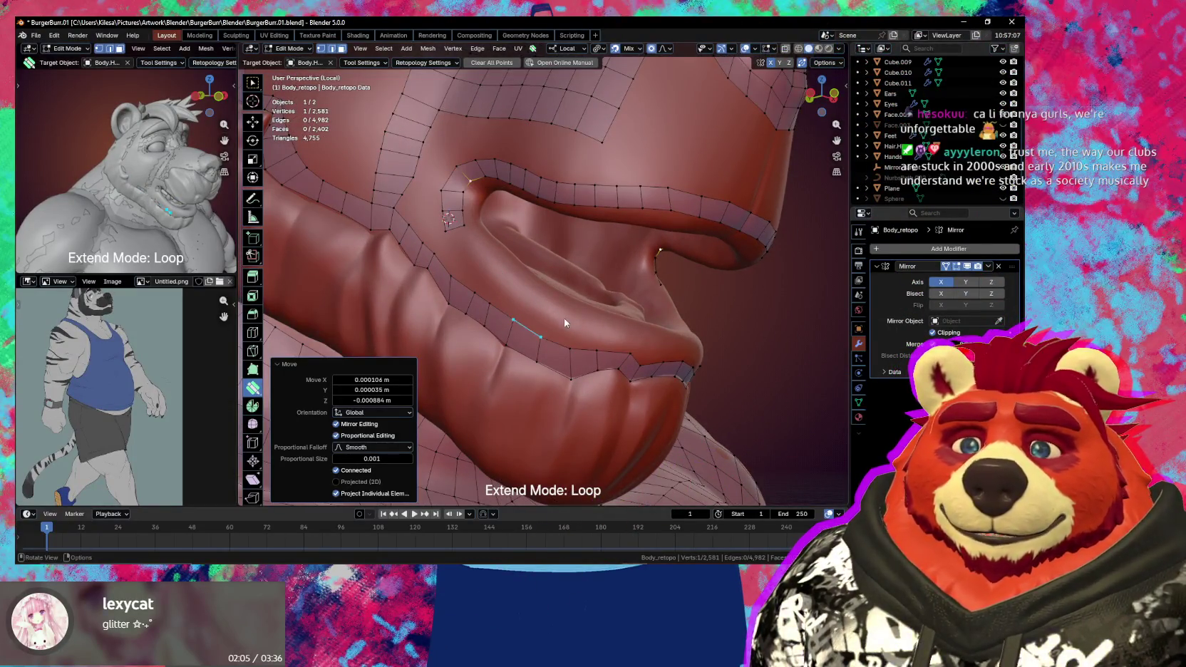
{"action": "middle_click_drag", "start_coordinate": [585, 331], "coordinate": [583, 322]}
- Grab and place two more lip vertices, then select lip vertices with Select Box
{"action": "key", "text": "g"}
{"action": "left_click", "coordinate": [583, 325]}
{"action": "key", "text": "g"}
{"action": "left_click", "coordinate": [596, 326]}
{"action": "mouse_move", "coordinate": [627, 345]}
{"action": "middle_mouse_down"}
{"action": "mouse_move", "coordinate": [485, 349]}
{"action": "mouse_move", "coordinate": [646, 362]}
{"action": "mouse_move", "coordinate": [633, 389]}
{"action": "mouse_move", "coordinate": [593, 372]}
{"action": "middle_mouse_up"}
{"action": "scroll", "coordinate": [561, 346], "scroll_direction": "down", "scroll_amount": 5}
{"action": "scroll", "coordinate": [647, 362], "scroll_direction": "up", "scroll_amount": 2}
{"action": "scroll", "coordinate": [633, 389], "scroll_direction": "up", "scroll_amount": 2}
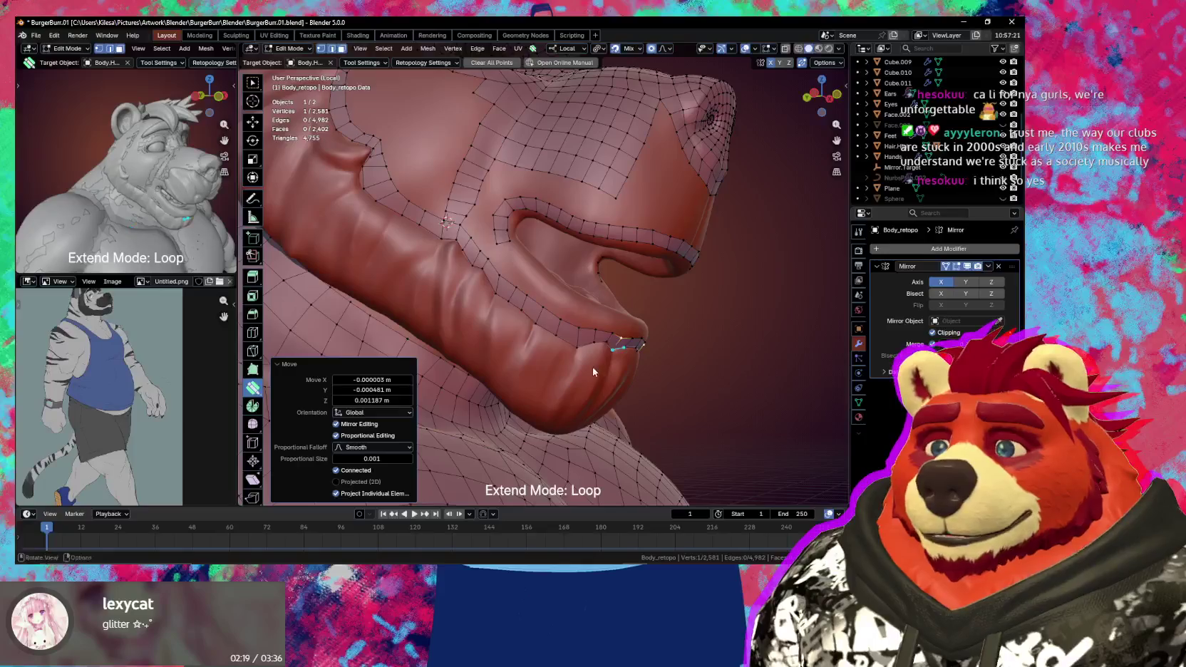
{"action": "mouse_move", "coordinate": [516, 325]}
{"action": "middle_mouse_down"}
{"action": "mouse_move", "coordinate": [504, 306]}
{"action": "mouse_move", "coordinate": [522, 323]}
{"action": "mouse_move", "coordinate": [495, 313]}
{"action": "mouse_move", "coordinate": [597, 343]}
{"action": "middle_mouse_up"}
{"action": "key", "text": "w"}
{"action": "left_click", "coordinate": [662, 347], "text": "ctrl"}
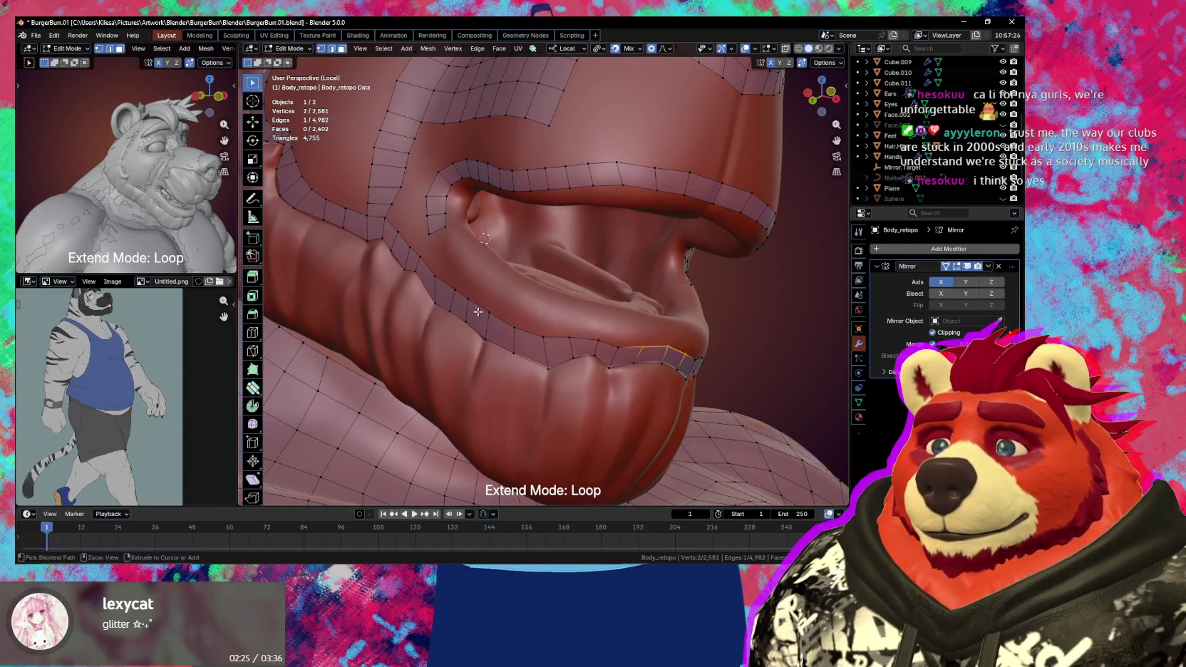
- Extrude the selected lower-lip edge path into a new strip of faces
{"action": "left_click", "coordinate": [448, 287], "text": "ctrl"}
{"action": "key", "text": "e"}
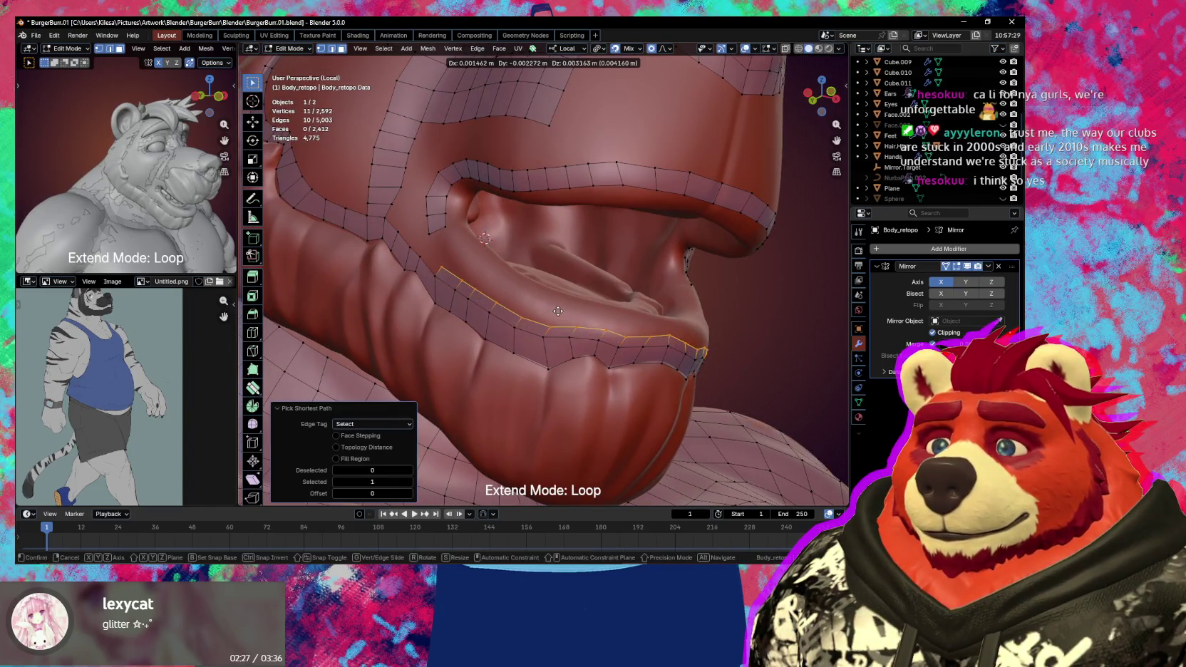
{"action": "left_click", "coordinate": [562, 309]}
{"action": "middle_click_drag", "start_coordinate": [562, 309], "coordinate": [617, 317]}
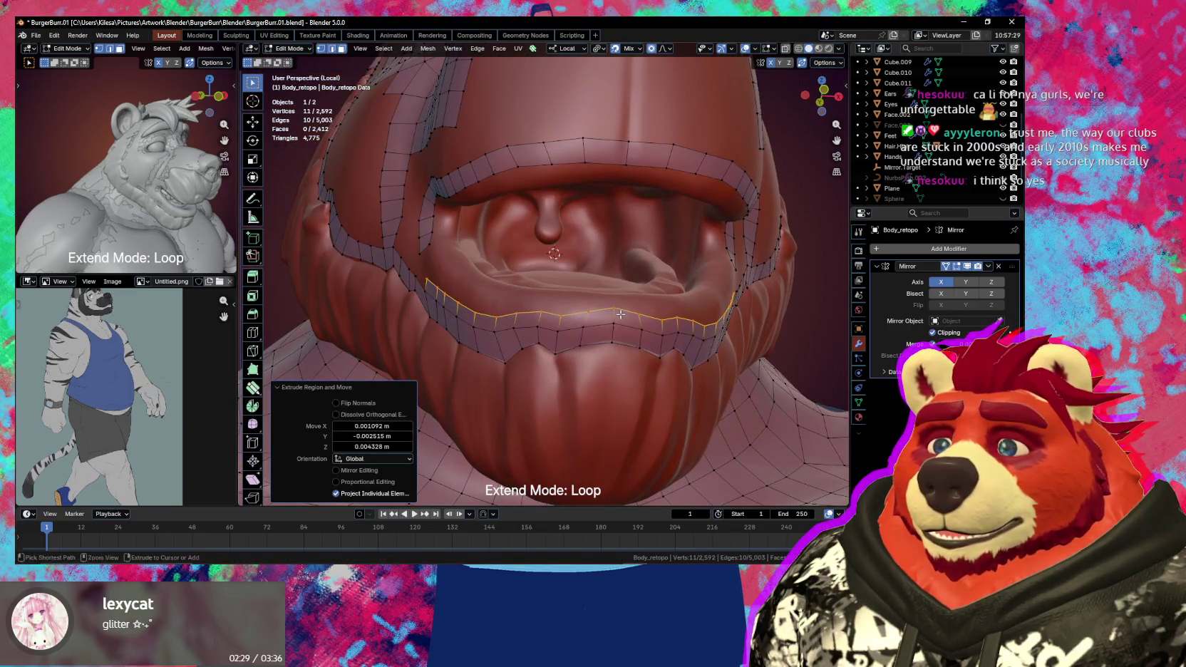
- Relax the new lip strip's vertices with the smooth brush
{"action": "key", "text": "b"}
{"action": "key", "text": "s"}
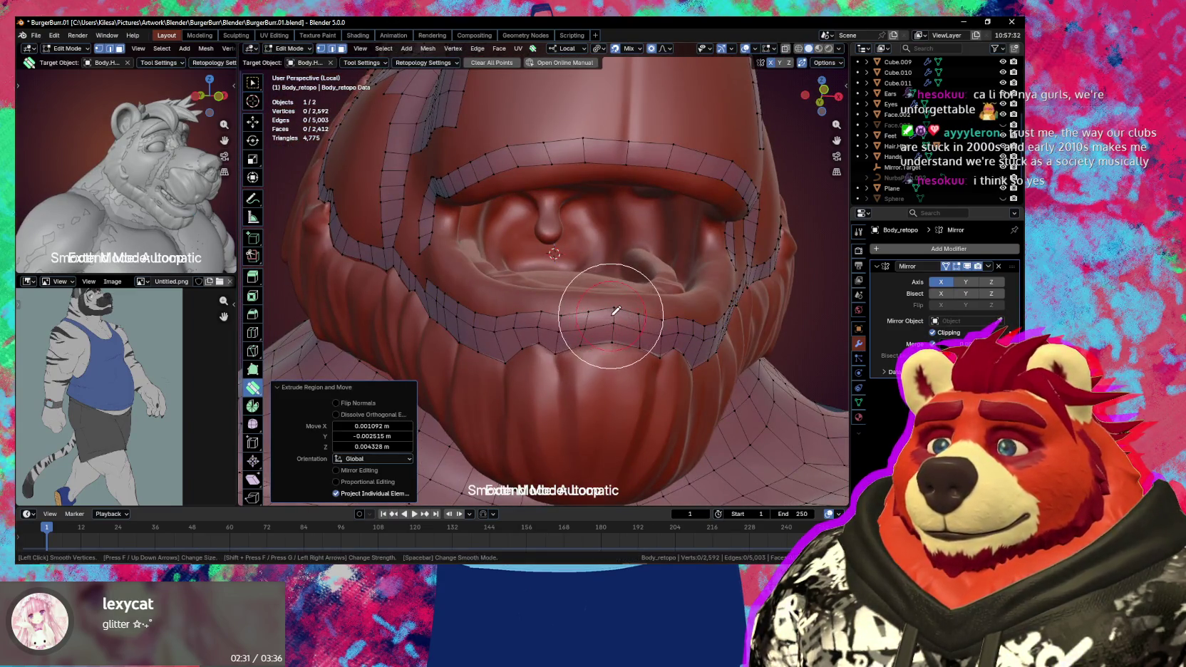
{"action": "left_click", "coordinate": [606, 282]}
{"action": "key", "text": "s"}
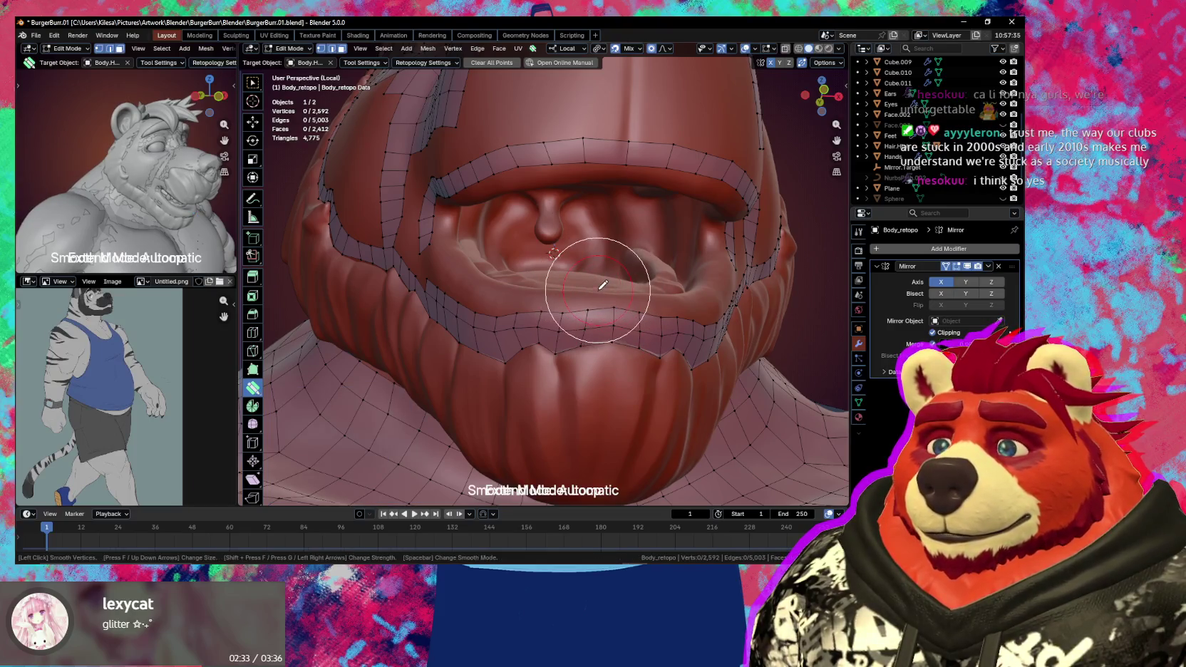
{"action": "mouse_move", "coordinate": [503, 279]}
{"action": "middle_mouse_down"}
{"action": "mouse_move", "coordinate": [516, 279]}
{"action": "mouse_move", "coordinate": [497, 305]}
{"action": "mouse_move", "coordinate": [620, 318]}
{"action": "middle_mouse_up"}
{"action": "key", "text": "s"}
- Nudge a lip vertex and edges near the mouth corner to fit the sculpt
{"action": "left_click", "coordinate": [497, 305]}
{"action": "key", "text": "w"}
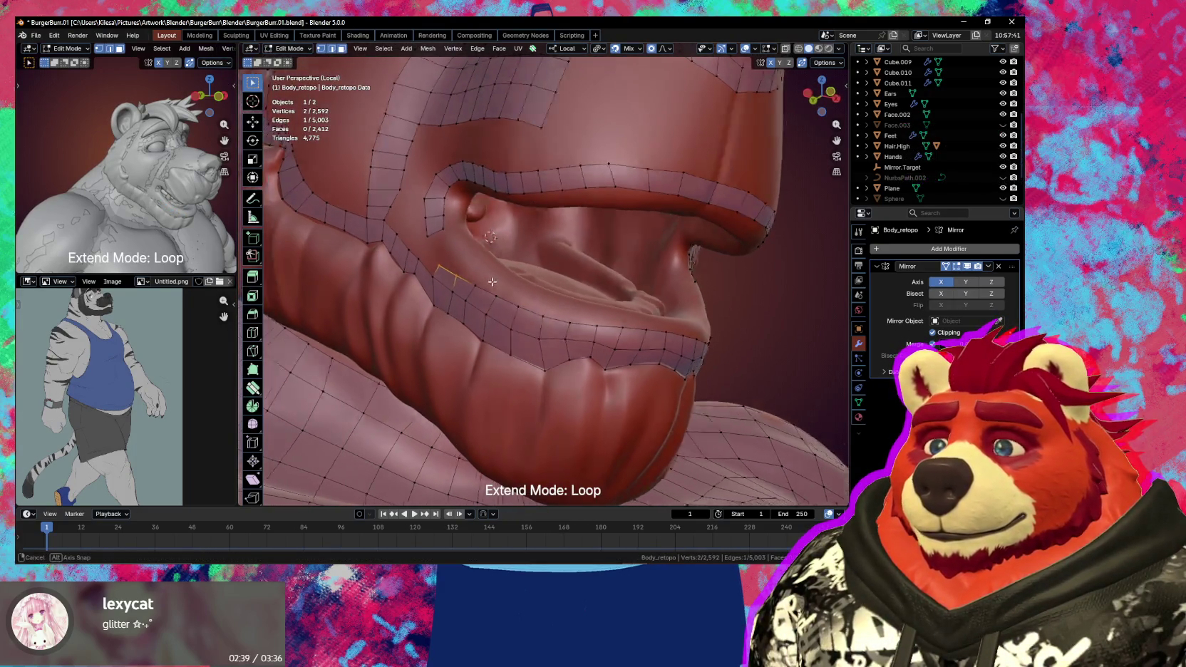
{"action": "left_click_drag", "start_coordinate": [621, 311], "coordinate": [621, 318]}
{"action": "mouse_move", "coordinate": [621, 318]}
{"action": "middle_mouse_down"}
{"action": "mouse_move", "coordinate": [645, 330]}
{"action": "mouse_move", "coordinate": [500, 288]}
{"action": "middle_mouse_up"}
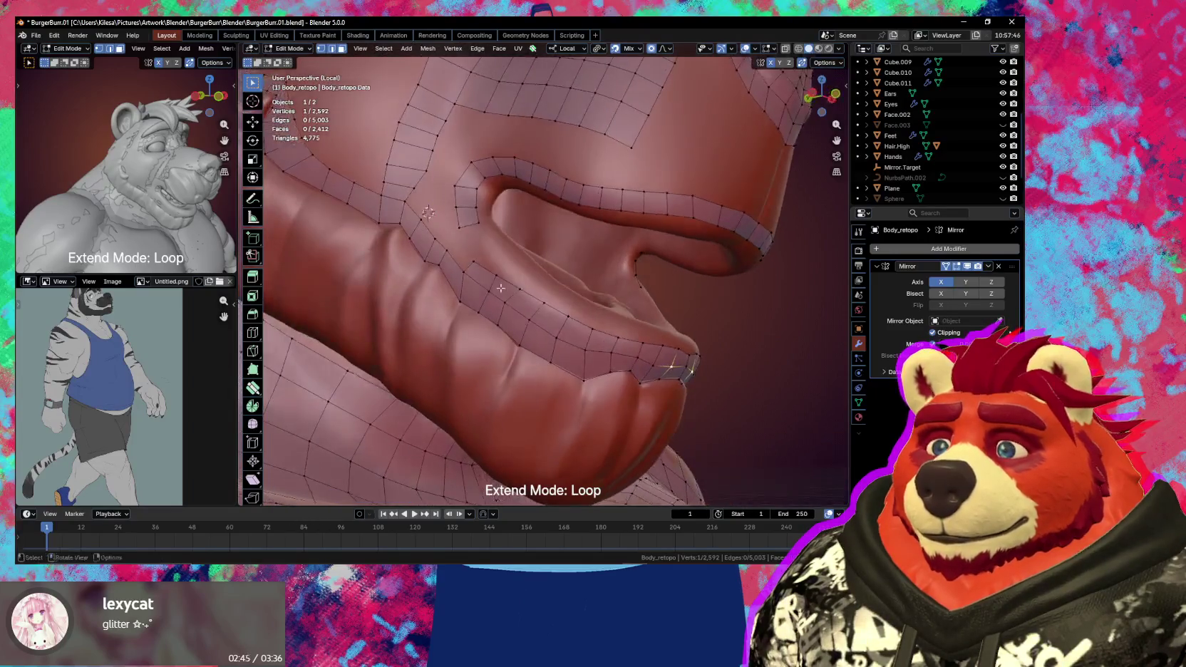
{"action": "left_click_drag", "start_coordinate": [482, 268], "coordinate": [541, 305]}
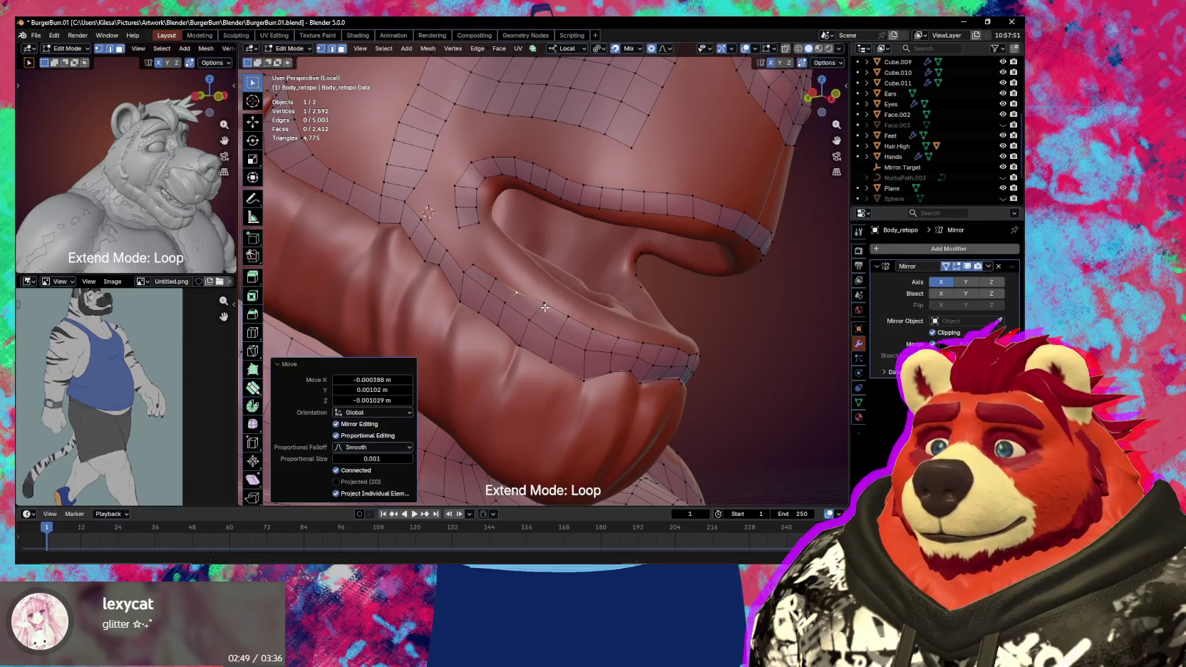
{"action": "left_click", "coordinate": [455, 244]}
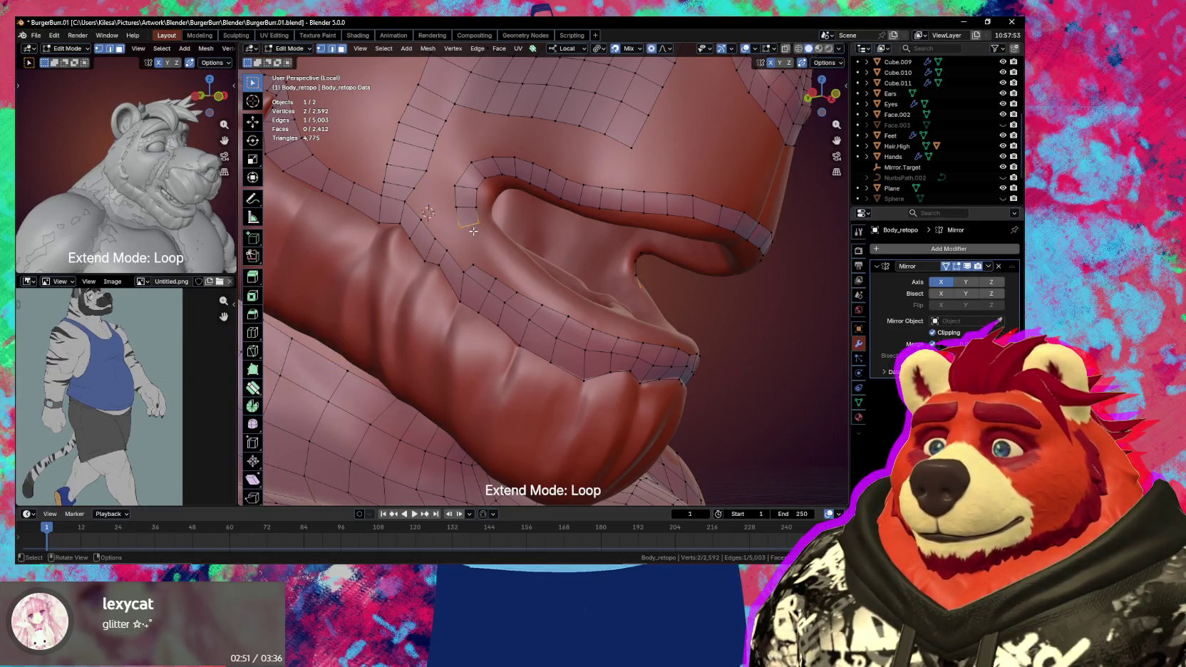
{"action": "middle_click_drag", "start_coordinate": [474, 231], "coordinate": [533, 314]}
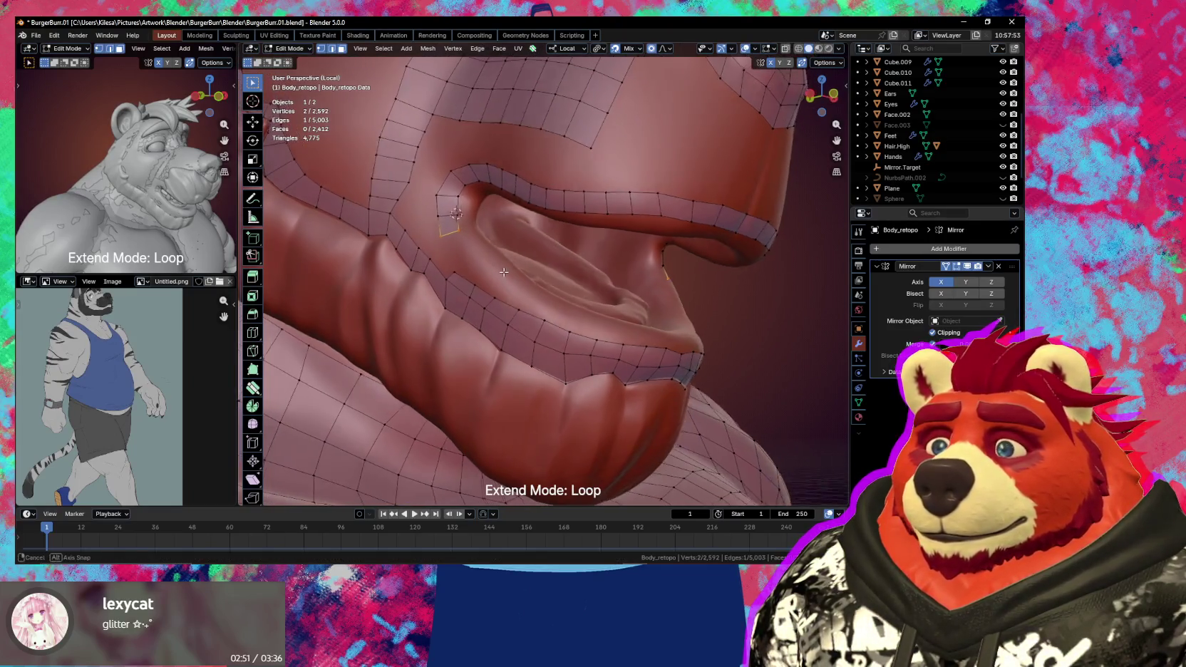
- Extrude the lower-lip edge loop into a new row of quads and nudge its vertices onto the lip
{"action": "left_click", "coordinate": [544, 319], "text": "alt"}
{"action": "key", "text": "e"}
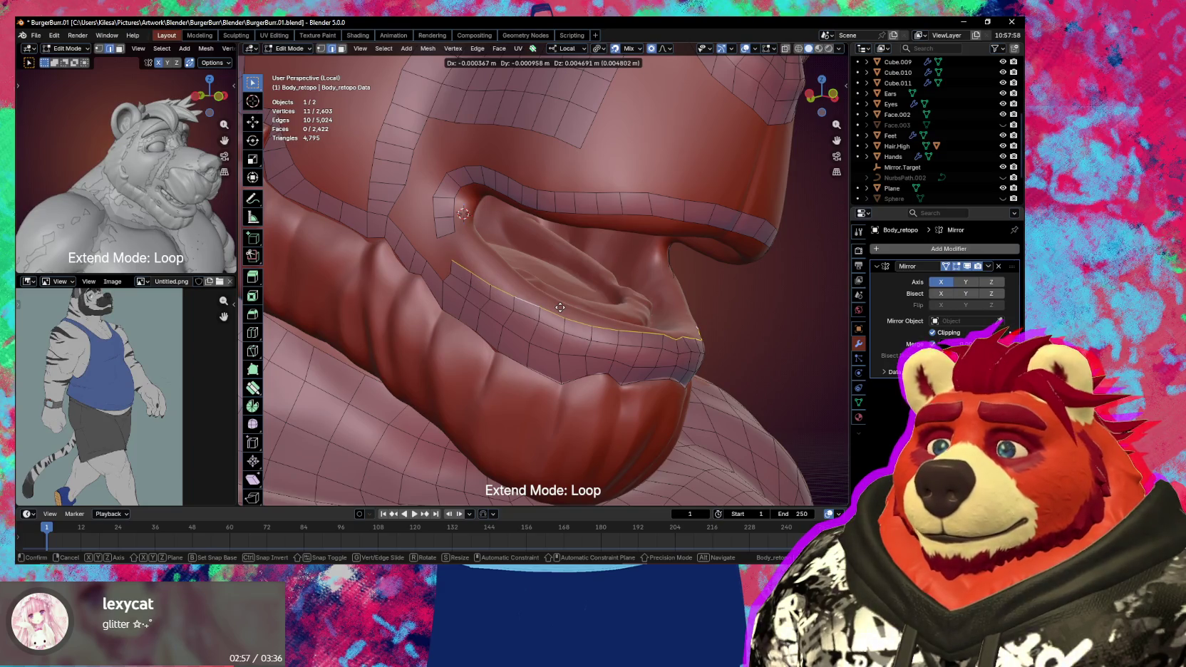
{"action": "left_click", "coordinate": [560, 307]}
{"action": "left_click", "coordinate": [467, 250]}
{"action": "key", "text": "g"}
{"action": "left_click", "coordinate": [480, 252]}
{"action": "key", "text": "g"}
{"action": "left_click", "coordinate": [496, 265]}
- Fill the gap faces at the mouth corner below the lower lip
{"action": "left_click", "coordinate": [452, 238]}
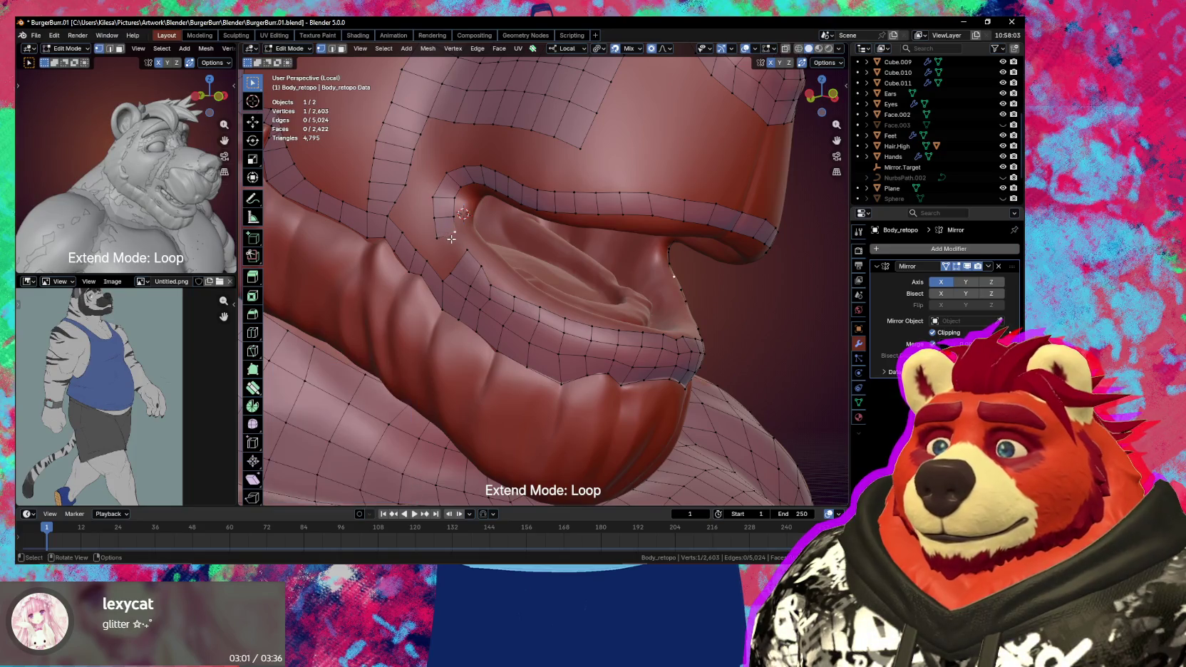
{"action": "key", "text": "f"}
{"action": "mouse_move", "coordinate": [452, 279]}
{"action": "middle_mouse_down"}
{"action": "mouse_move", "coordinate": [499, 280]}
{"action": "mouse_move", "coordinate": [577, 346]}
{"action": "mouse_move", "coordinate": [627, 356]}
{"action": "middle_mouse_up"}
{"action": "key", "text": "f"}
{"action": "key", "text": "g"}
{"action": "left_click", "coordinate": [505, 280]}
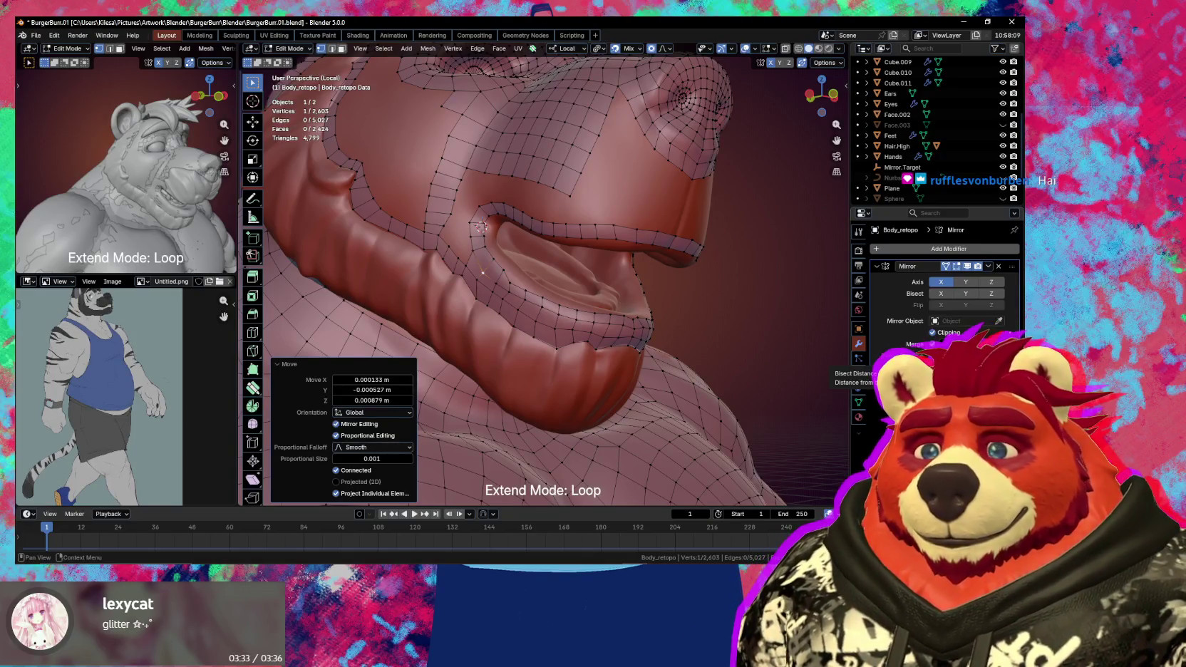
- Reposition the mouth-corner vertices to sit on the sculpted lip
{"action": "scroll", "coordinate": [472, 207], "scroll_direction": "up", "scroll_amount": 3}
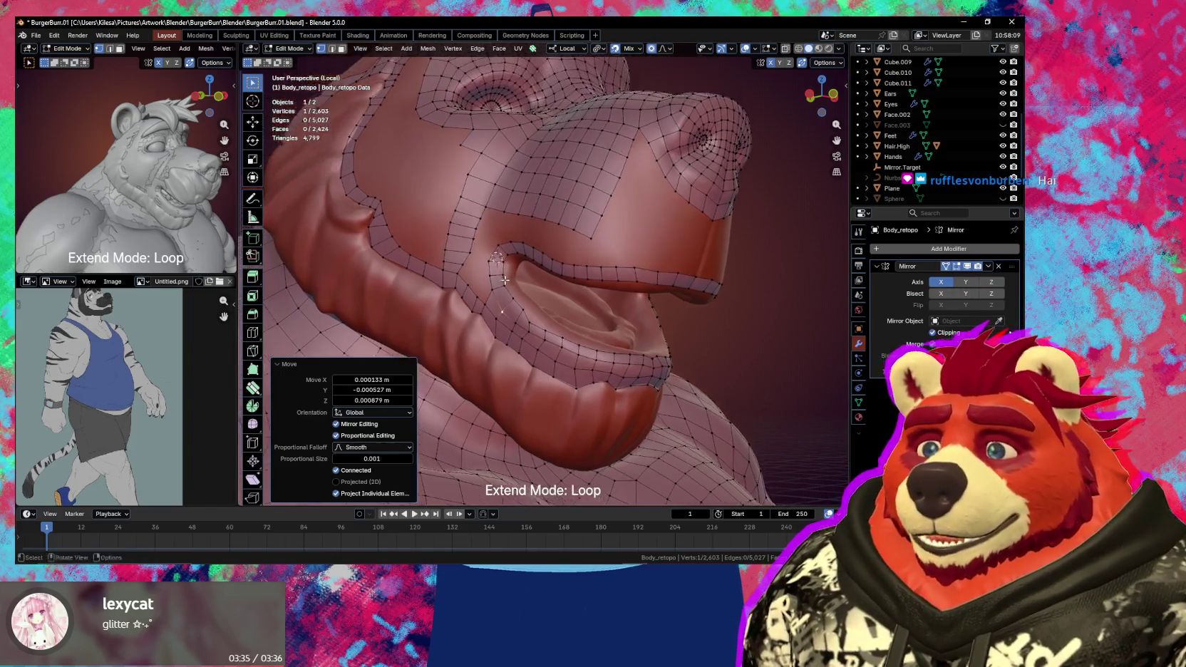
{"action": "middle_click_drag", "start_coordinate": [472, 207], "coordinate": [504, 323]}
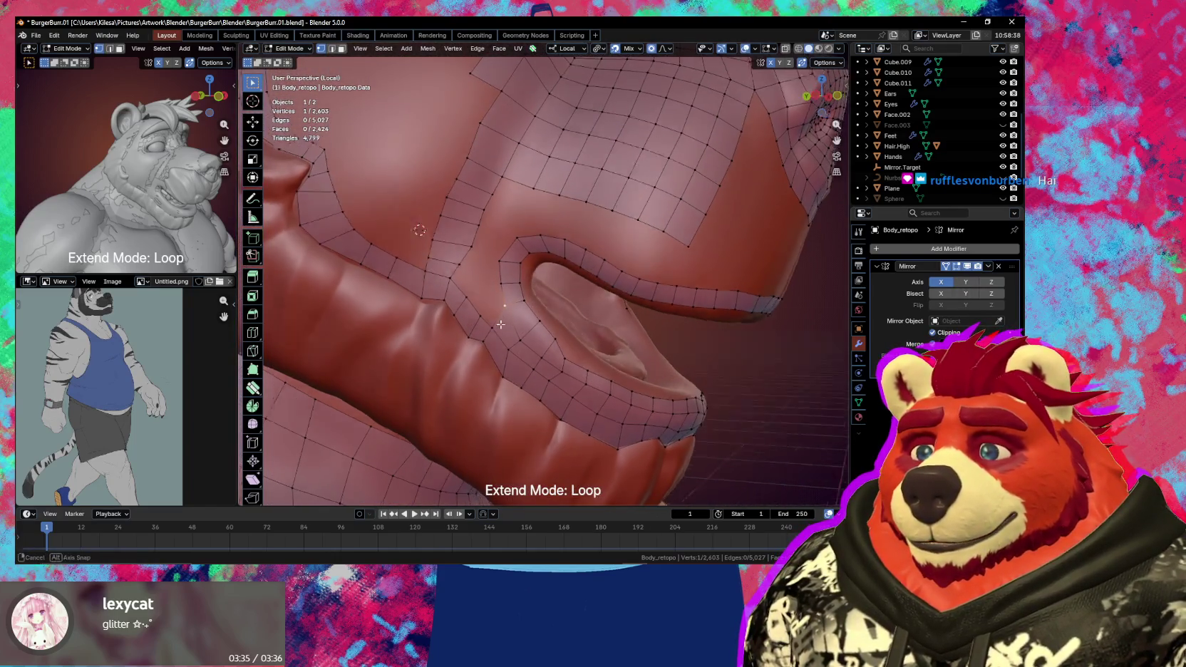
{"action": "key", "text": "g"}
{"action": "left_click", "coordinate": [498, 301]}
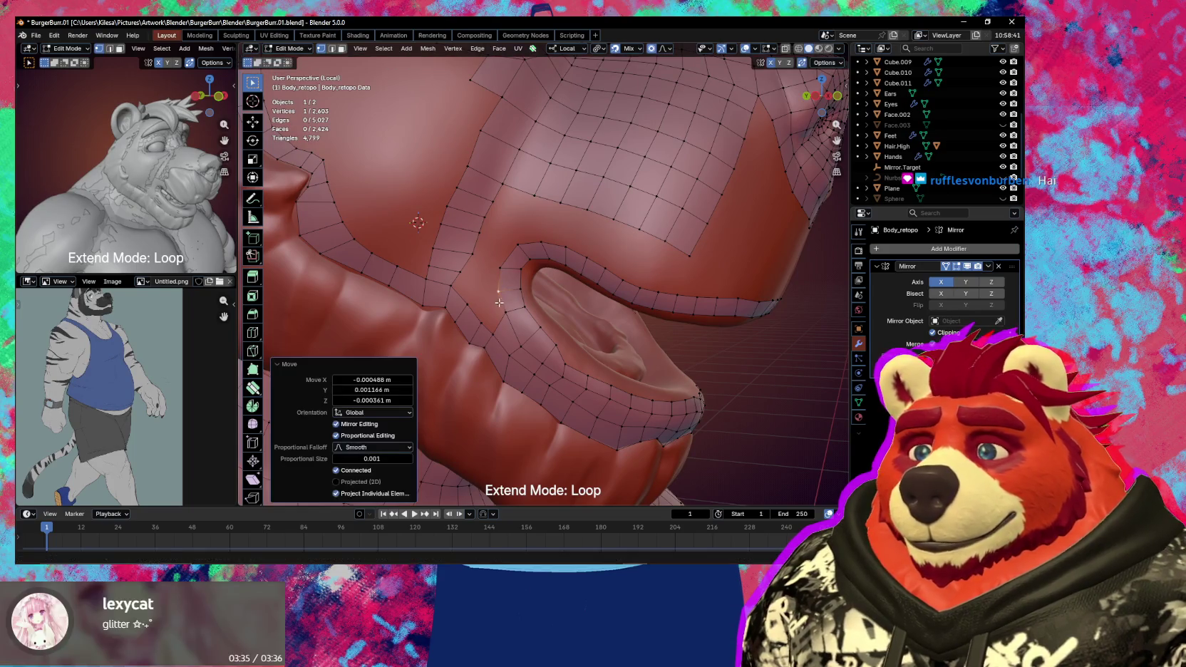
{"action": "left_click", "coordinate": [506, 313], "text": "shift"}
{"action": "middle_click_drag", "start_coordinate": [506, 312], "coordinate": [518, 328]}
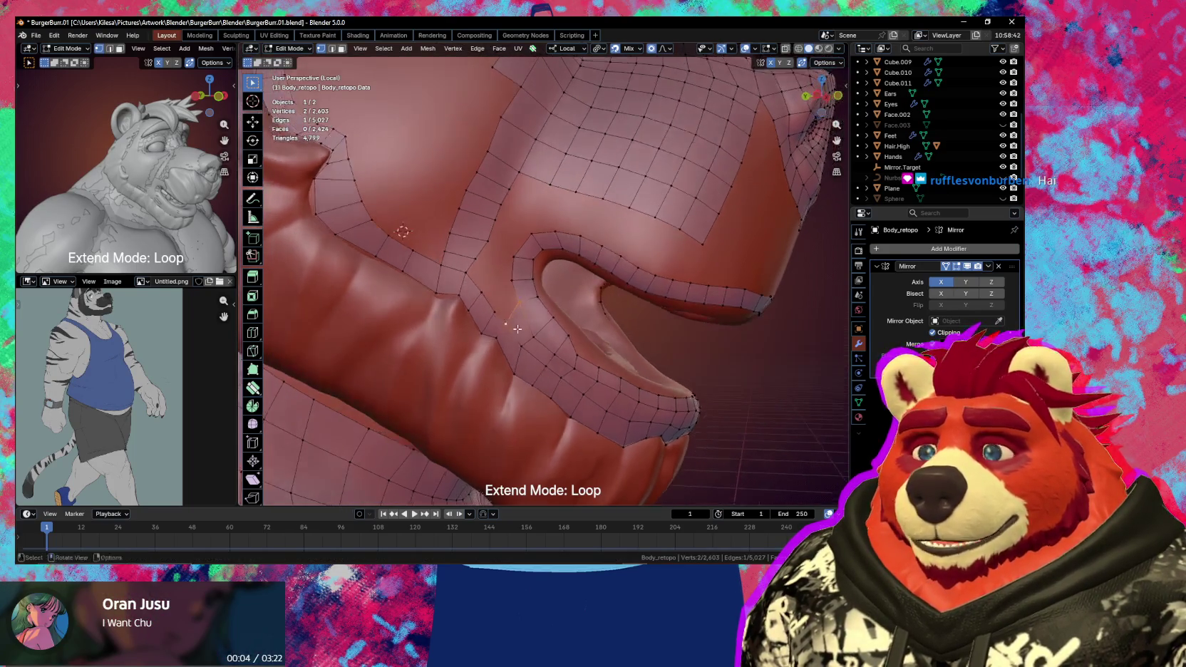
{"action": "key", "text": "g"}
{"action": "left_click", "coordinate": [545, 340]}
{"action": "key", "text": "g"}
{"action": "left_click", "coordinate": [542, 352]}
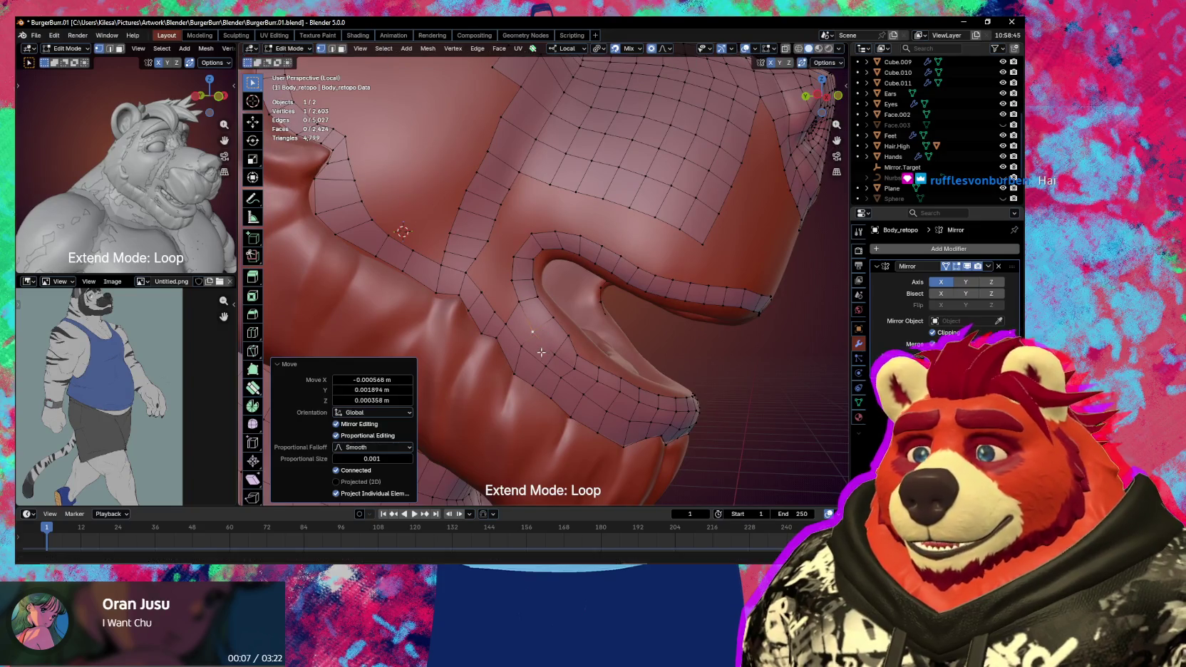
- Remove the stray triangle at the mouth corner and save the blend file
{"action": "left_click", "coordinate": [512, 325], "text": "shift"}
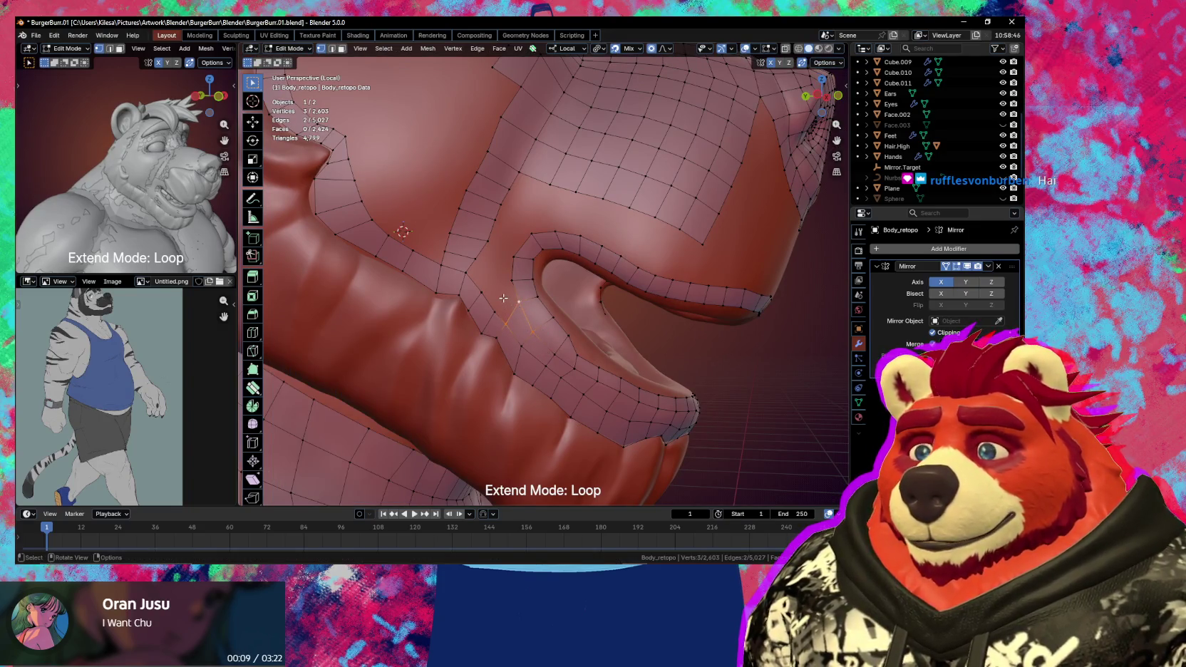
{"action": "key", "text": "ctrl+z"}
{"action": "key", "text": "ctrl+z"}
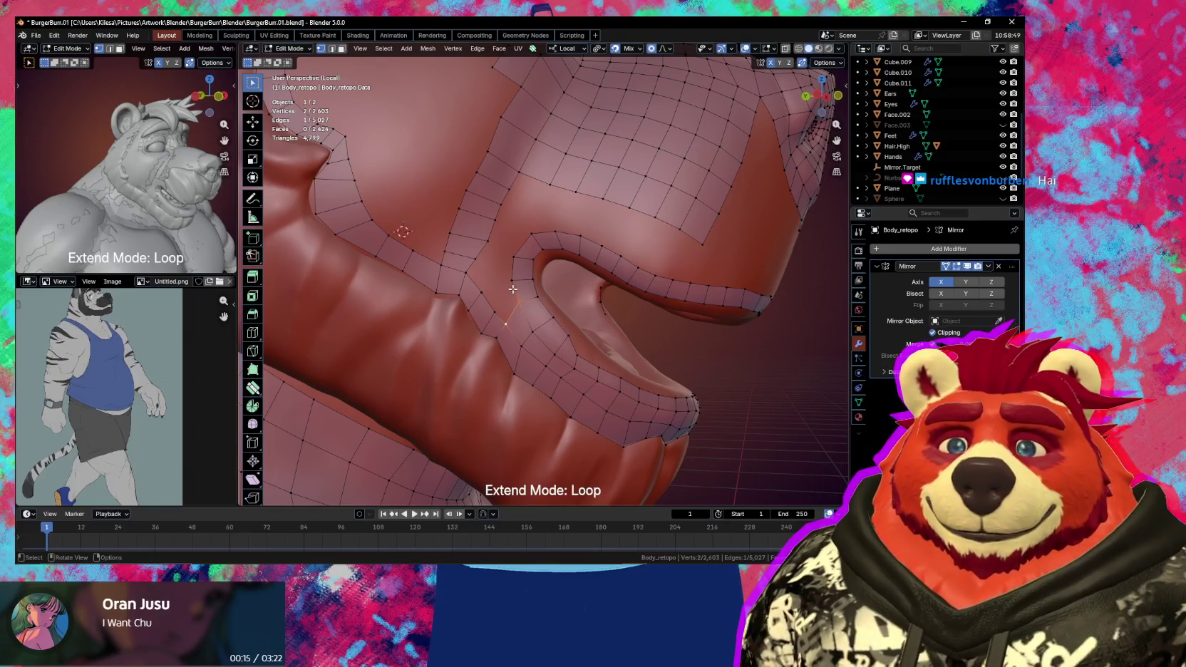
{"action": "key", "text": "ctrl+s"}
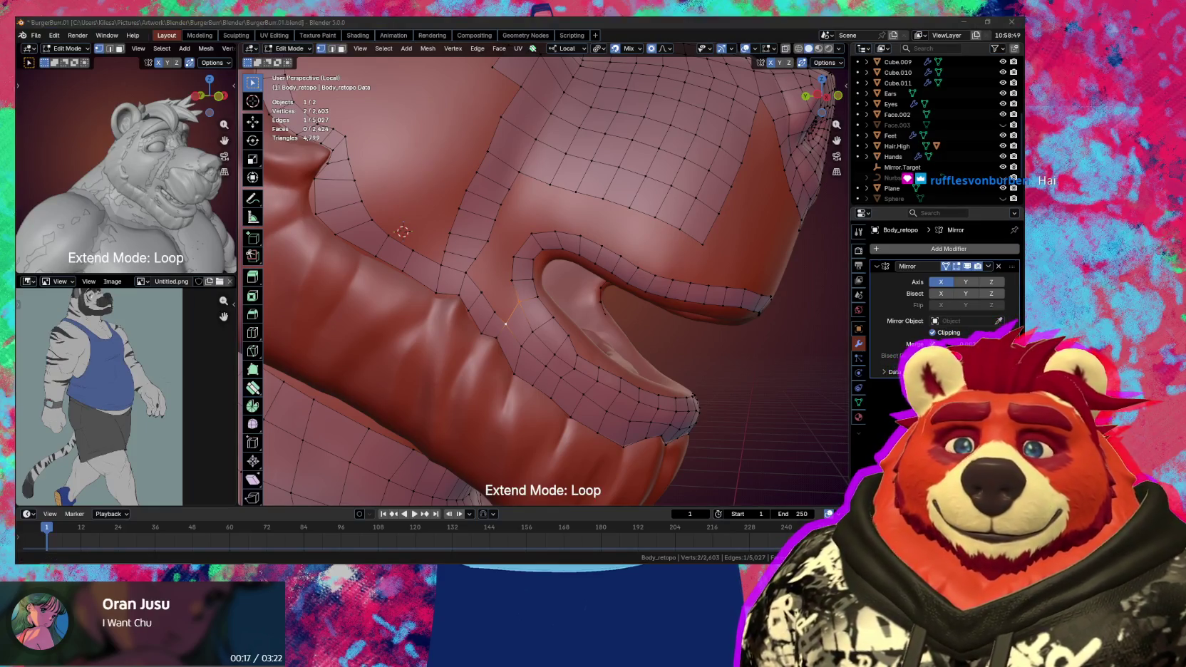
- Fill three new faces at the lip corner and fit their vertices to the sculpt
{"action": "key", "text": "f"}
{"action": "mouse_move", "coordinate": [505, 324]}
{"action": "middle_mouse_down"}
{"action": "mouse_move", "coordinate": [481, 284]}
{"action": "mouse_move", "coordinate": [503, 265]}
{"action": "middle_mouse_up"}
{"action": "left_click", "coordinate": [507, 263]}
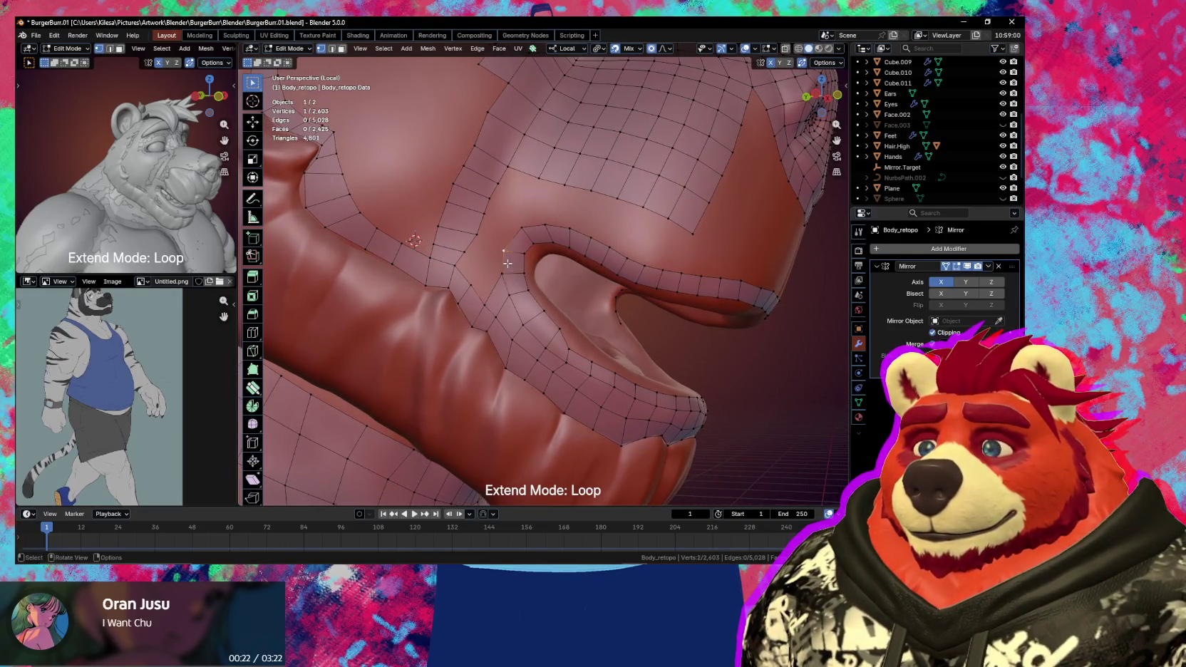
{"action": "key", "text": "f"}
{"action": "left_click", "coordinate": [478, 302]}
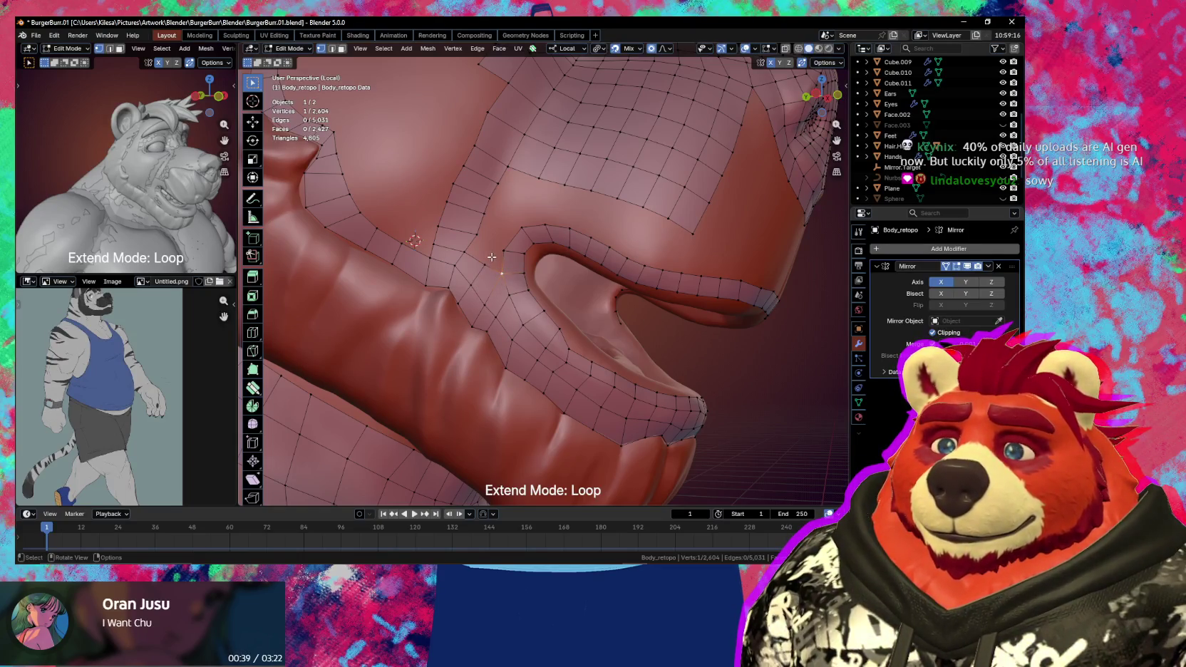
{"action": "key", "text": "f"}
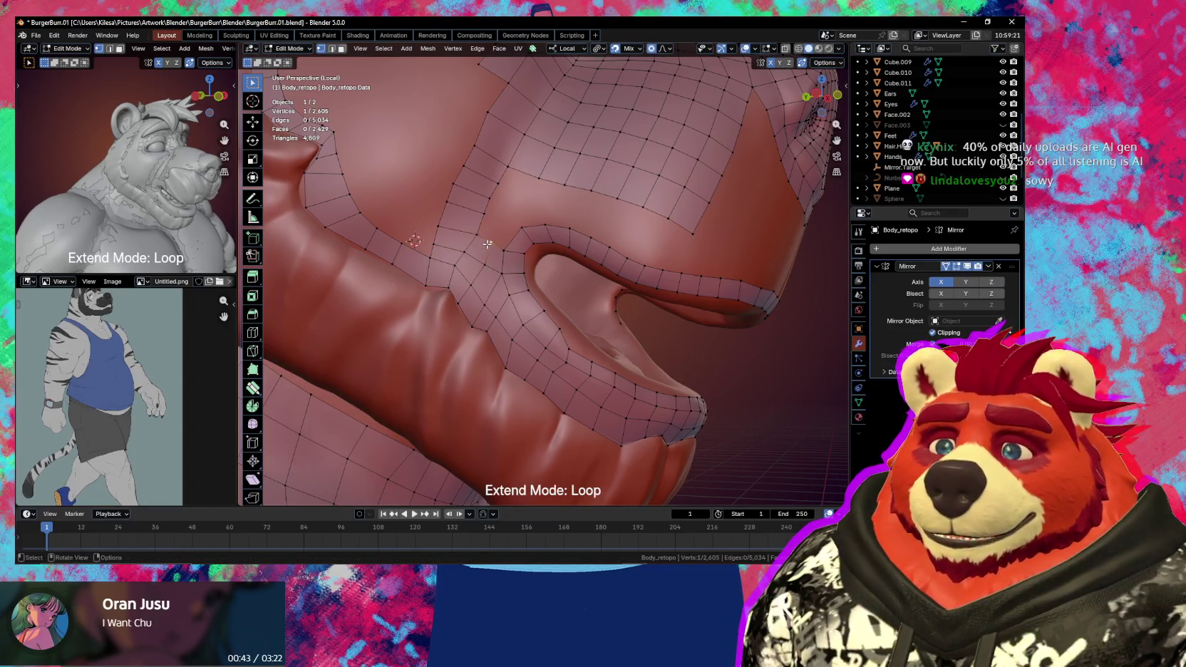
{"action": "key", "text": "g"}
{"action": "left_click", "coordinate": [487, 268]}
{"action": "key", "text": "g"}
{"action": "left_click", "coordinate": [462, 307]}
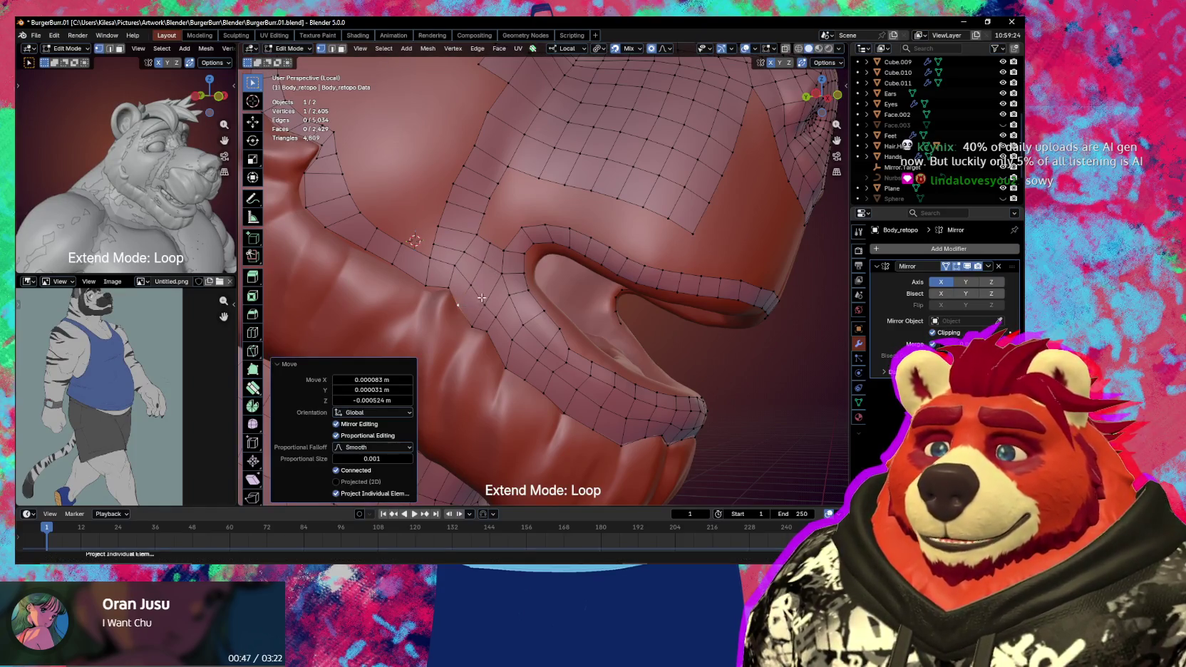